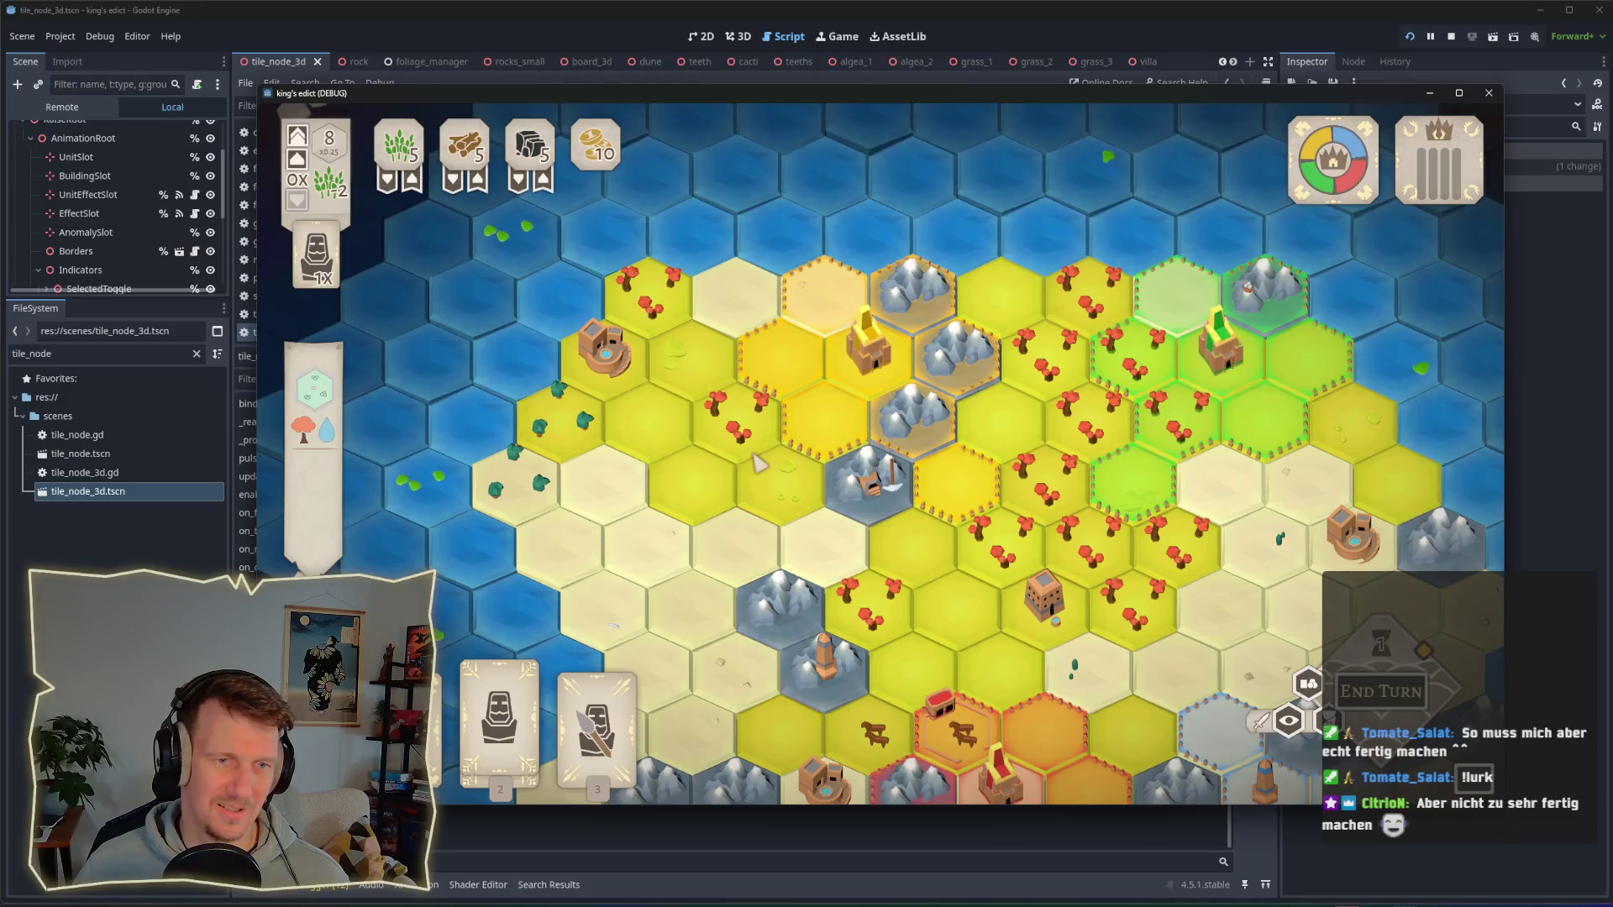
# Step: Play the unit card onto the tile so the debugger stops in appear_unit at line 245
pyautogui.scroll(2, 759, 463)
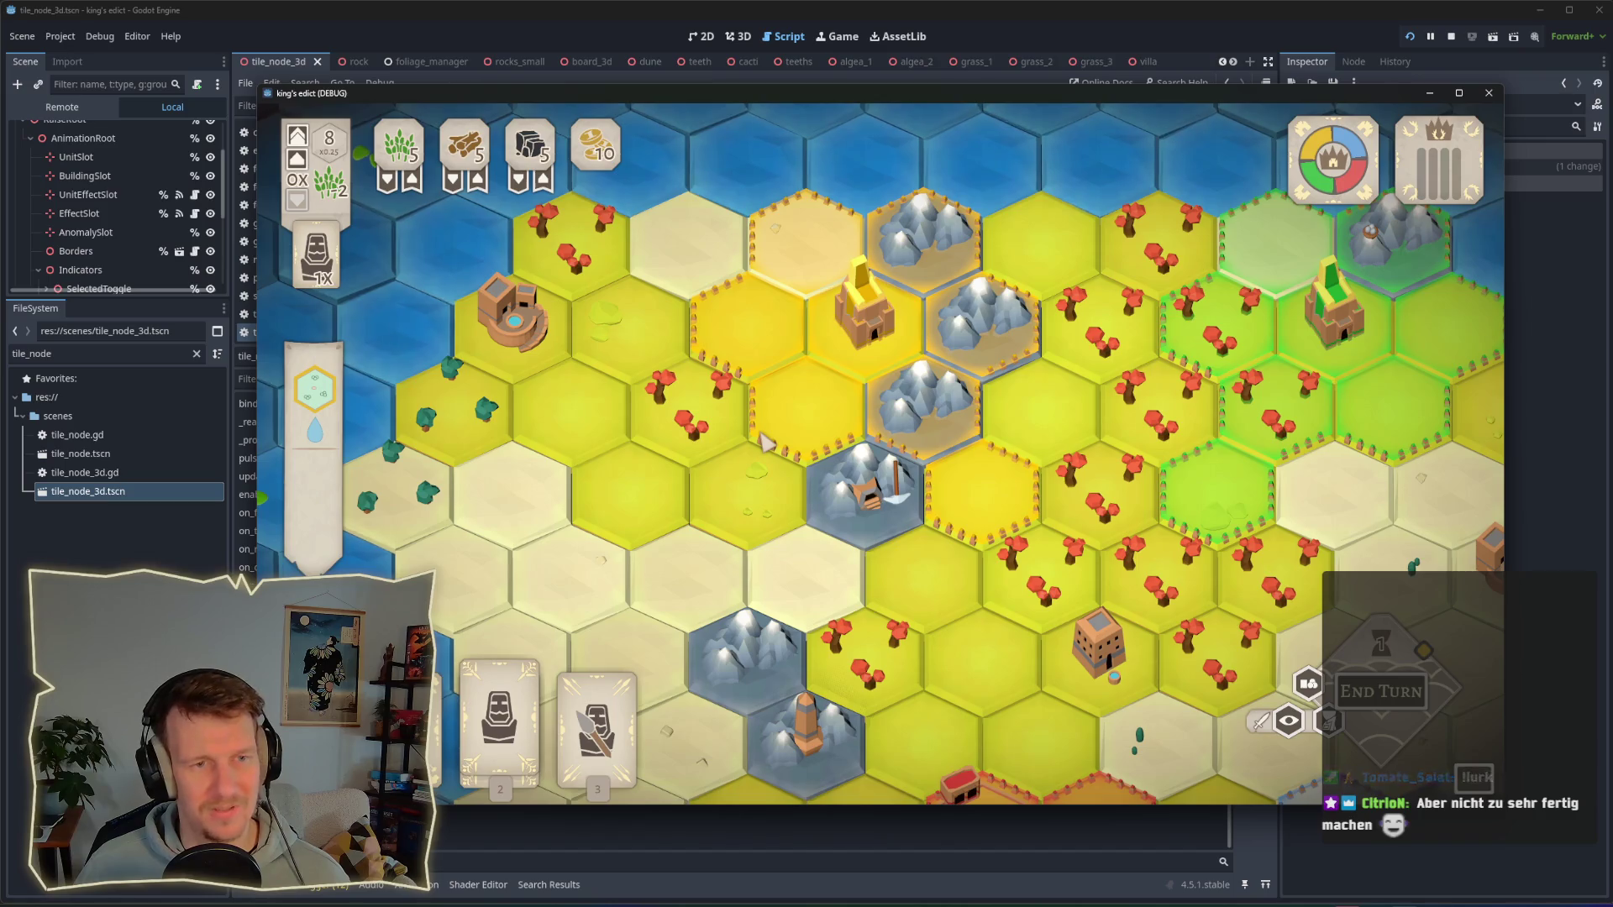
pyautogui.click(766, 443)
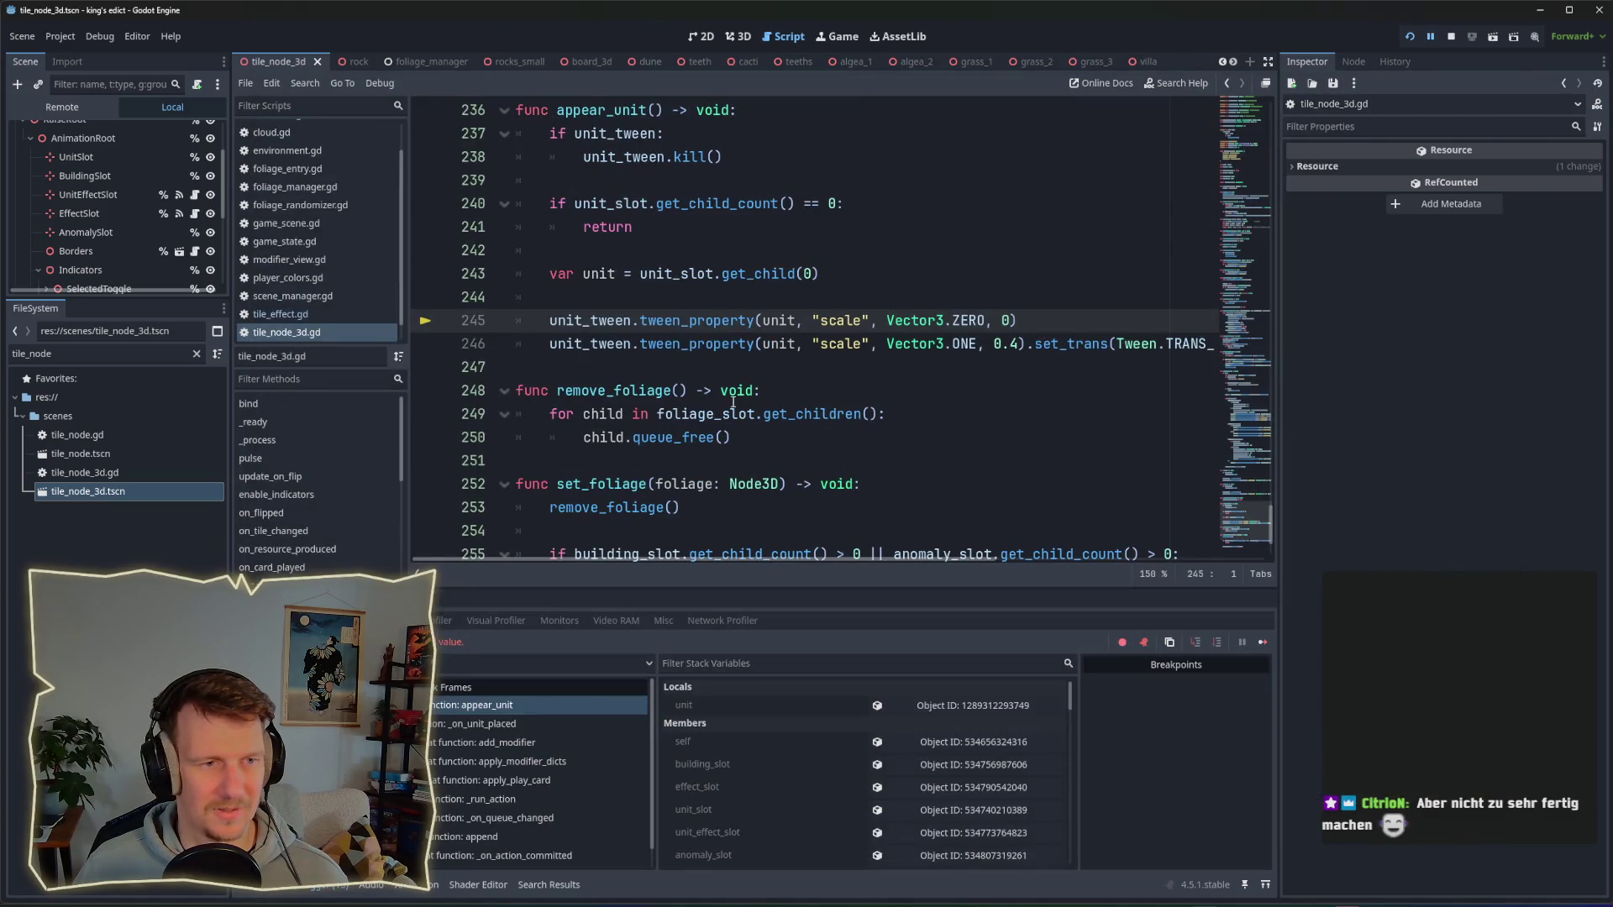
# Step: Inspect the get_child line in appear_unit, then stop the running game
pyautogui.moveTo(732, 407)
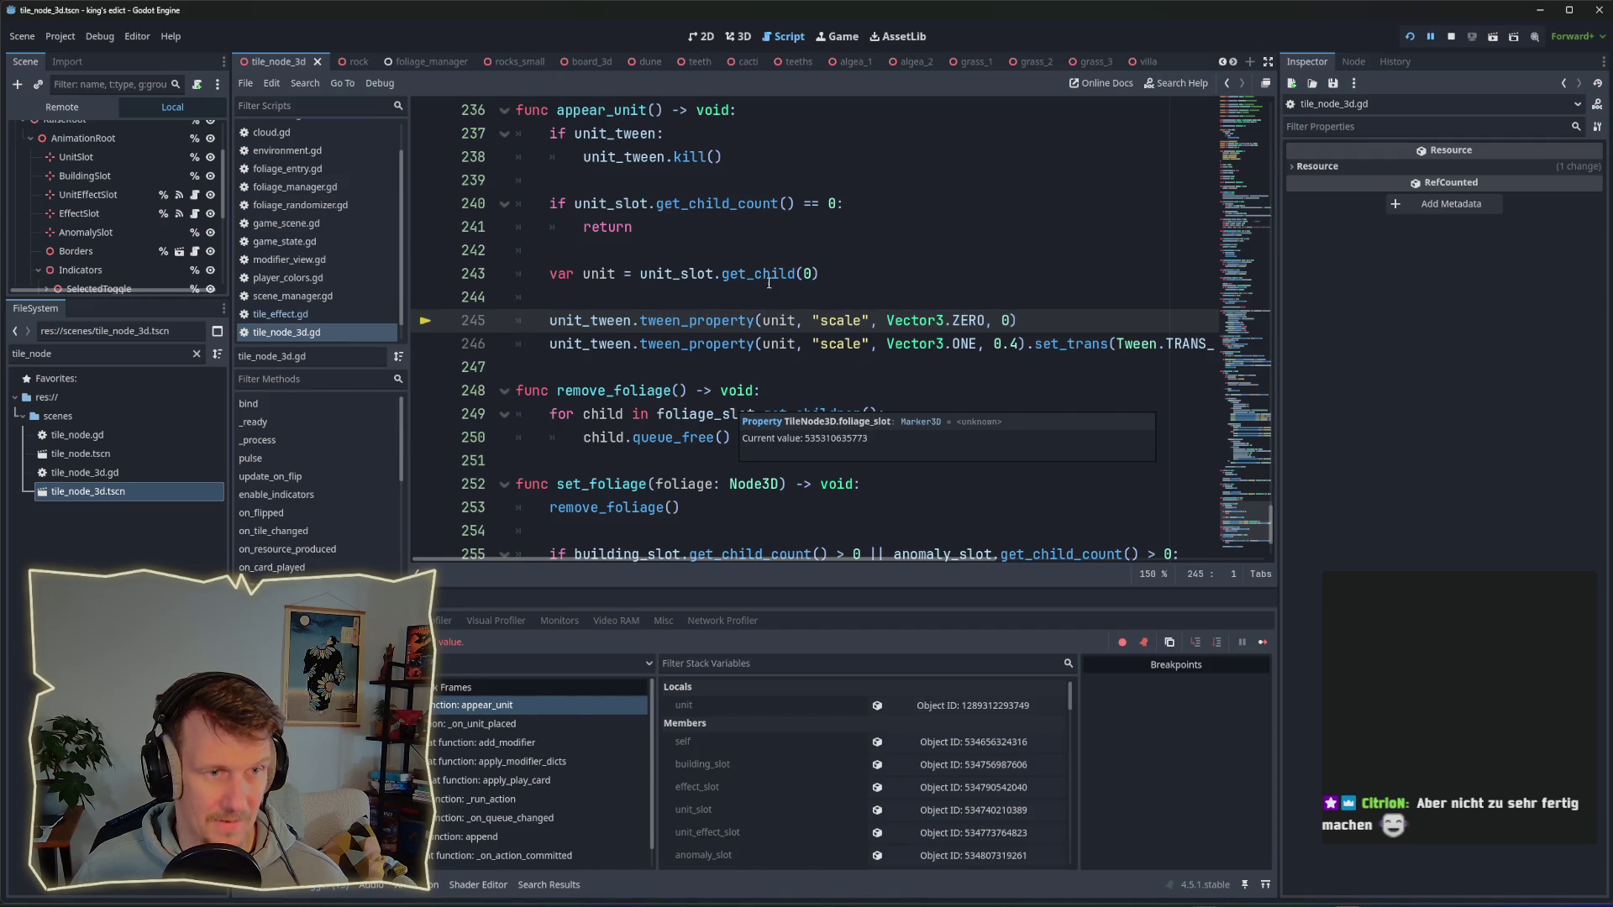
pyautogui.click(855, 287)
pyautogui.click(1451, 37)
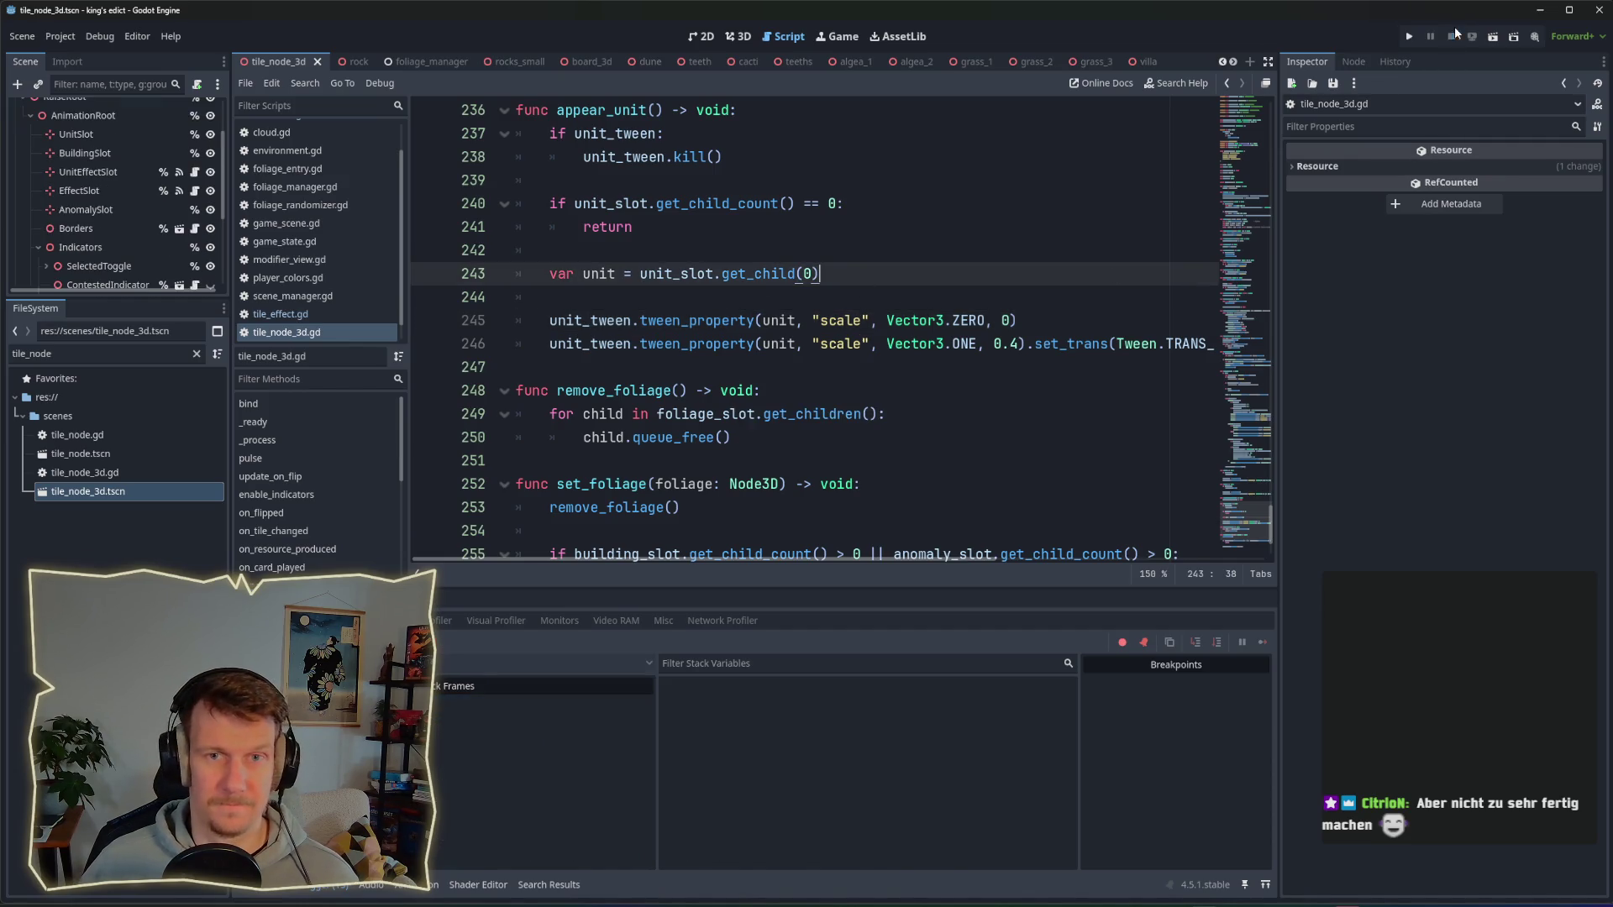
# Step: Insert 'unit_tween = unit.create_tween()' above the scale tween_property lines
pyautogui.click(781, 296)
pyautogui.press('Return')
pyautogui.click(779, 294)
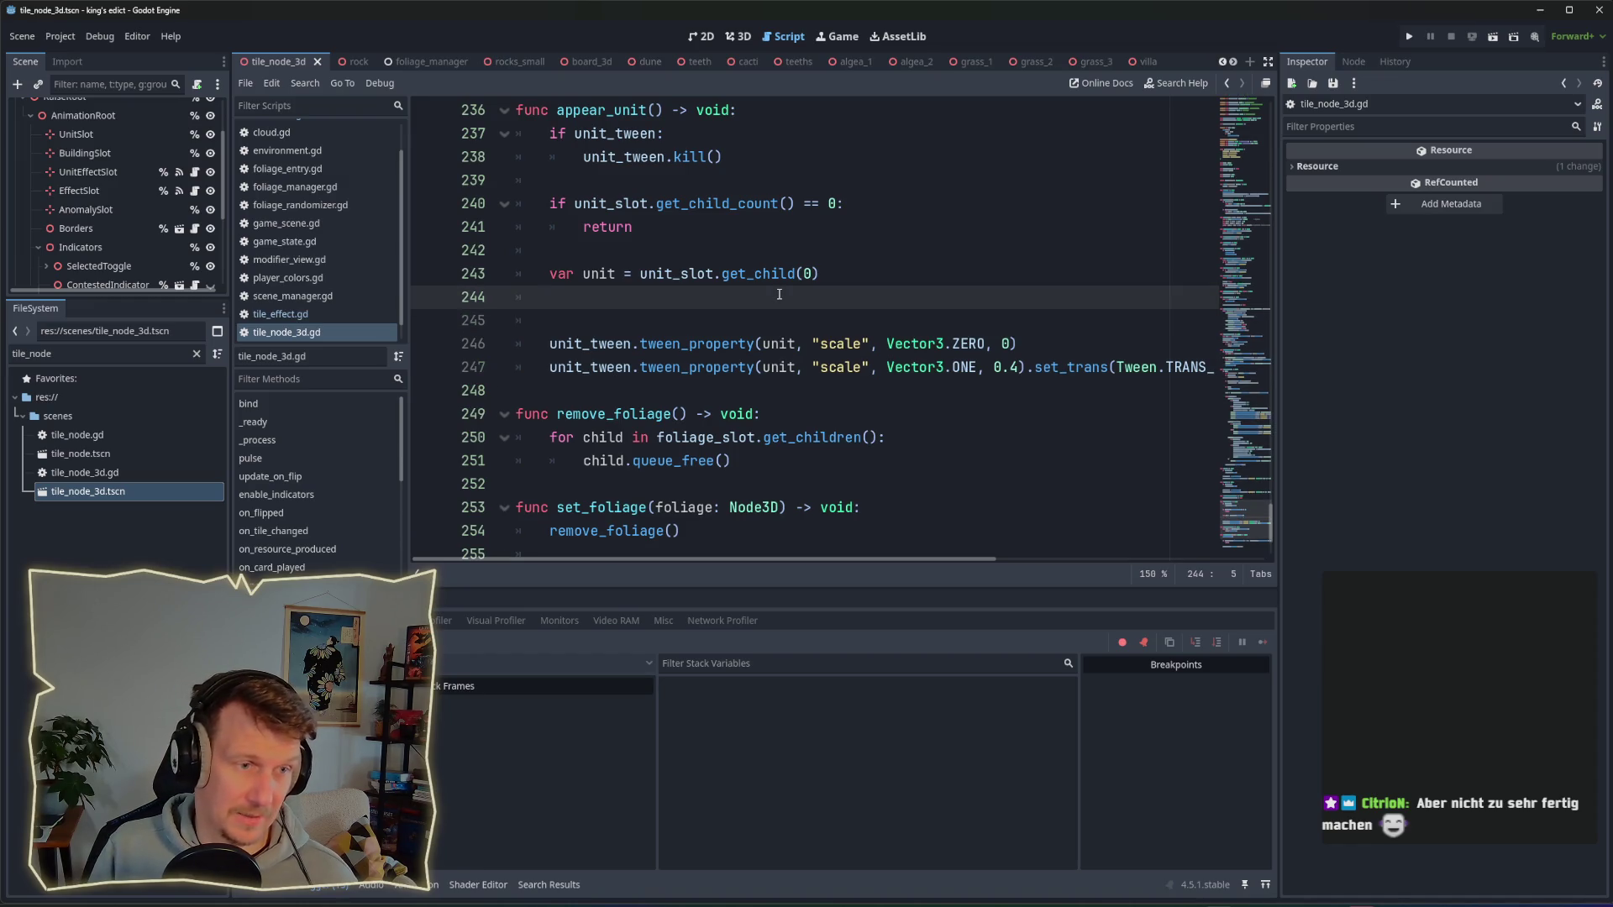
pyautogui.press('Return')
pyautogui.write('unit_')
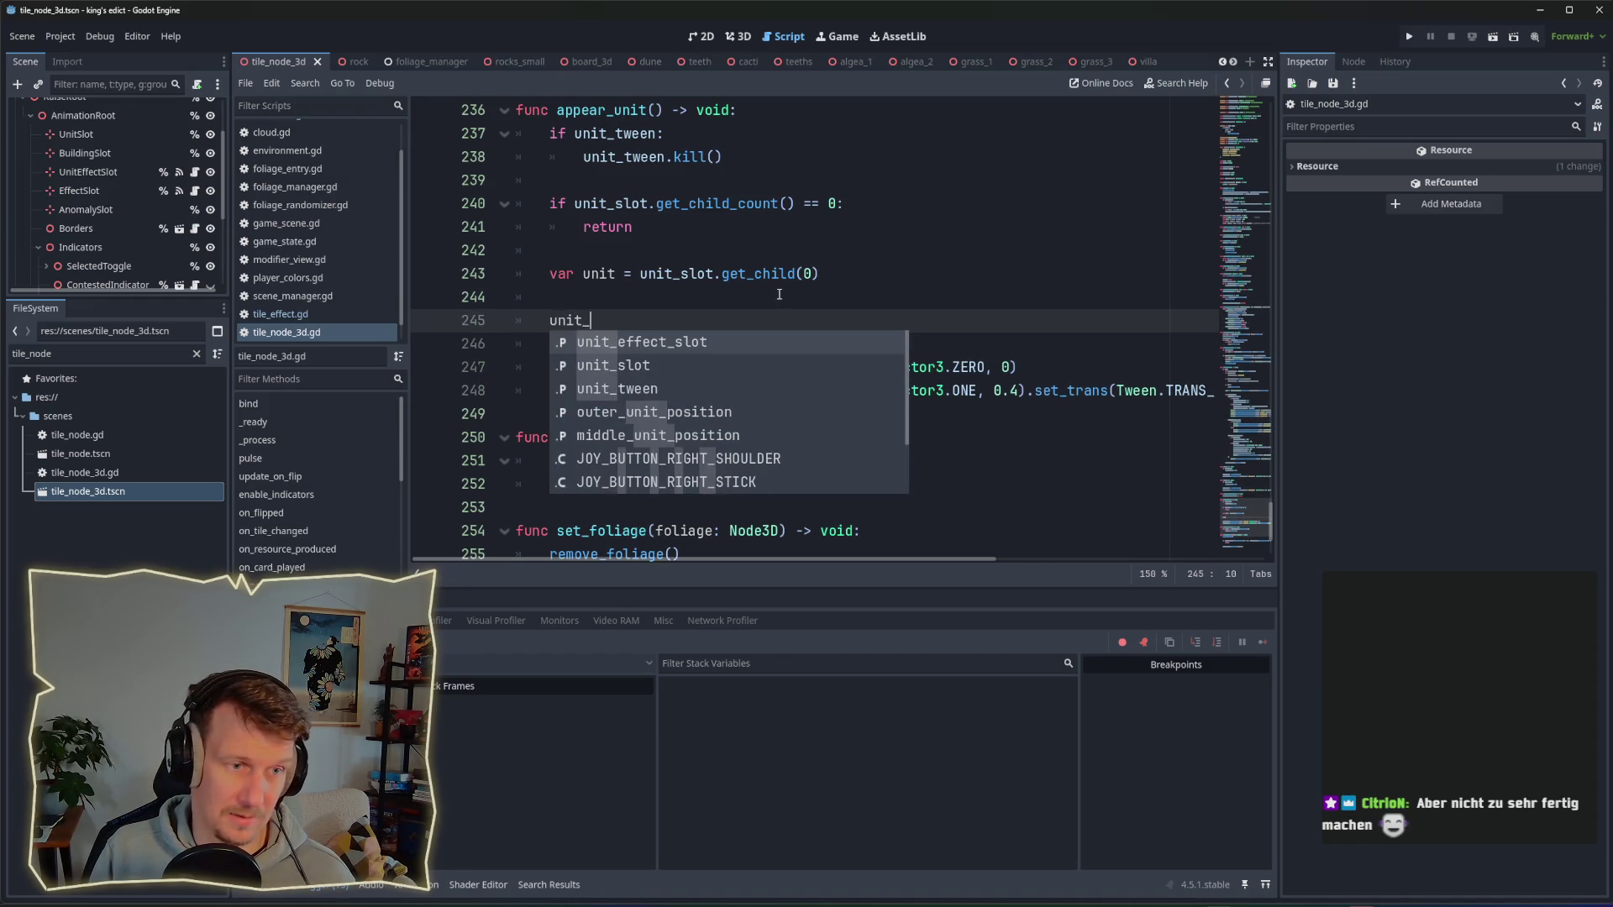
pyautogui.press('Down')
pyautogui.press('Down')
pyautogui.press('Return')
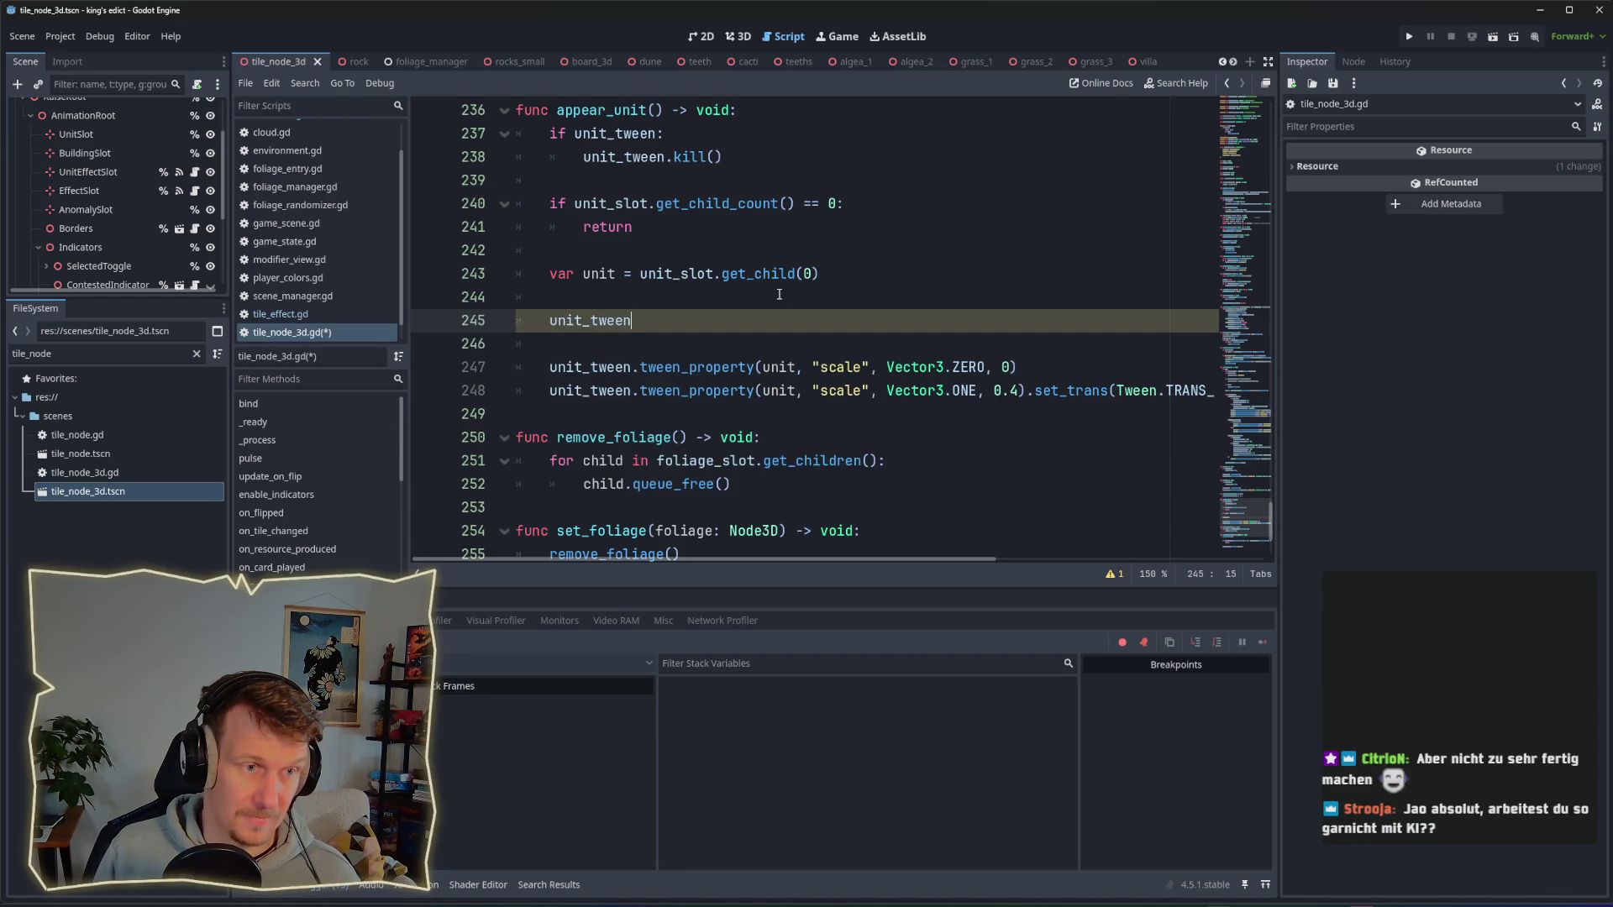
pyautogui.write(' = unit.')
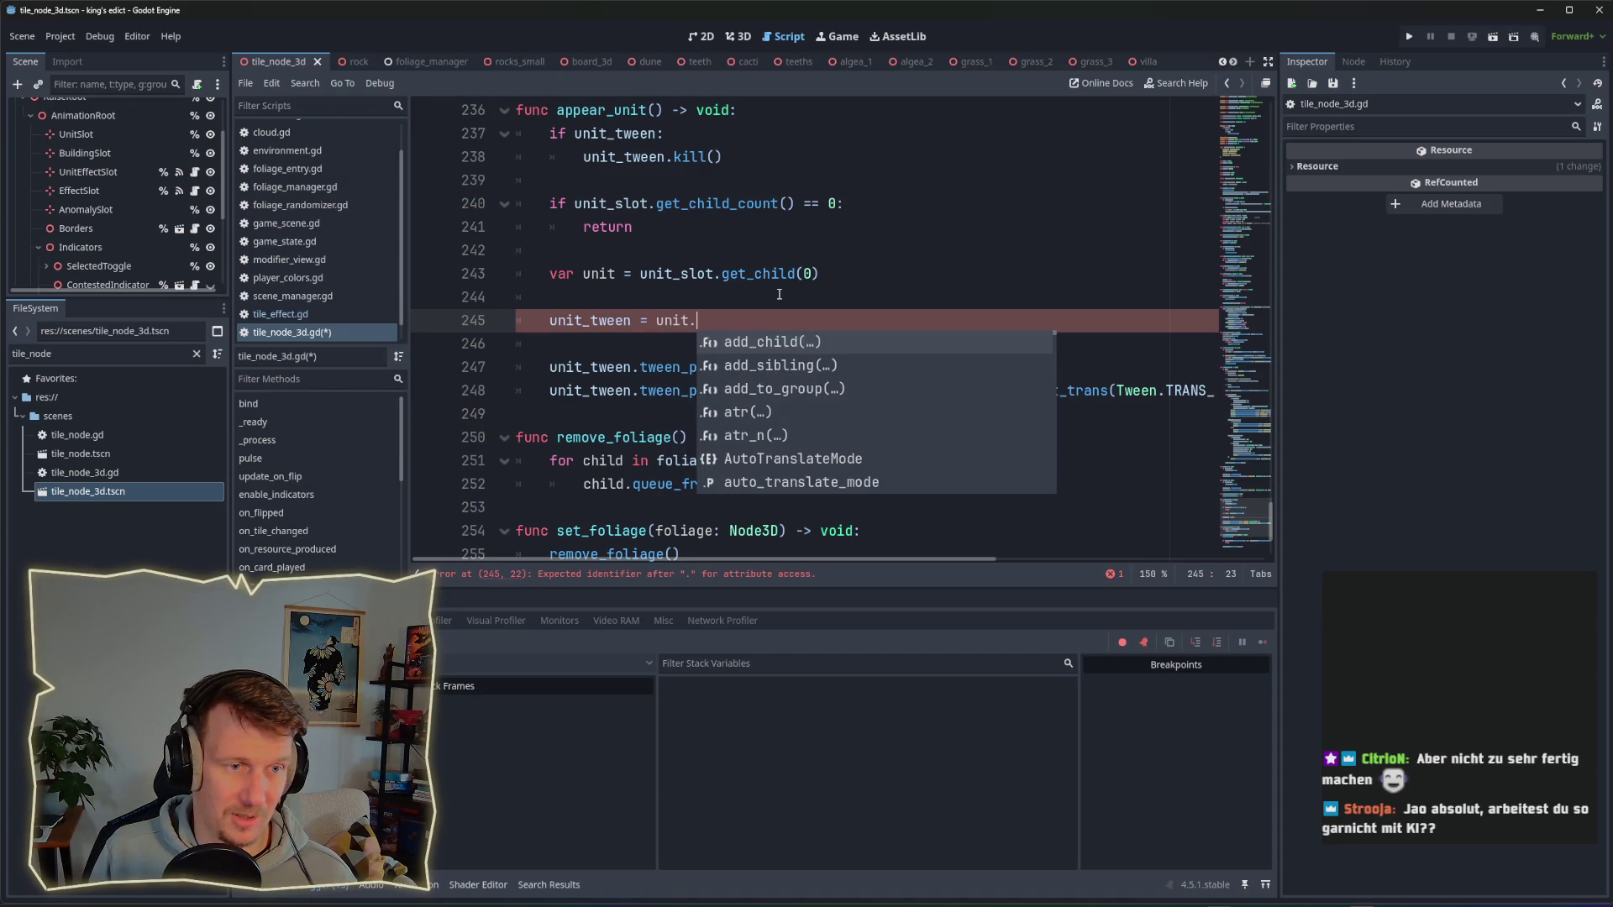
pyautogui.write('crea')
pyautogui.press('Return')
# Step: Save tile_node_3d.gd and relaunch the project with F5
pyautogui.hotkey('ctrl', 's')
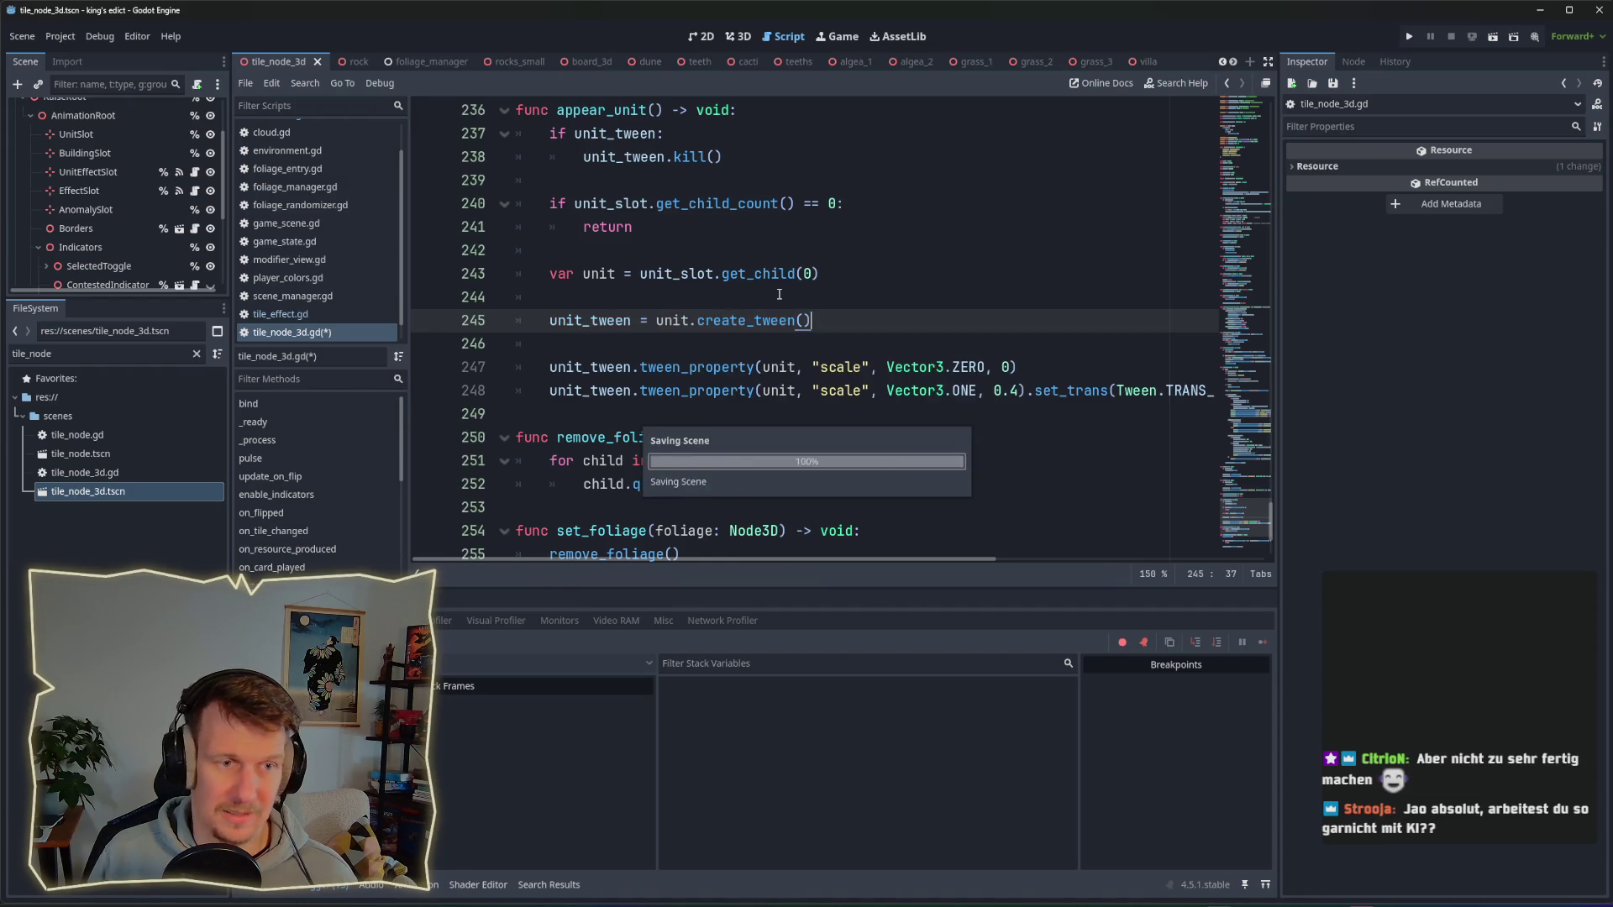
pyautogui.click(758, 336)
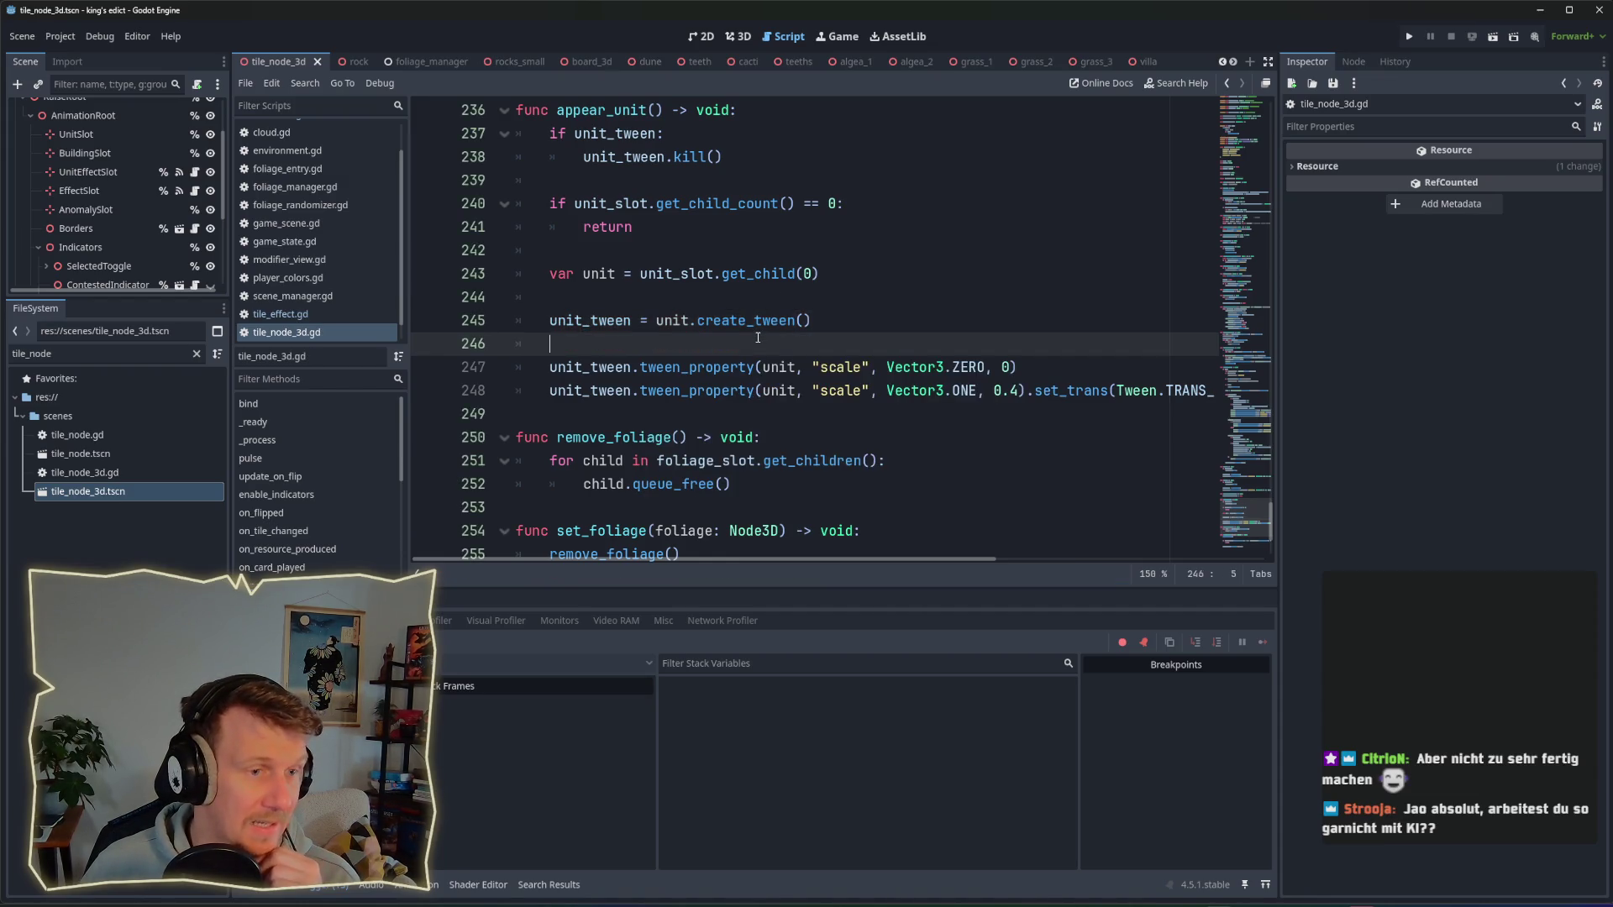
pyautogui.press('F5')
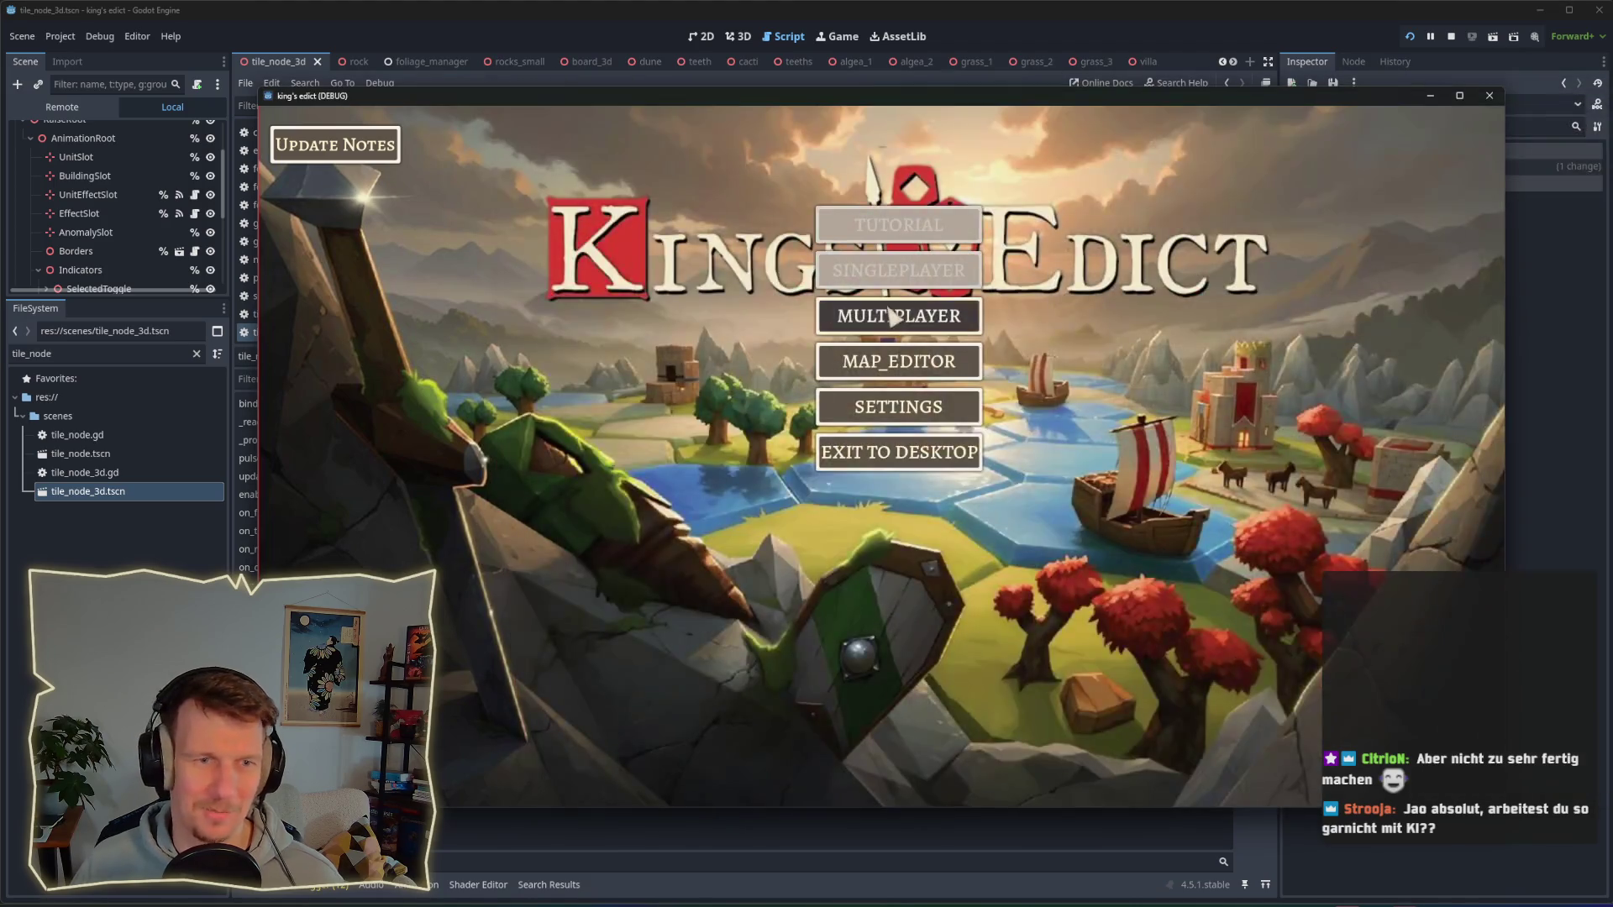
# Step: Start a multiplayer match on i_know_this_place.map from start position 3
pyautogui.click(898, 315)
pyautogui.click(1018, 317)
pyautogui.click(1044, 178)
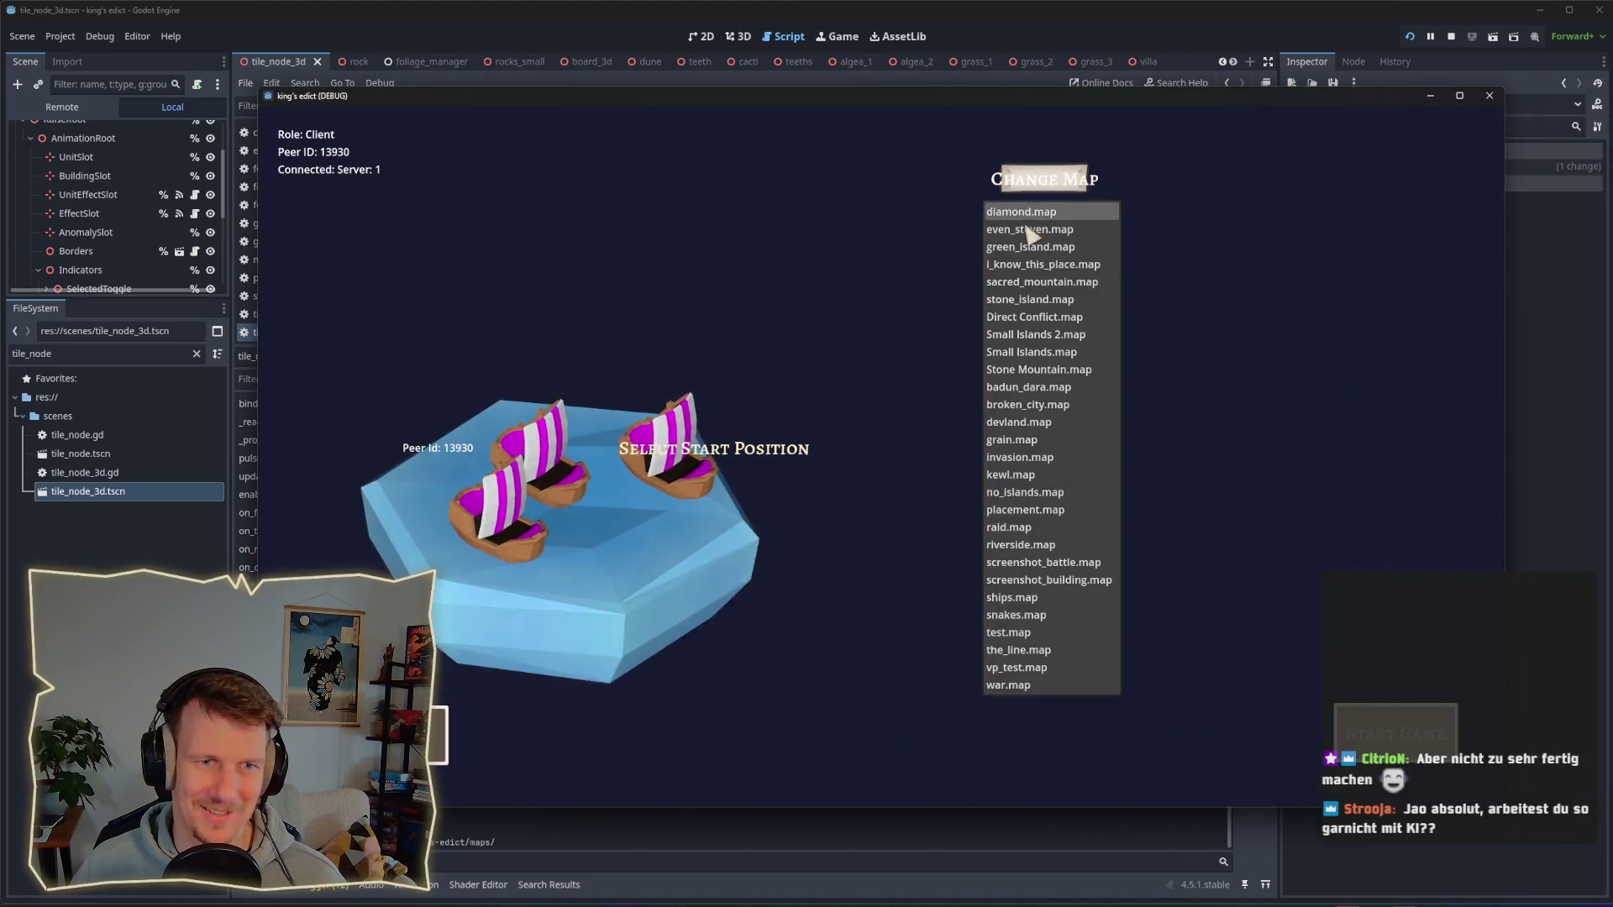
pyautogui.click(1034, 264)
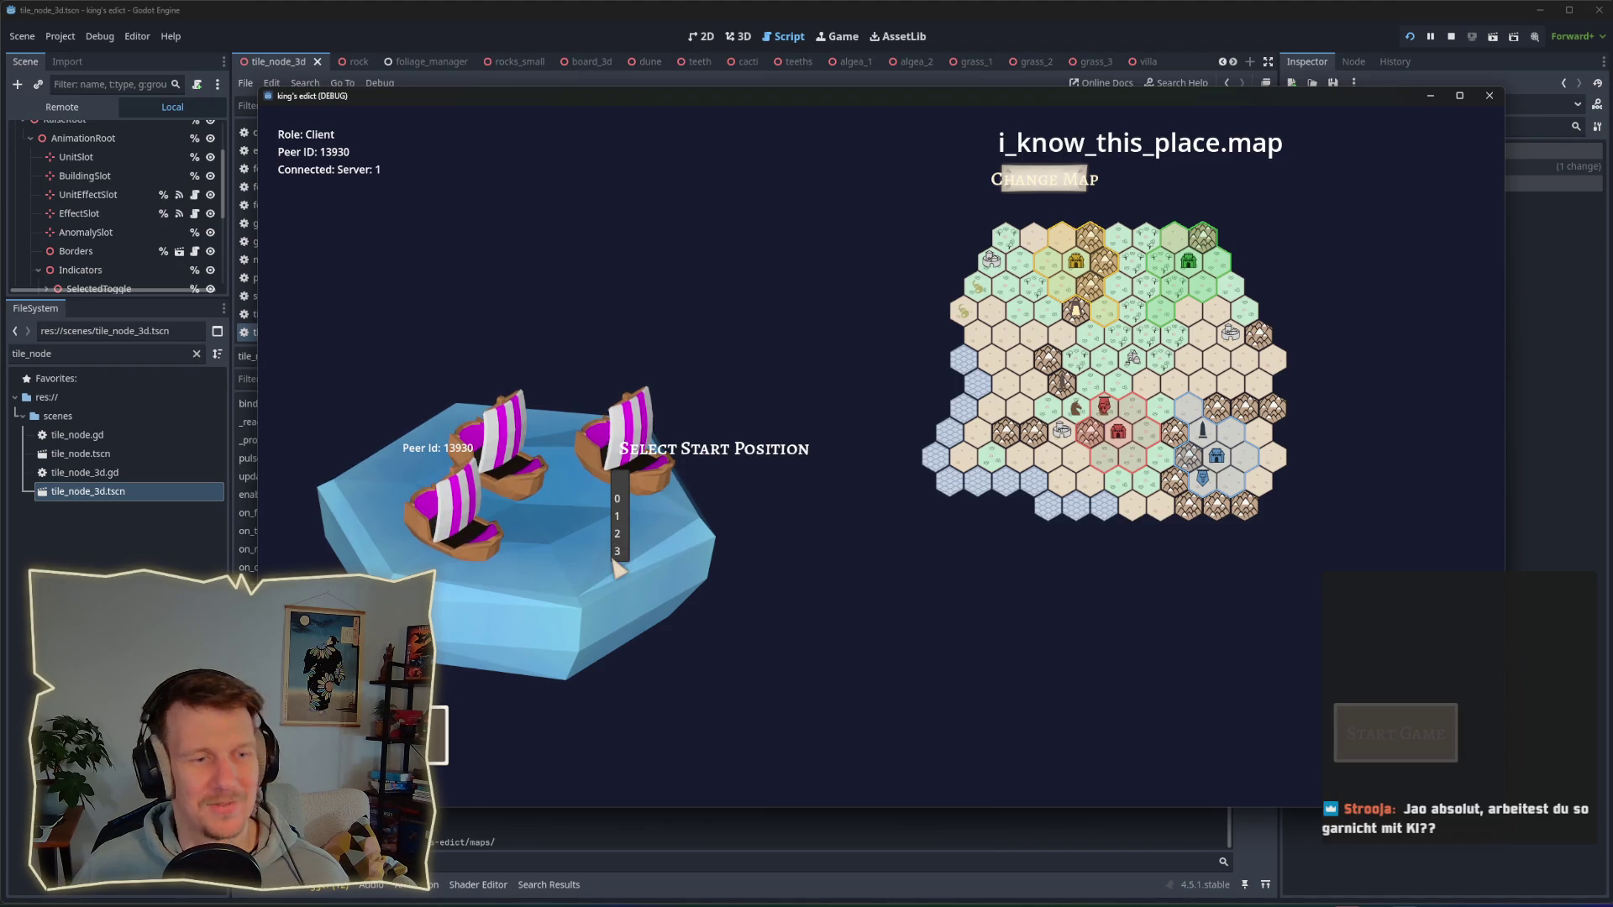
pyautogui.click(618, 551)
pyautogui.click(1401, 746)
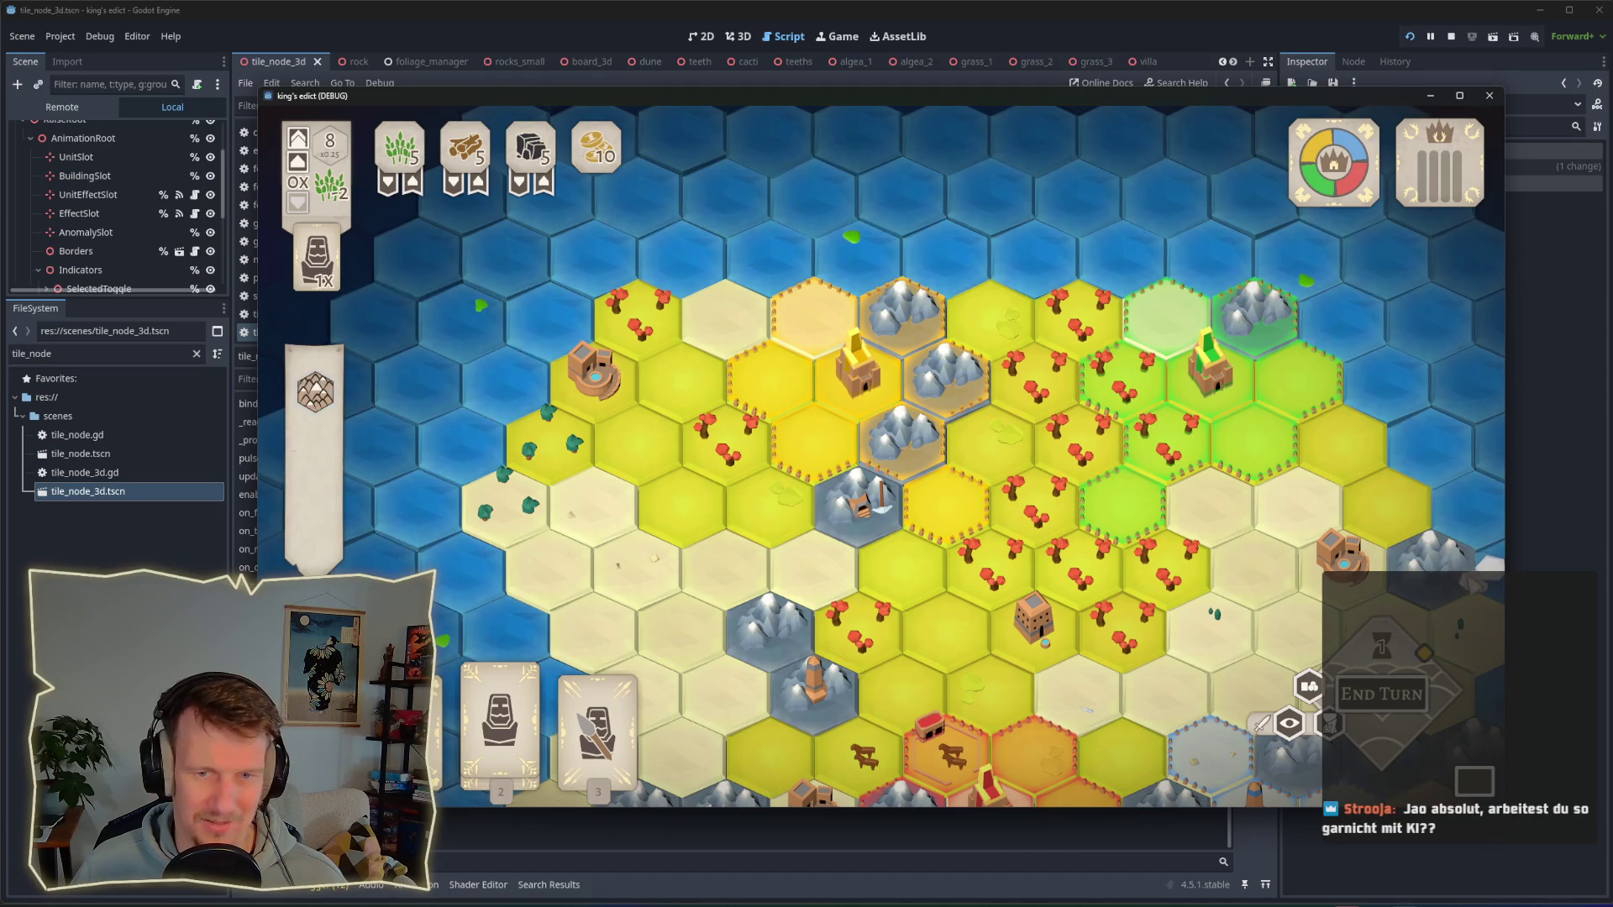
# Step: Have the unit on the mountain tile build on its hex
pyautogui.scroll(3, 906, 513)
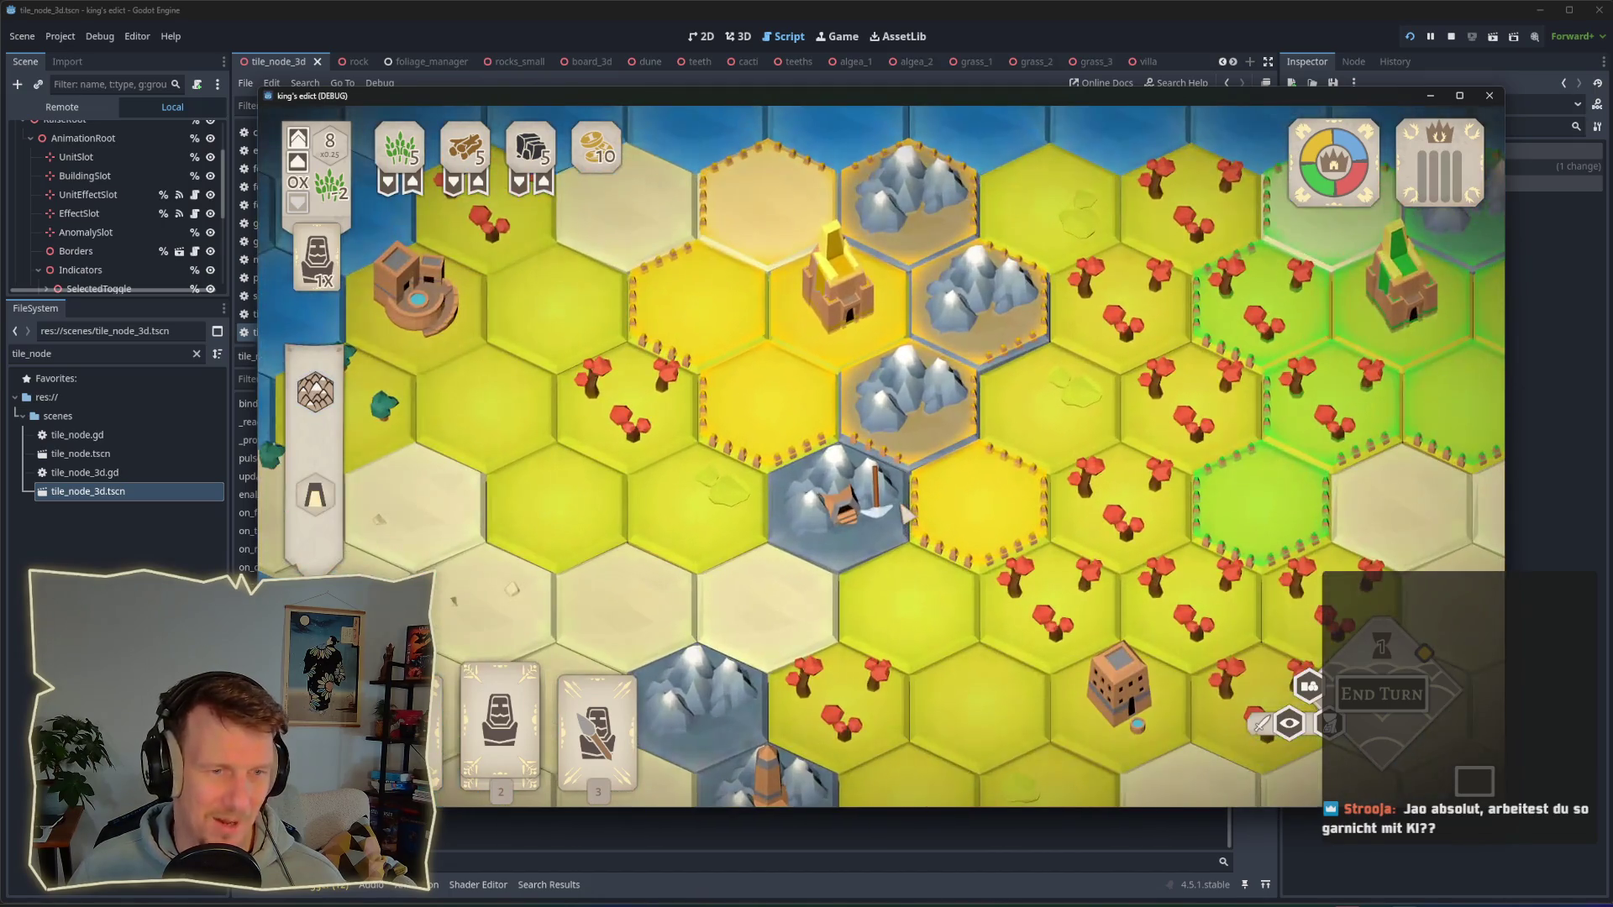
pyautogui.click(906, 513)
pyautogui.click(869, 531)
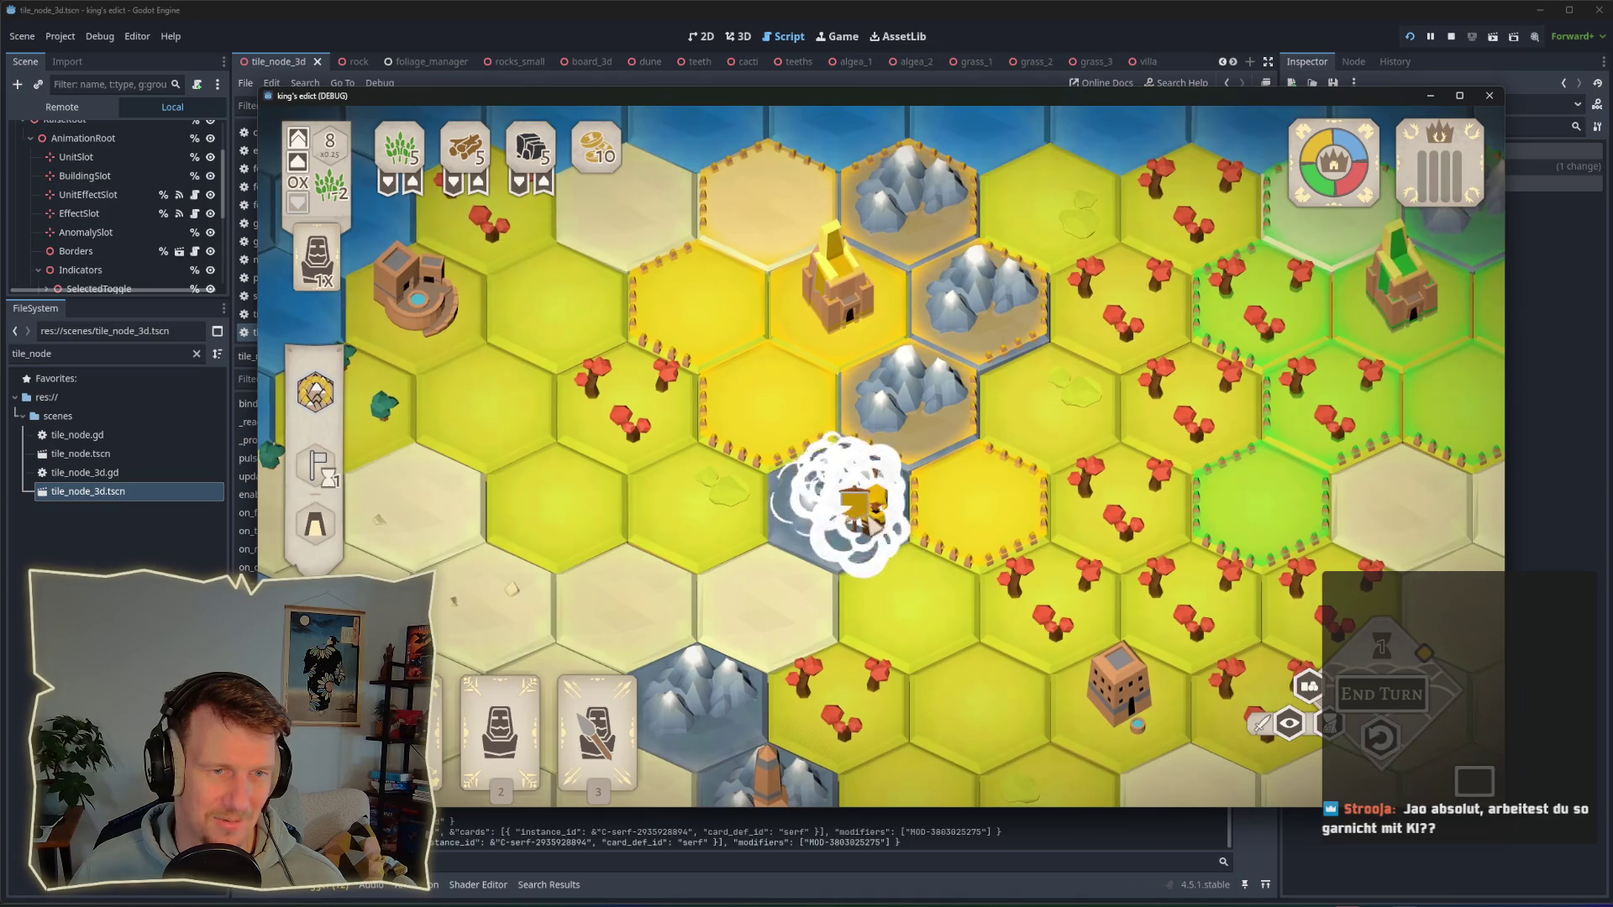
# Step: Move the card 2 unit onto the sword-marked hex and start building a house
pyautogui.press('2')
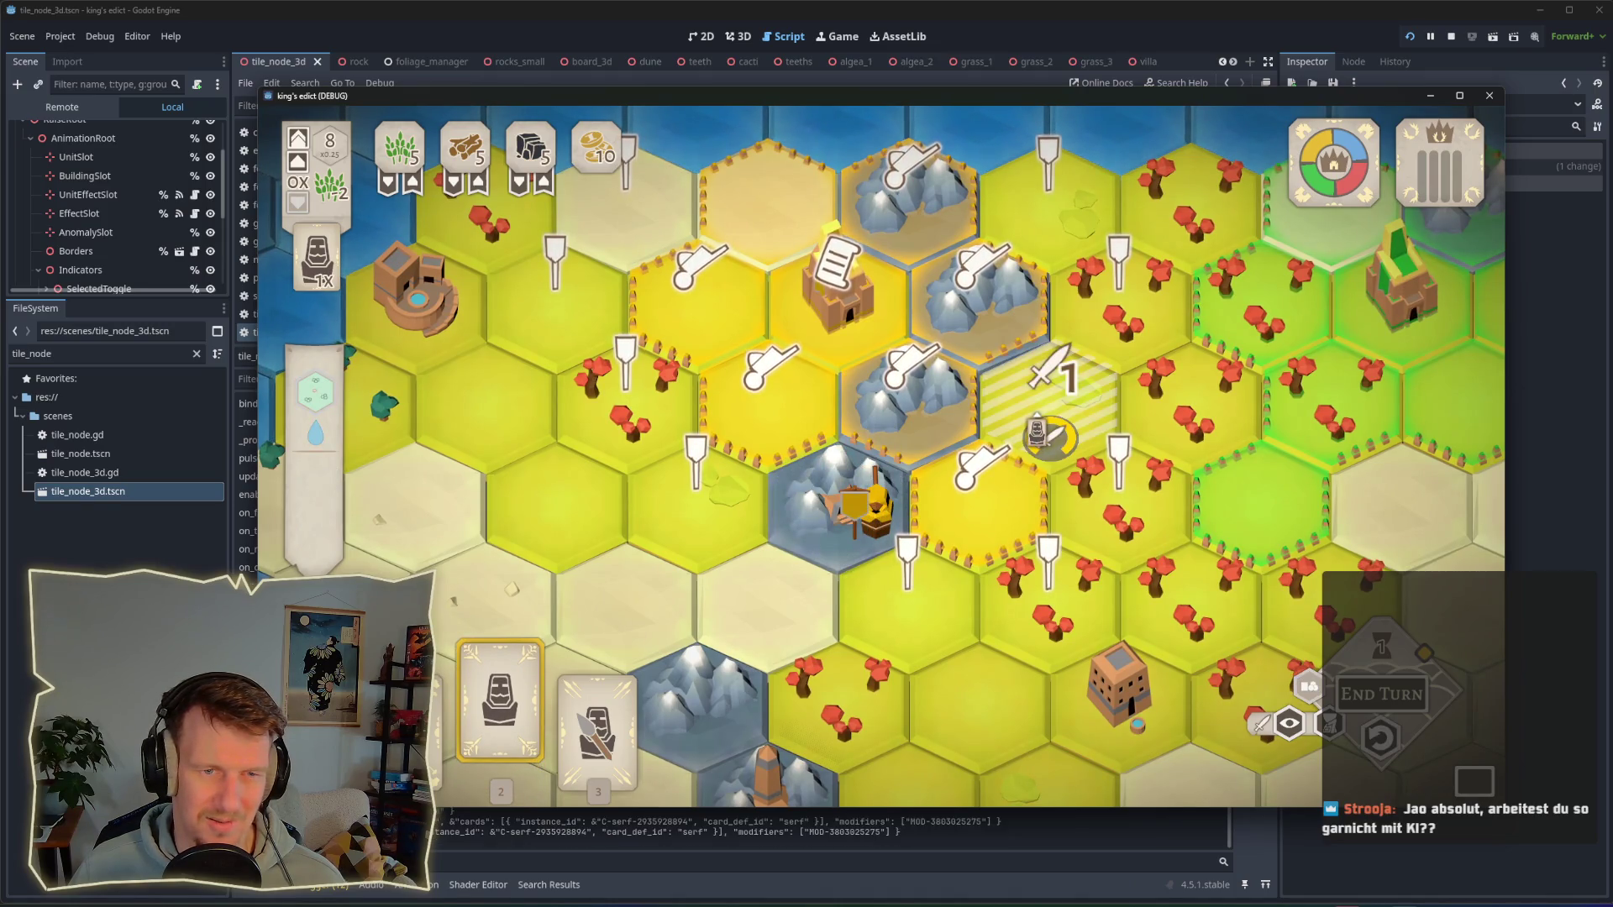
pyautogui.click(1044, 416)
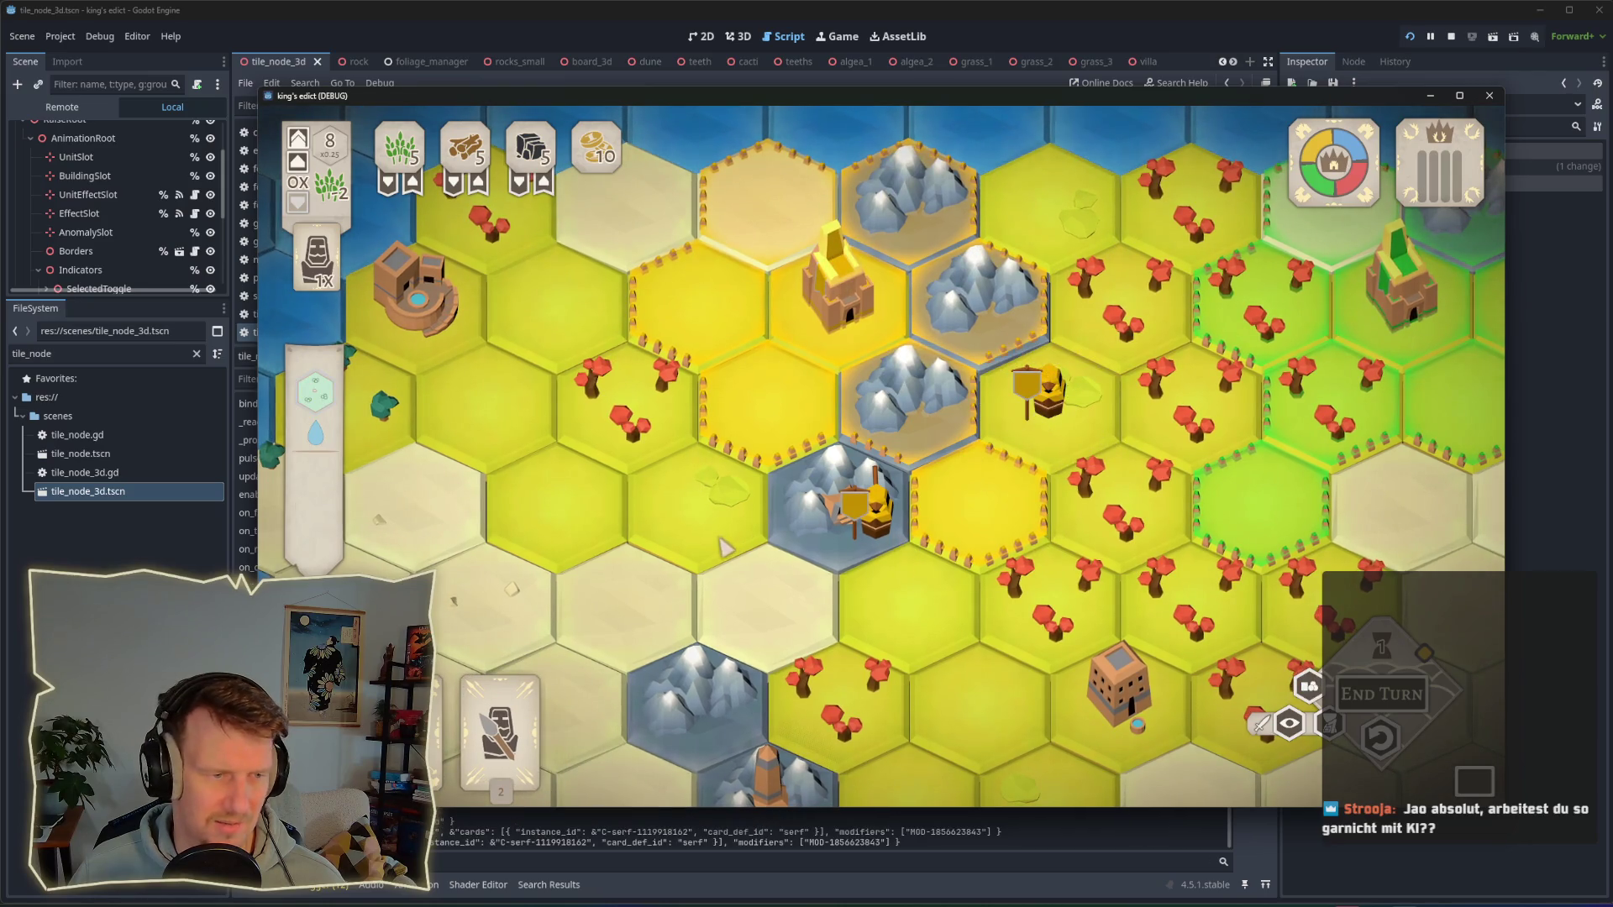
pyautogui.click(767, 406)
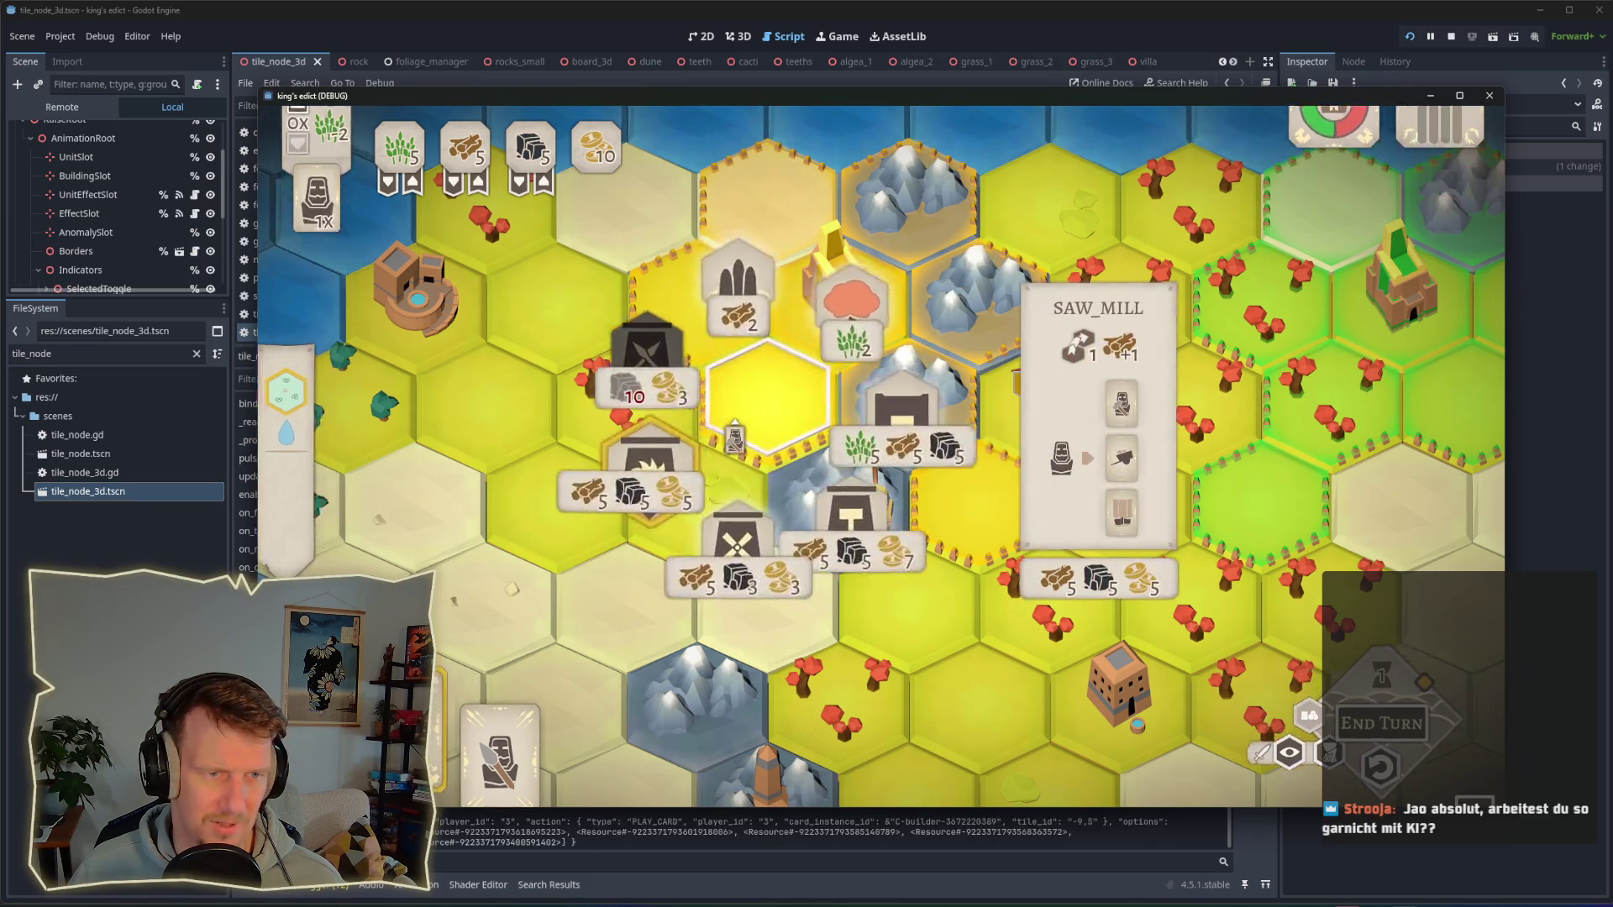
pyautogui.click(831, 414)
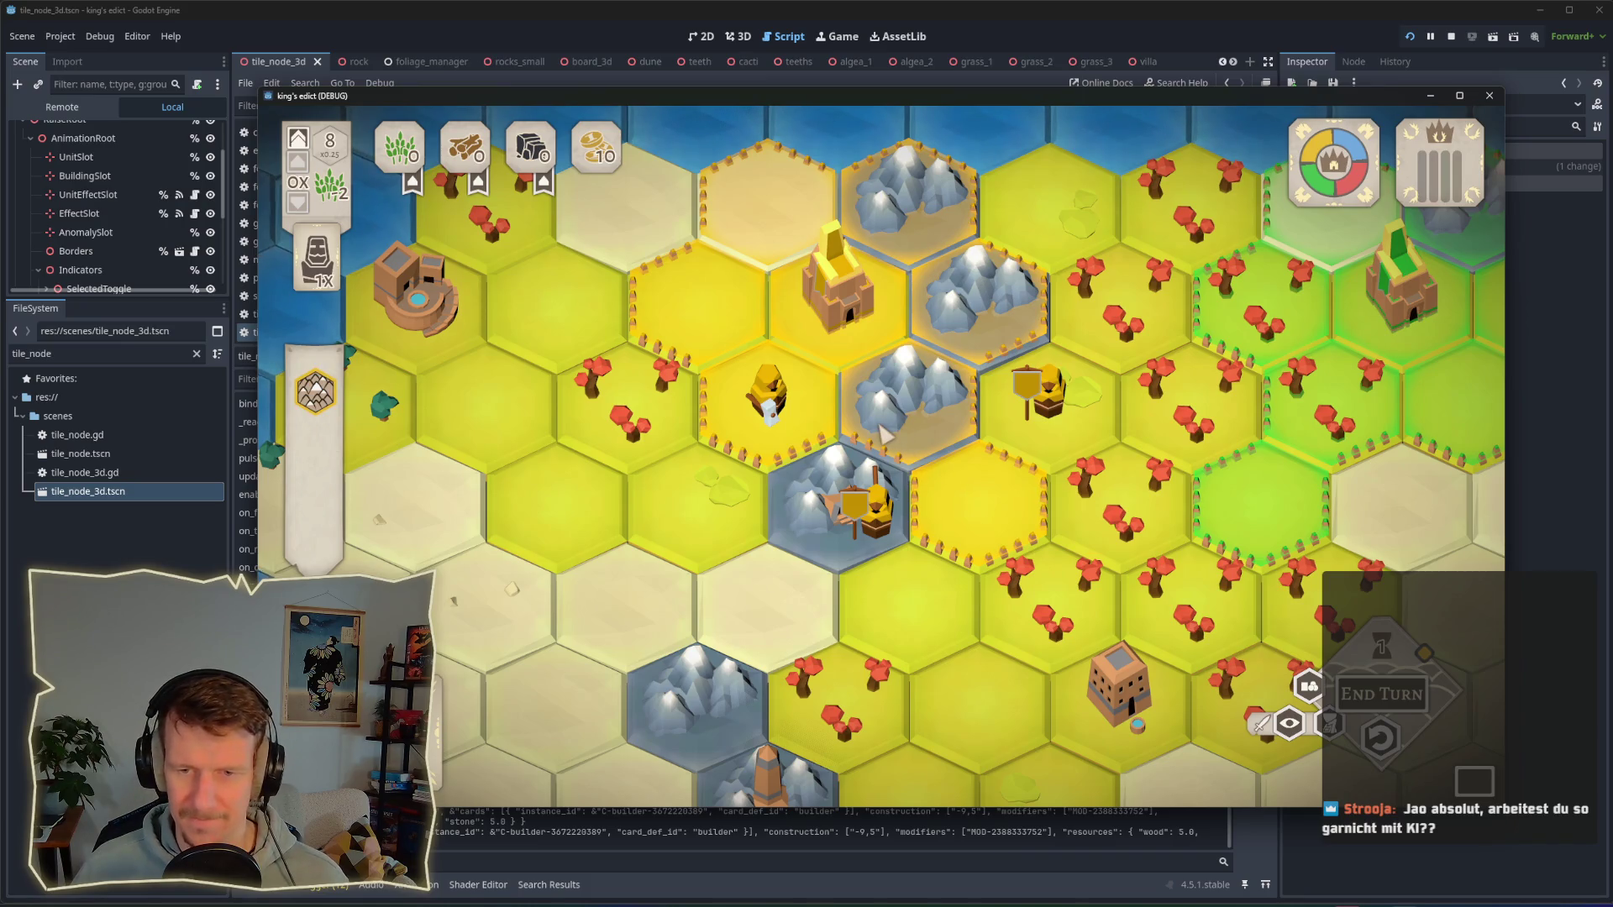
# Step: Repeatedly place and take back a spearman on a hex to watch it appear
pyautogui.scroll(-3, 884, 435)
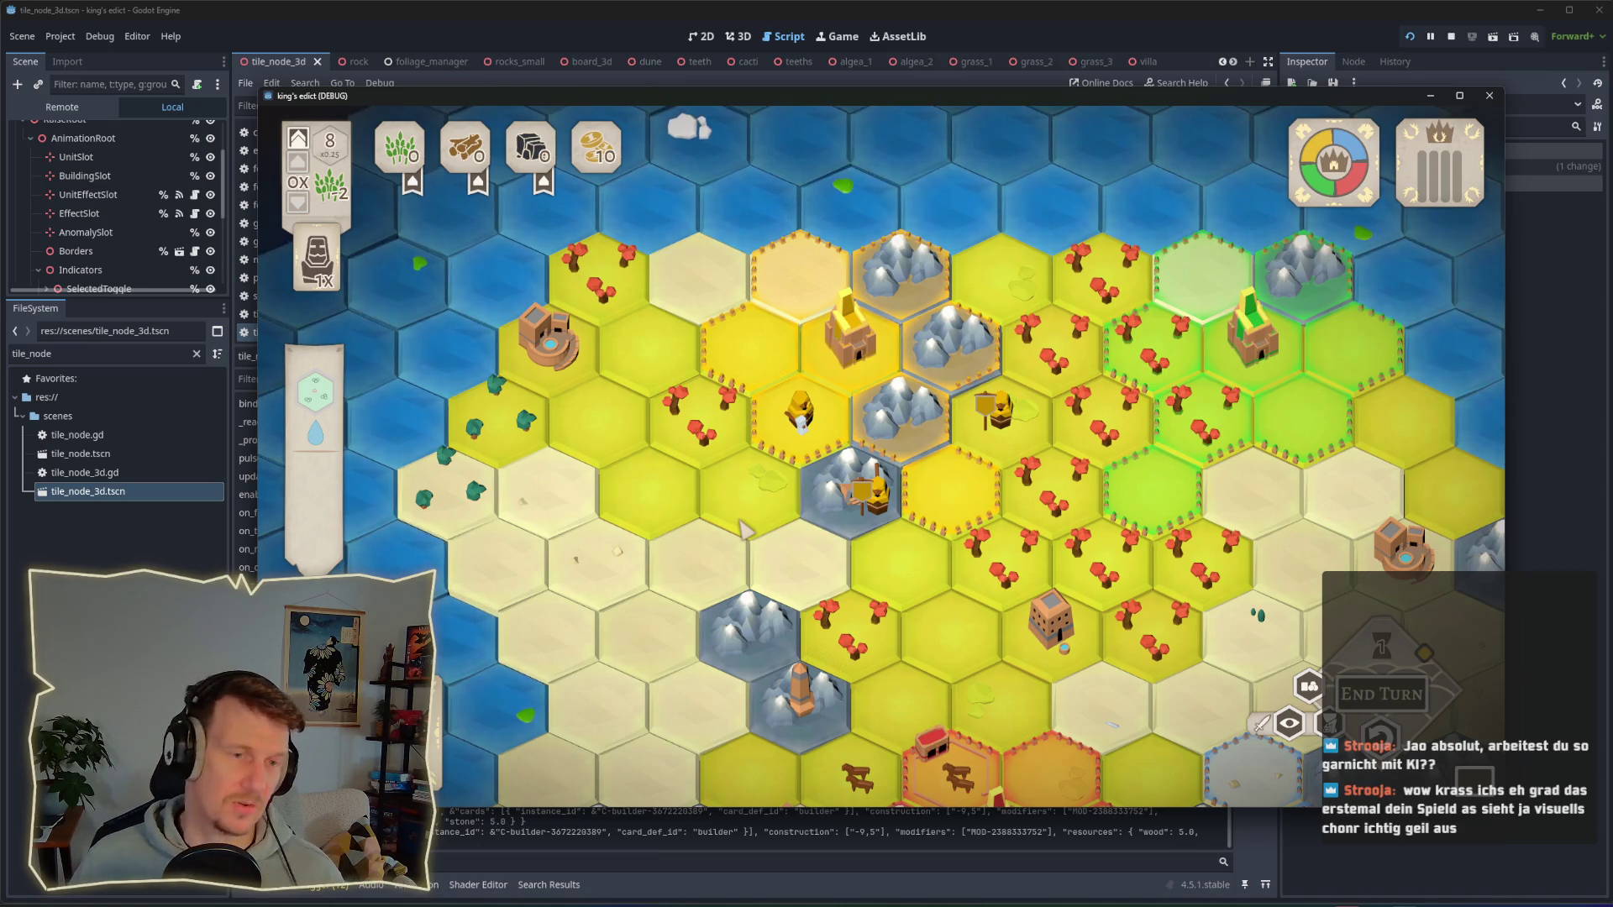
pyautogui.click(952, 482)
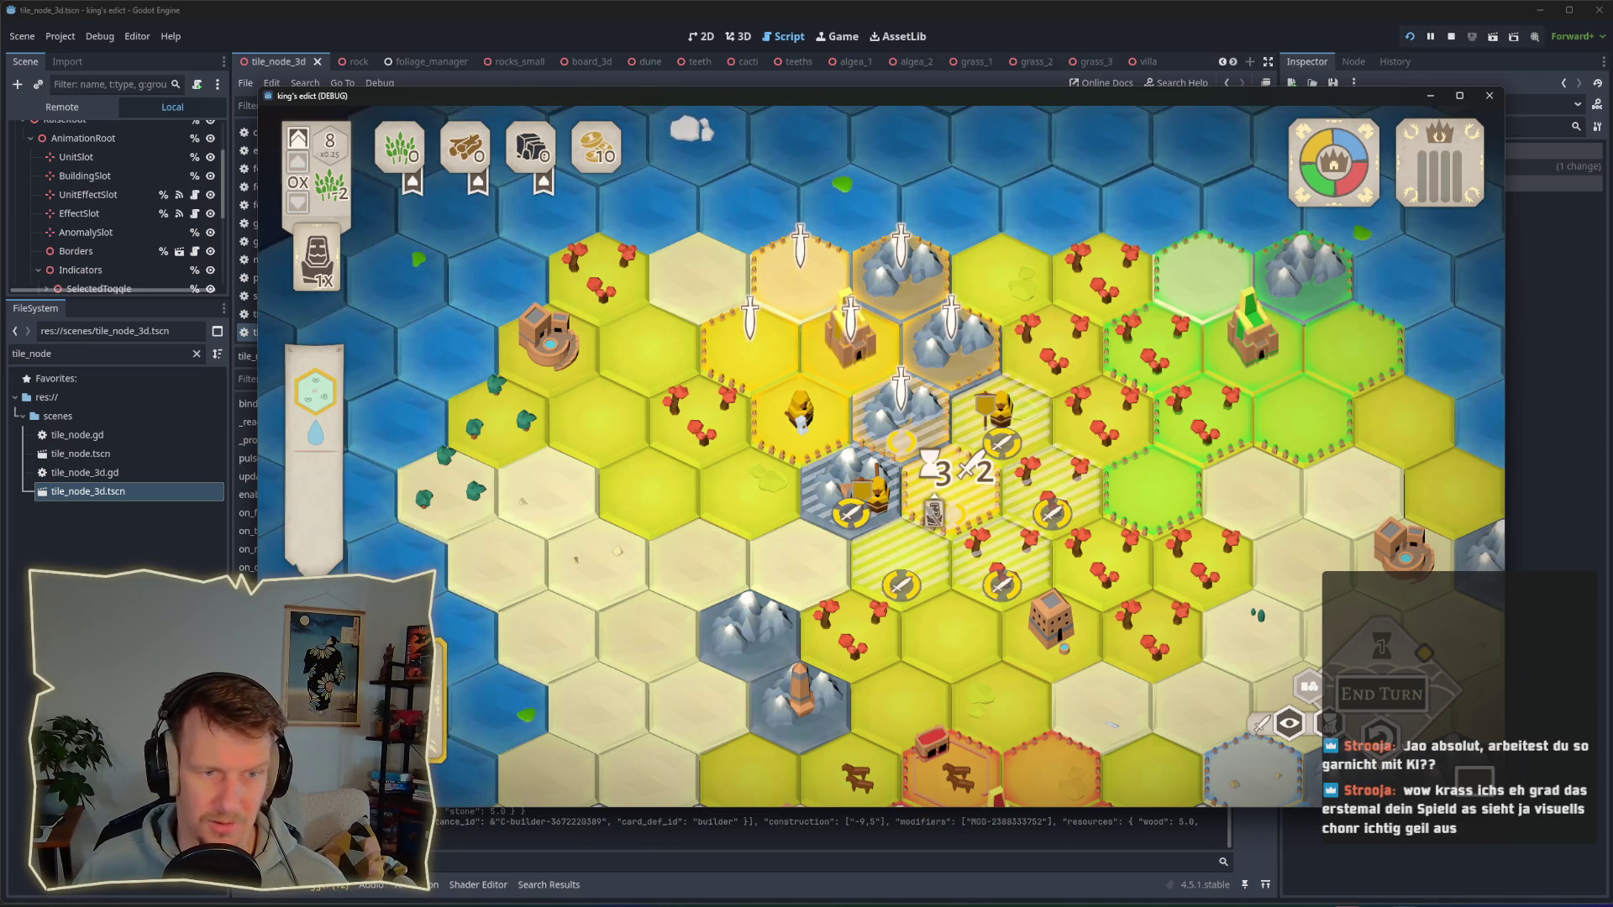
pyautogui.click(939, 517)
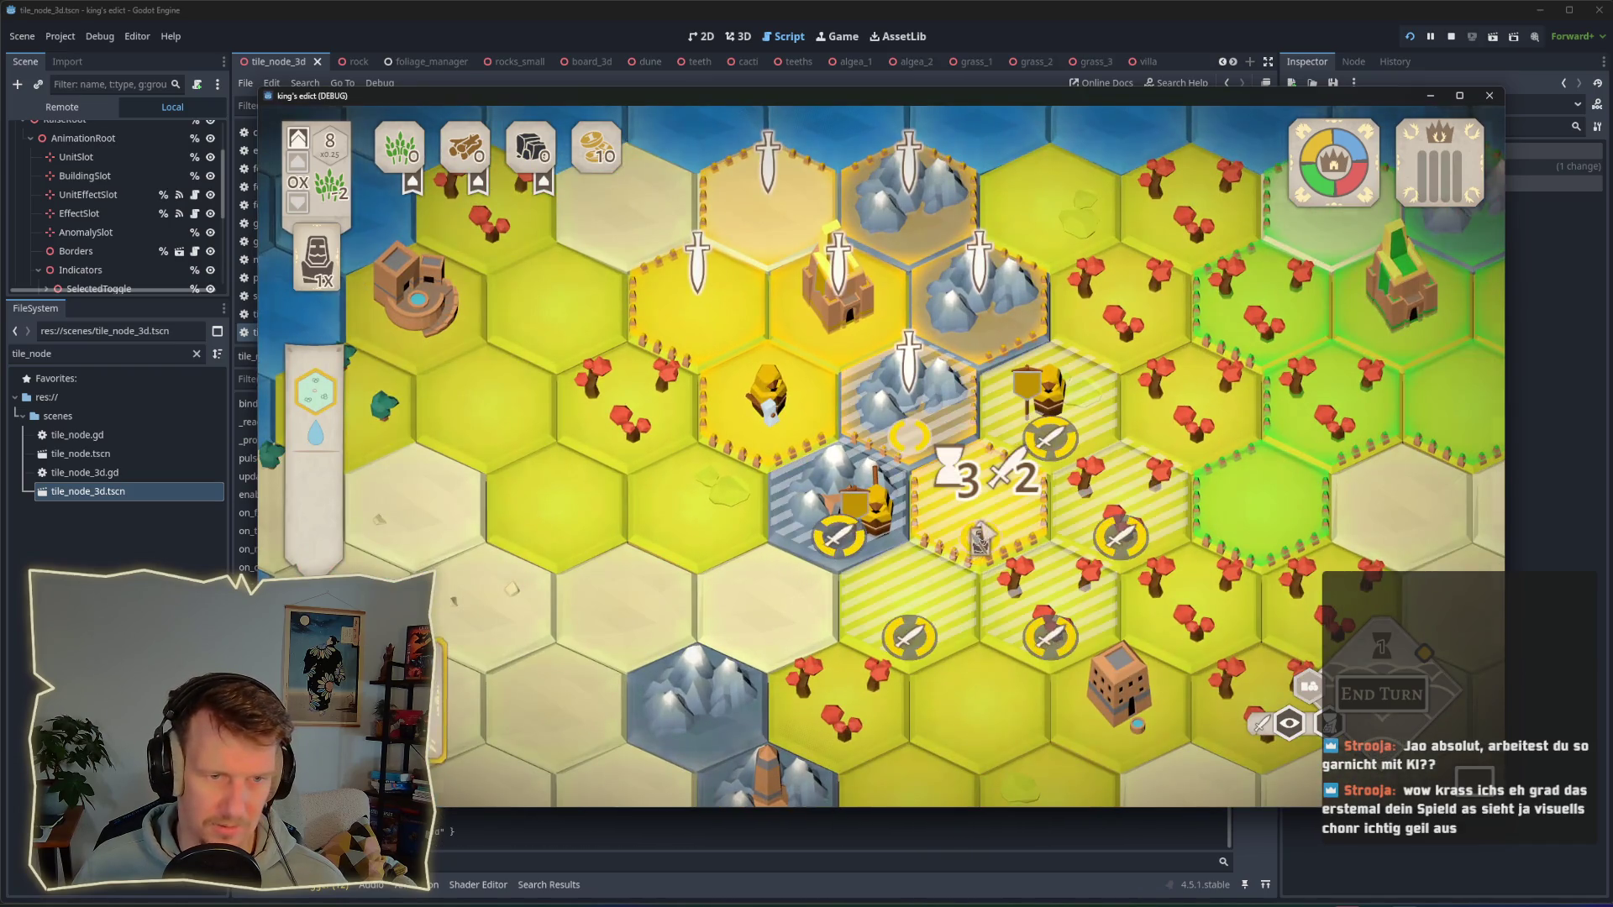
pyautogui.click(1002, 541)
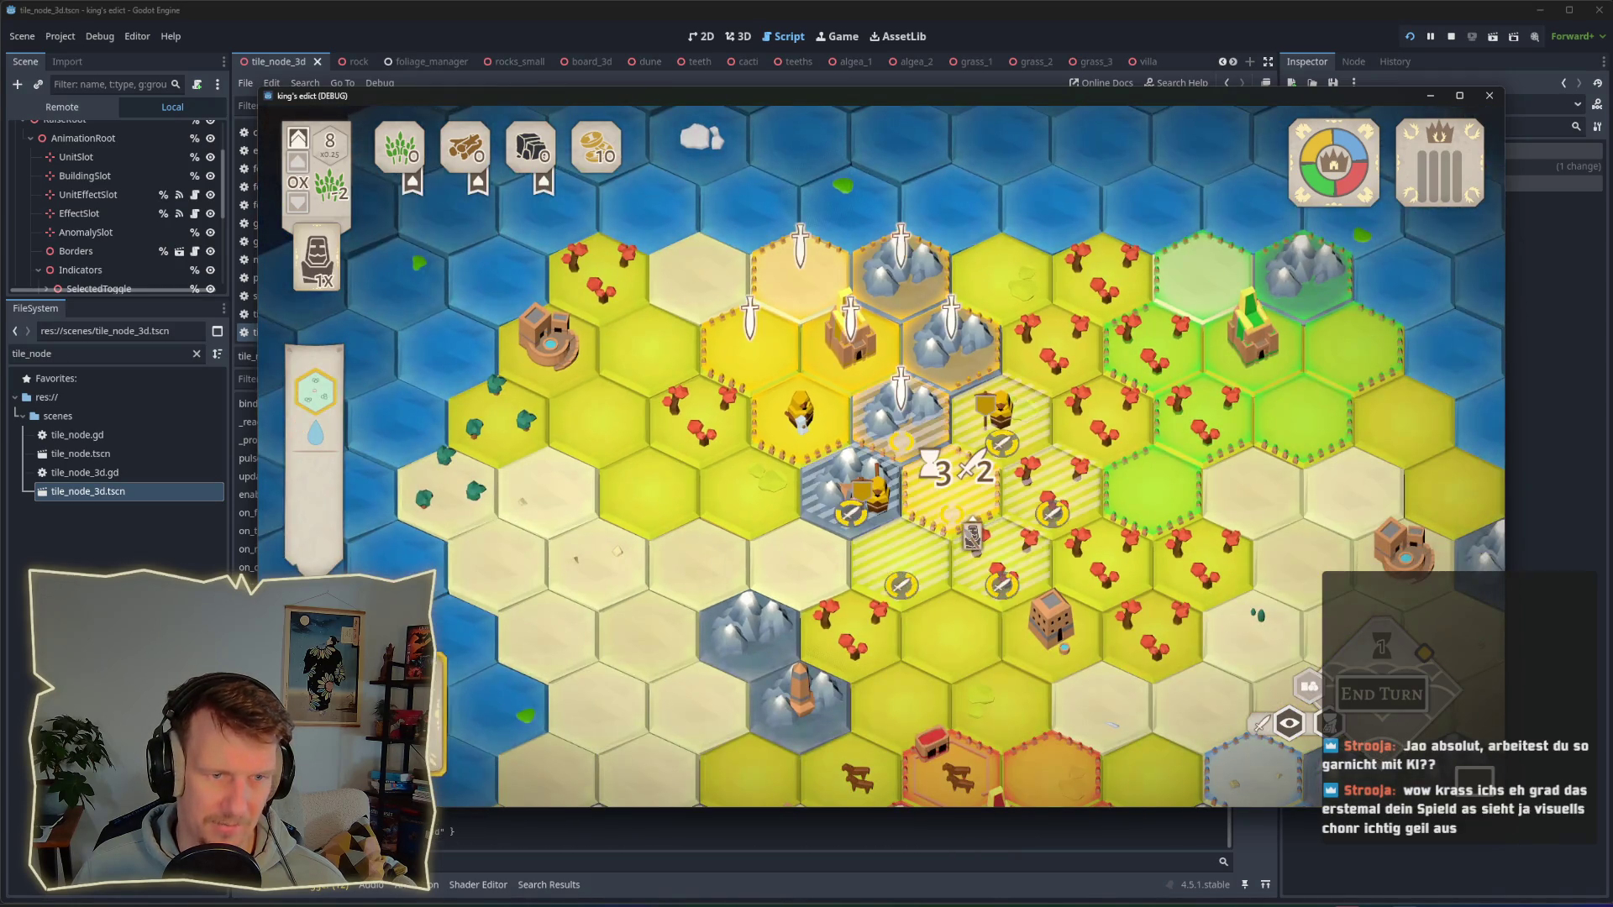
pyautogui.click(971, 535)
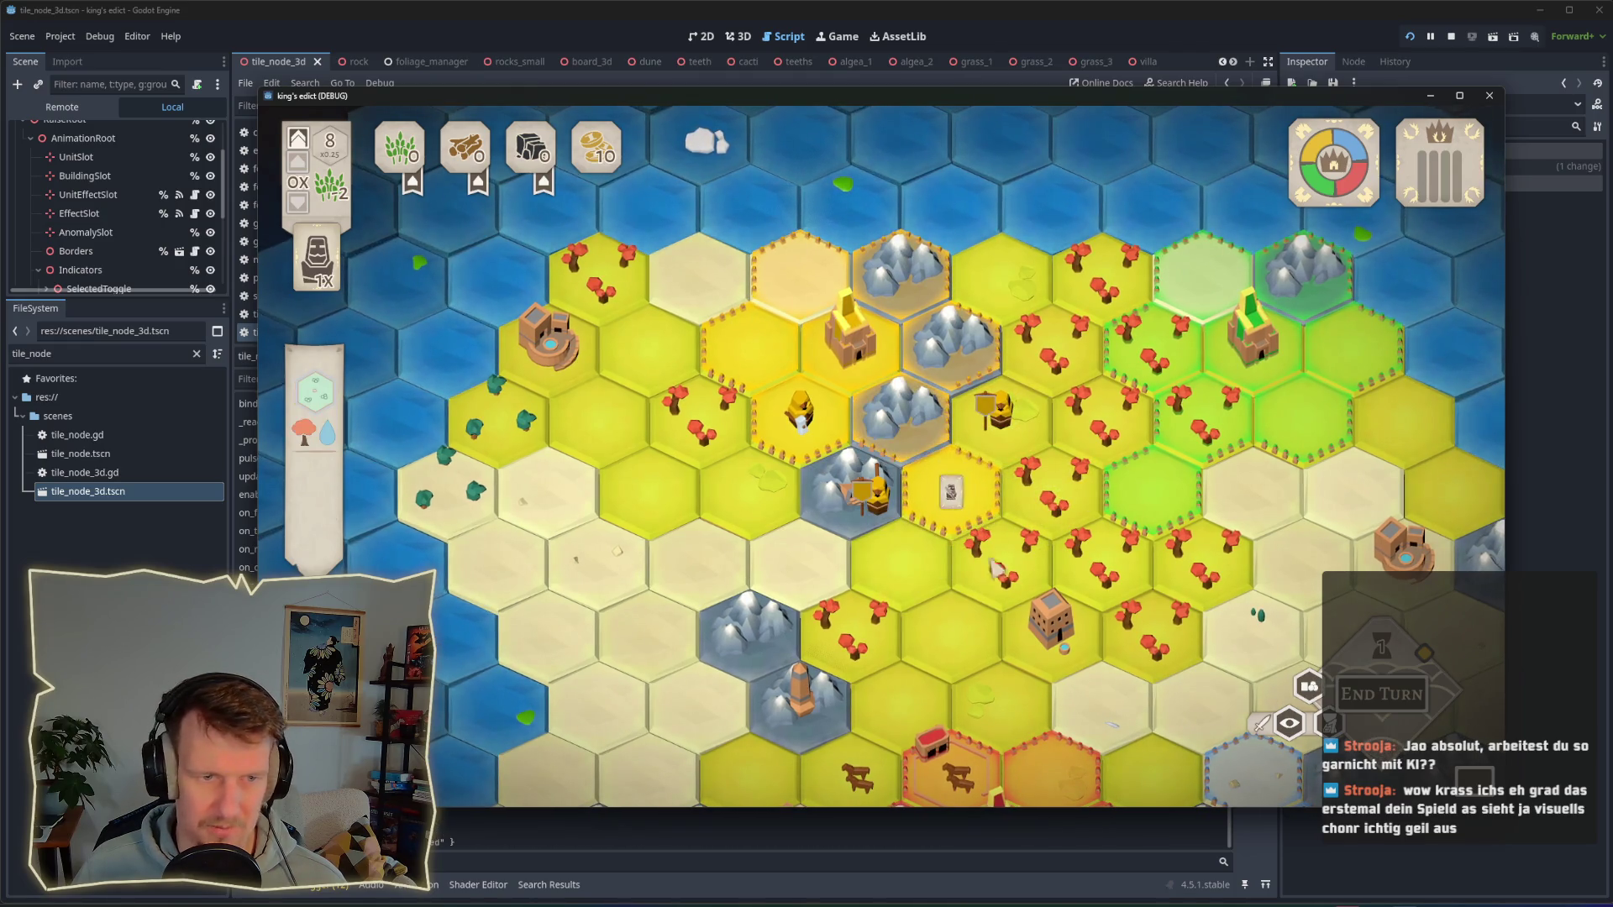
pyautogui.click(973, 559)
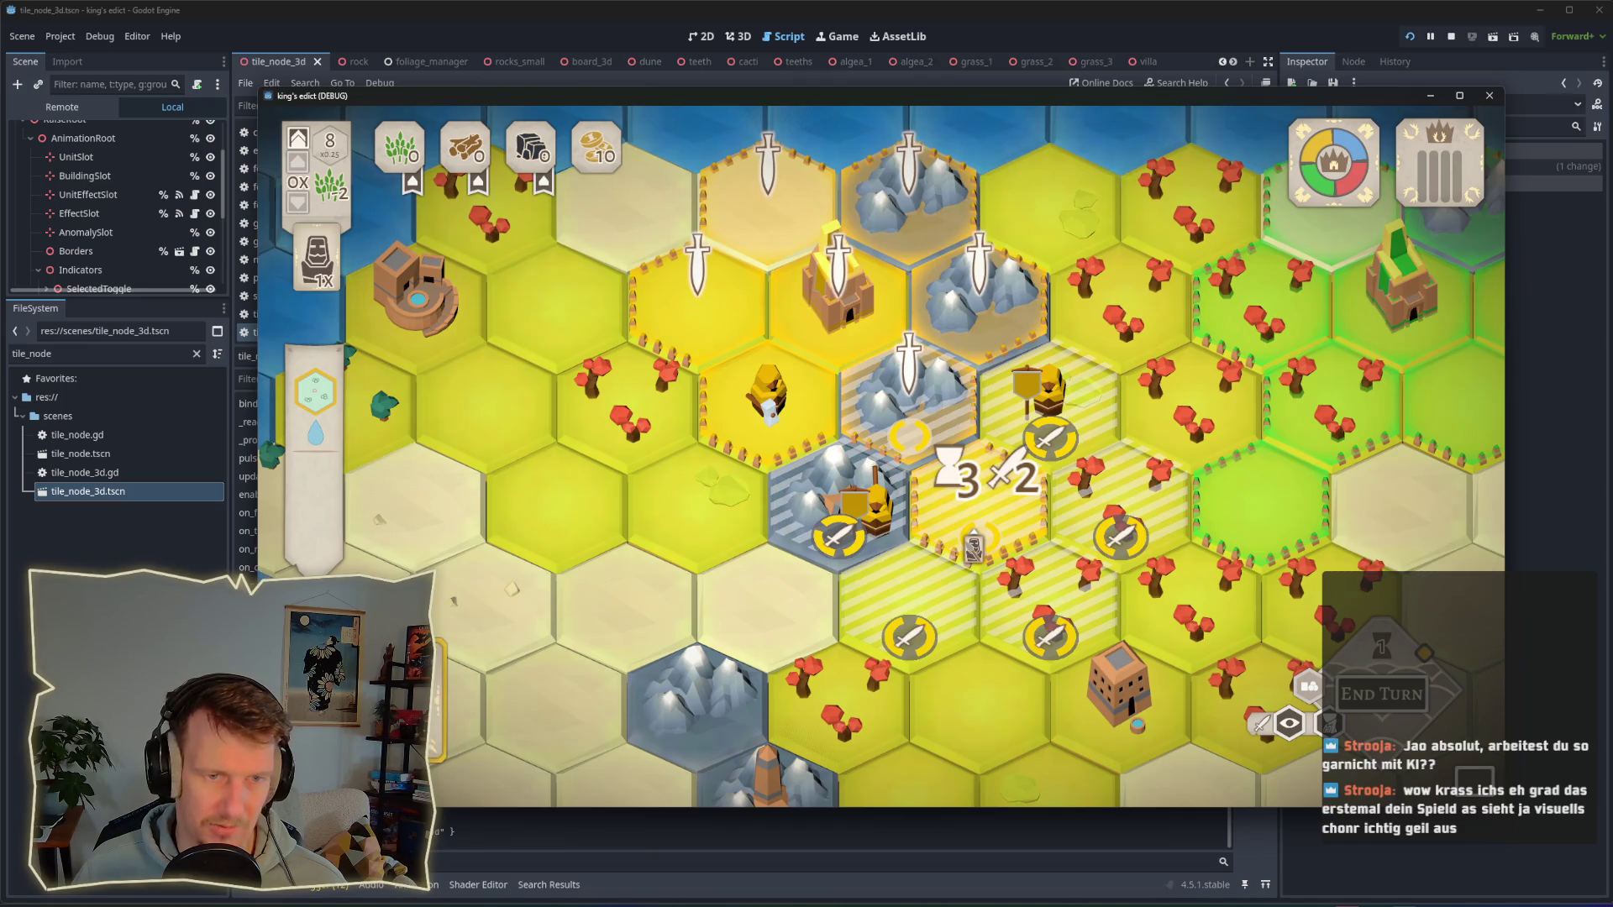
pyautogui.click(978, 542)
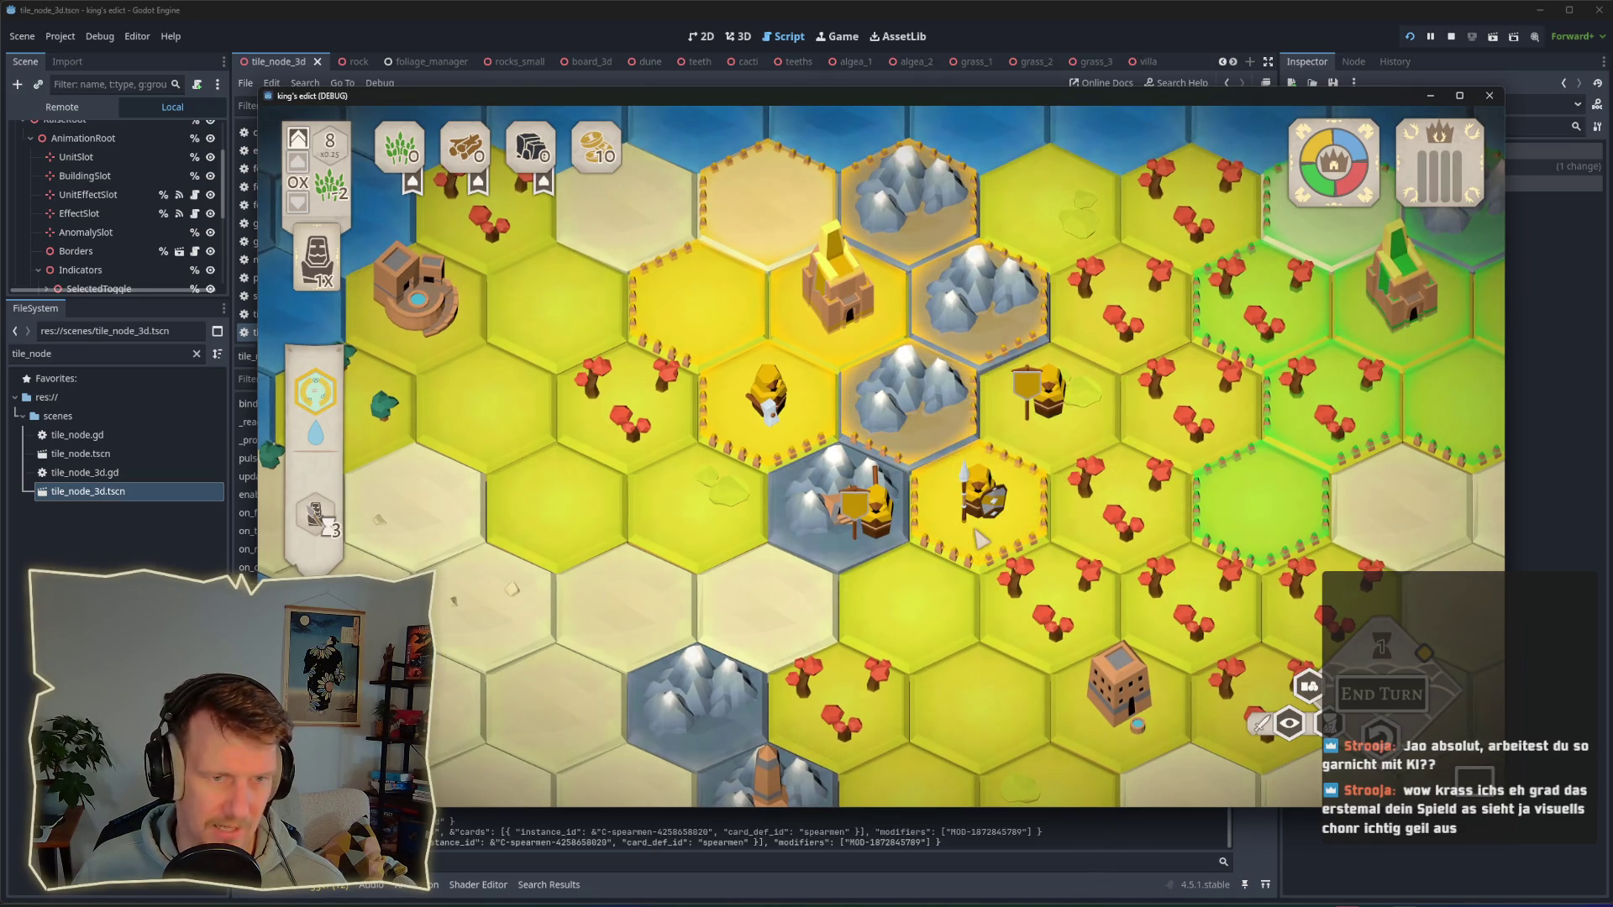
pyautogui.click(991, 538)
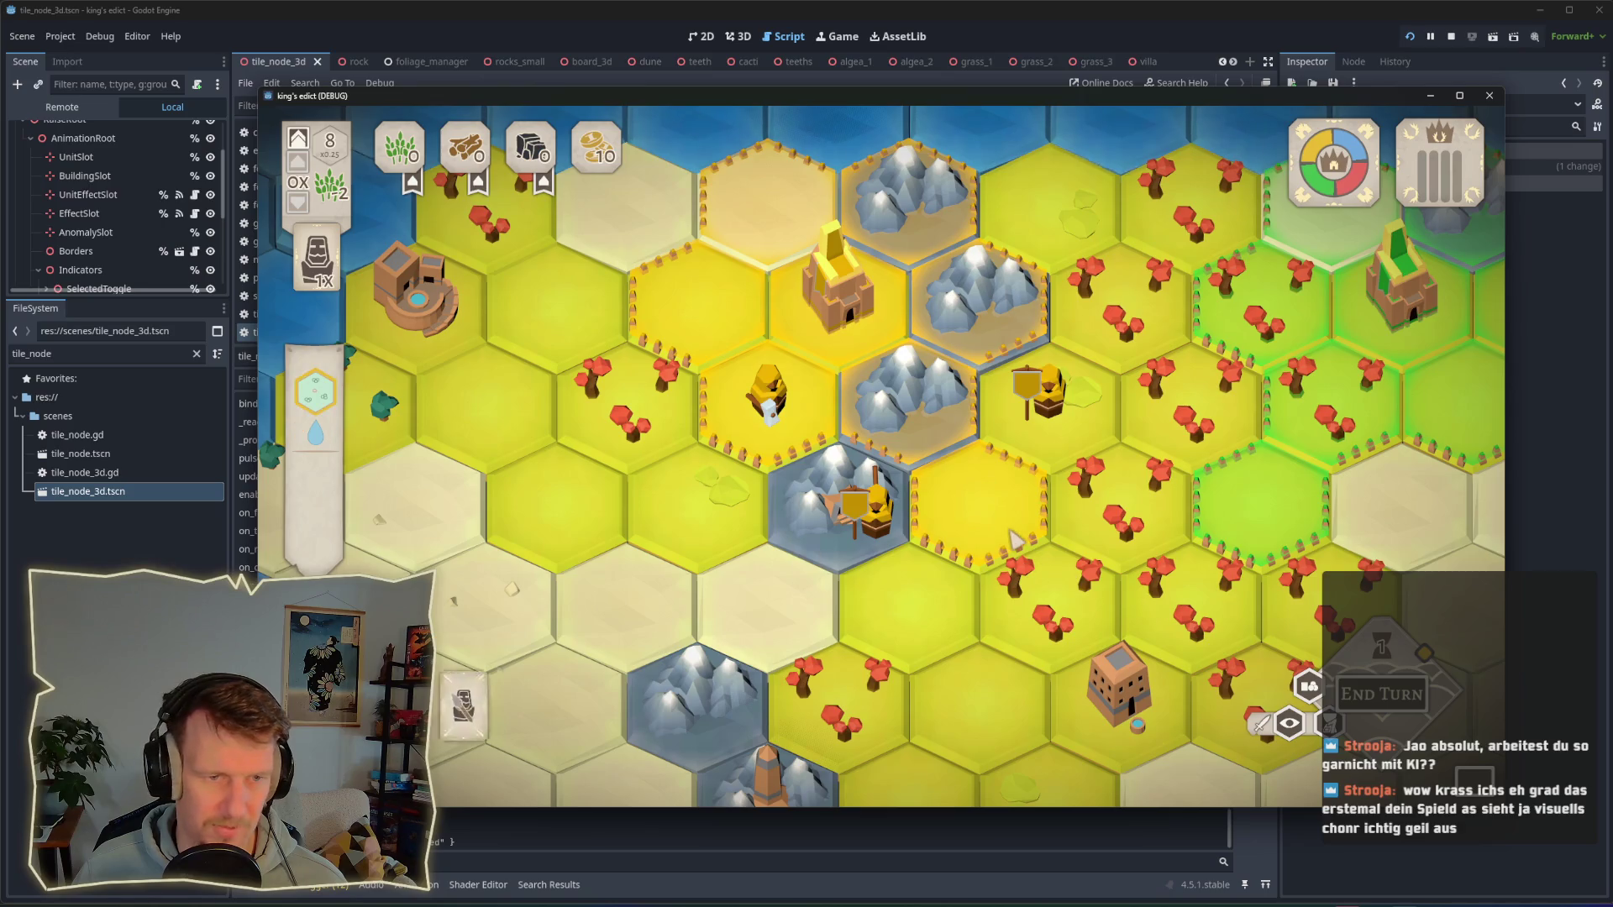
# Step: Place and remove the spearman again, finally cancelling the pending spearmen placement
pyautogui.click(995, 537)
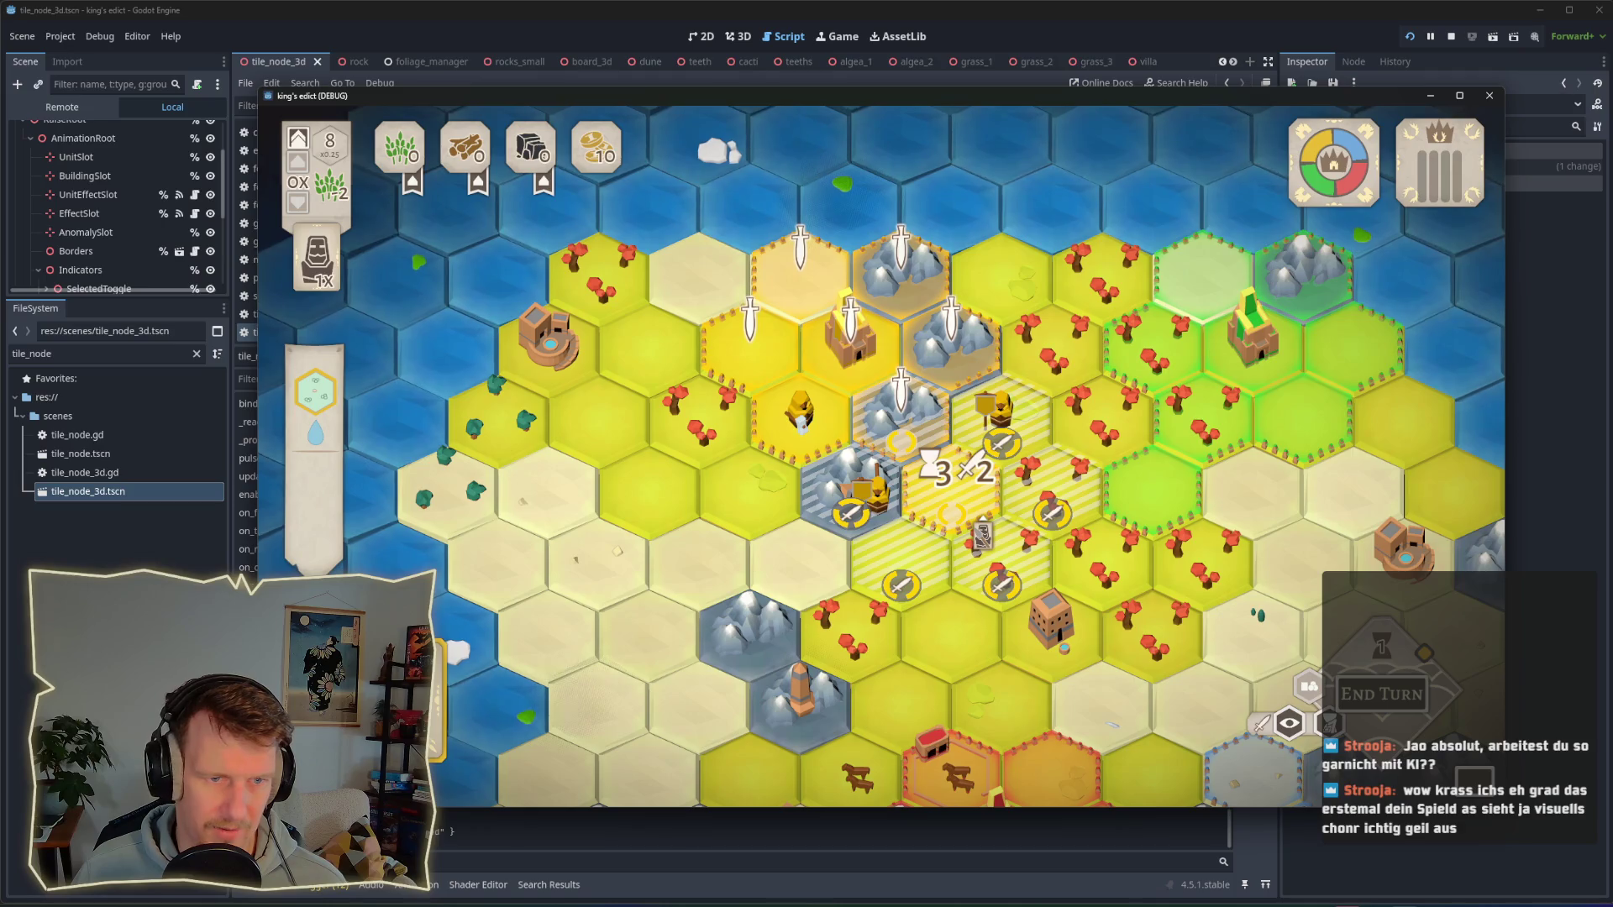
pyautogui.click(979, 531)
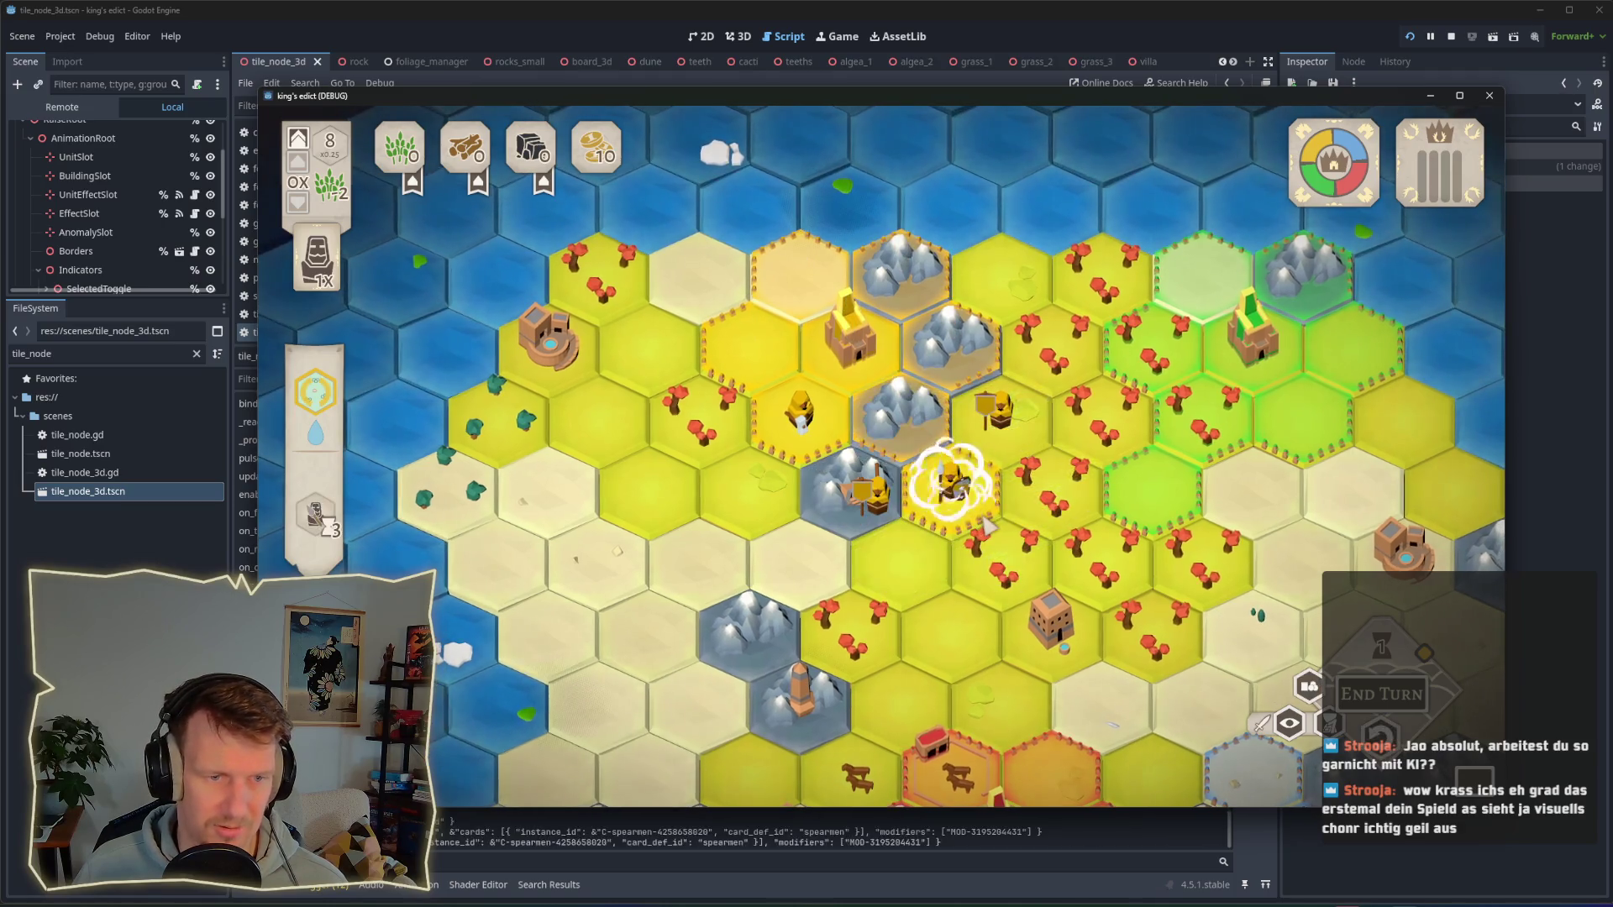
pyautogui.scroll(2, 980, 531)
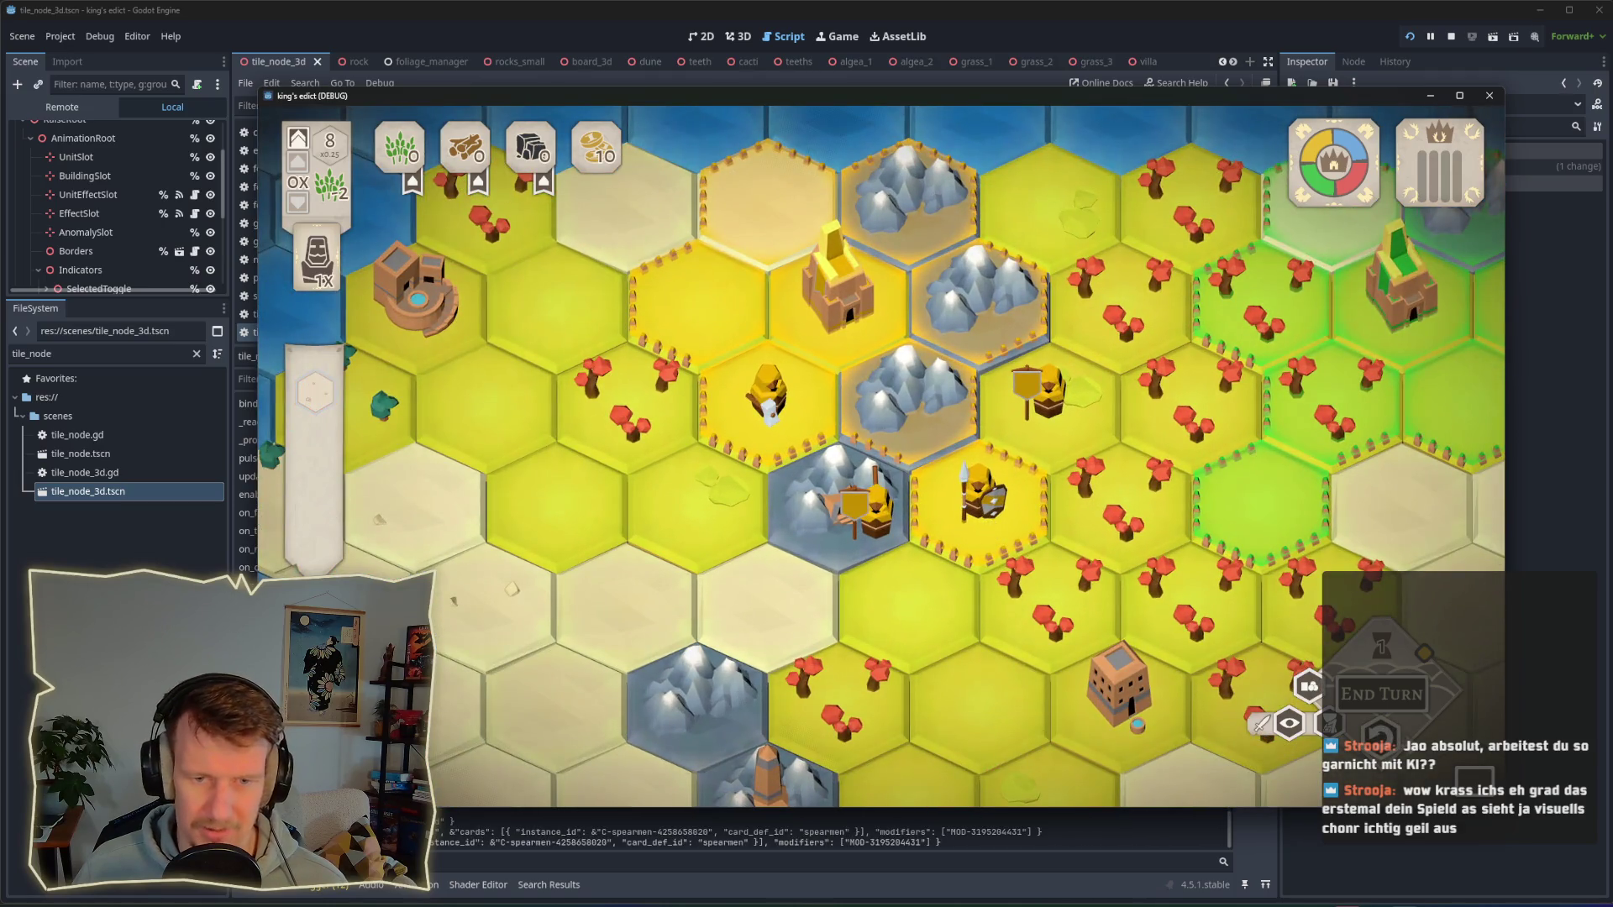
pyautogui.click(991, 537)
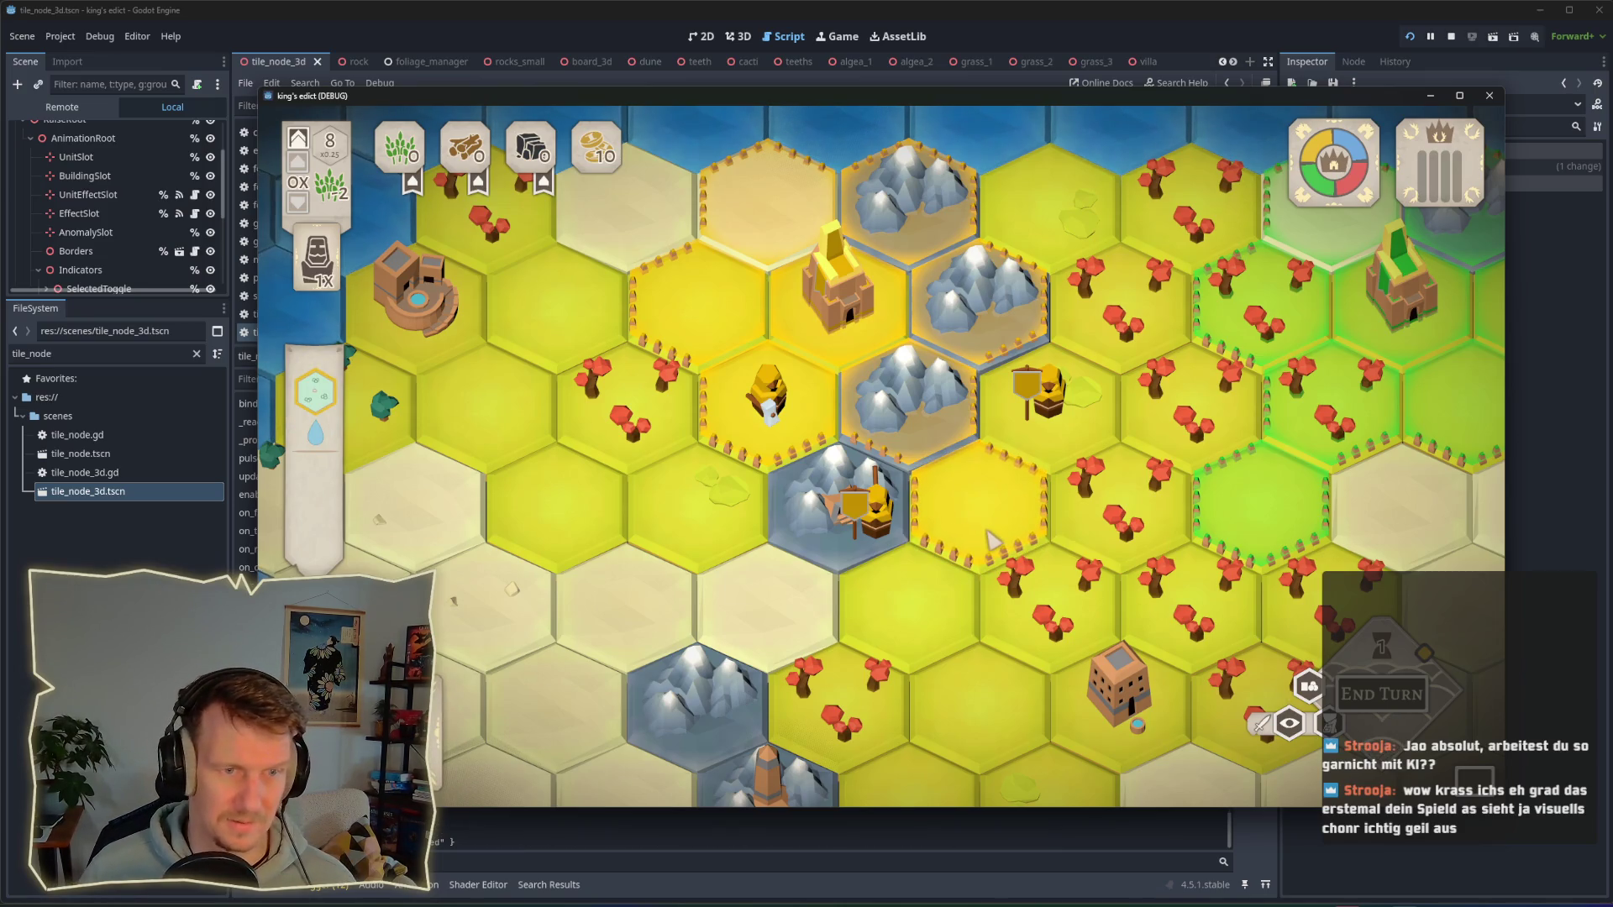
pyautogui.click(988, 540)
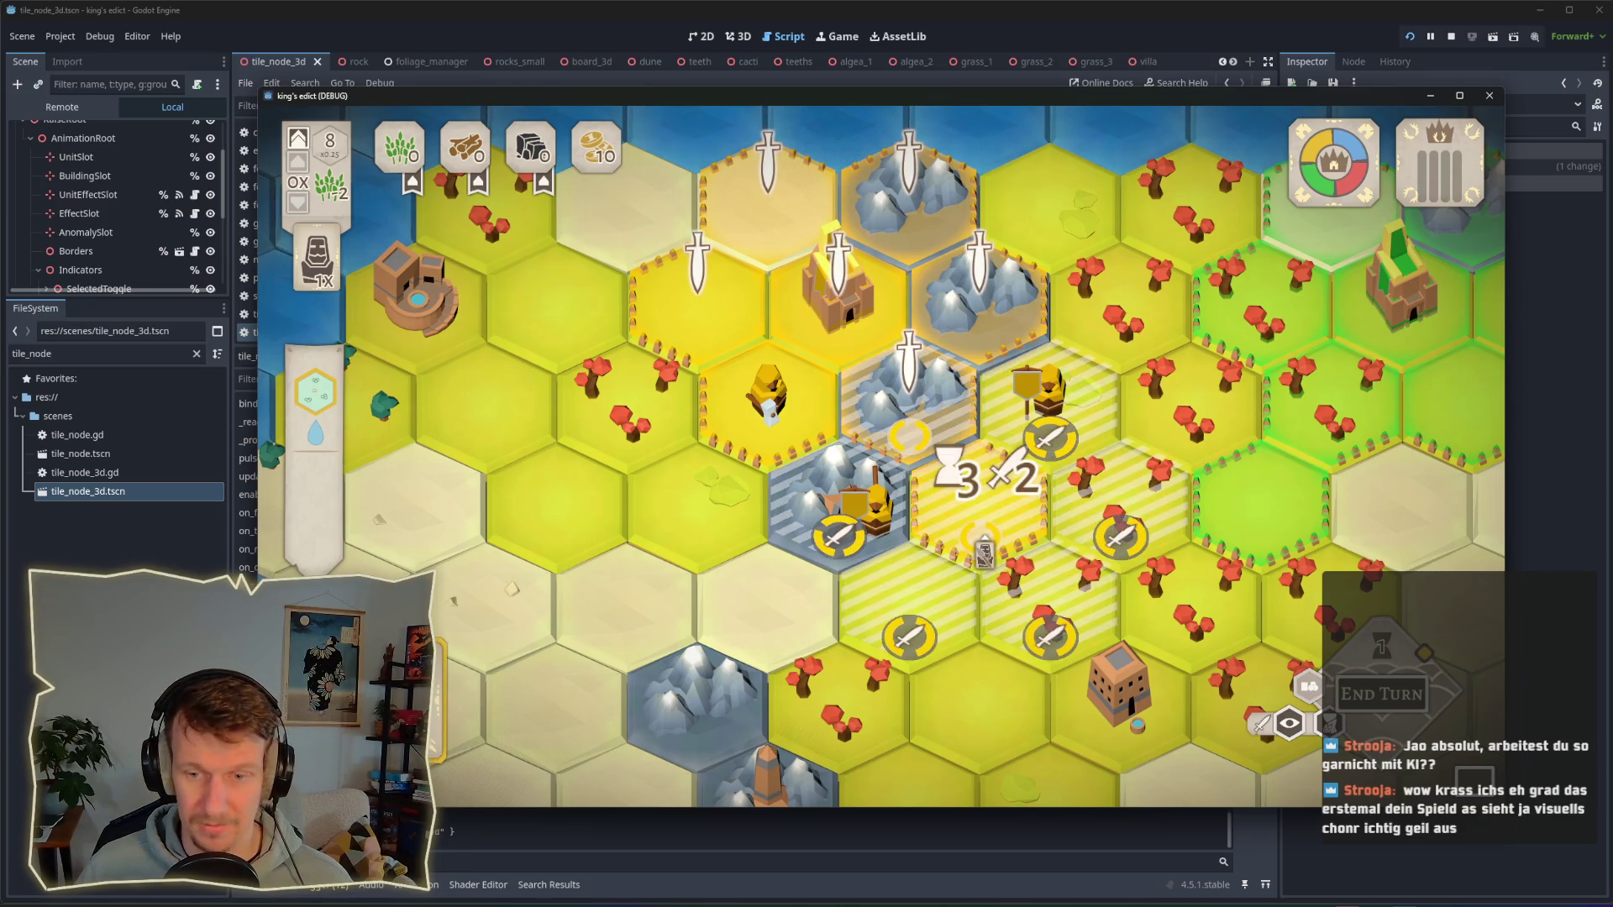
pyautogui.click(989, 538)
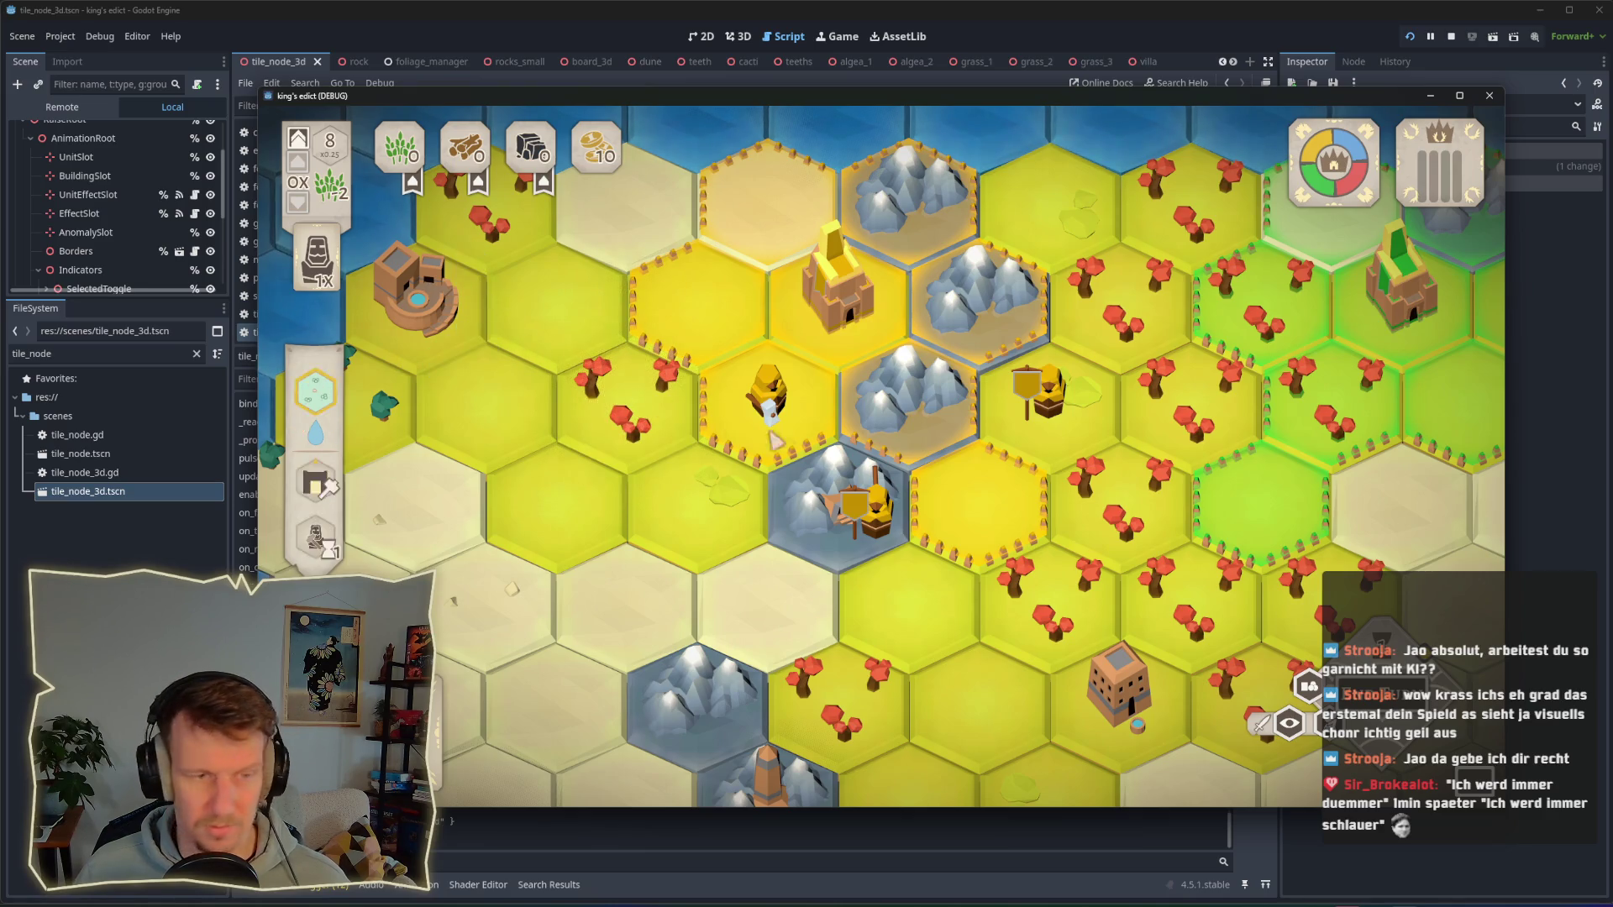
# Step: Play two spearmen cards onto highlighted hexes, the second onto the yellow centre hex
pyautogui.click(316, 392)
pyautogui.scroll(-3, 880, 456)
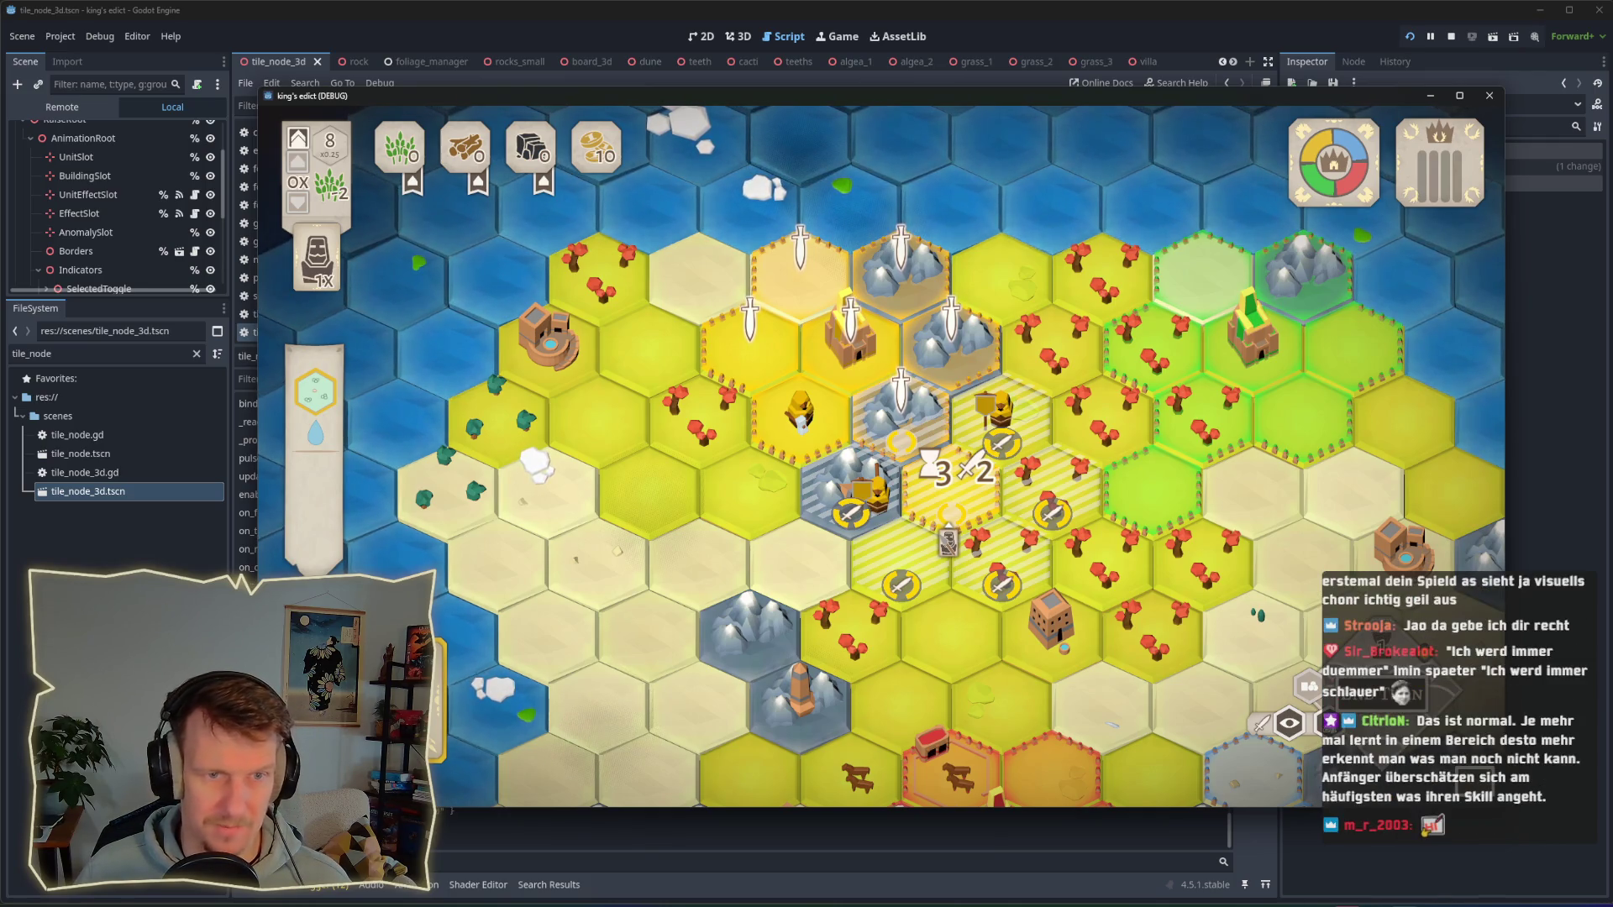
pyautogui.click(954, 532)
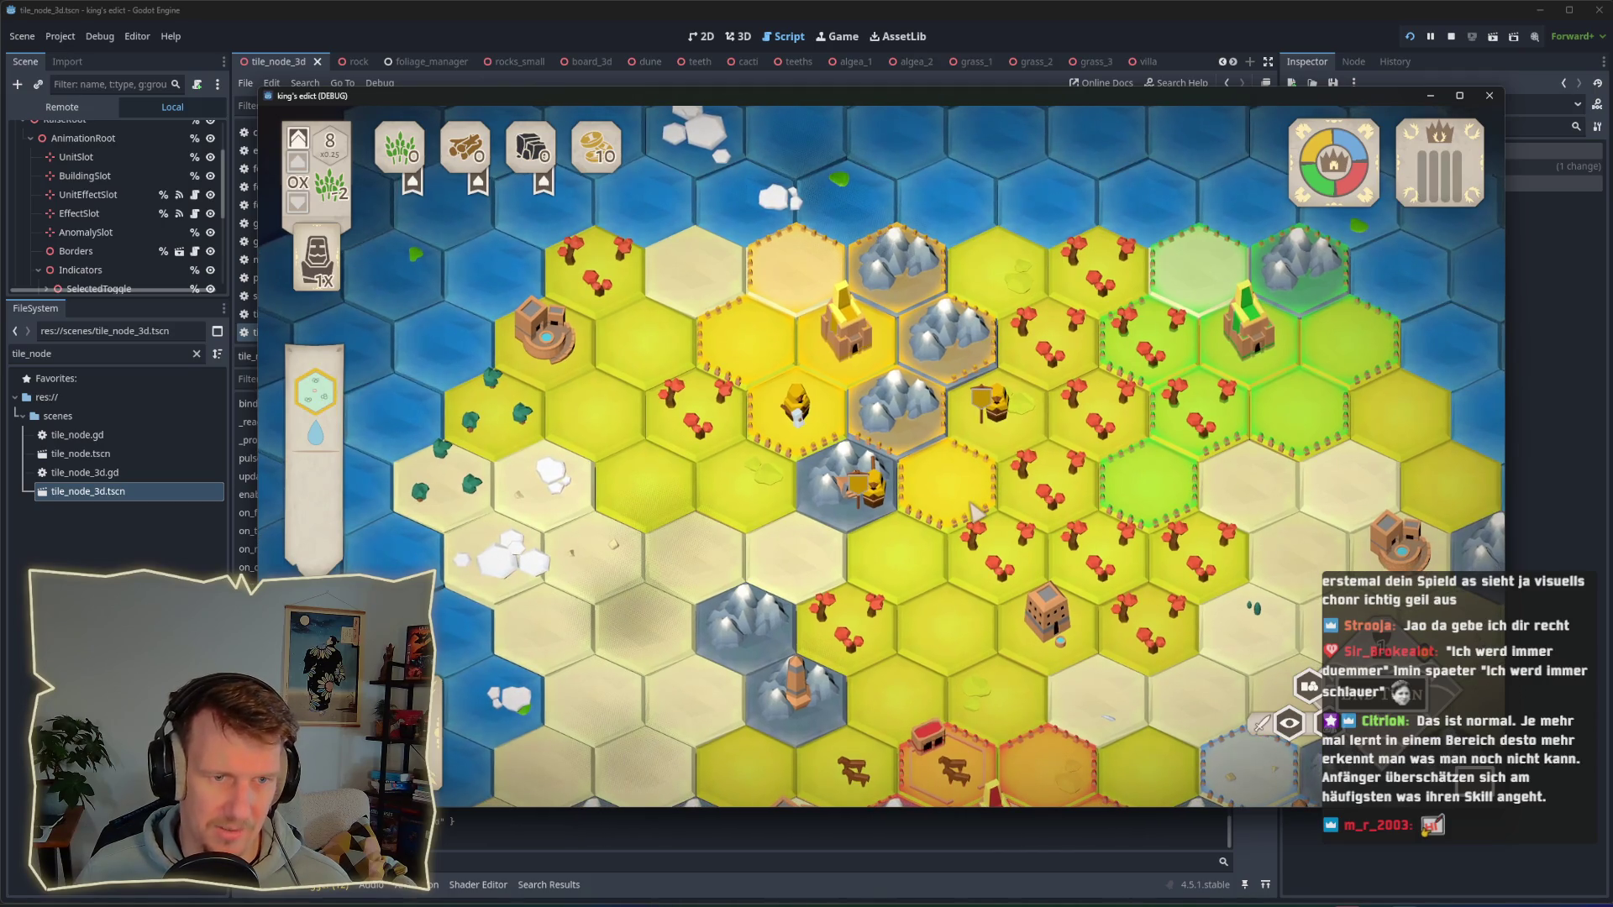
pyautogui.click(974, 510)
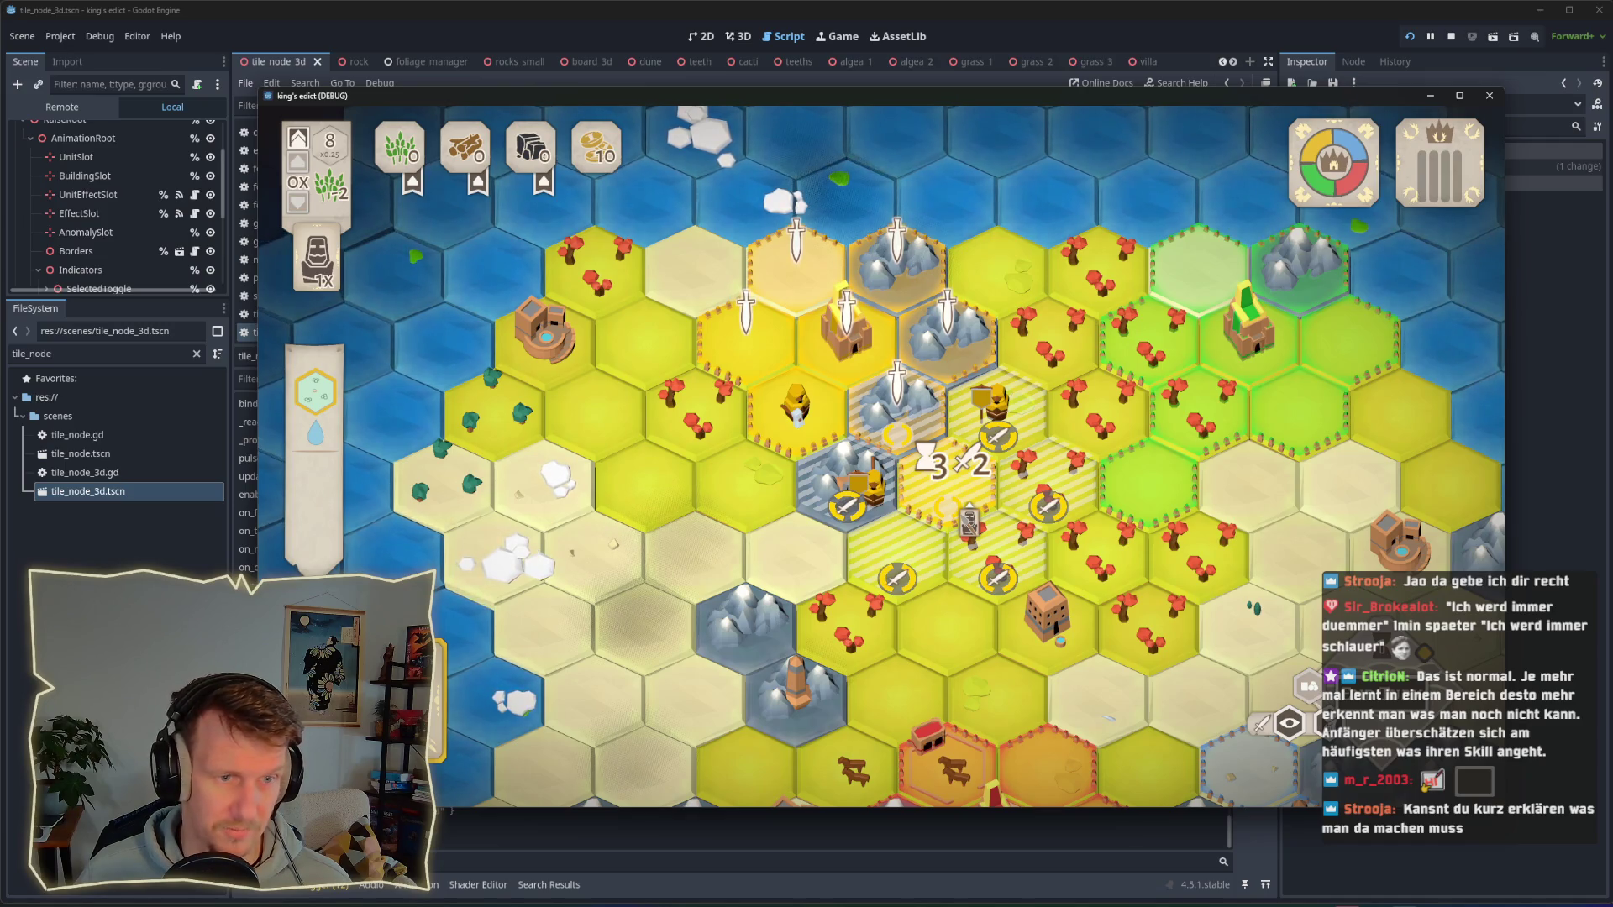
pyautogui.scroll(2, 865, 454)
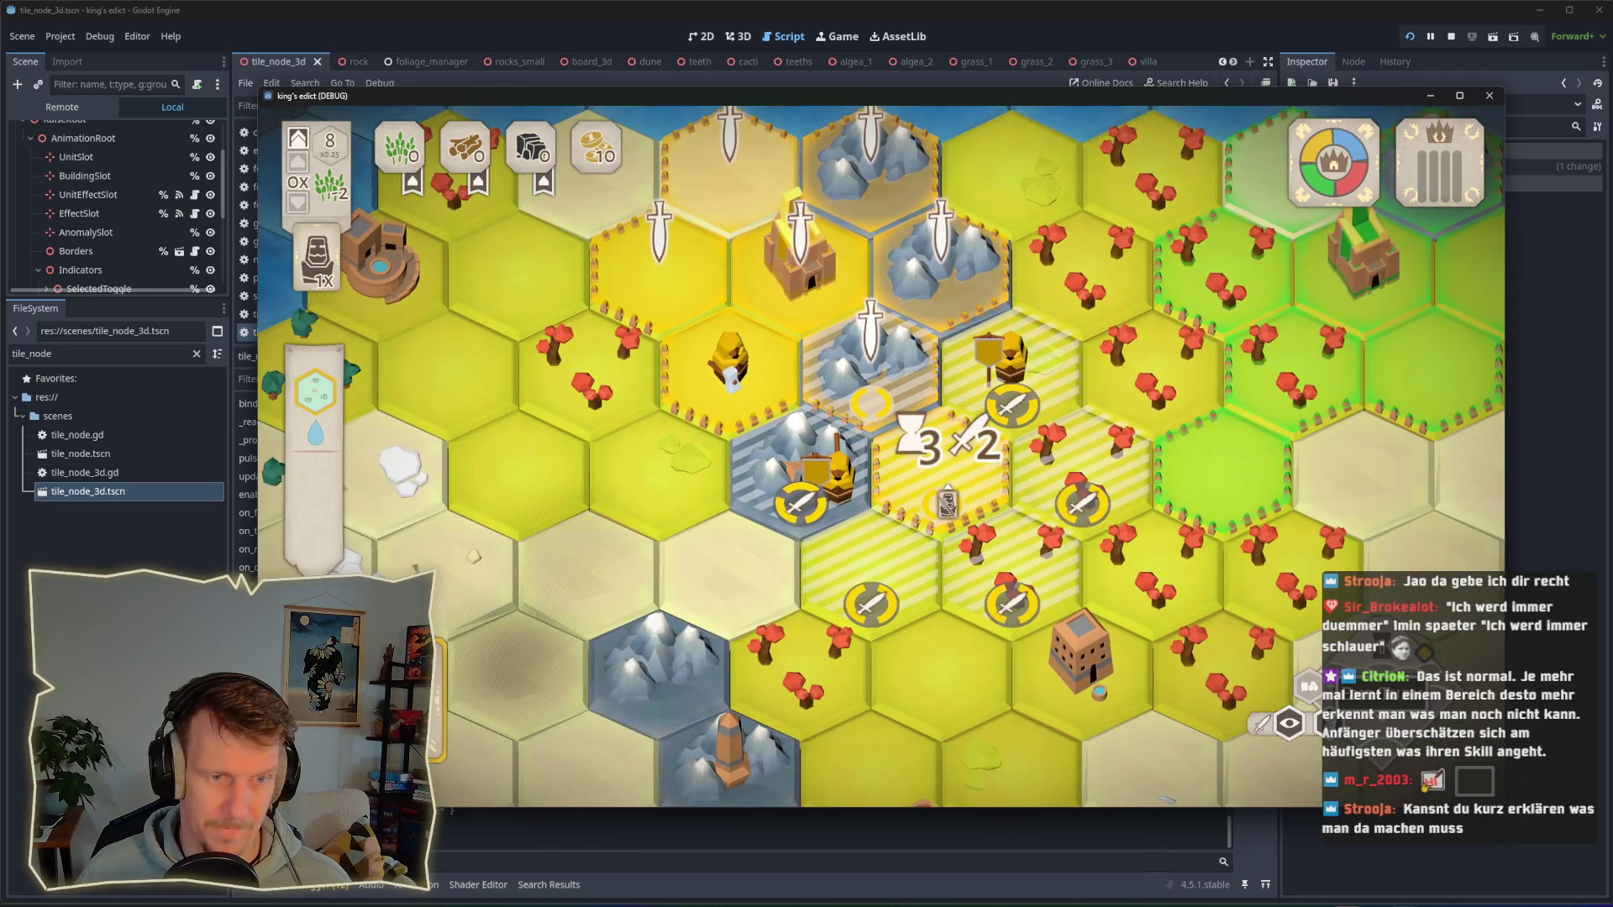
pyautogui.click(946, 502)
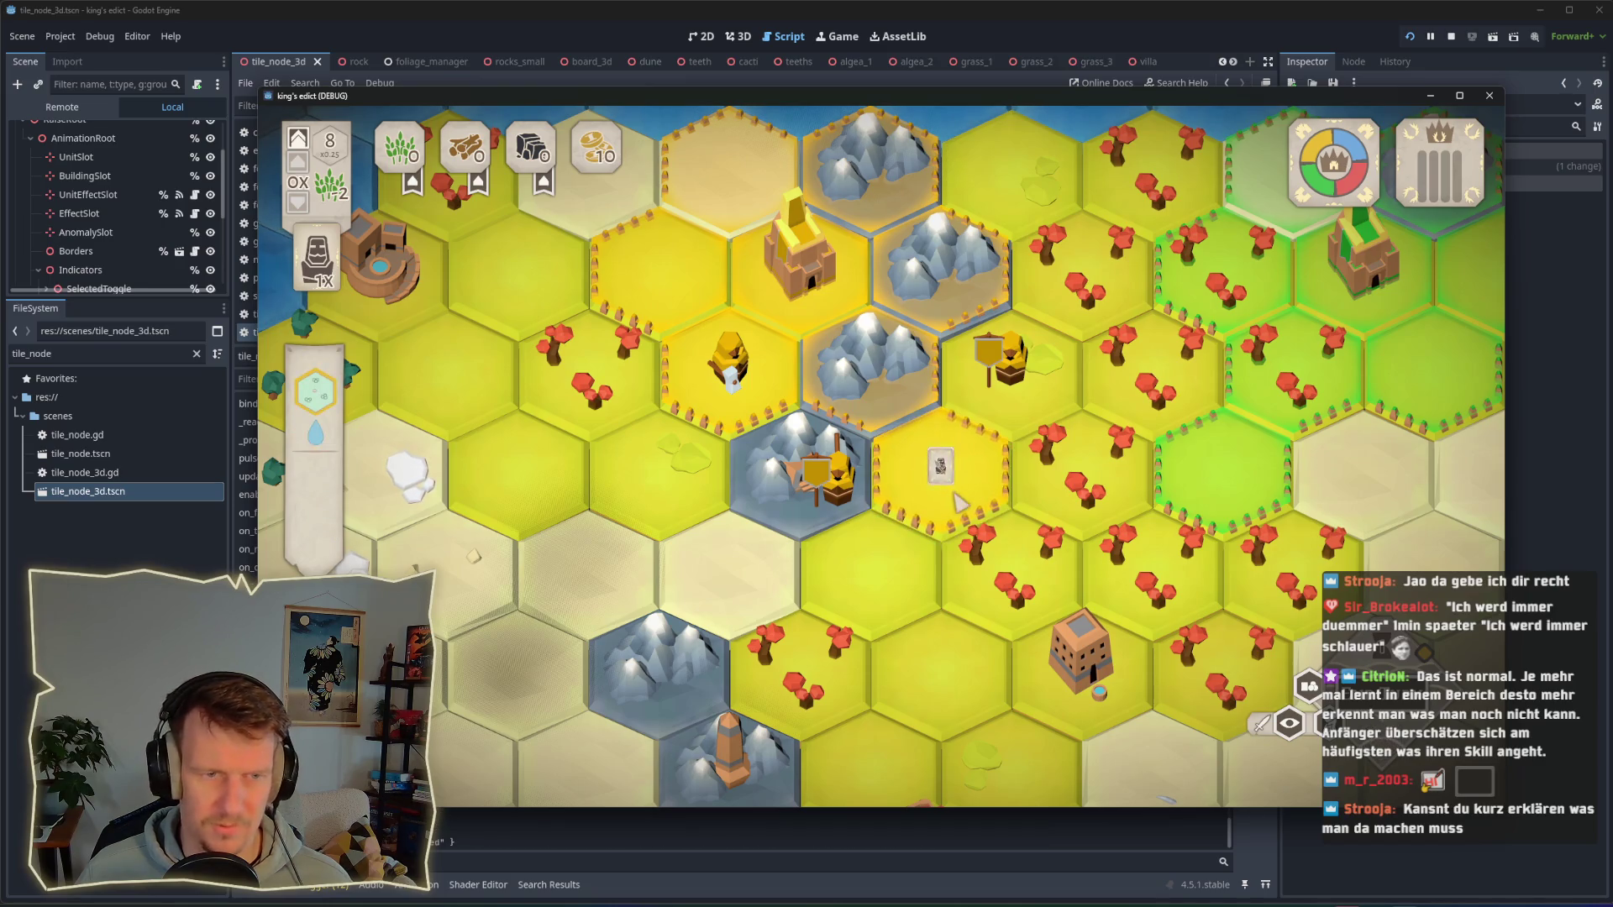
# Step: Add print("ARRRRRR") on a new line 247 in appear_unit, then return to the game
pyautogui.hotkey('alt', 'Tab')
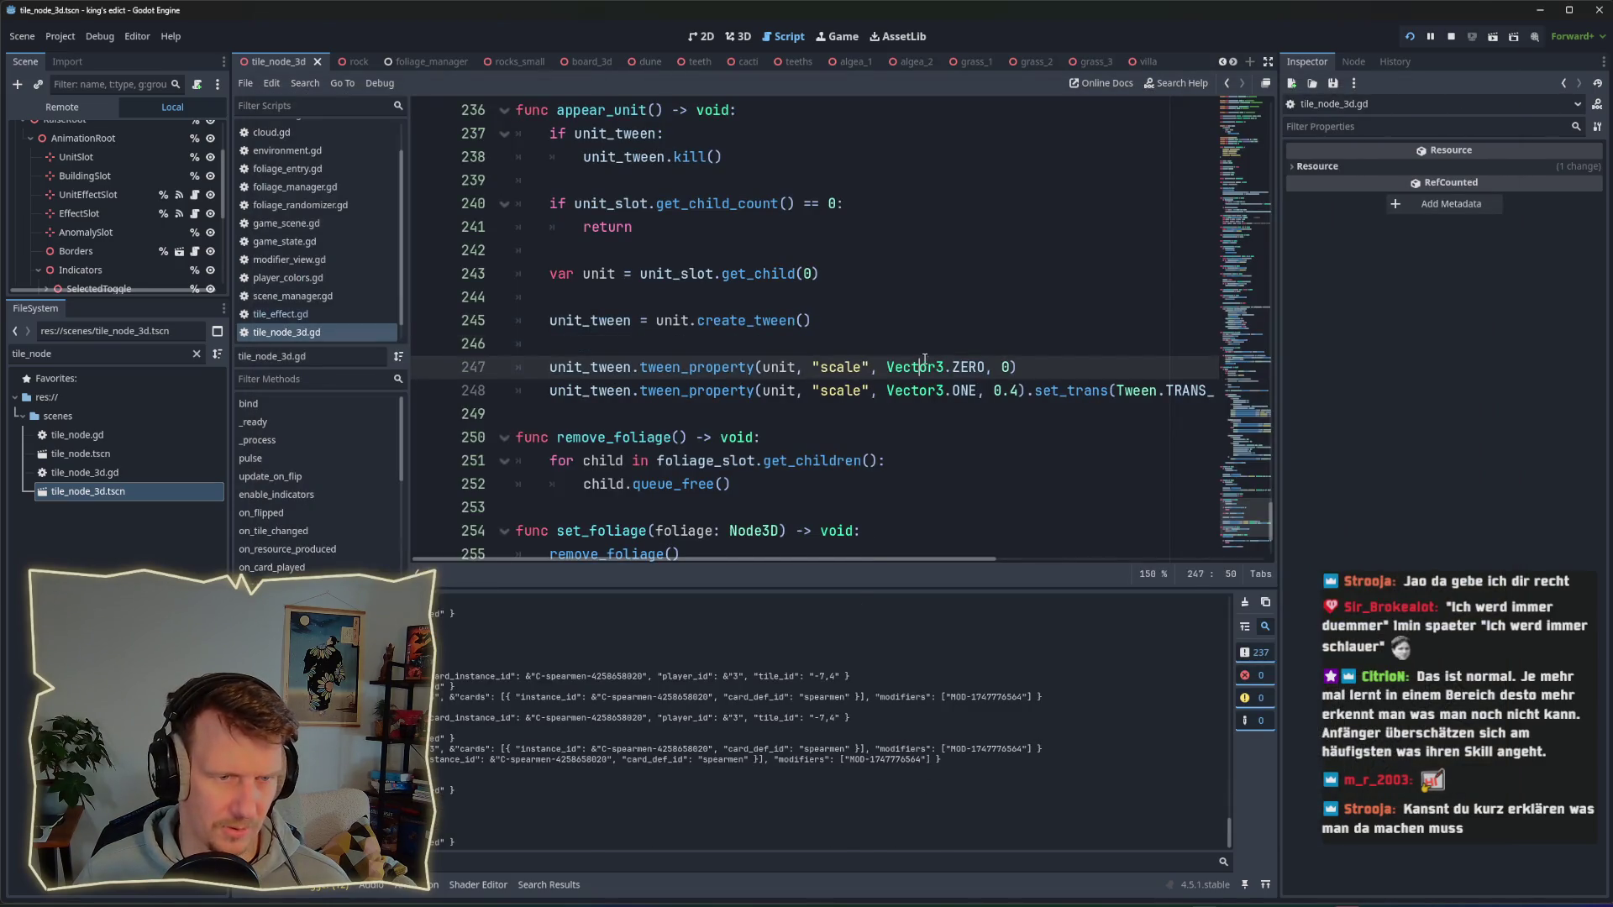
pyautogui.click(901, 326)
pyautogui.press('Return')
pyautogui.press('Return')
pyautogui.write('P')
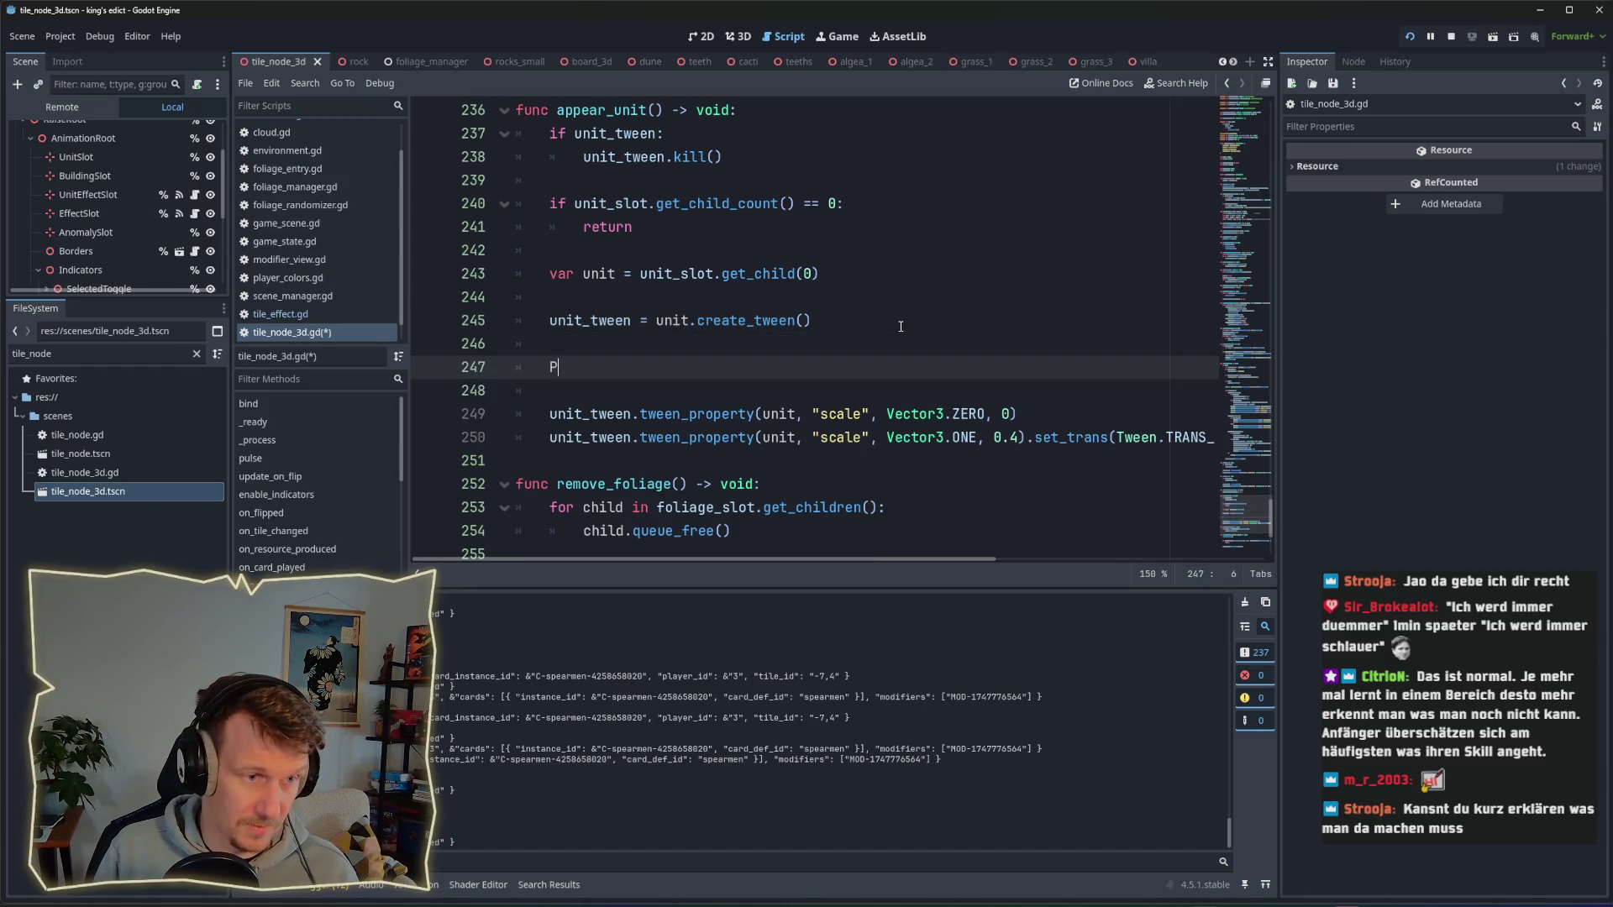
pyautogui.press('BackSpace')
pyautogui.write('print("ARRRRRR")')
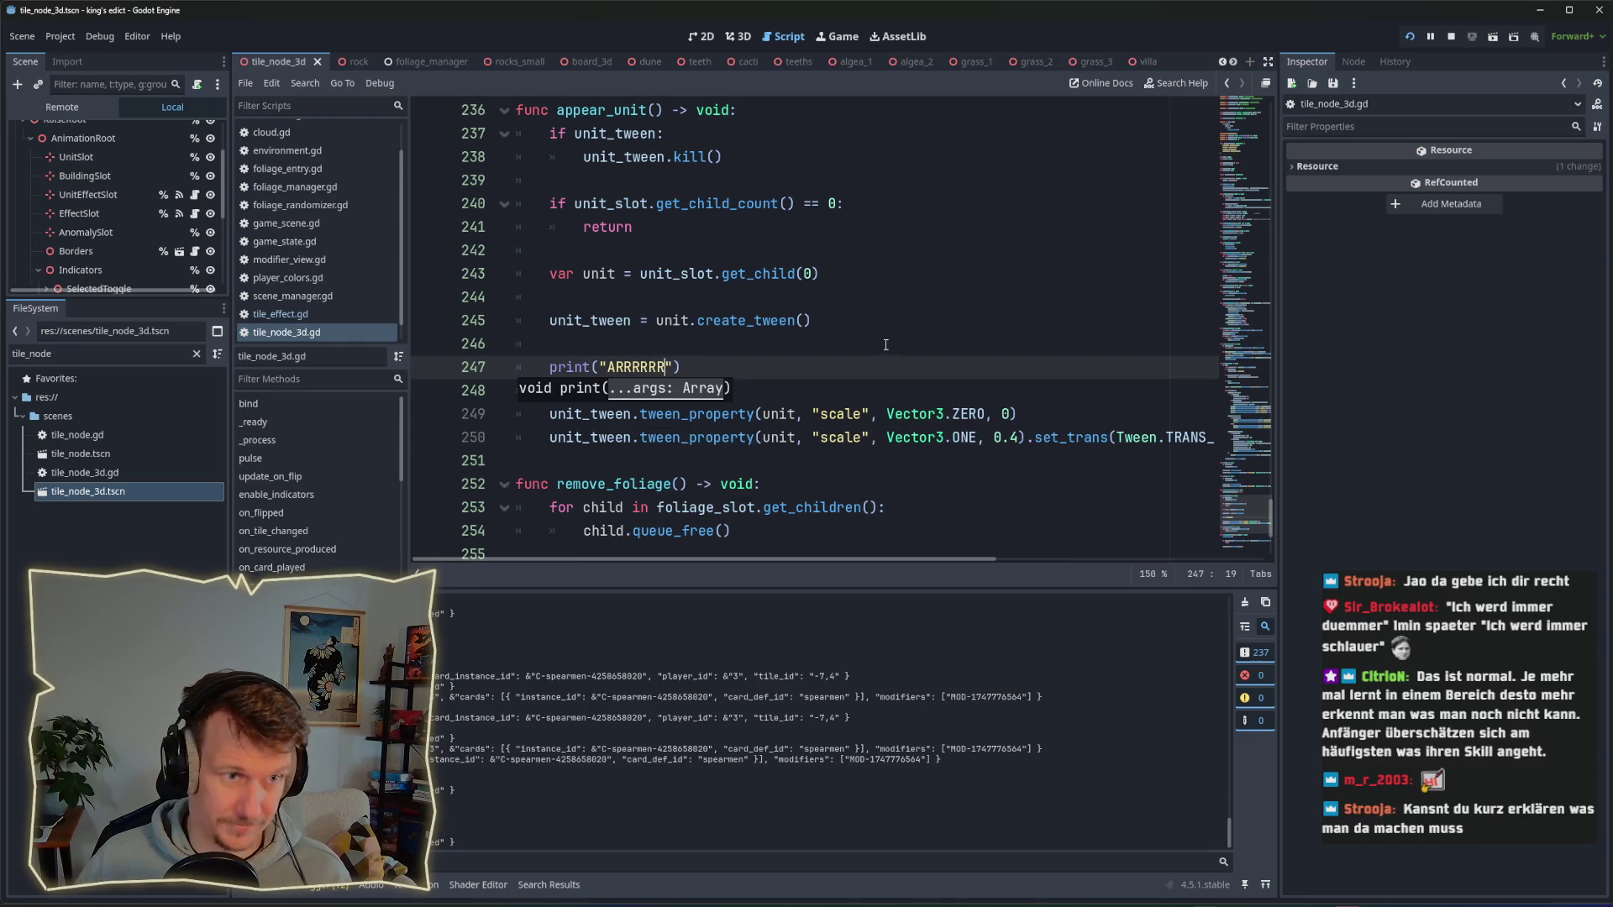
pyautogui.press('Up')
pyautogui.hotkey('alt', 'Tab')
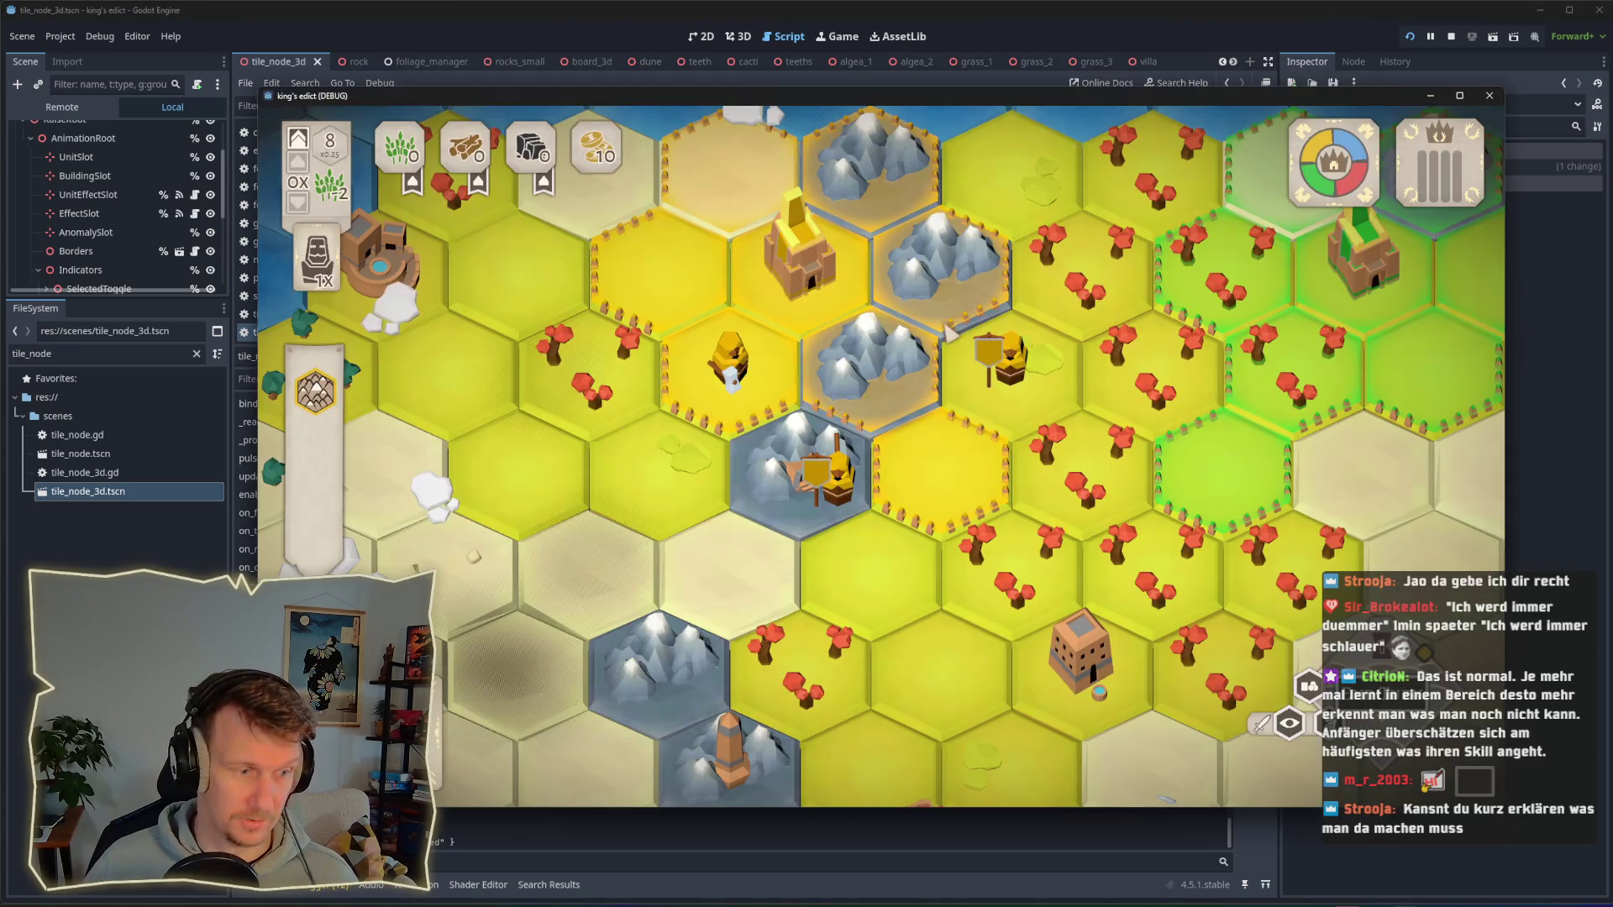
# Step: Play a spearman onto a yellow hex and check the new output in the editor
pyautogui.moveTo(787, 70); pyautogui.dragTo(976, 105)
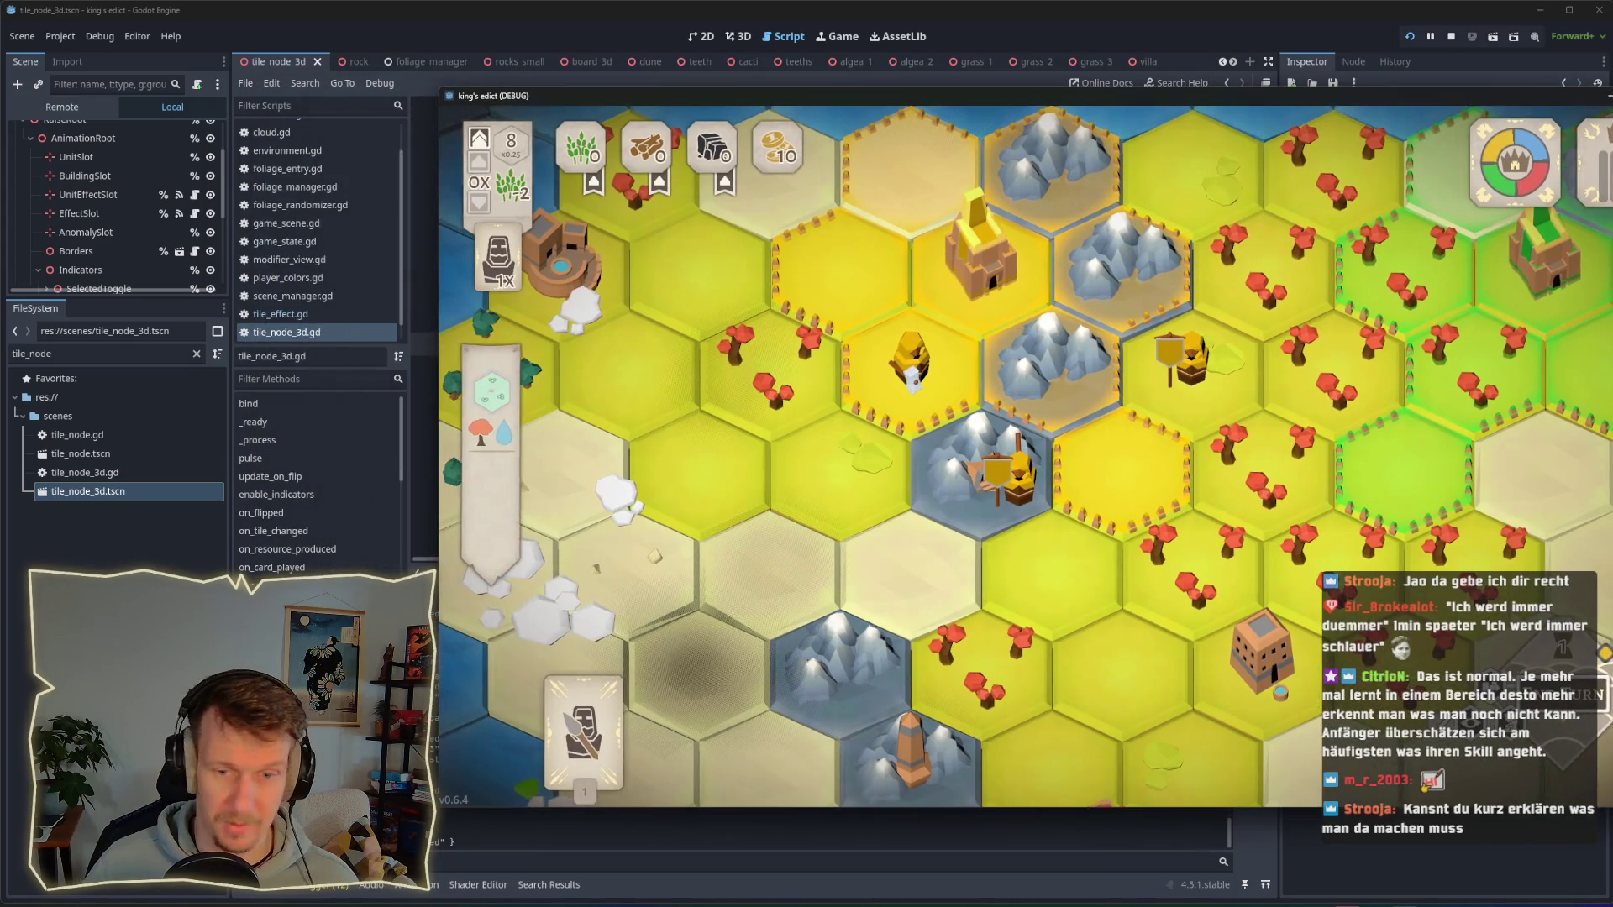
pyautogui.click(1140, 498)
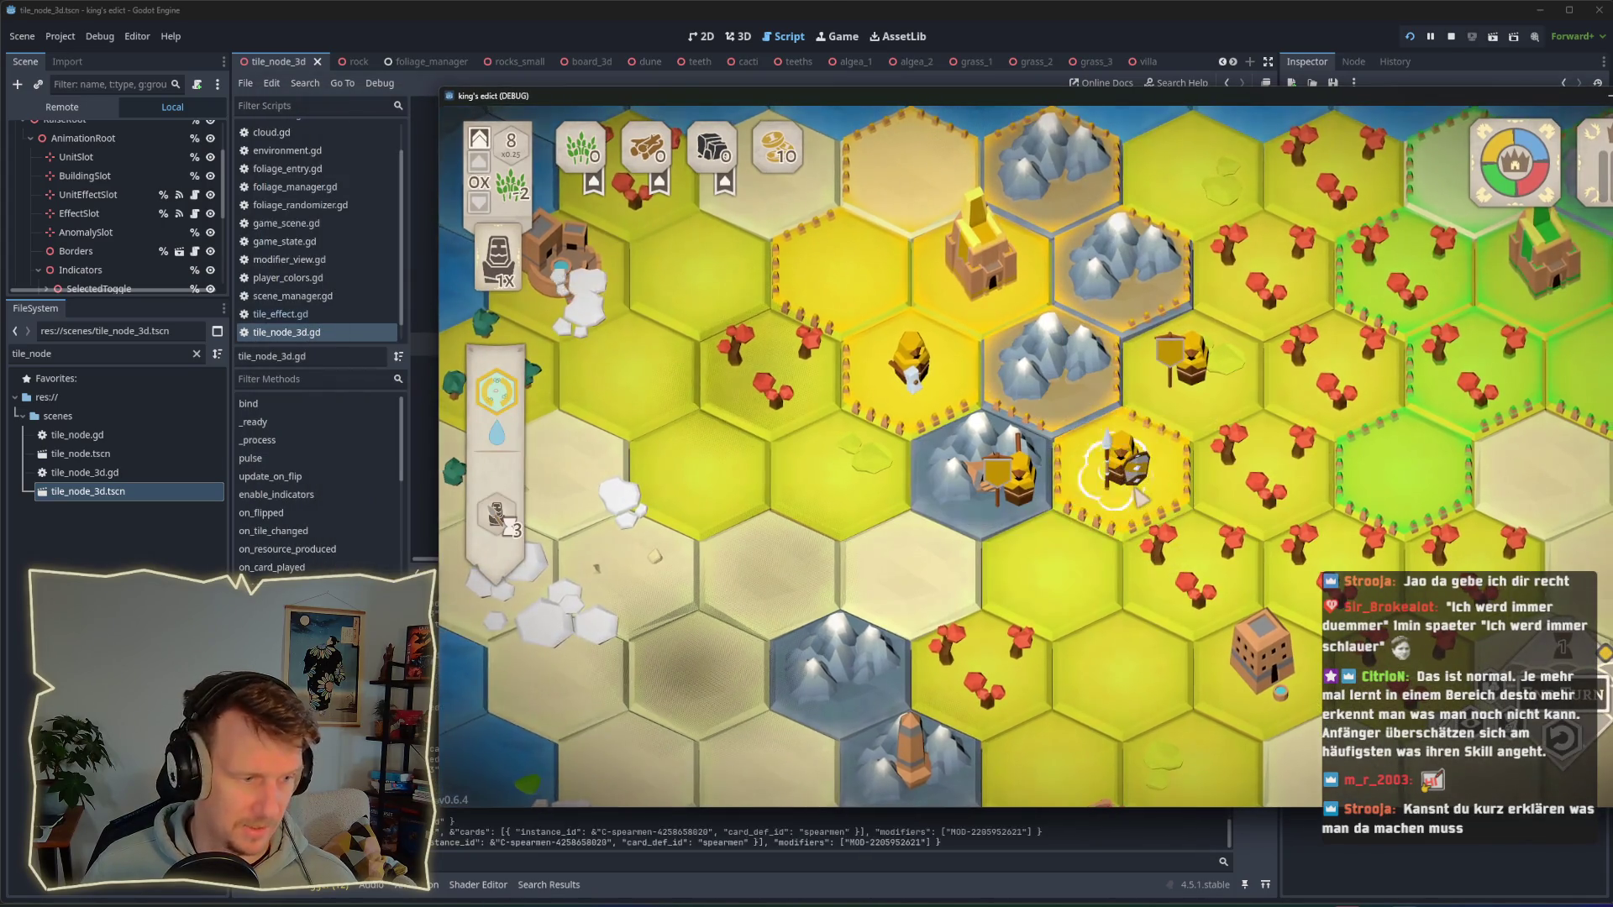
pyautogui.hotkey('alt', 'Tab')
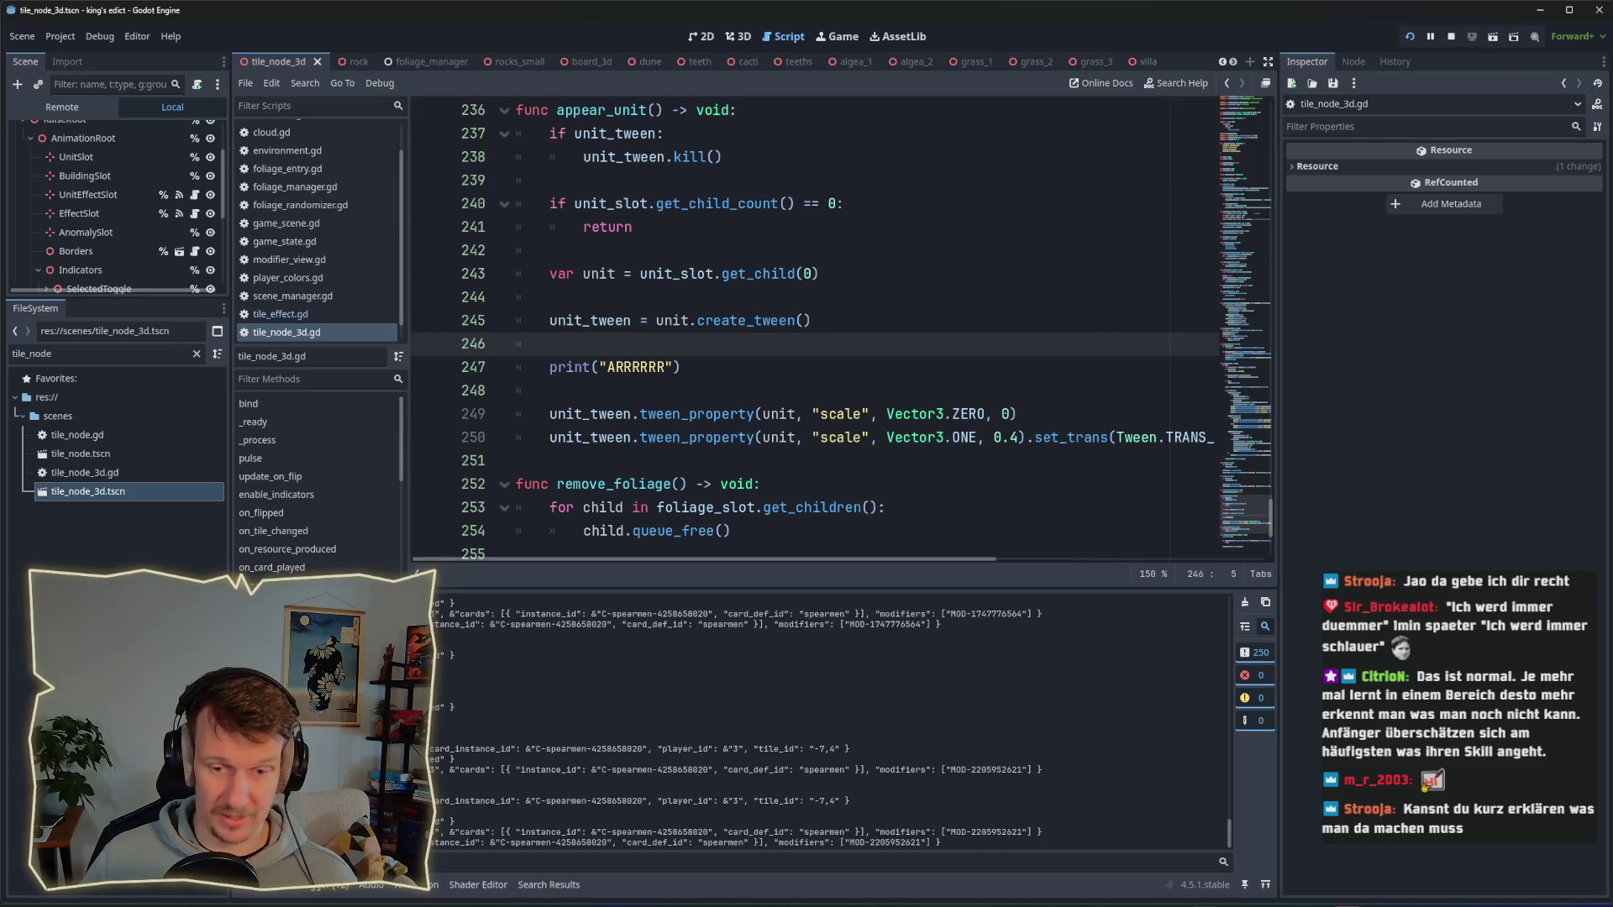
# Step: Change line 247 to printt("ARRRRRR", unit) and save the script
pyautogui.click(861, 436)
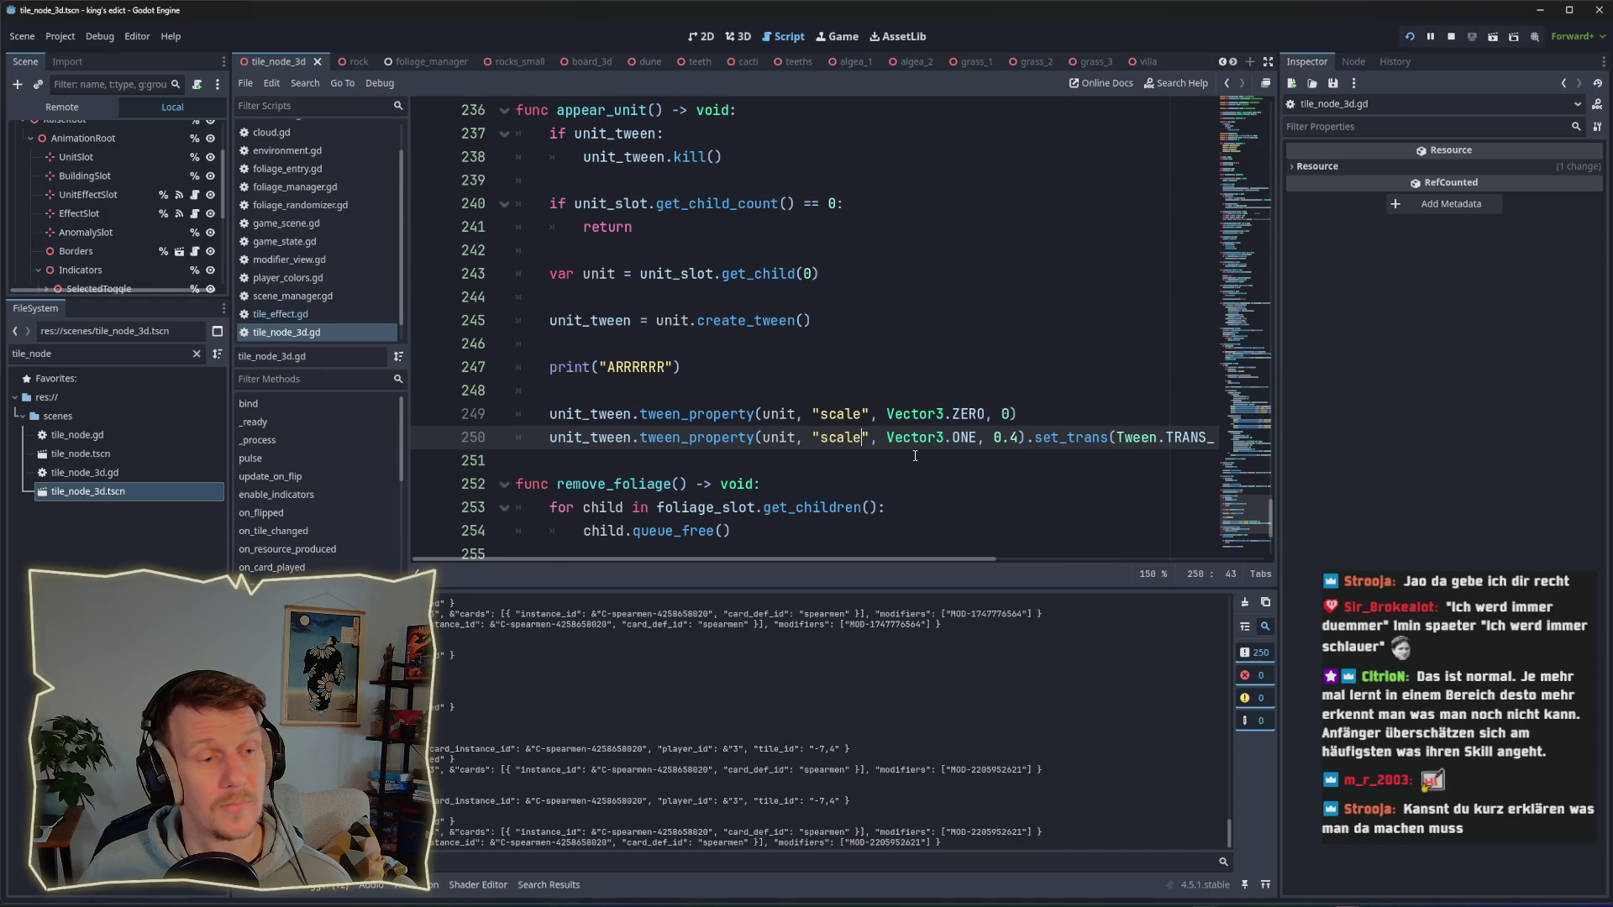
pyautogui.click(681, 381)
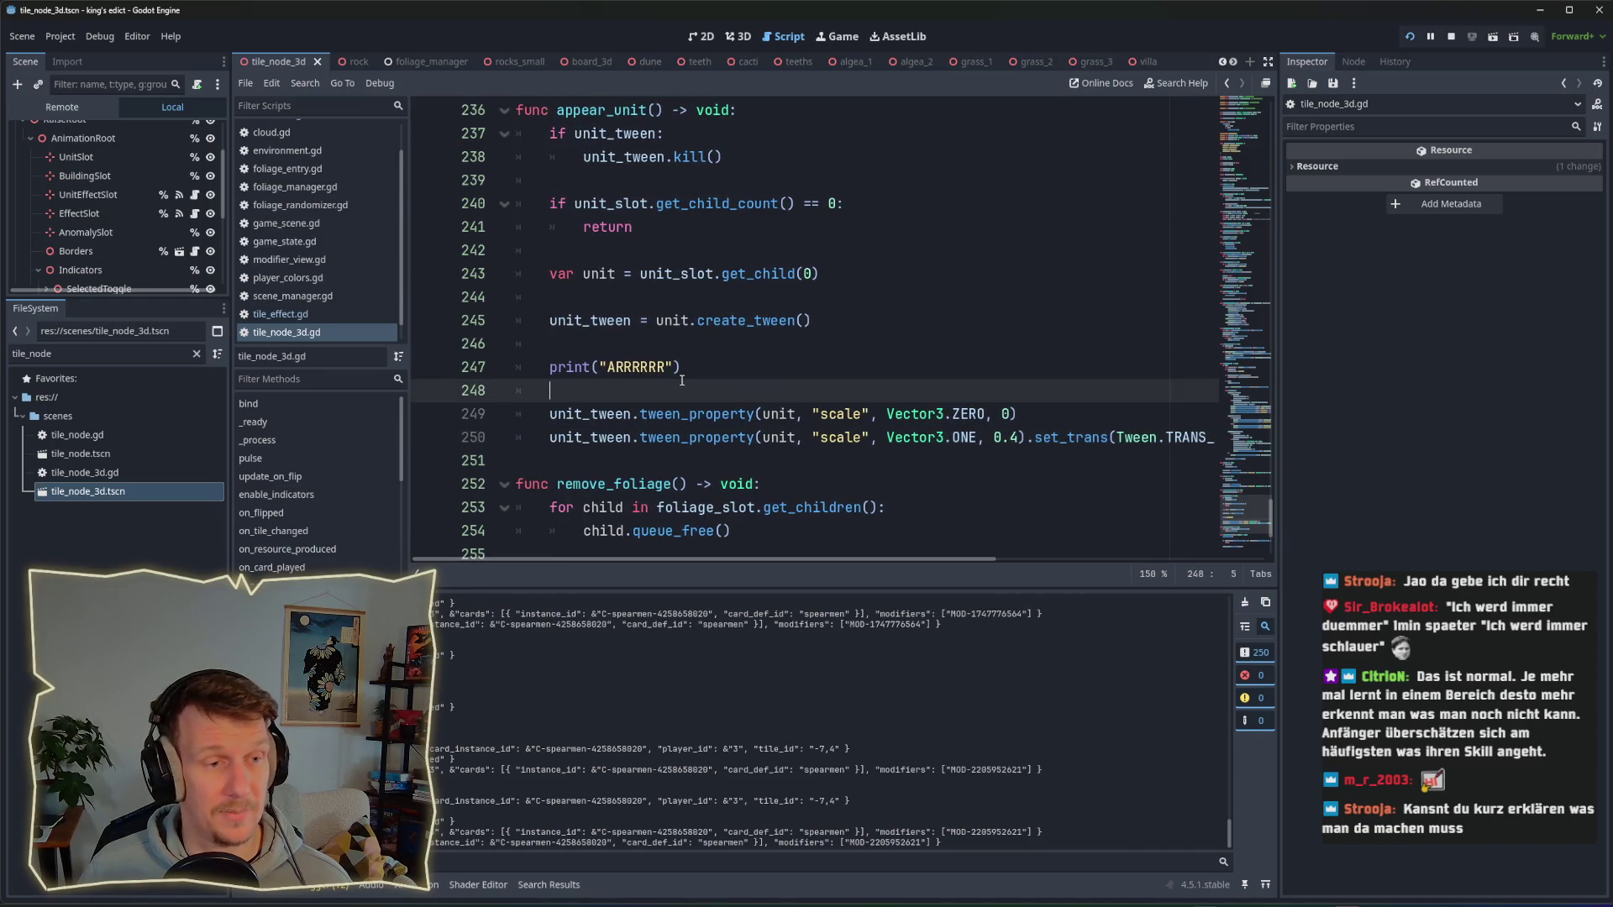
pyautogui.click(665, 367)
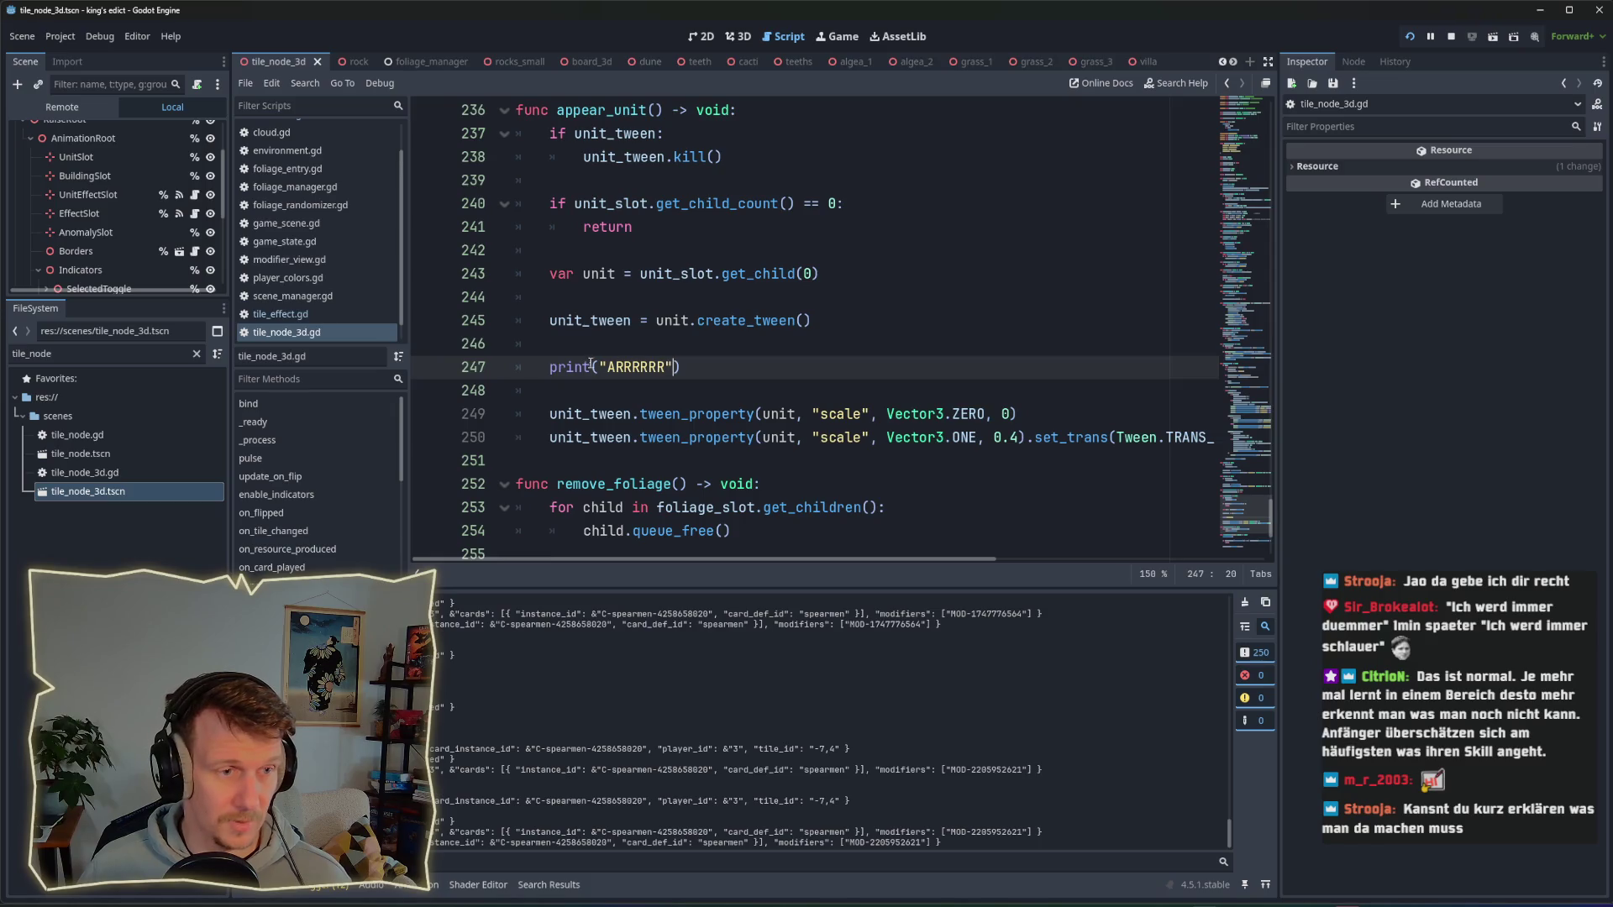
pyautogui.write('t')
pyautogui.click(681, 367)
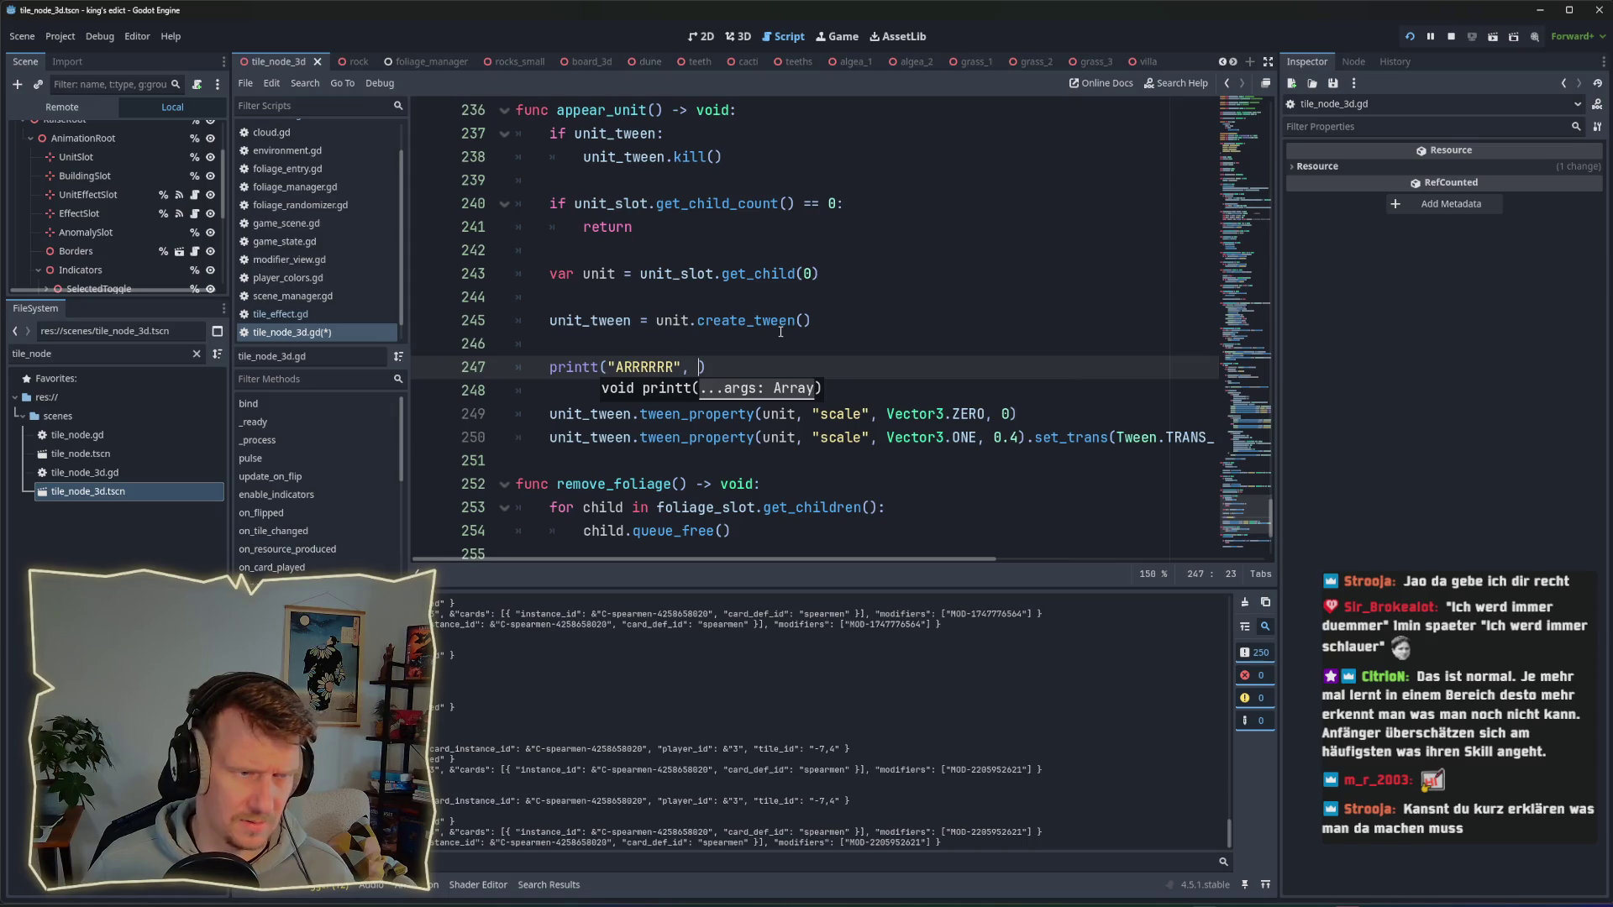
pyautogui.moveTo(780, 332)
pyautogui.hotkey('ctrl', 's')
pyautogui.write('unit')
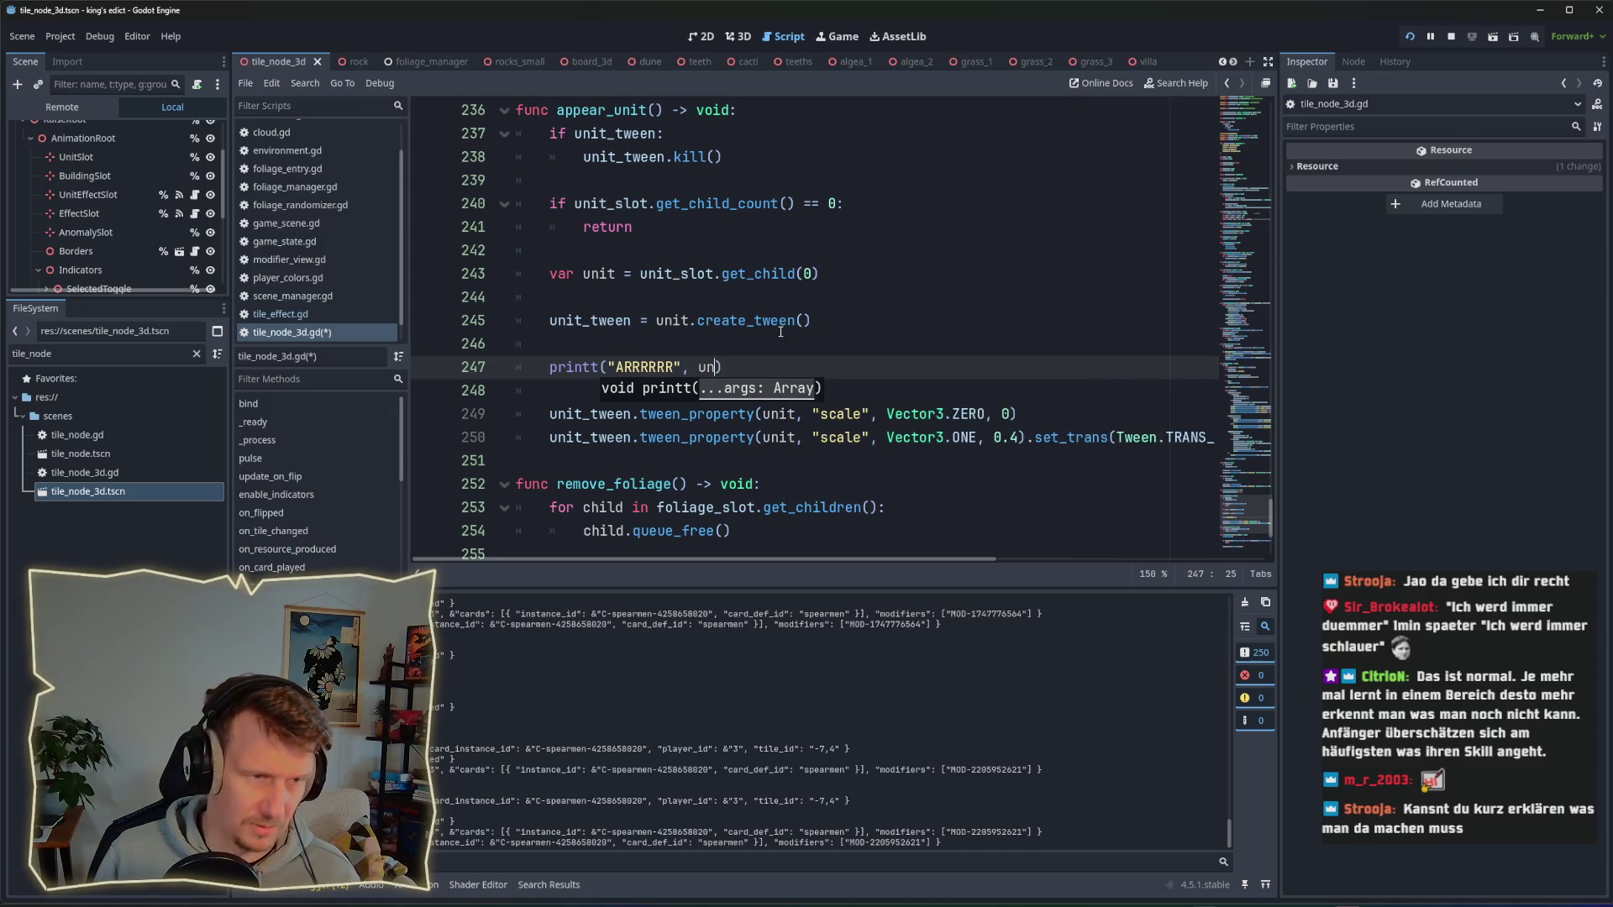
pyautogui.write(')')
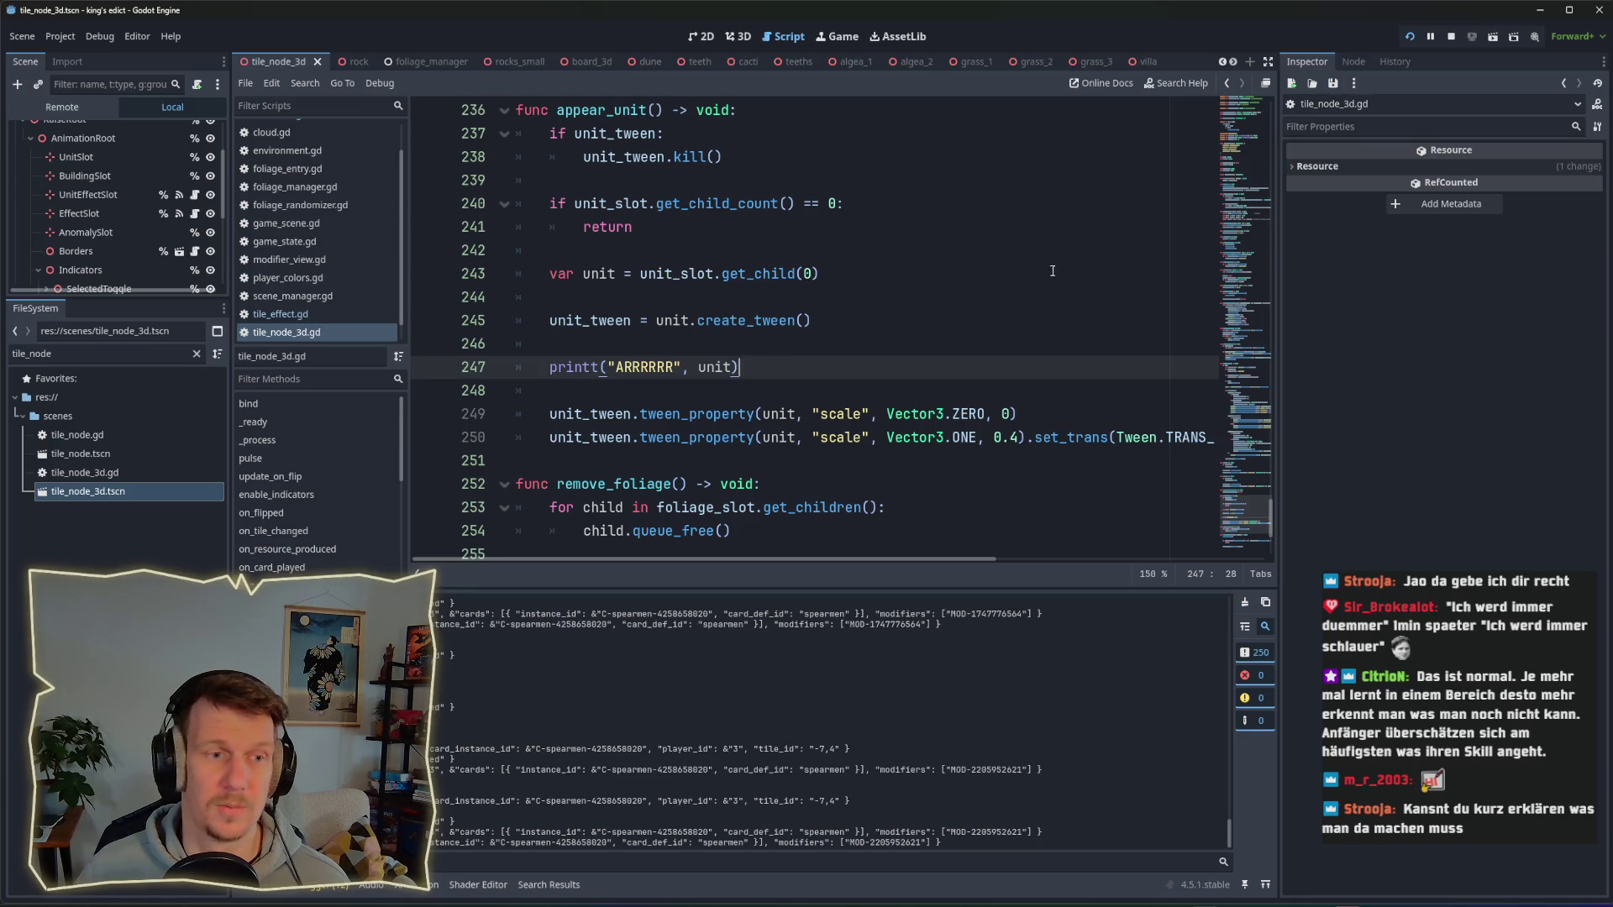
pyautogui.hotkey('alt', 'Tab')
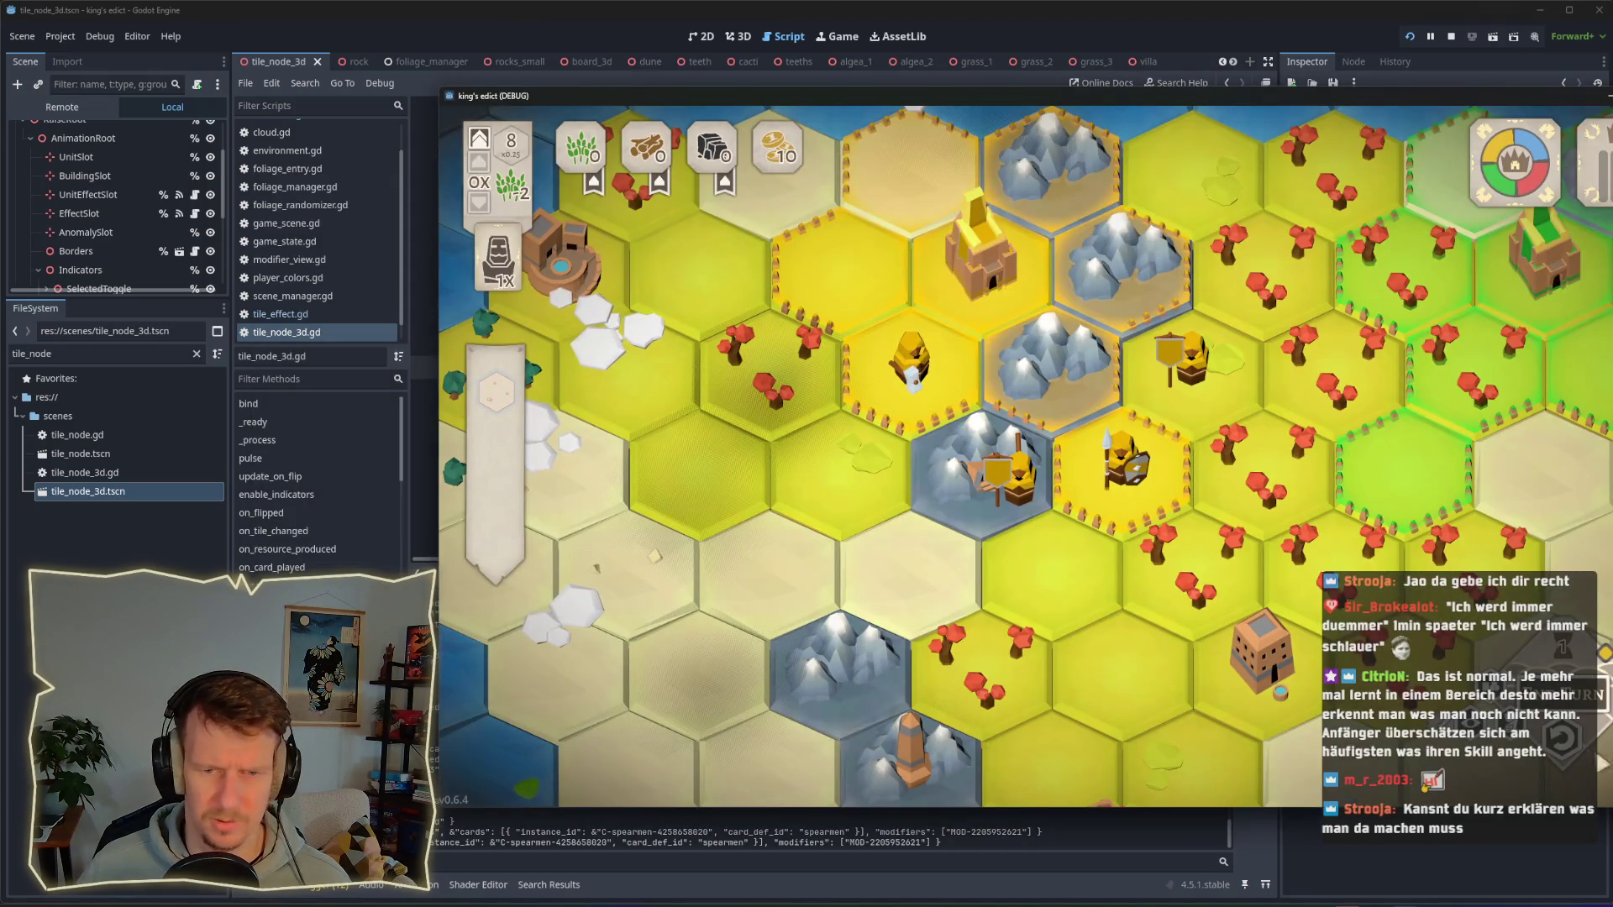
# Step: Play another spearmen card onto a highlighted hex, check the editor, then zoom out in the game
pyautogui.click(1125, 462)
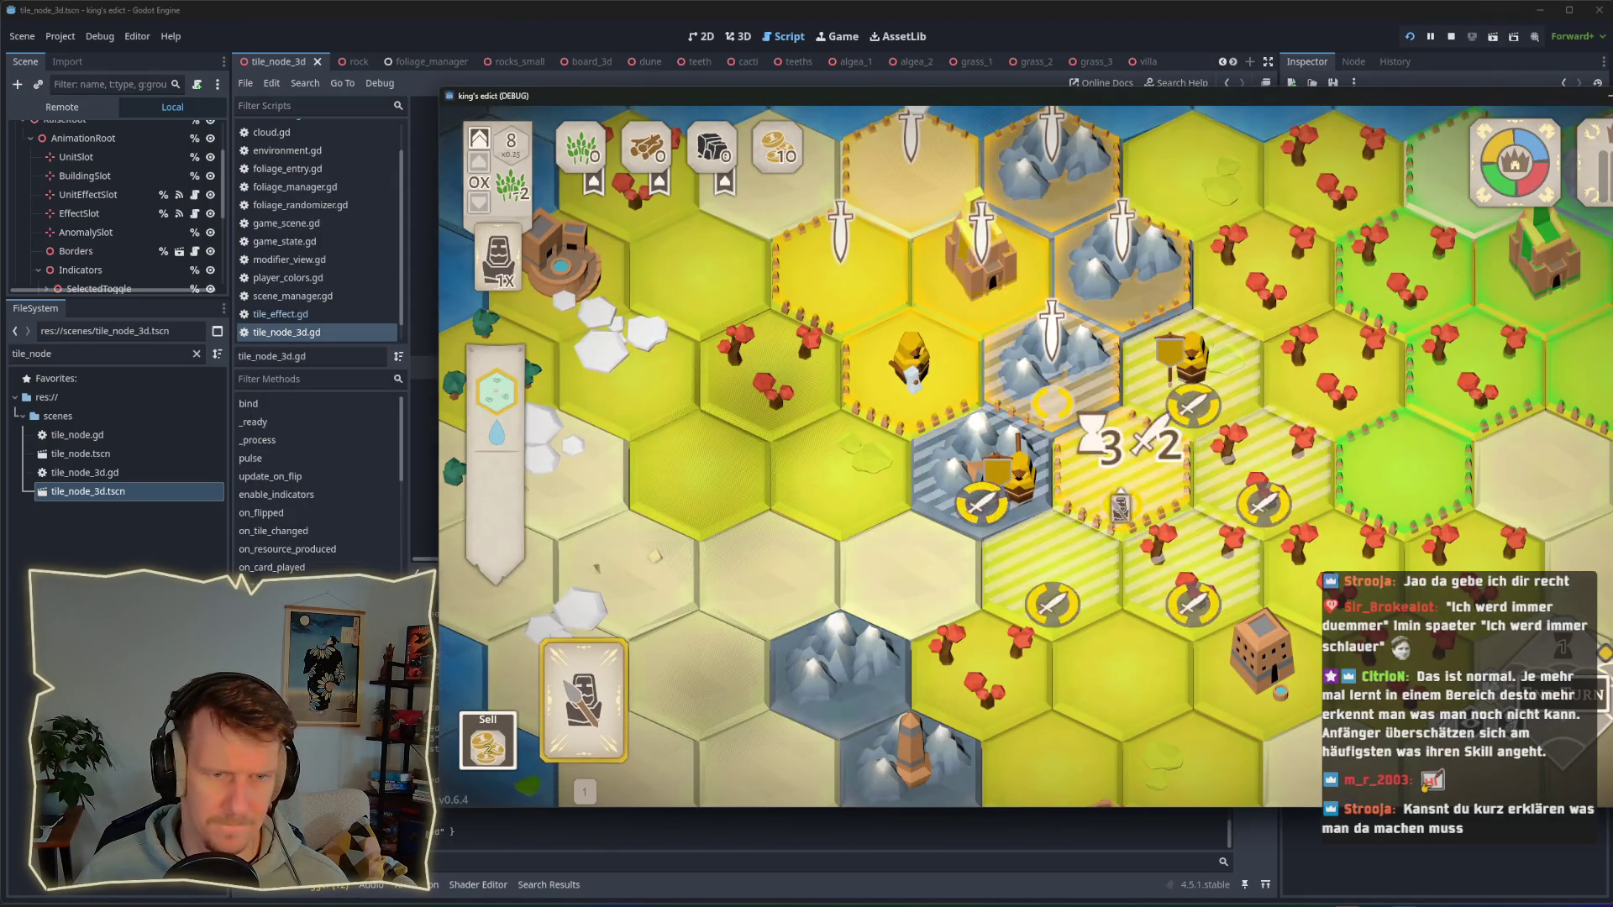
pyautogui.click(1121, 471)
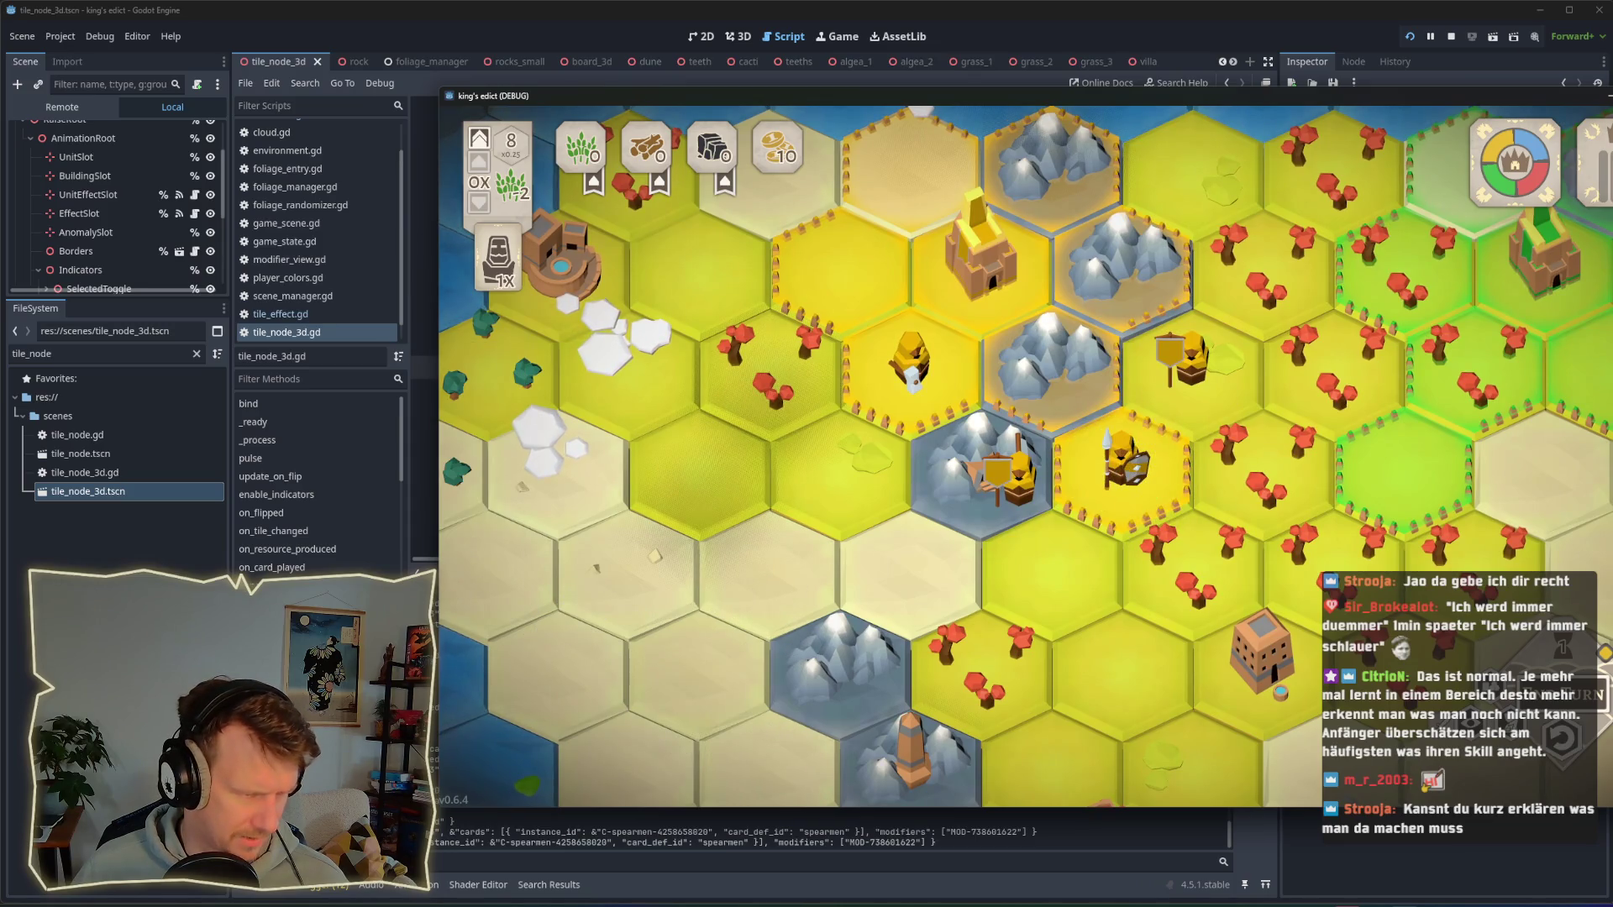
pyautogui.hotkey('alt', 'Tab')
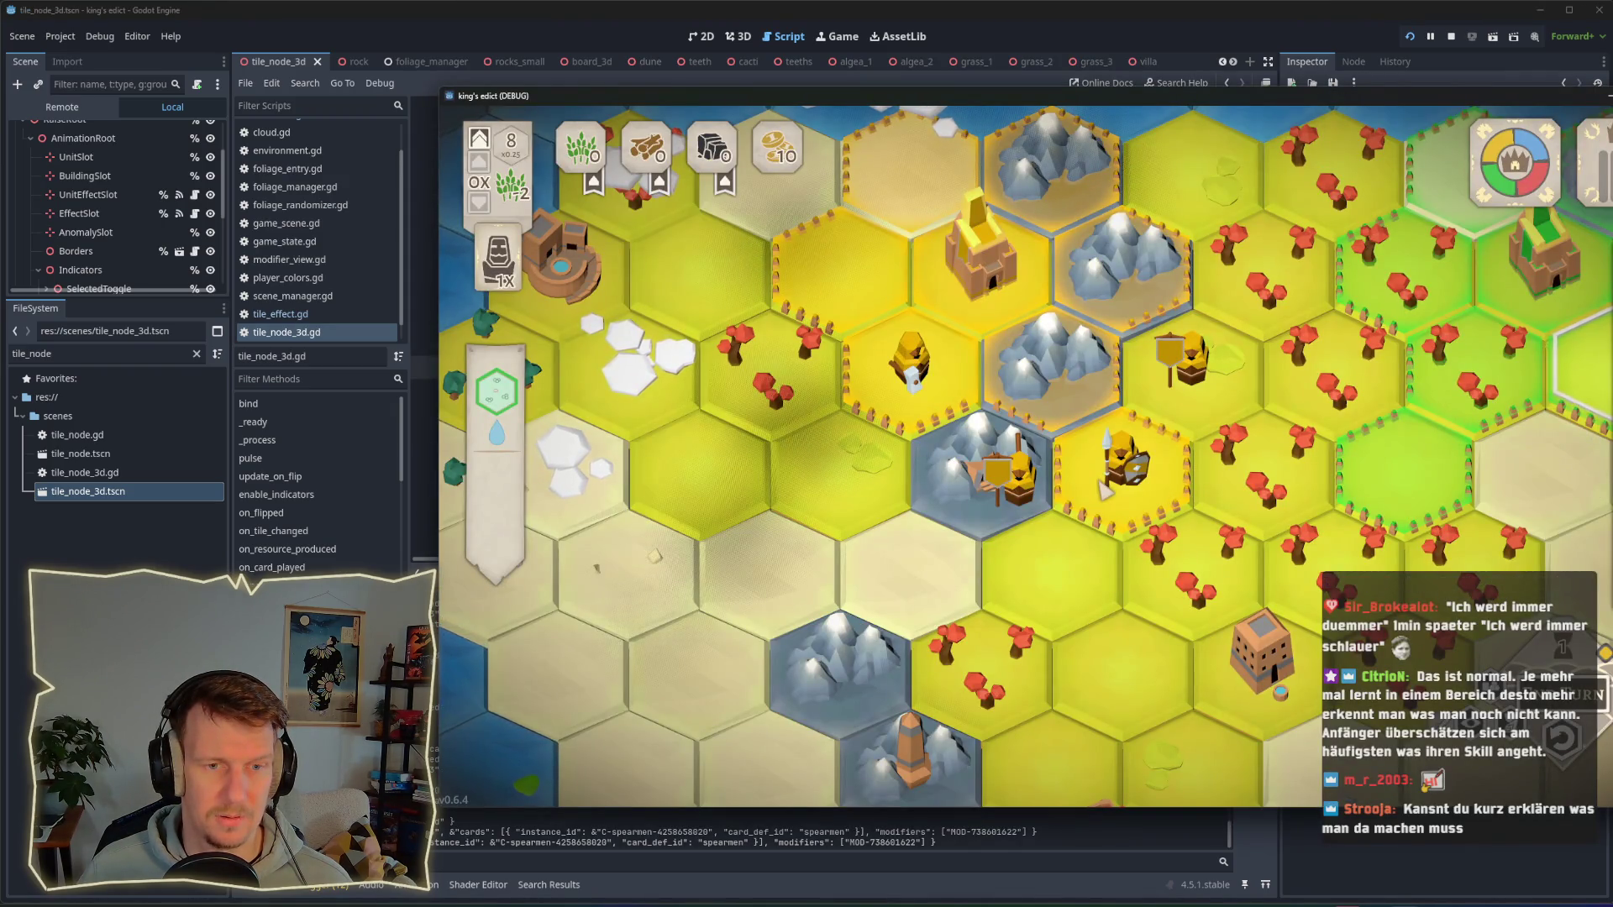
pyautogui.scroll(-1, 1106, 490)
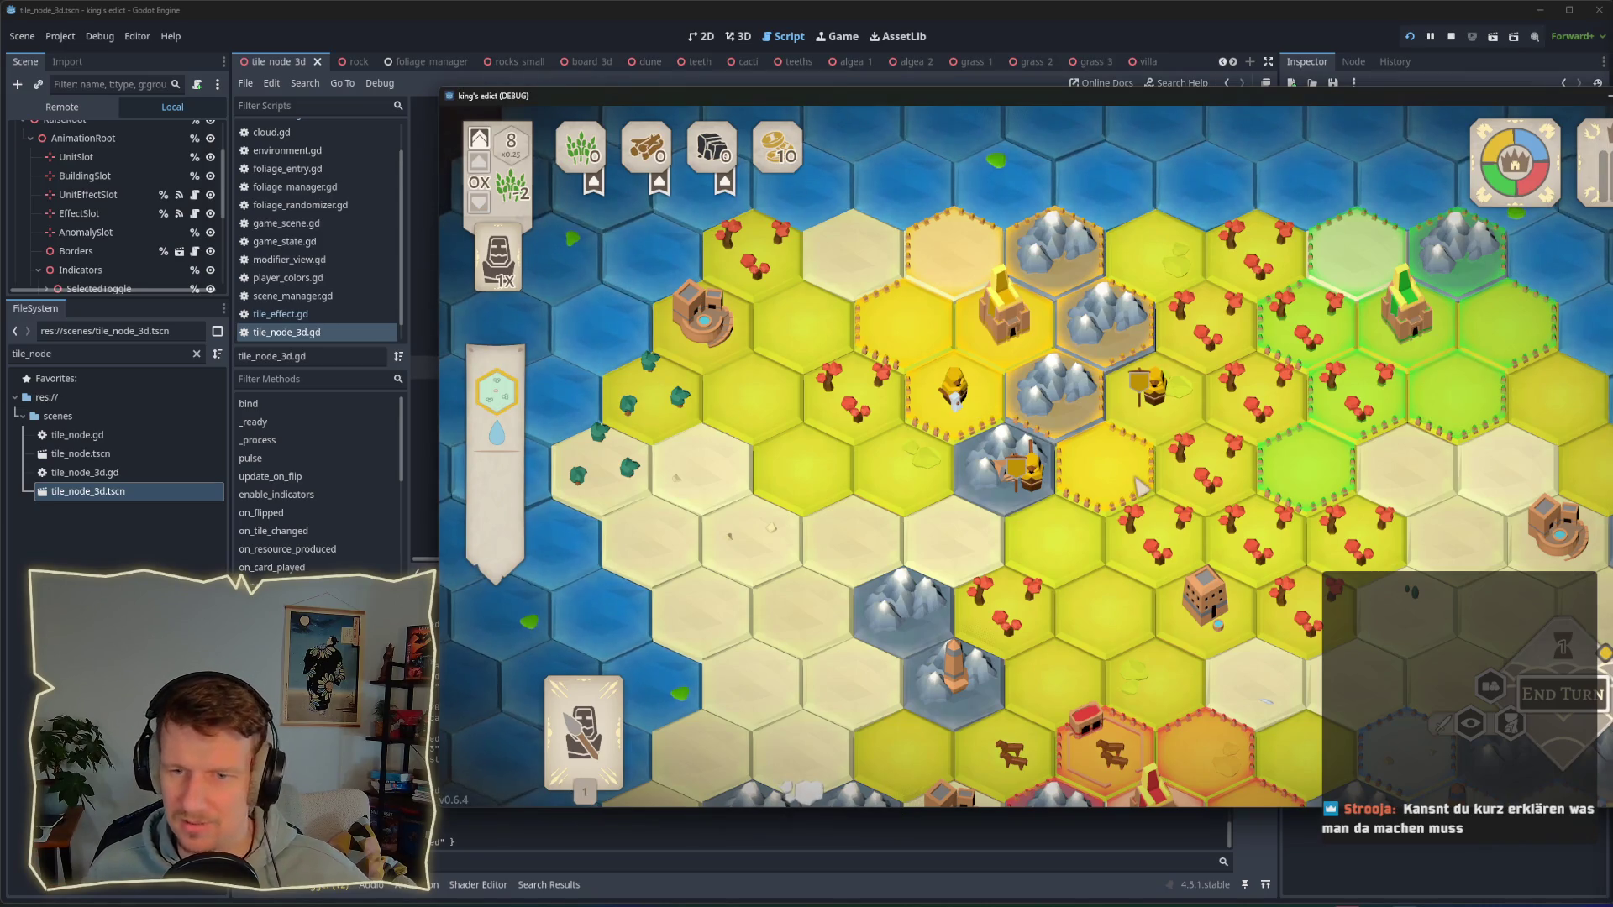
# Step: Shrink and shift the game window left, then place a spearmen unit on the yellow tile
pyautogui.moveTo(1331, 98); pyautogui.dragTo(1130, 89)
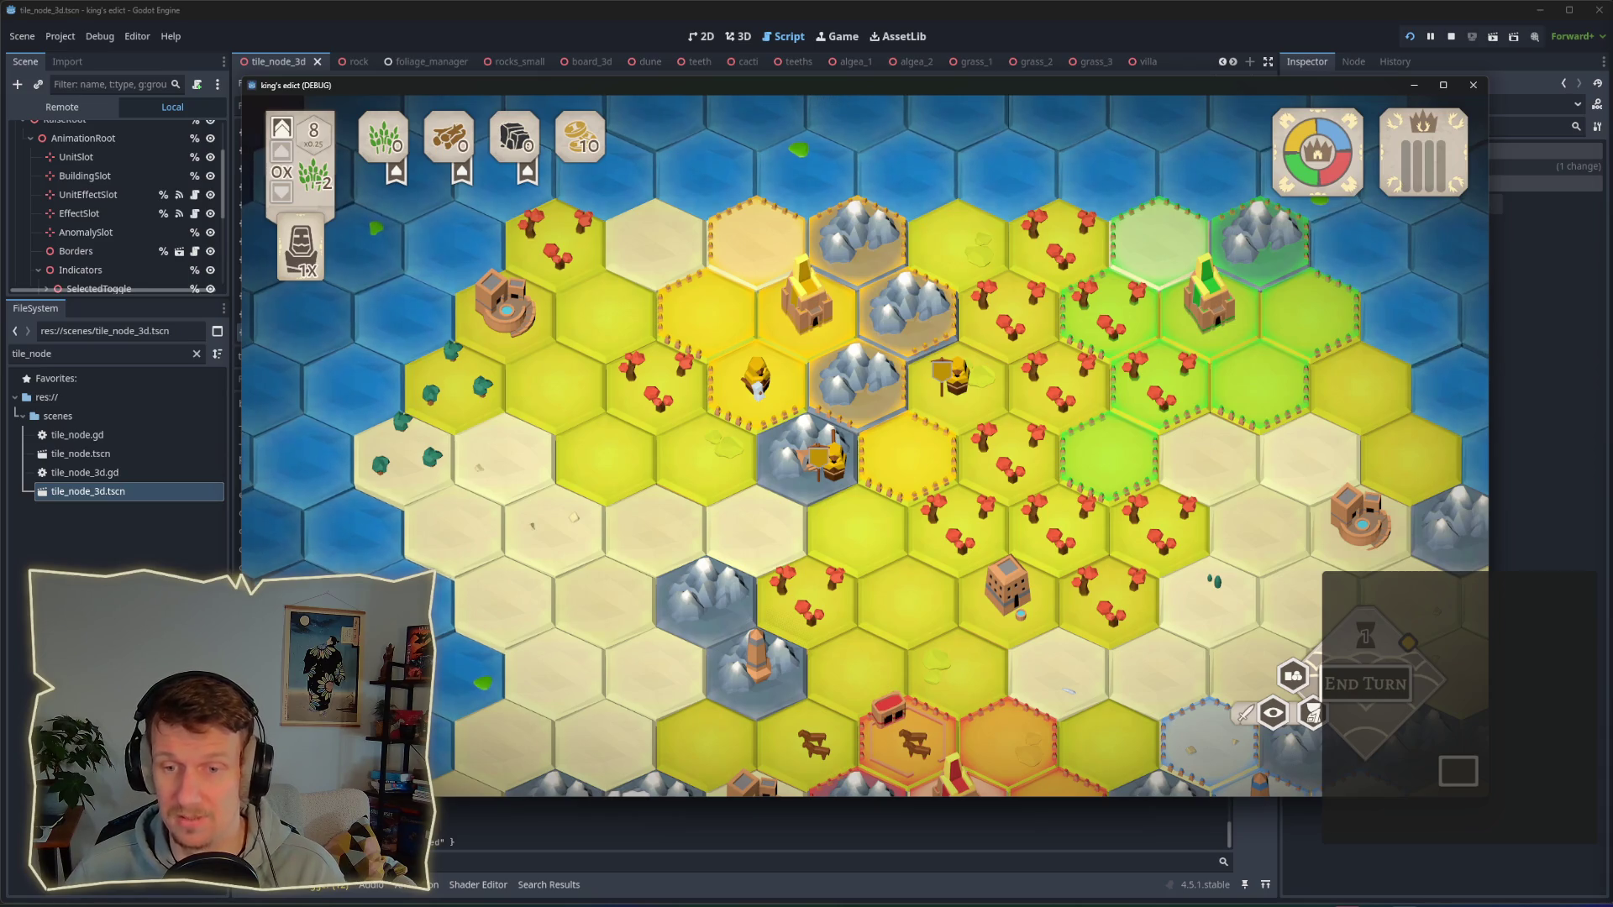
pyautogui.moveTo(943, 448)
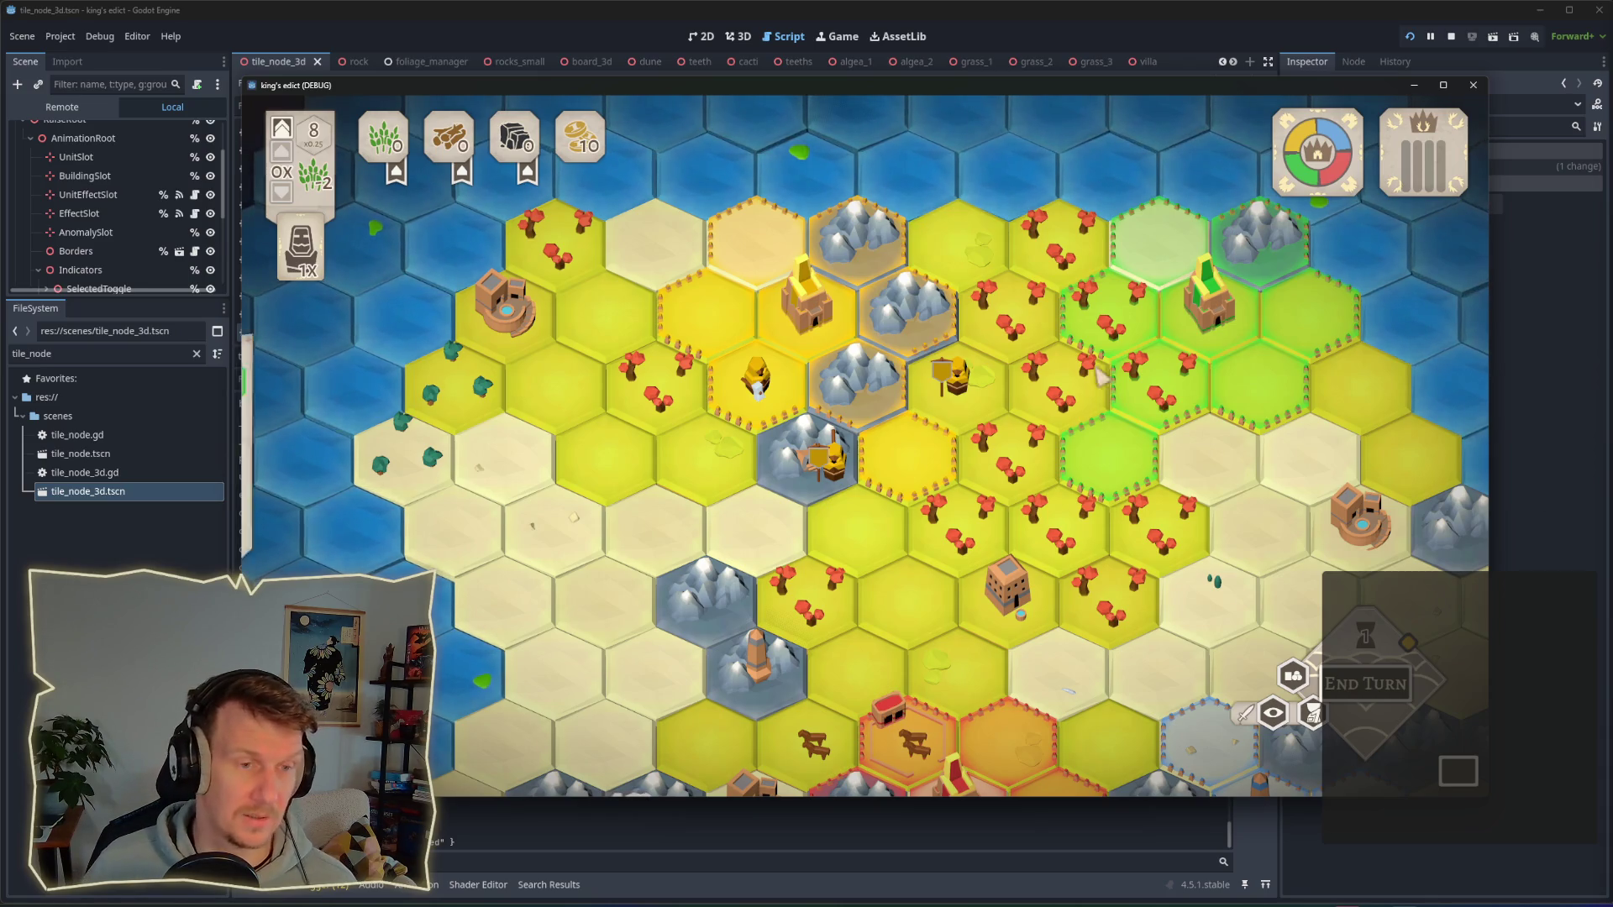
pyautogui.click(921, 488)
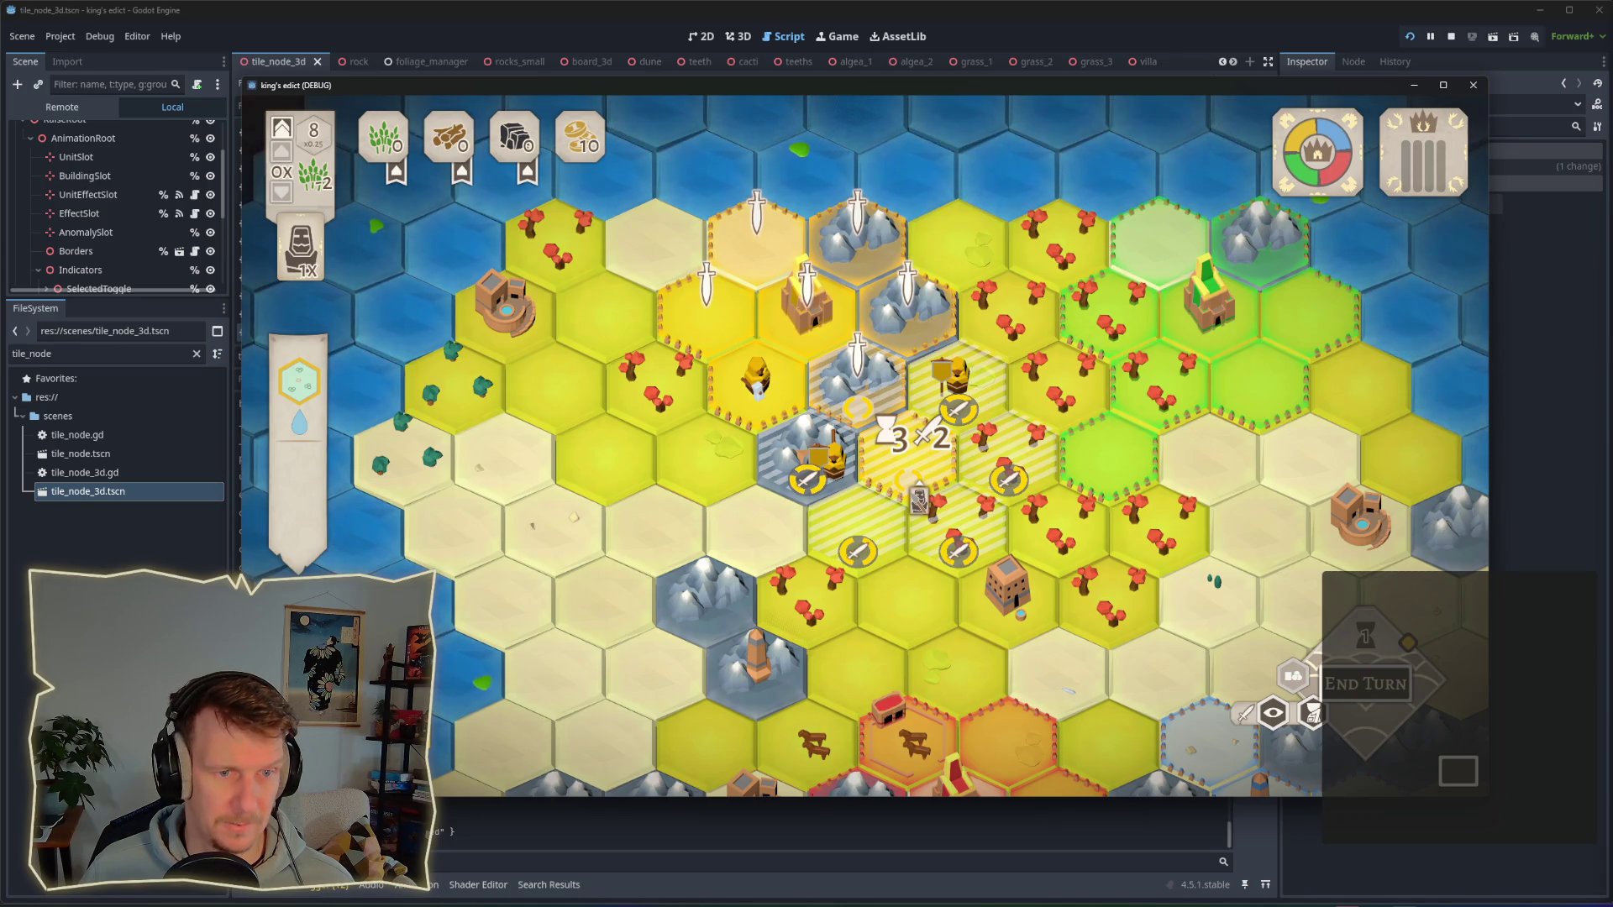
pyautogui.click(924, 489)
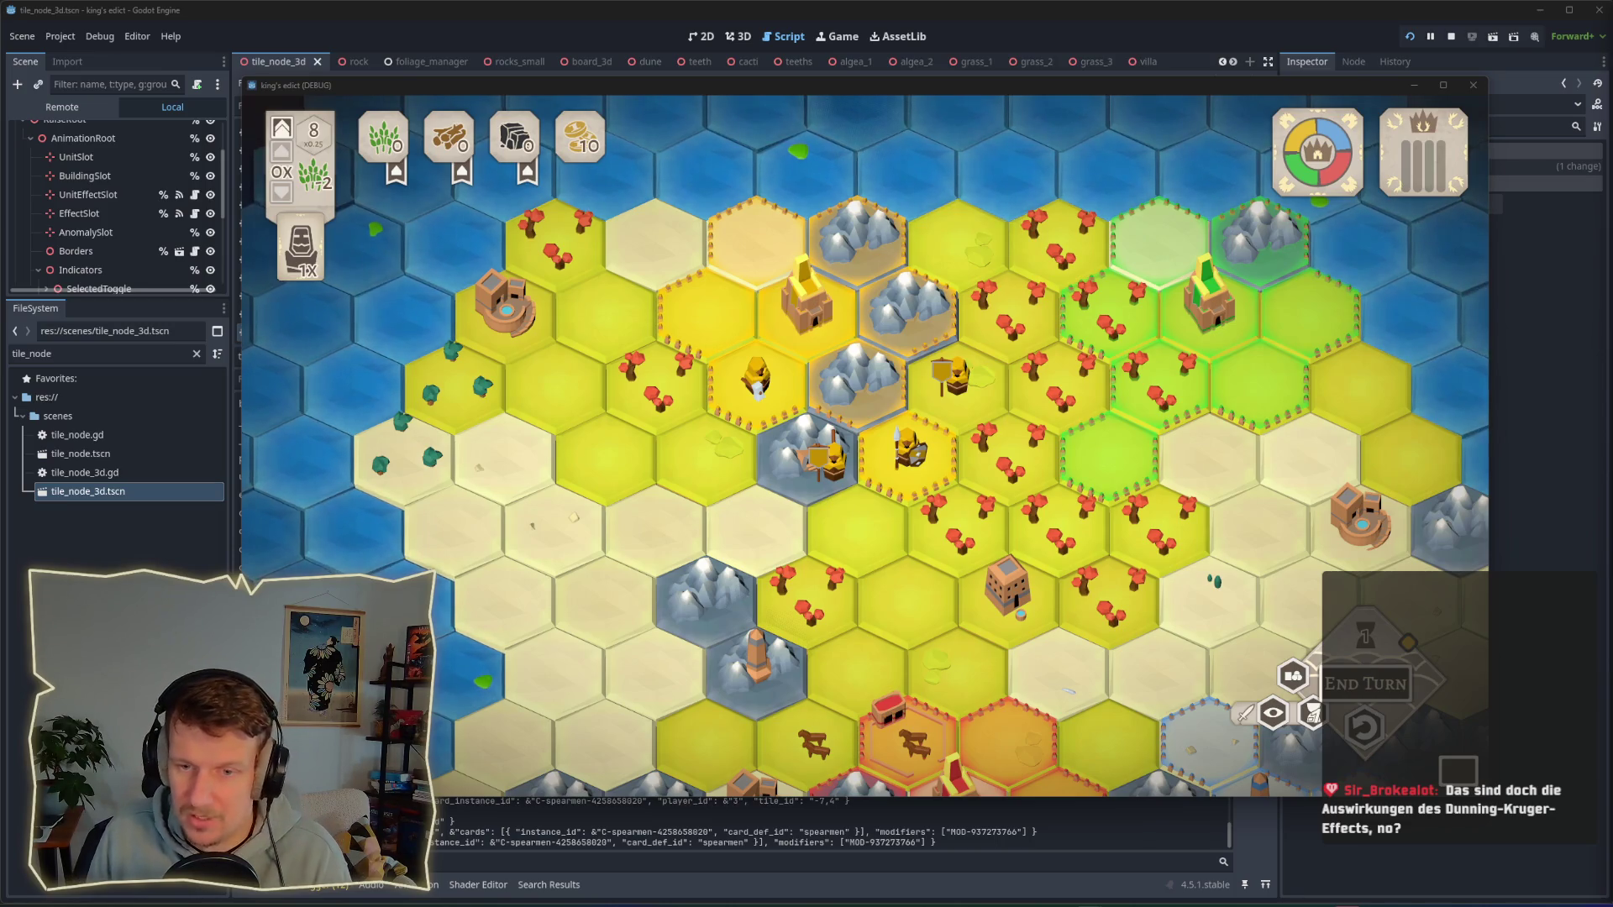
# Step: Pan the hex map diagonally with WASD and look over the Spearmen card details
pyautogui.click(1453, 437)
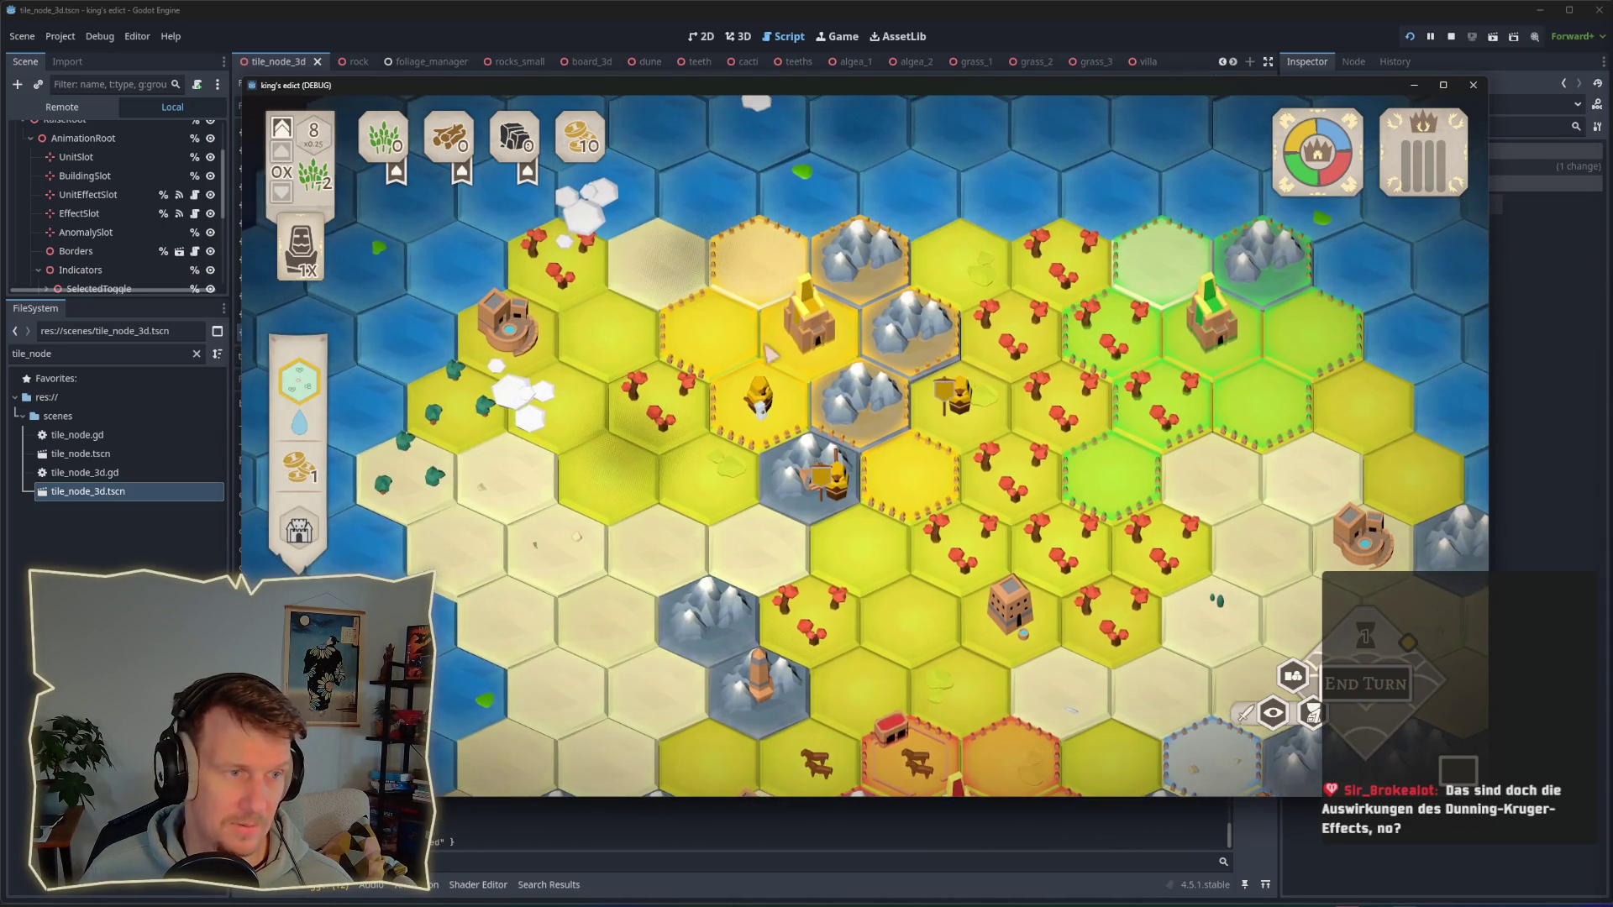
pyautogui.scroll(-3, 930, 527)
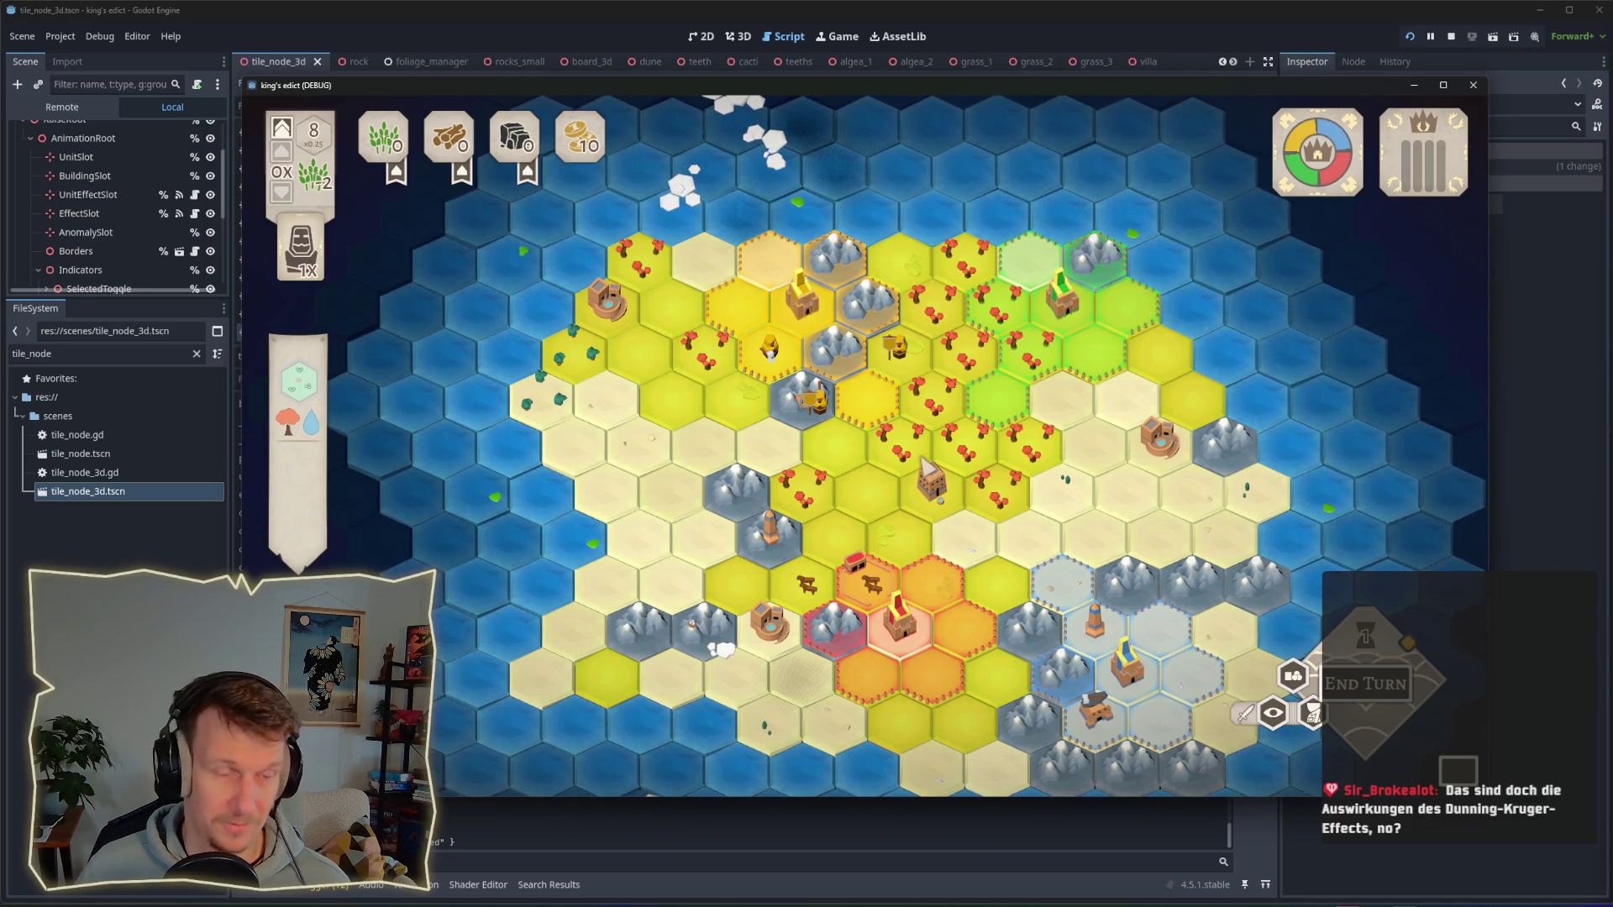
pyautogui.scroll(3, 822, 353)
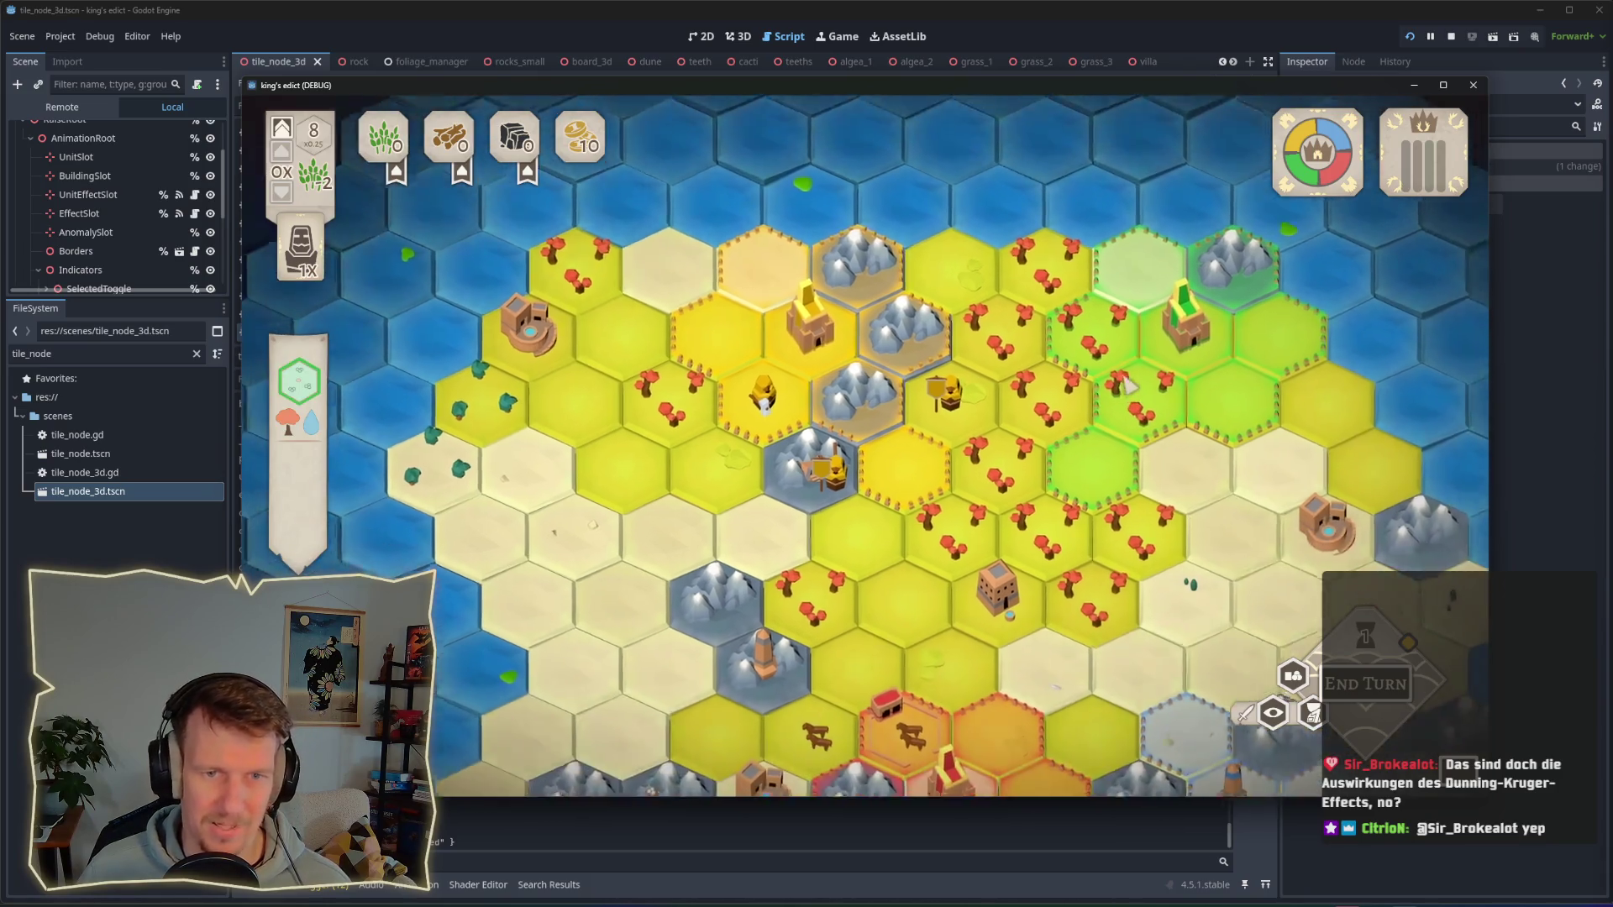
pyautogui.press('s')
pyautogui.press('d')
pyautogui.press('s')
pyautogui.press('d')
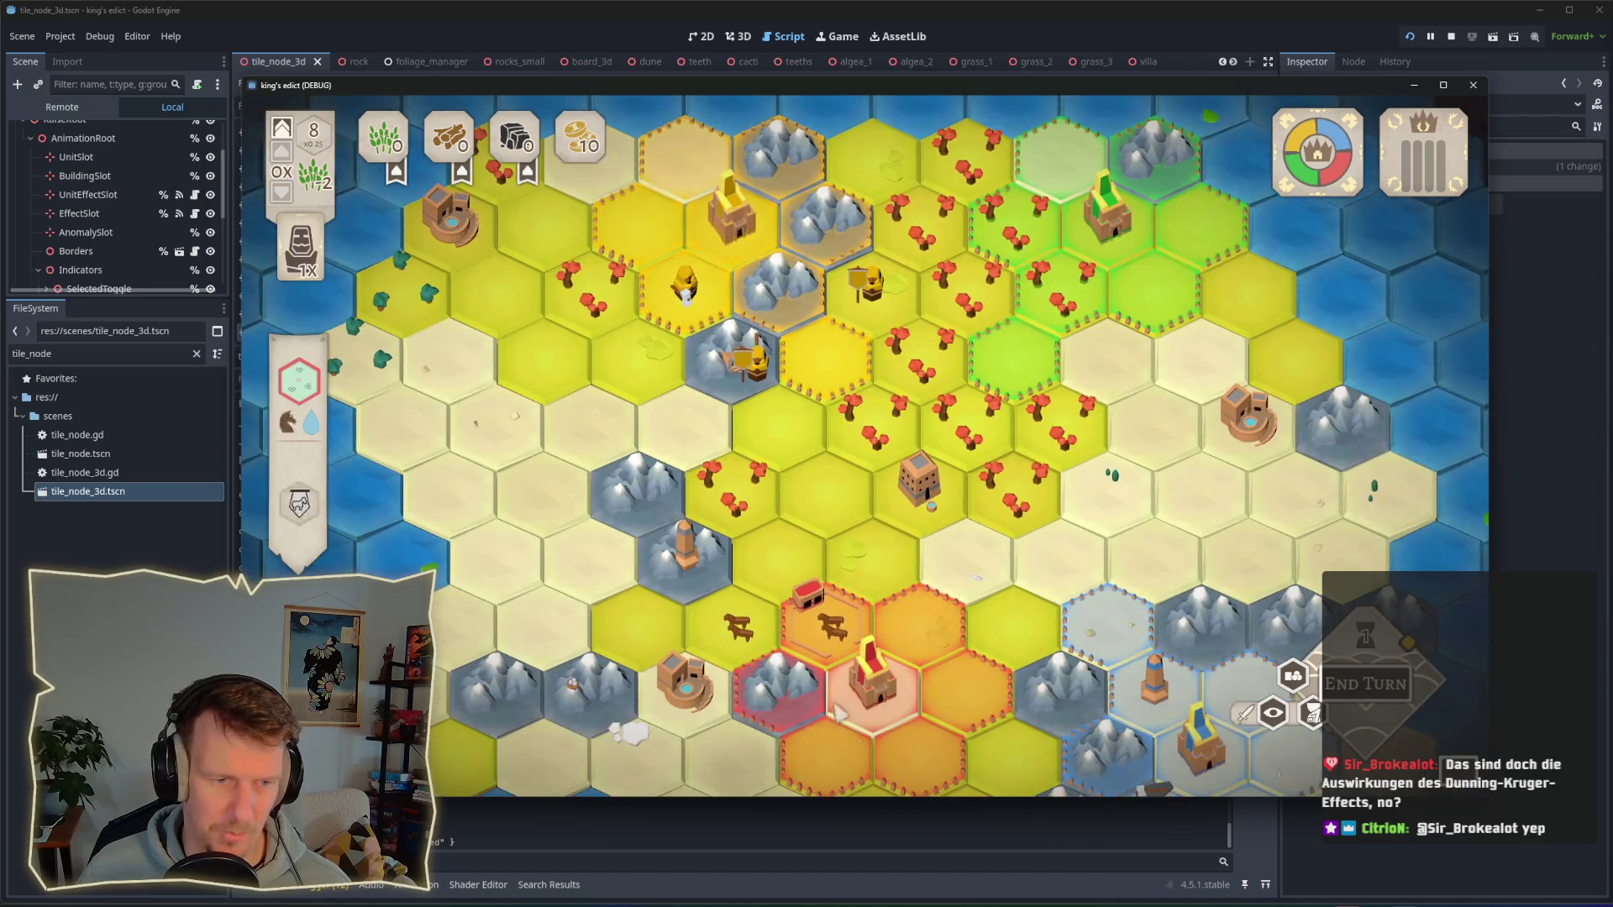
pyautogui.press('s')
pyautogui.press('d')
pyautogui.press('w')
pyautogui.press('a')
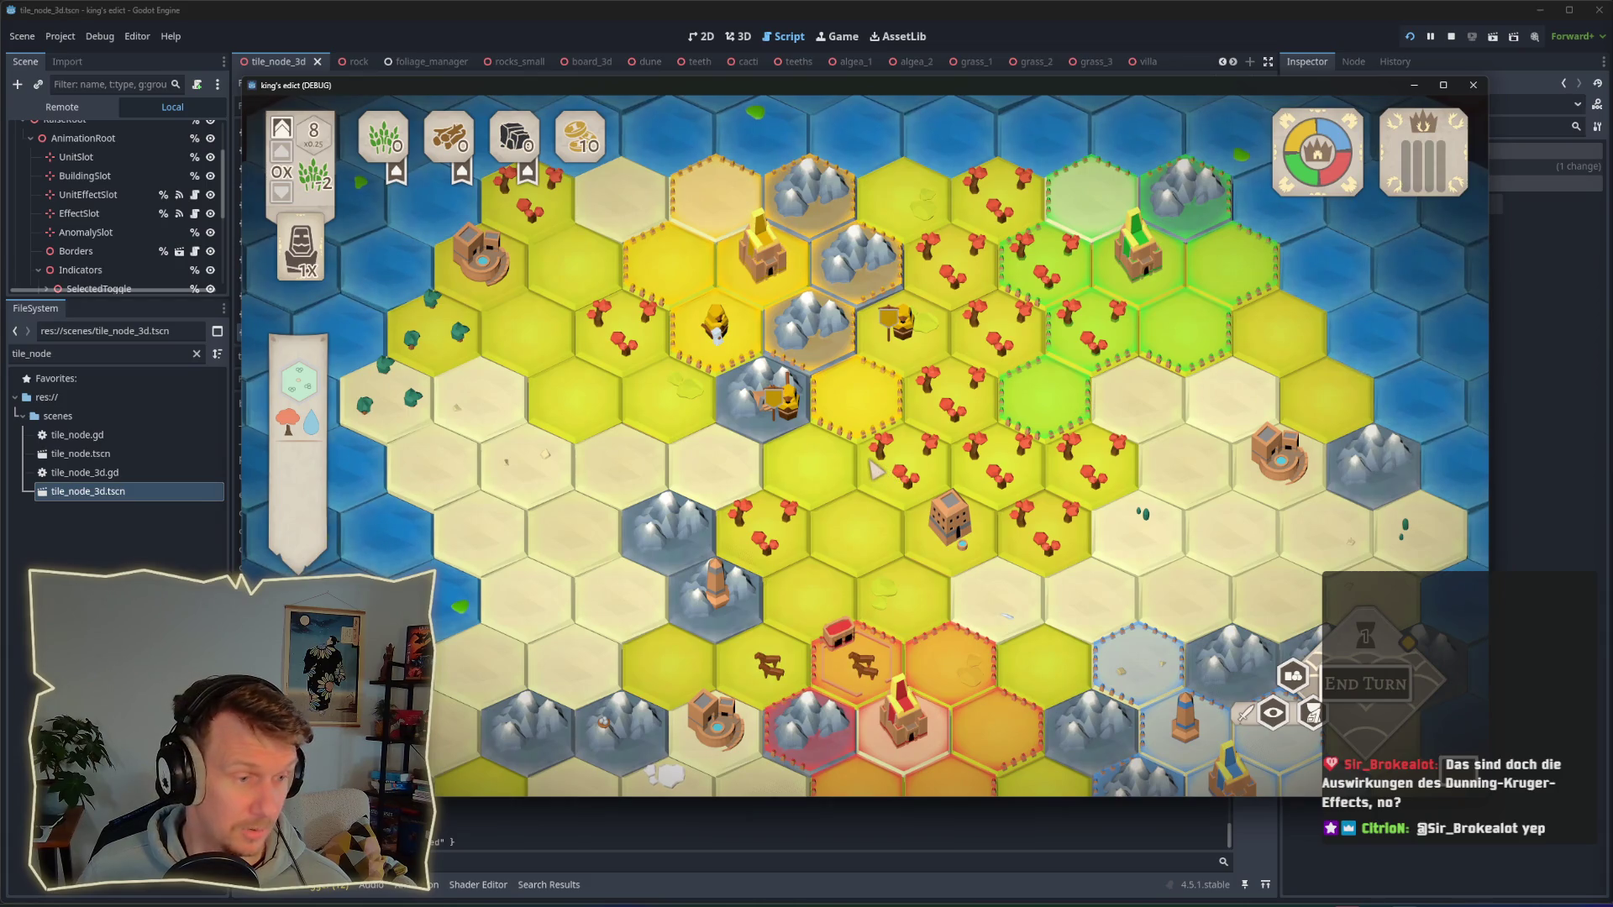
pyautogui.moveTo(561, 582)
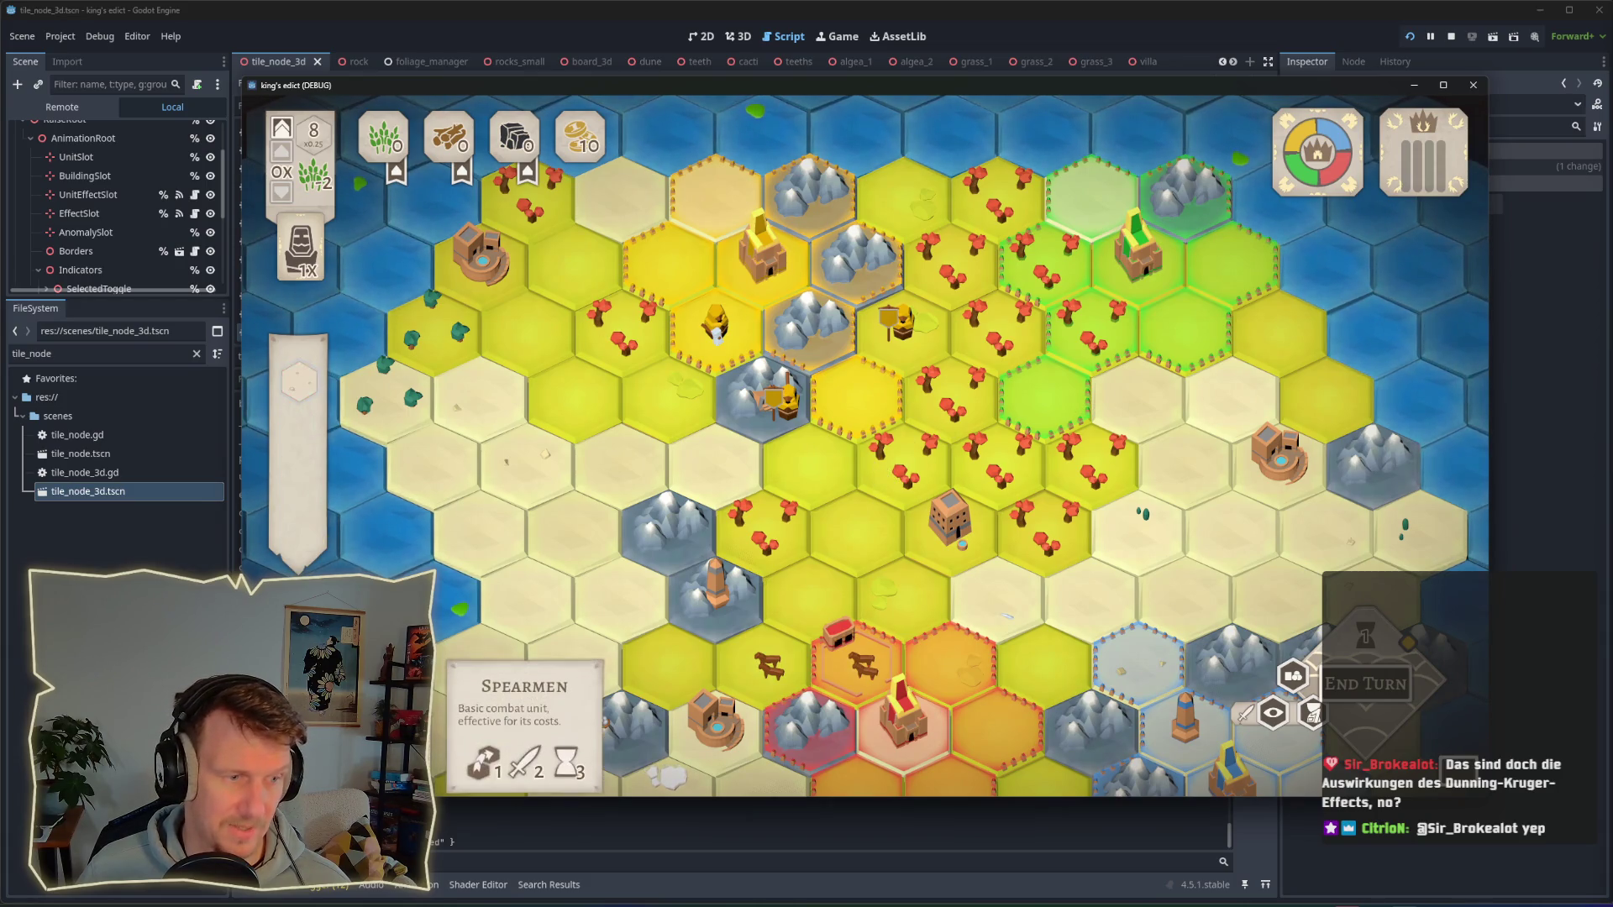
pyautogui.moveTo(653, 81); pyautogui.dragTo(734, 83)
# Step: Move the unit on the mountain tile to the adjacent hex
pyautogui.moveTo(535, 730)
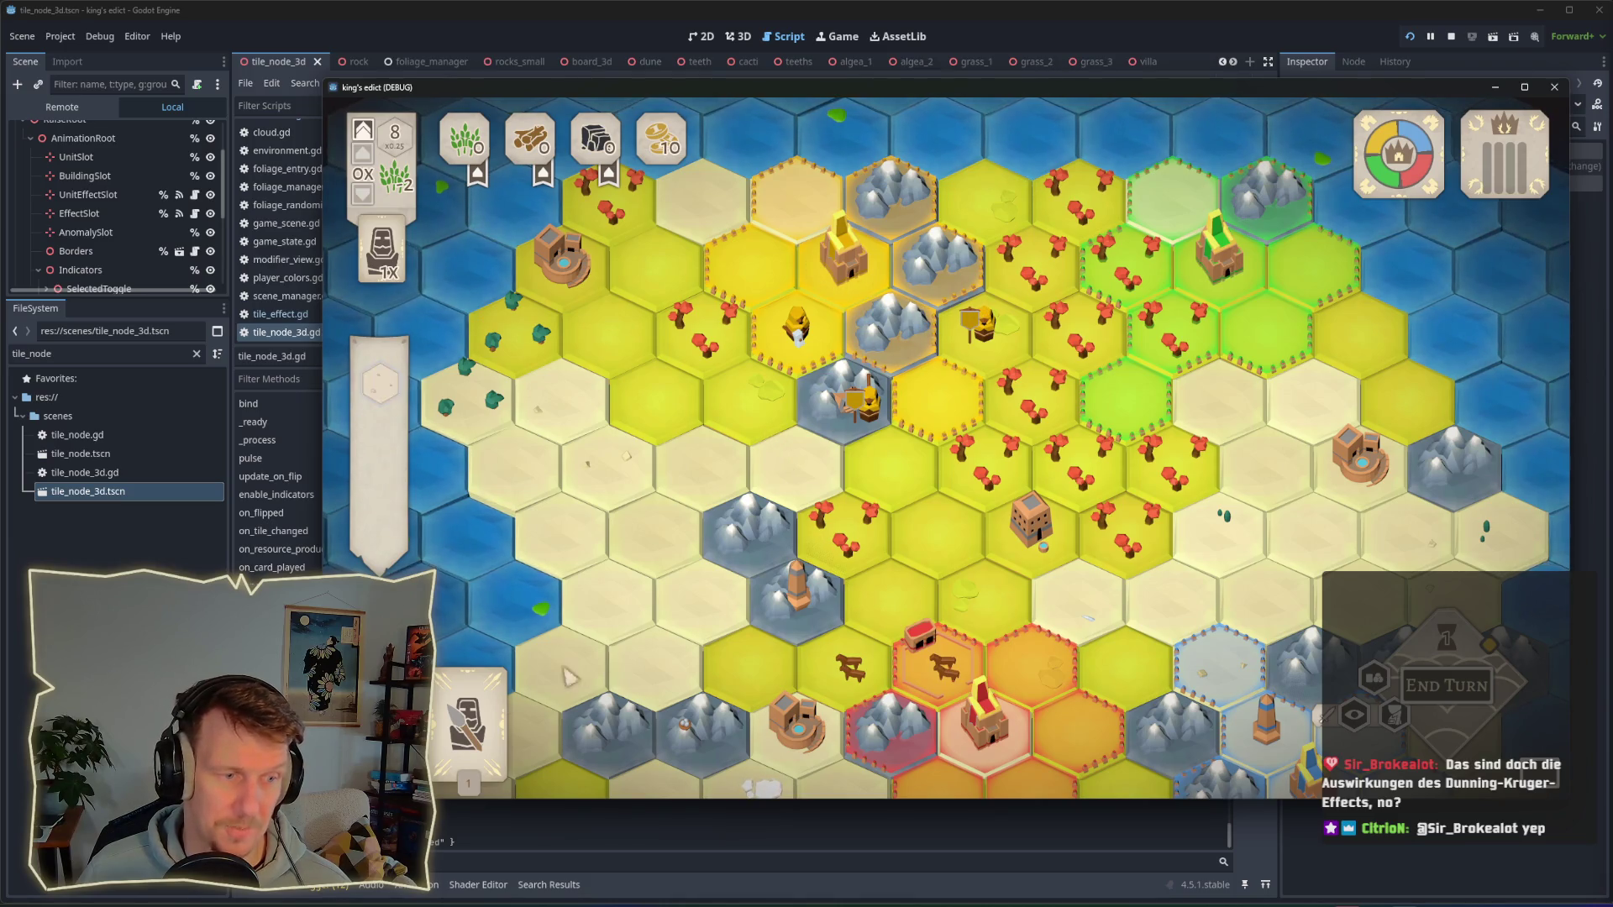
pyautogui.click(857, 401)
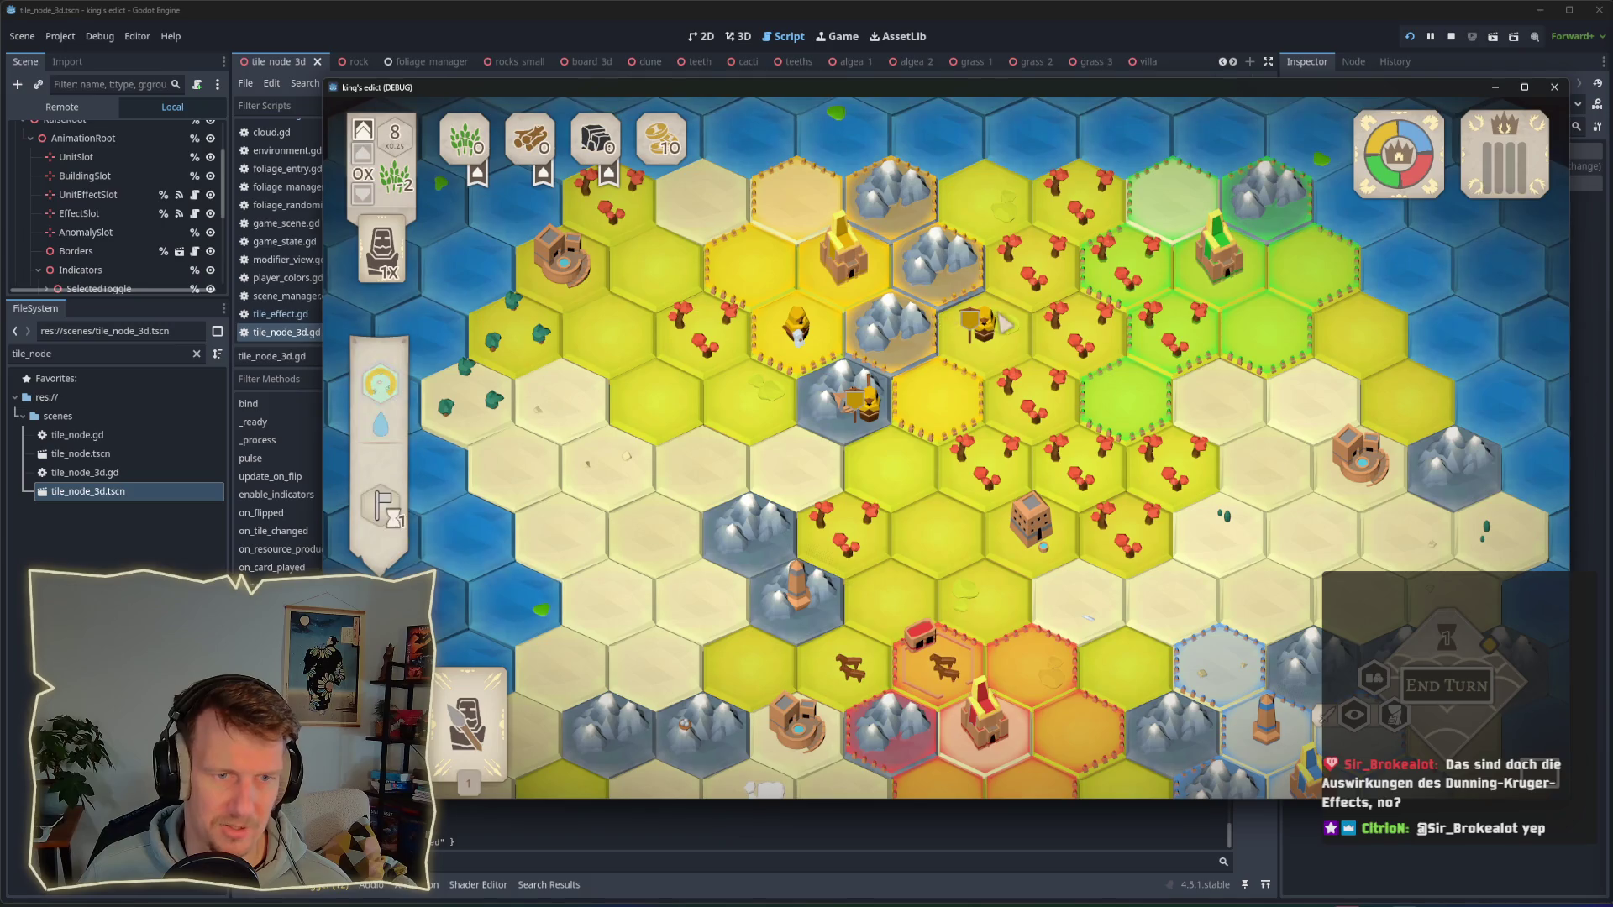
pyautogui.scroll(3, 802, 381)
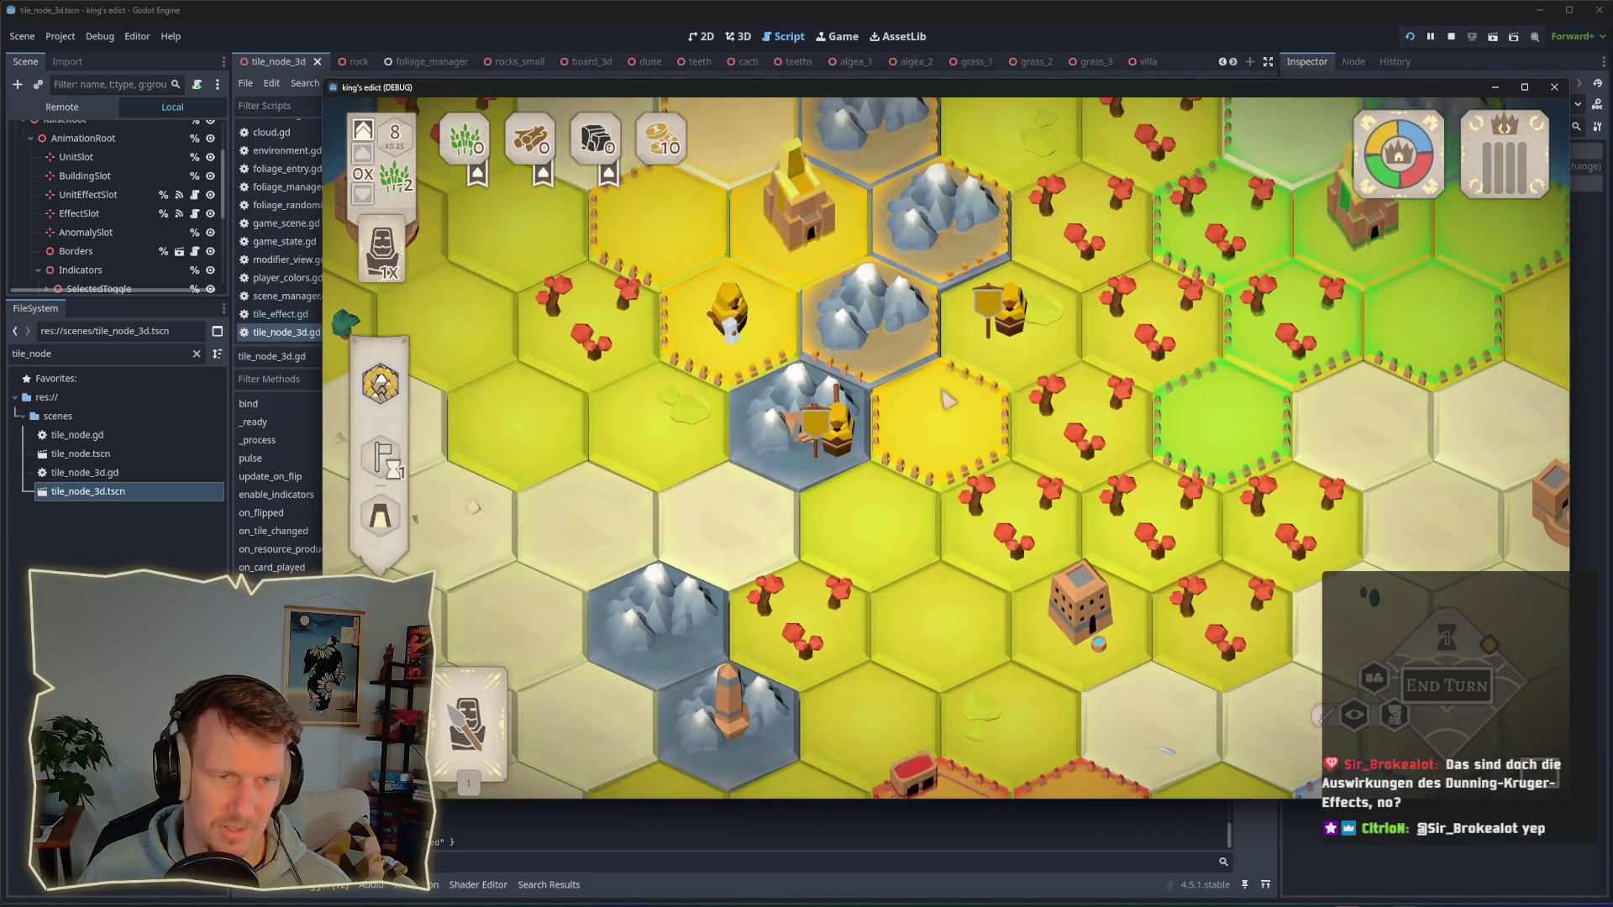
pyautogui.scroll(-3, 991, 361)
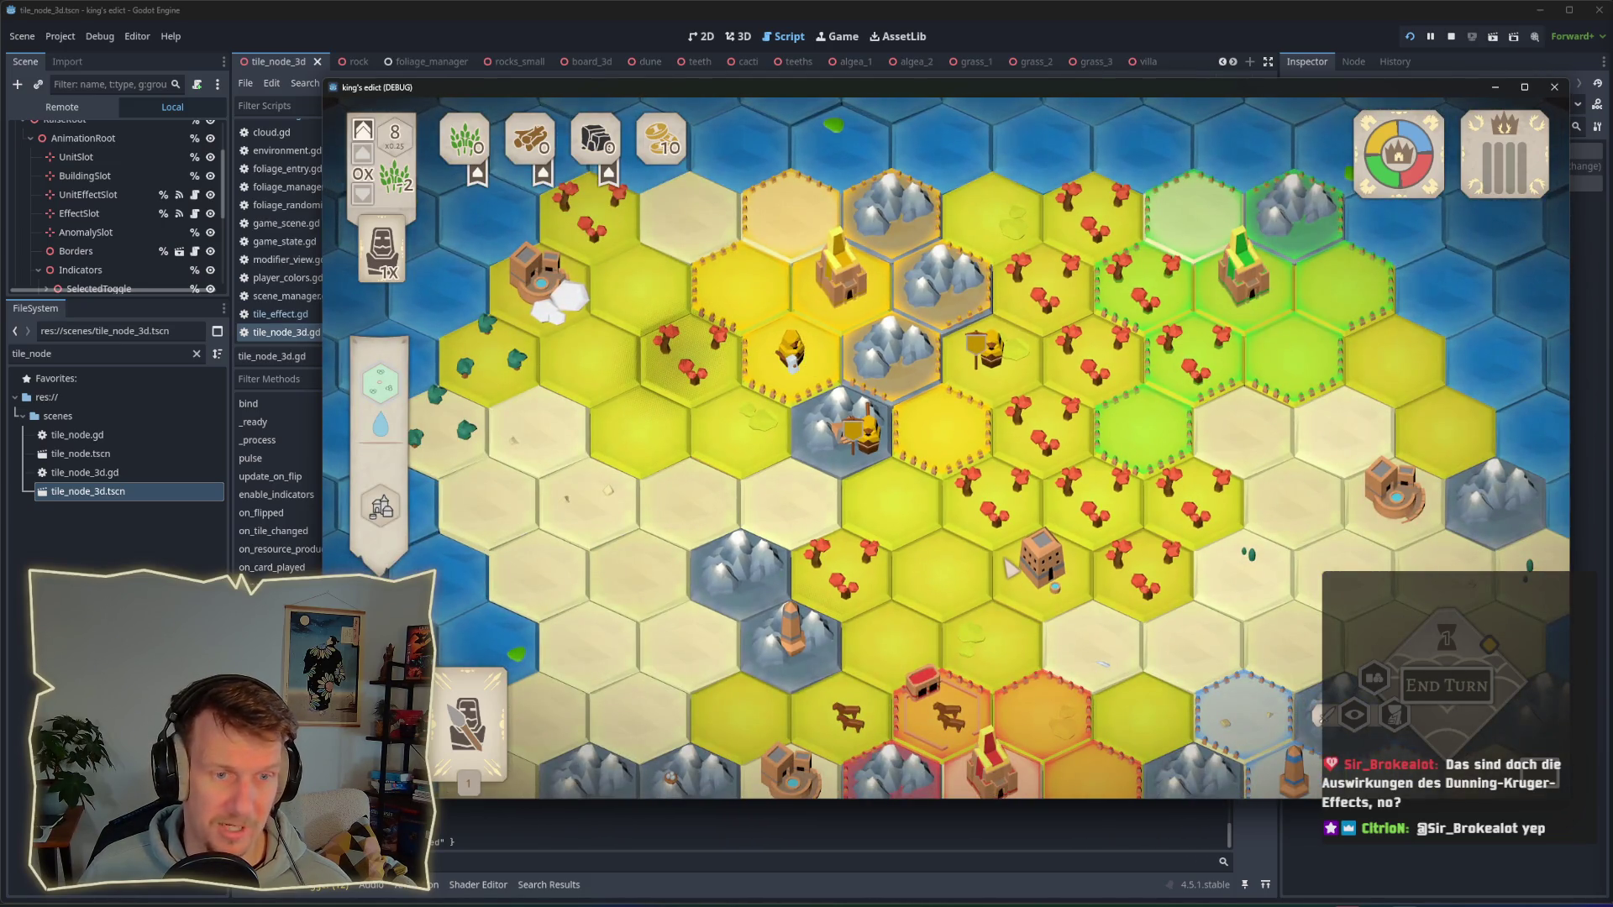
pyautogui.click(848, 433)
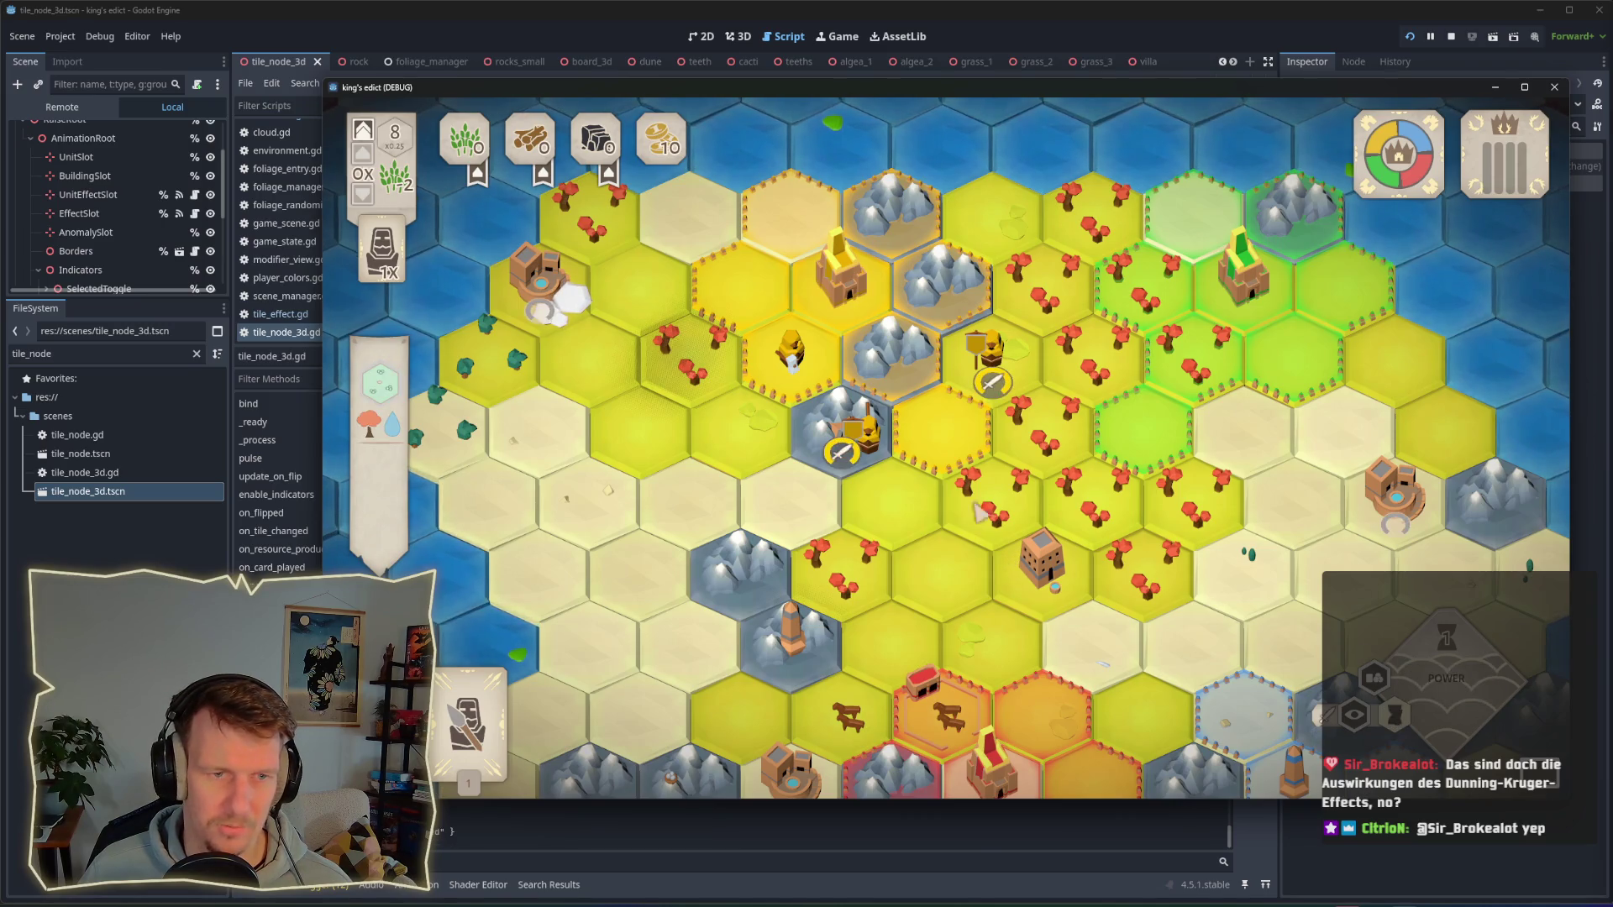
pyautogui.click(819, 369)
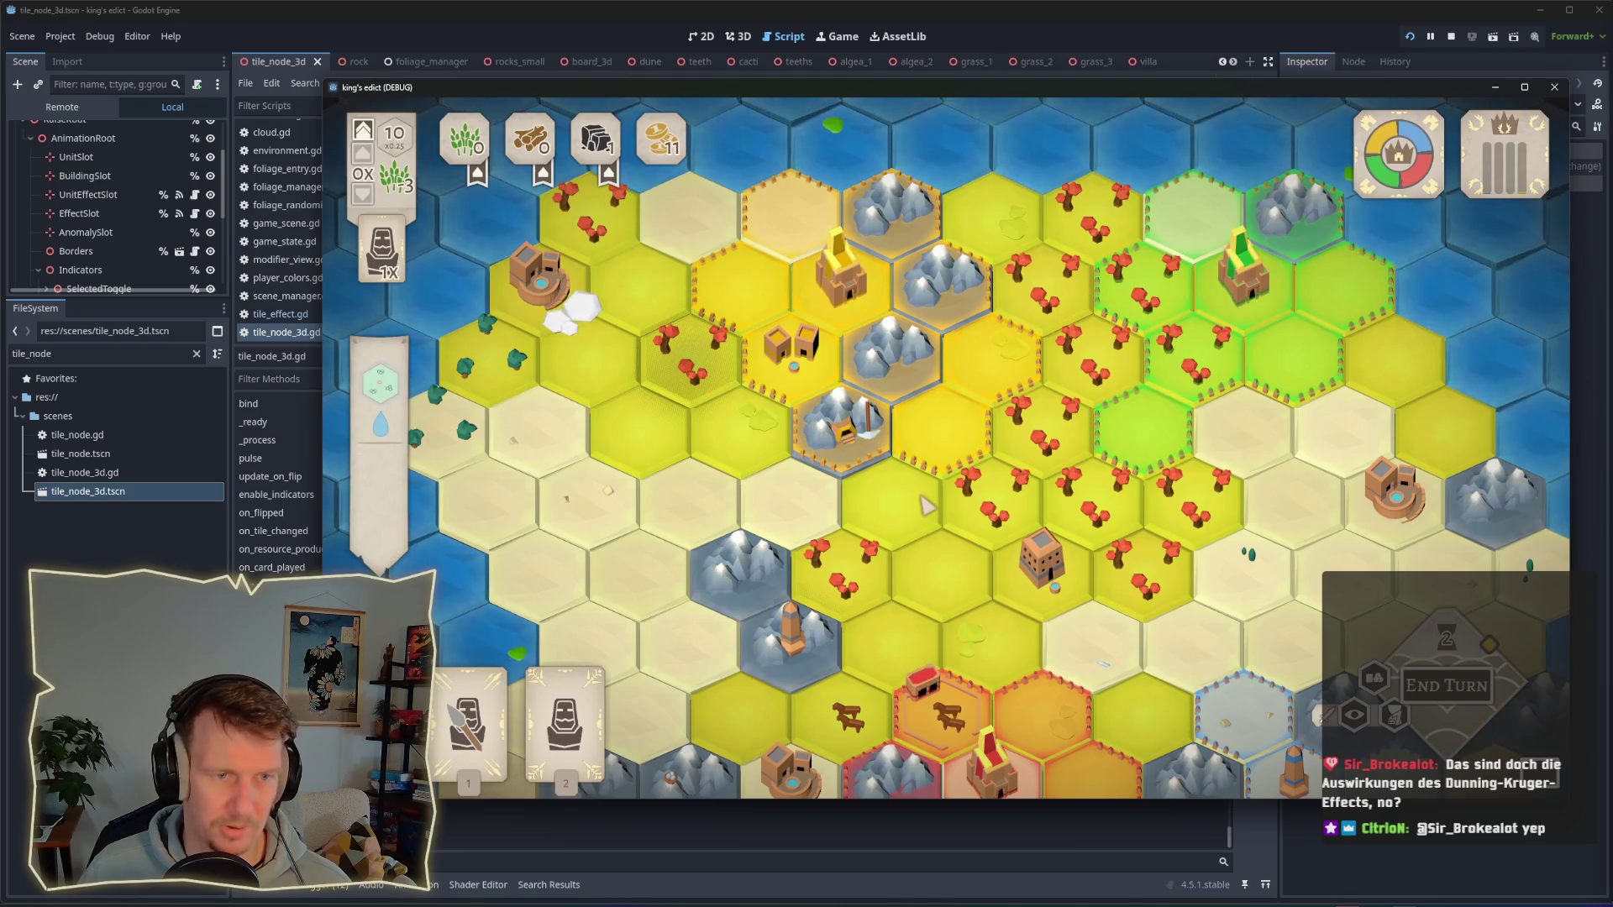
# Step: Play the second card onto the building tile, then buy food with the multiplier raised to 1X
pyautogui.moveTo(556, 672)
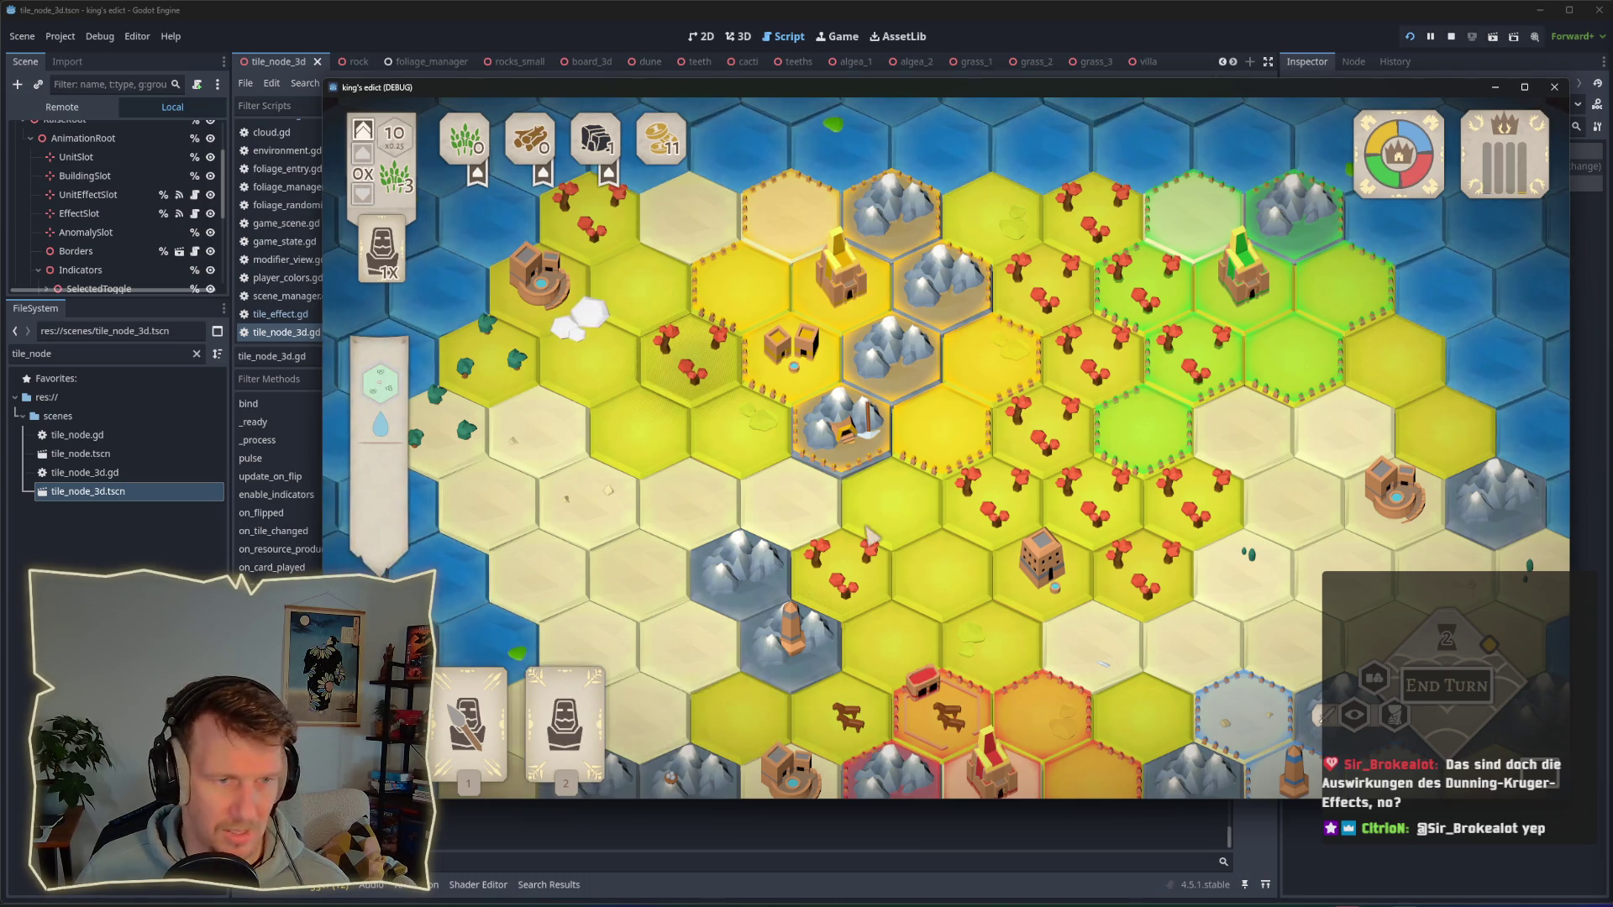
pyautogui.press('2')
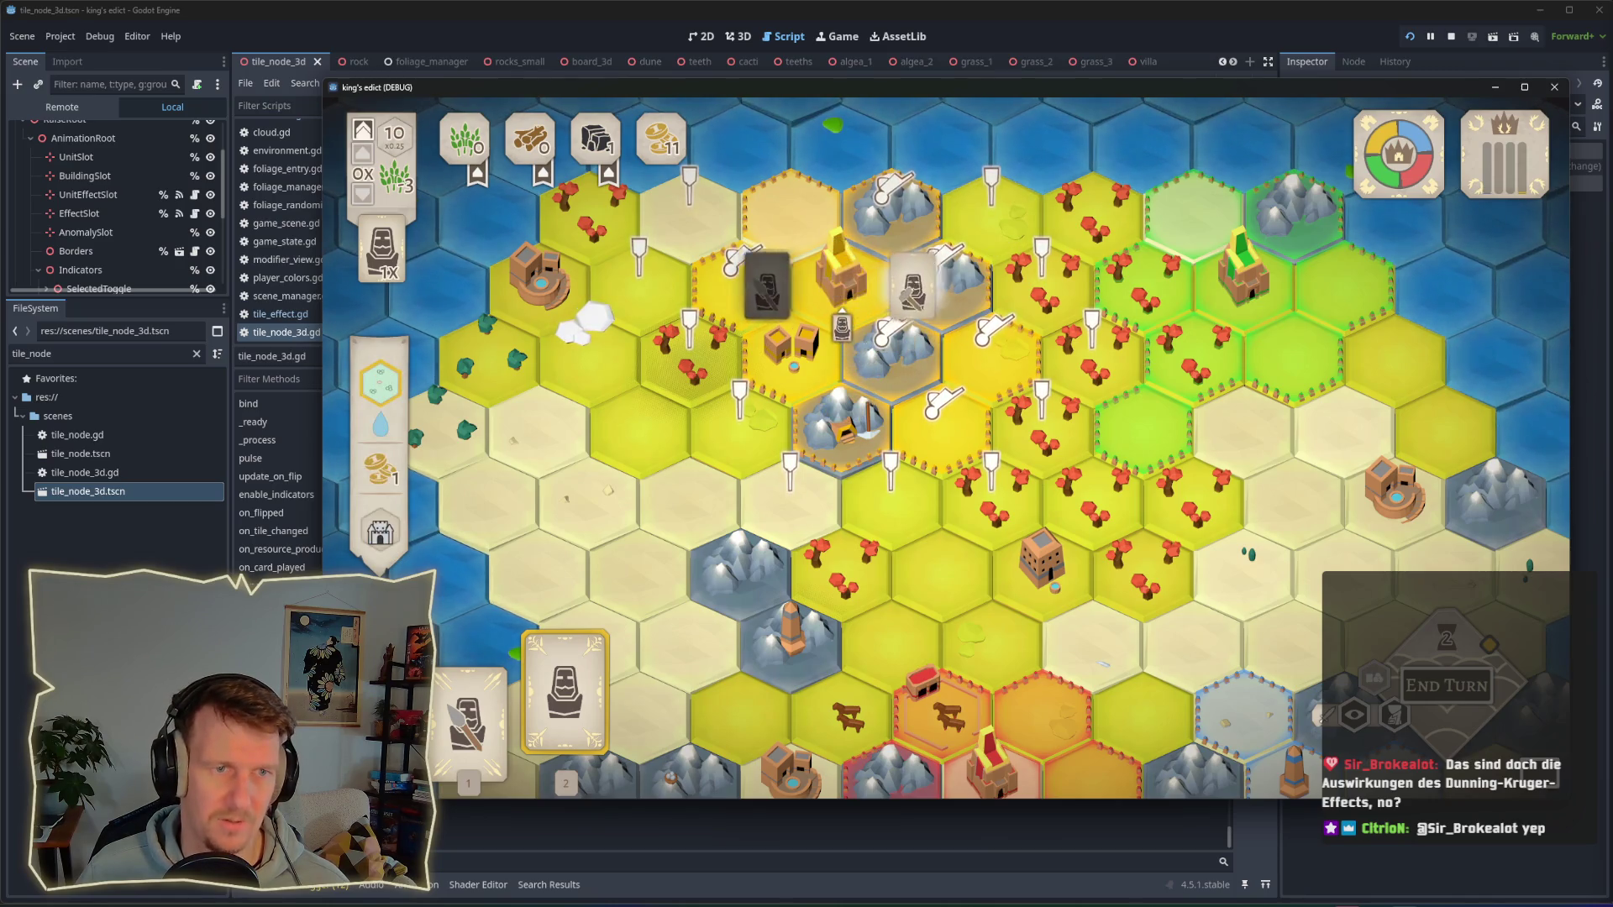
pyautogui.click(839, 277)
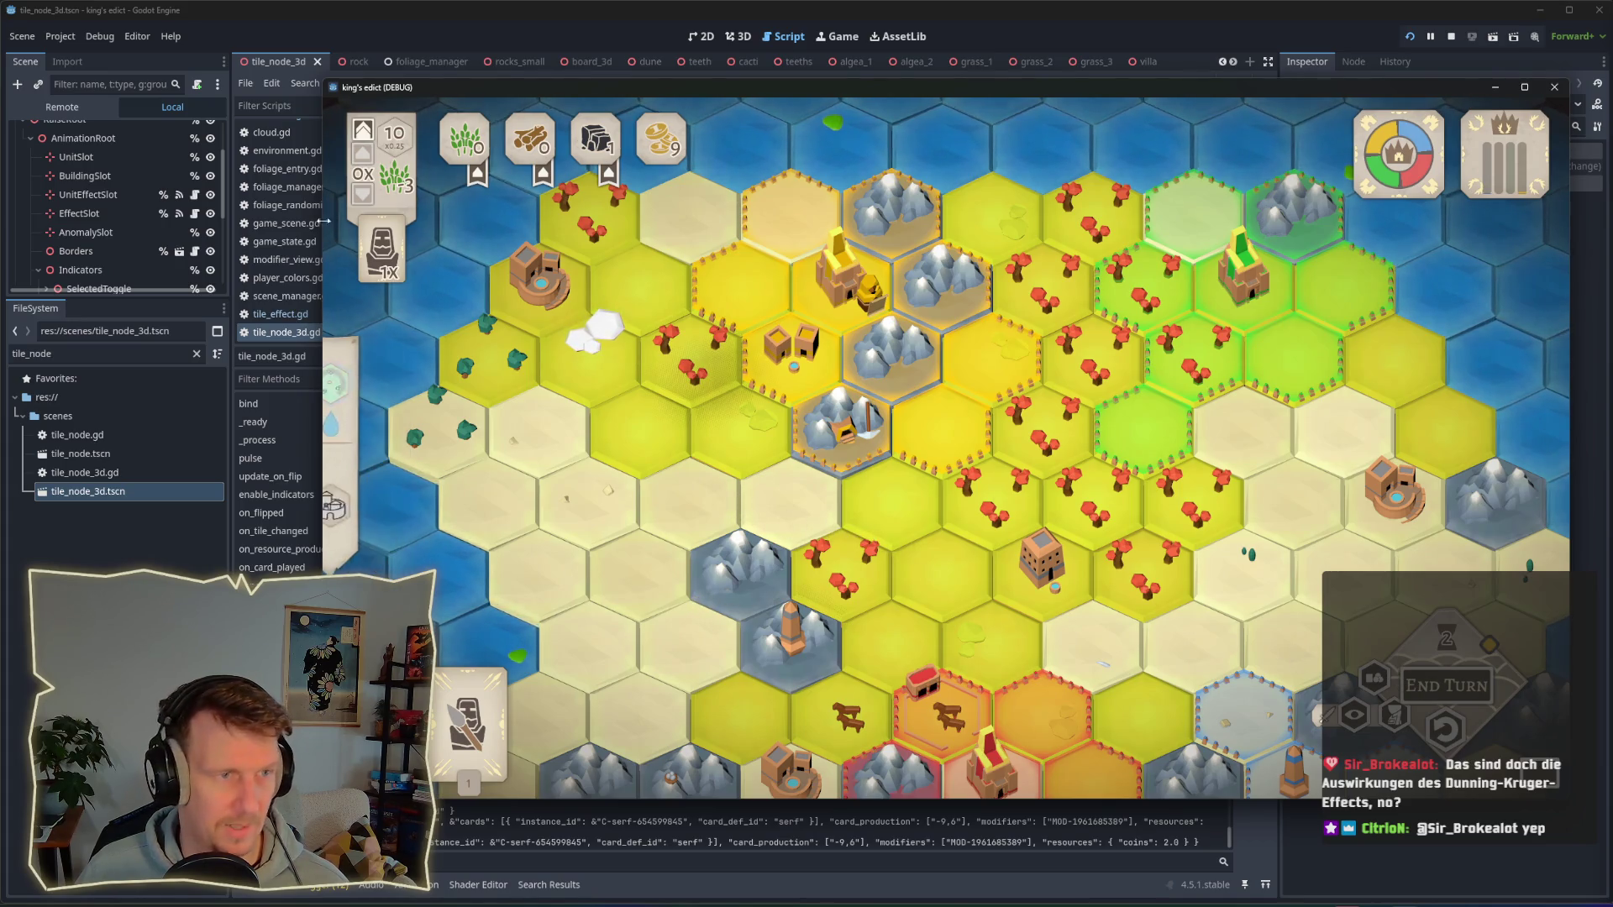
pyautogui.click(651, 151)
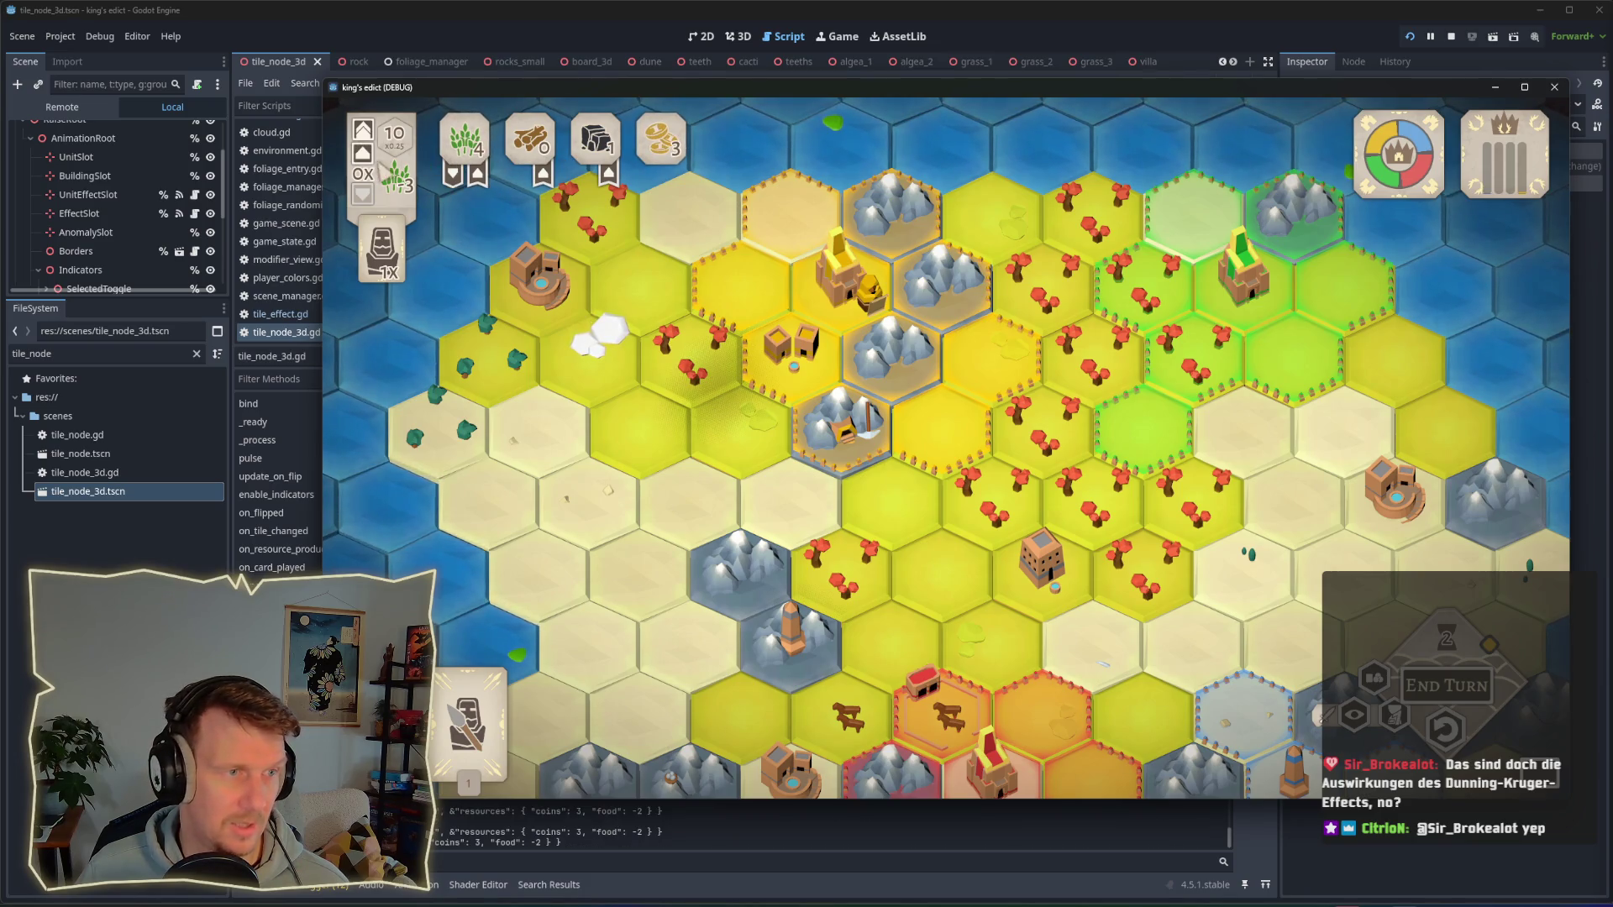
pyautogui.click(362, 153)
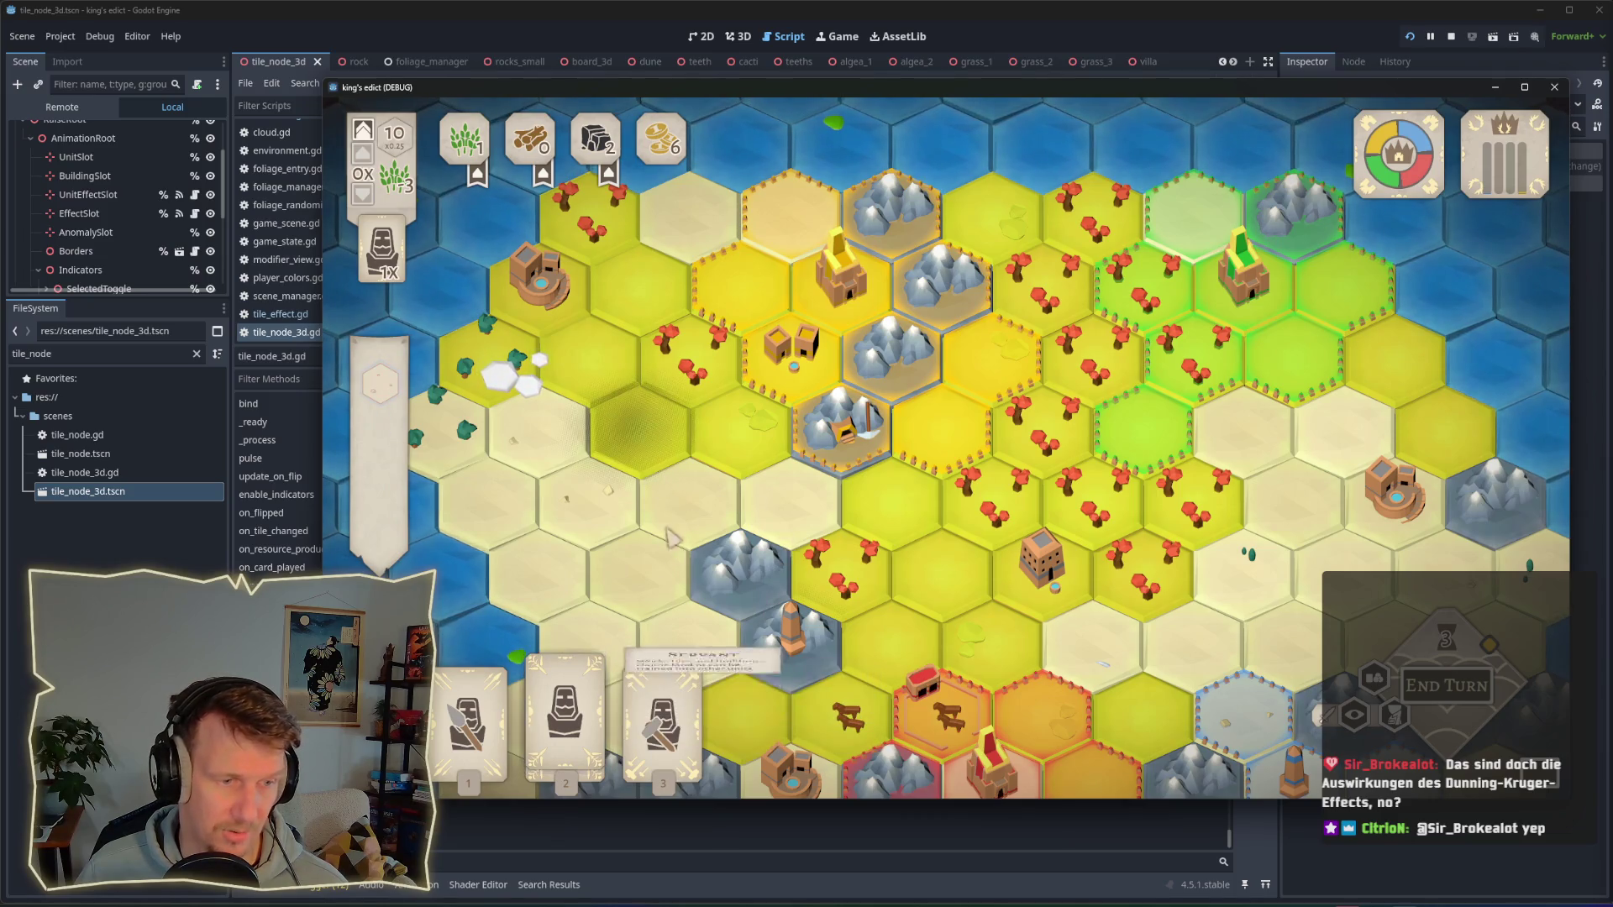
# Step: Play the second card on the striped hex and place a serf on a nearby hex
pyautogui.press('2')
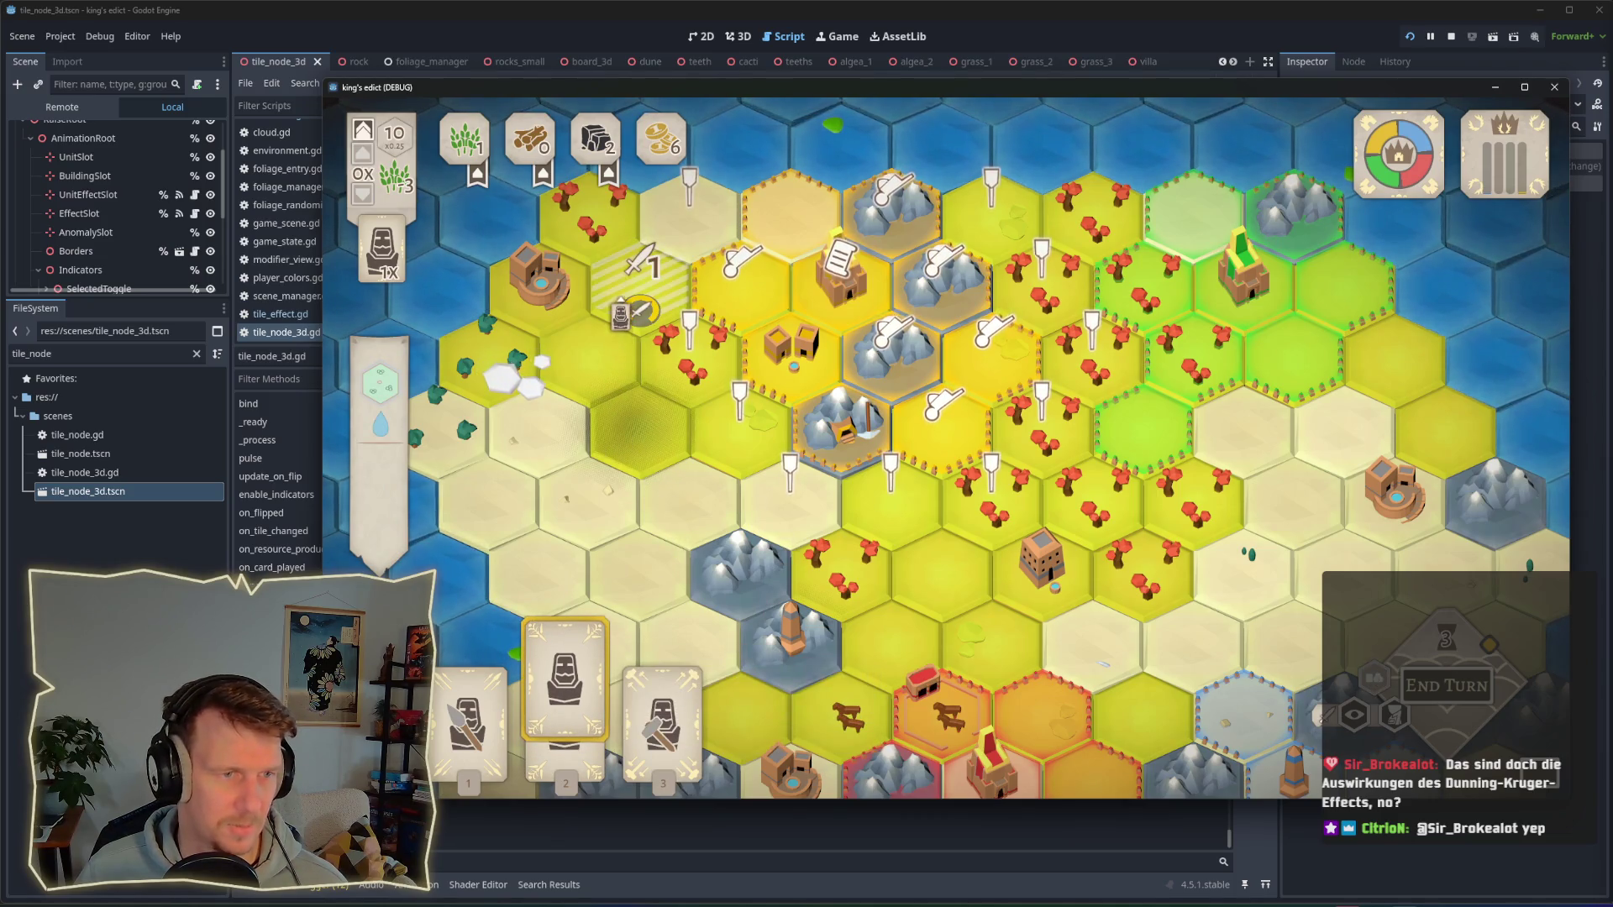
pyautogui.click(638, 289)
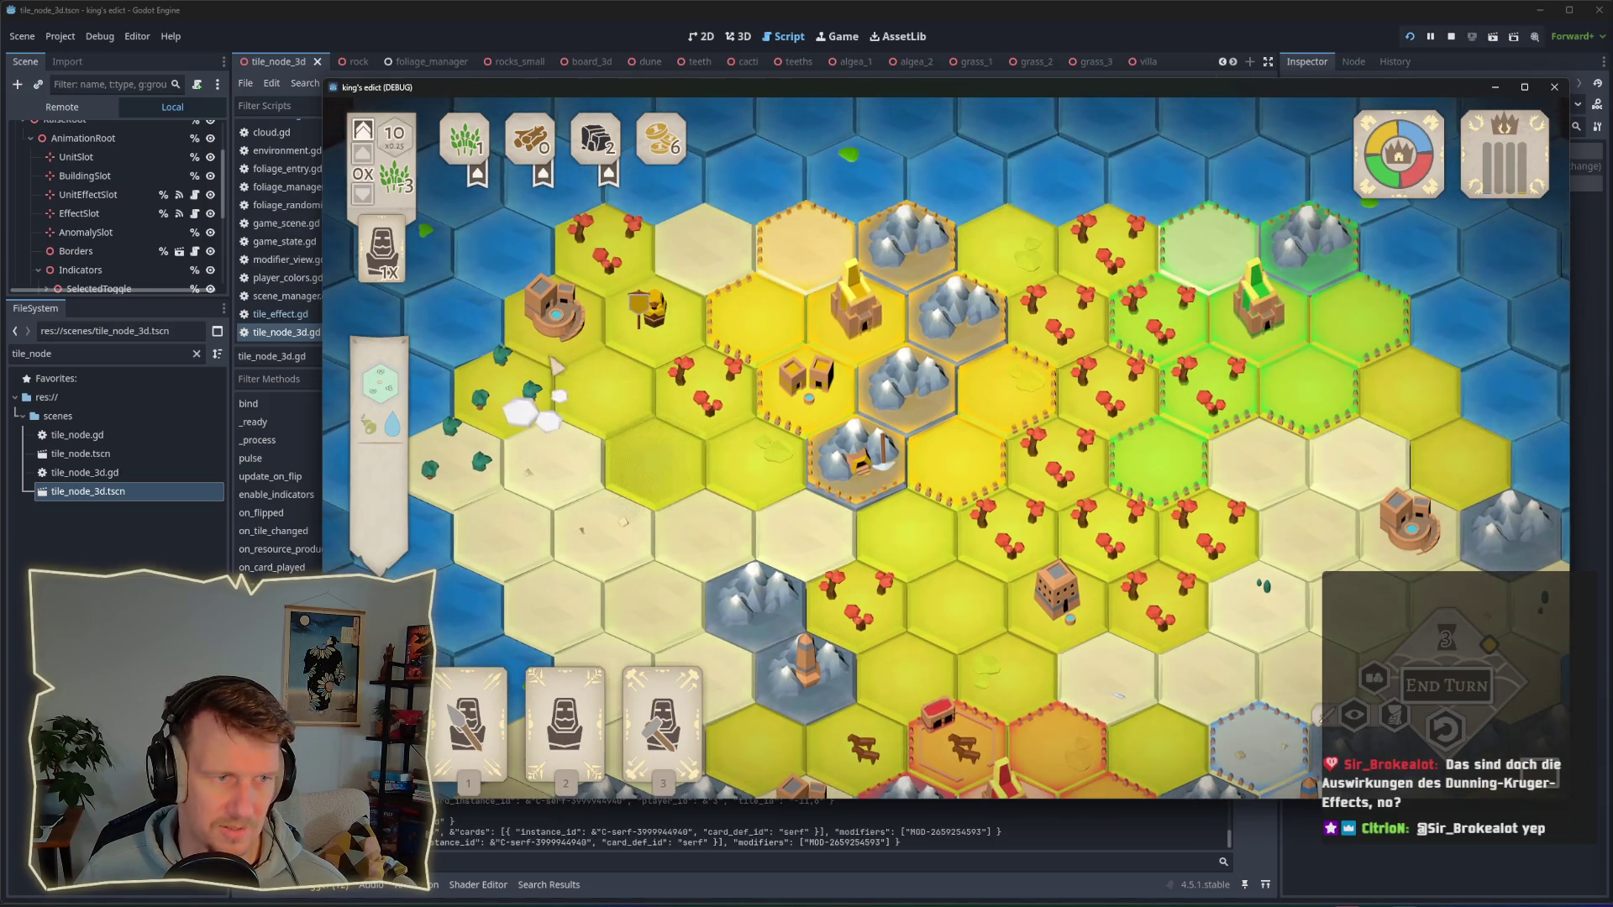
pyautogui.click(668, 718)
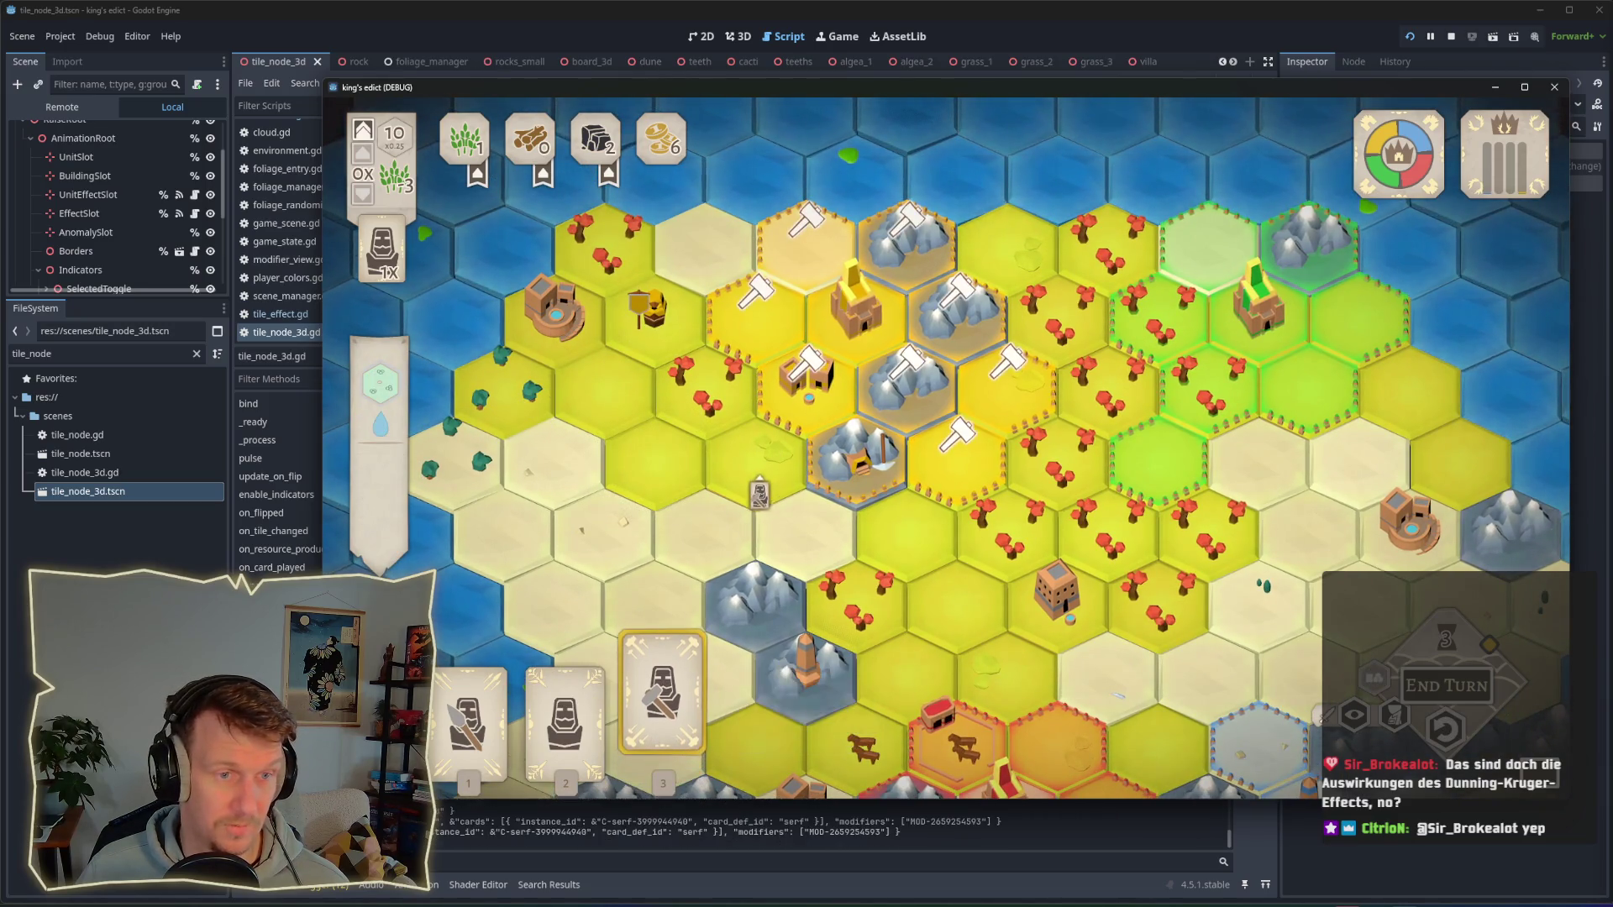
pyautogui.press('2')
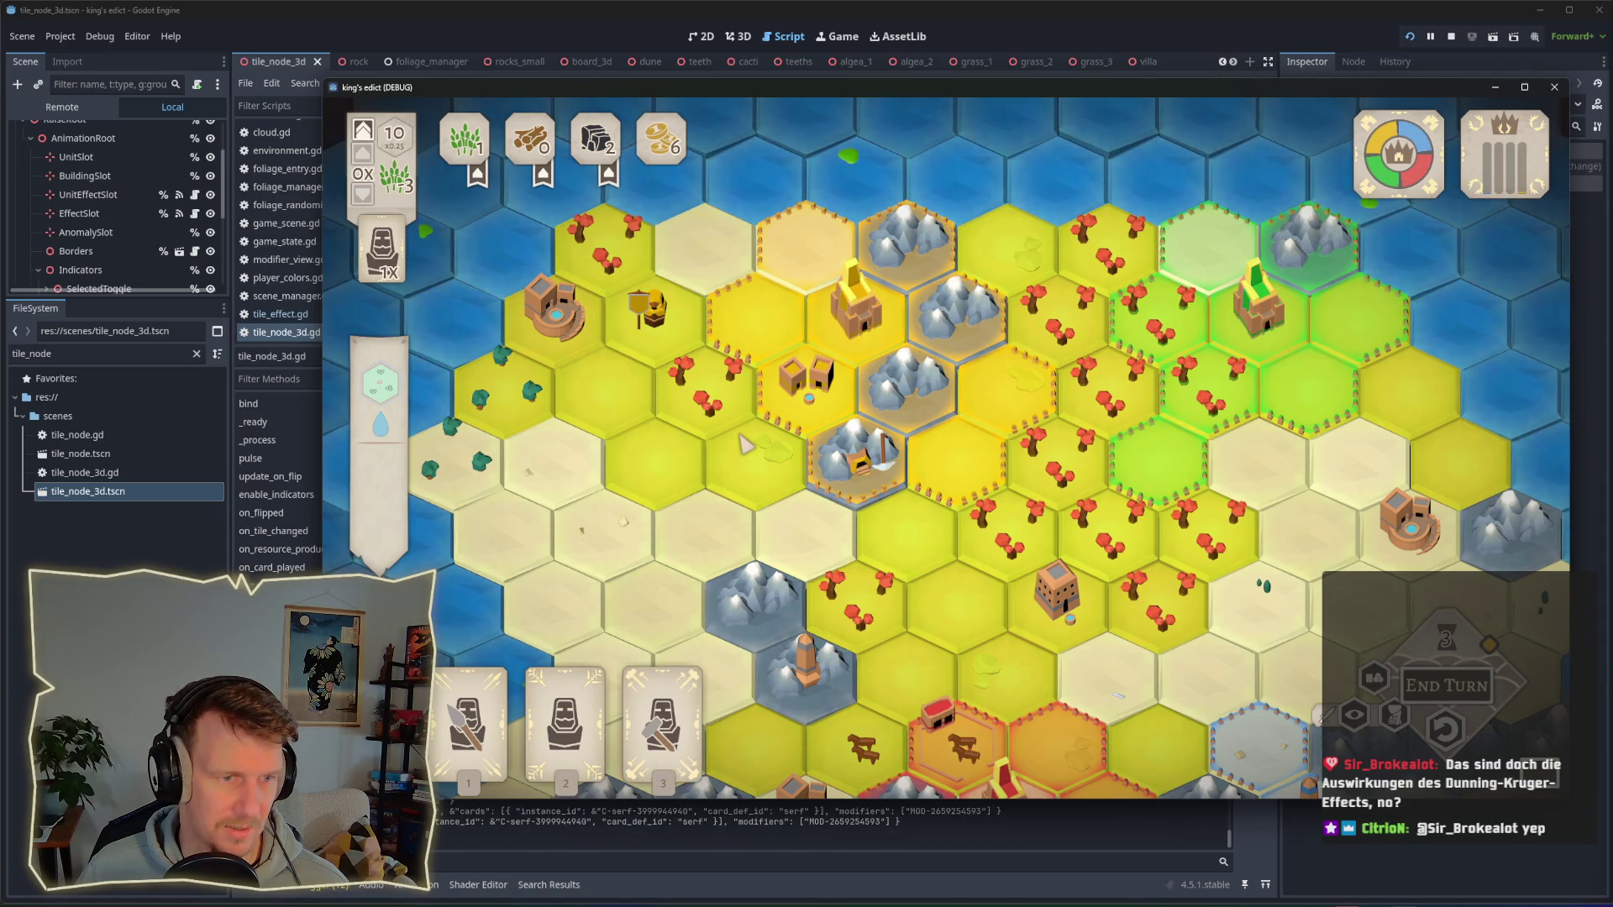
pyautogui.click(708, 410)
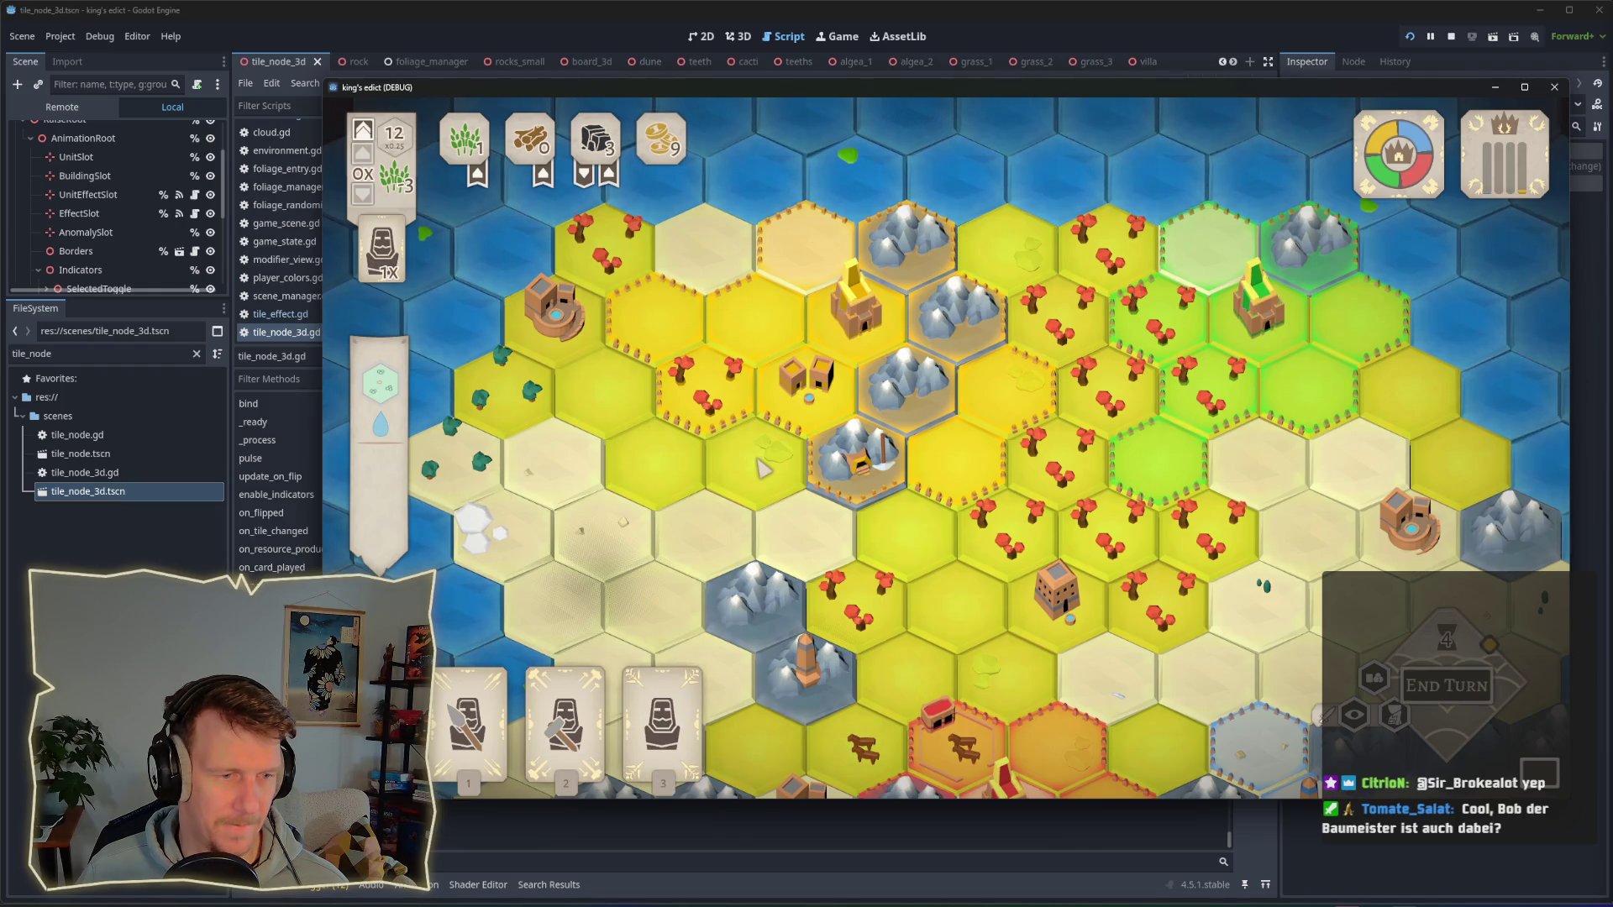
# Step: Start a lumber camp with the builder card, play the Spearmen card, and end the turn
pyautogui.click(564, 697)
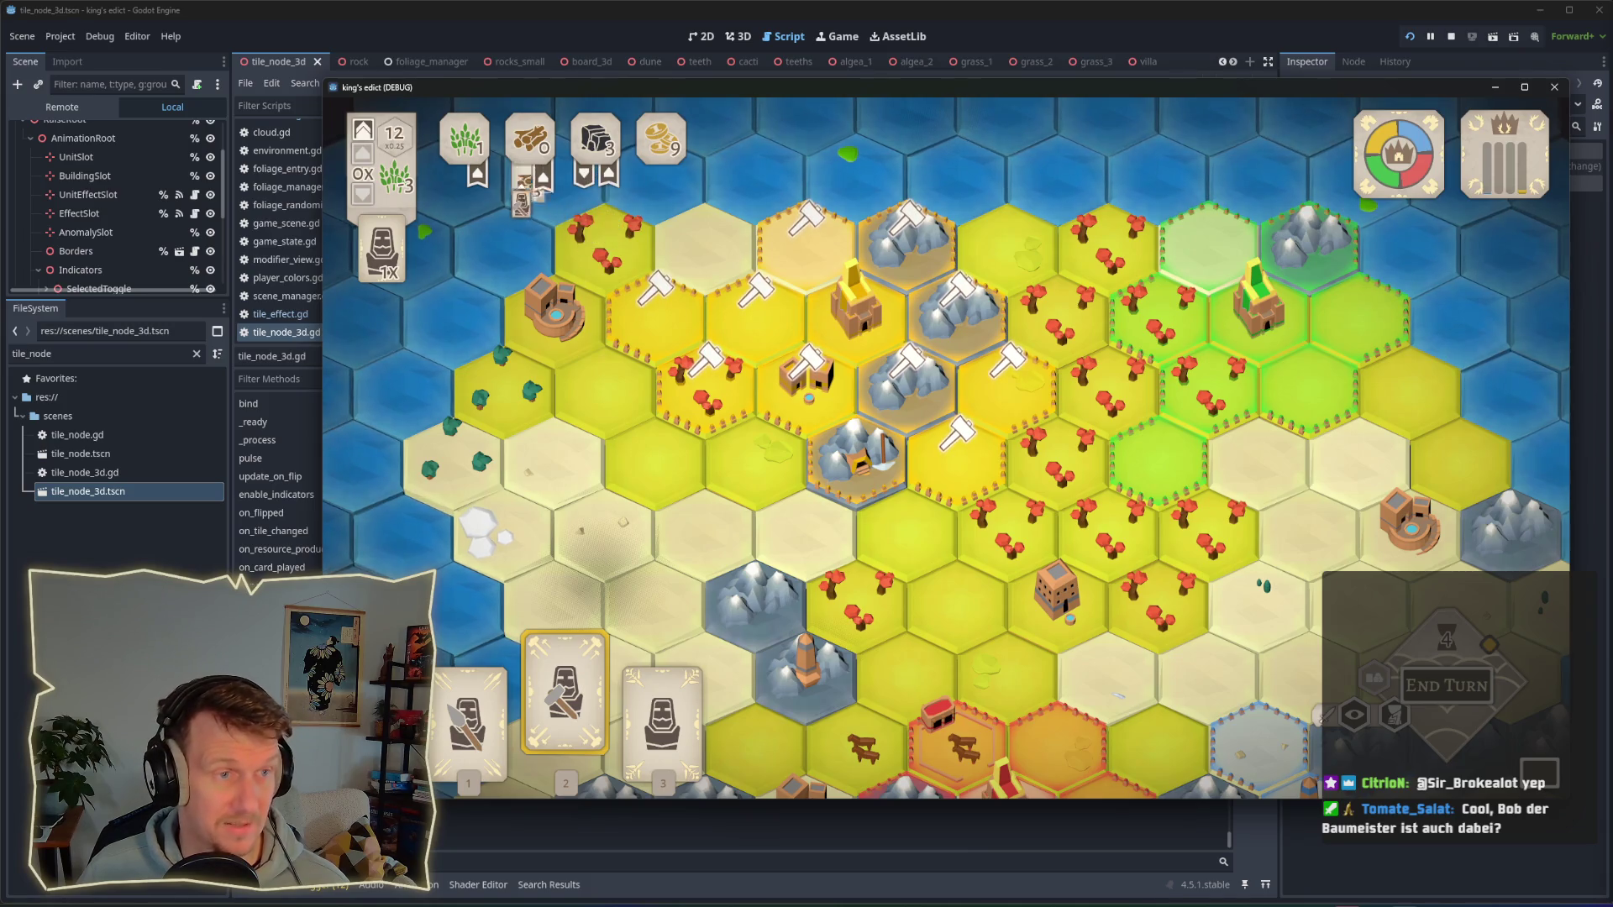
pyautogui.click(706, 382)
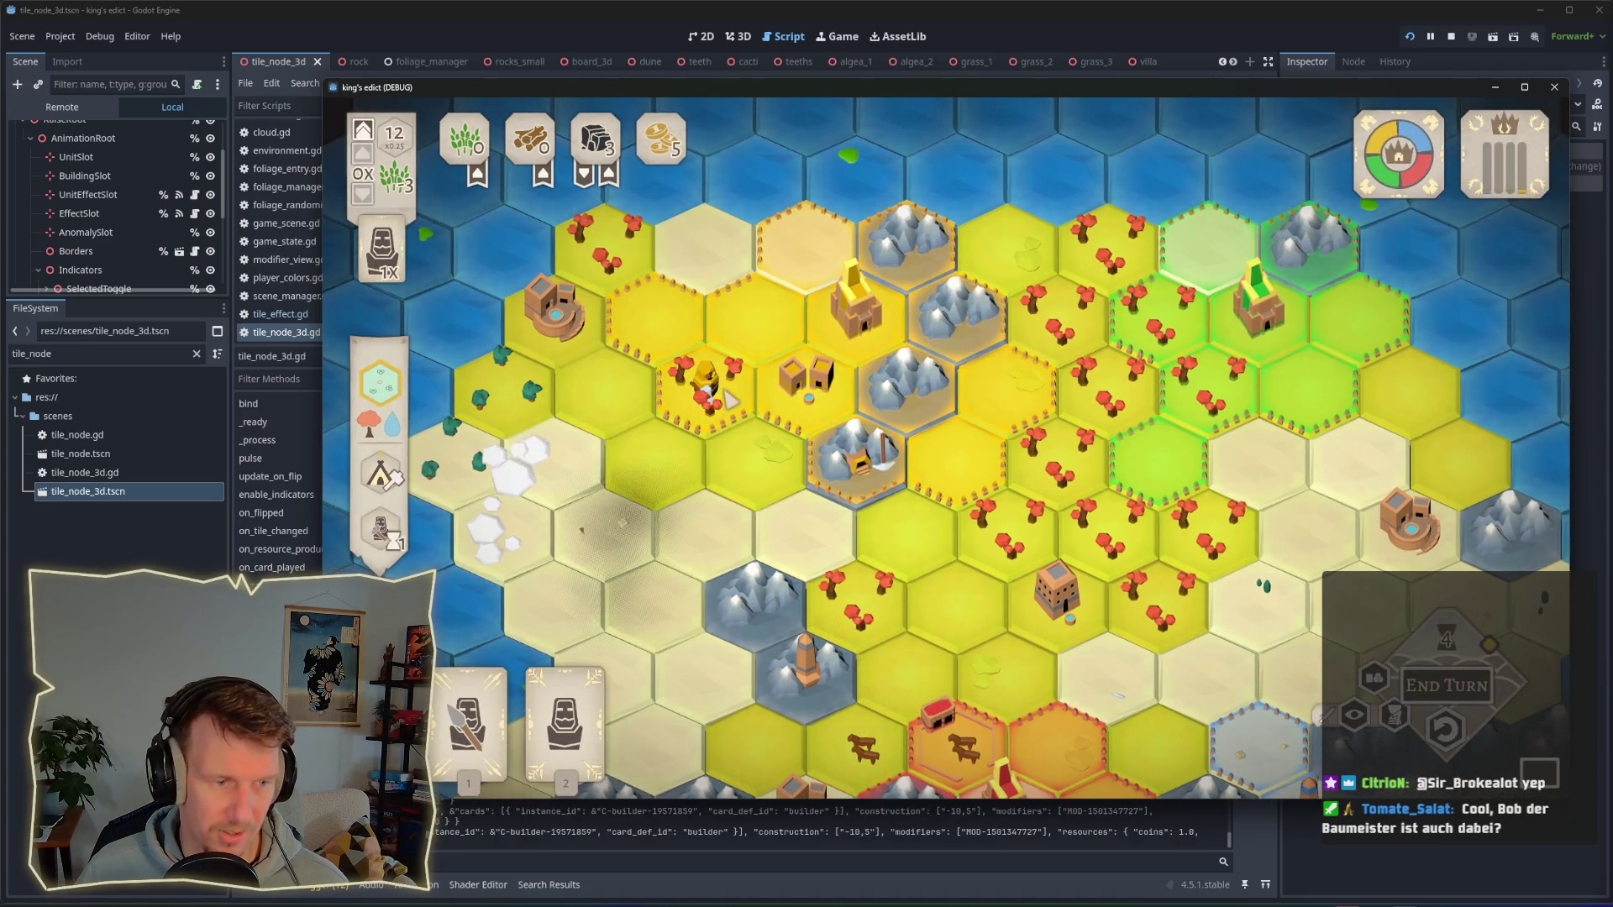
pyautogui.press('1')
pyautogui.click(655, 311)
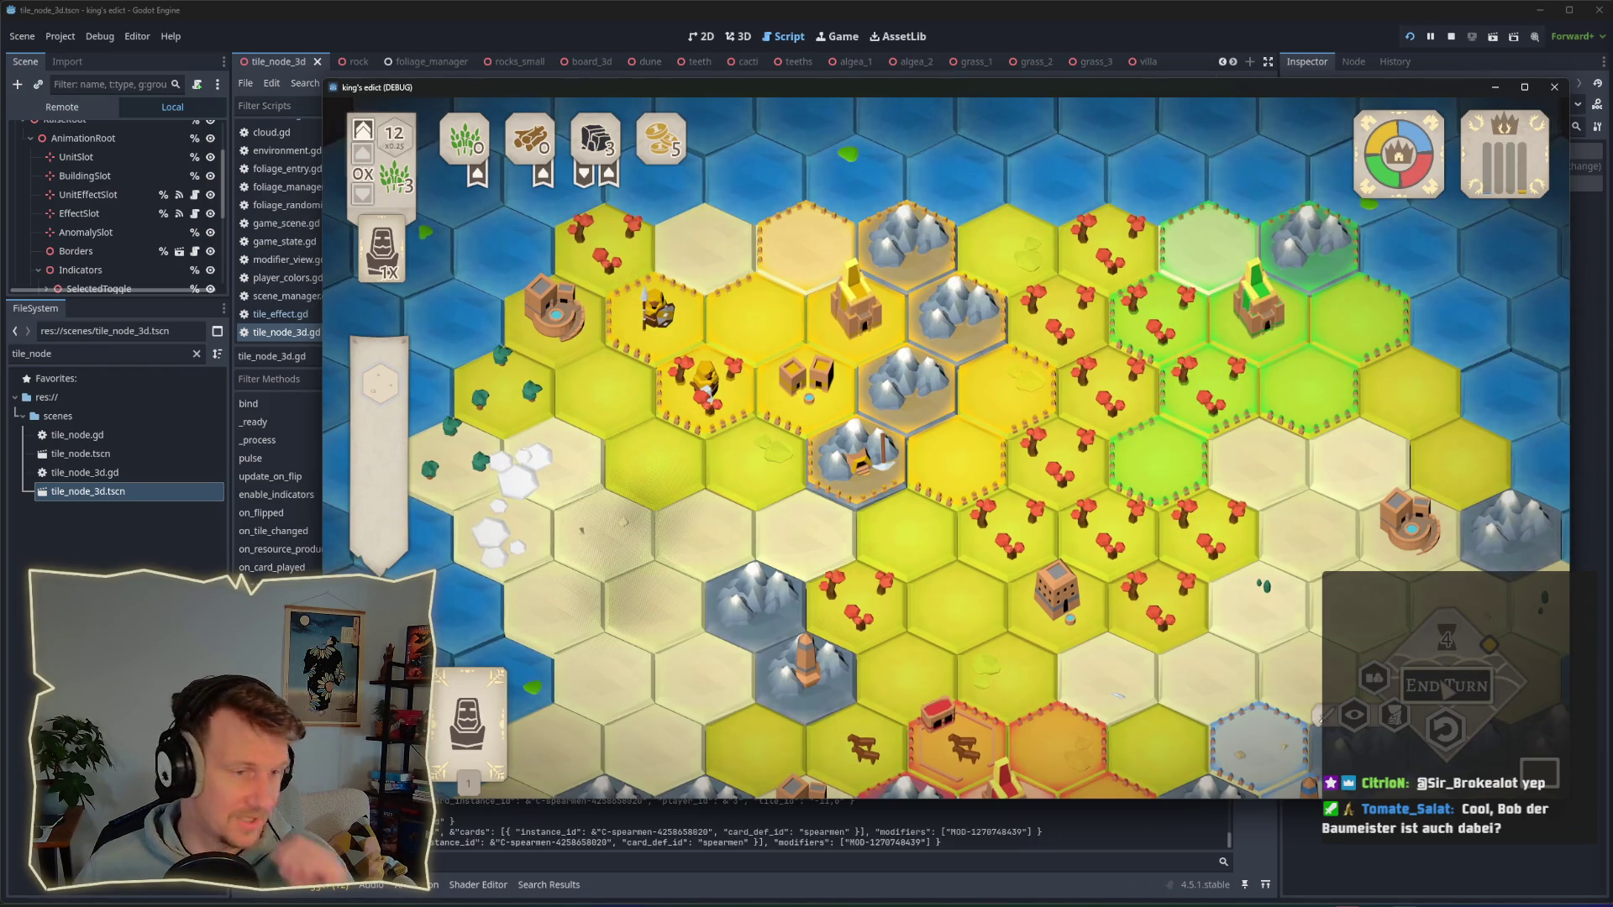
pyautogui.press('space')
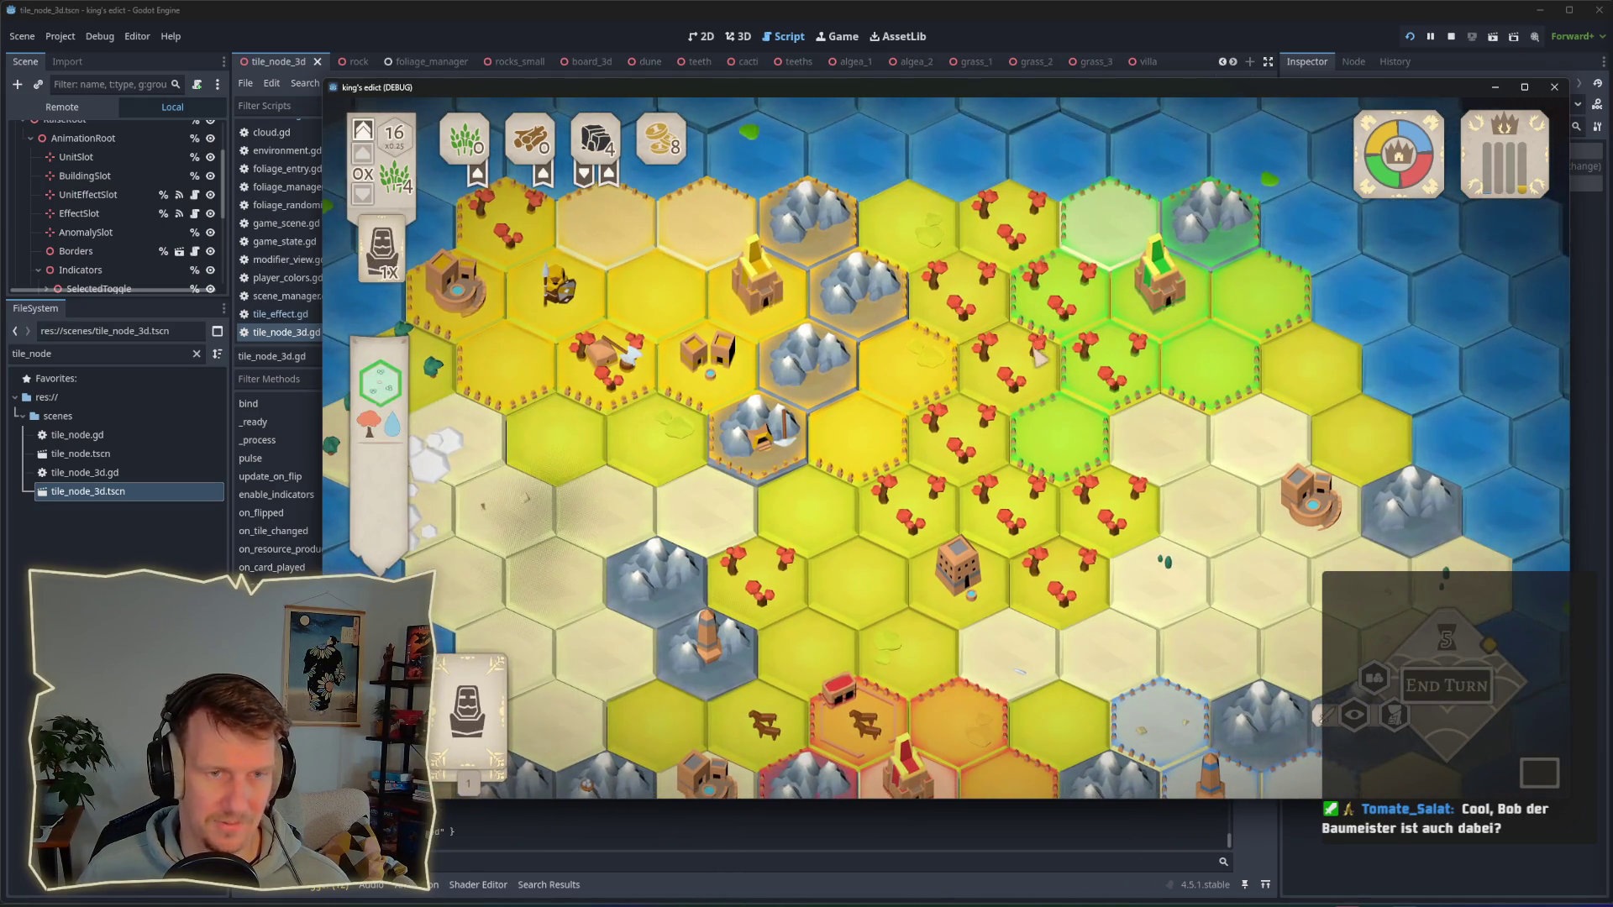
# Step: Place a serf and a spearman on two eastern hexes
pyautogui.press('1')
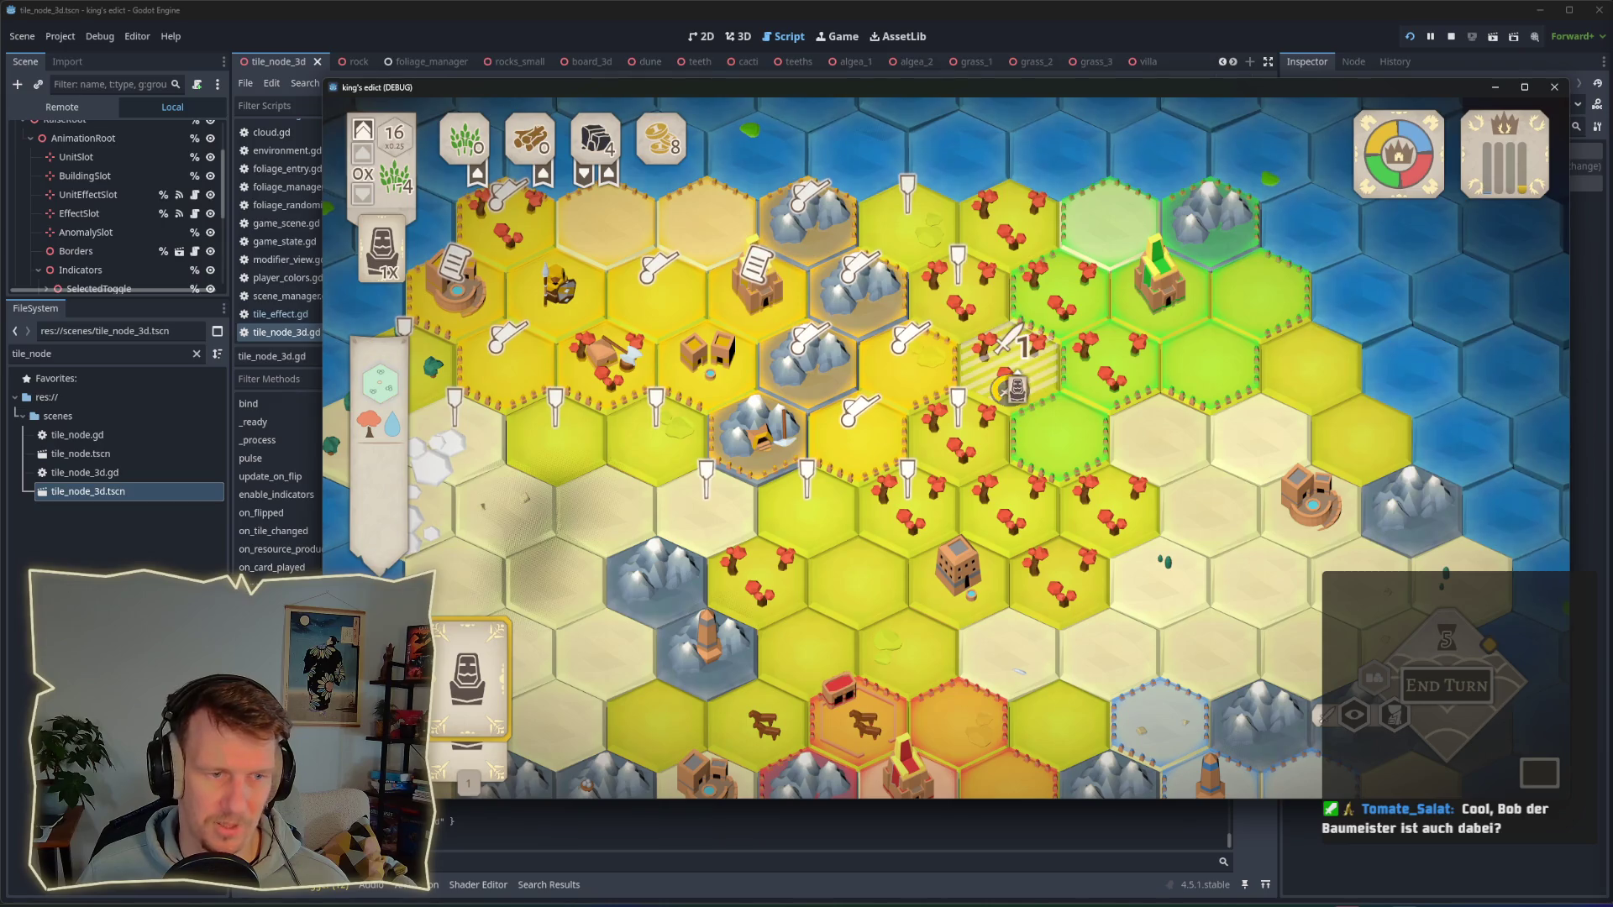
pyautogui.click(1014, 382)
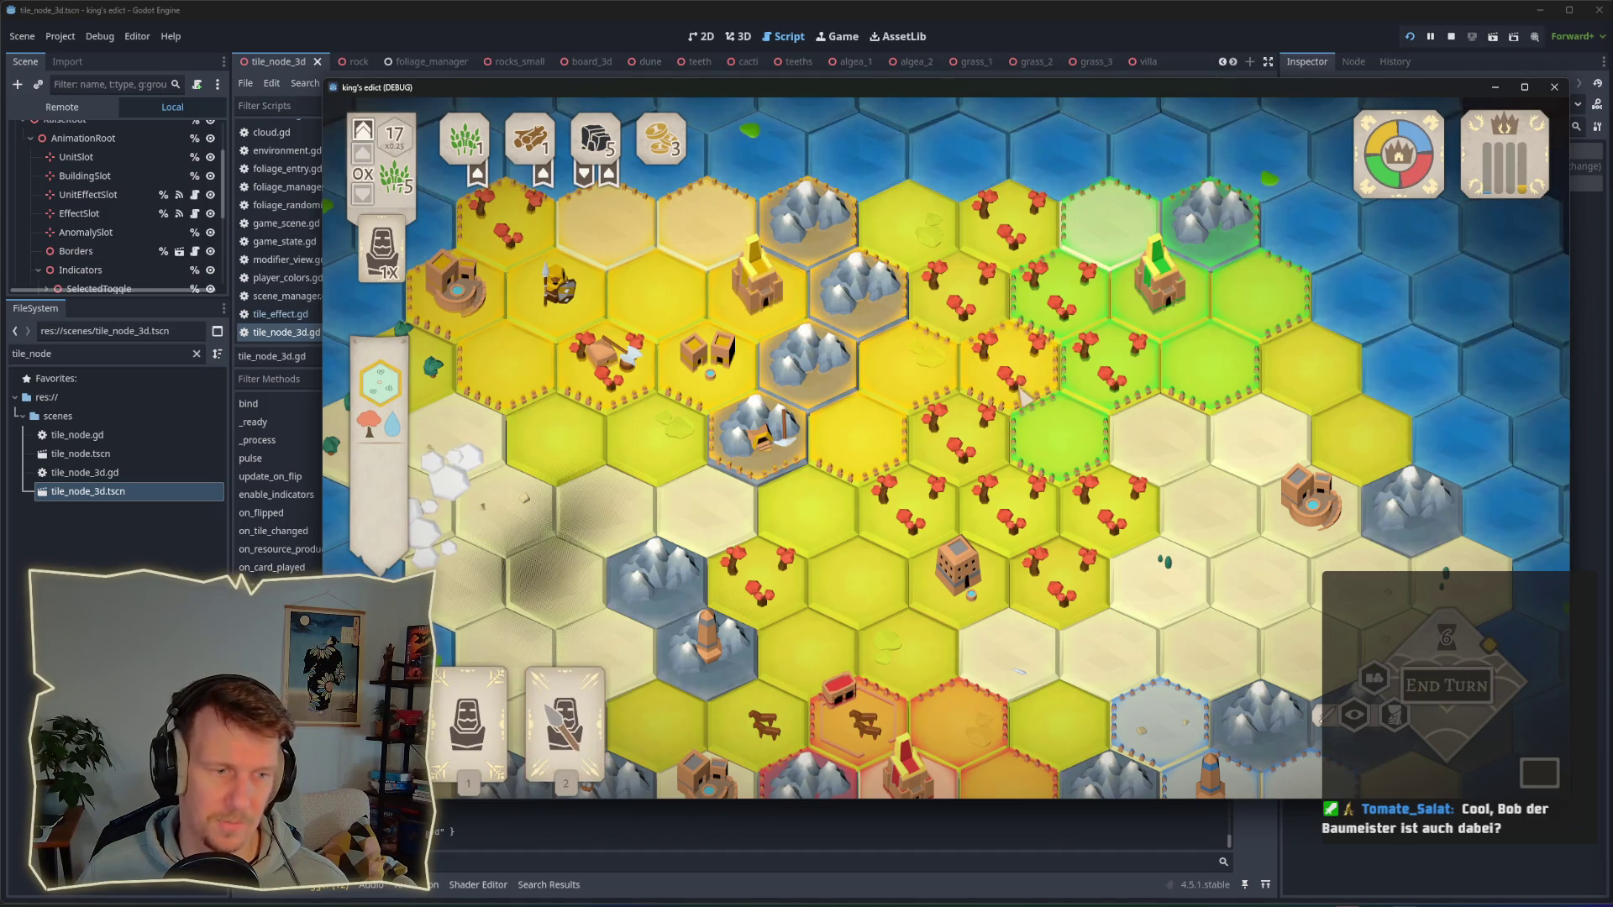
pyautogui.press('2')
pyautogui.click(1023, 388)
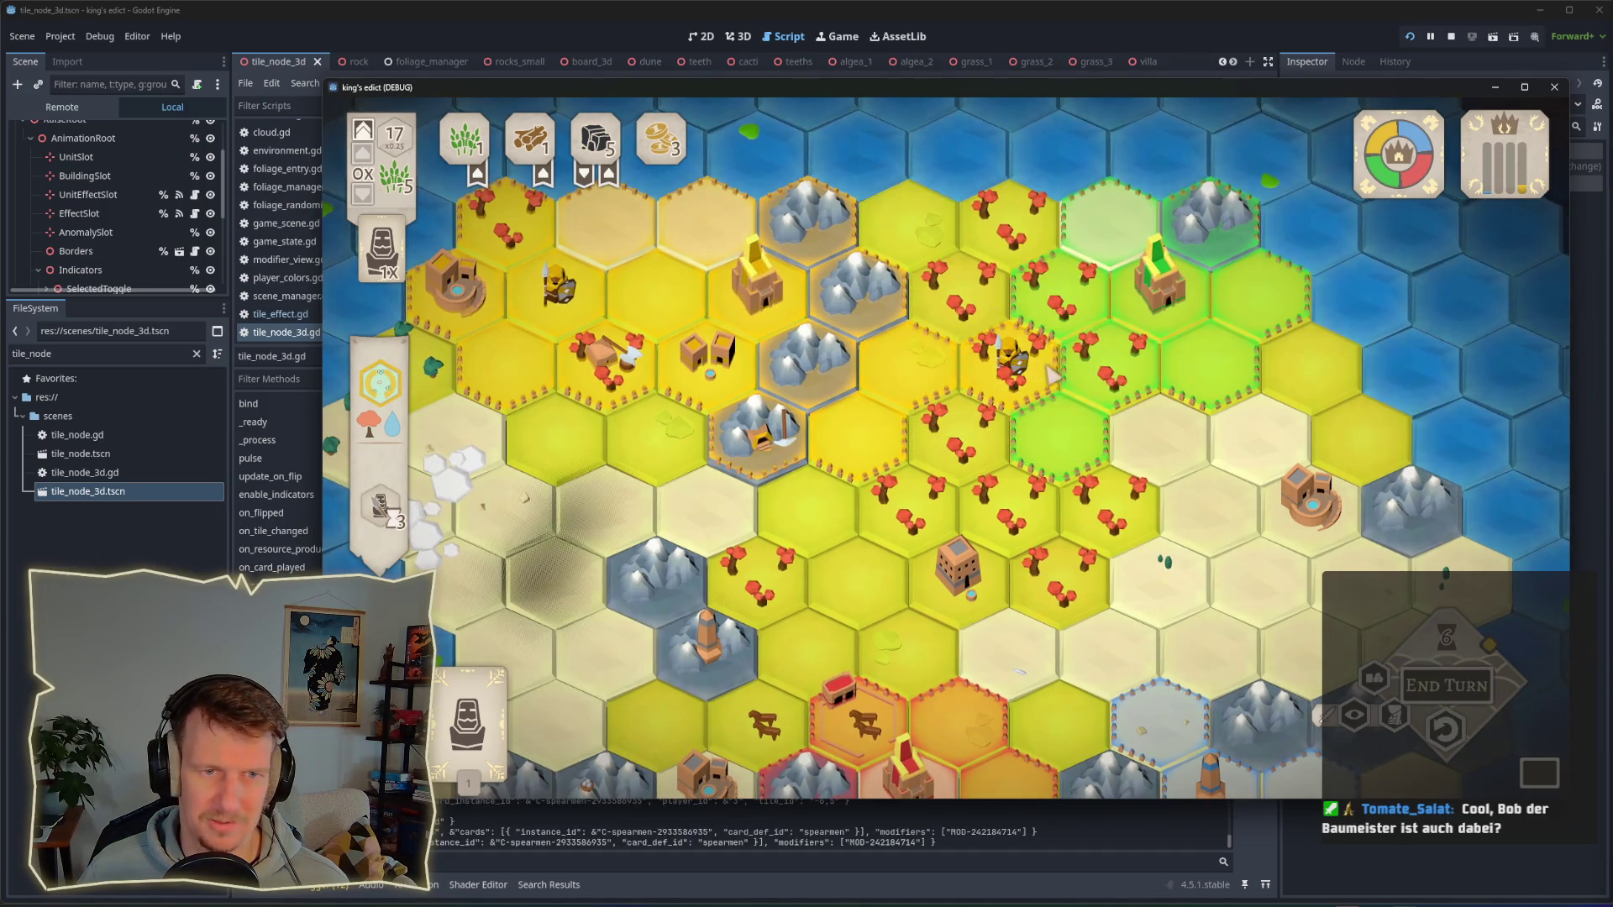
# Step: Select the new spearman and end the turn twice to reach the conquest phase
pyautogui.scroll(2, 949, 437)
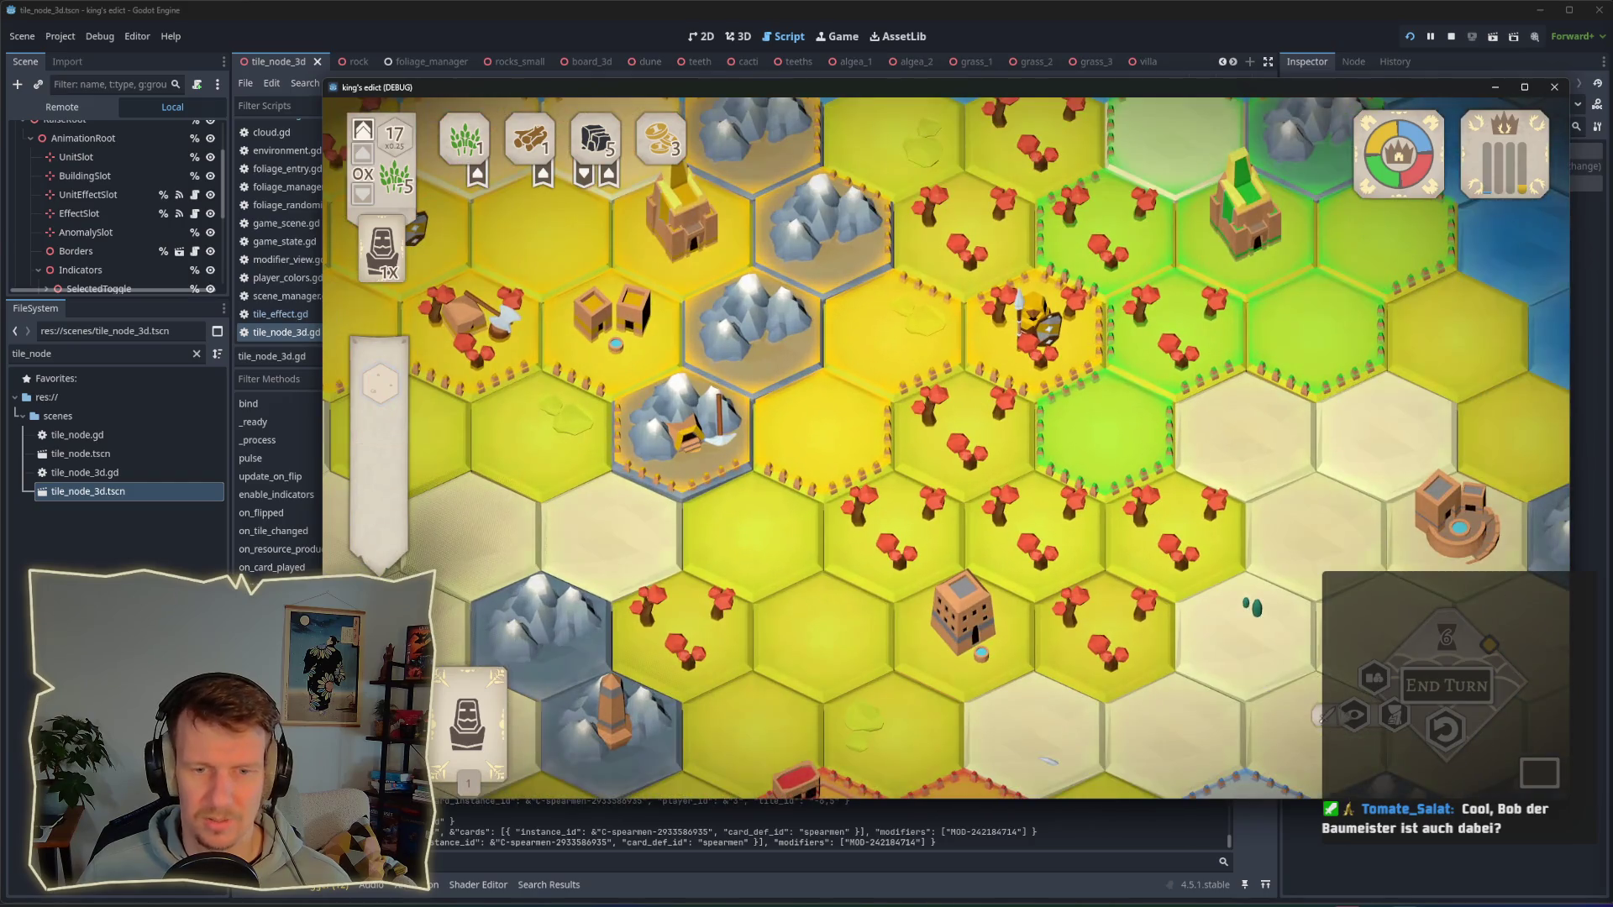
pyautogui.click(1033, 332)
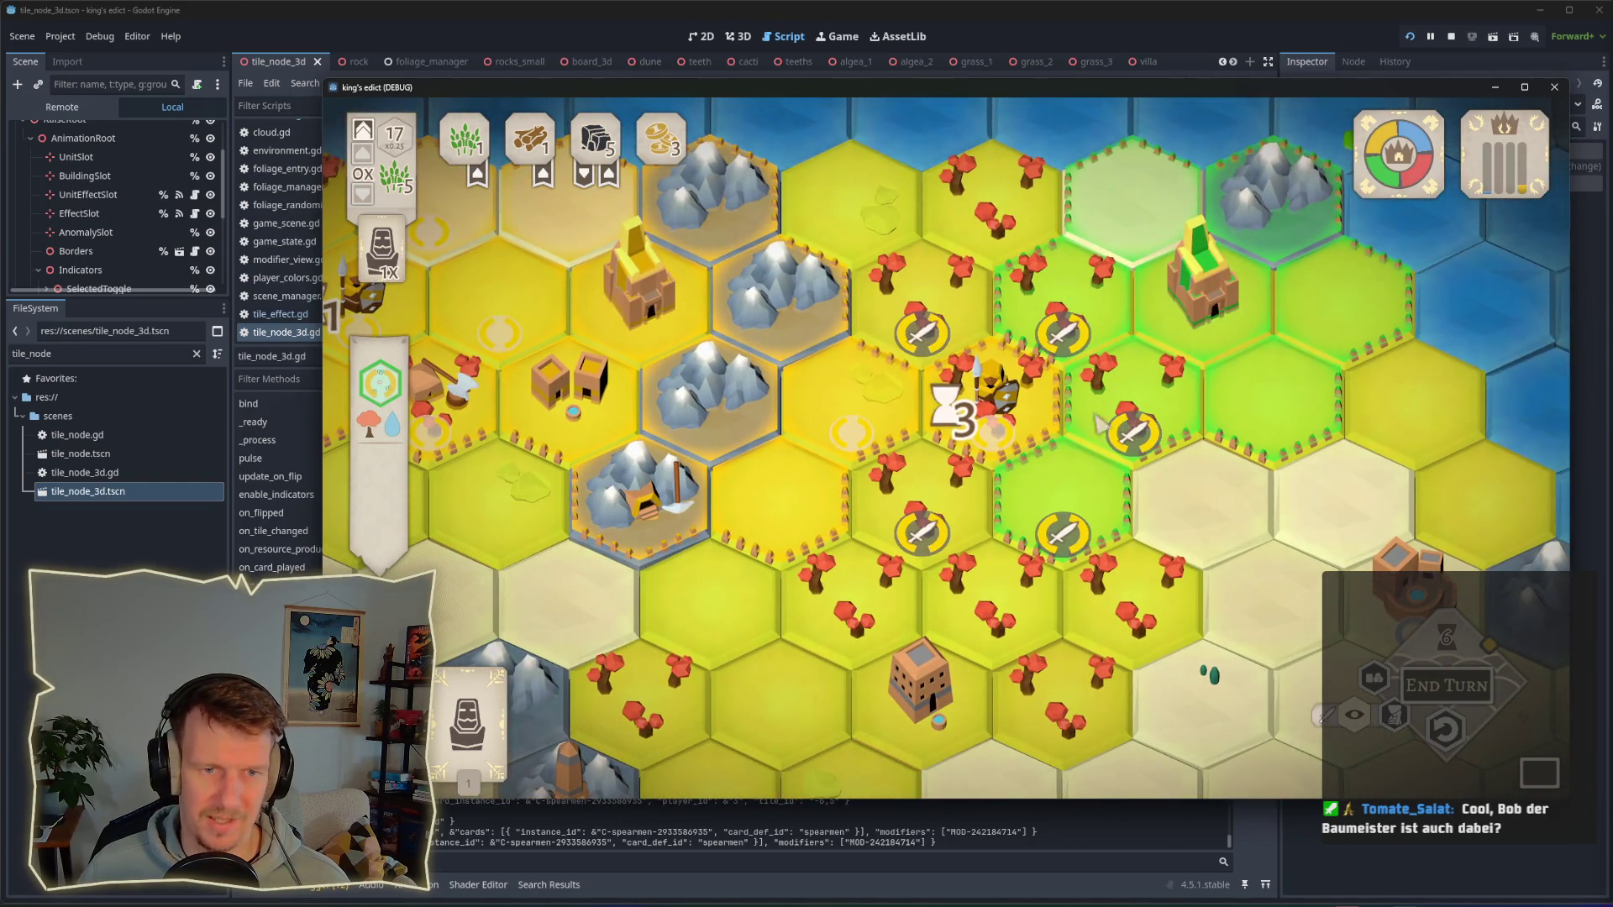
pyautogui.press('space')
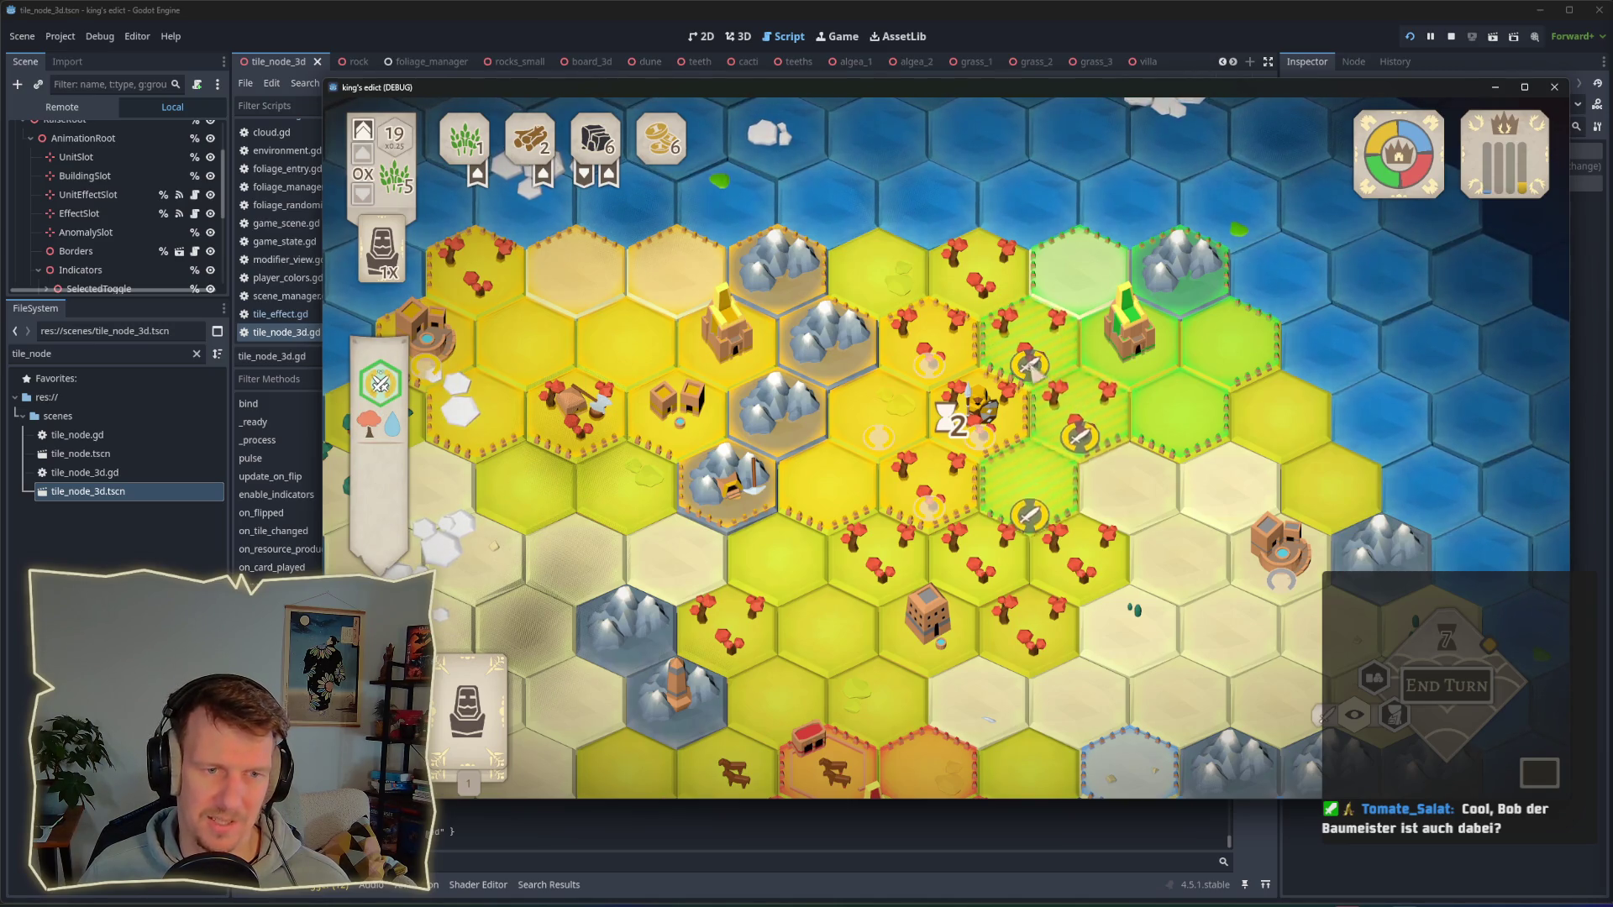
pyautogui.press('space')
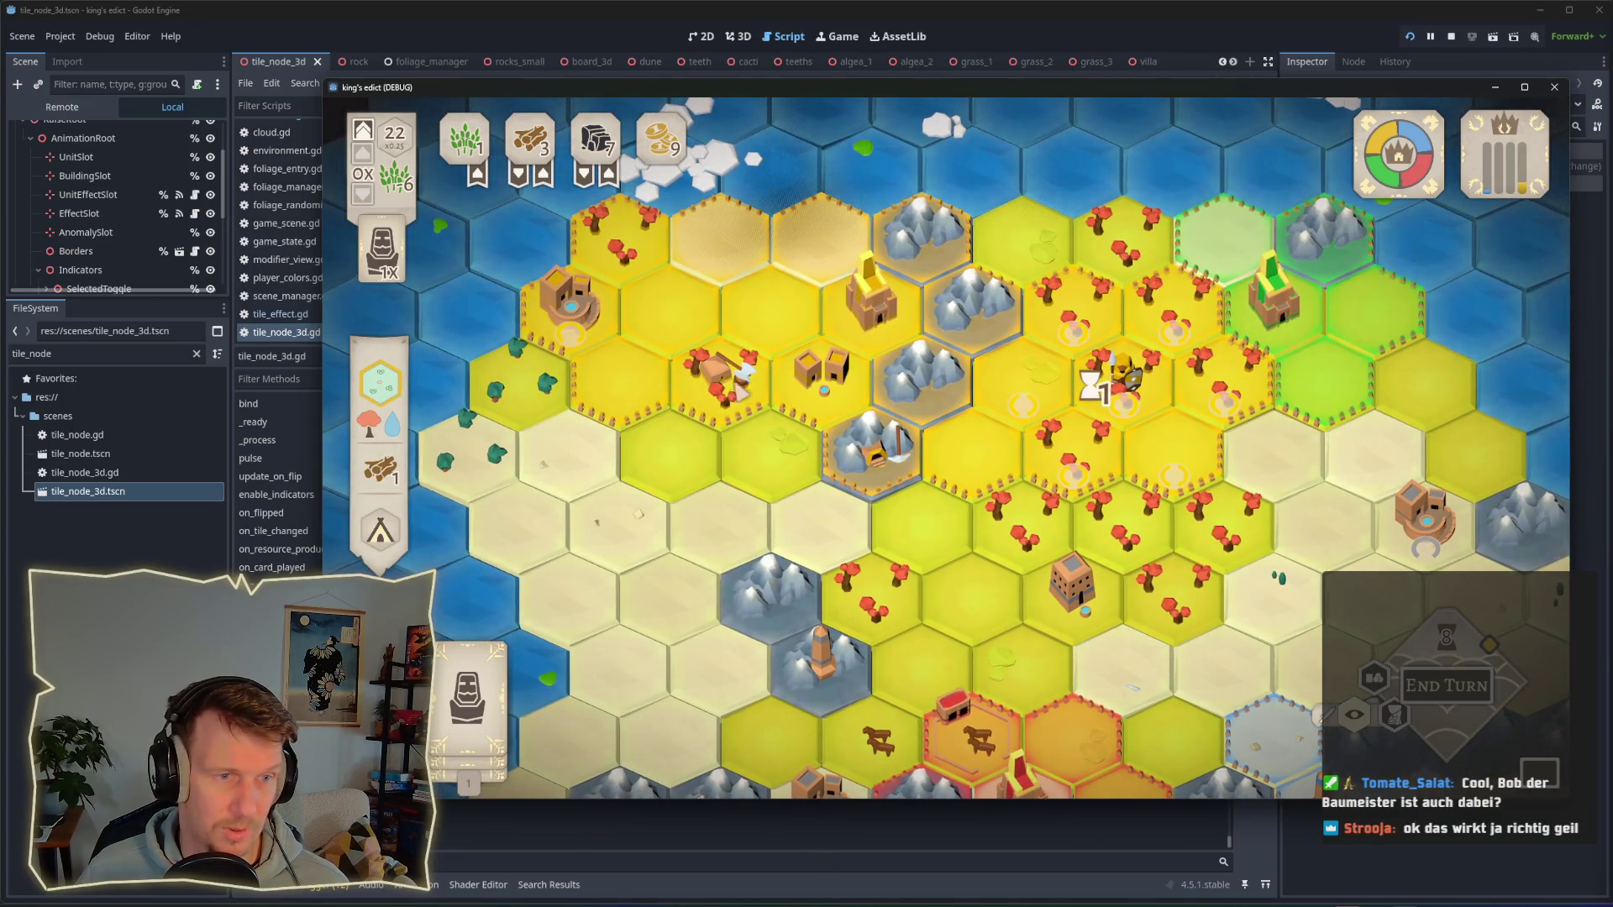
# Step: Play the remaining card on the building tile and build the Olive Press on the green tile
pyautogui.click(871, 303)
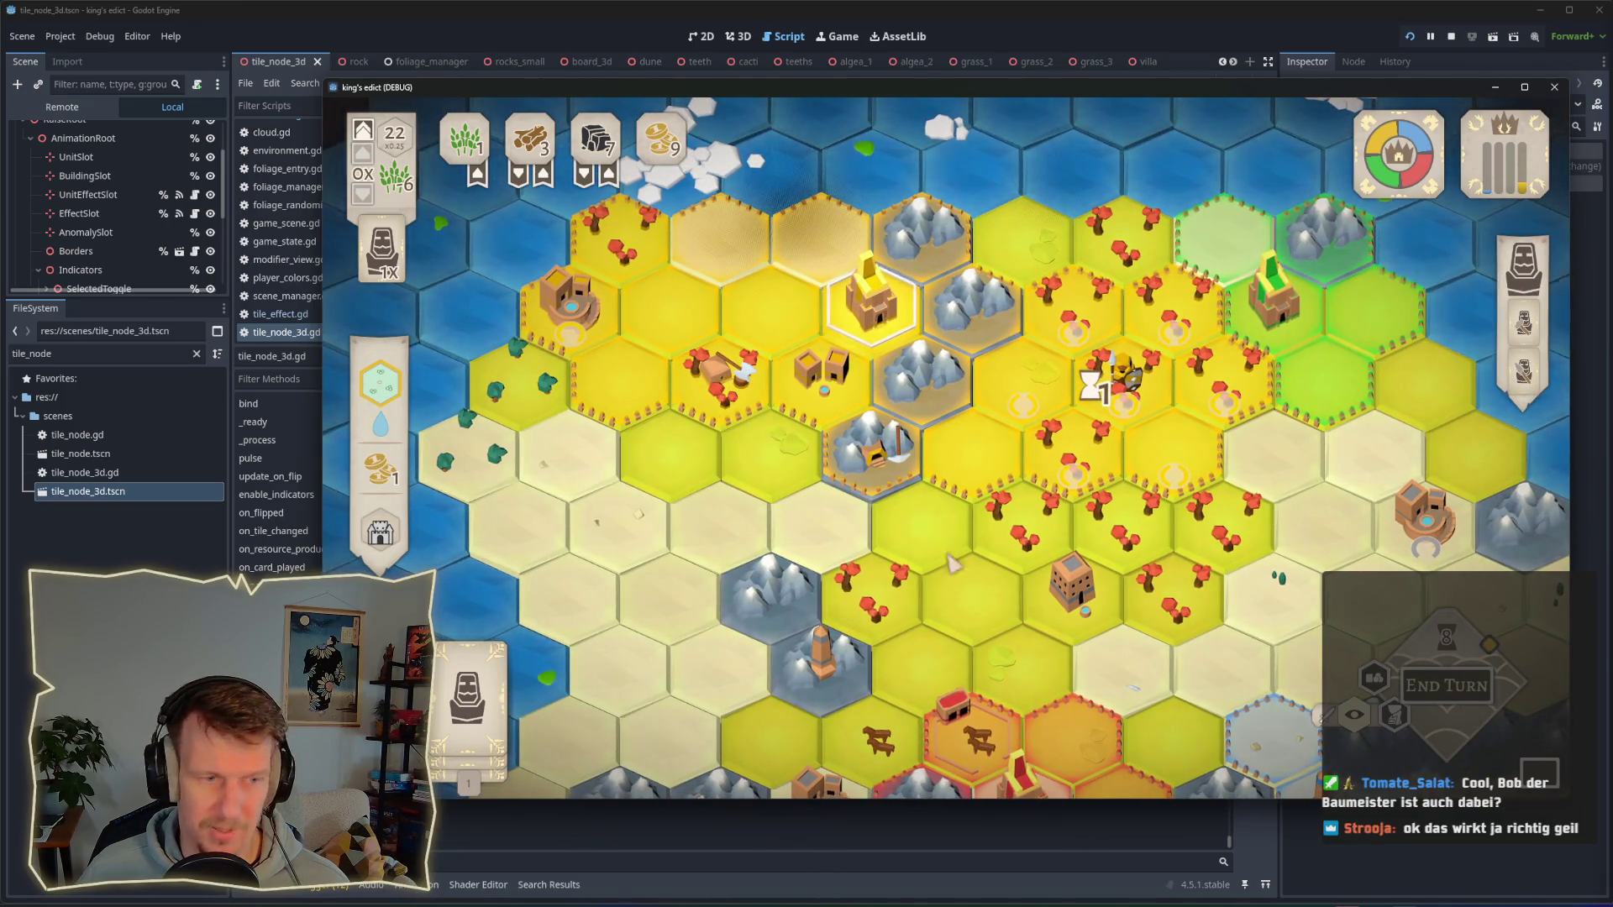
pyautogui.click(467, 697)
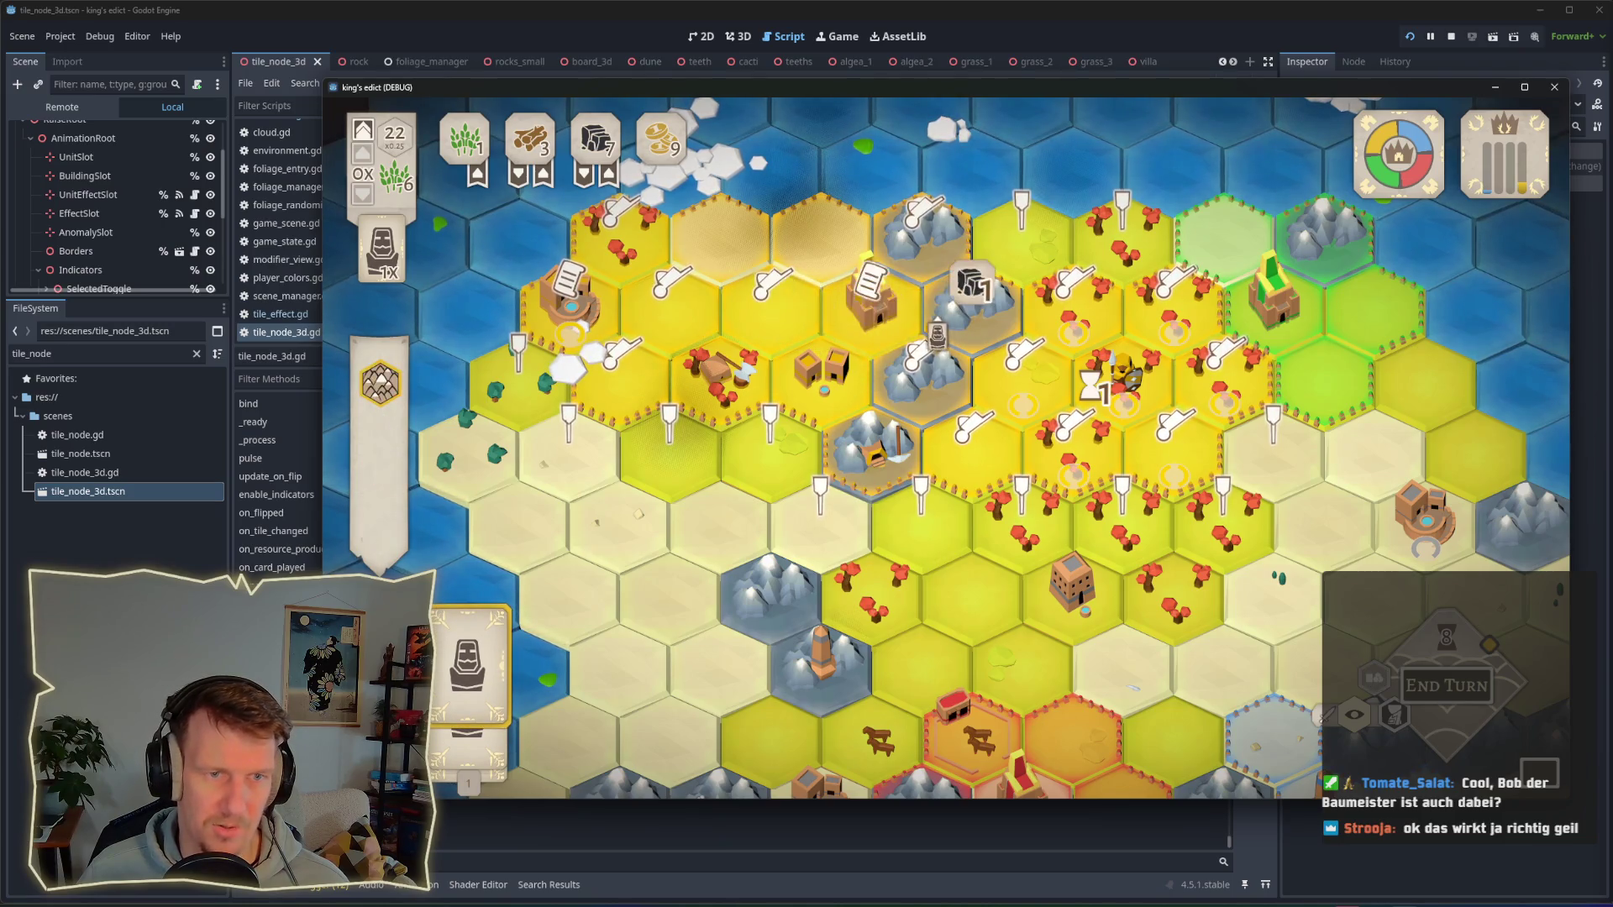
pyautogui.click(873, 334)
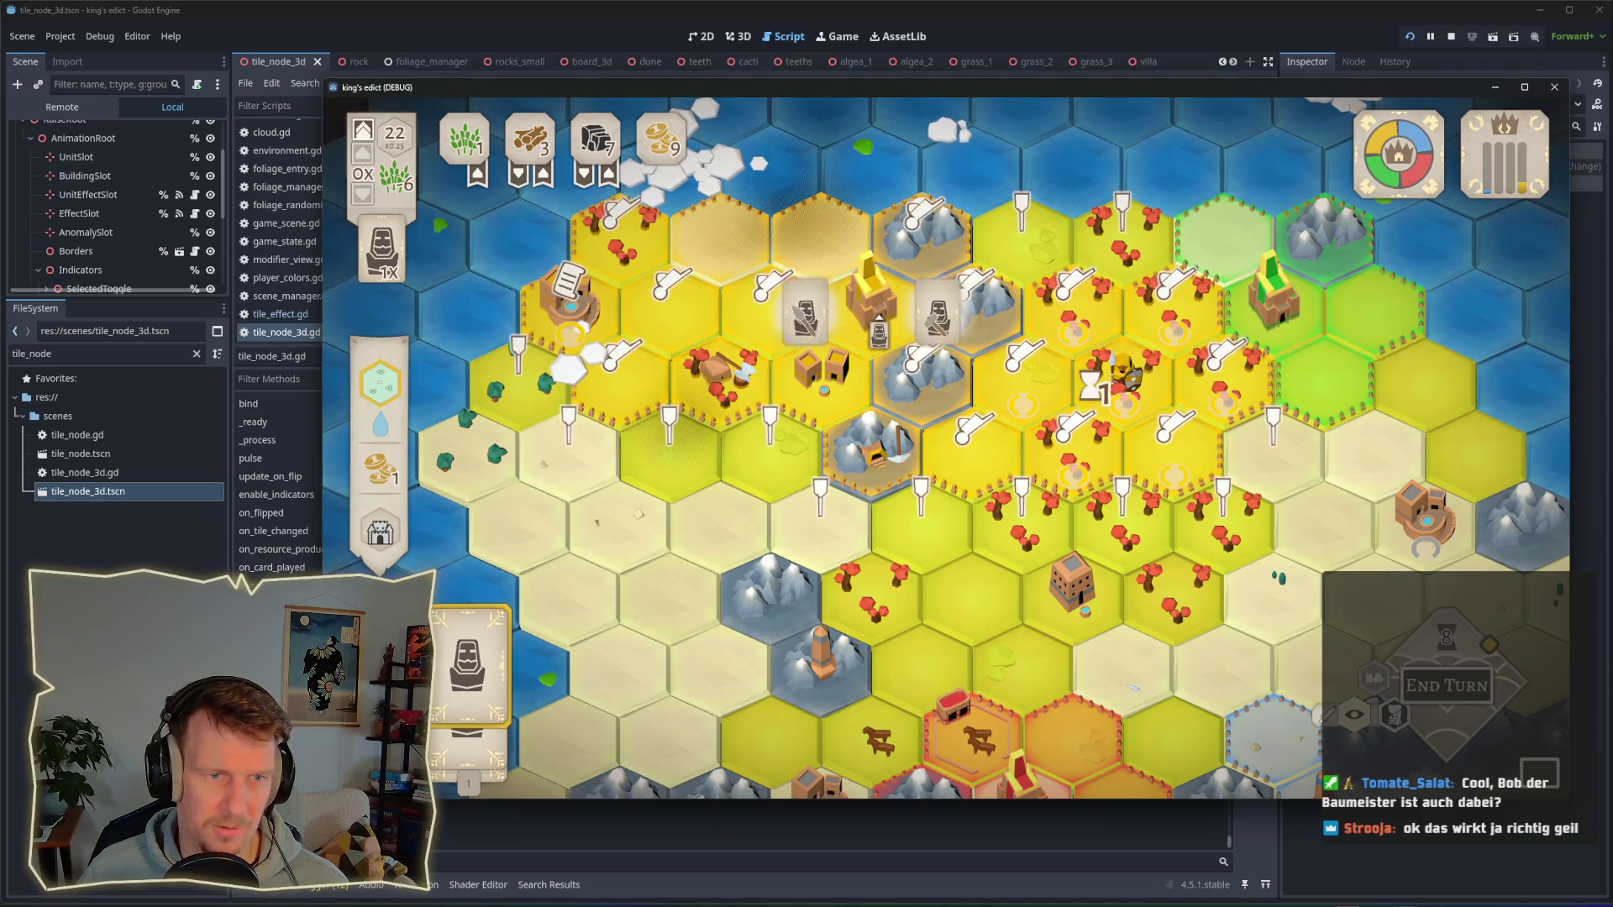
pyautogui.click(537, 405)
pyautogui.moveTo(563, 433); pyautogui.dragTo(663, 442)
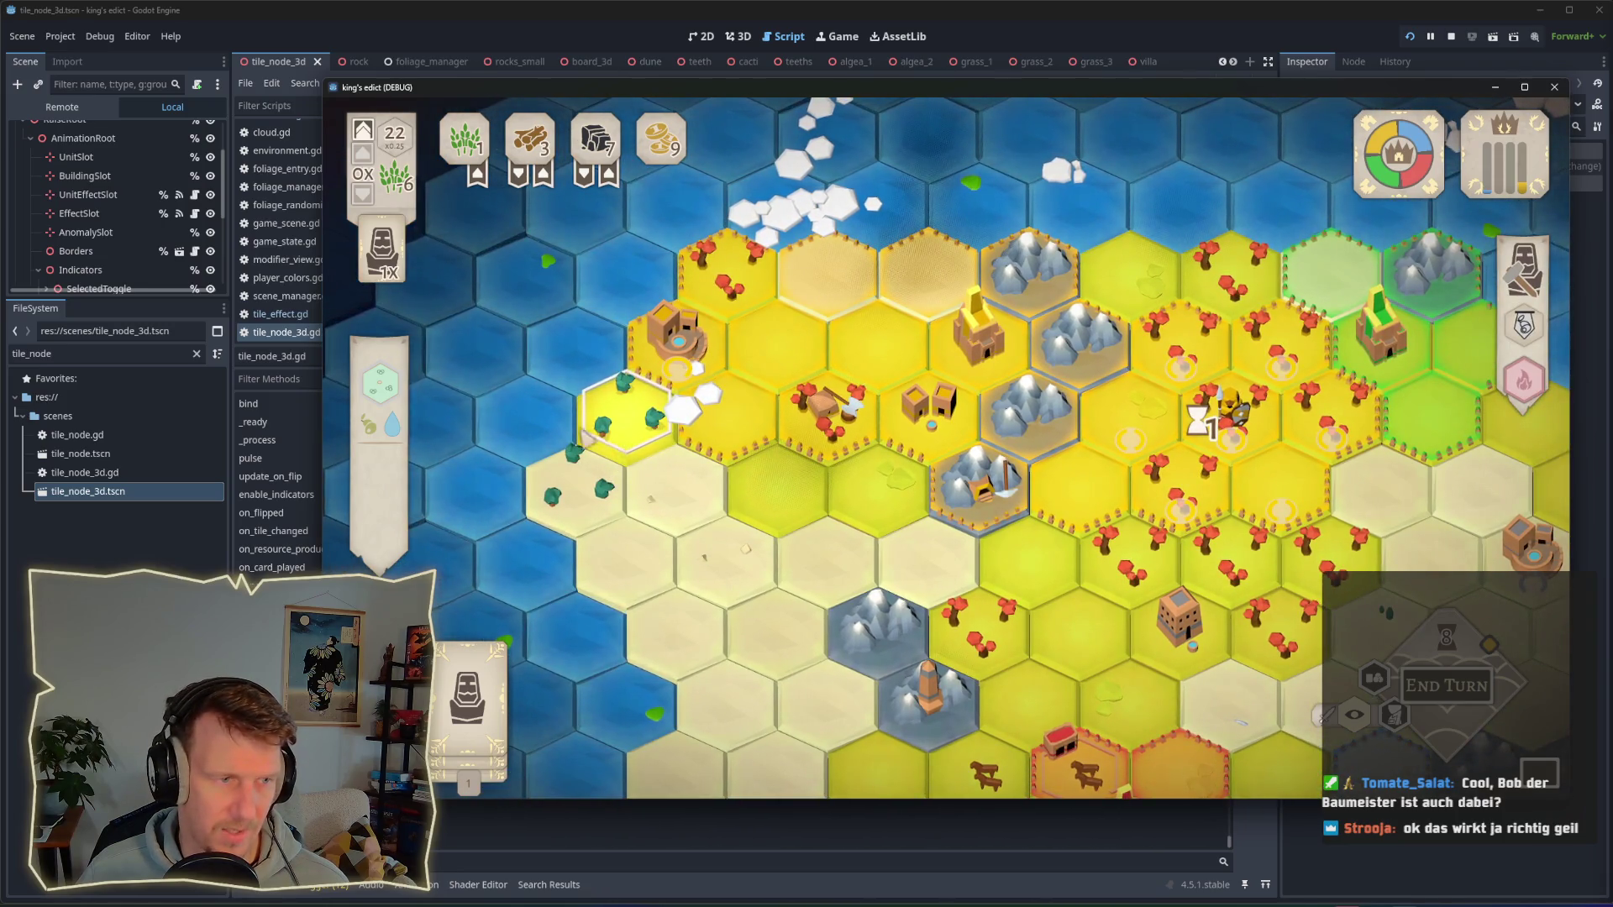
pyautogui.click(1542, 331)
# Step: Place a builder on the golden tower tile and claim the orange tile for yellow territory
pyautogui.click(978, 336)
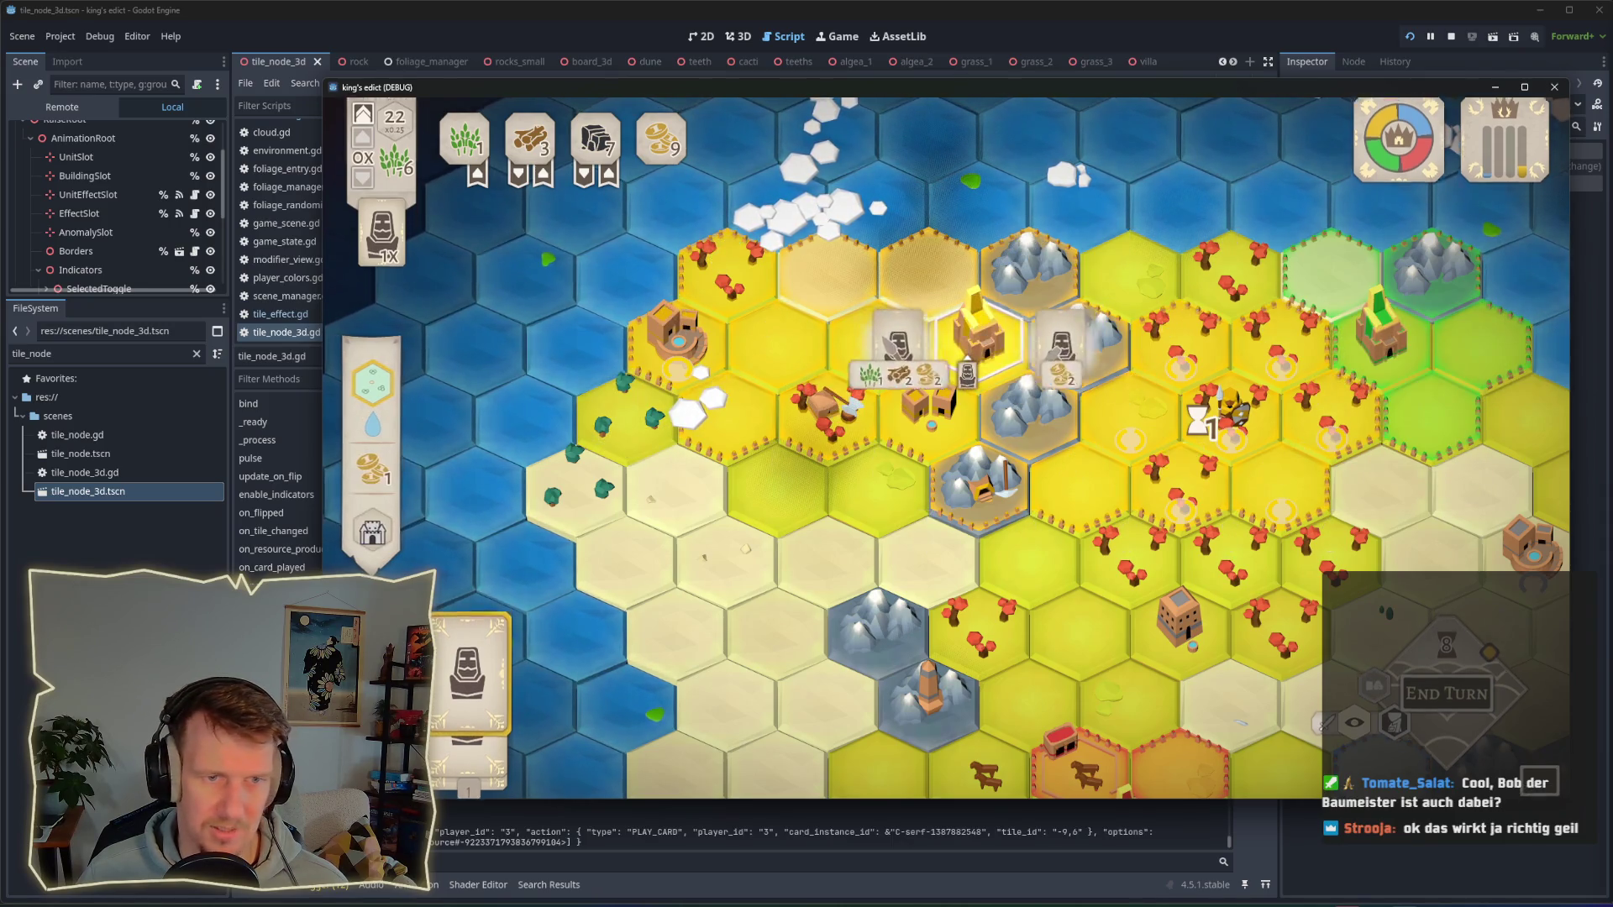
pyautogui.click(1107, 360)
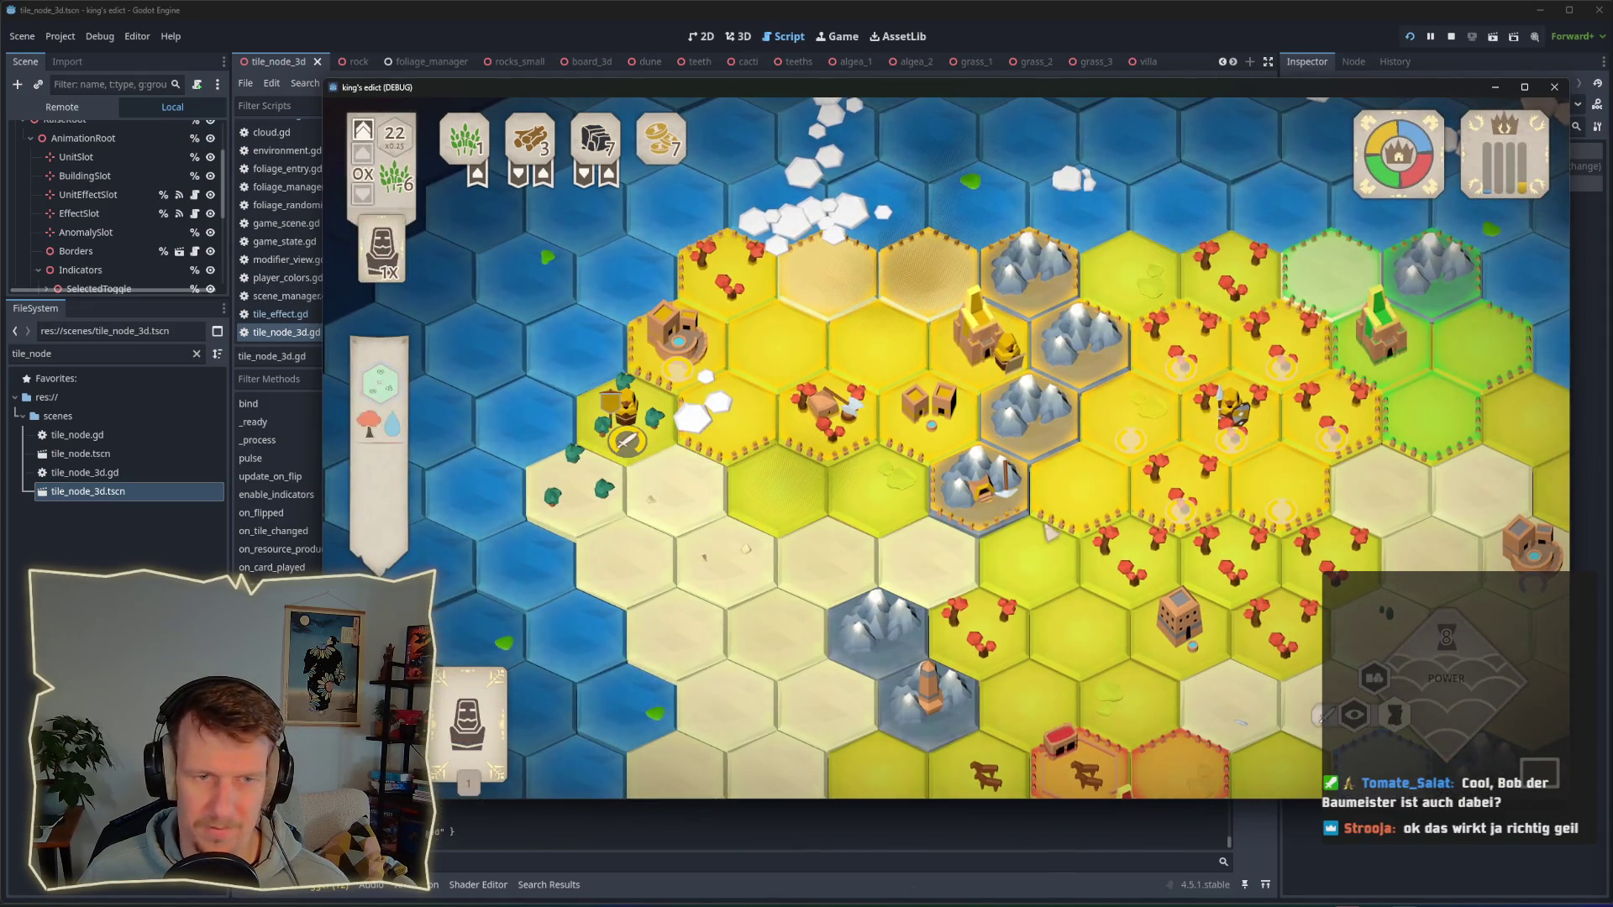
pyautogui.click(603, 395)
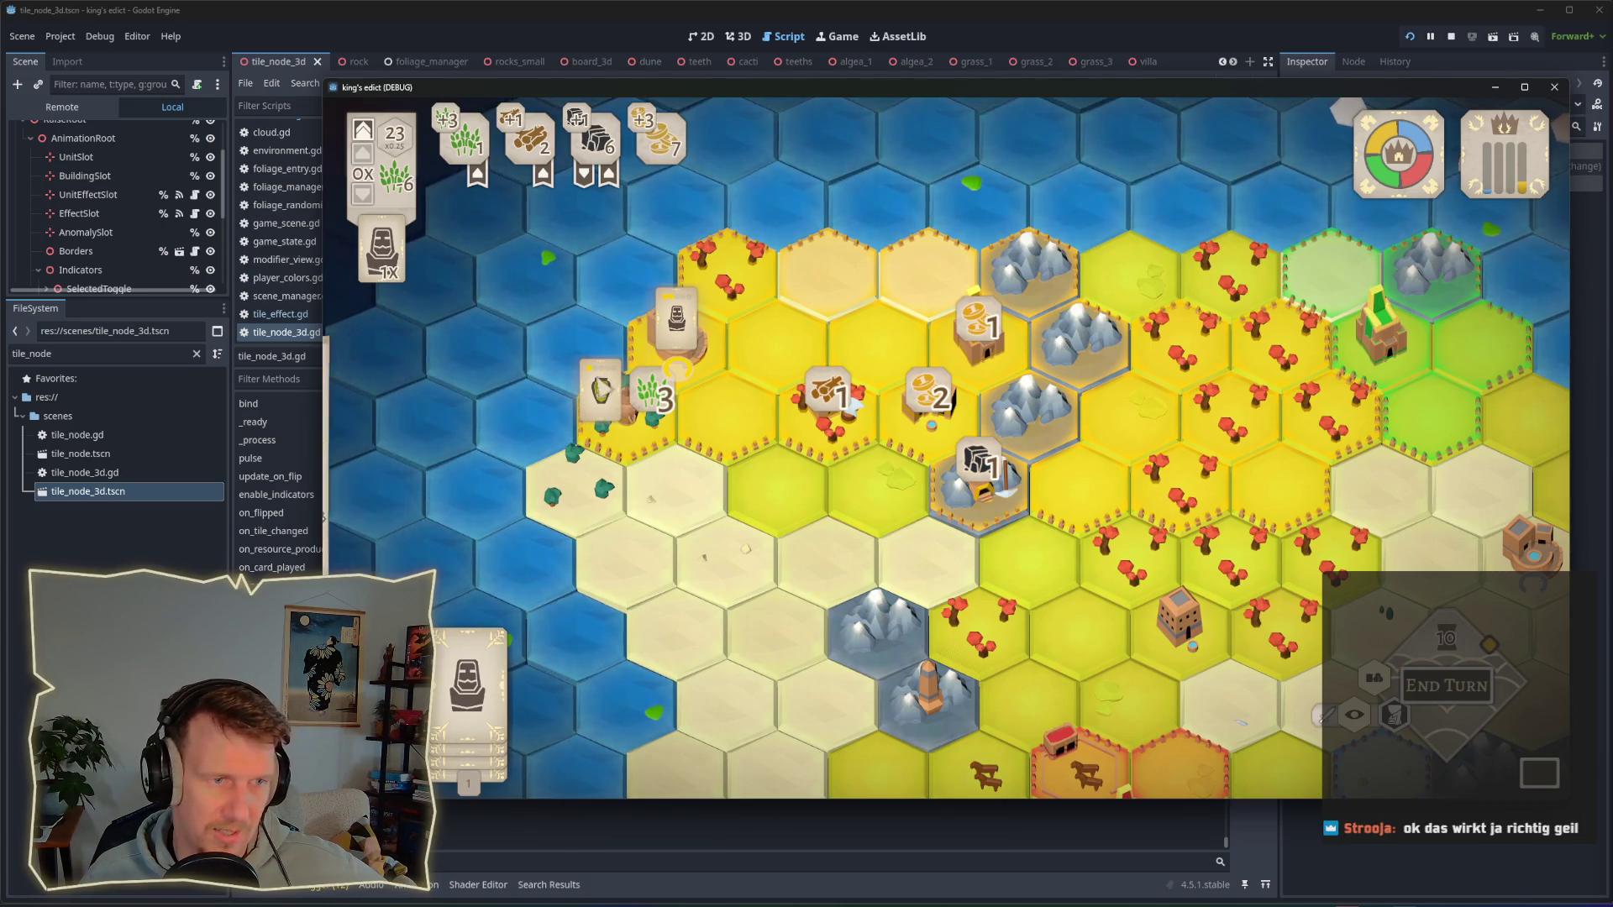
pyautogui.moveTo(611, 424)
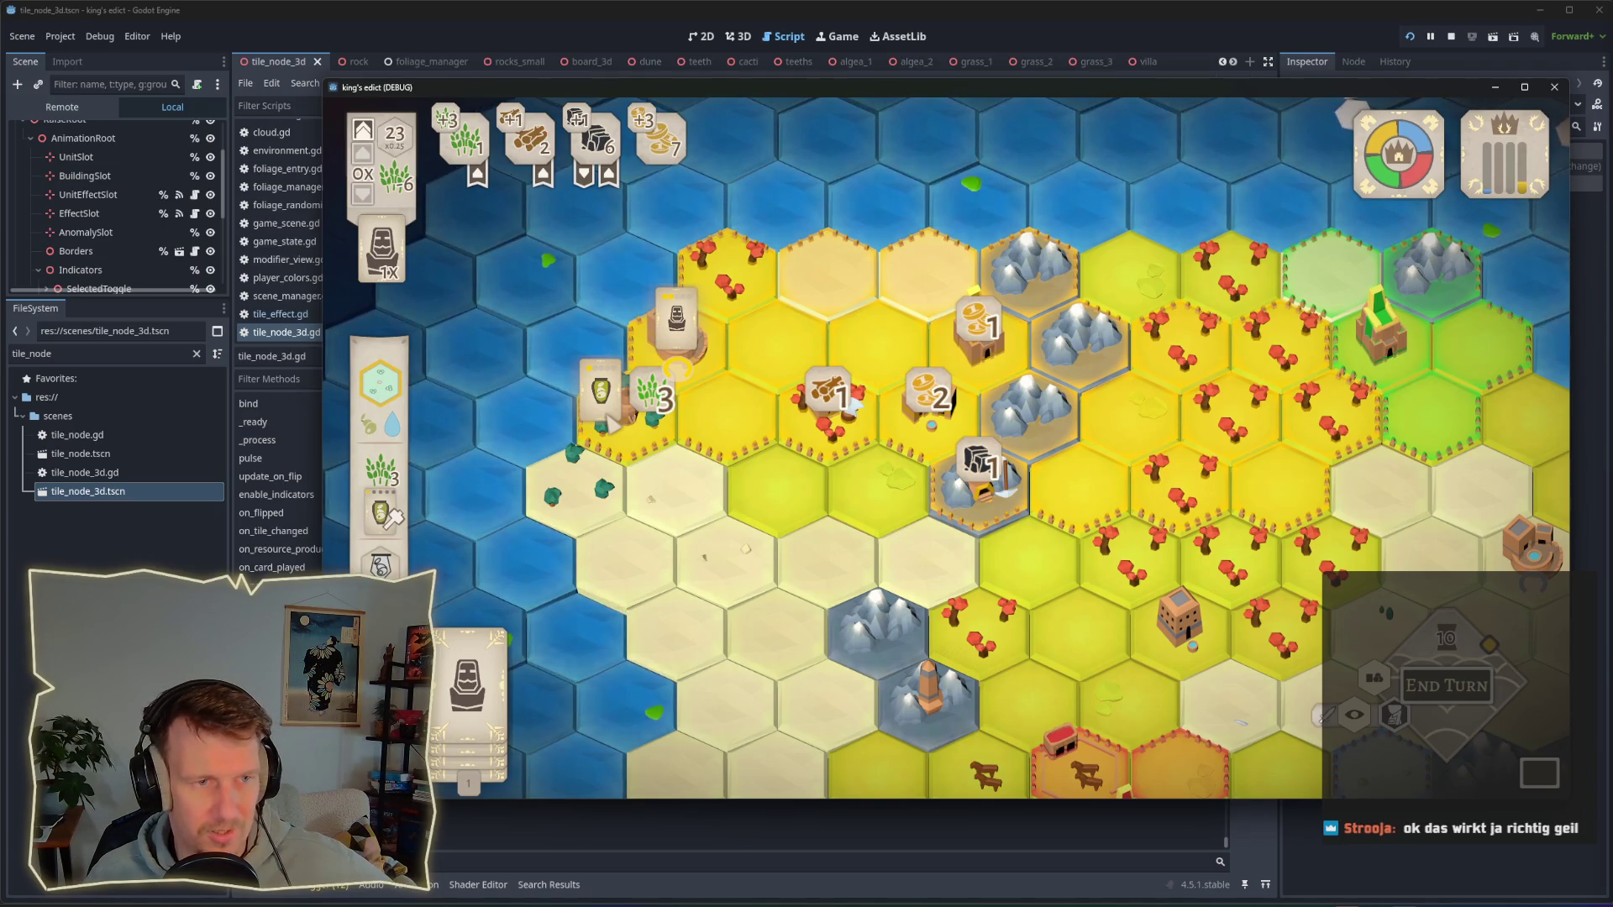
# Step: Play the servant card on the castle
pyautogui.moveTo(838, 465)
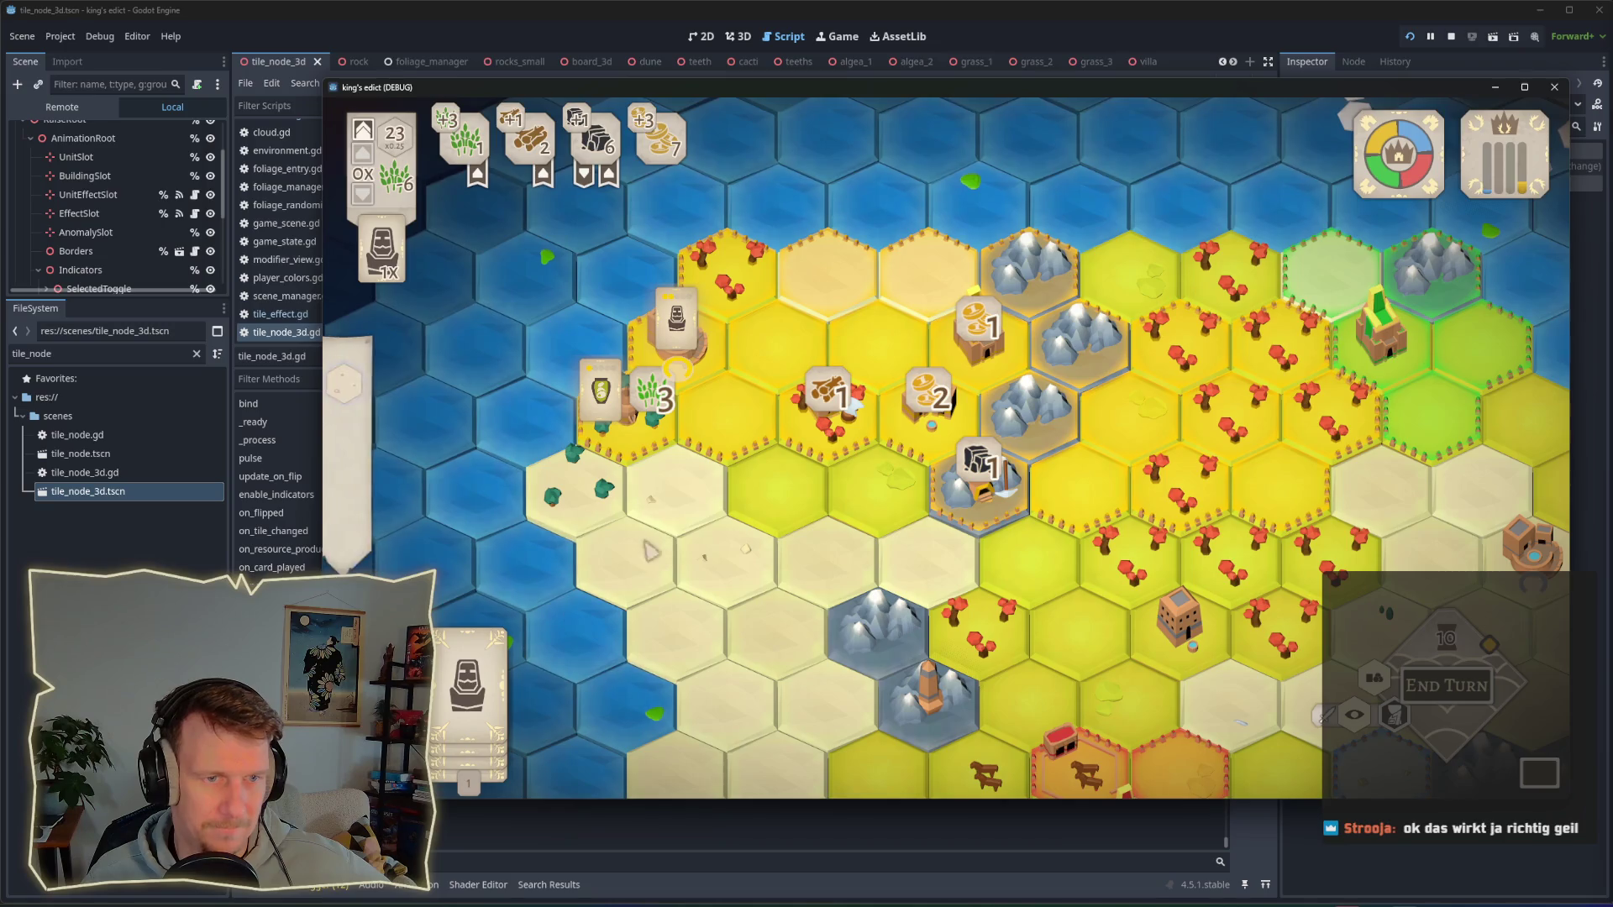
pyautogui.click(468, 663)
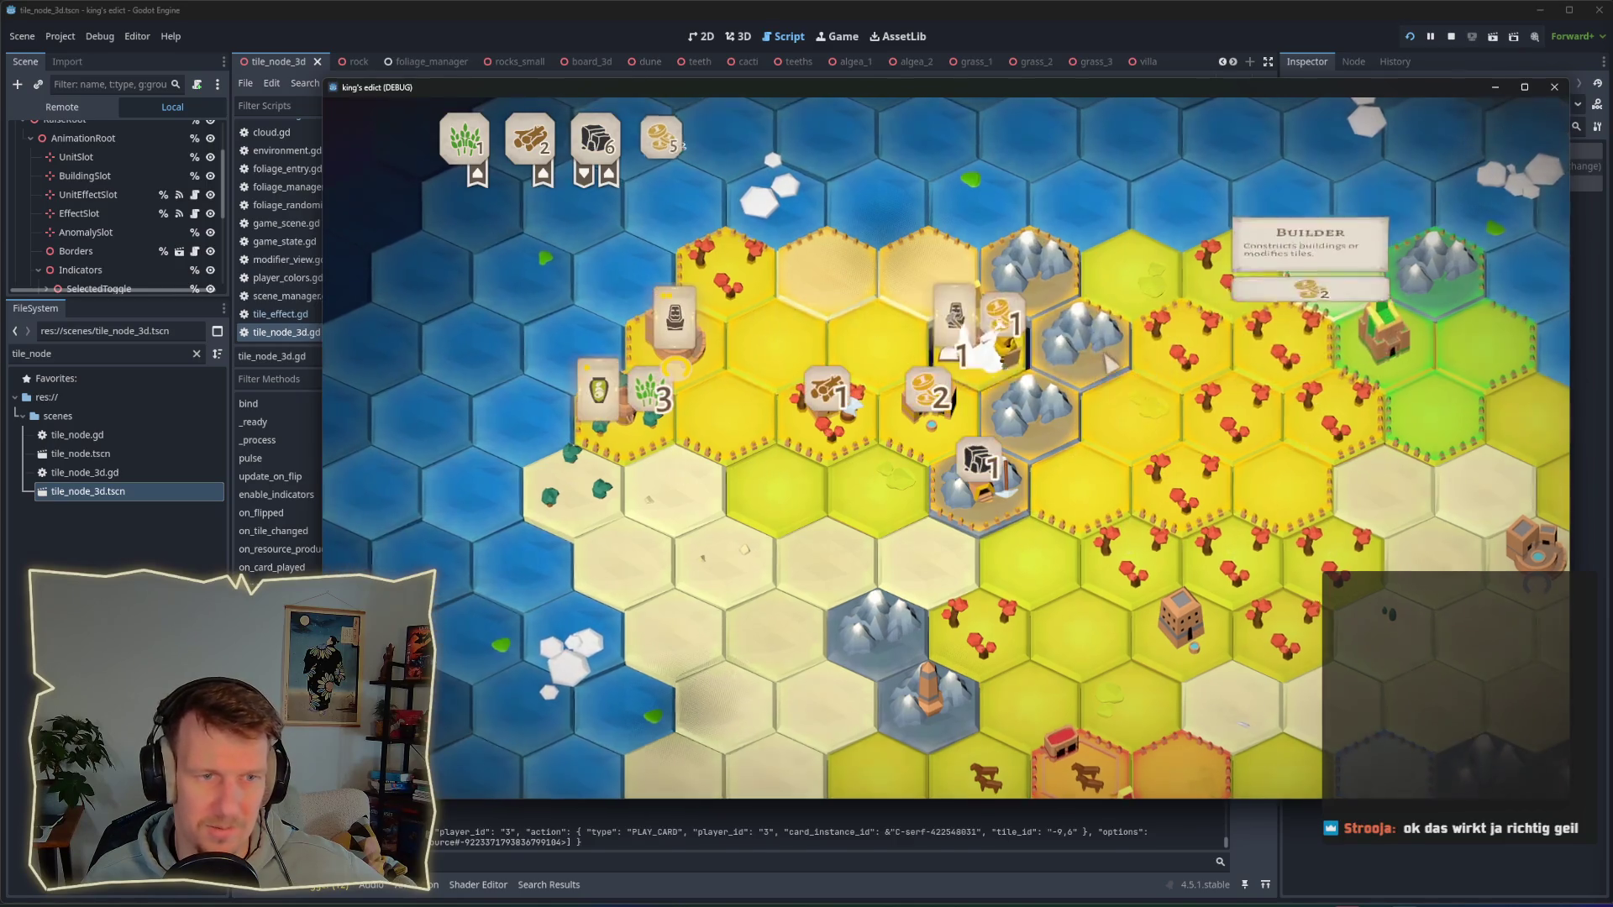
pyautogui.click(940, 353)
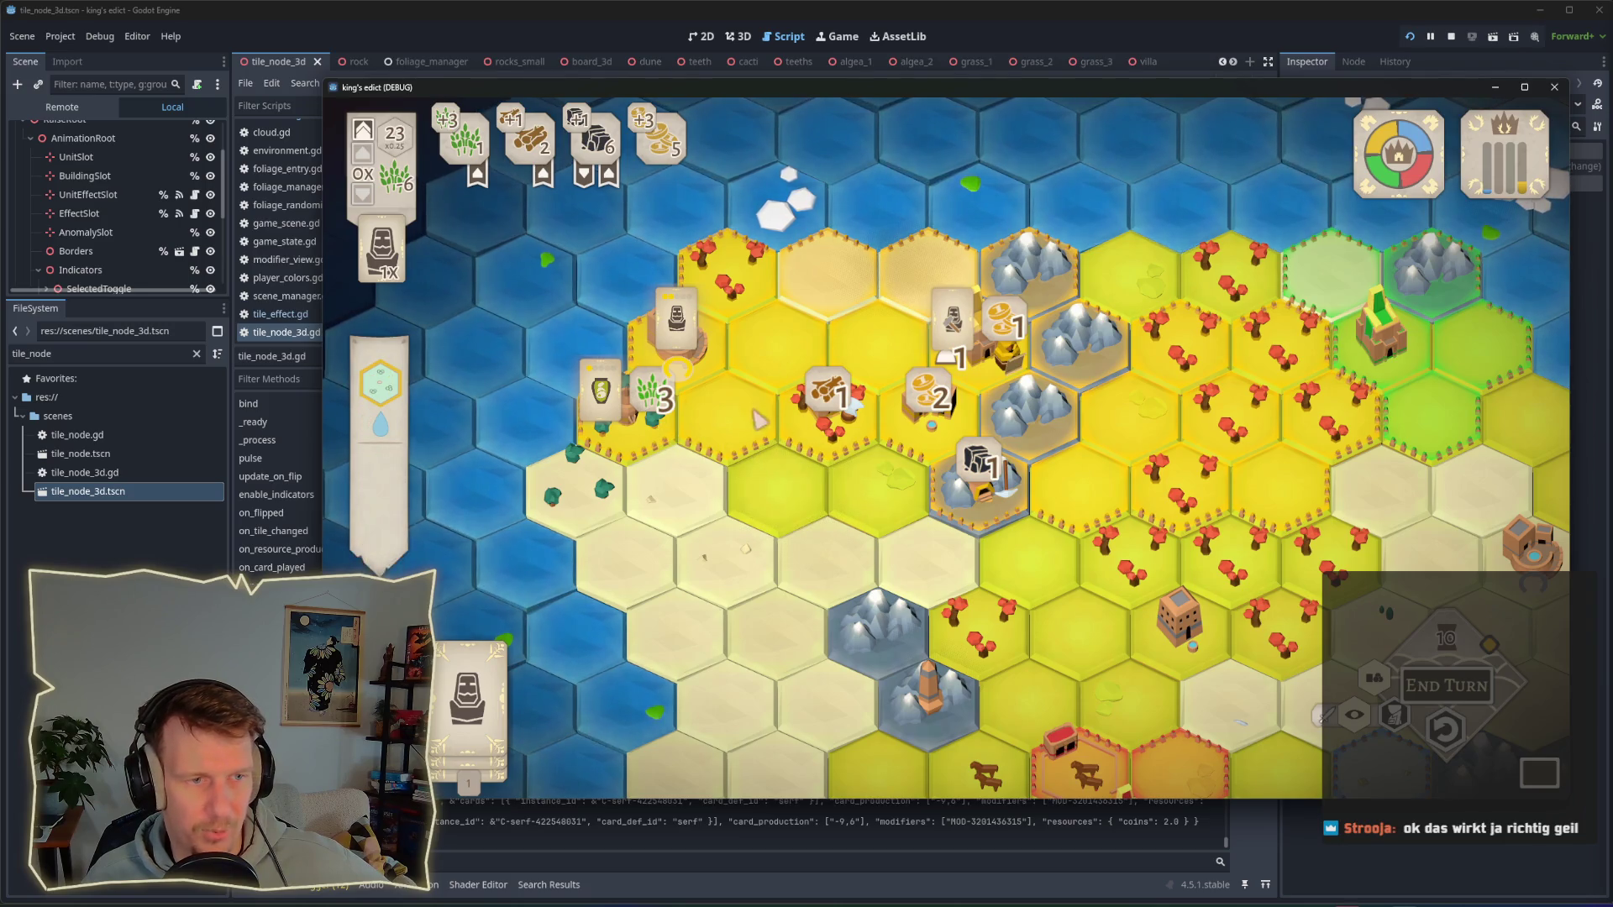
# Step: Place serfs on the yellow hexes, including a northern one, and end the turn
pyautogui.click(469, 680)
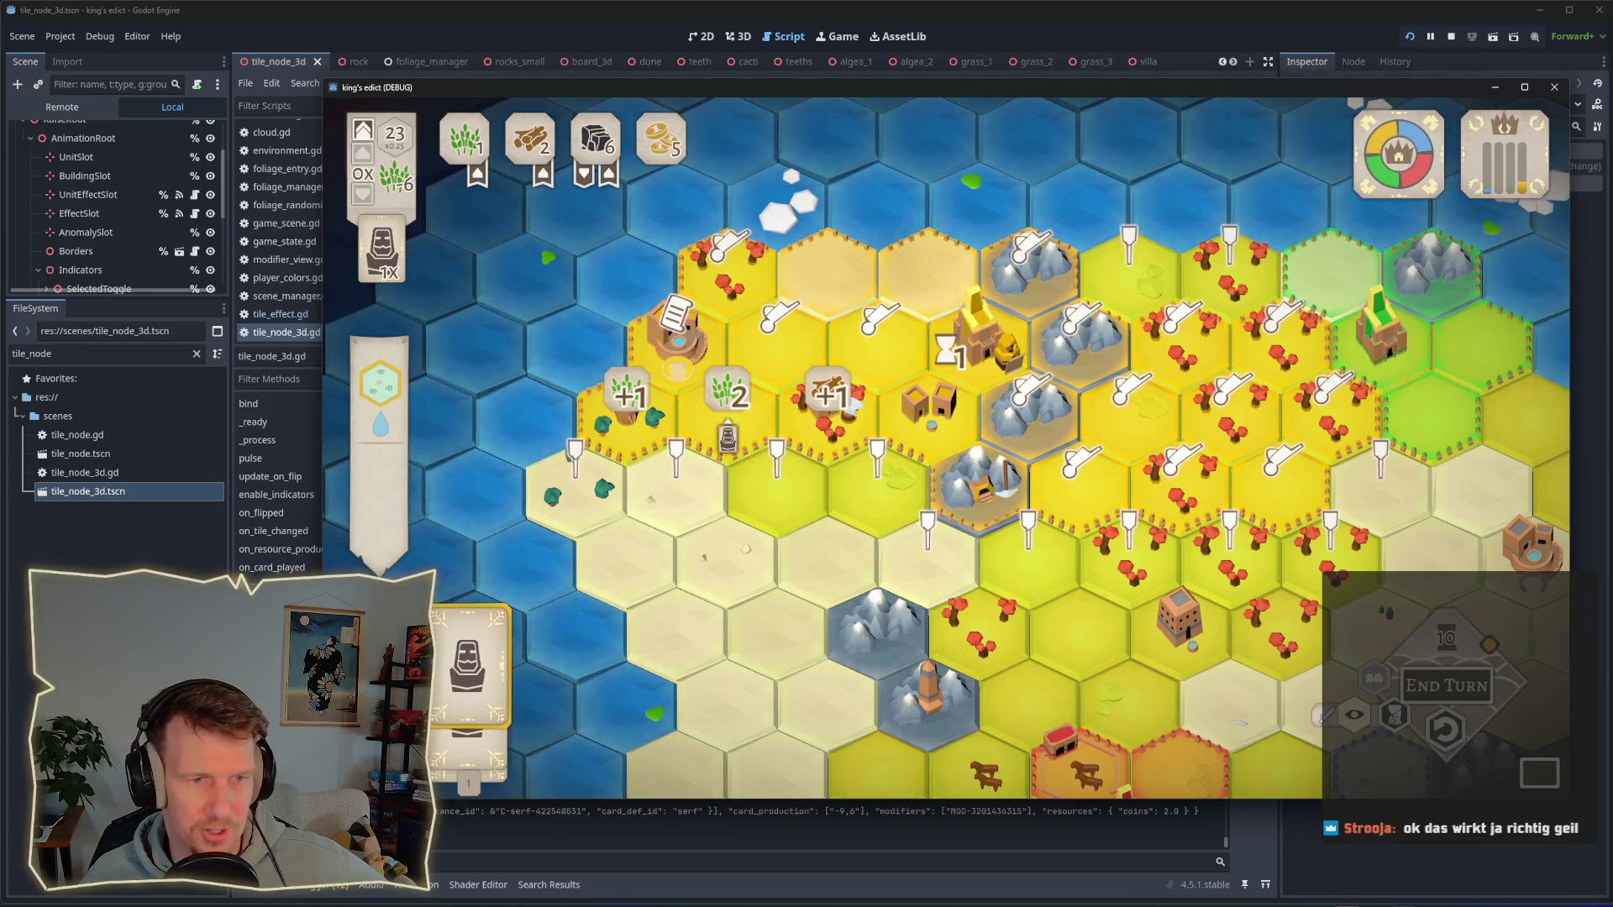
pyautogui.click(677, 368)
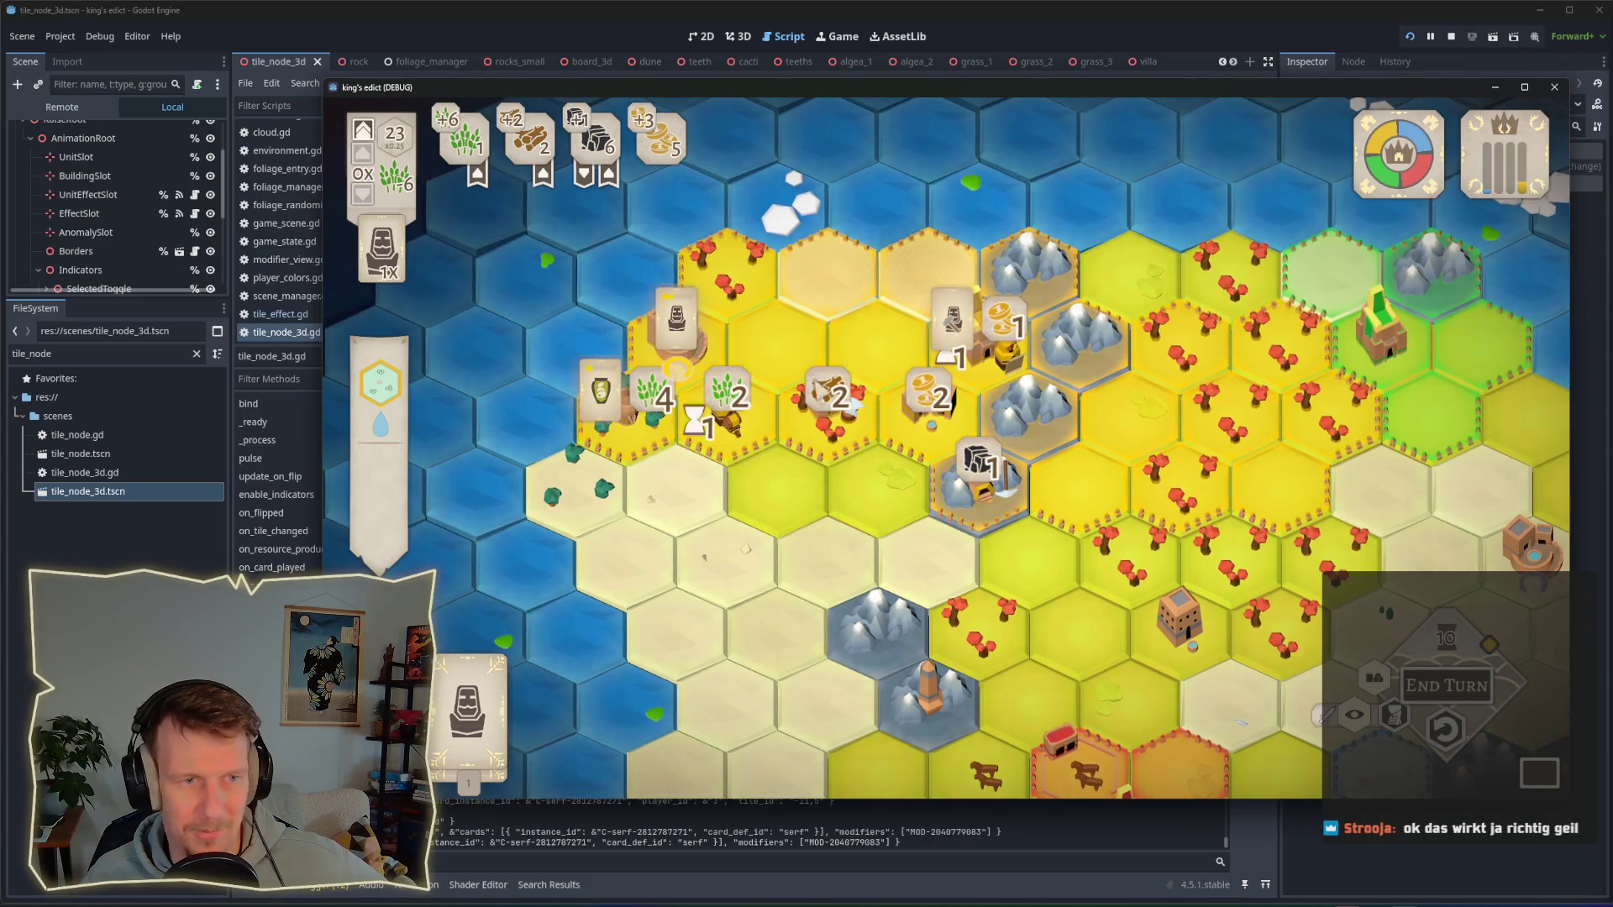
pyautogui.click(468, 688)
pyautogui.click(760, 382)
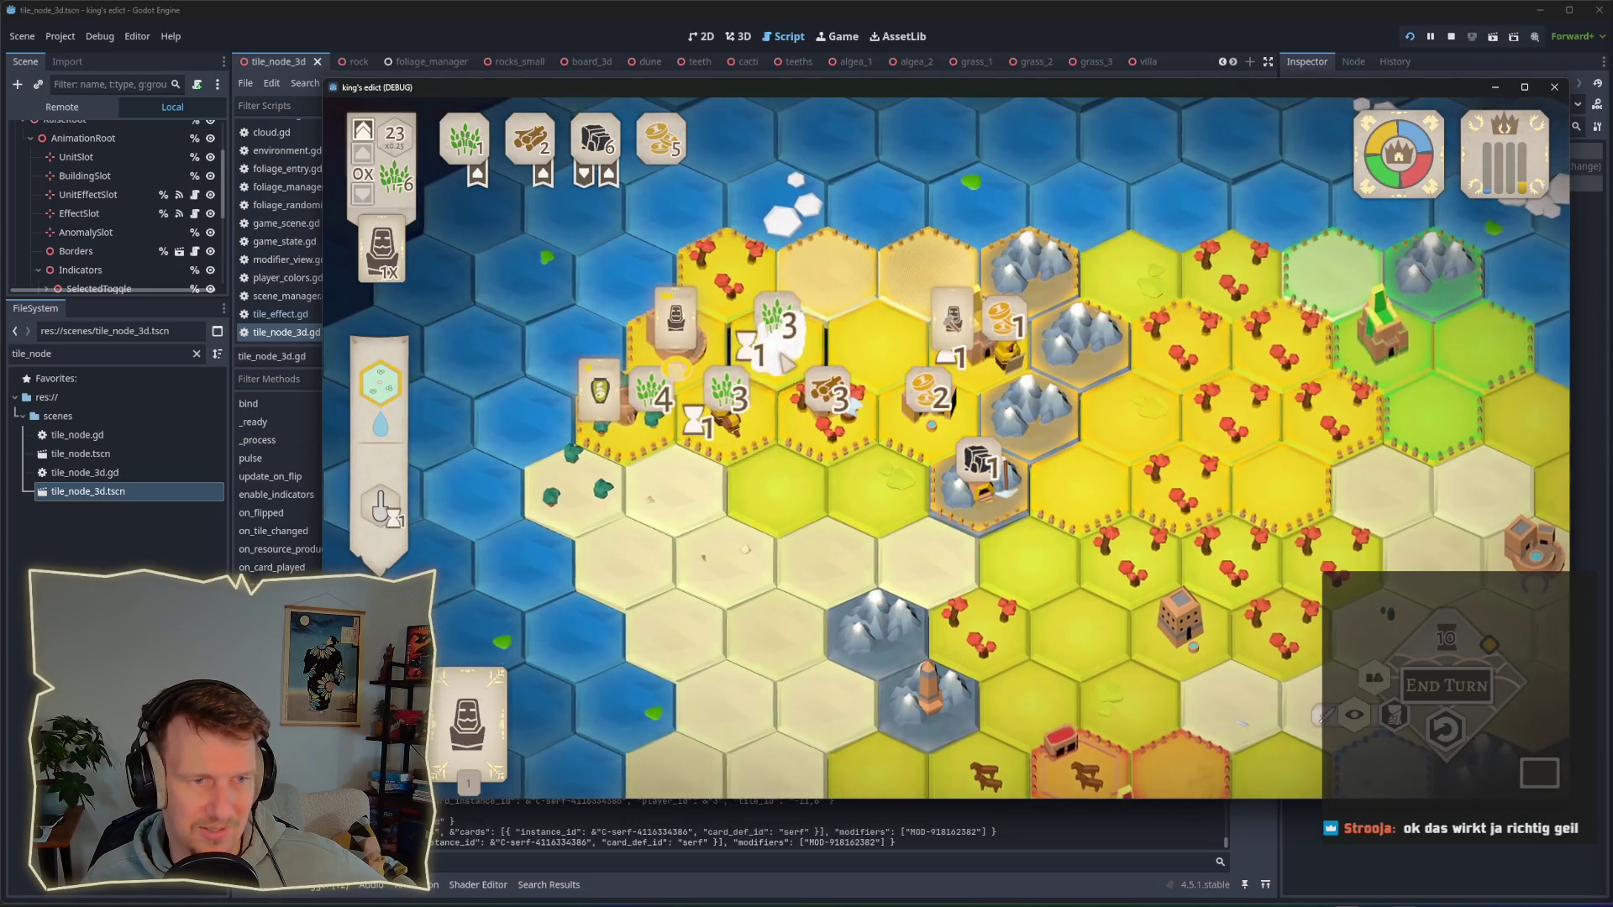
pyautogui.click(469, 723)
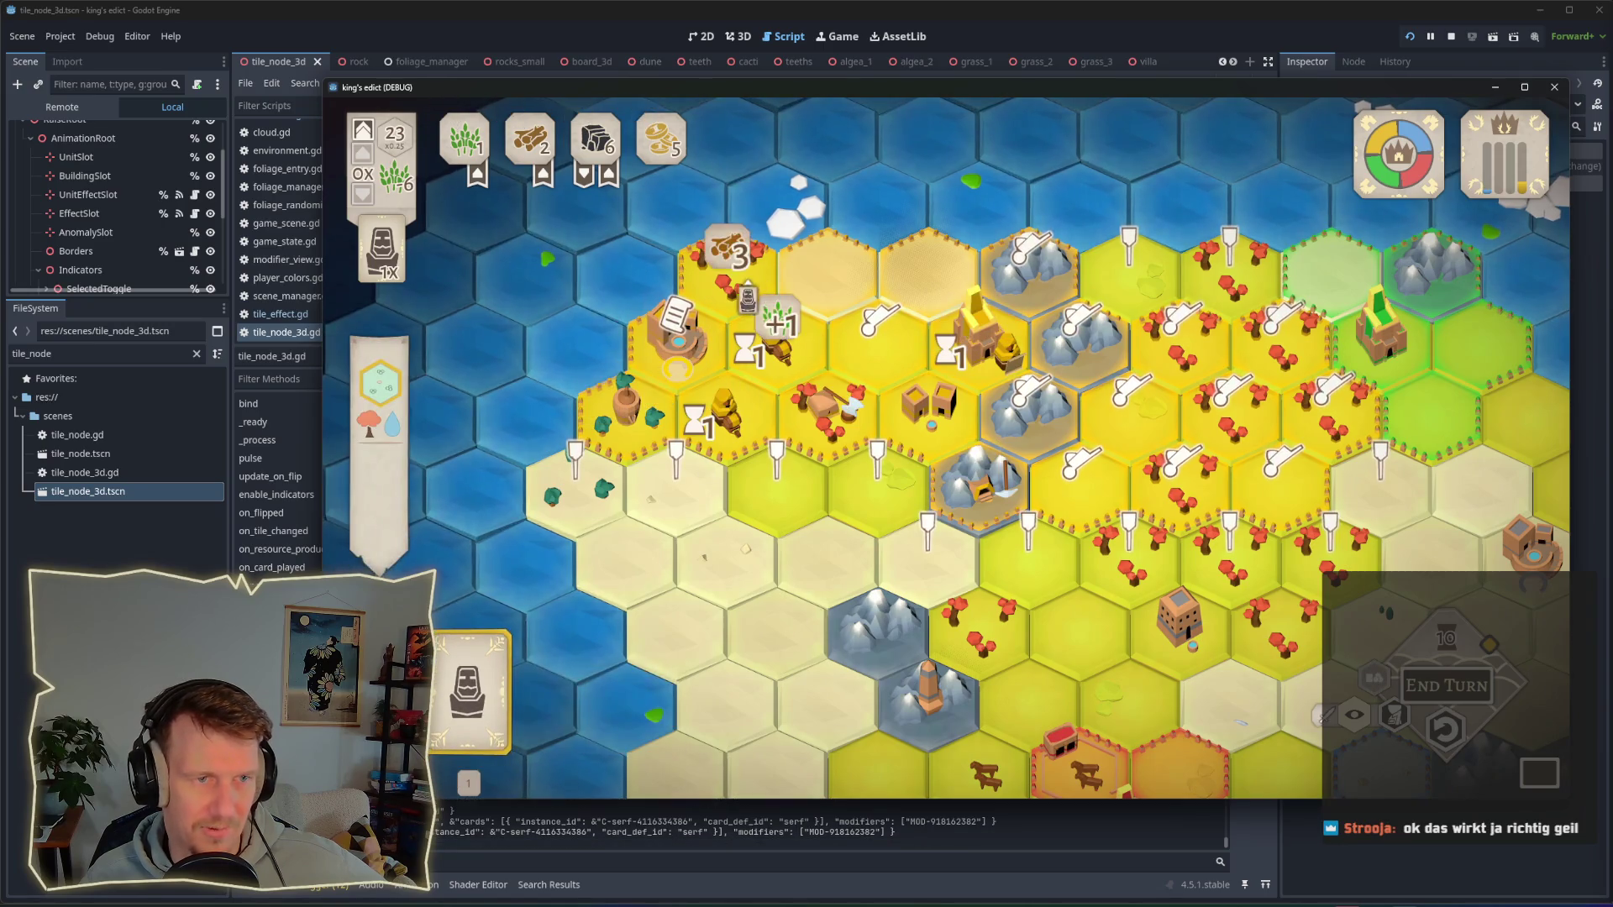
pyautogui.click(730, 269)
pyautogui.press('space')
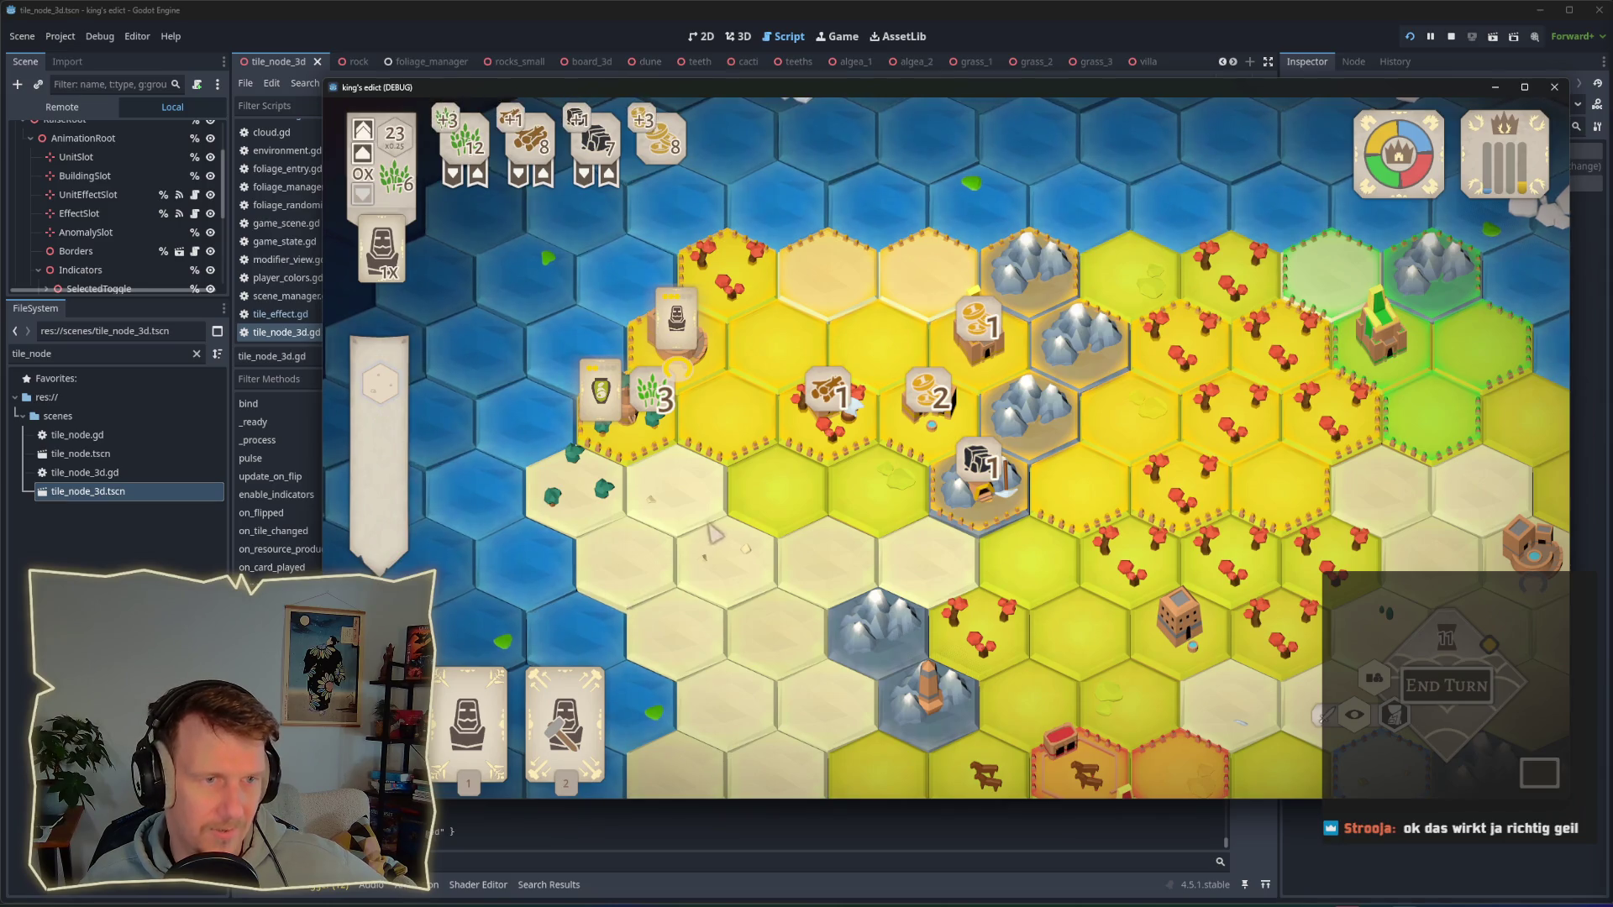
pyautogui.click(568, 708)
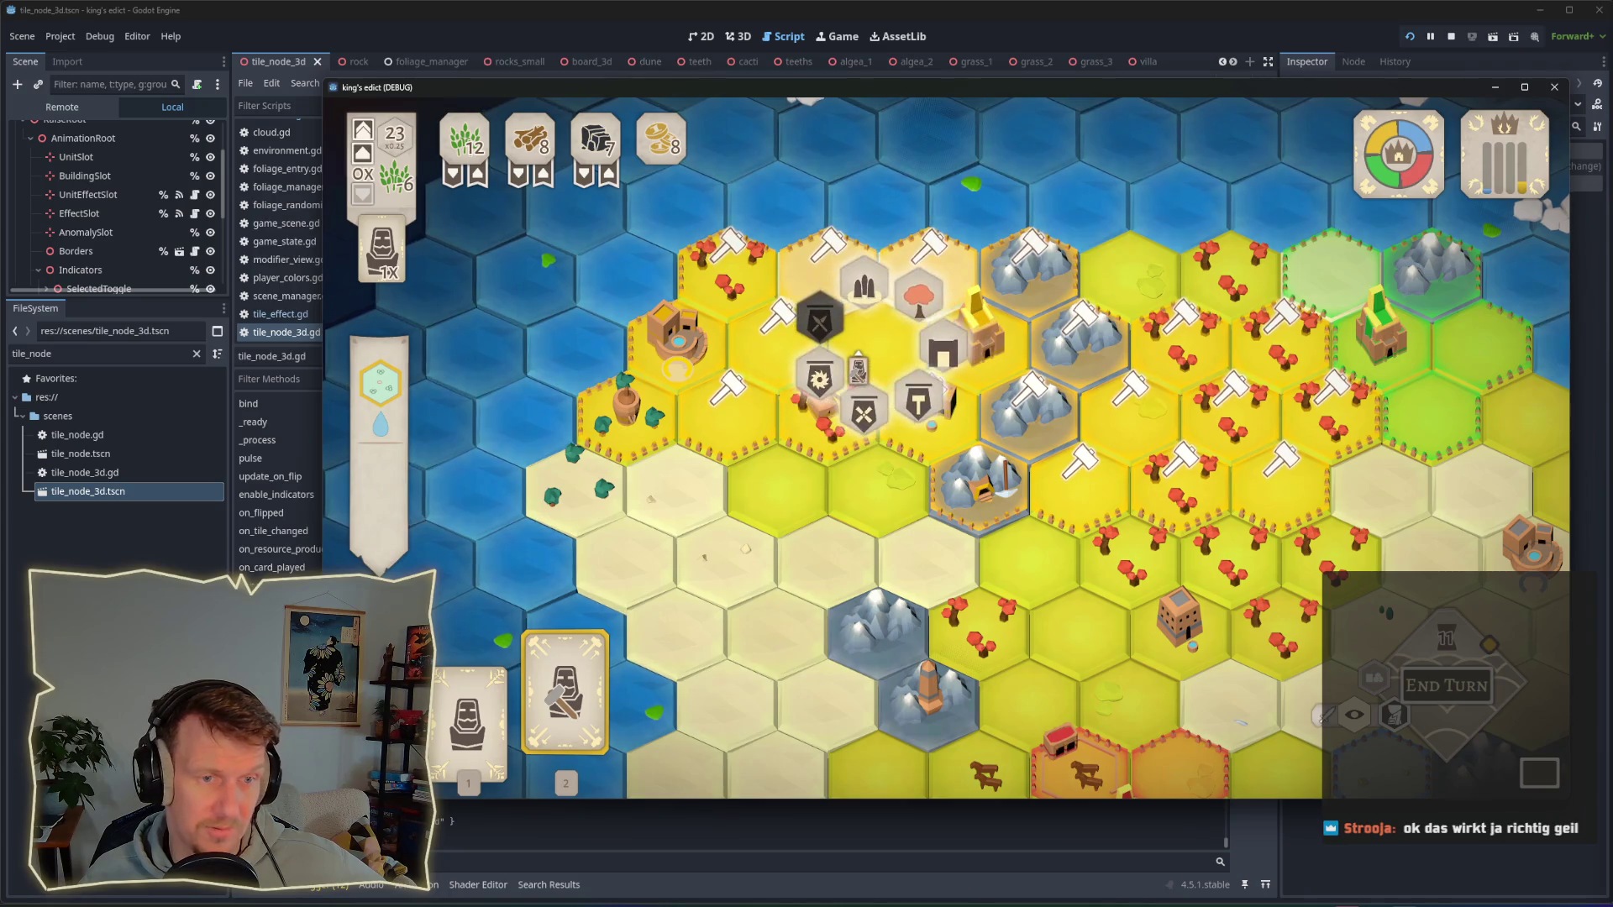
# Step: Play the Builder card on a hex and move the builder onto the Mill hex
pyautogui.click(723, 428)
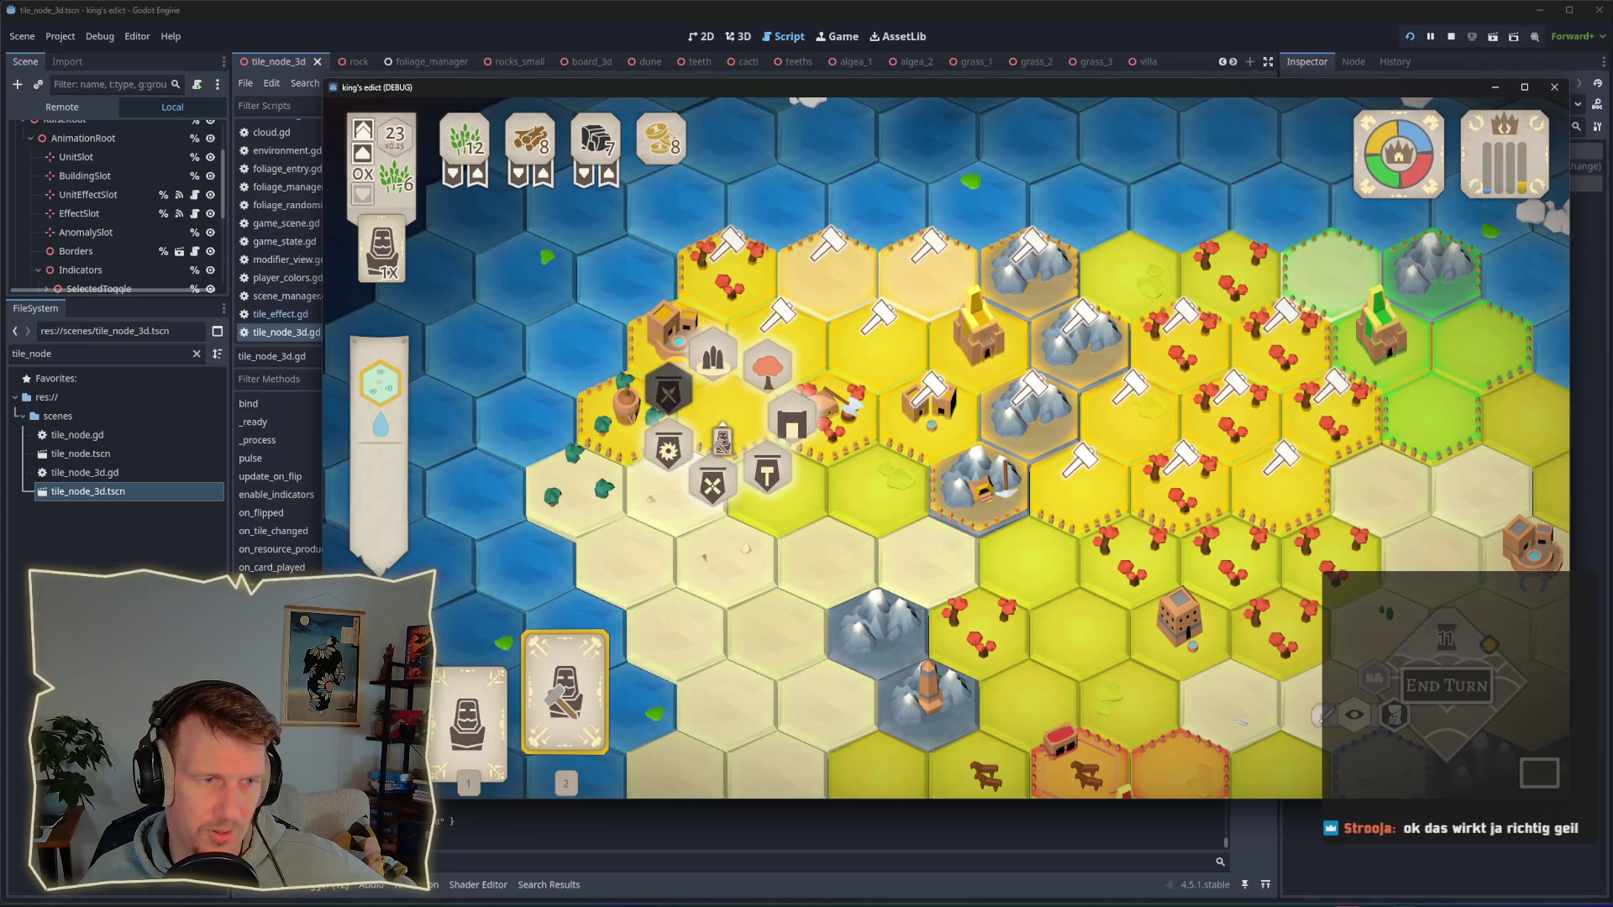
pyautogui.press('Escape')
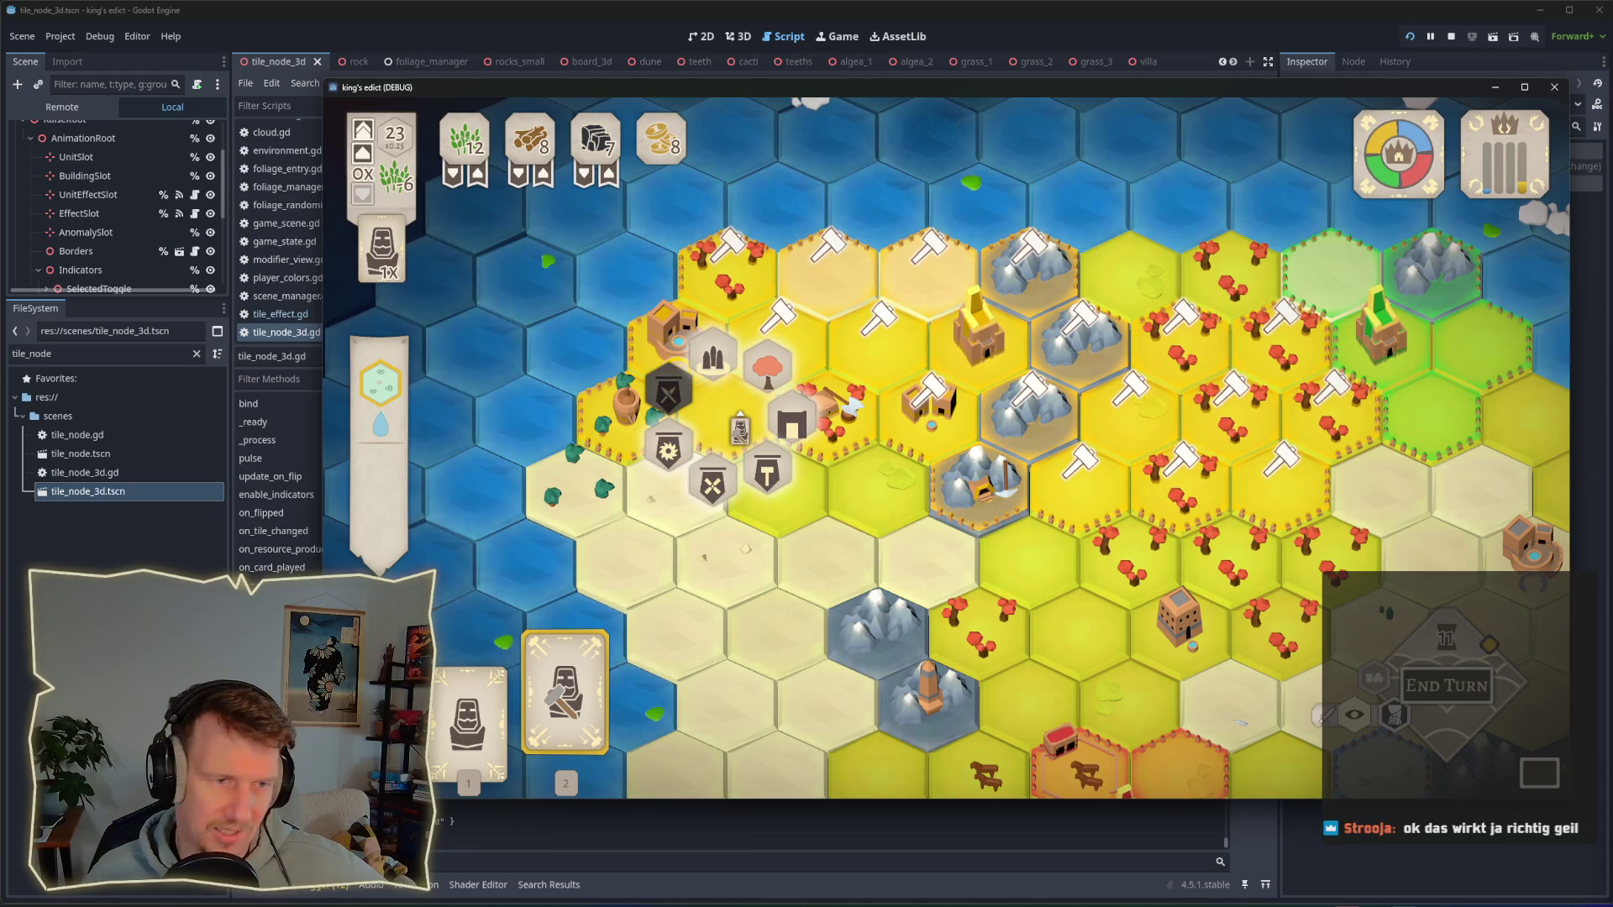
pyautogui.click(726, 411)
pyautogui.moveTo(735, 431)
pyautogui.mouseDown()
pyautogui.moveTo(713, 567)
pyautogui.moveTo(721, 411)
pyautogui.mouseUp()
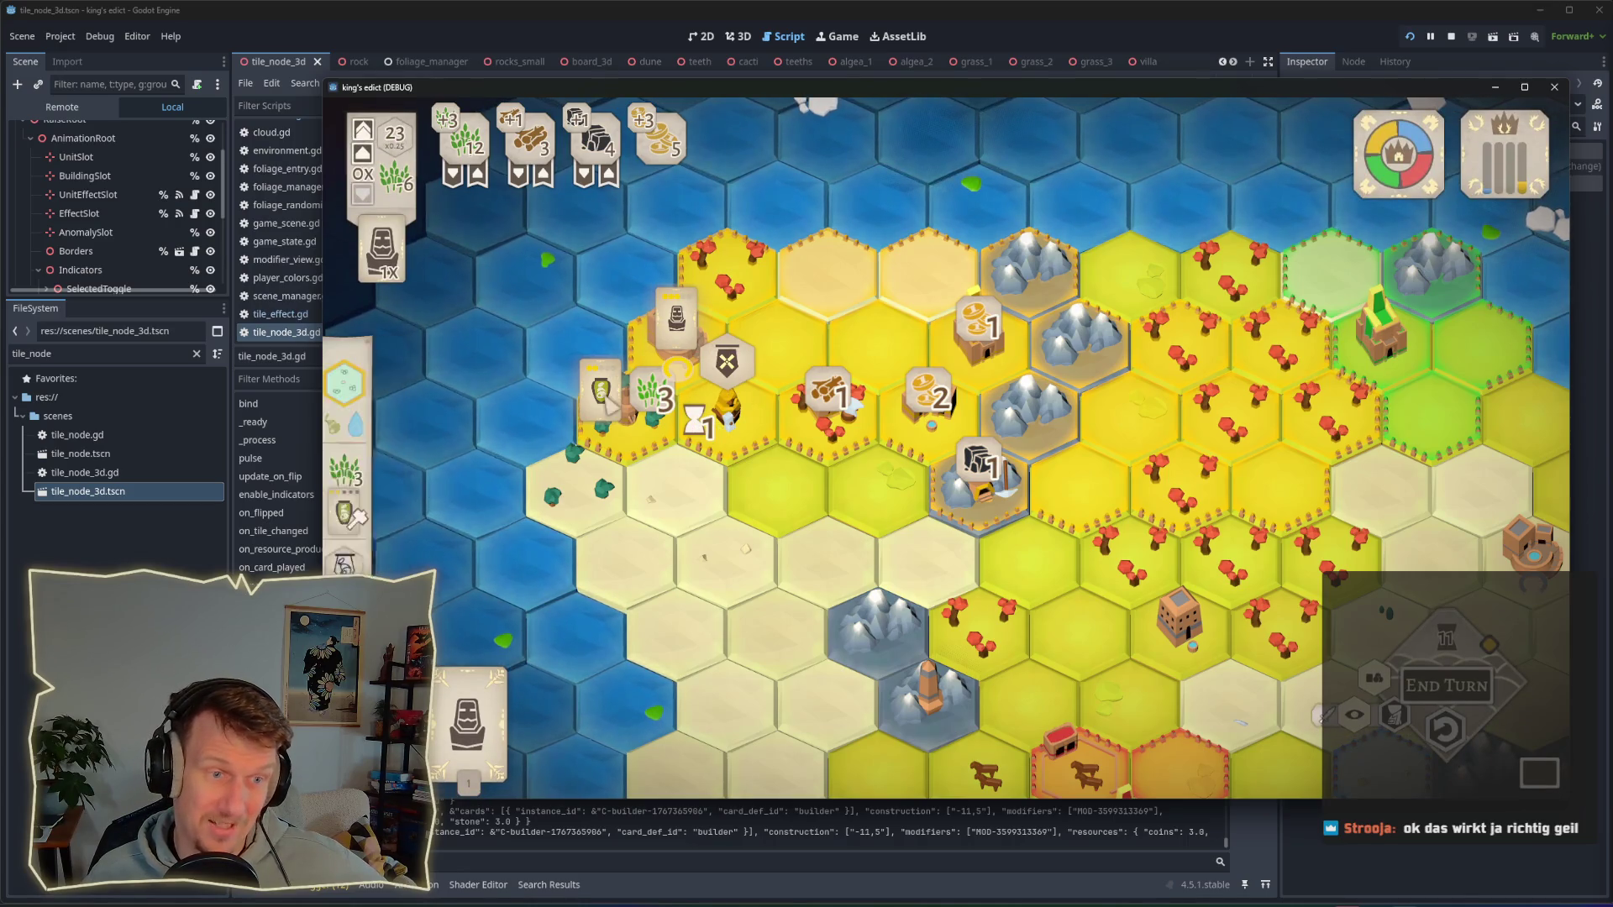
# Step: End the turn to finish the mill, then play the Servant card beside it
pyautogui.press('space')
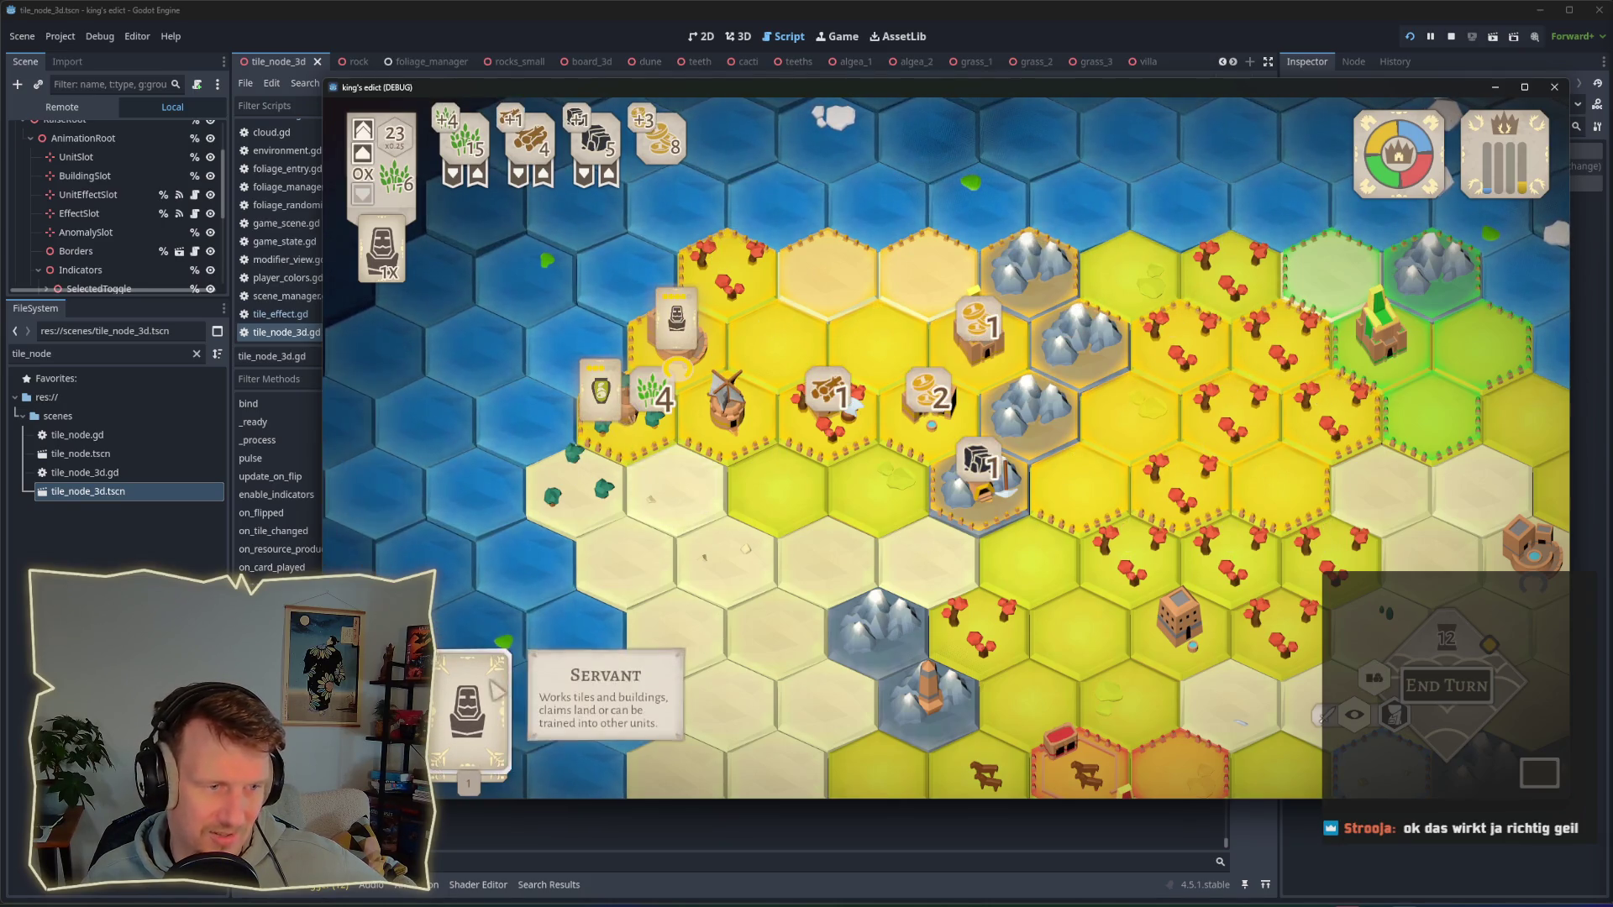
pyautogui.click(468, 697)
pyautogui.click(726, 407)
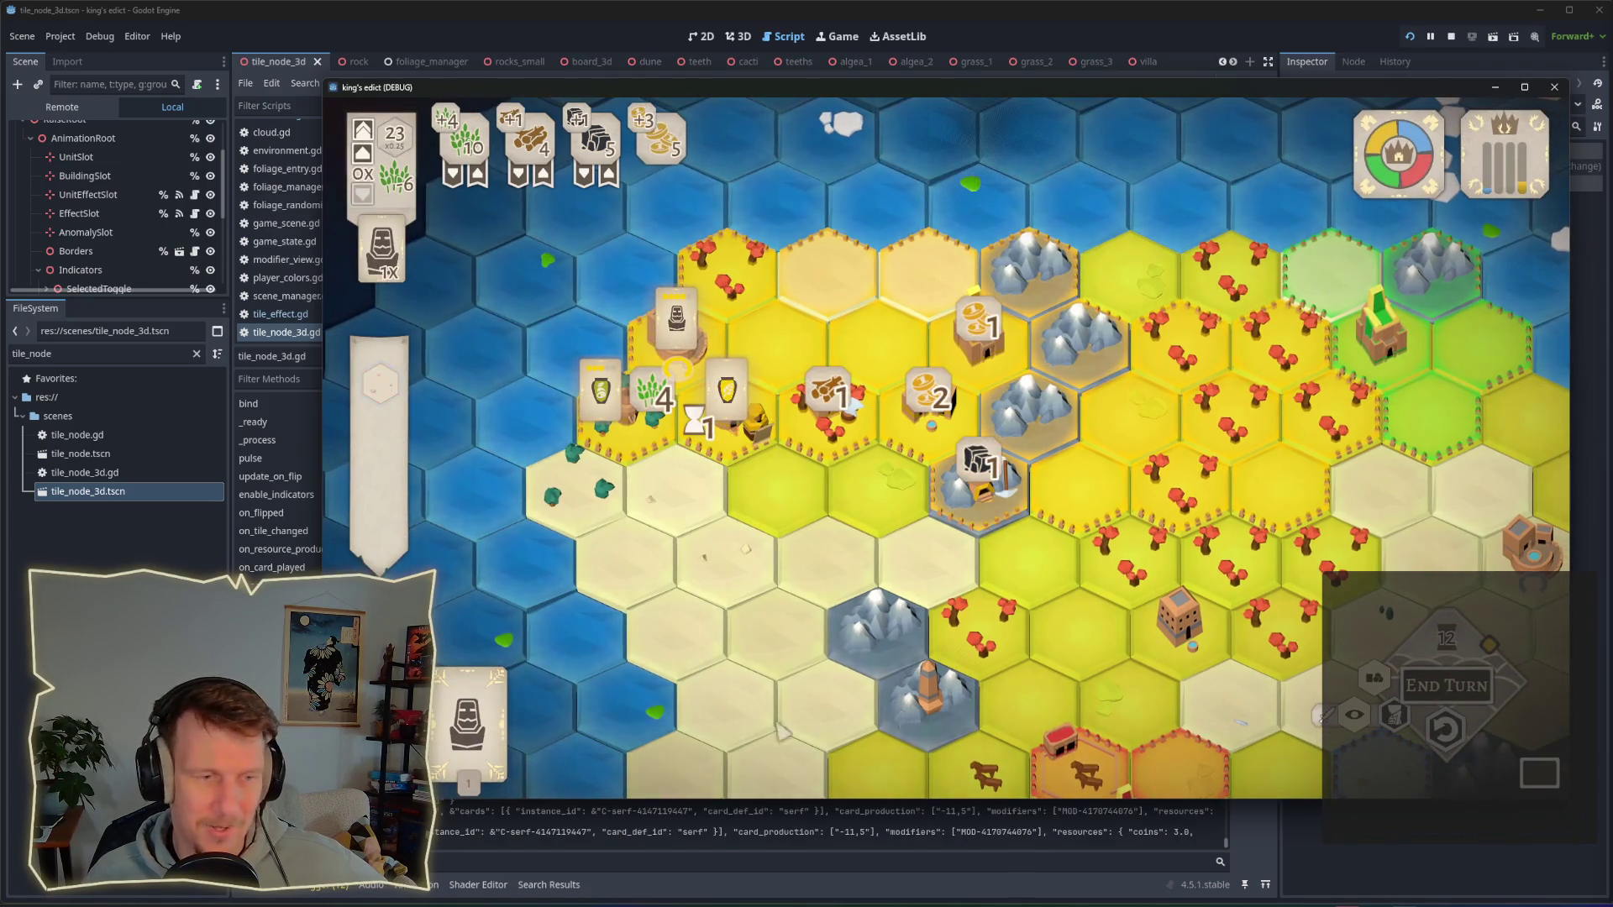
# Step: Play the Servant card and both Supplies cards onto board tiles
pyautogui.click(468, 722)
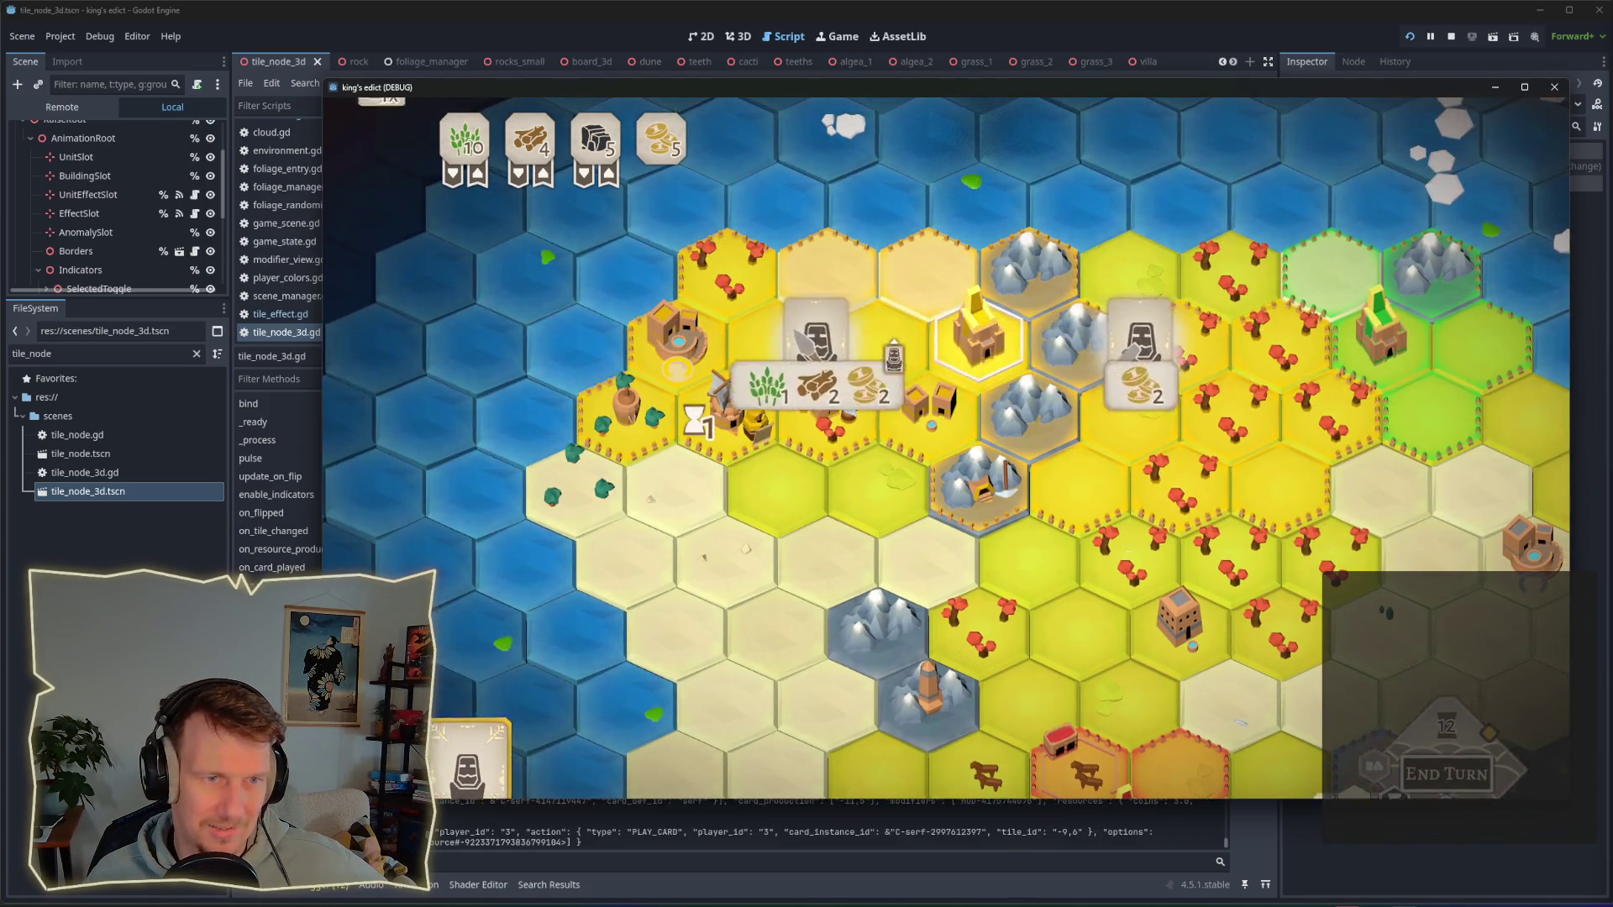
pyautogui.click(718, 382)
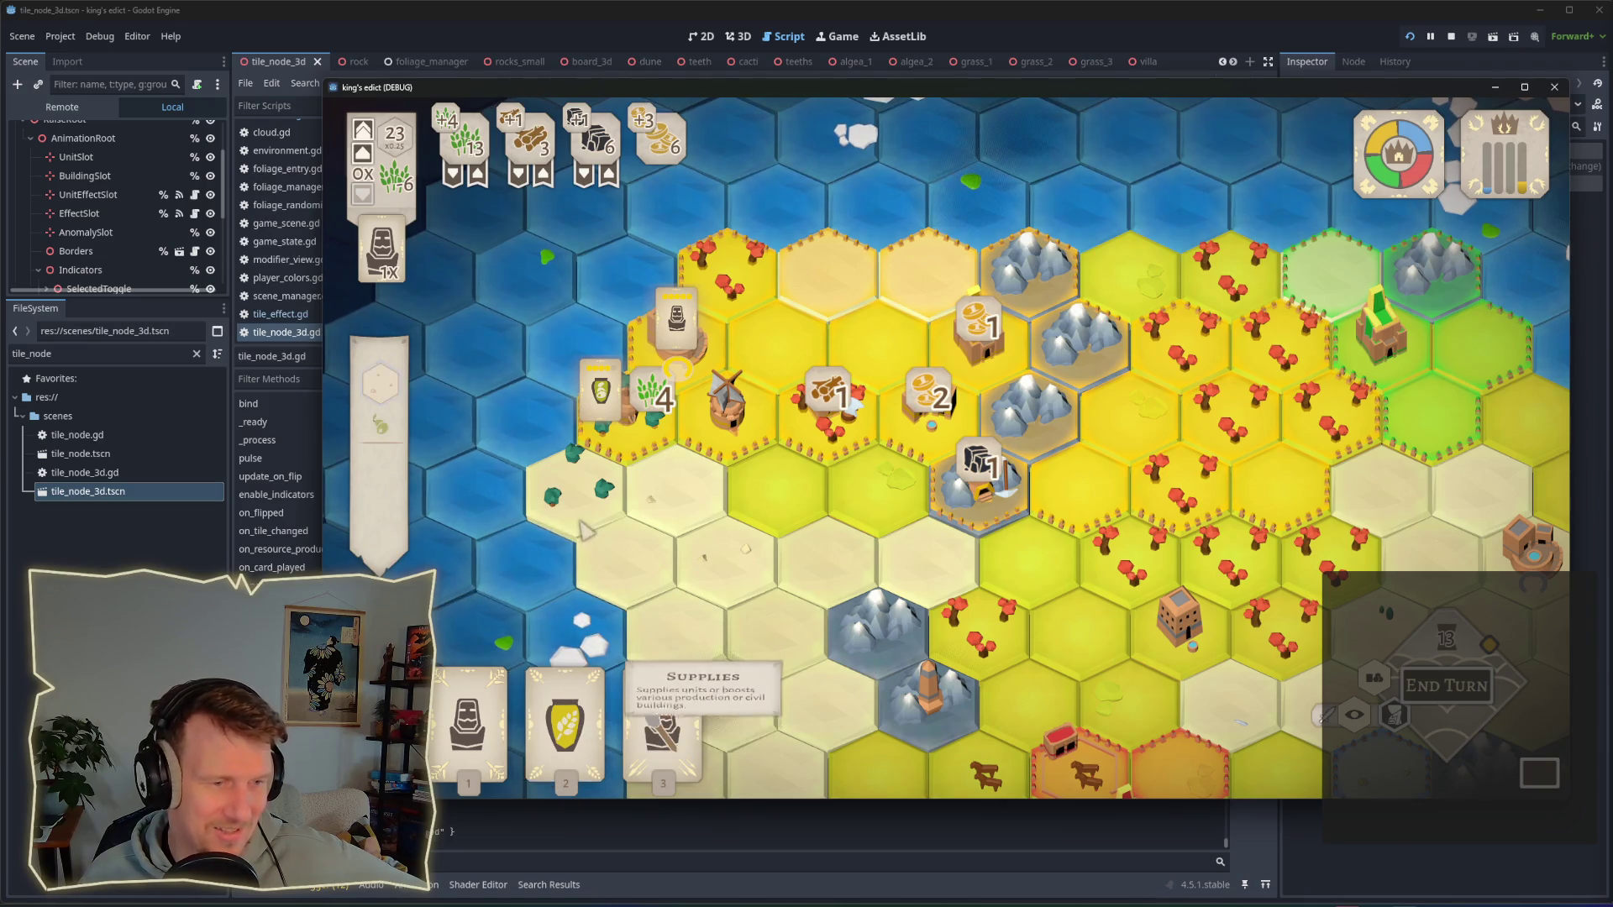
pyautogui.click(568, 738)
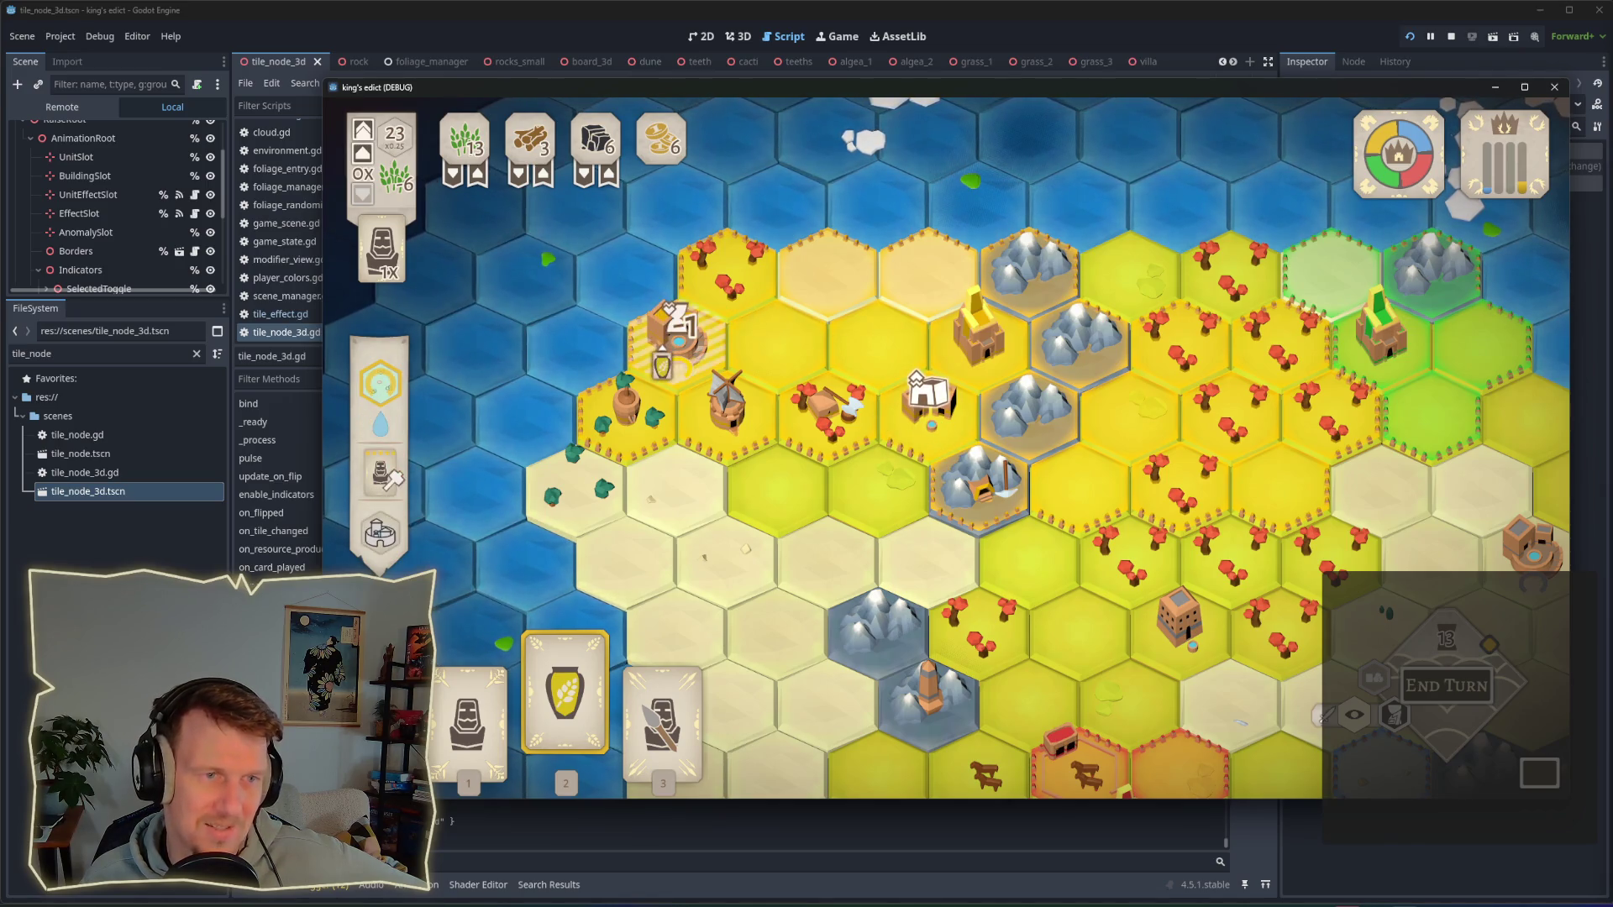
pyautogui.click(662, 365)
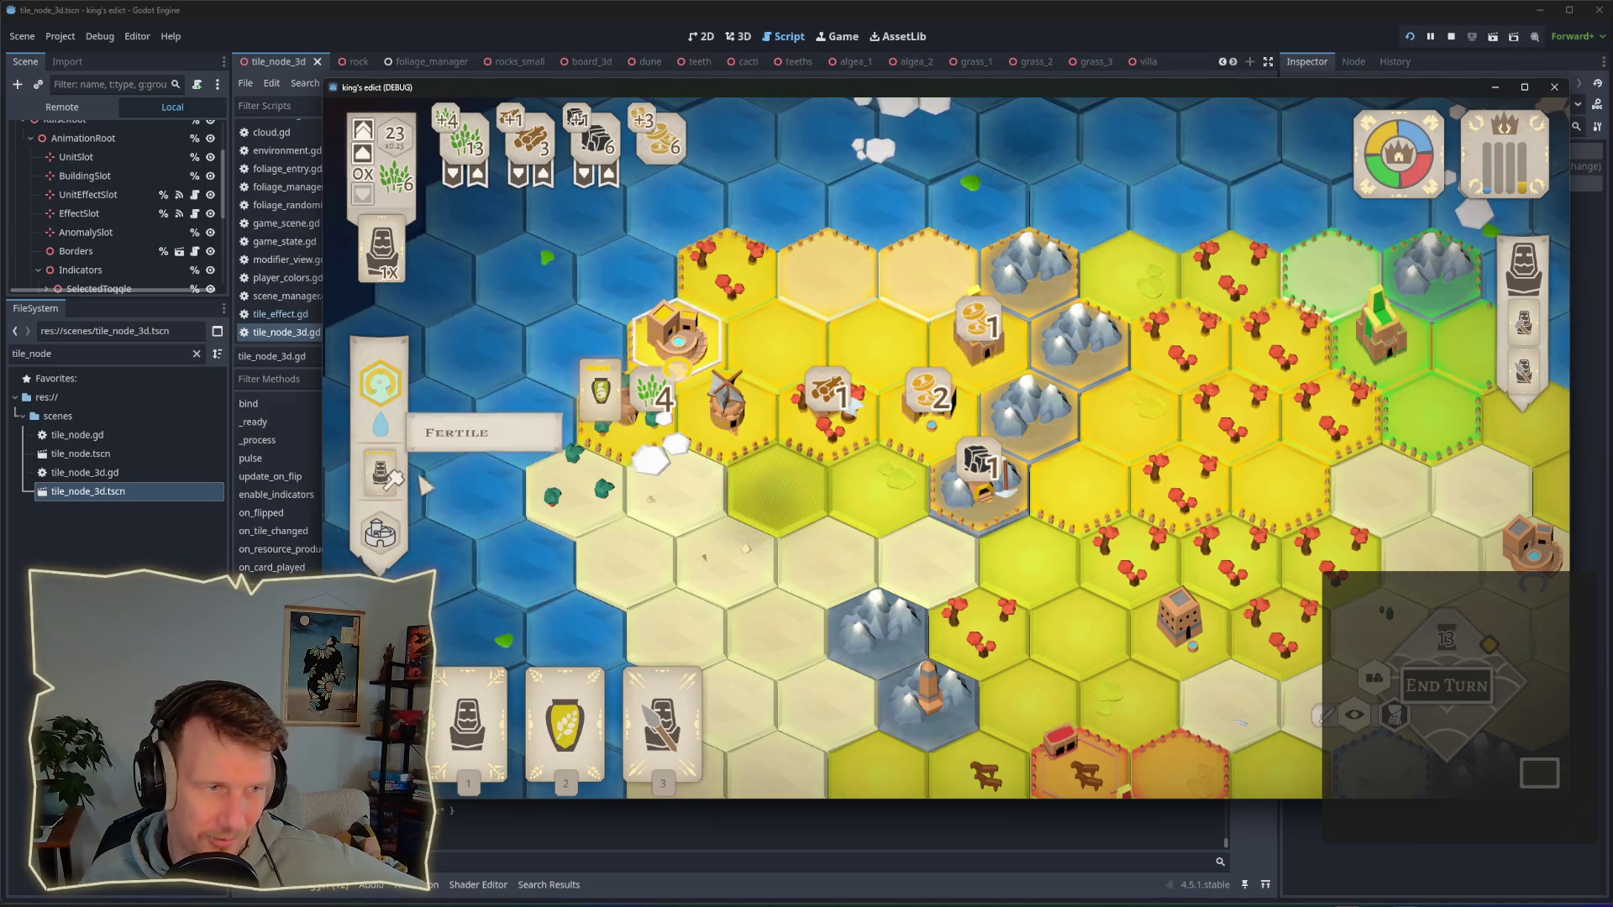
pyautogui.click(565, 705)
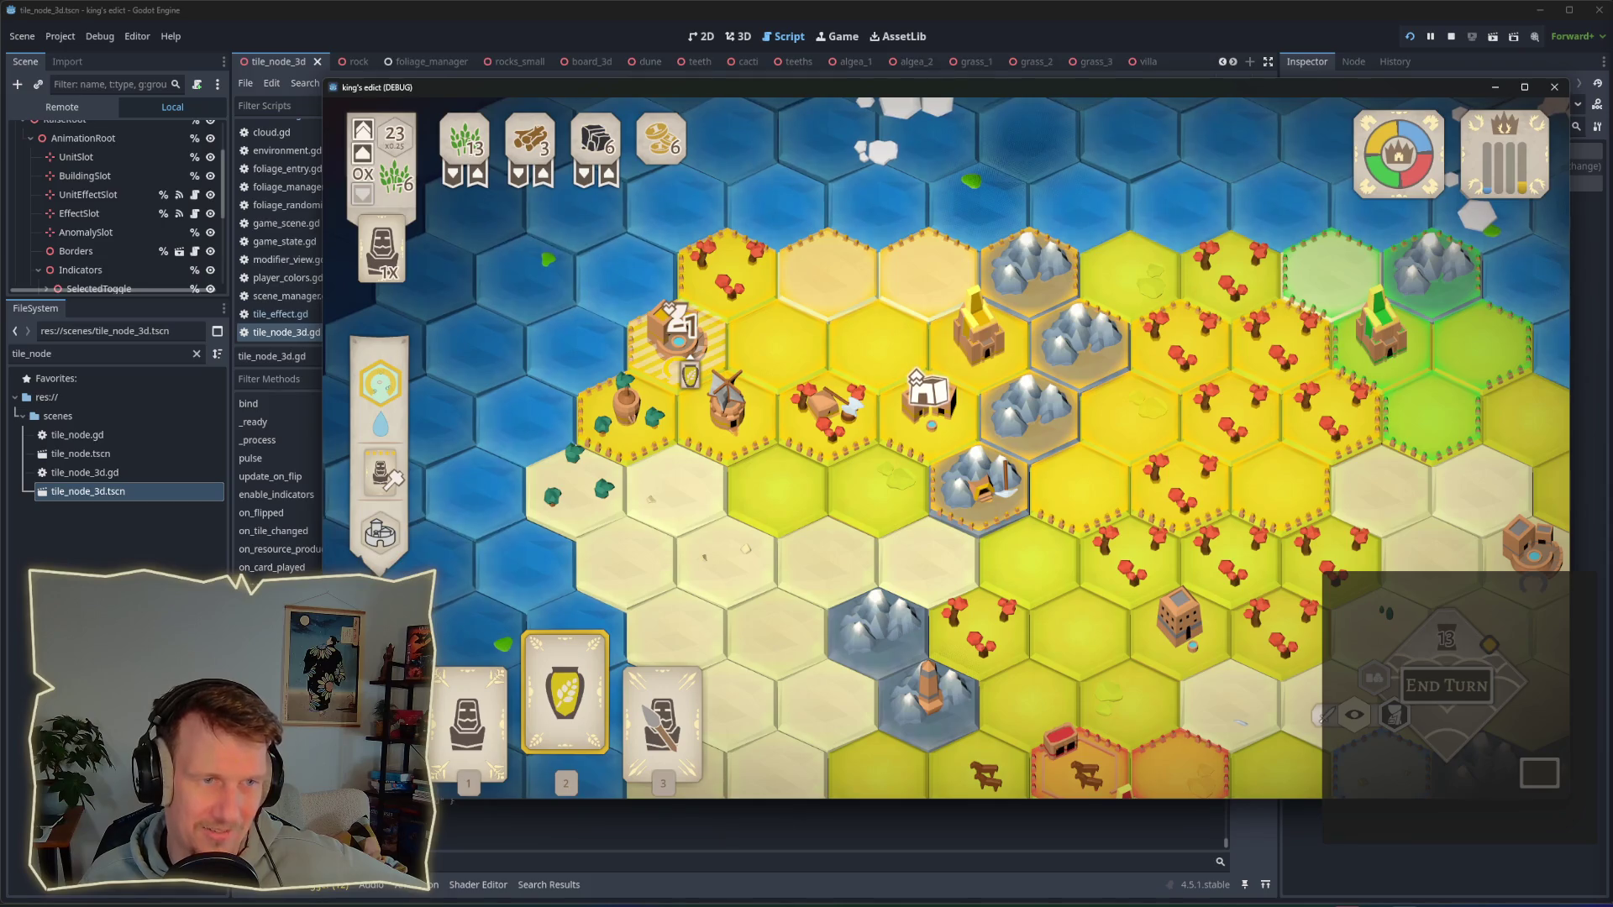
pyautogui.click(650, 496)
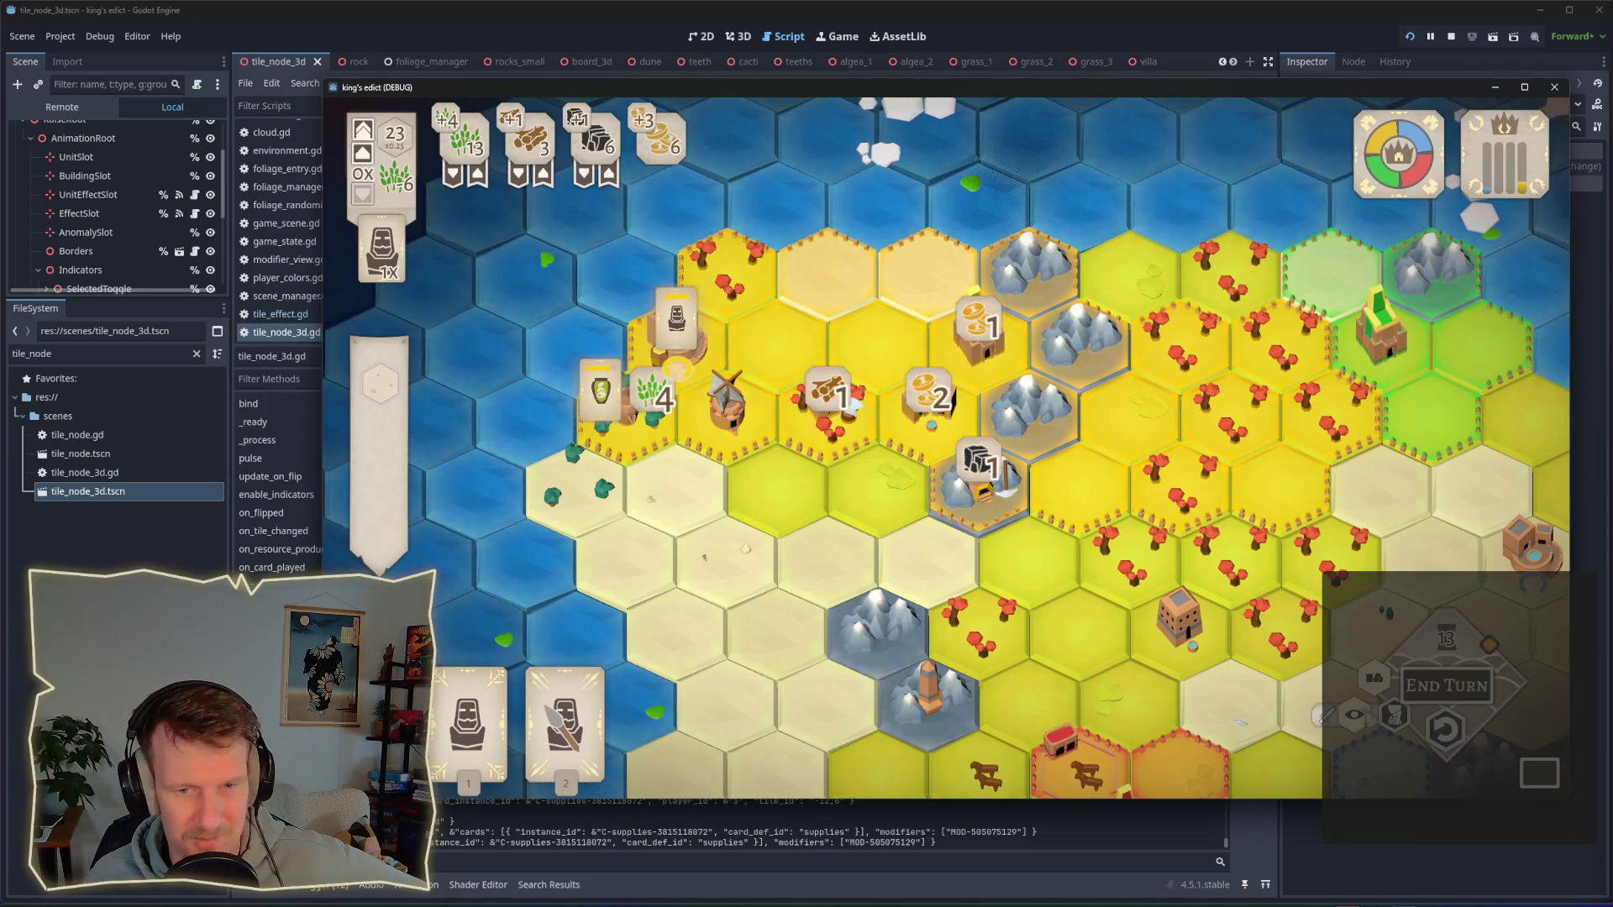
# Step: Inspect the building tile, then train a spearman on an eastern hex
pyautogui.click(697, 354)
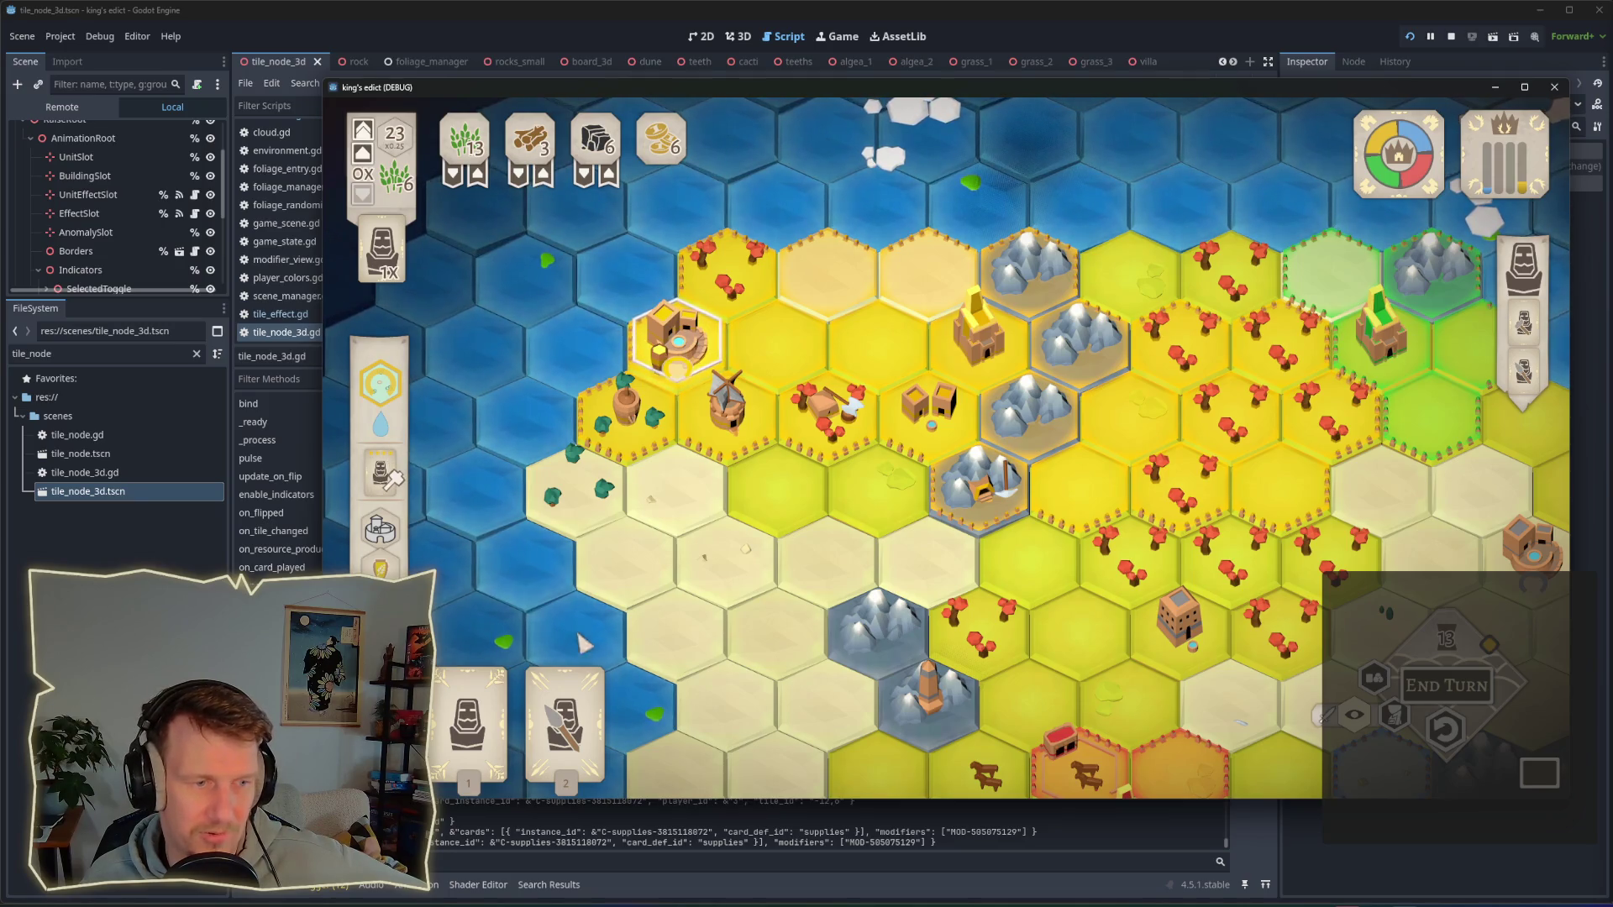
pyautogui.moveTo(531, 703)
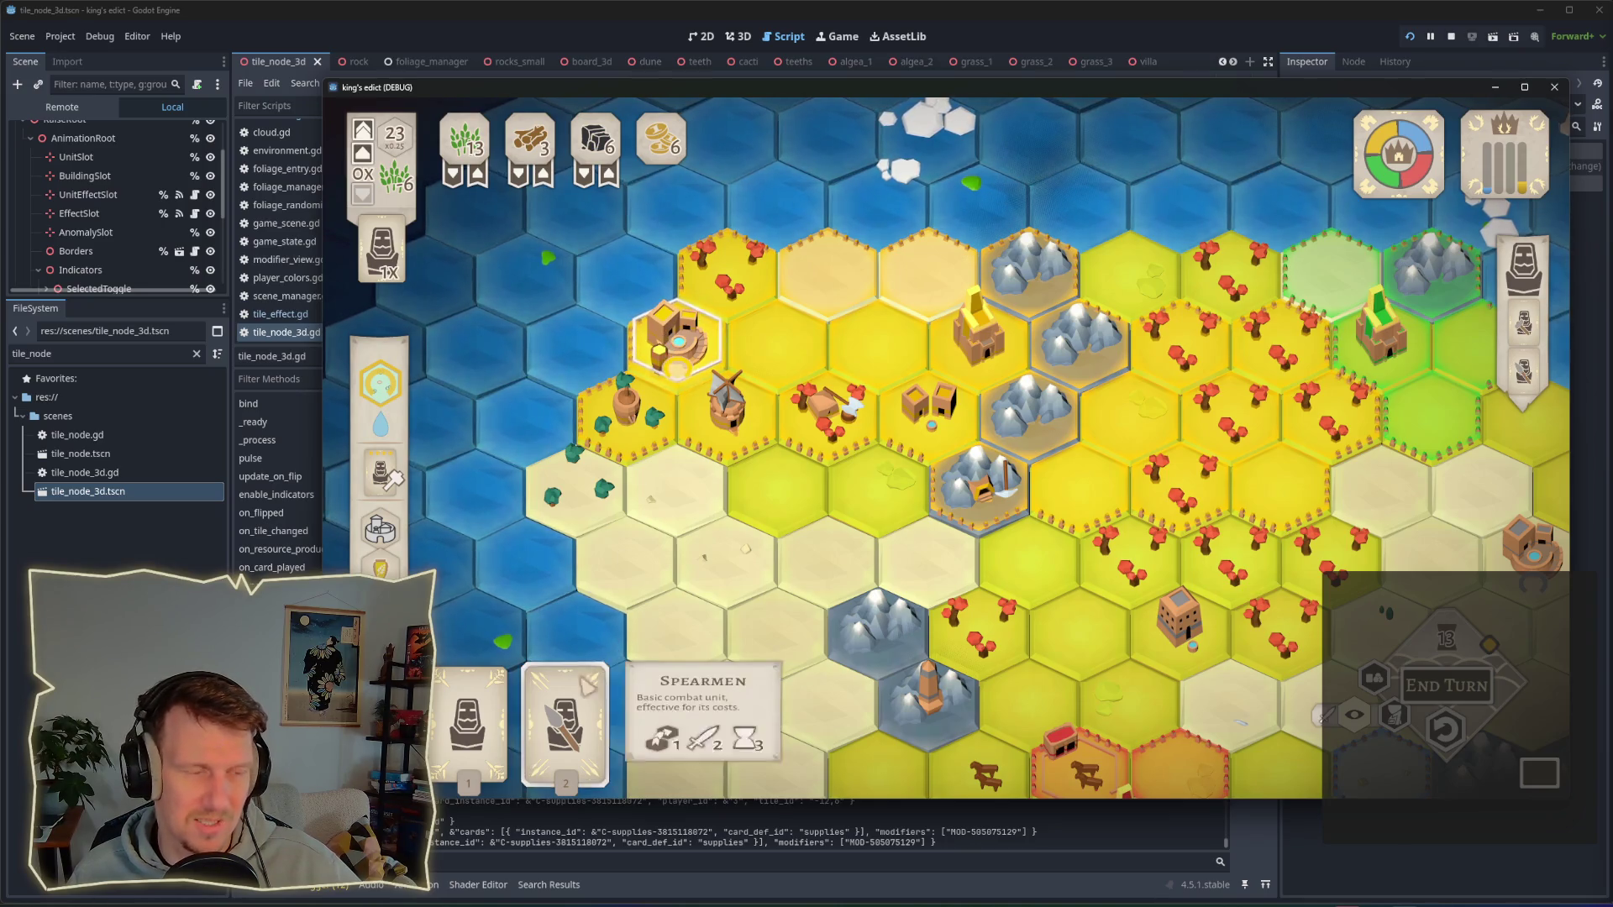
pyautogui.click(565, 710)
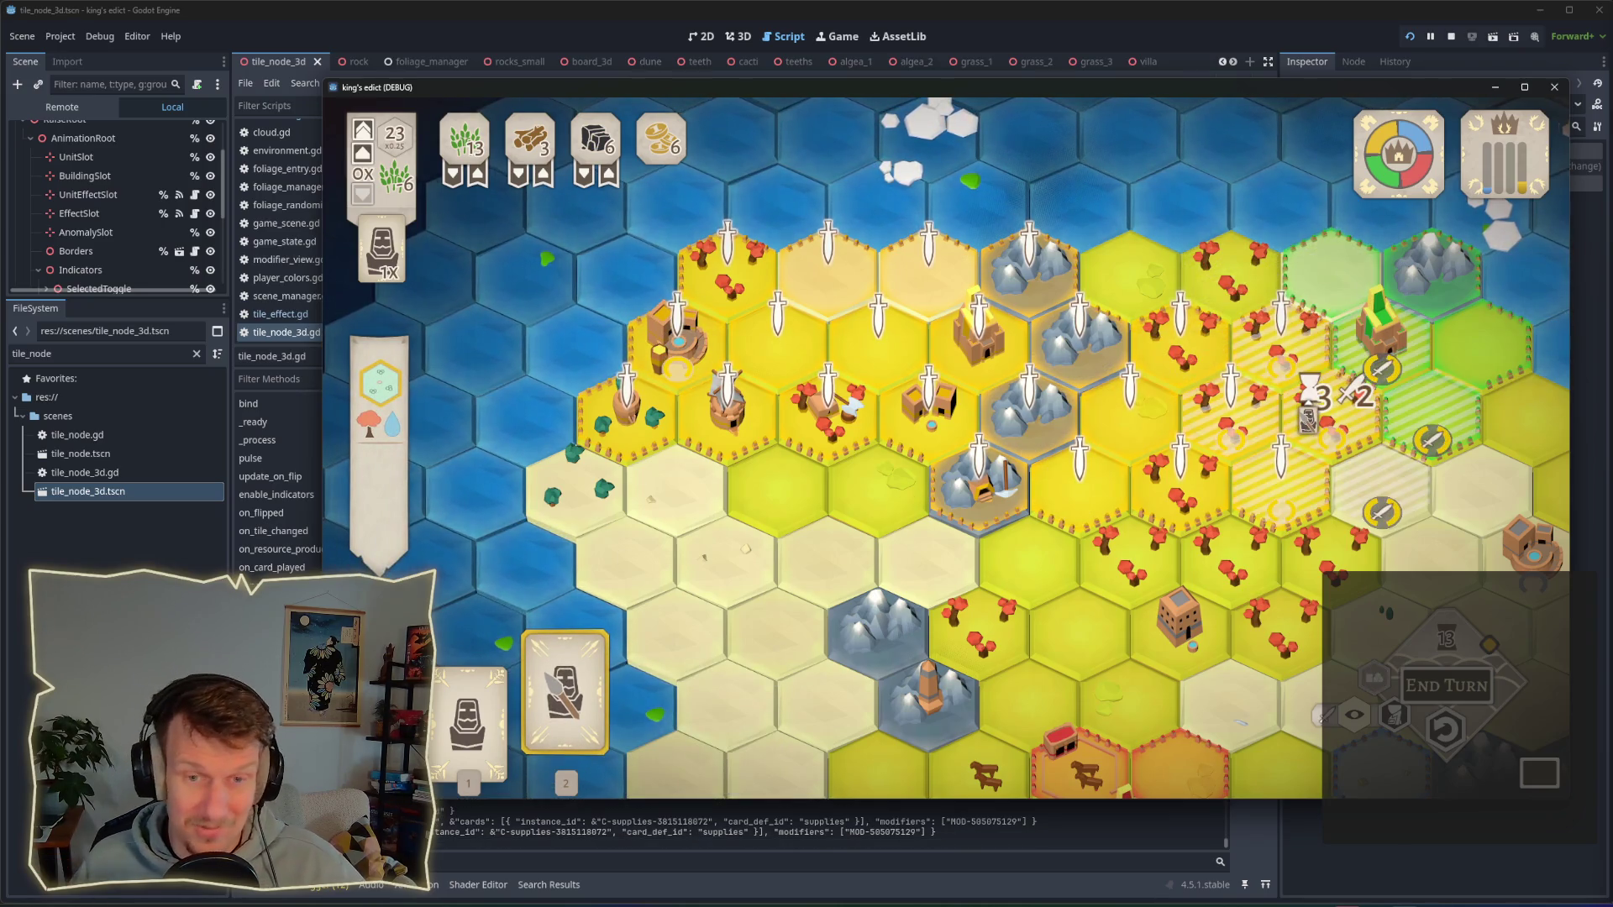
pyautogui.click(1327, 407)
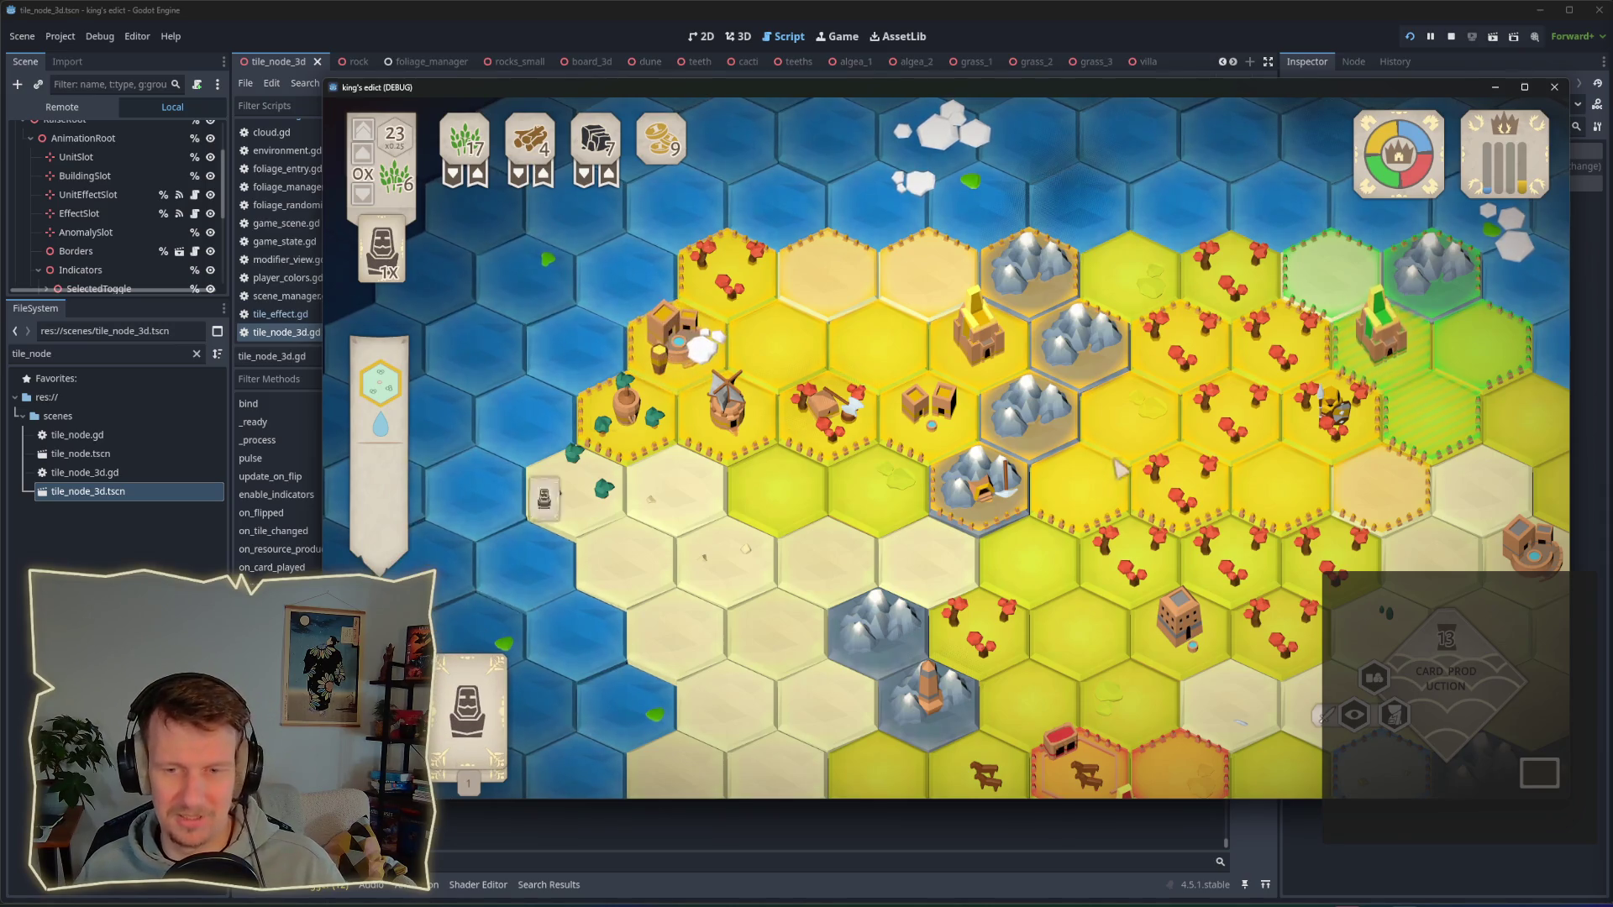
pyautogui.moveTo(1184, 489); pyautogui.dragTo(1063, 460)
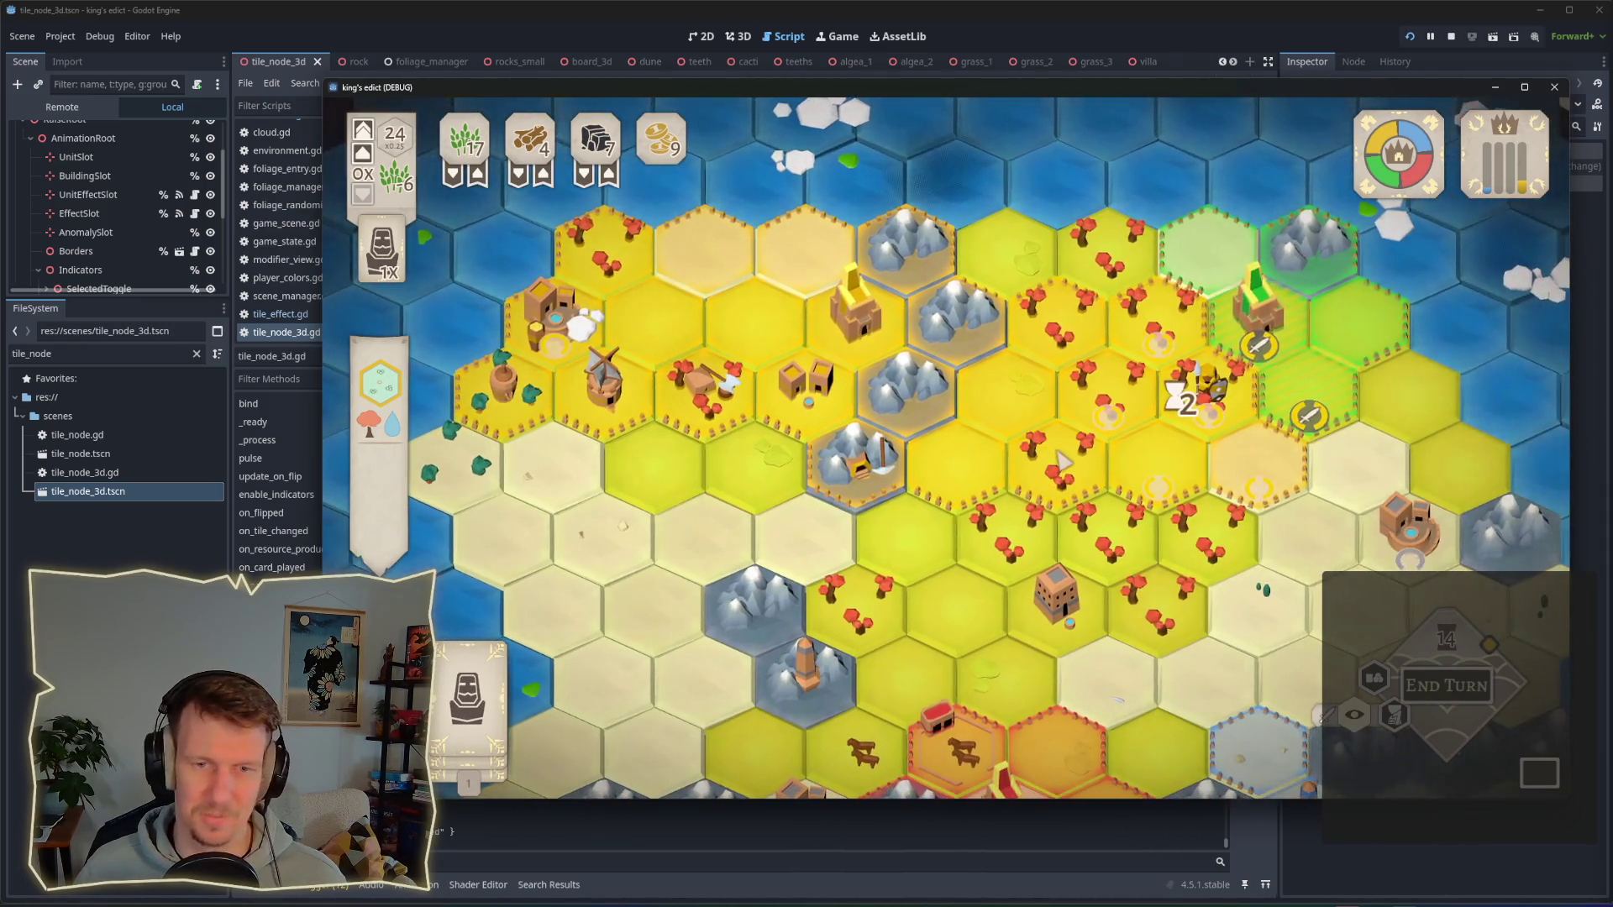
pyautogui.scroll(-1, 1063, 460)
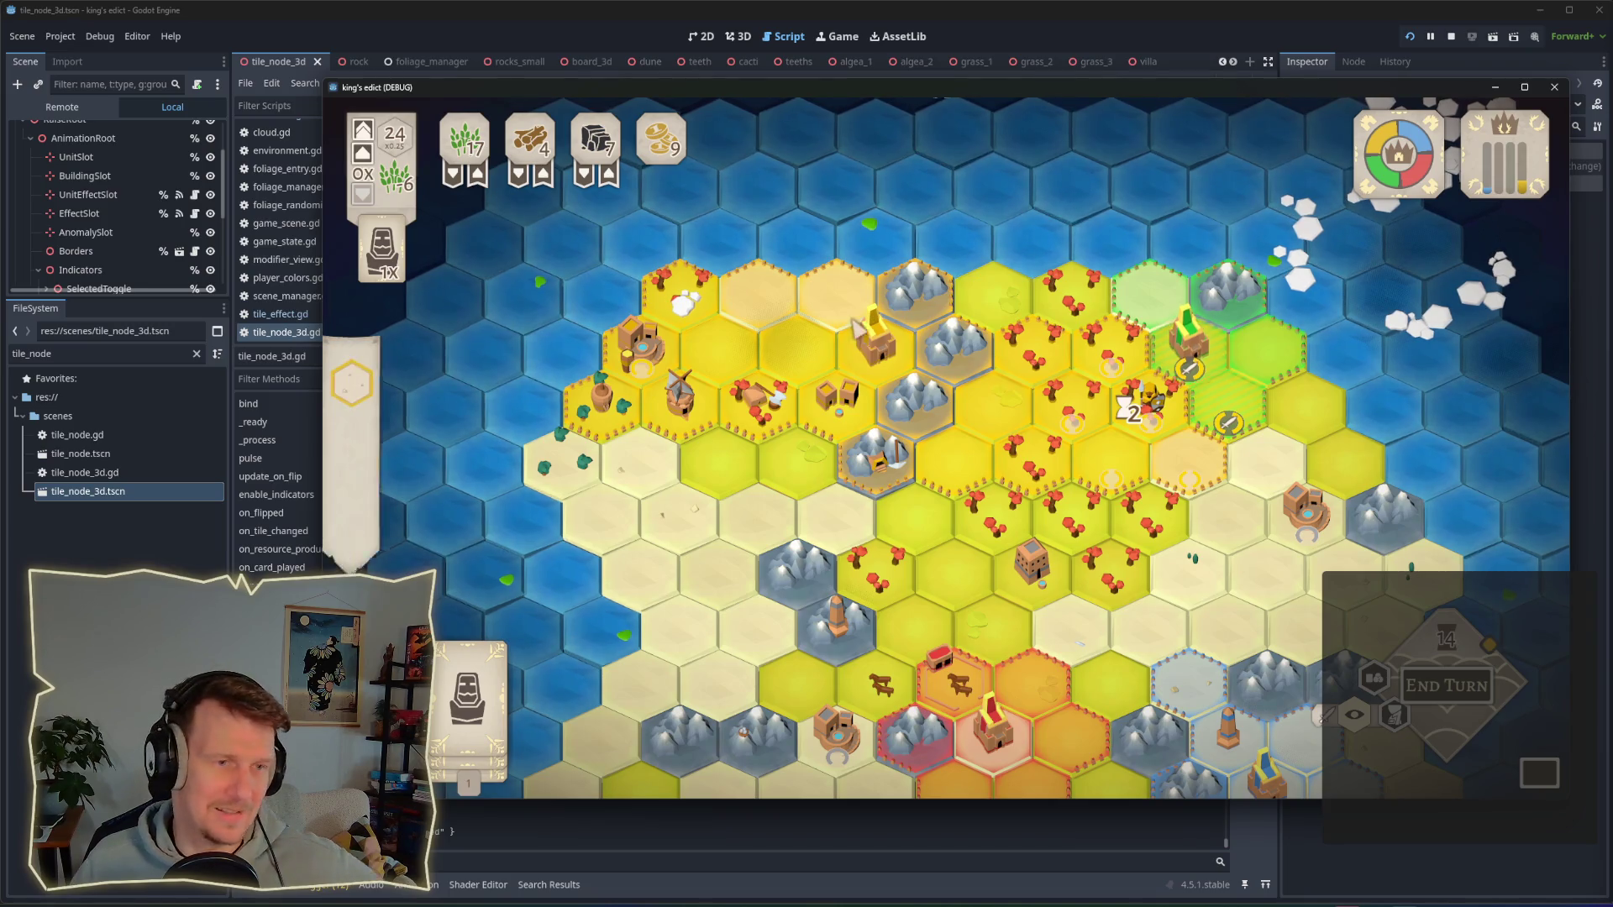
pyautogui.scroll(1, 884, 409)
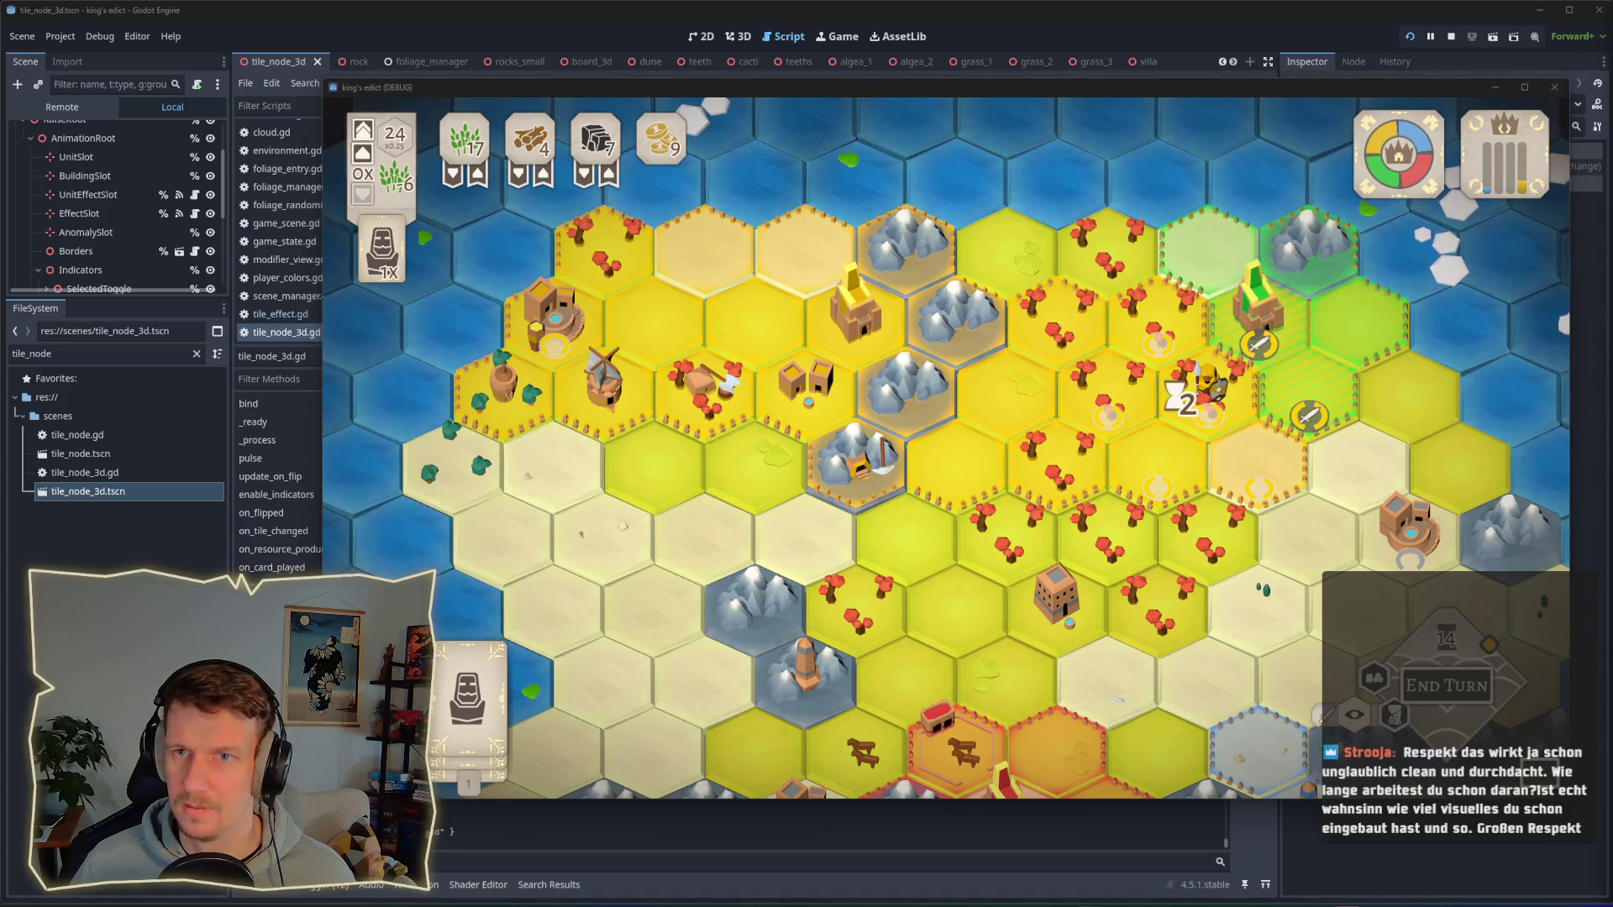
pyautogui.hotkey('alt', 'Tab')
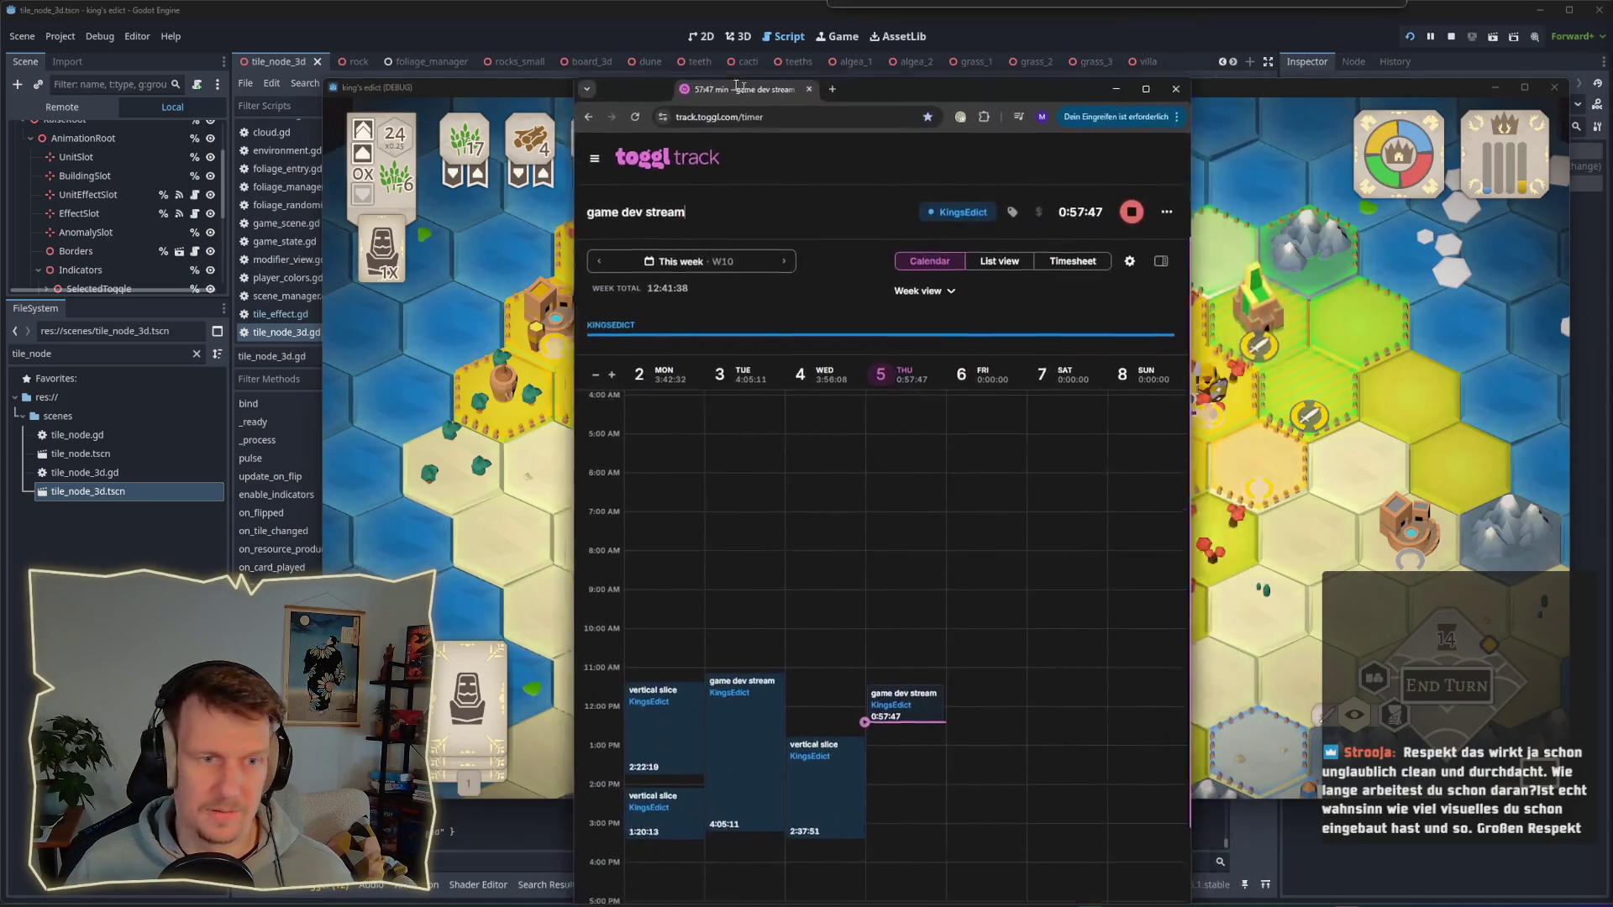
# Step: Check the KingsEdict hours in Toggl's Projects list, then minimize Toggl
pyautogui.click(560, 150)
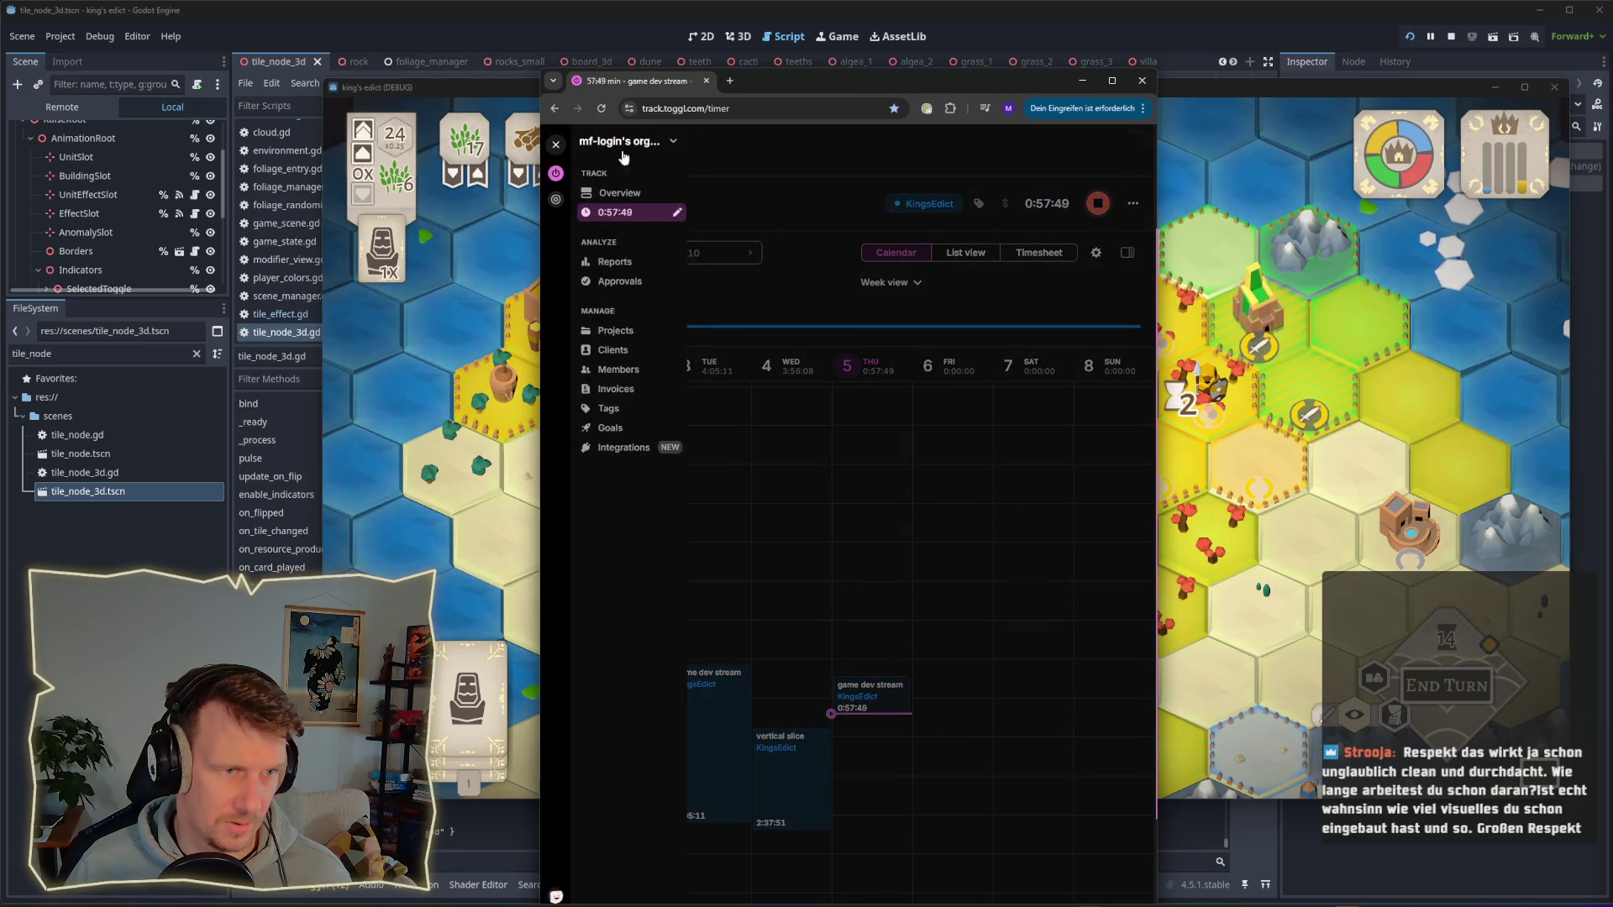
pyautogui.click(615, 332)
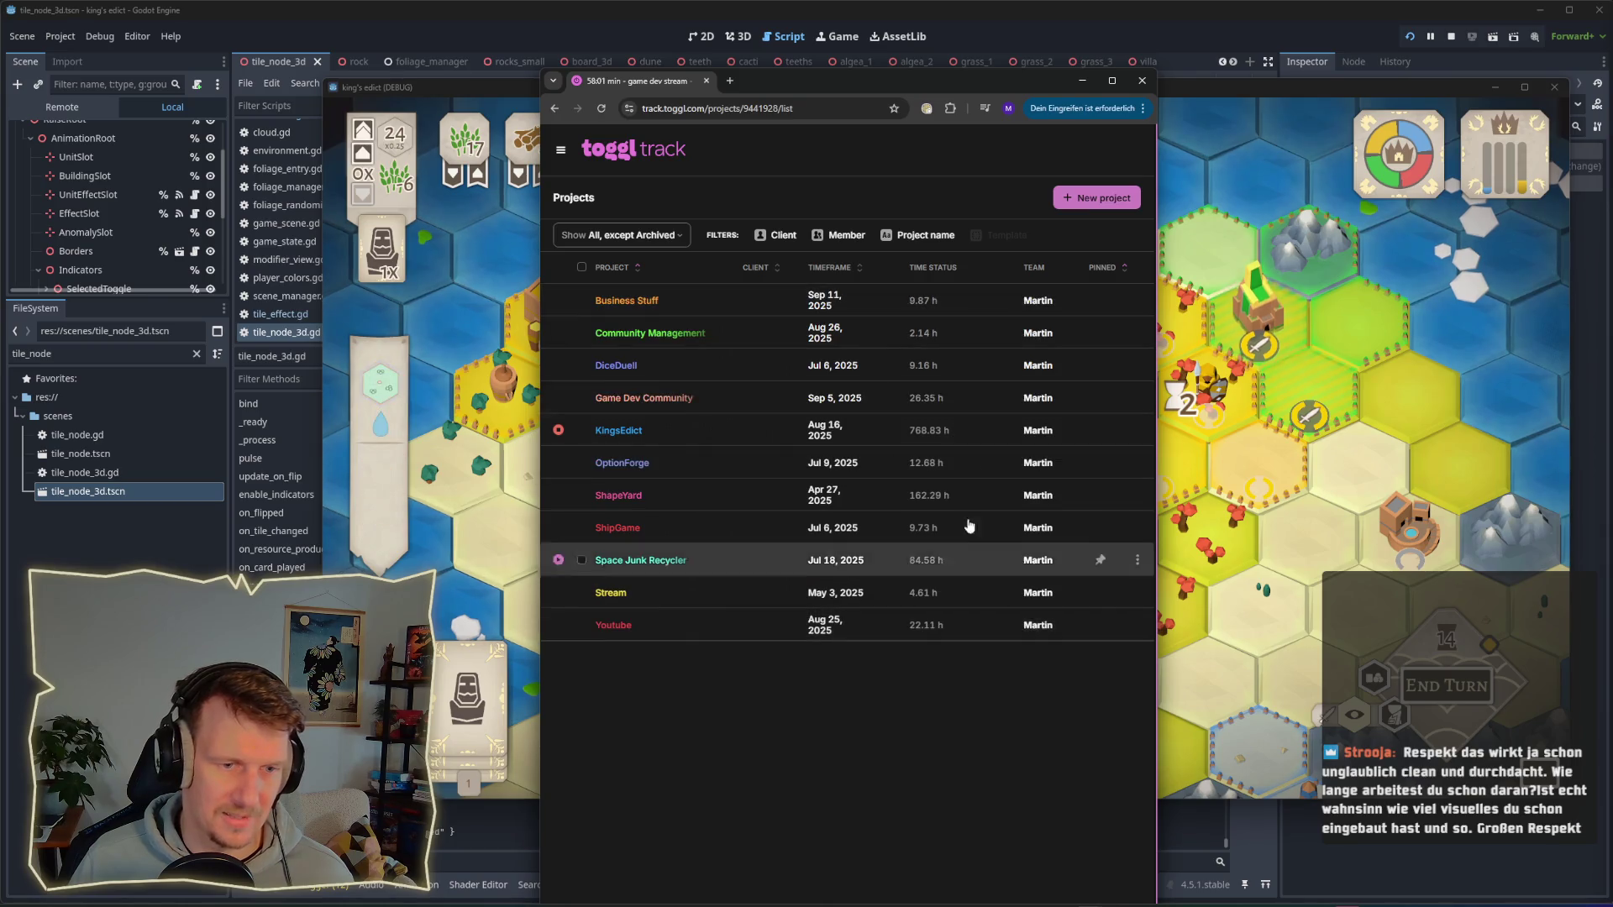
pyautogui.click(1083, 81)
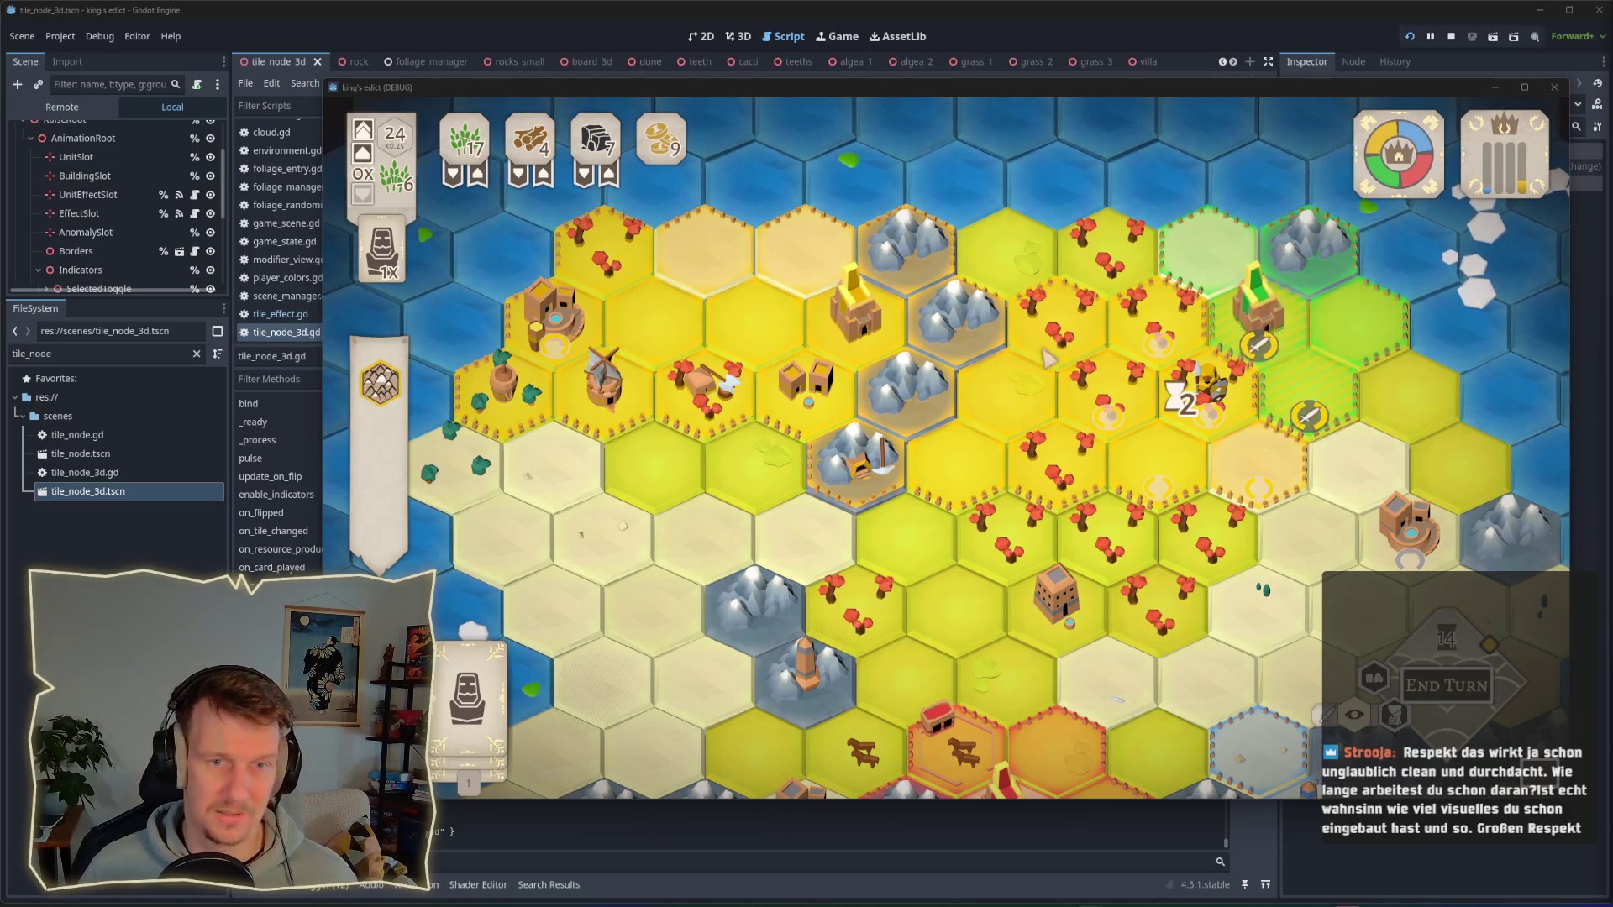
pyautogui.moveTo(1048, 359); pyautogui.dragTo(974, 426)
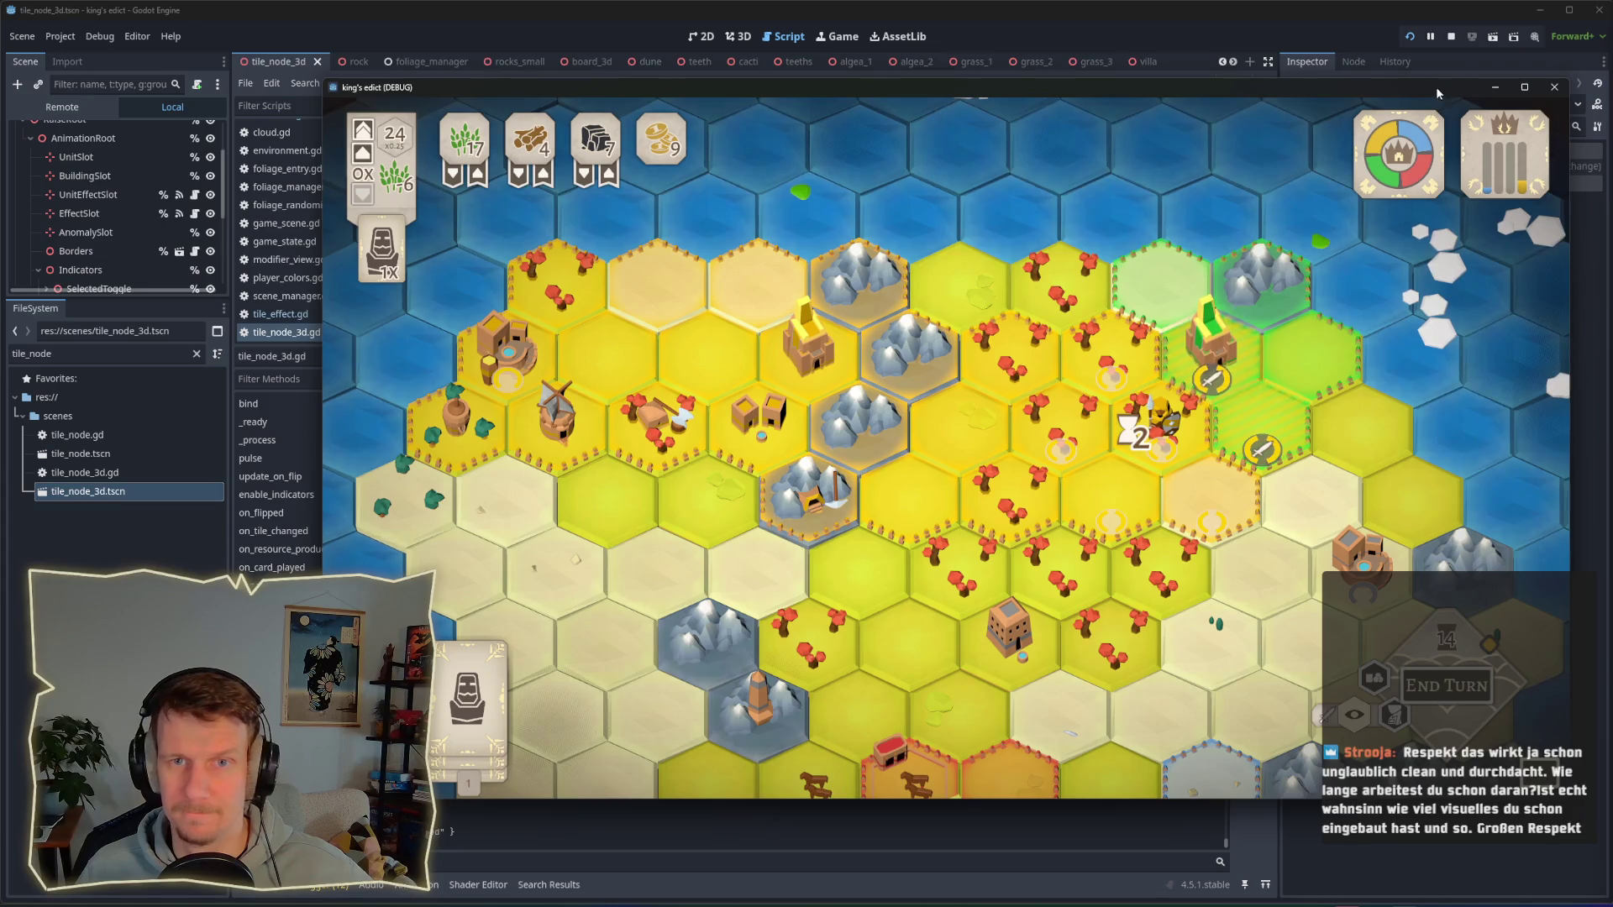
pyautogui.moveTo(1435, 88); pyautogui.dragTo(1411, 87)
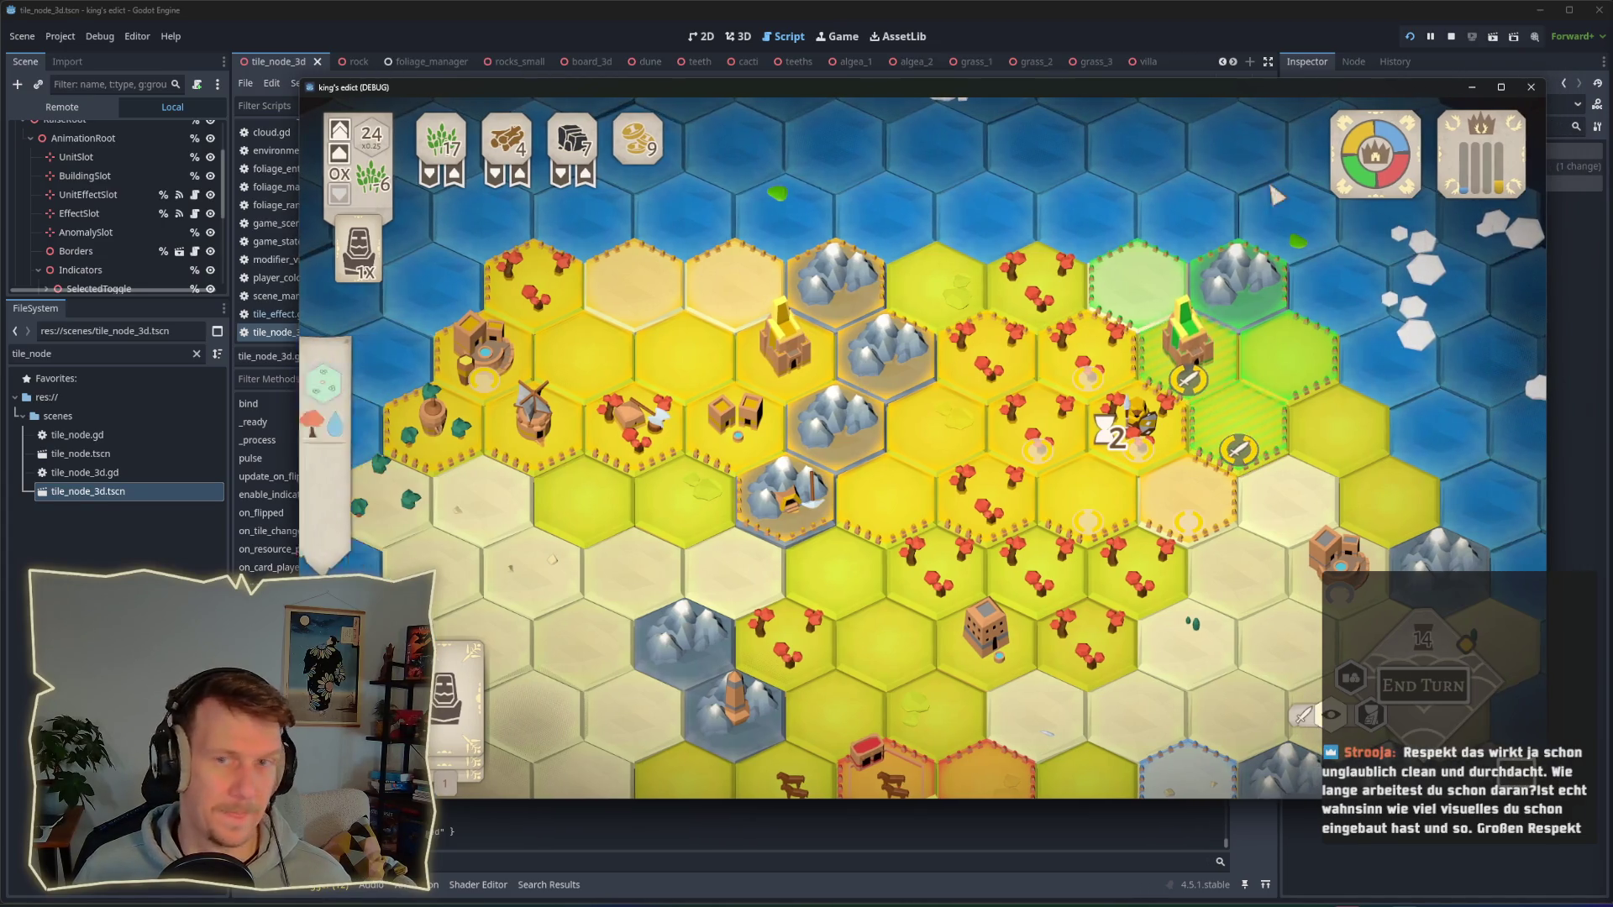
pyautogui.scroll(-2, 884, 397)
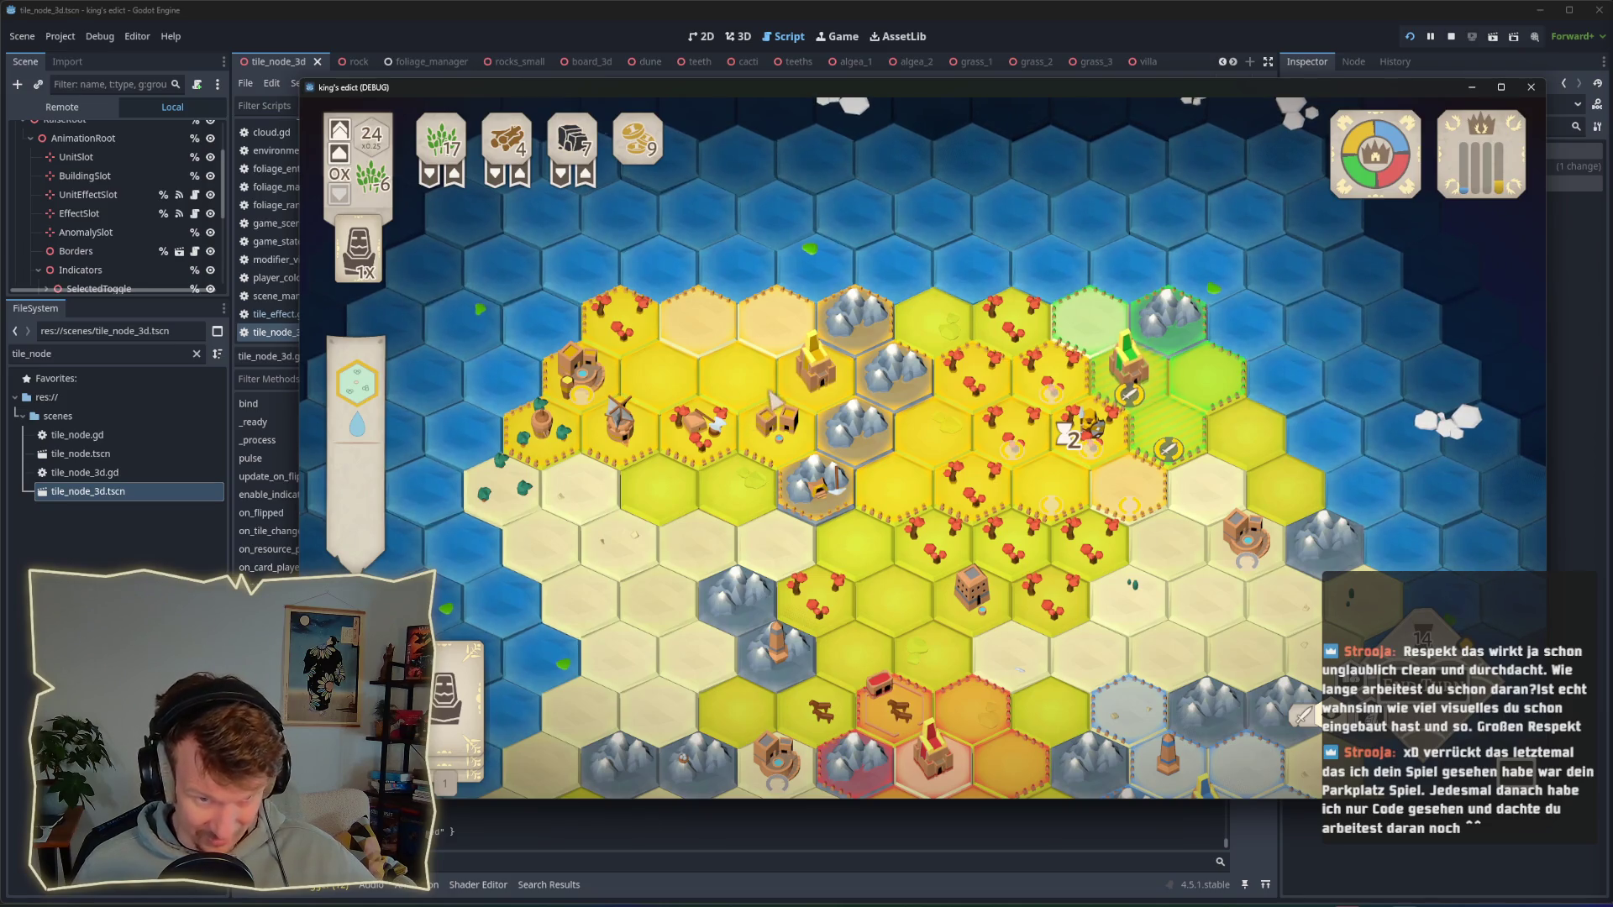
pyautogui.press('s')
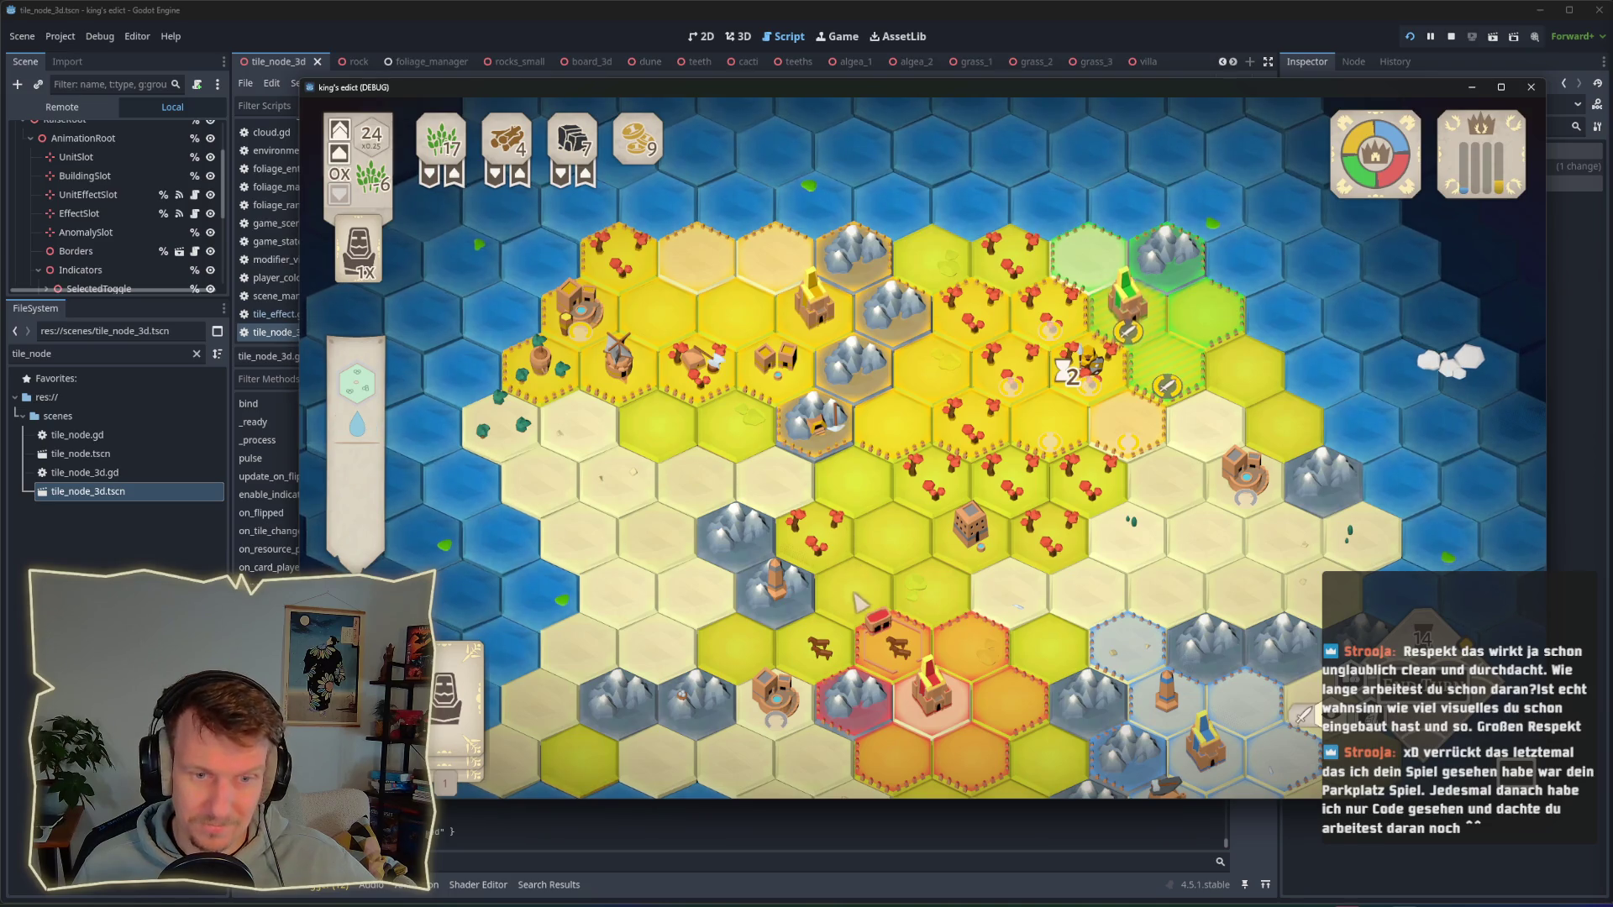
pyautogui.moveTo(858, 602); pyautogui.dragTo(1038, 449)
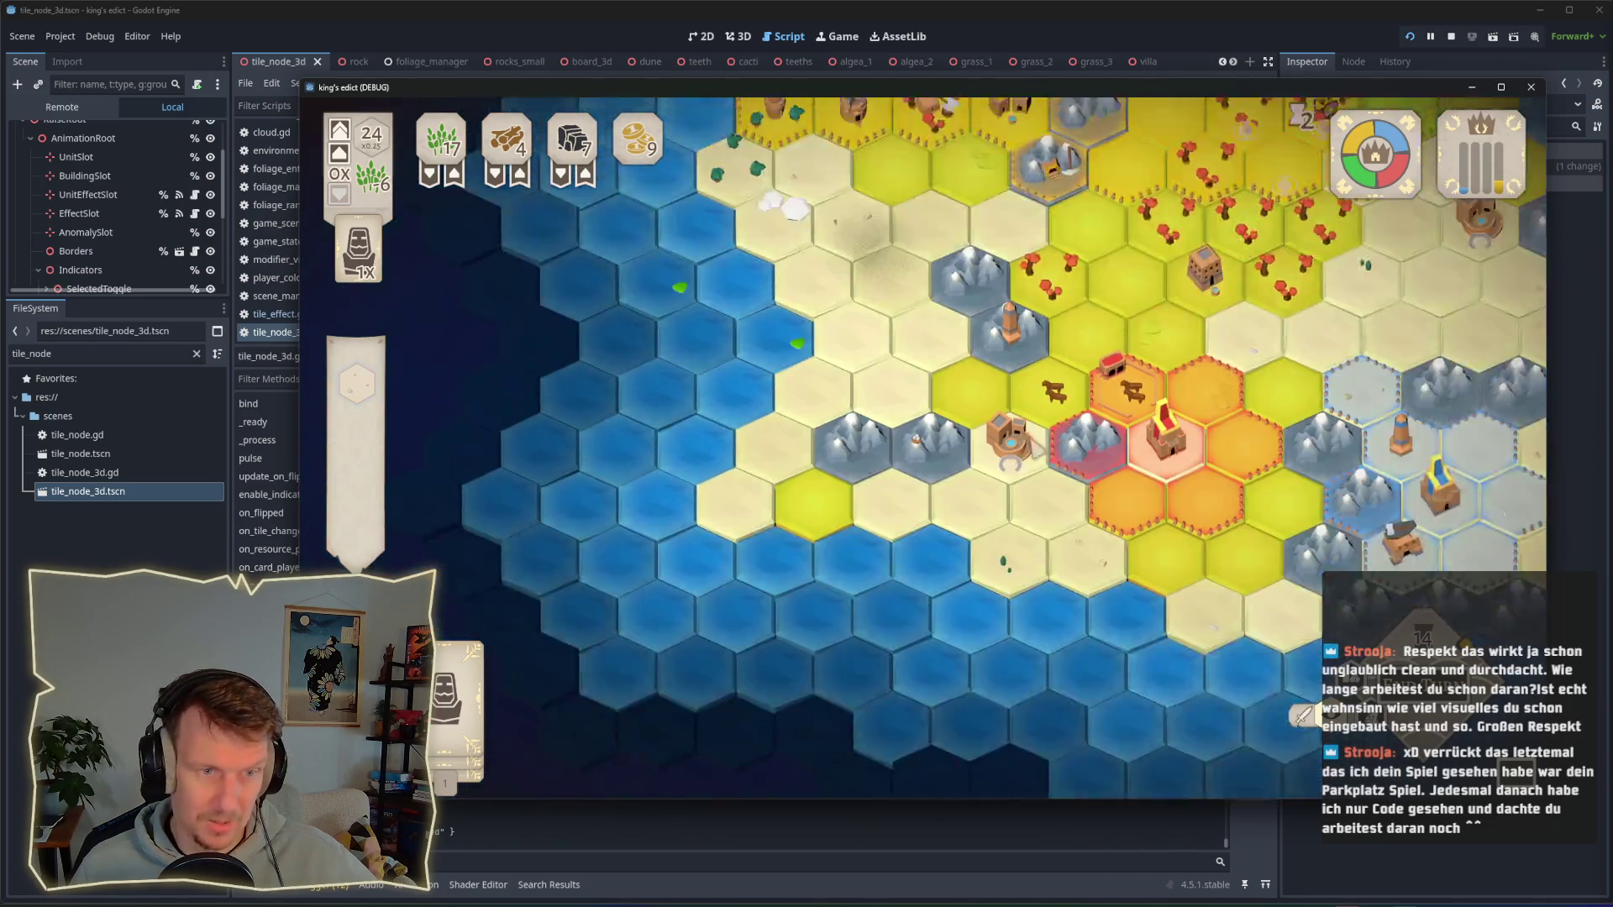
pyautogui.scroll(4, 1020, 462)
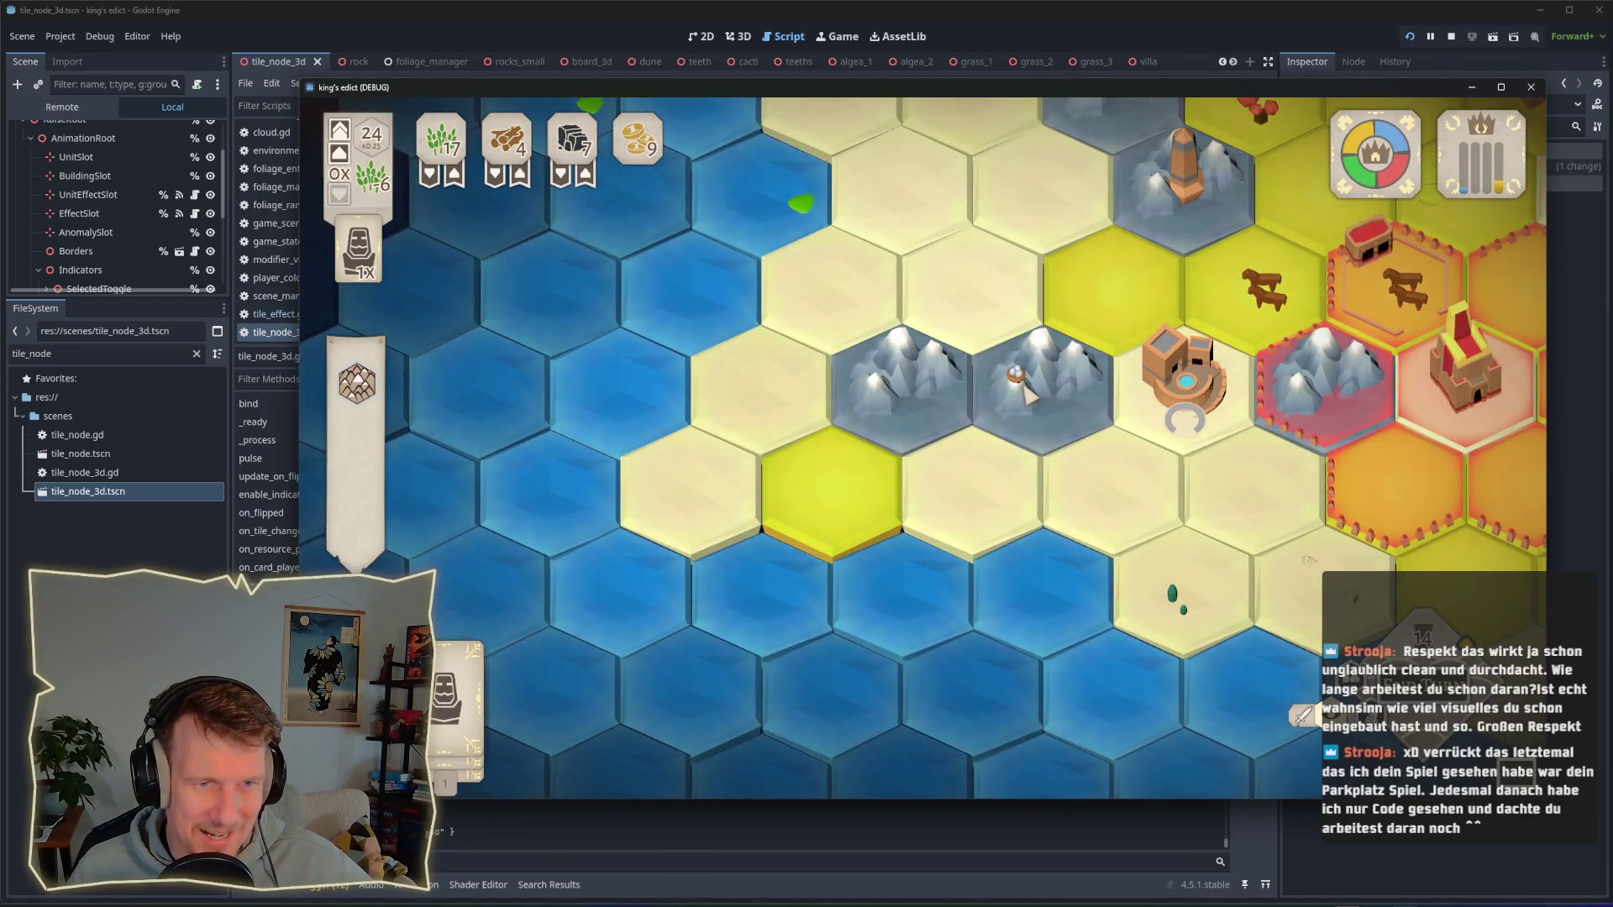
pyautogui.moveTo(1026, 395); pyautogui.dragTo(874, 489)
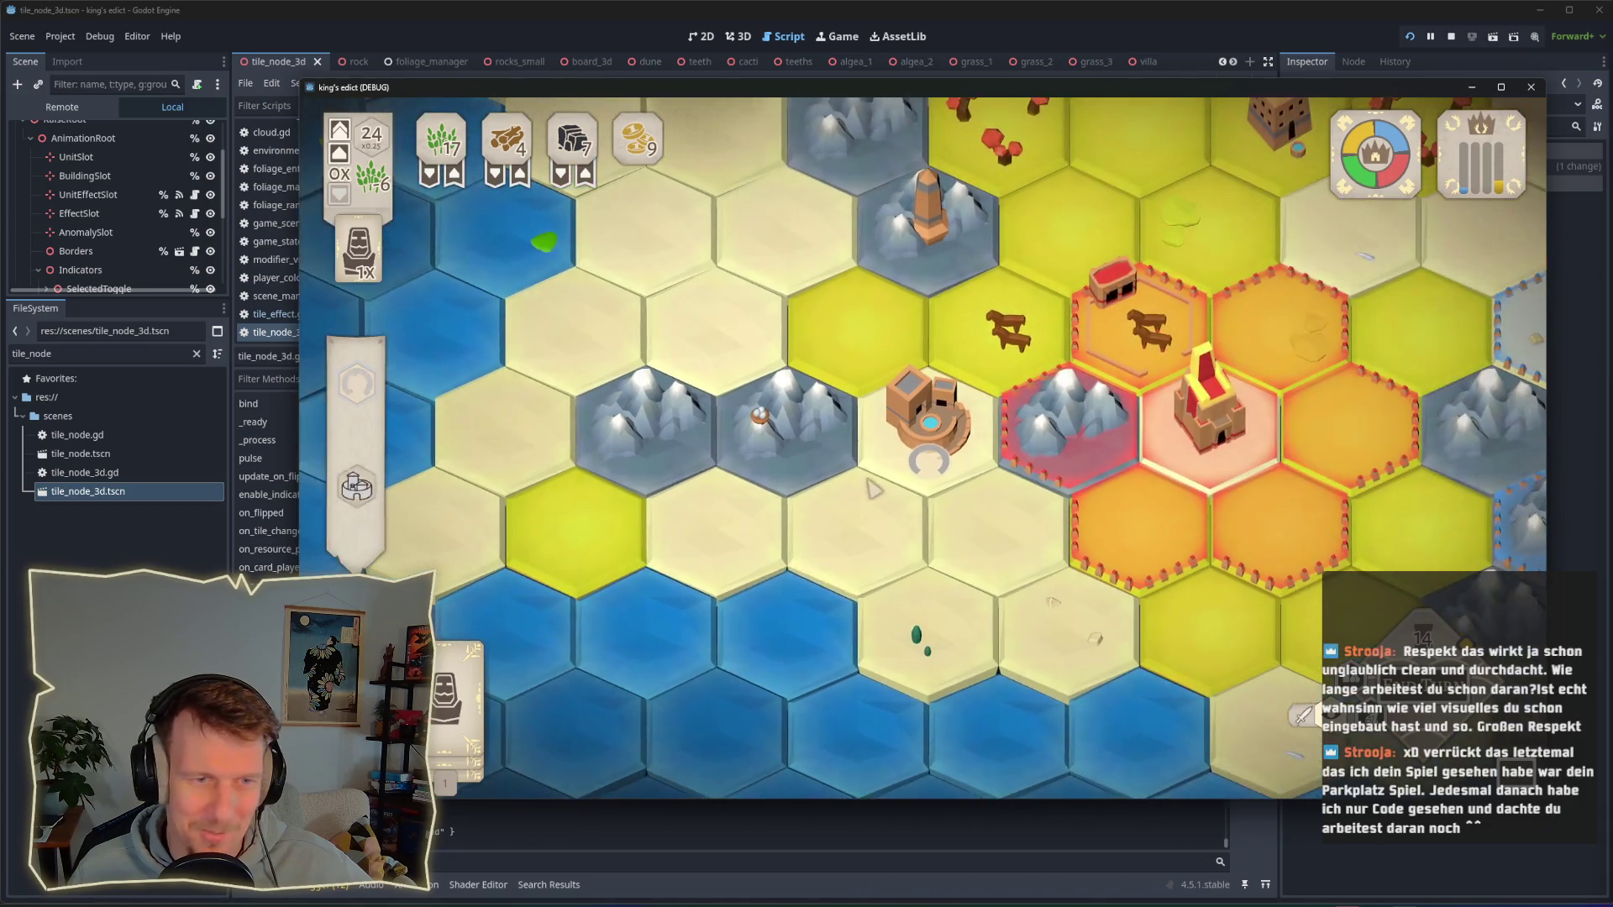
pyautogui.scroll(-2, 874, 489)
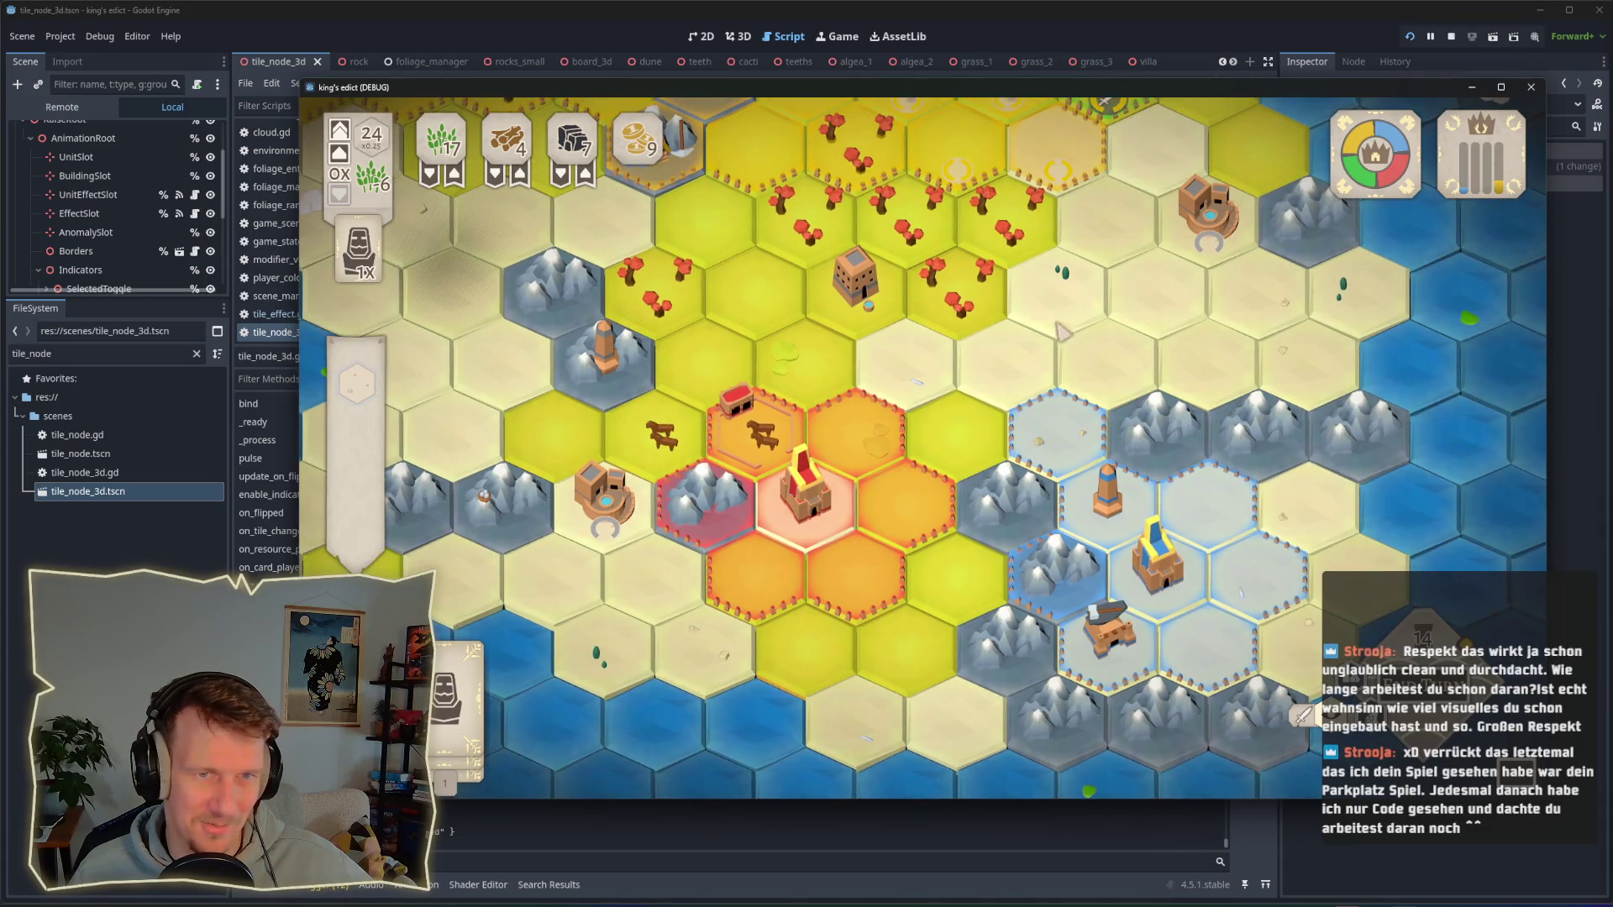
pyautogui.click(1270, 294)
pyautogui.click(1074, 433)
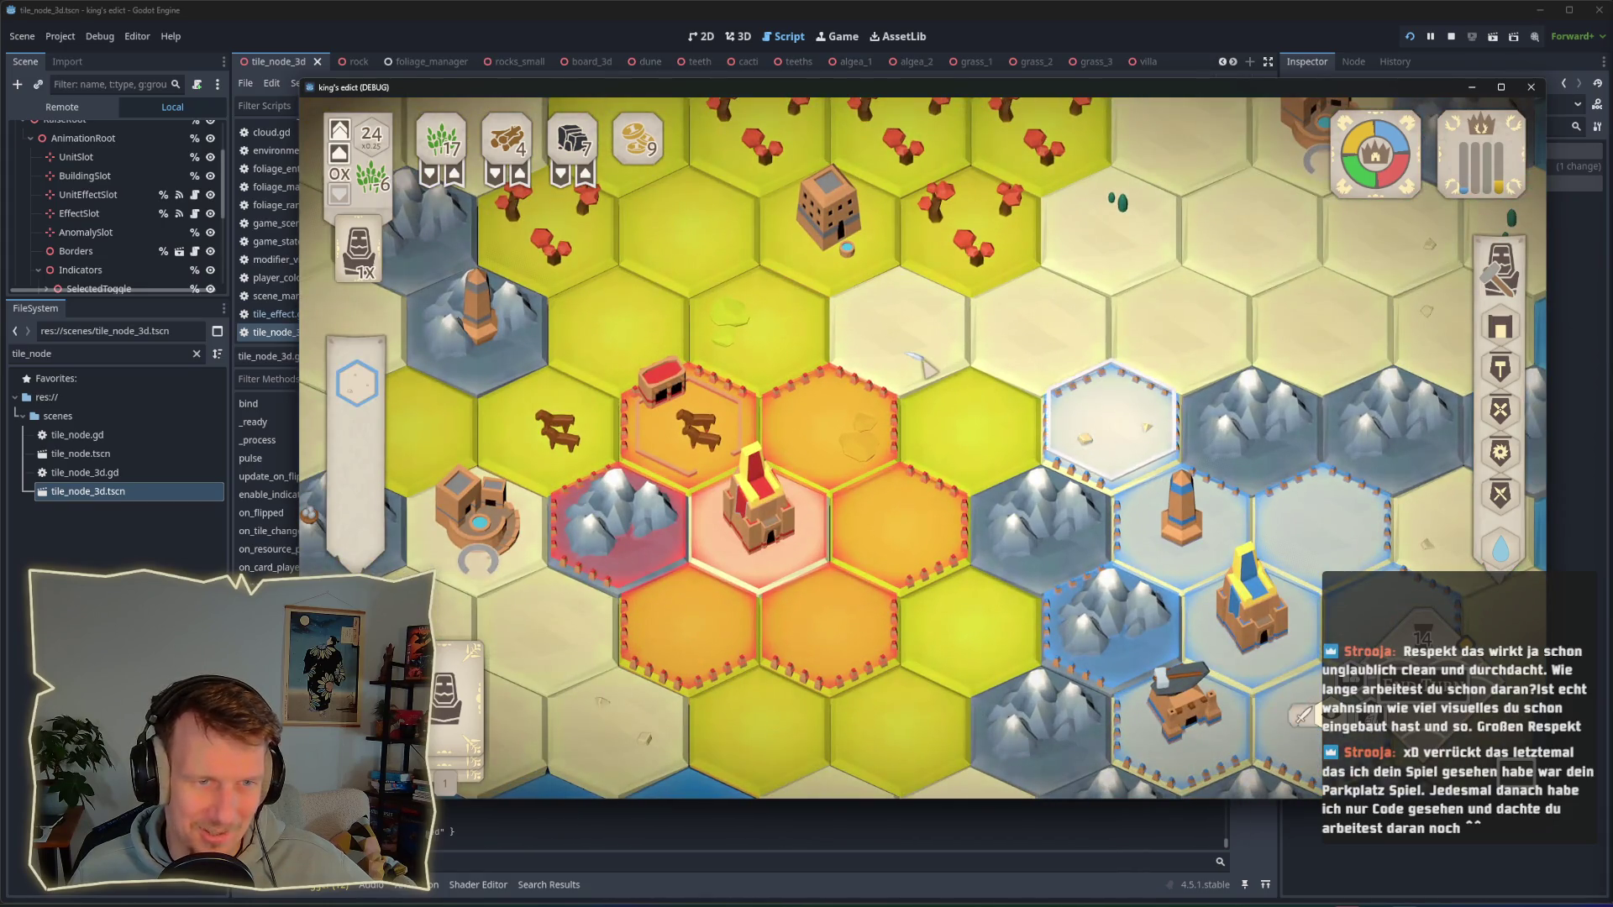
pyautogui.click(921, 363)
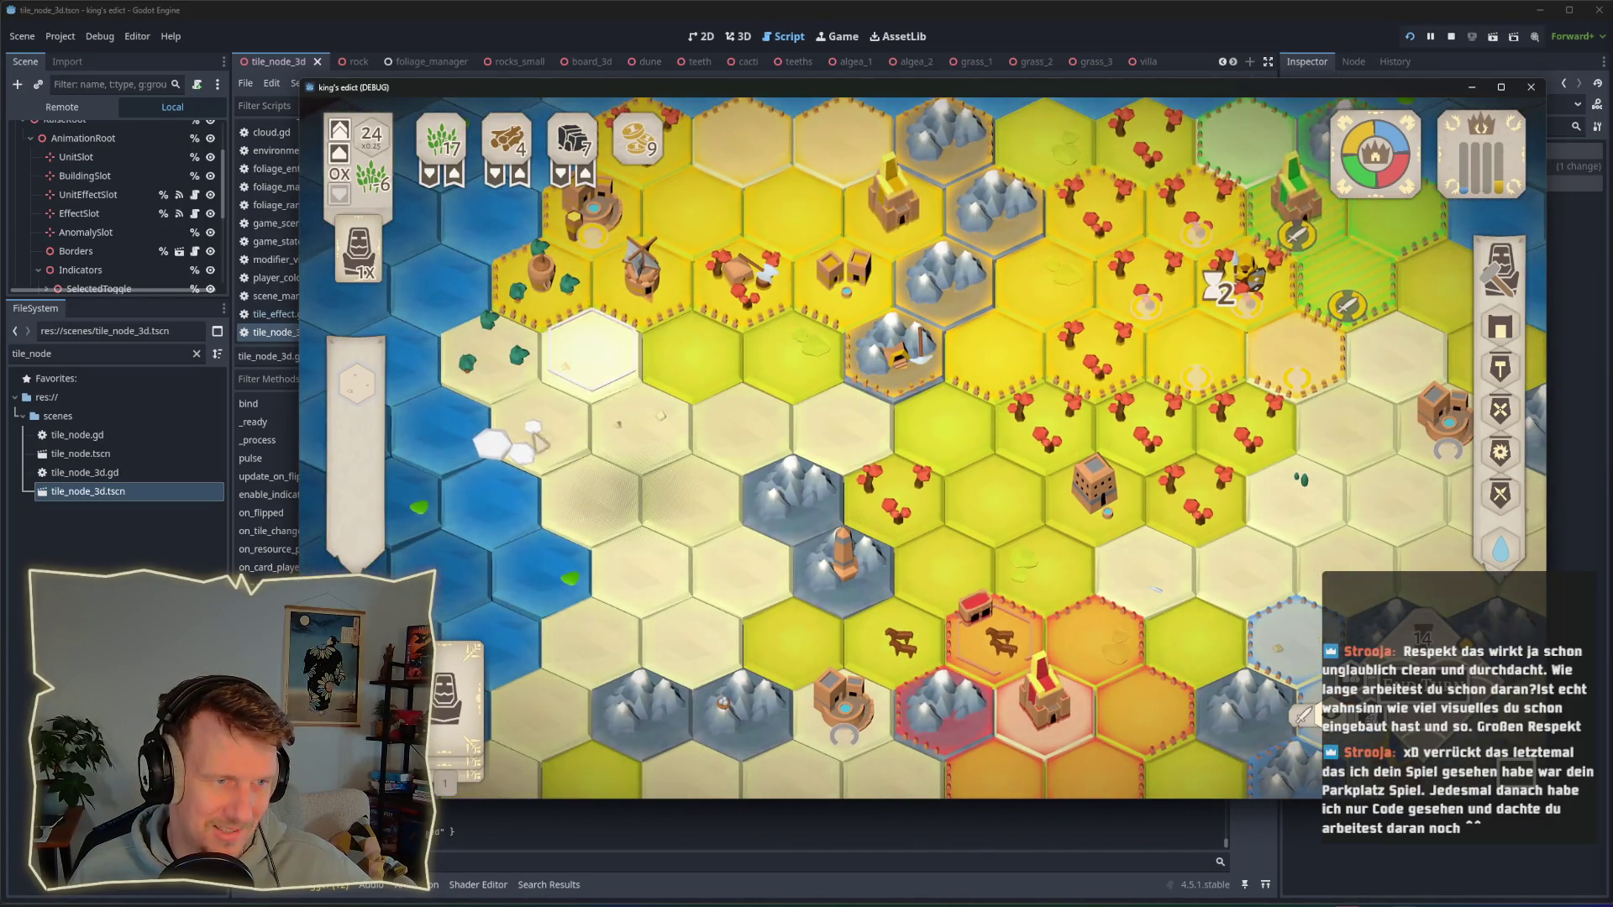
pyautogui.click(630, 424)
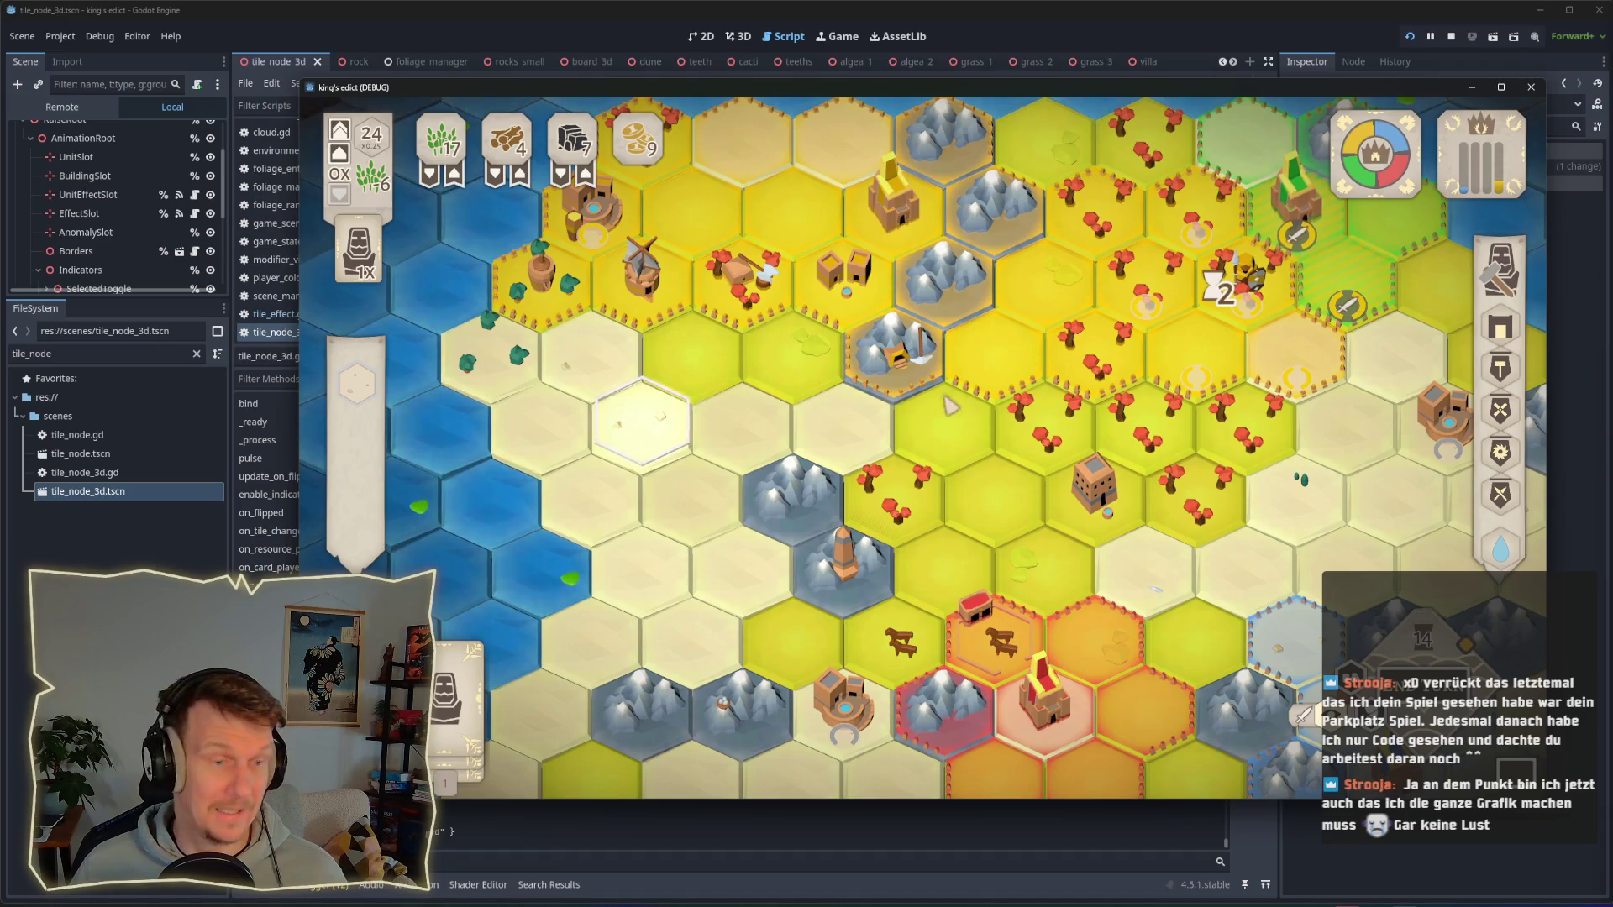
pyautogui.scroll(-2, 930, 448)
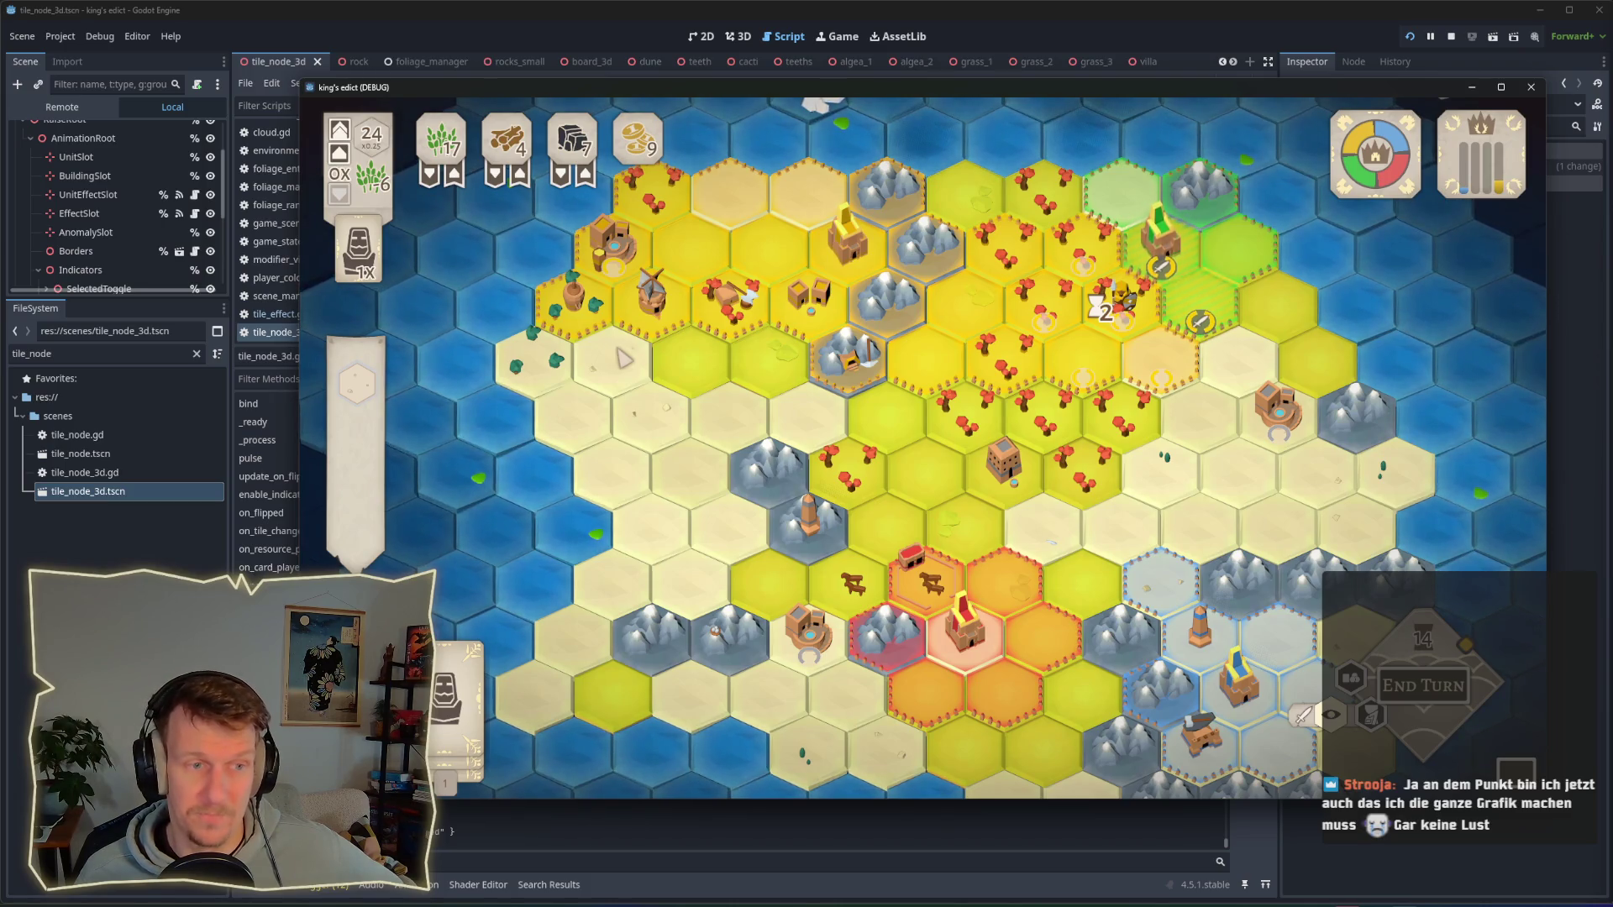
pyautogui.moveTo(656, 328)
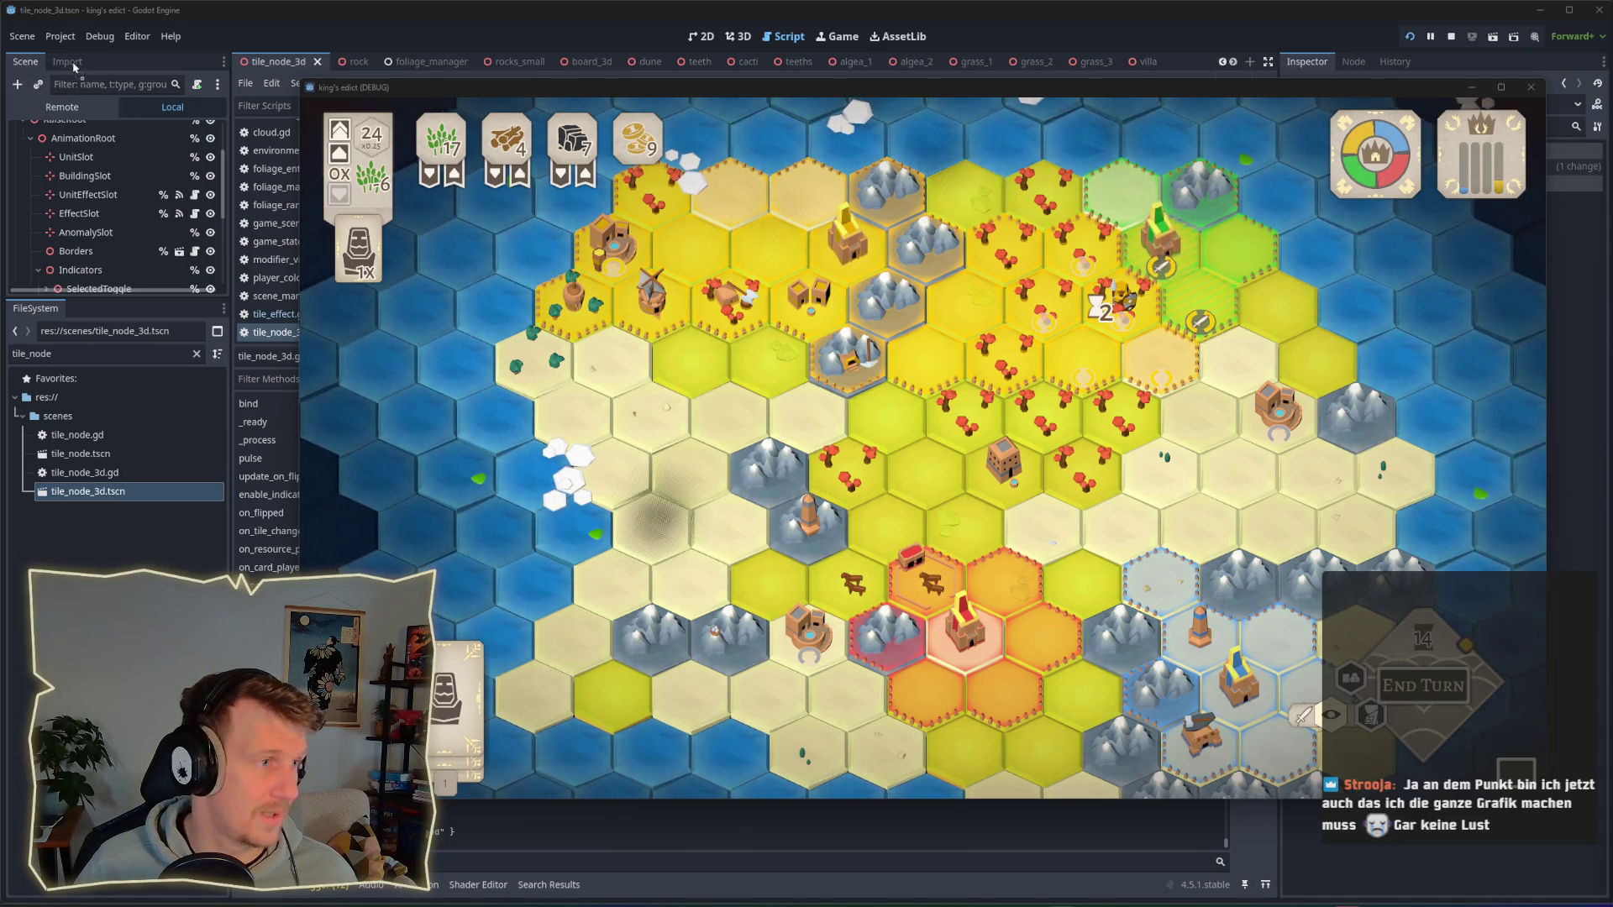
pyautogui.hotkey('alt', 'Tab')
pyautogui.moveTo(50, 35)
pyautogui.mouseDown()
pyautogui.moveTo(540, 28)
pyautogui.moveTo(240, 27)
pyautogui.mouseUp()
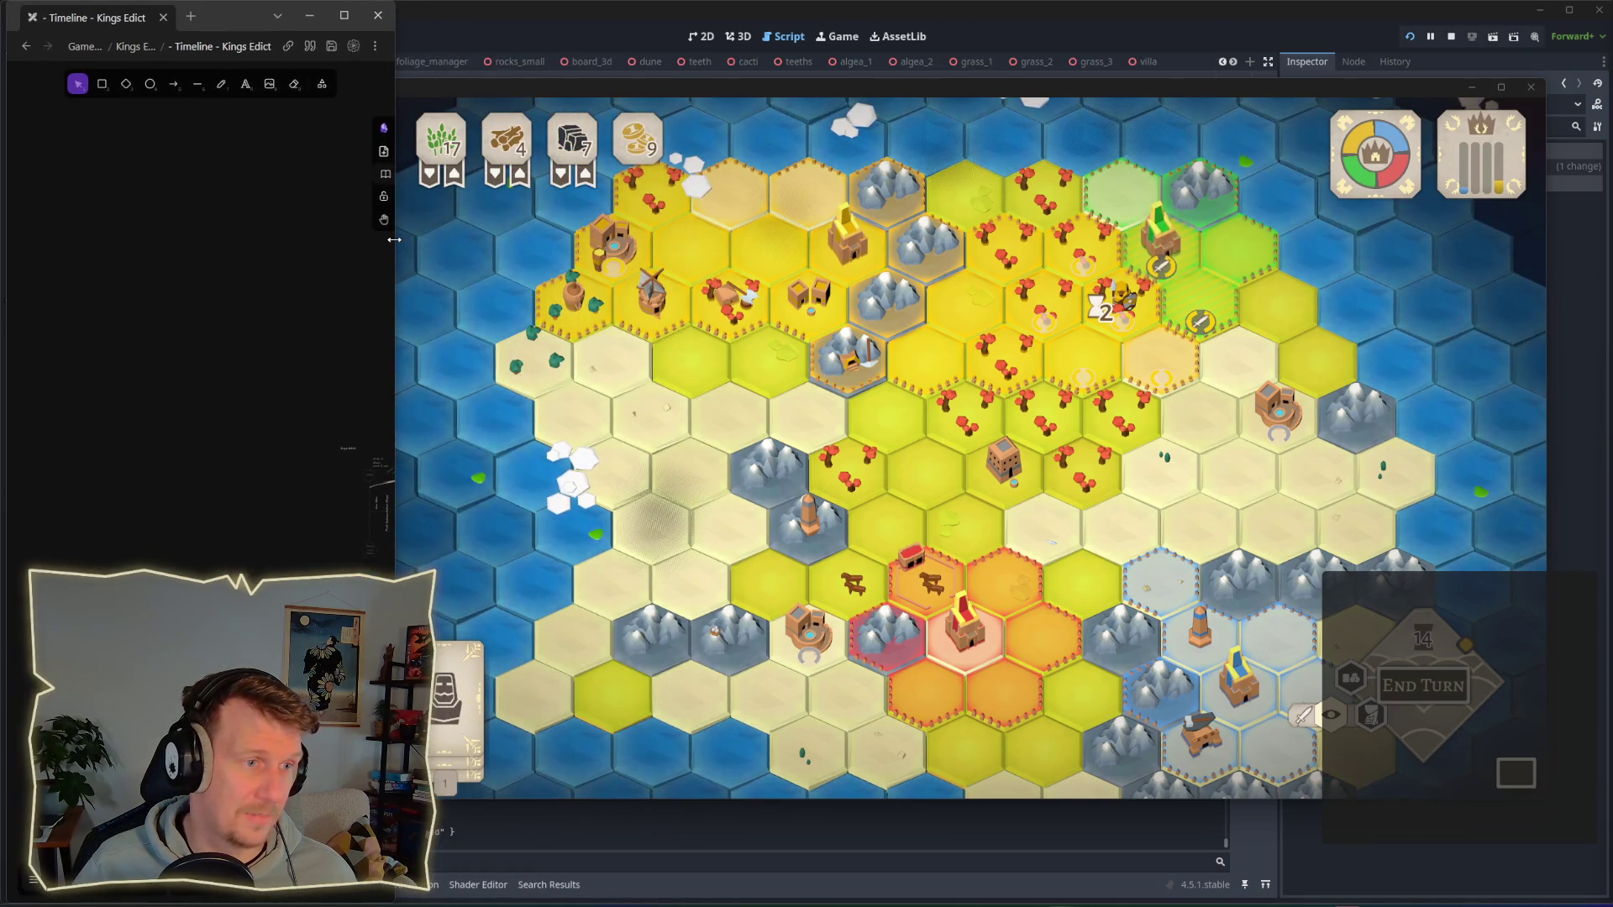
# Step: Maximize the Timeline - Kings Edict board and pan toward the VERTICAL SLICE phase
pyautogui.doubleClick(240, 28)
pyautogui.scroll(10, 833, 430)
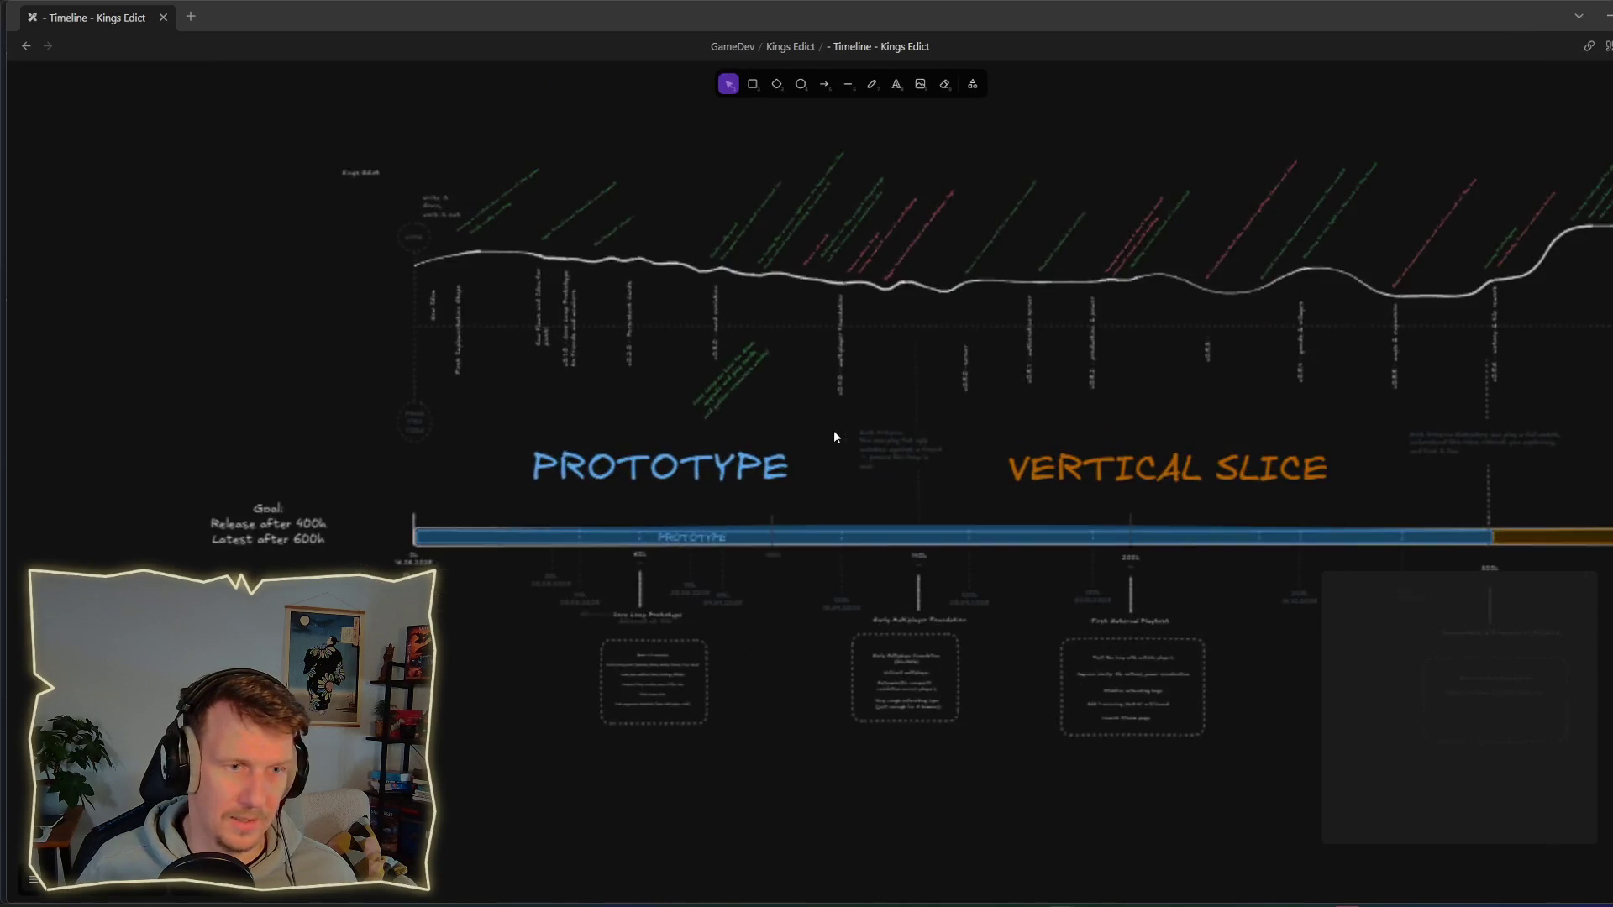
pyautogui.scroll(-2, 375, 321)
pyautogui.hscroll(-3, 376, 320)
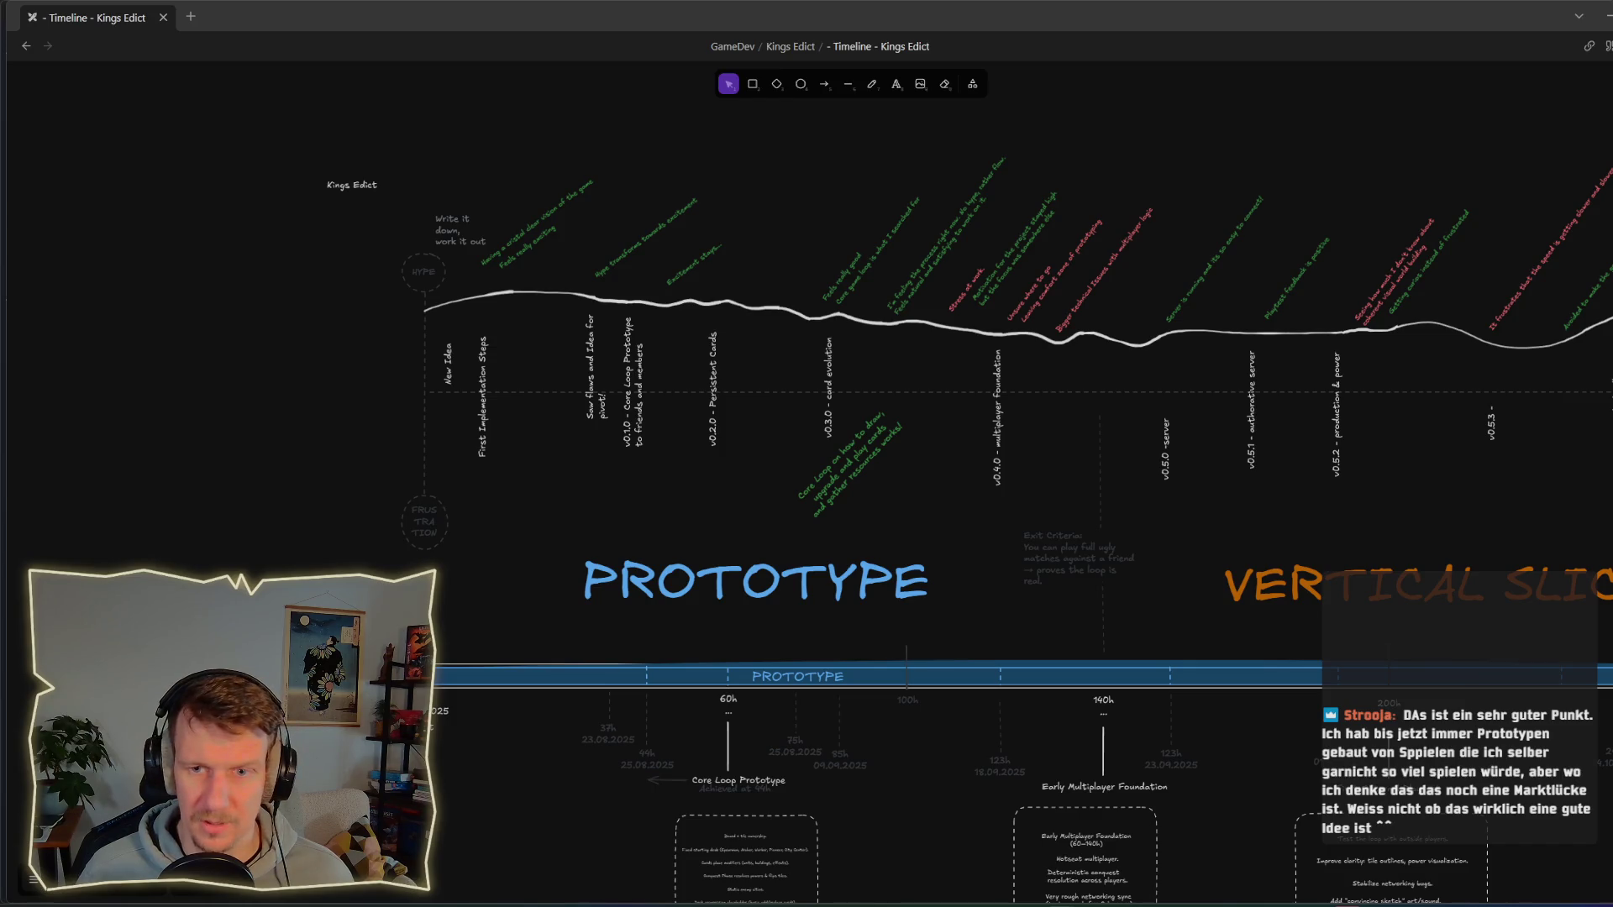
pyautogui.scroll(-10, 1400, 429)
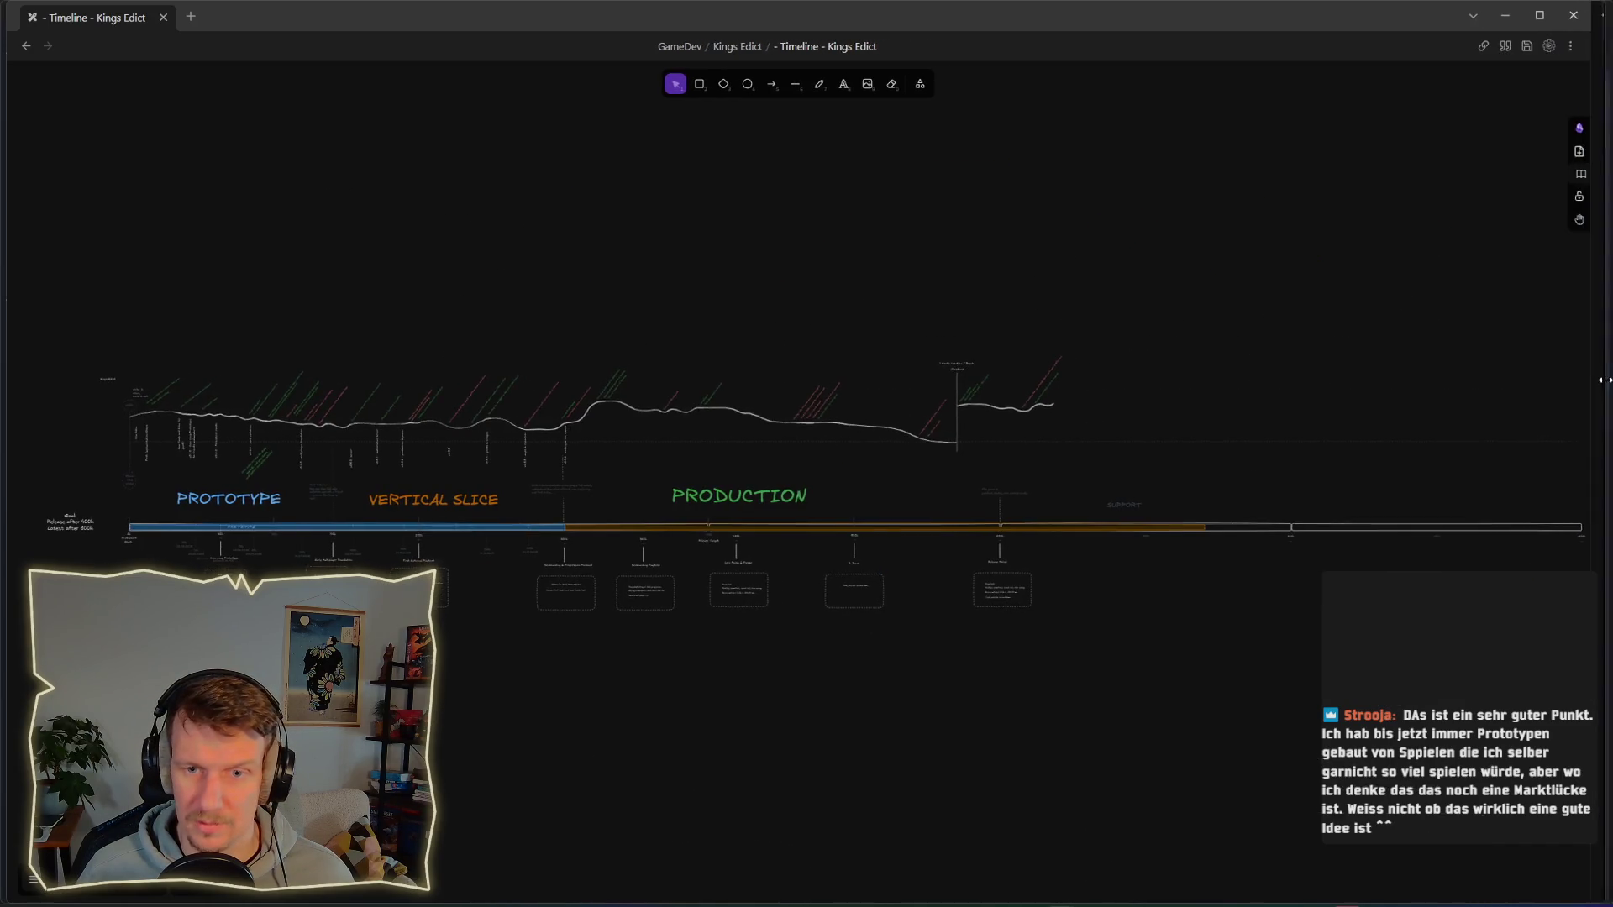
pyautogui.scroll(5, 554, 464)
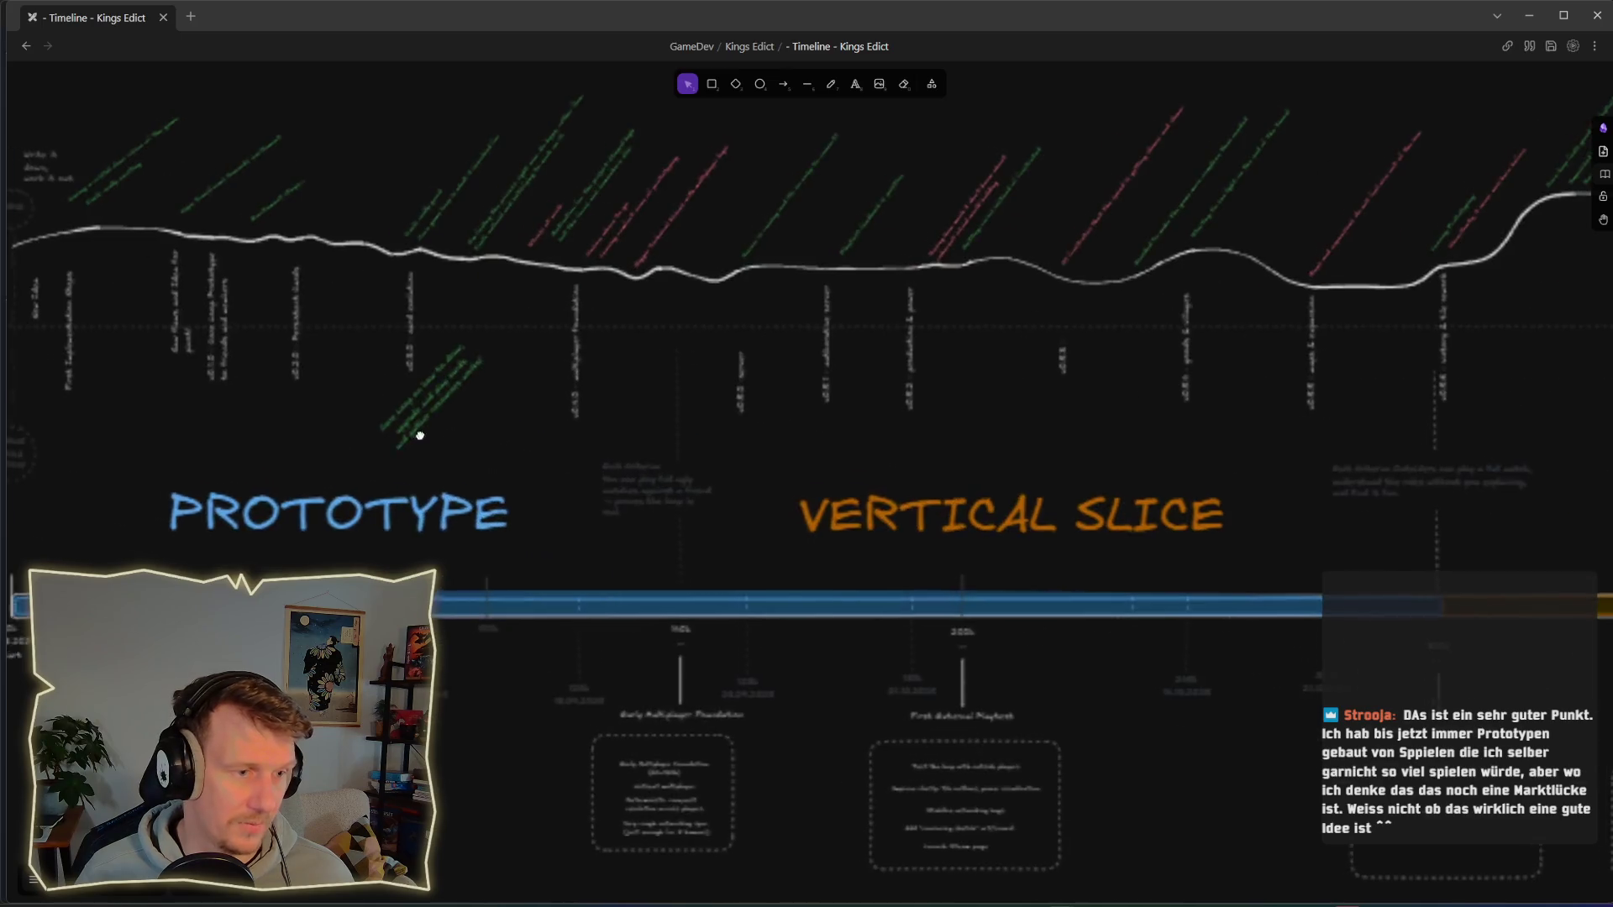
pyautogui.hscroll(3, 1116, 595)
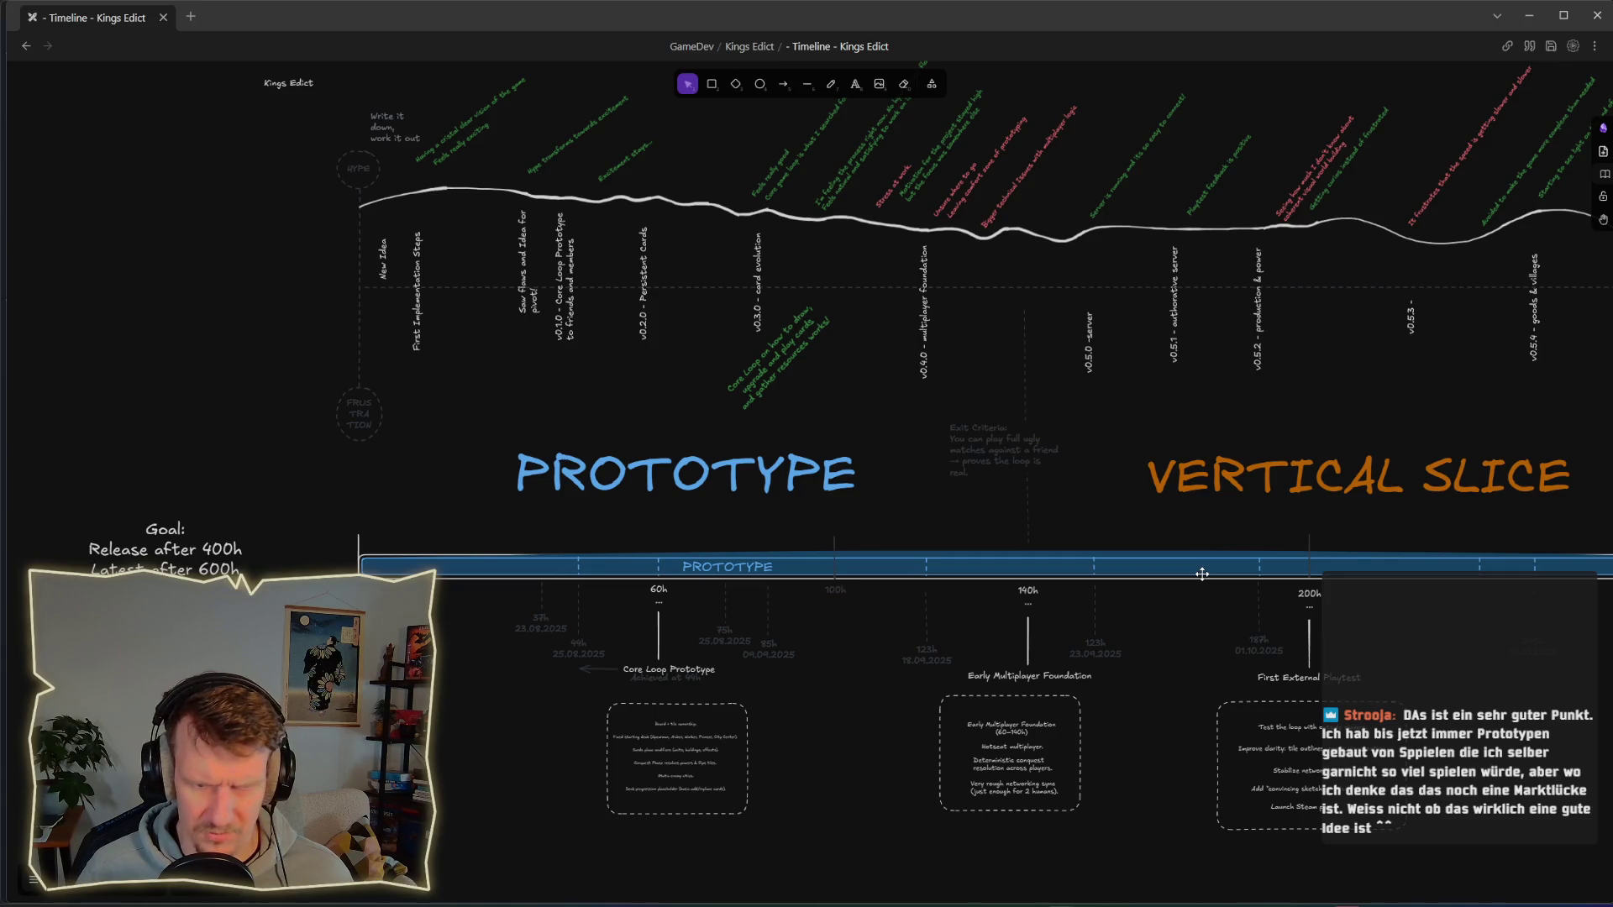
pyautogui.moveTo(1202, 573); pyautogui.dragTo(835, 542)
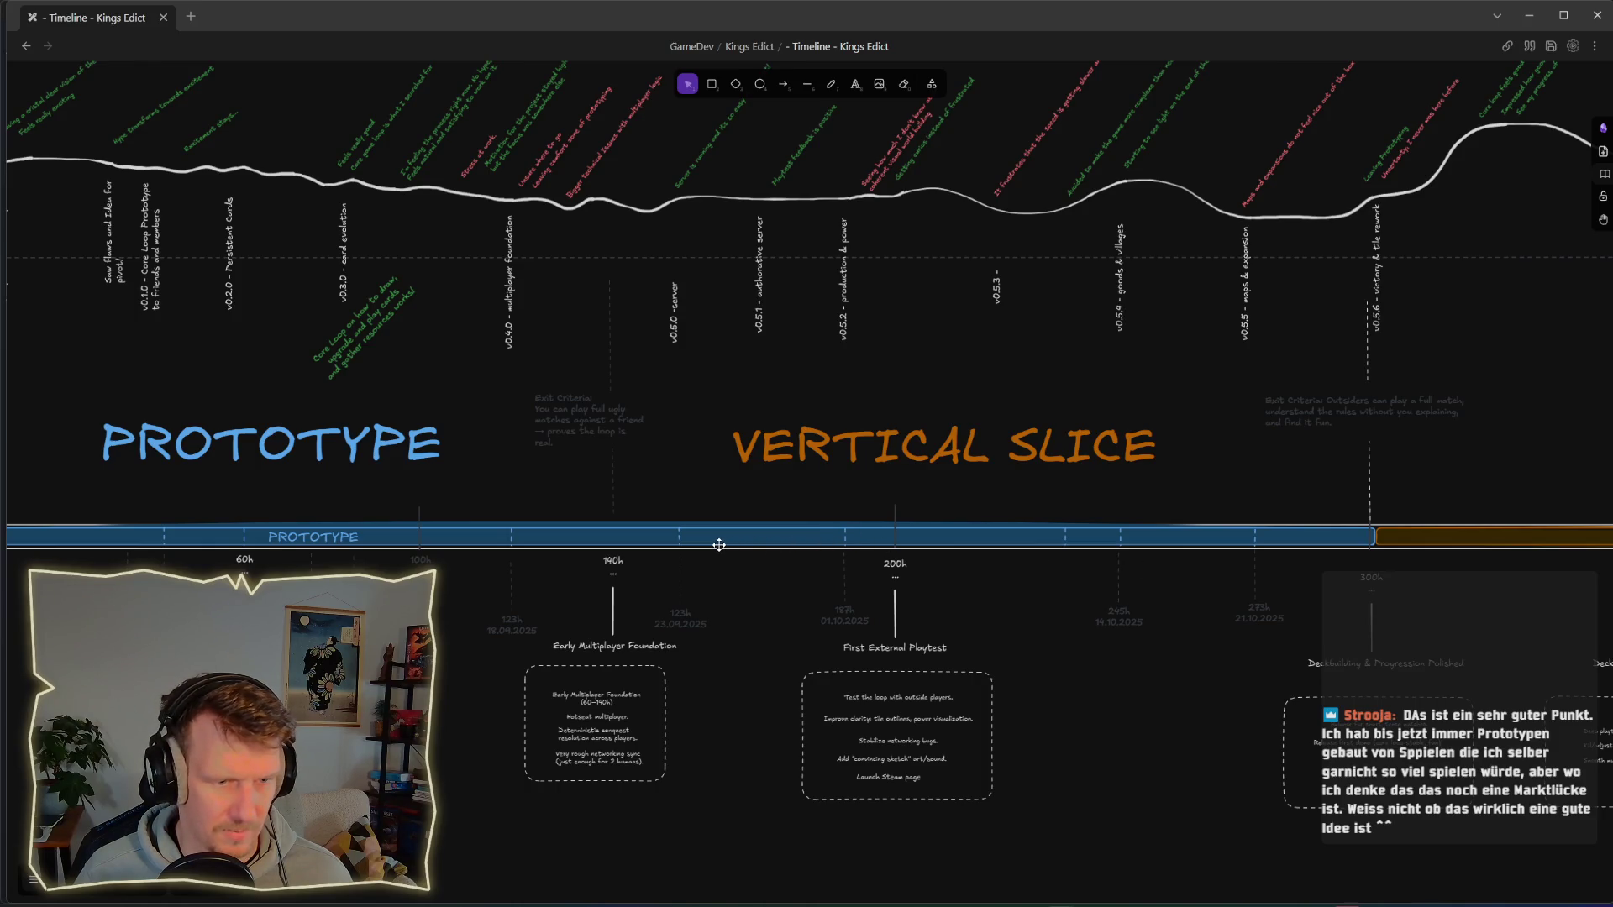
# Step: Fit the whole timeline in view and pan across it from PROTOTYPE to SUPPORT
pyautogui.hotkey('shift', '1')
pyautogui.scroll(5, 802, 528)
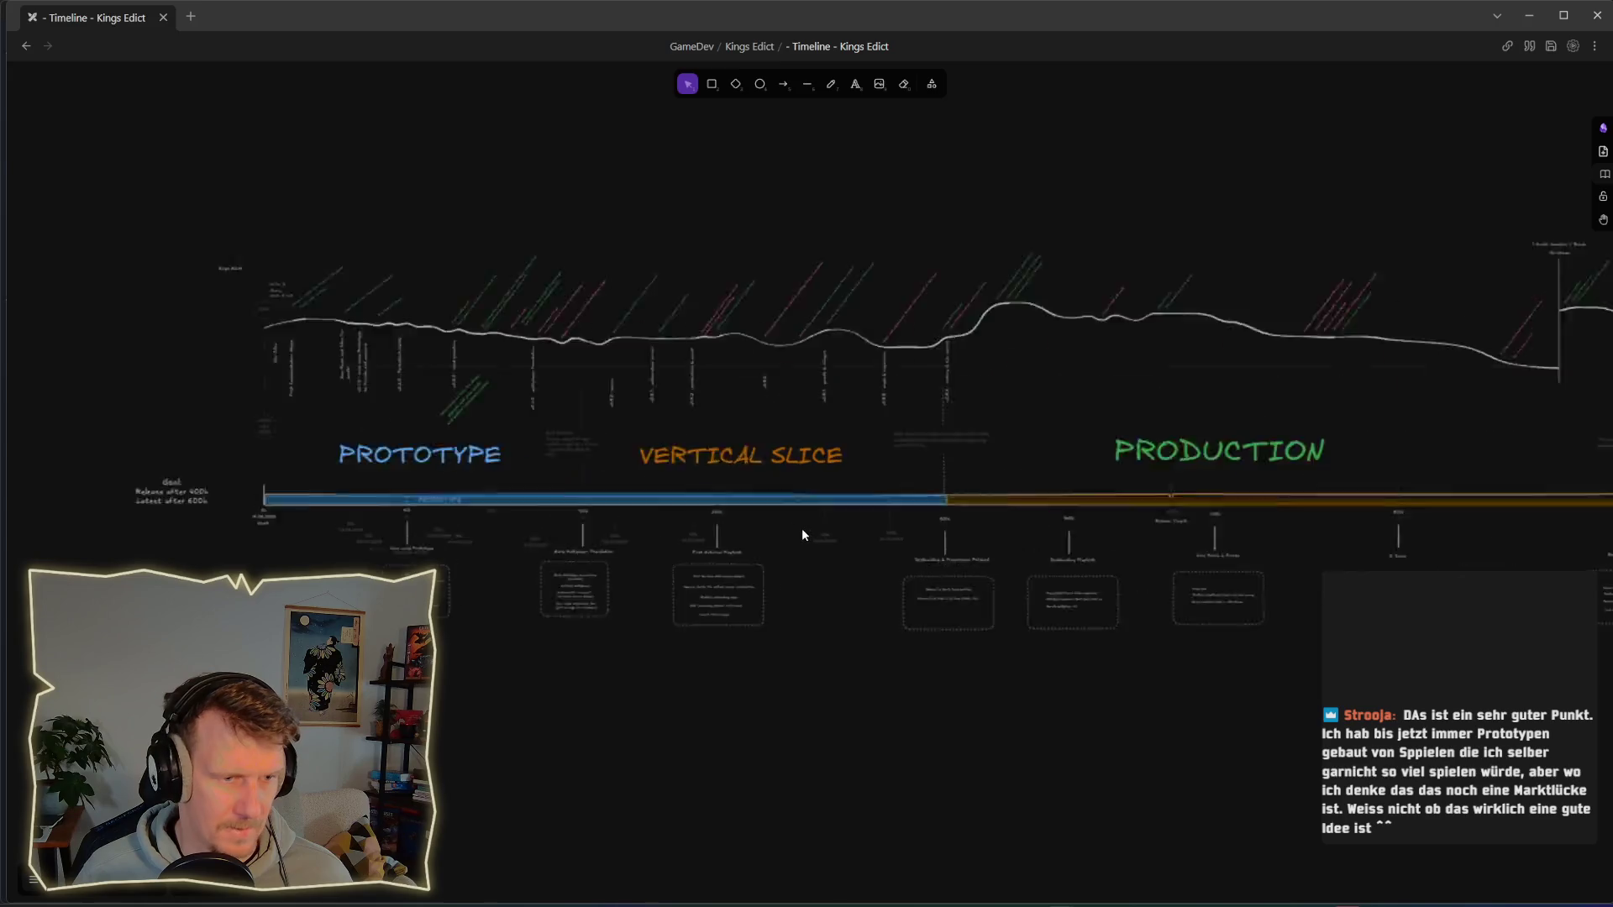
pyautogui.moveTo(776, 527); pyautogui.dragTo(1324, 519)
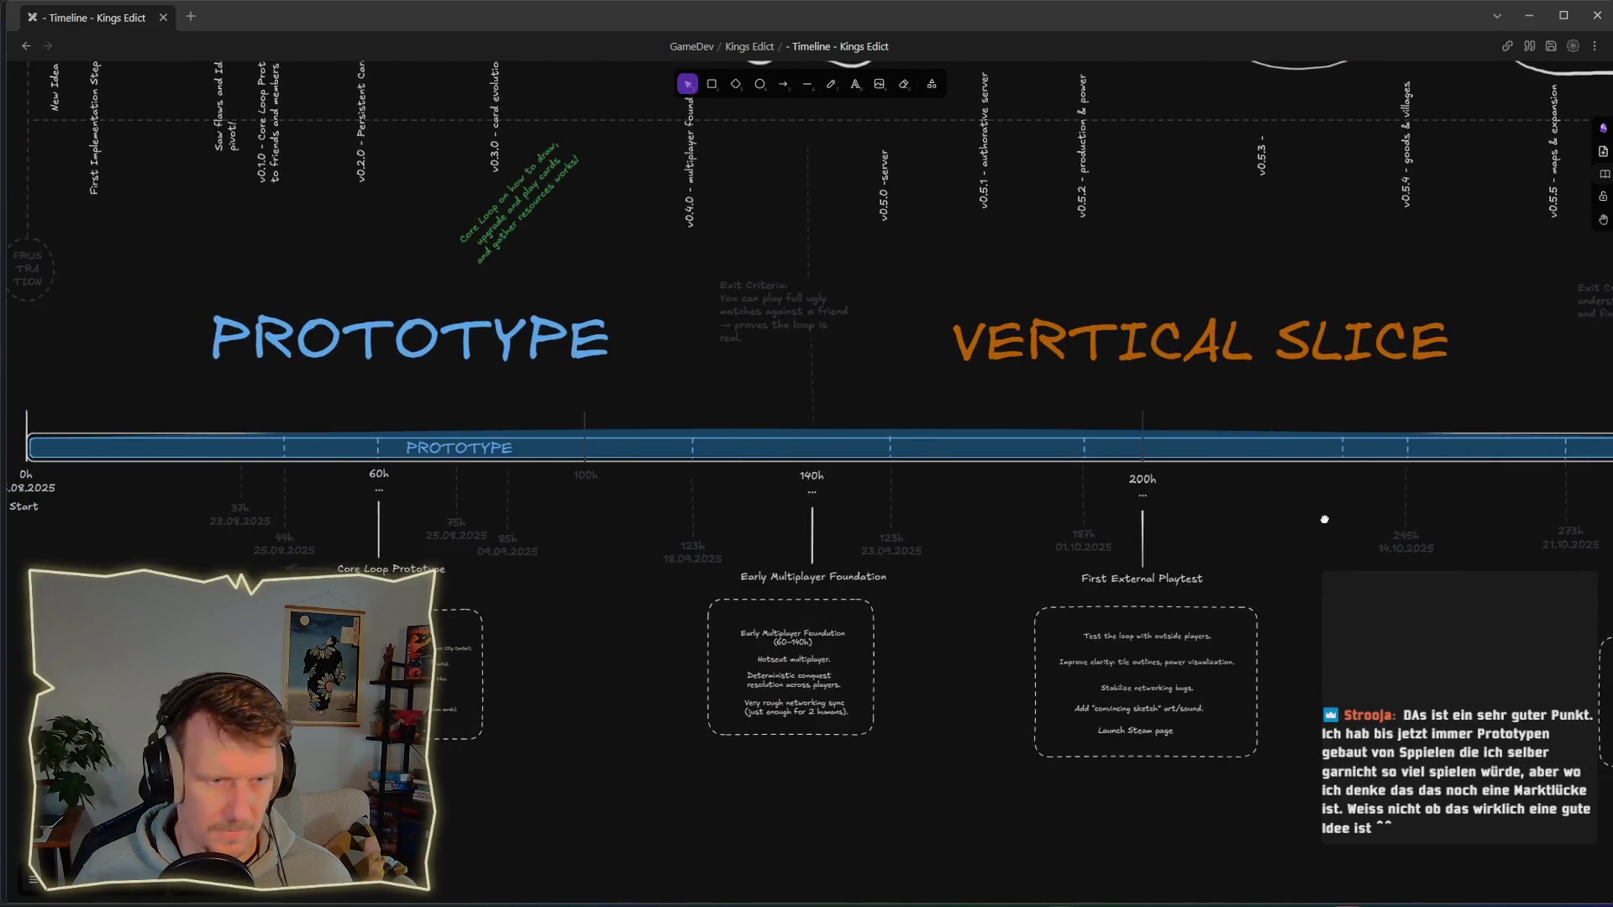
pyautogui.hscroll(-3, 874, 443)
pyautogui.scroll(2, 990, 359)
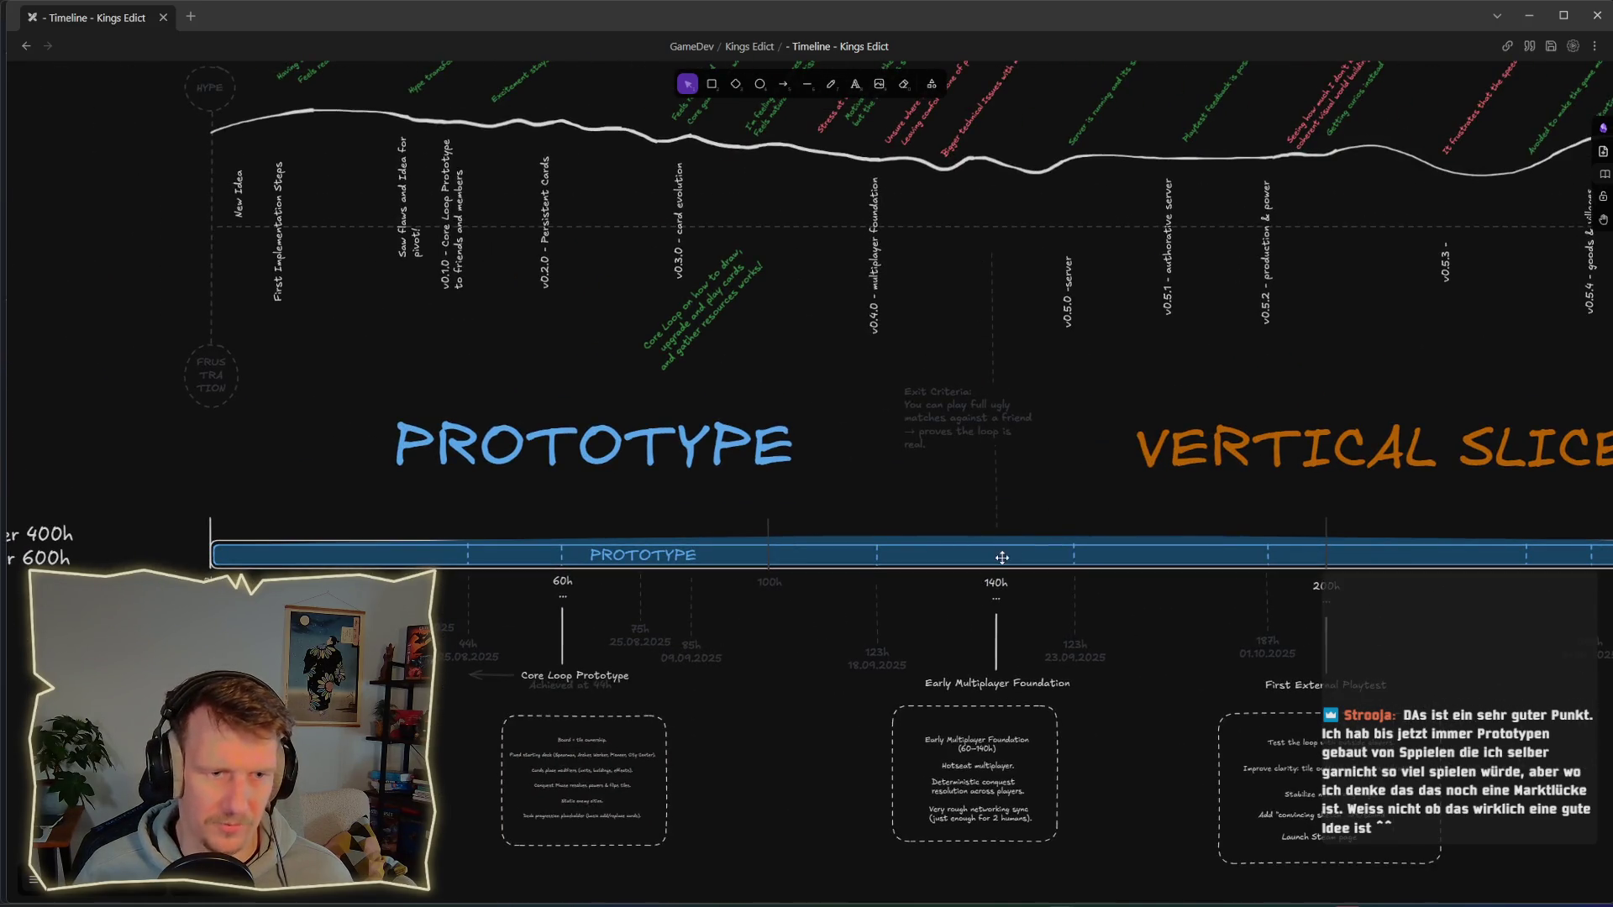
pyautogui.scroll(-1, 1002, 558)
pyautogui.scroll(2, 882, 531)
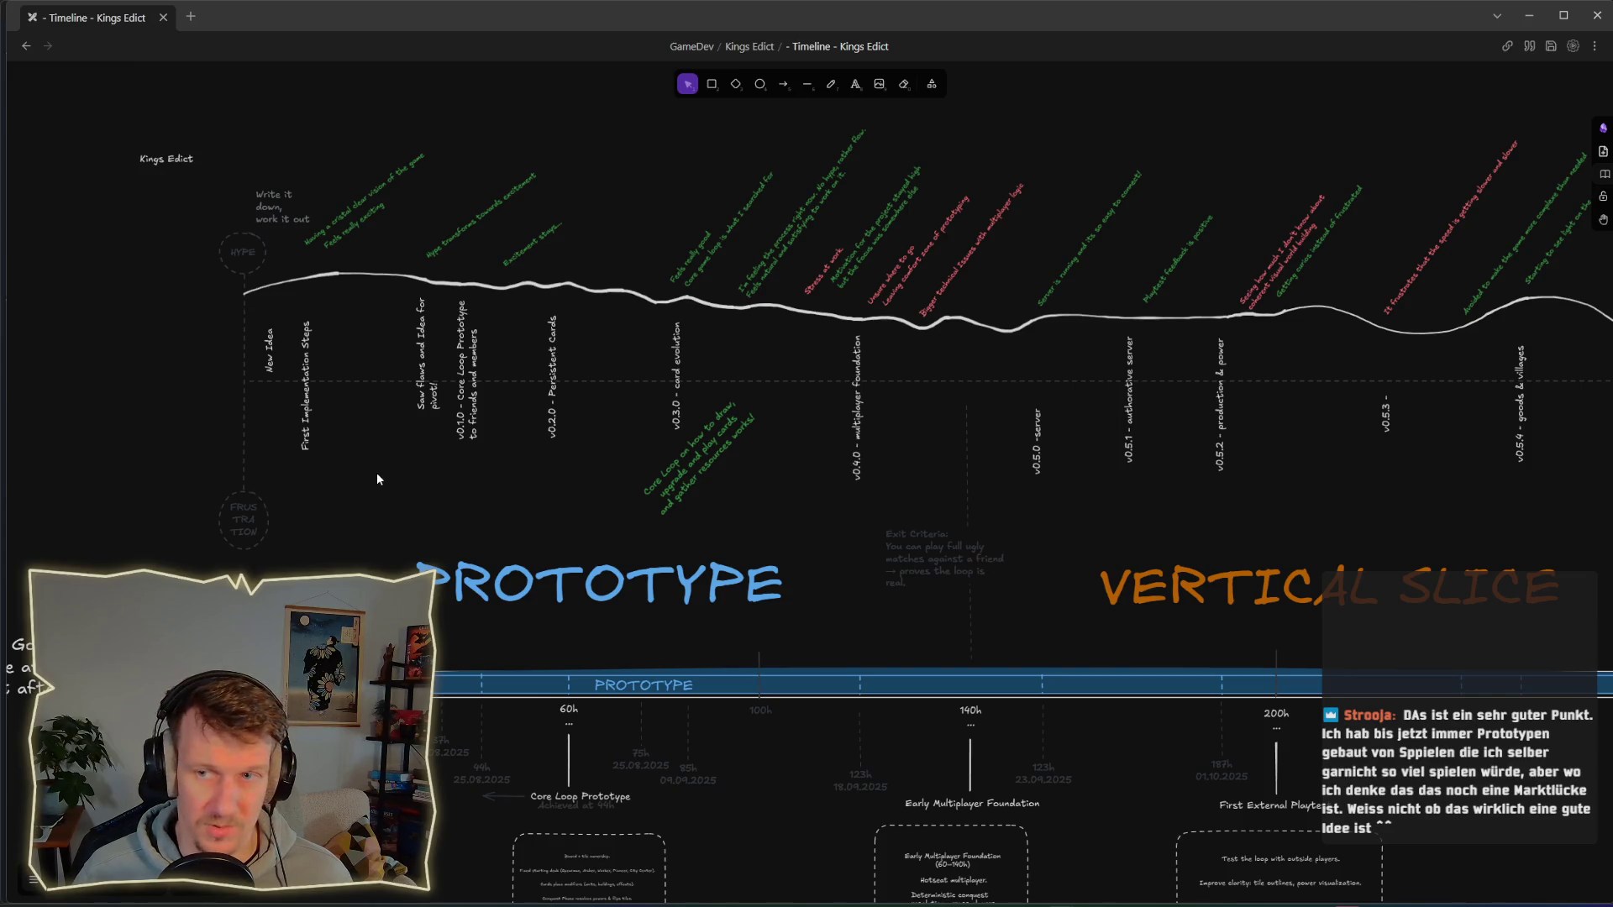
pyautogui.scroll(-3, 427, 467)
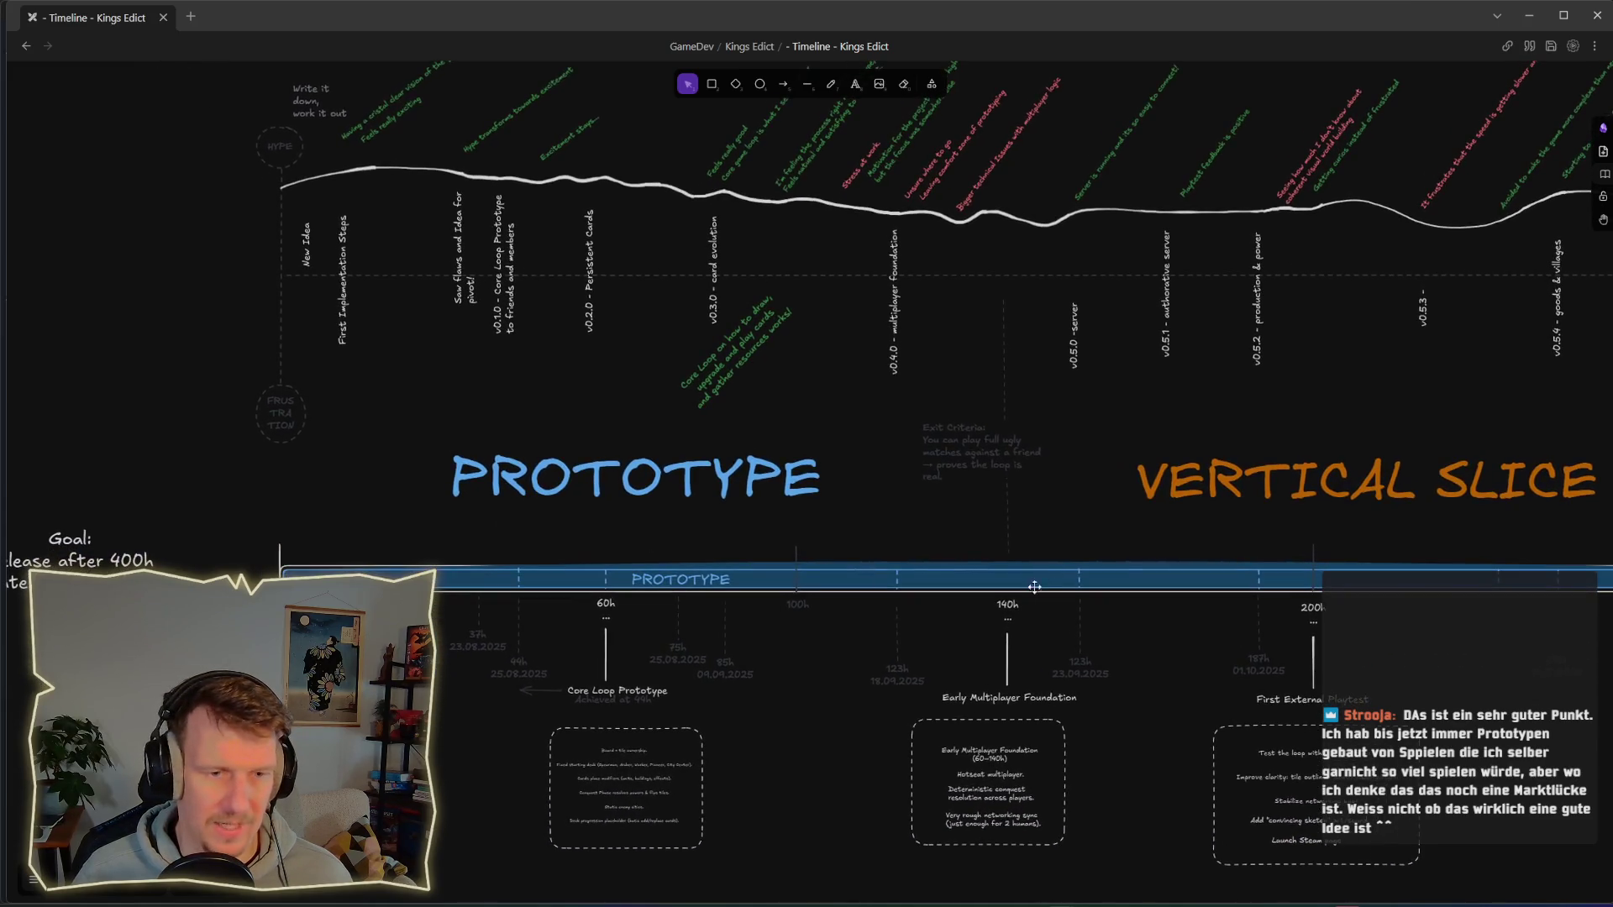
pyautogui.hscroll(5, 924, 537)
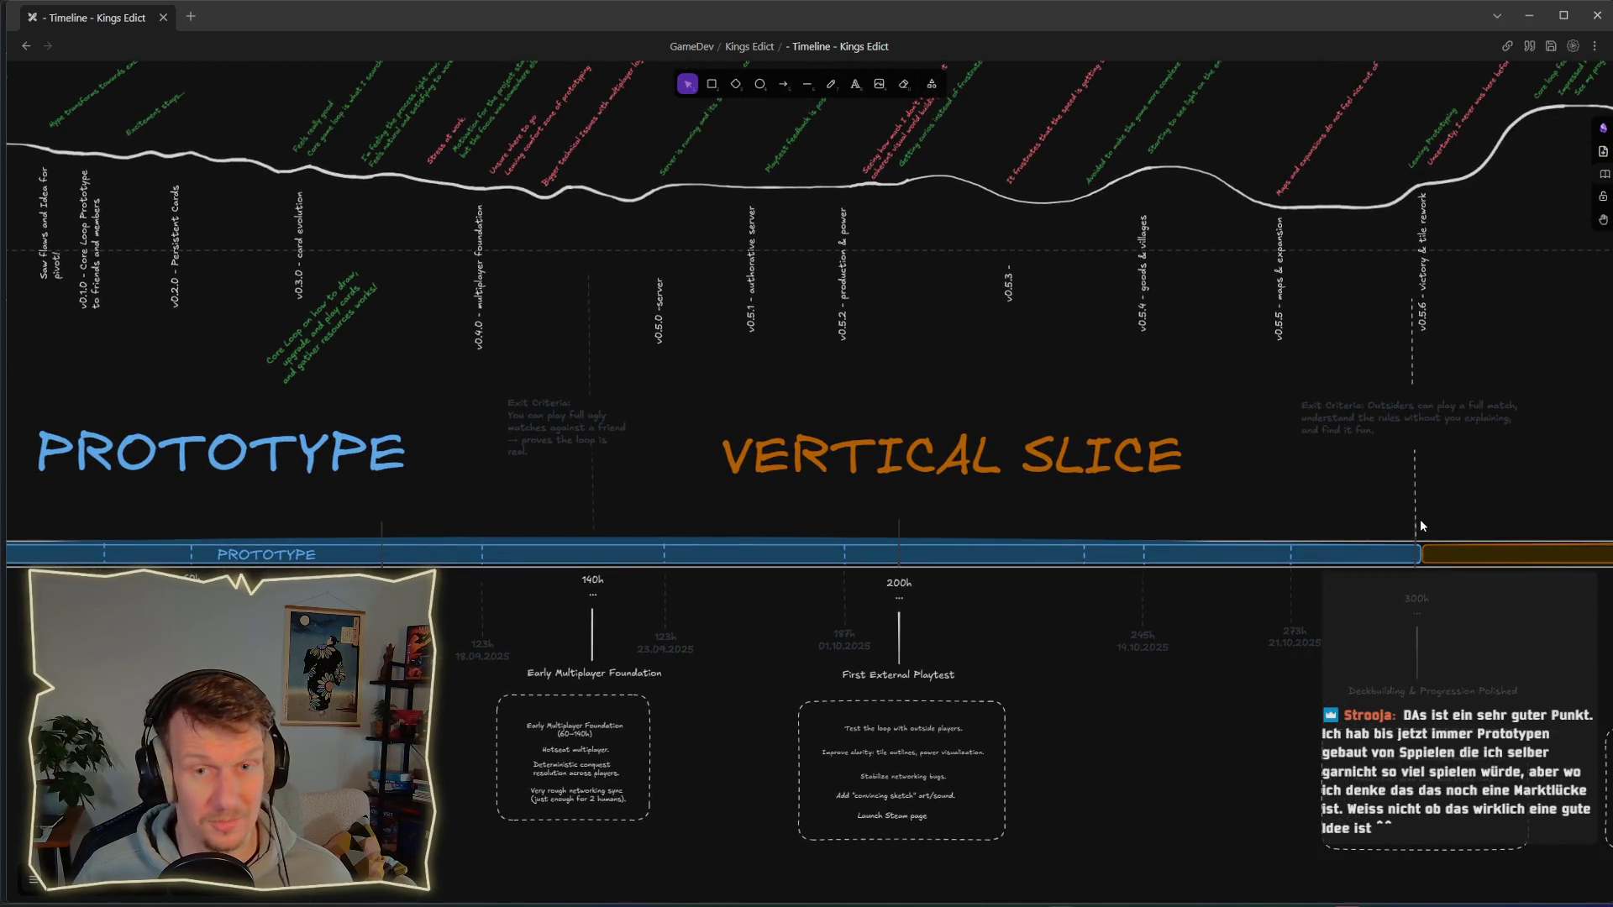
pyautogui.scroll(-3, 1327, 512)
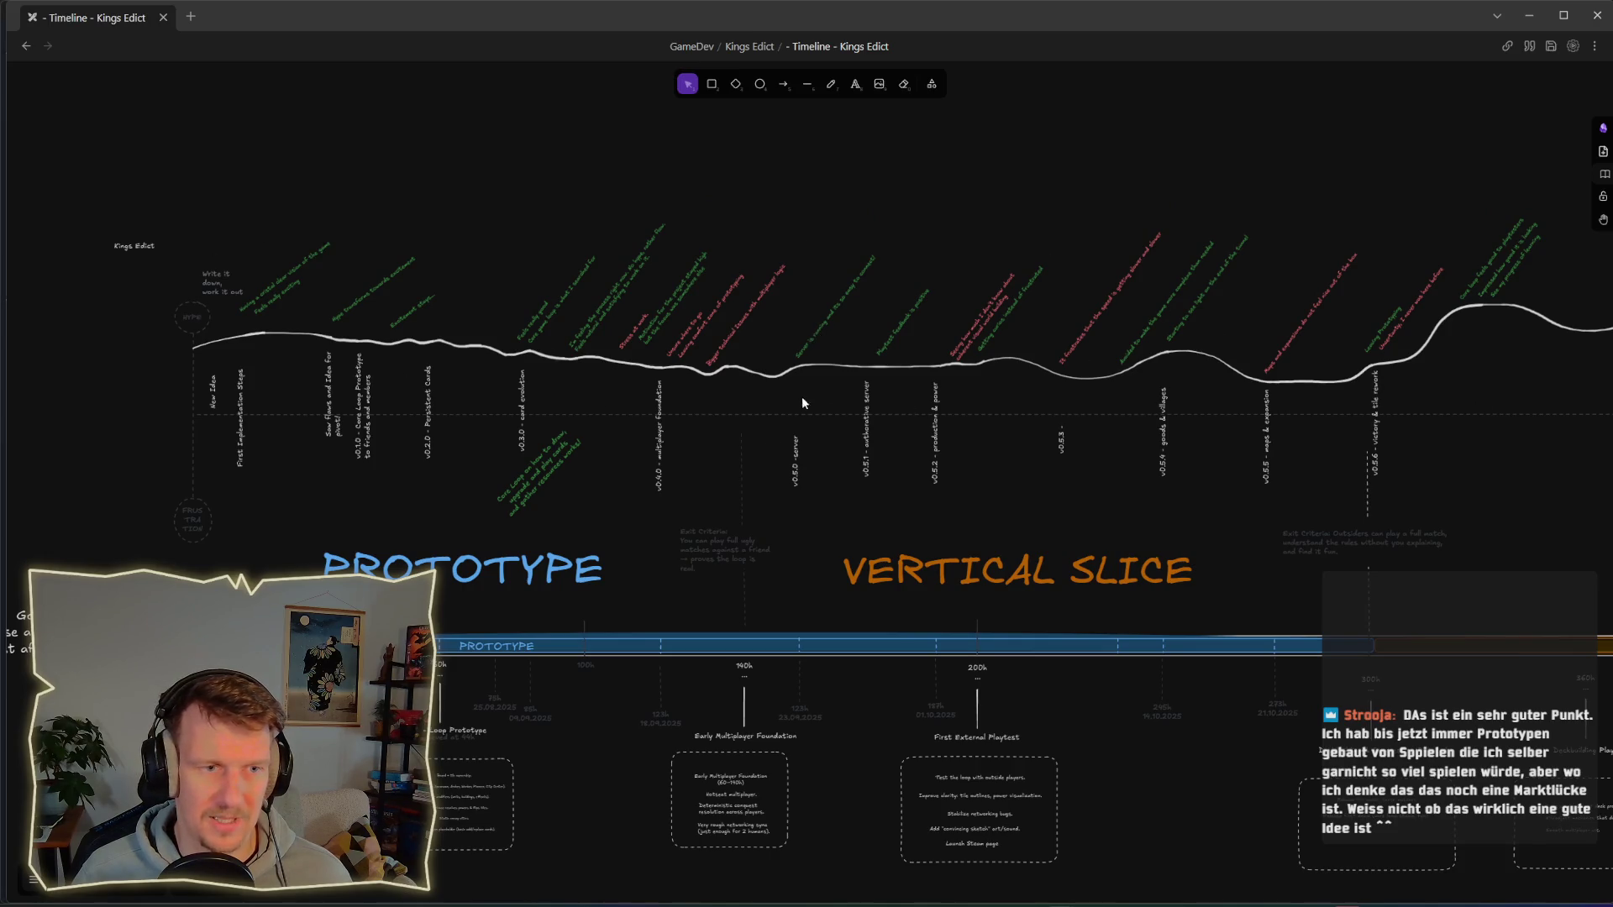
pyautogui.hscroll(2, 998, 353)
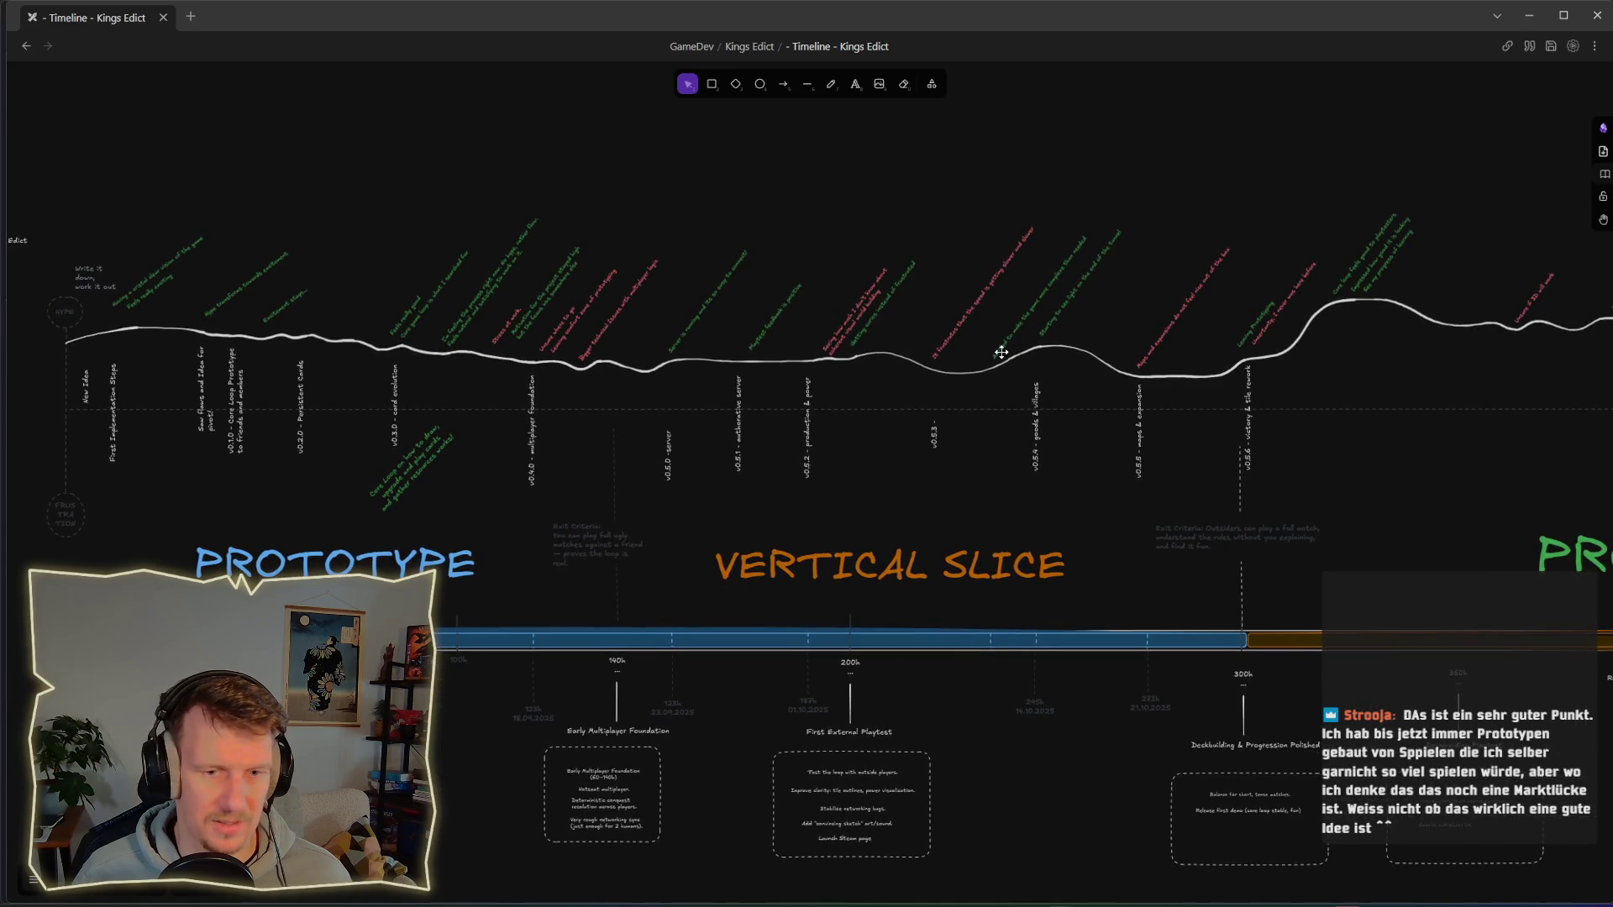
pyautogui.scroll(-1, 1001, 352)
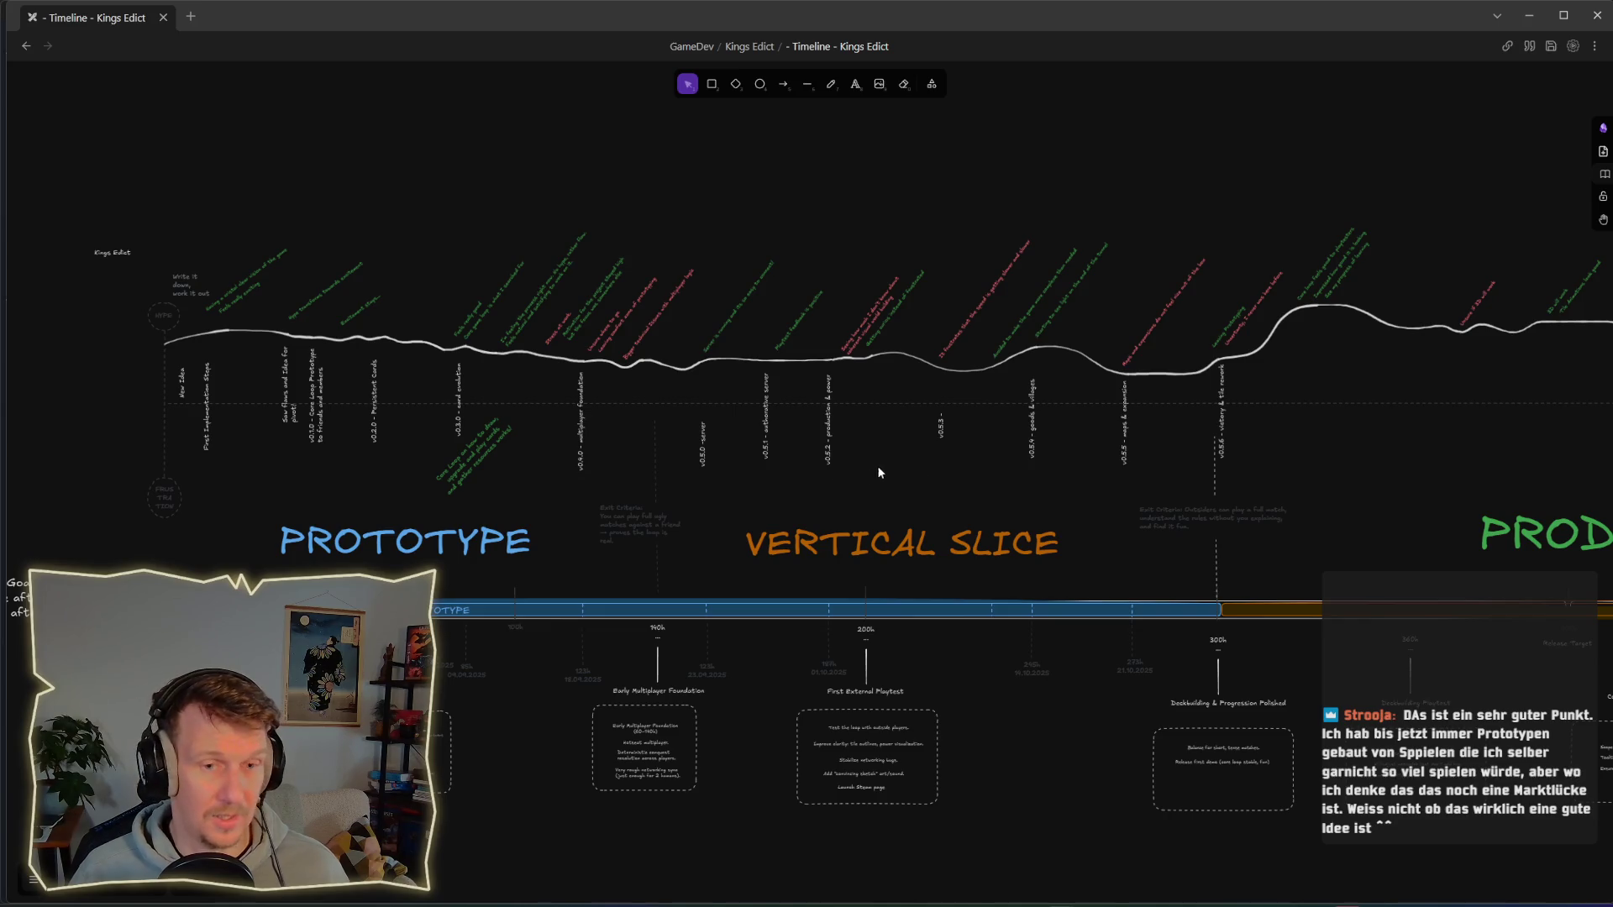
pyautogui.scroll(-3, 949, 487)
pyautogui.hscroll(3, 1028, 507)
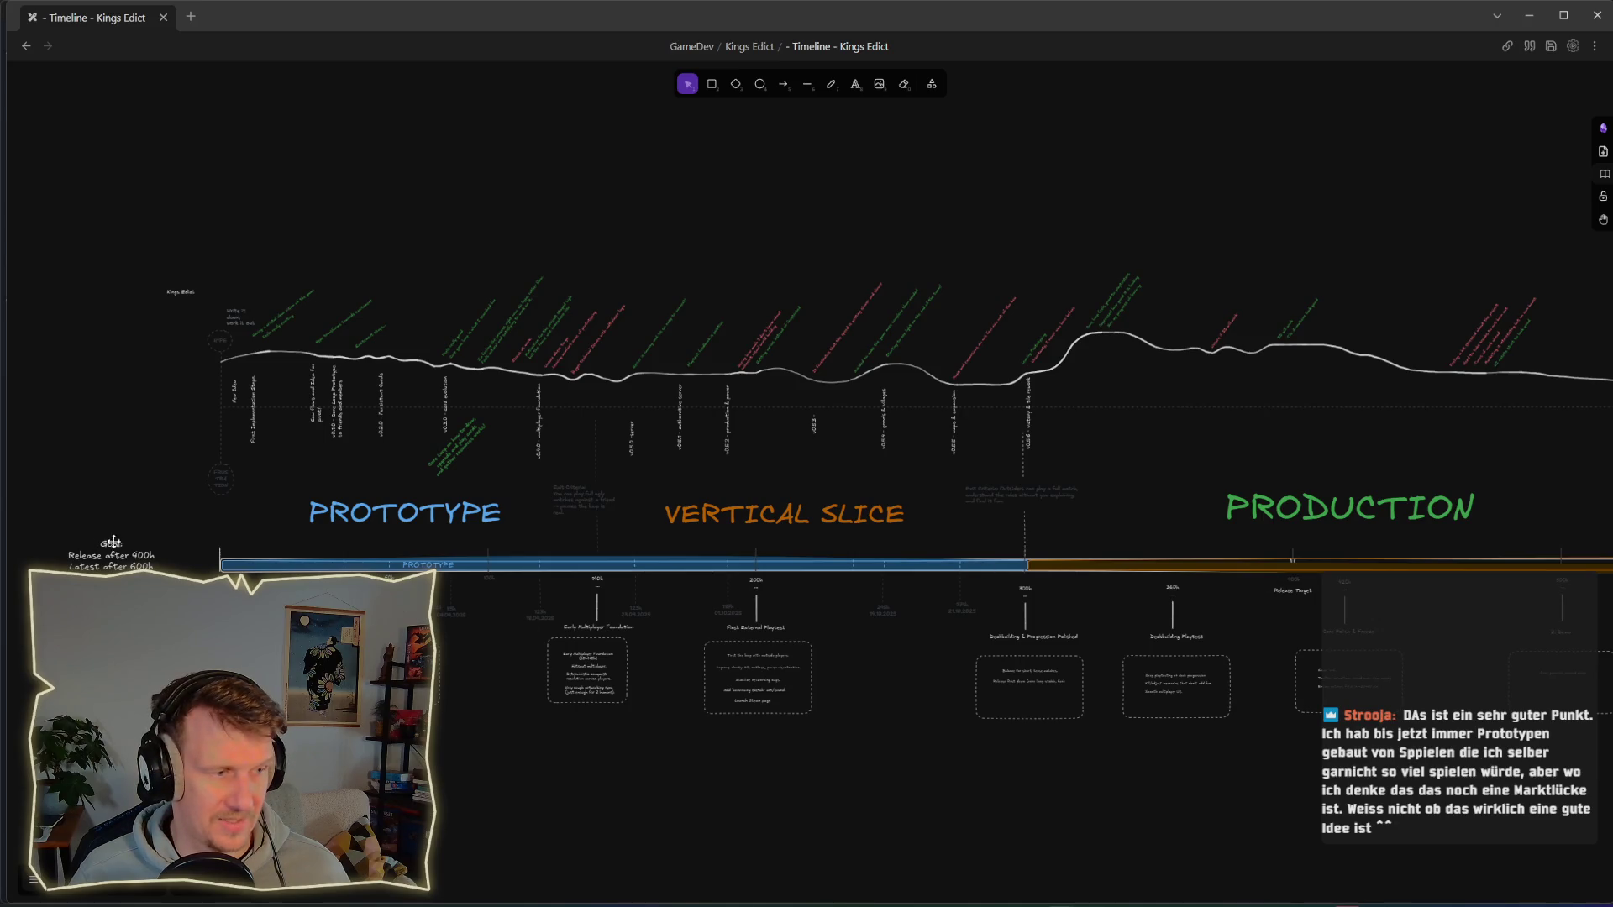
pyautogui.hscroll(3, 1008, 514)
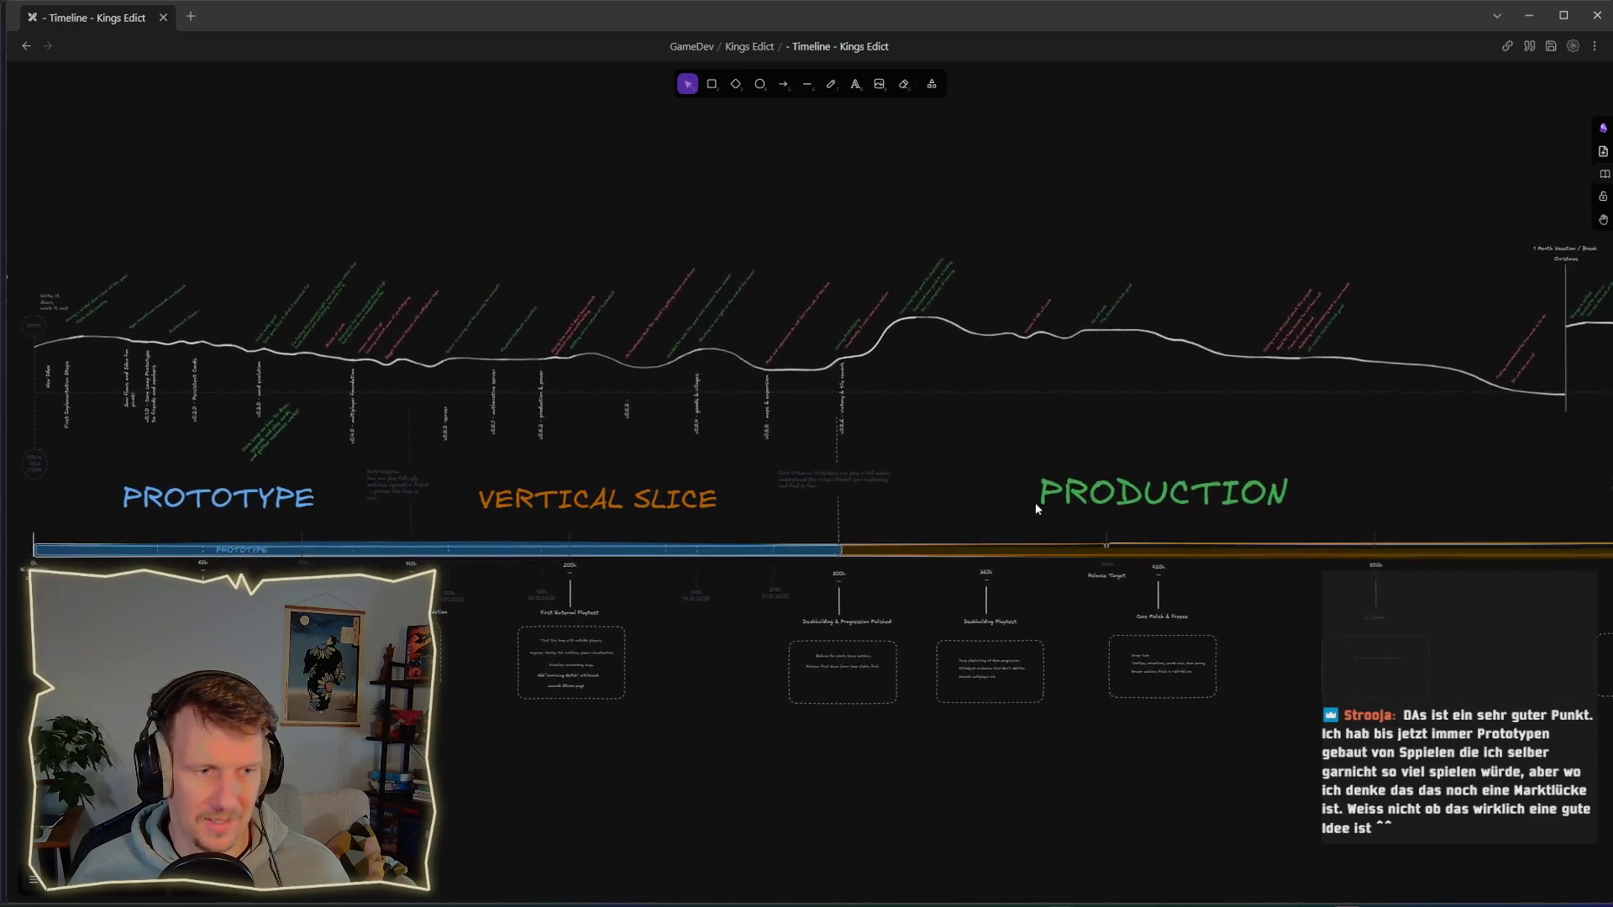
pyautogui.scroll(2, 1036, 504)
pyautogui.hscroll(2, 1149, 554)
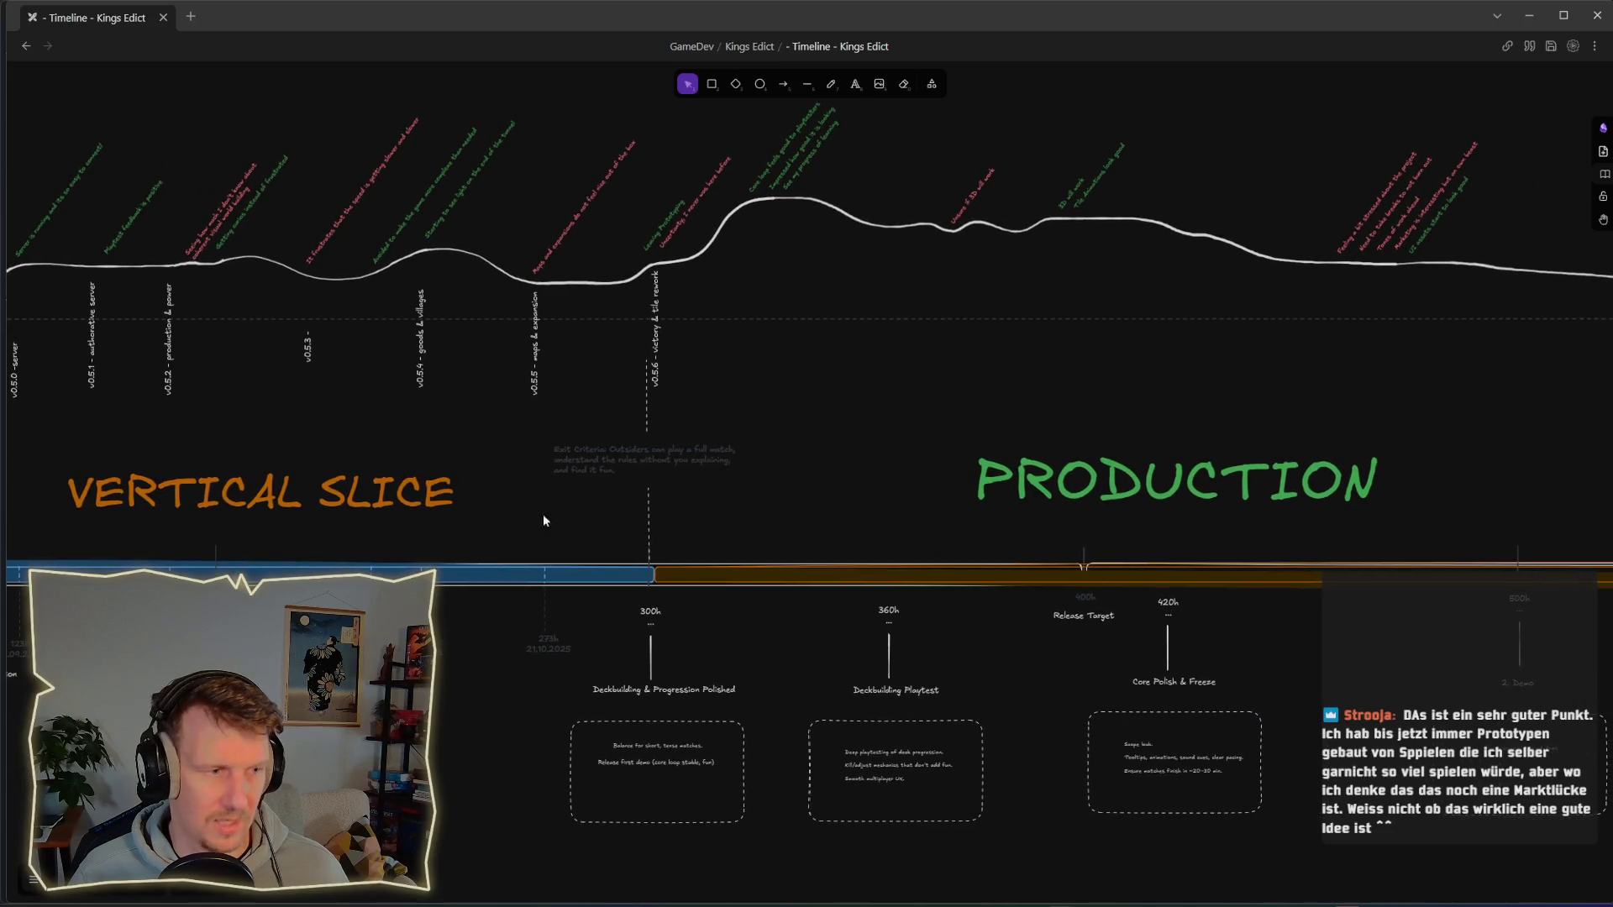
pyautogui.hscroll(5, 914, 518)
pyautogui.scroll(-5, 915, 518)
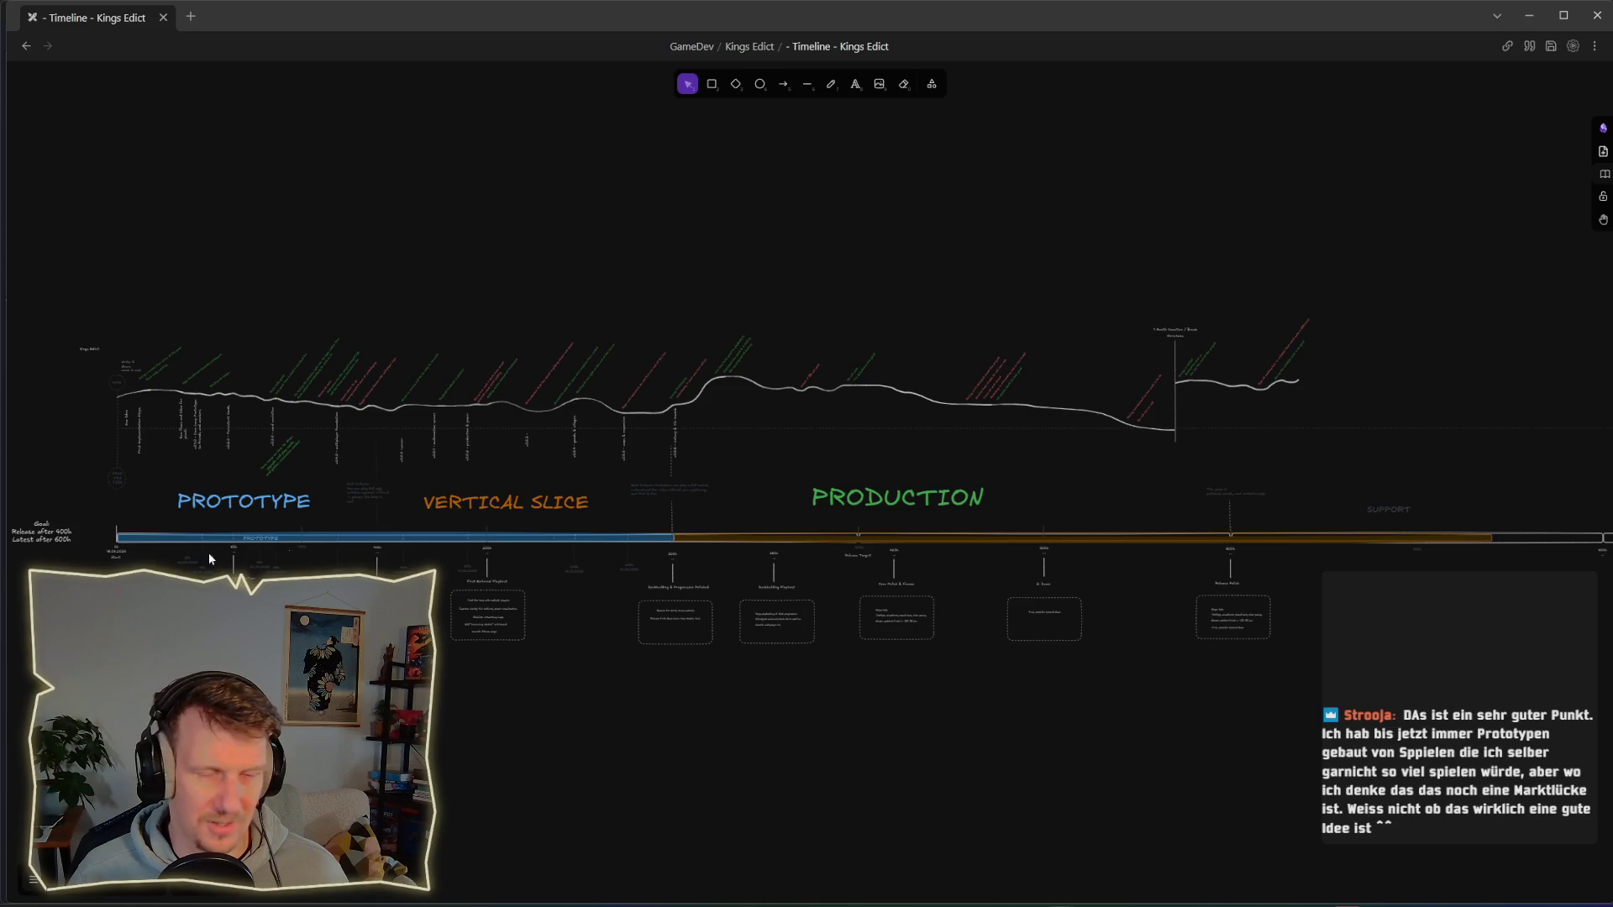
# Step: Lengthen the orange progress bar on the timeline a little to the right
pyautogui.hscroll(3, 1152, 521)
pyautogui.scroll(5, 1152, 521)
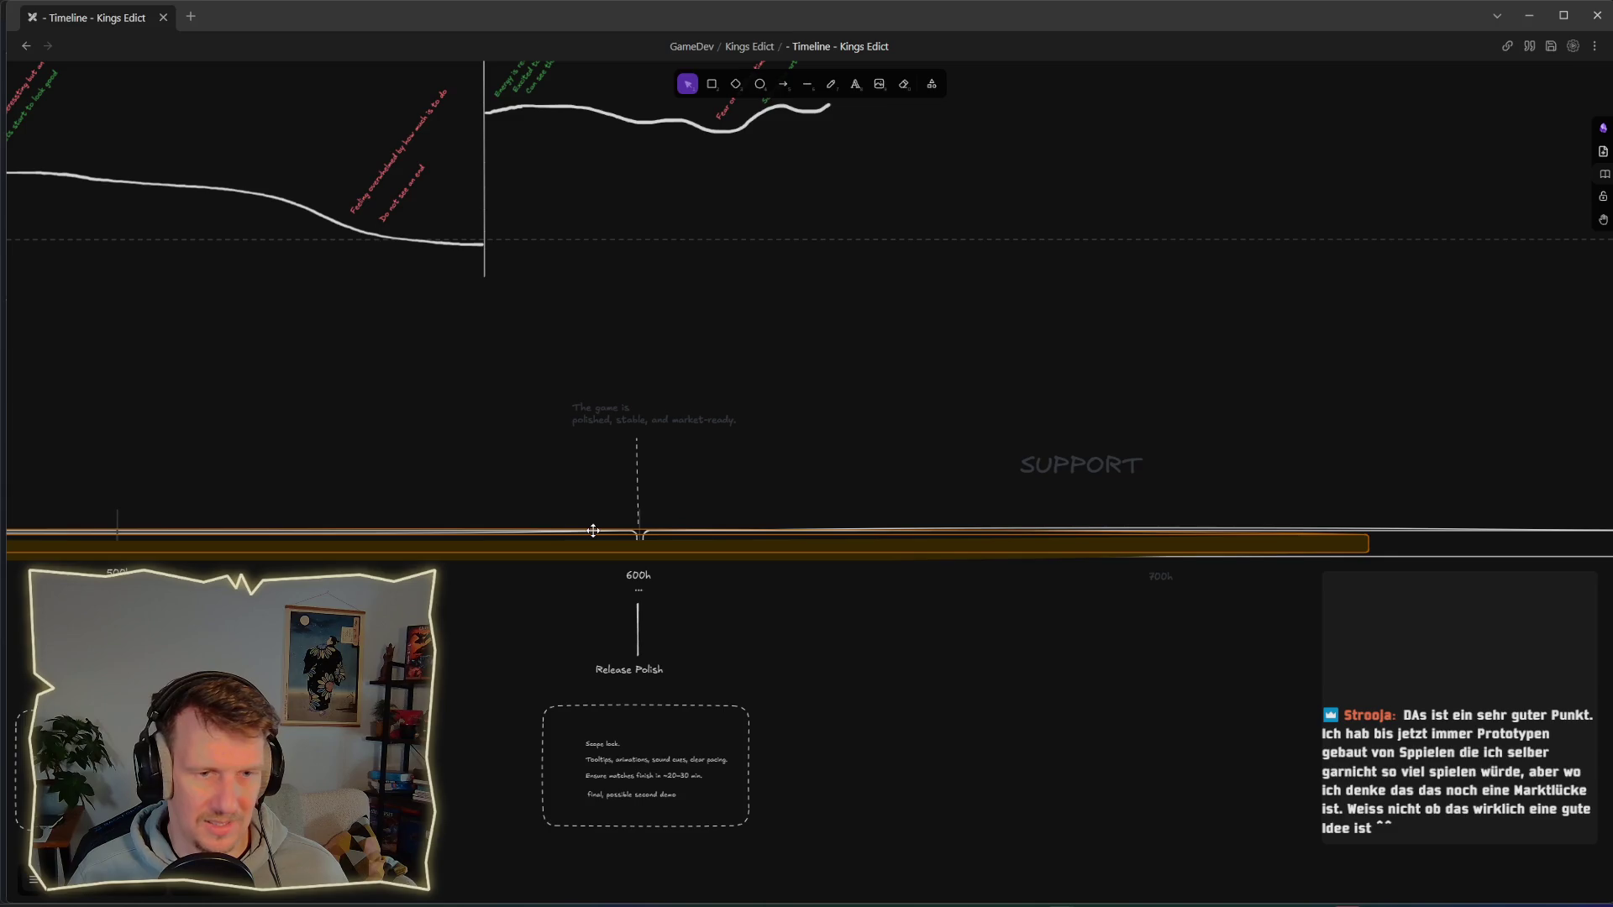
pyautogui.scroll(-2, 592, 530)
pyautogui.scroll(-3, 591, 531)
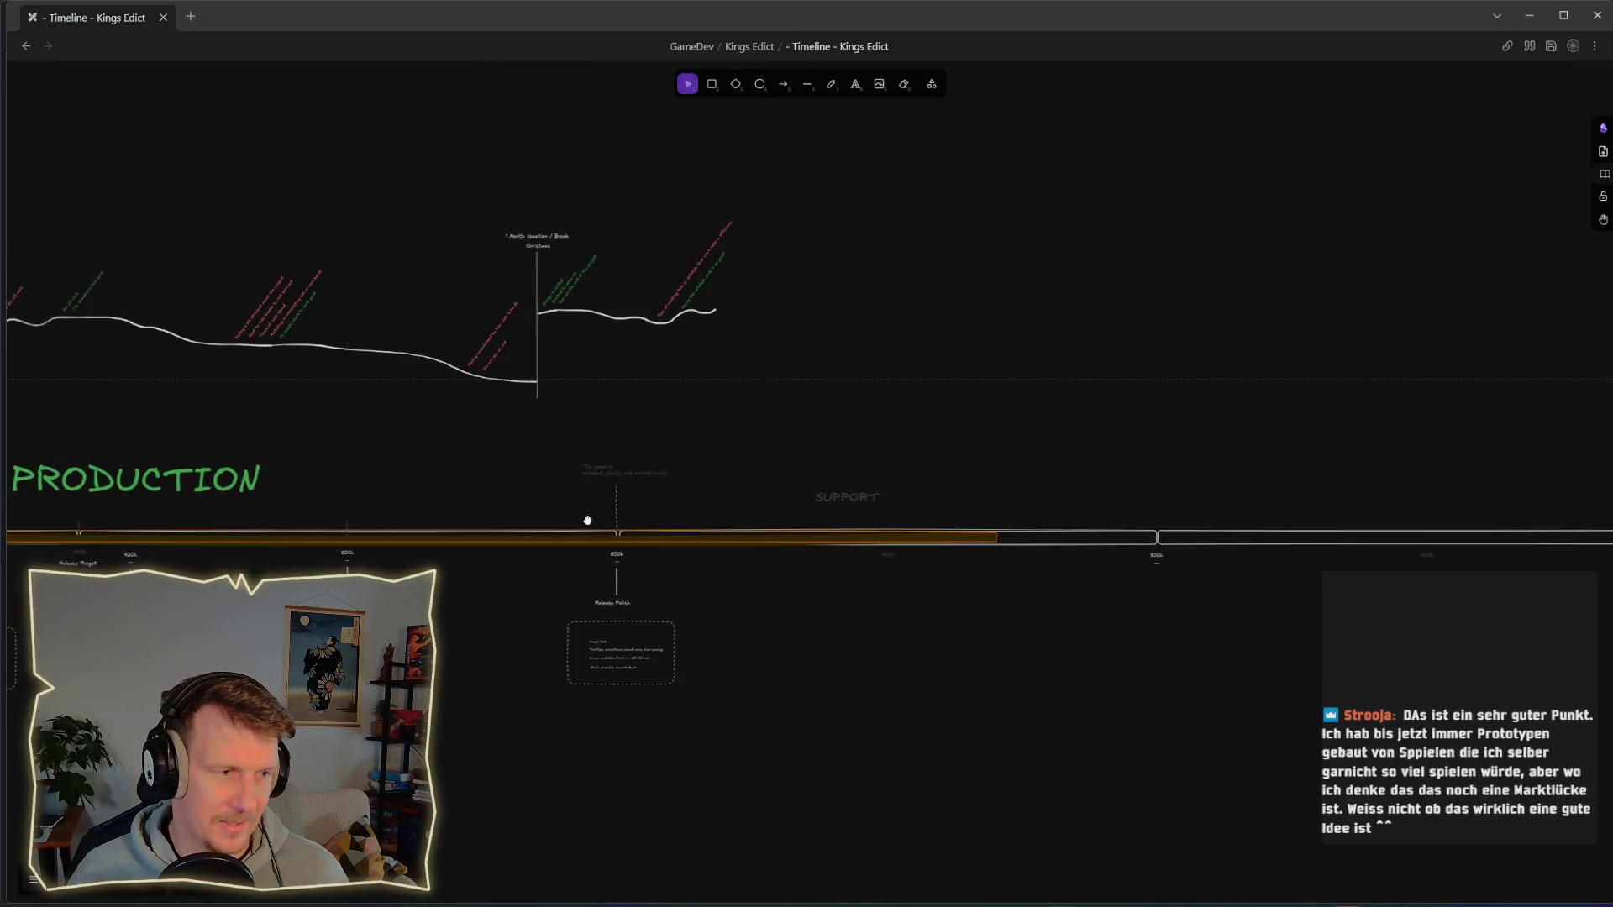
pyautogui.moveTo(587, 522); pyautogui.dragTo(871, 533)
pyautogui.hscroll(3, 882, 531)
pyautogui.hscroll(3, 891, 530)
pyautogui.scroll(3, 897, 562)
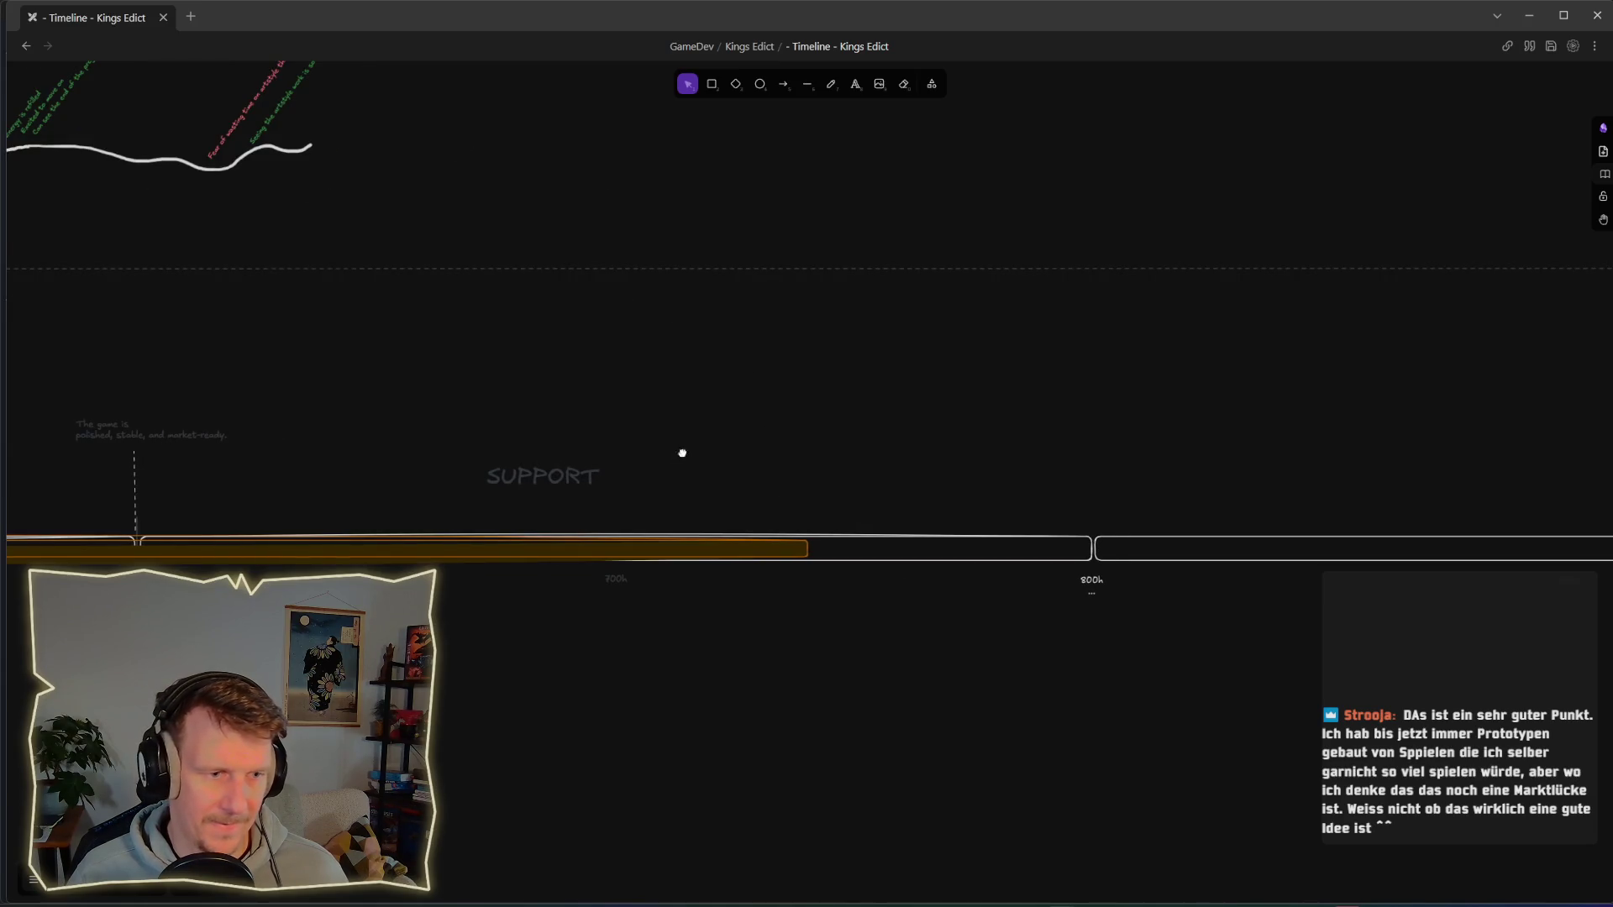
pyautogui.moveTo(680, 450); pyautogui.dragTo(724, 452)
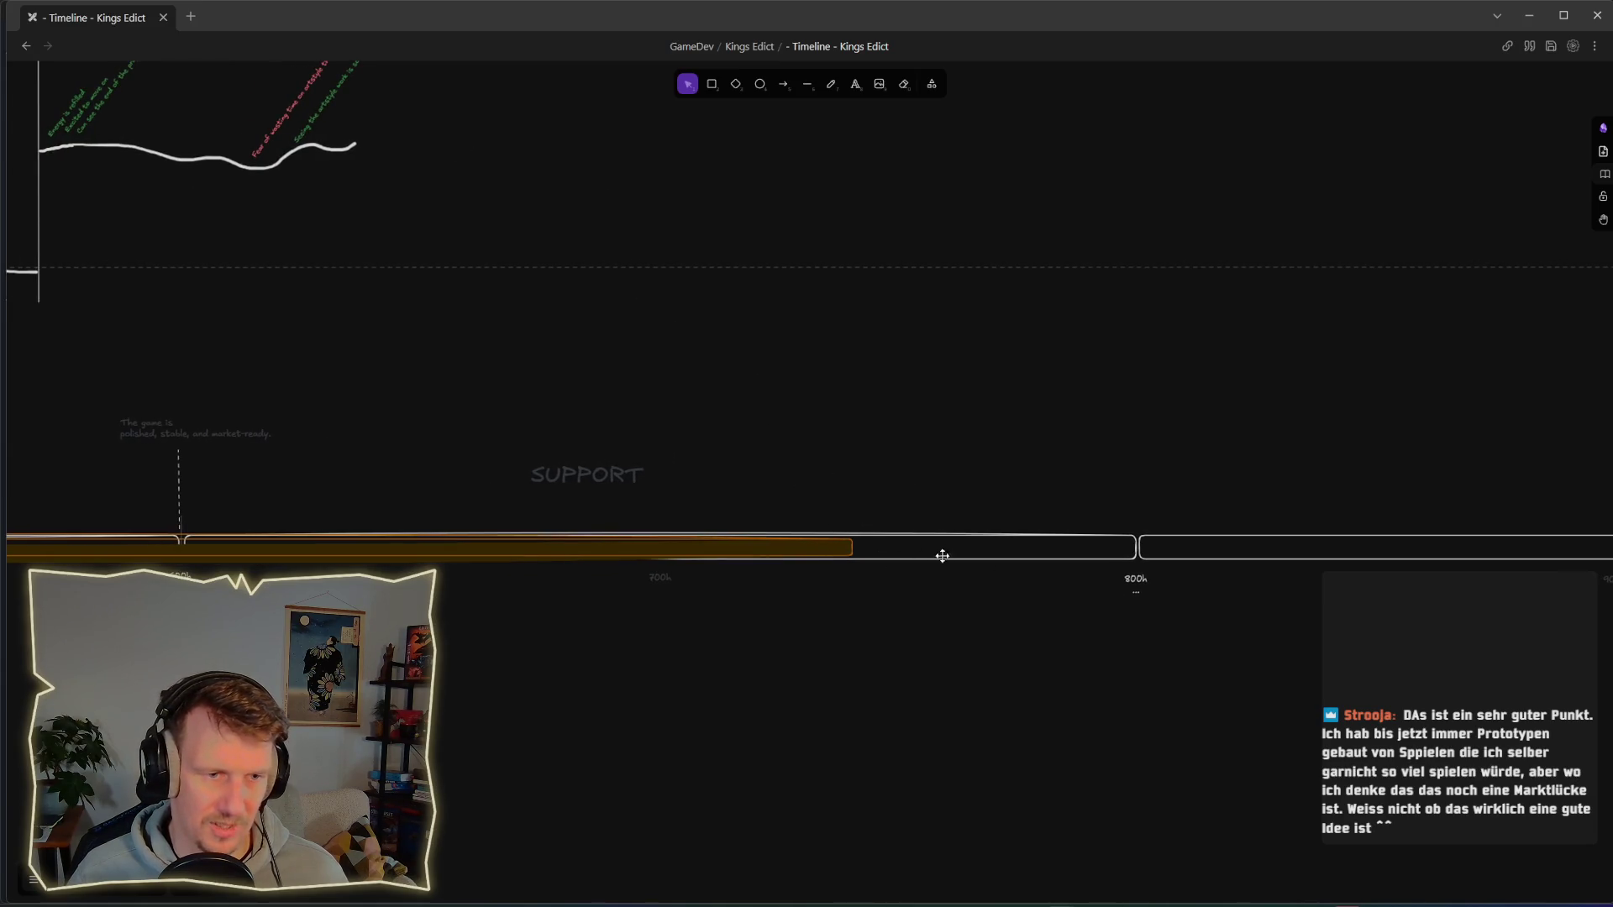
pyautogui.click(853, 548)
pyautogui.moveTo(855, 549); pyautogui.dragTo(897, 549)
pyautogui.click(720, 464)
# Step: Pan and zoom out across the whole timeline, ending near the vacation marker
pyautogui.moveTo(720, 464); pyautogui.dragTo(840, 487)
pyautogui.scroll(-1, 839, 487)
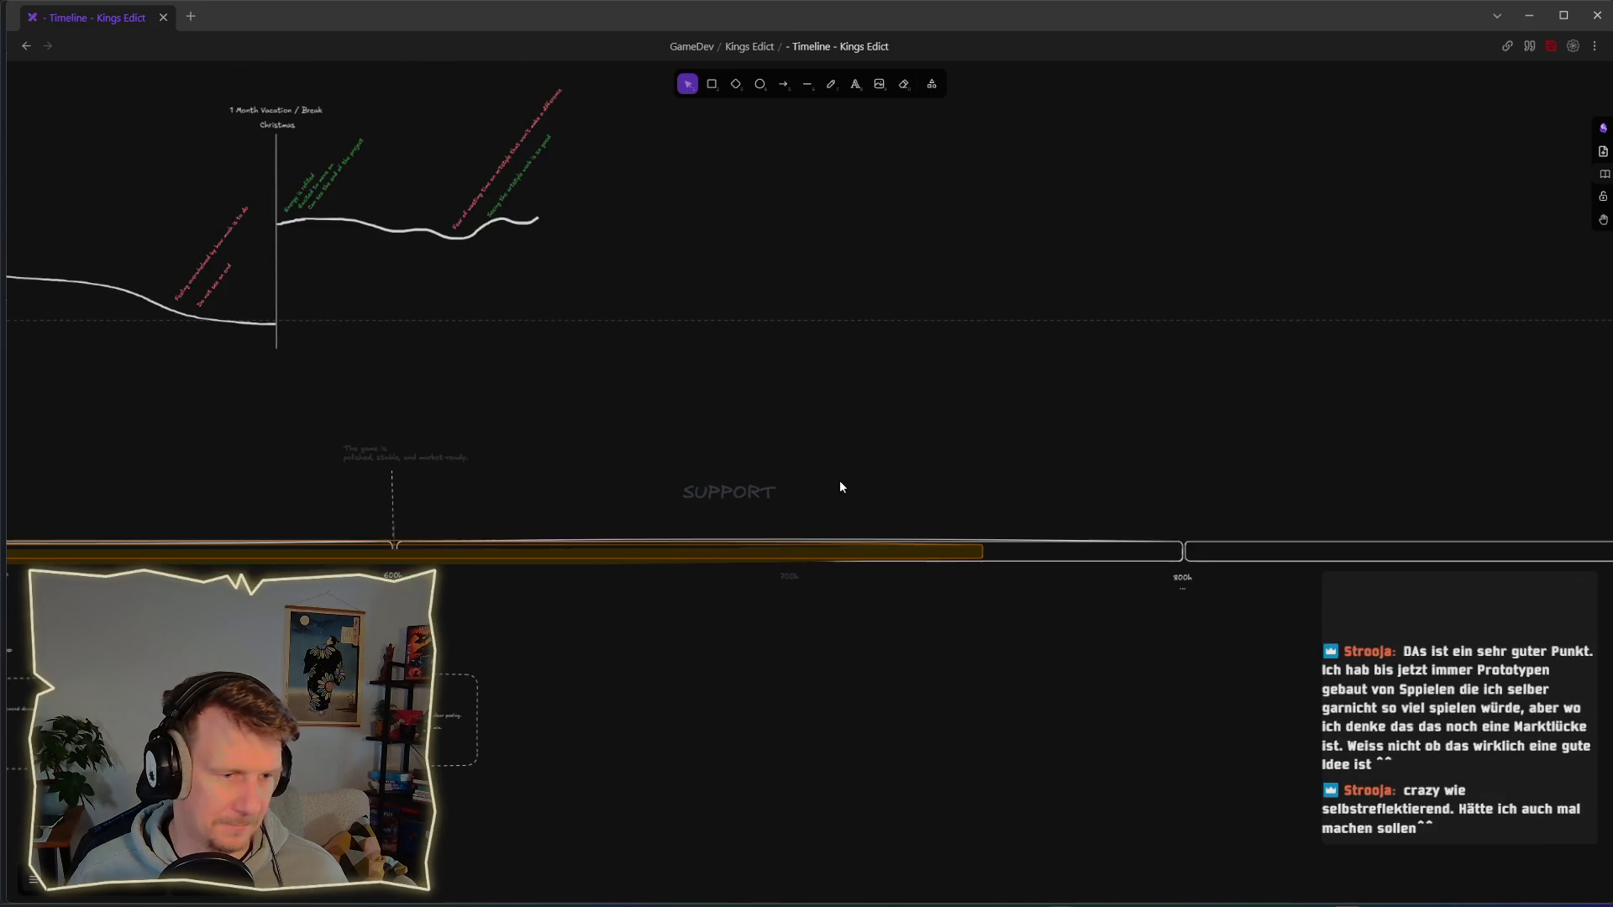
pyautogui.scroll(-2, 1060, 484)
pyautogui.hscroll(5, 1060, 485)
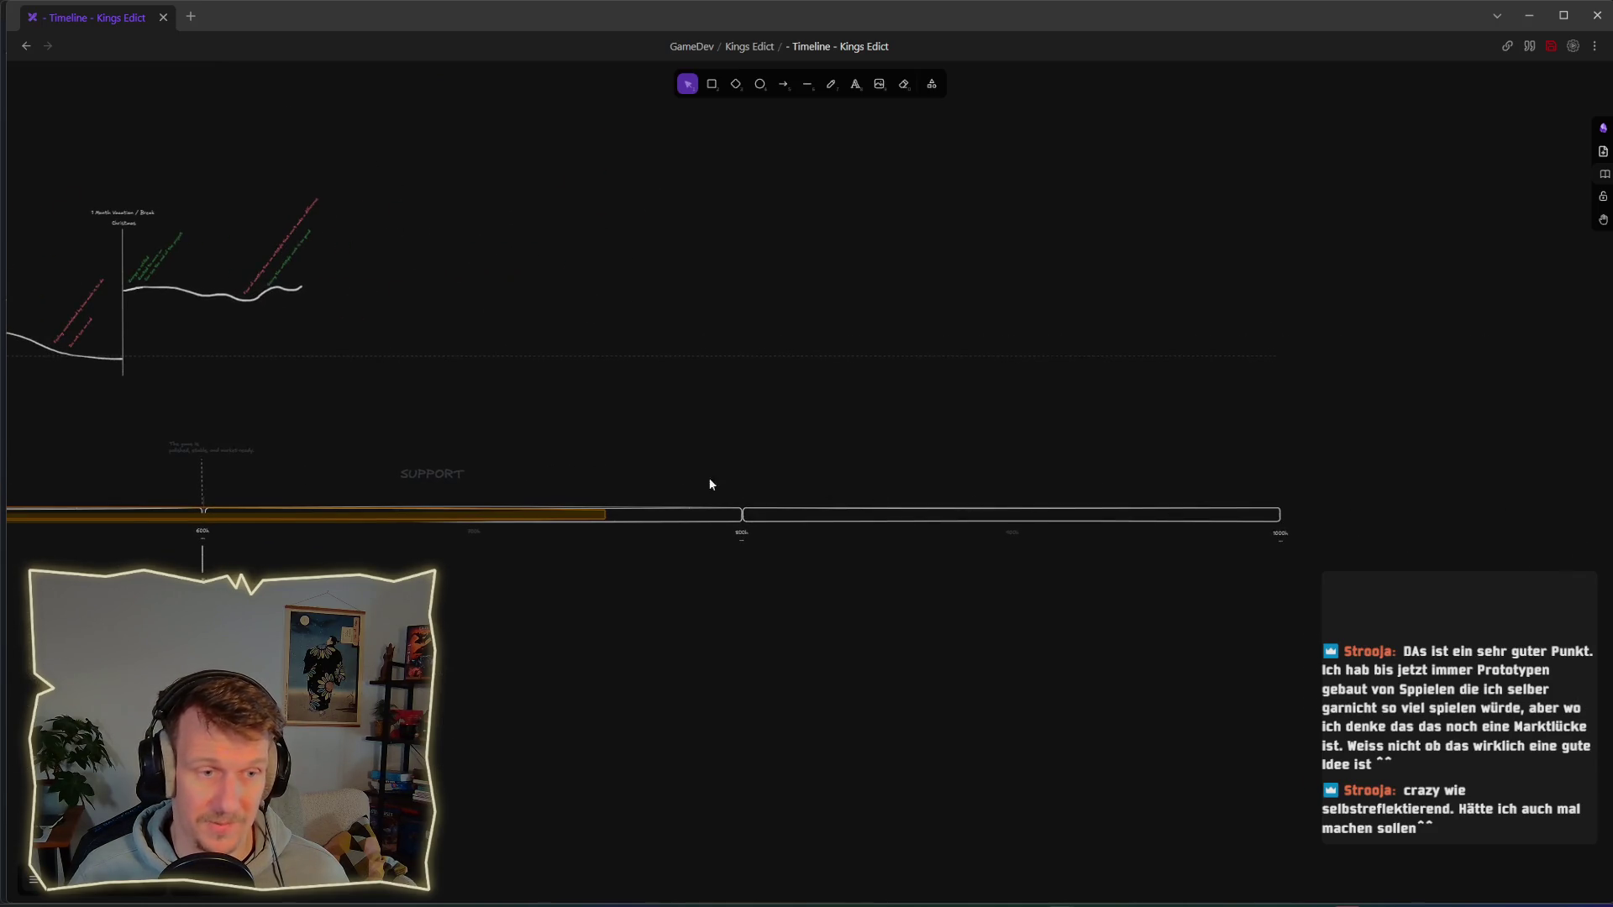
pyautogui.moveTo(514, 449); pyautogui.dragTo(908, 471)
pyautogui.scroll(-1, 840, 474)
pyautogui.scroll(-1, 835, 479)
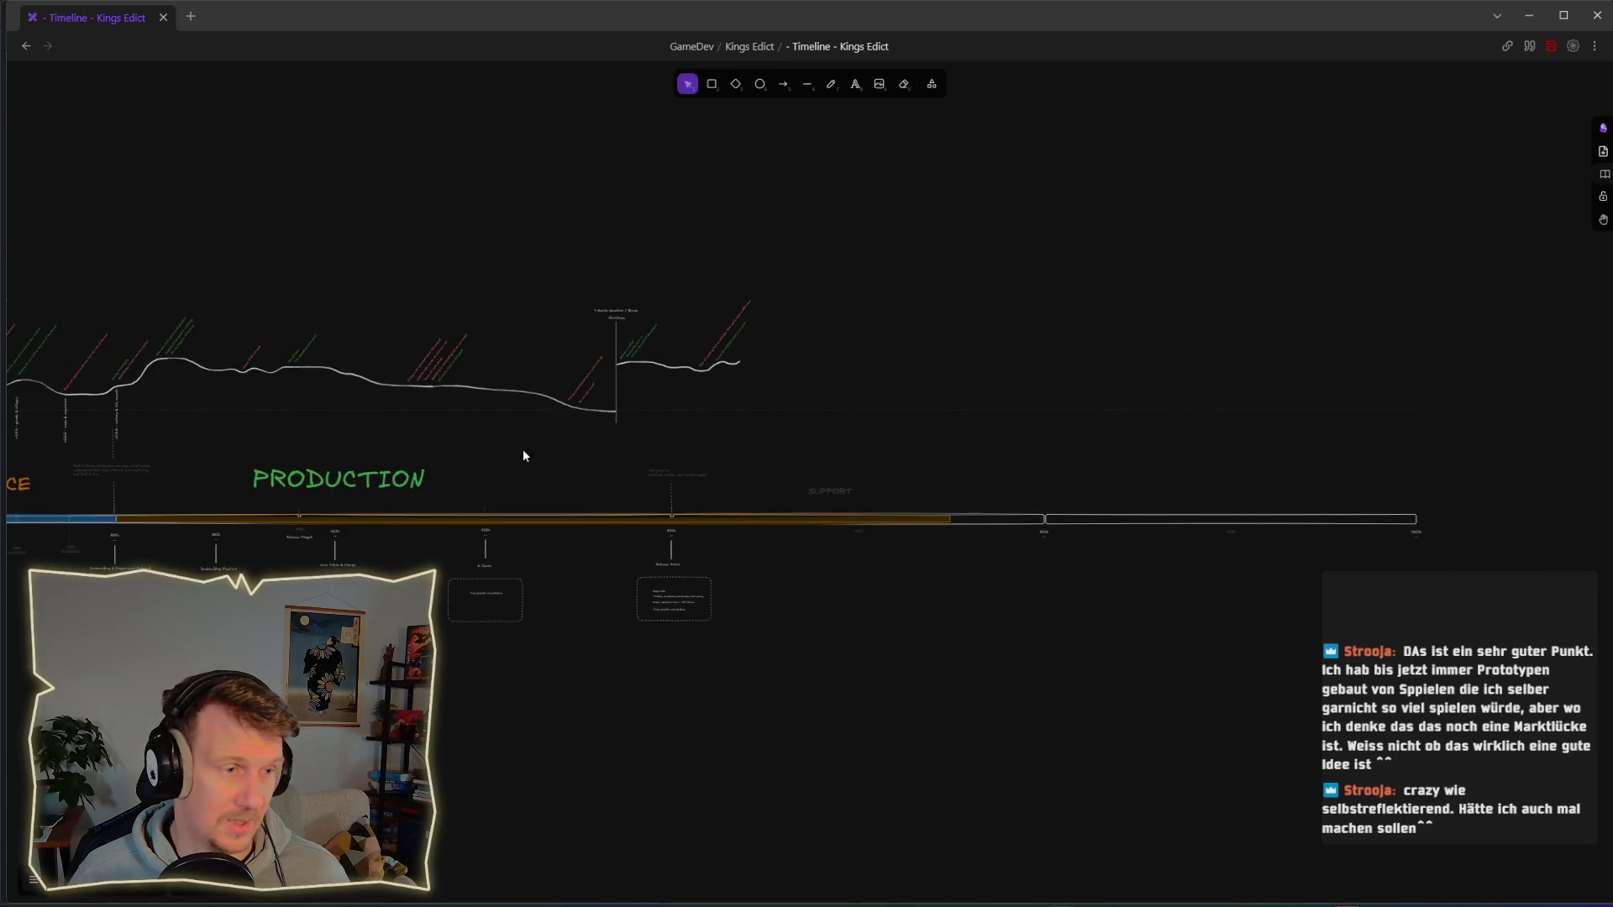
pyautogui.moveTo(525, 454); pyautogui.dragTo(1023, 480)
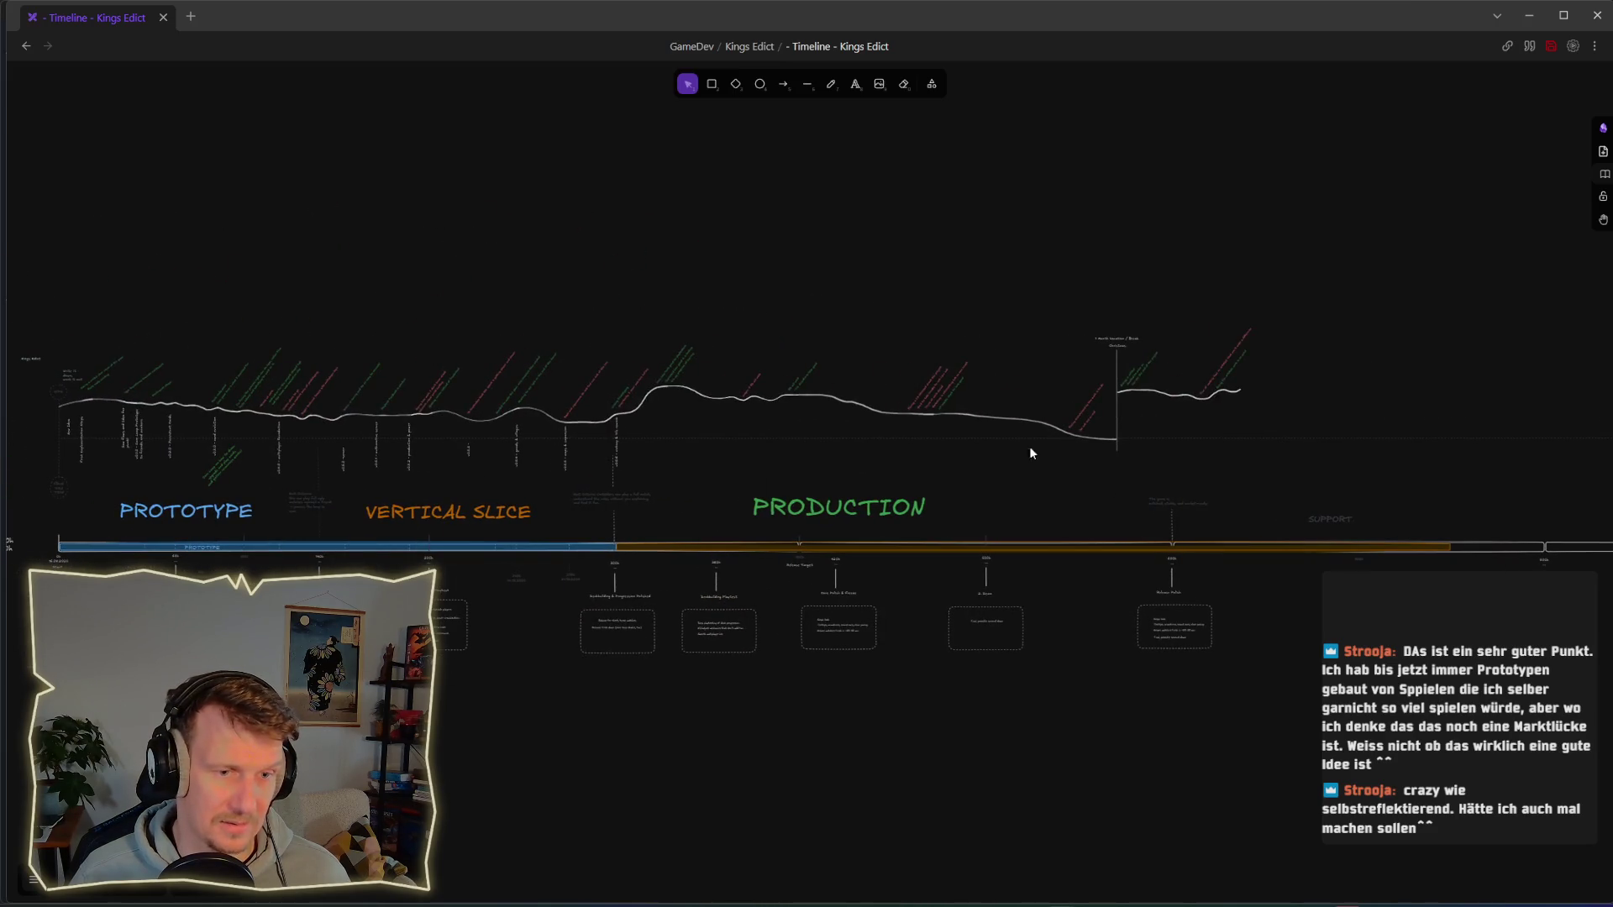
pyautogui.moveTo(857, 432); pyautogui.dragTo(1002, 408)
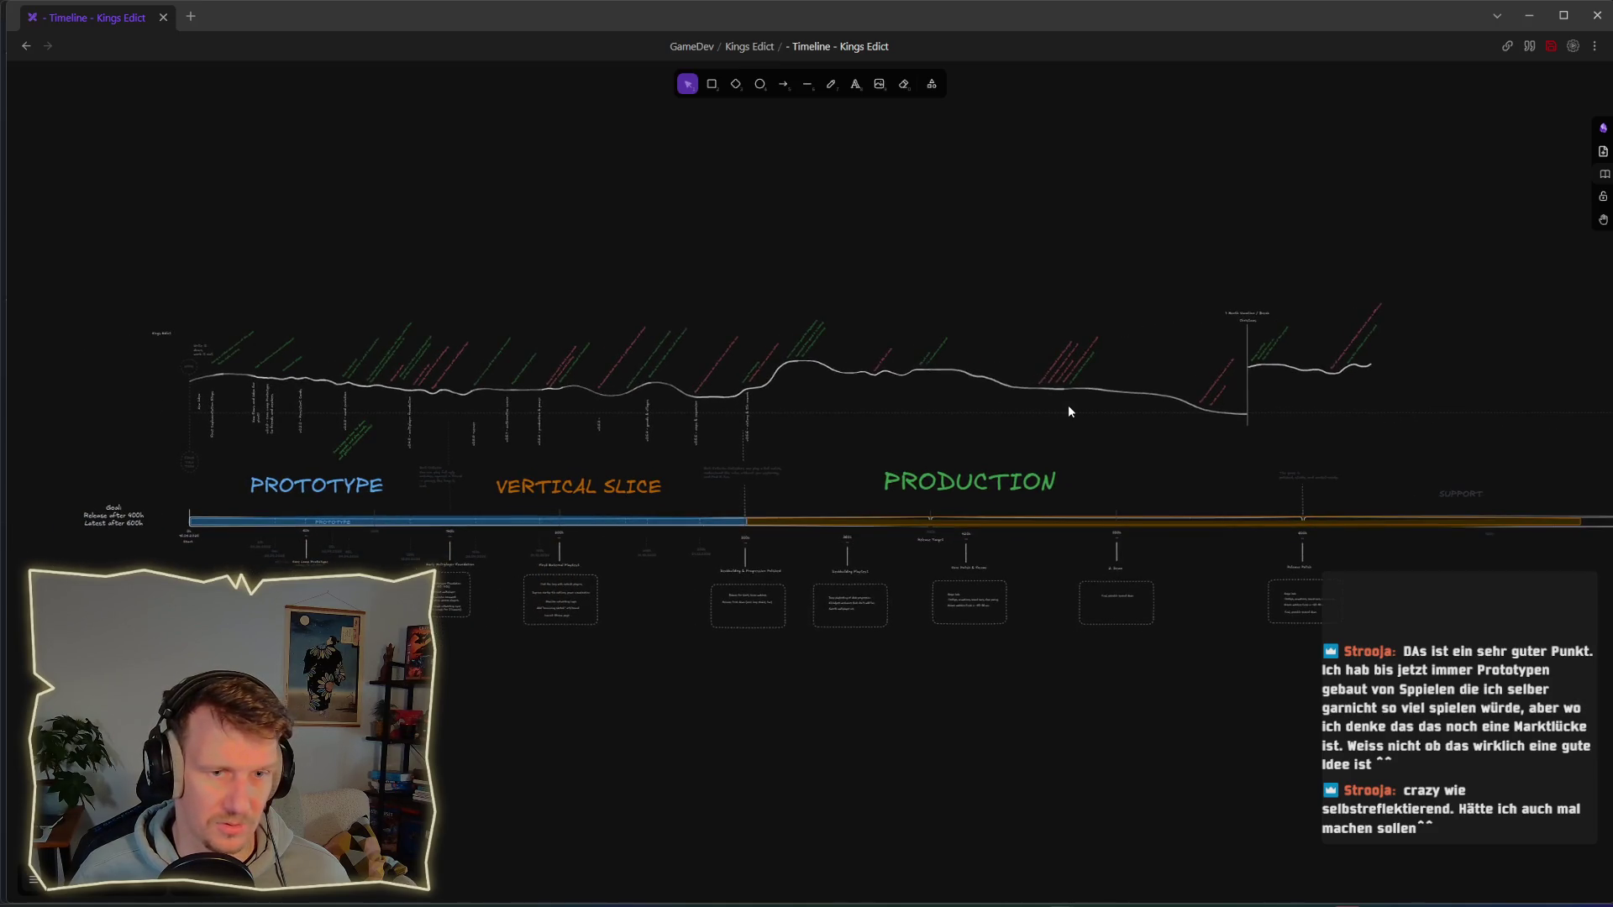
pyautogui.scroll(5, 1159, 388)
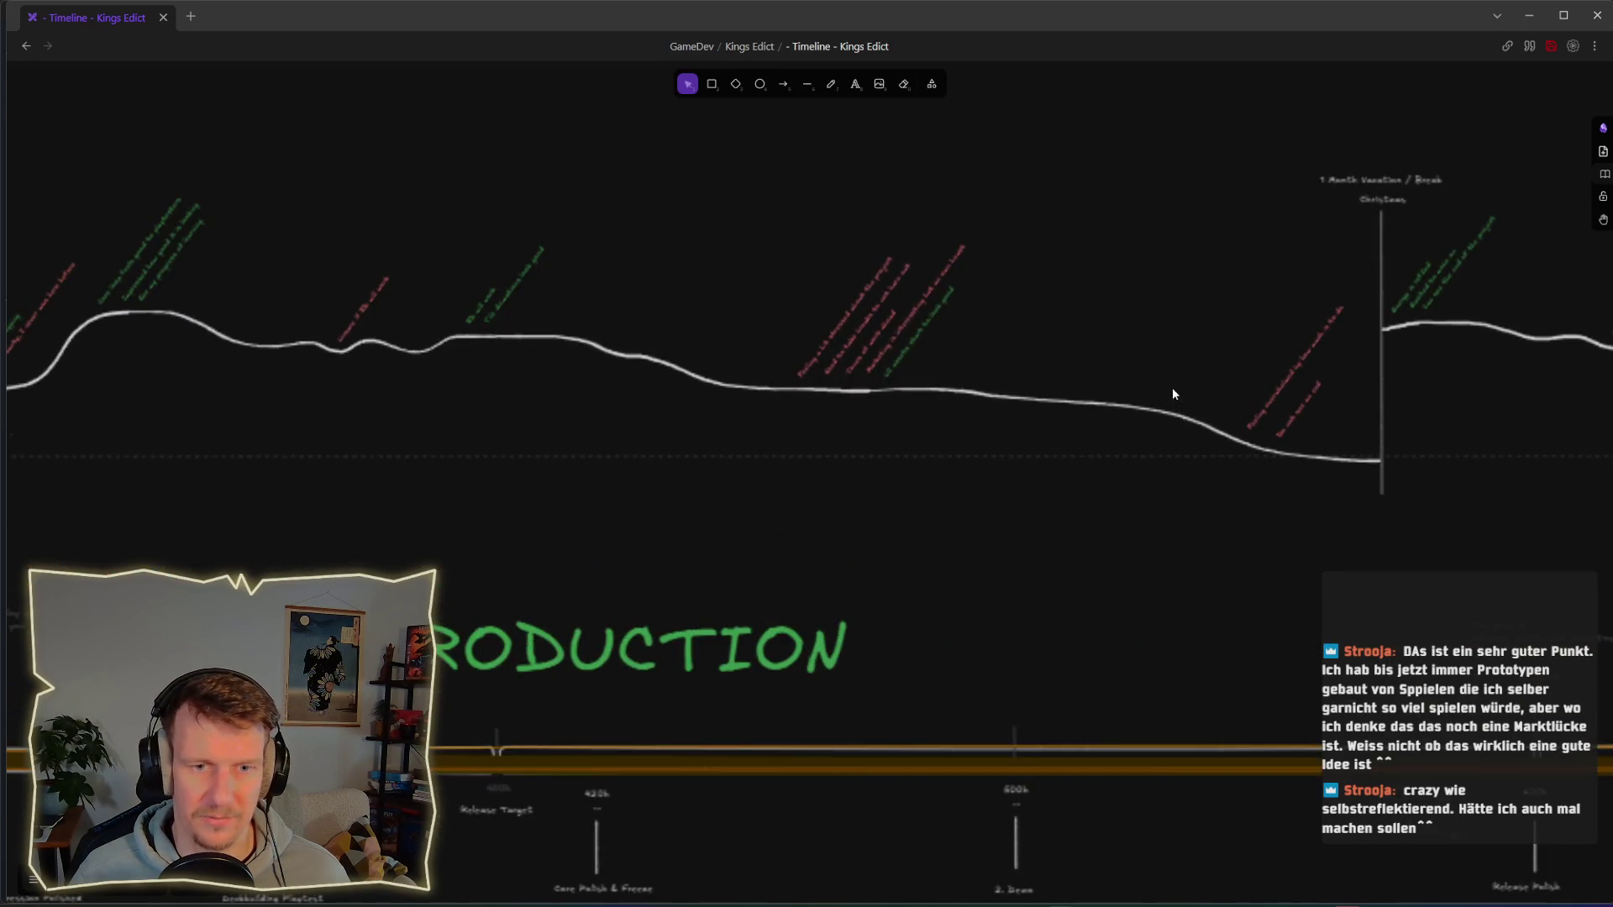
pyautogui.scroll(1, 1172, 388)
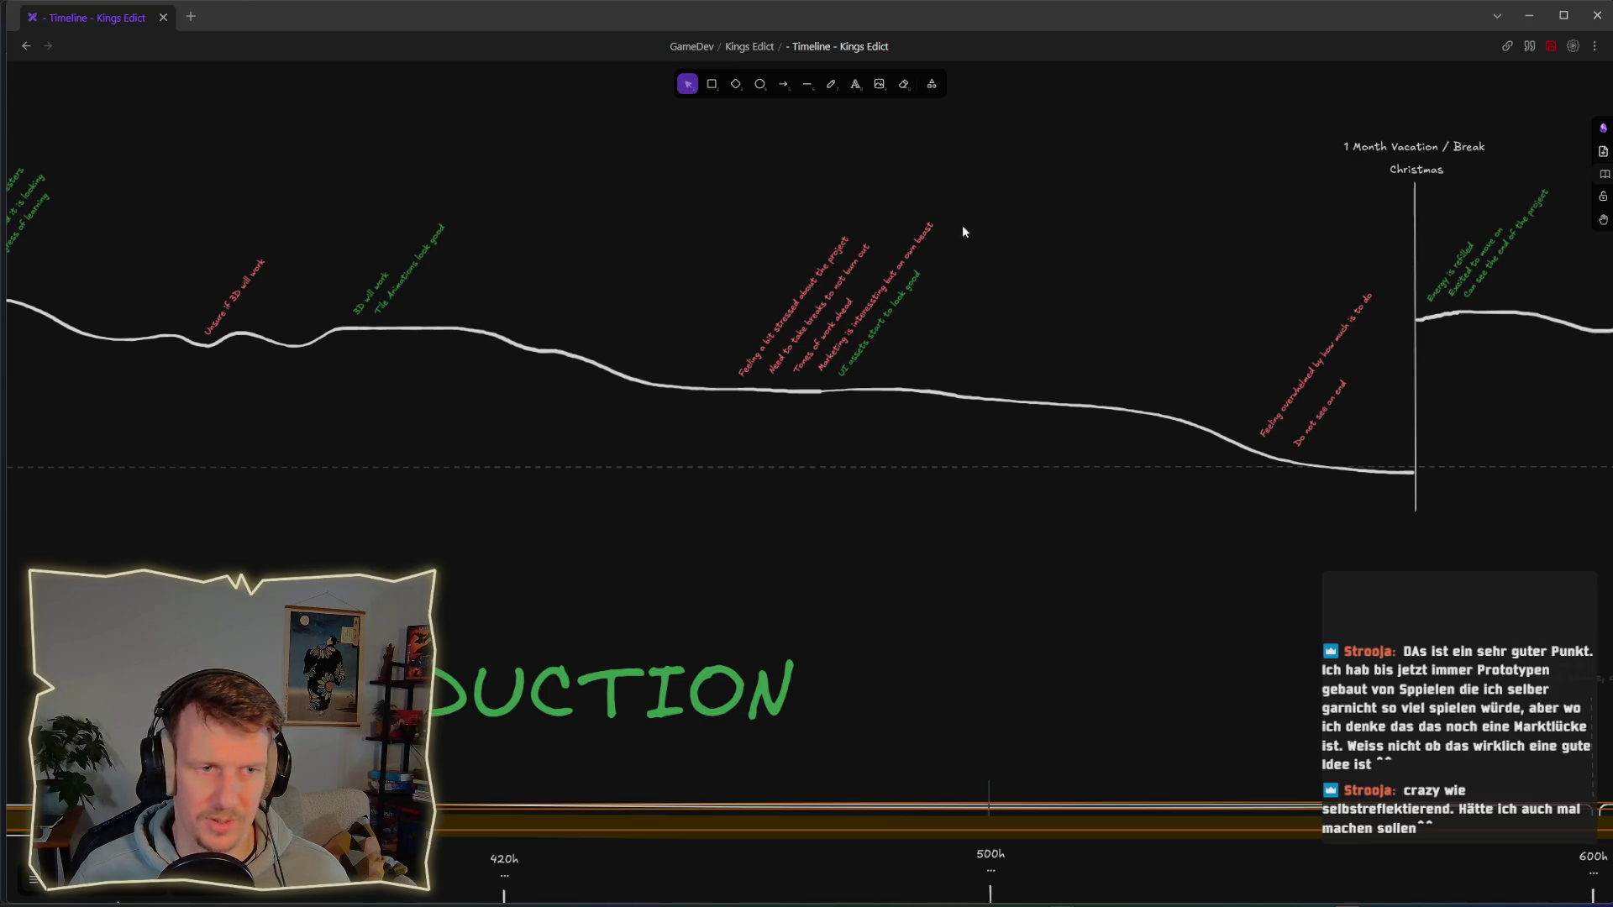
pyautogui.hscroll(1, 1343, 382)
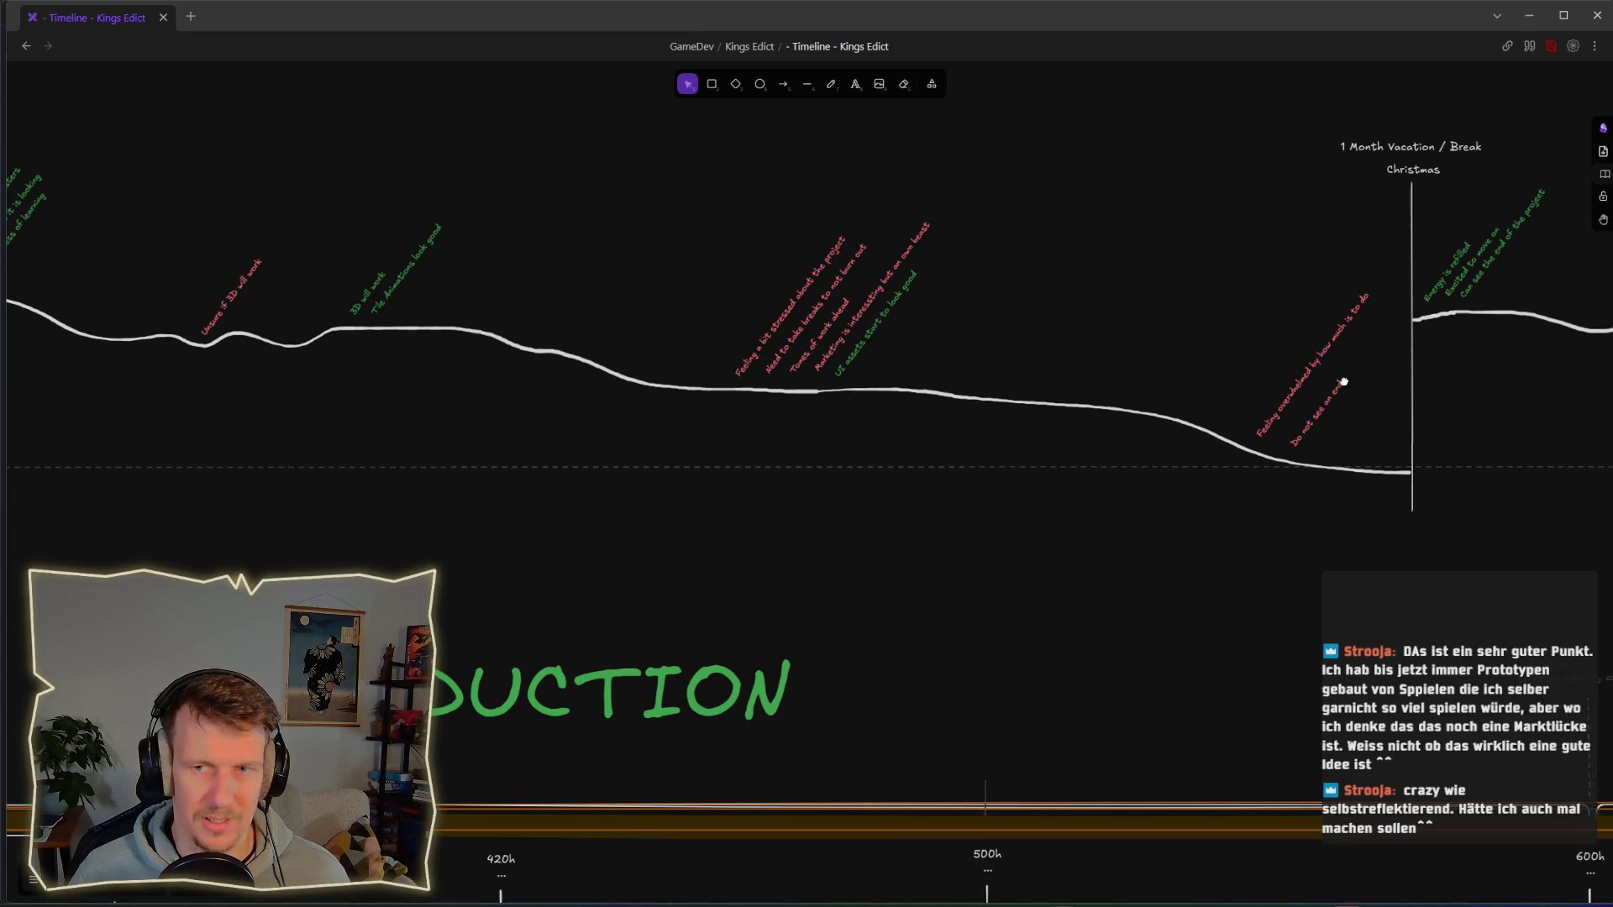
pyautogui.hscroll(3, 1343, 382)
pyautogui.hscroll(3, 1277, 421)
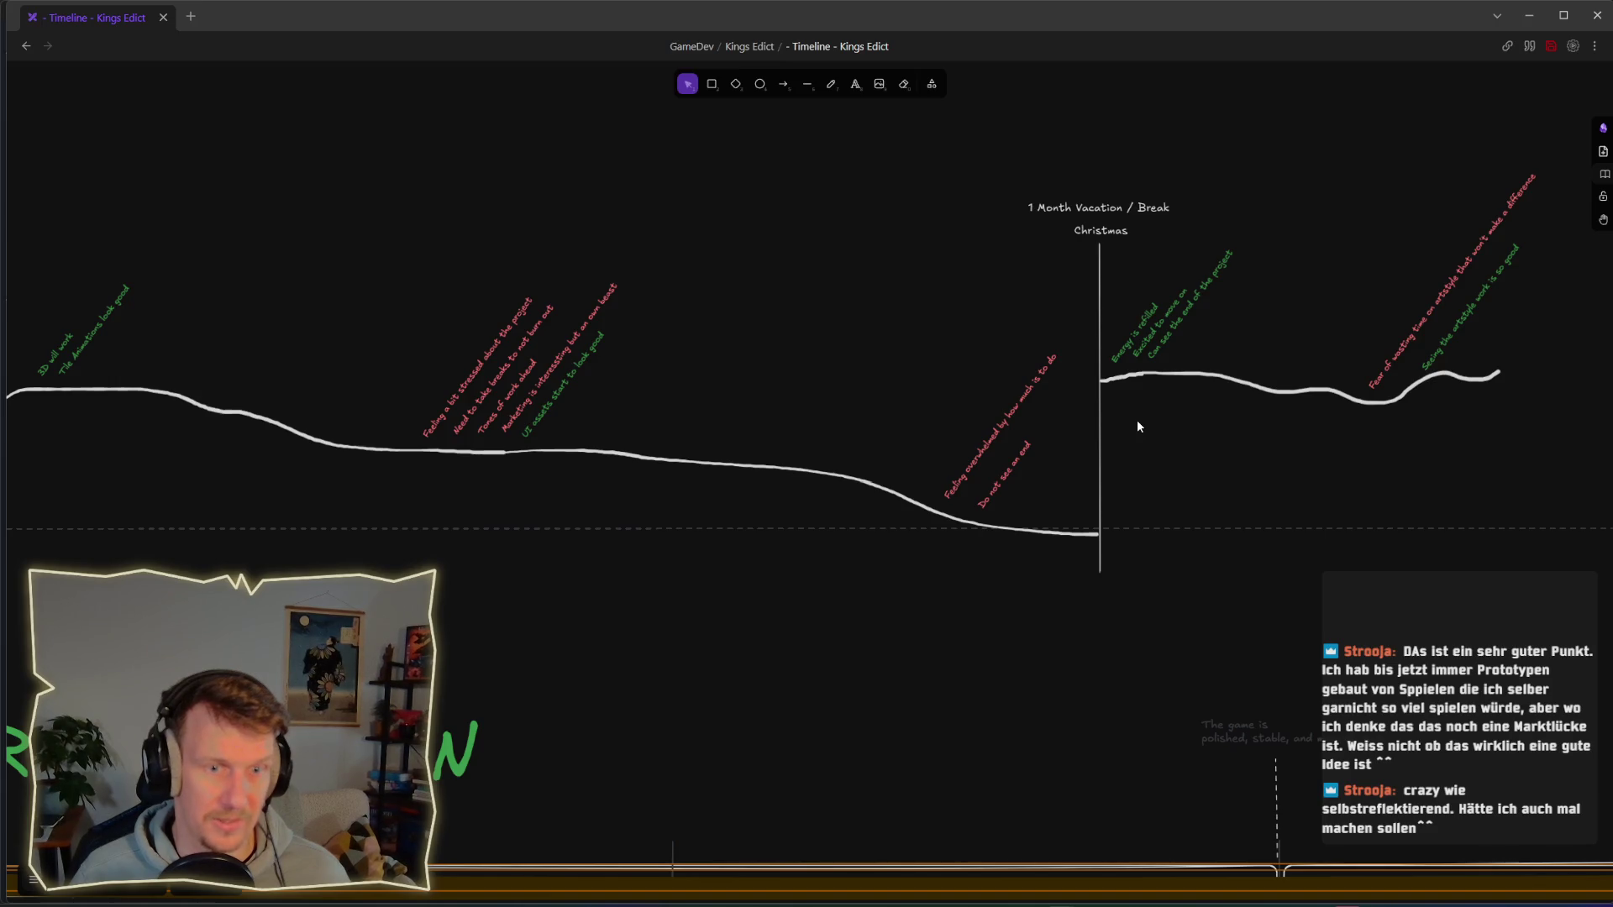
pyautogui.scroll(-1, 1137, 424)
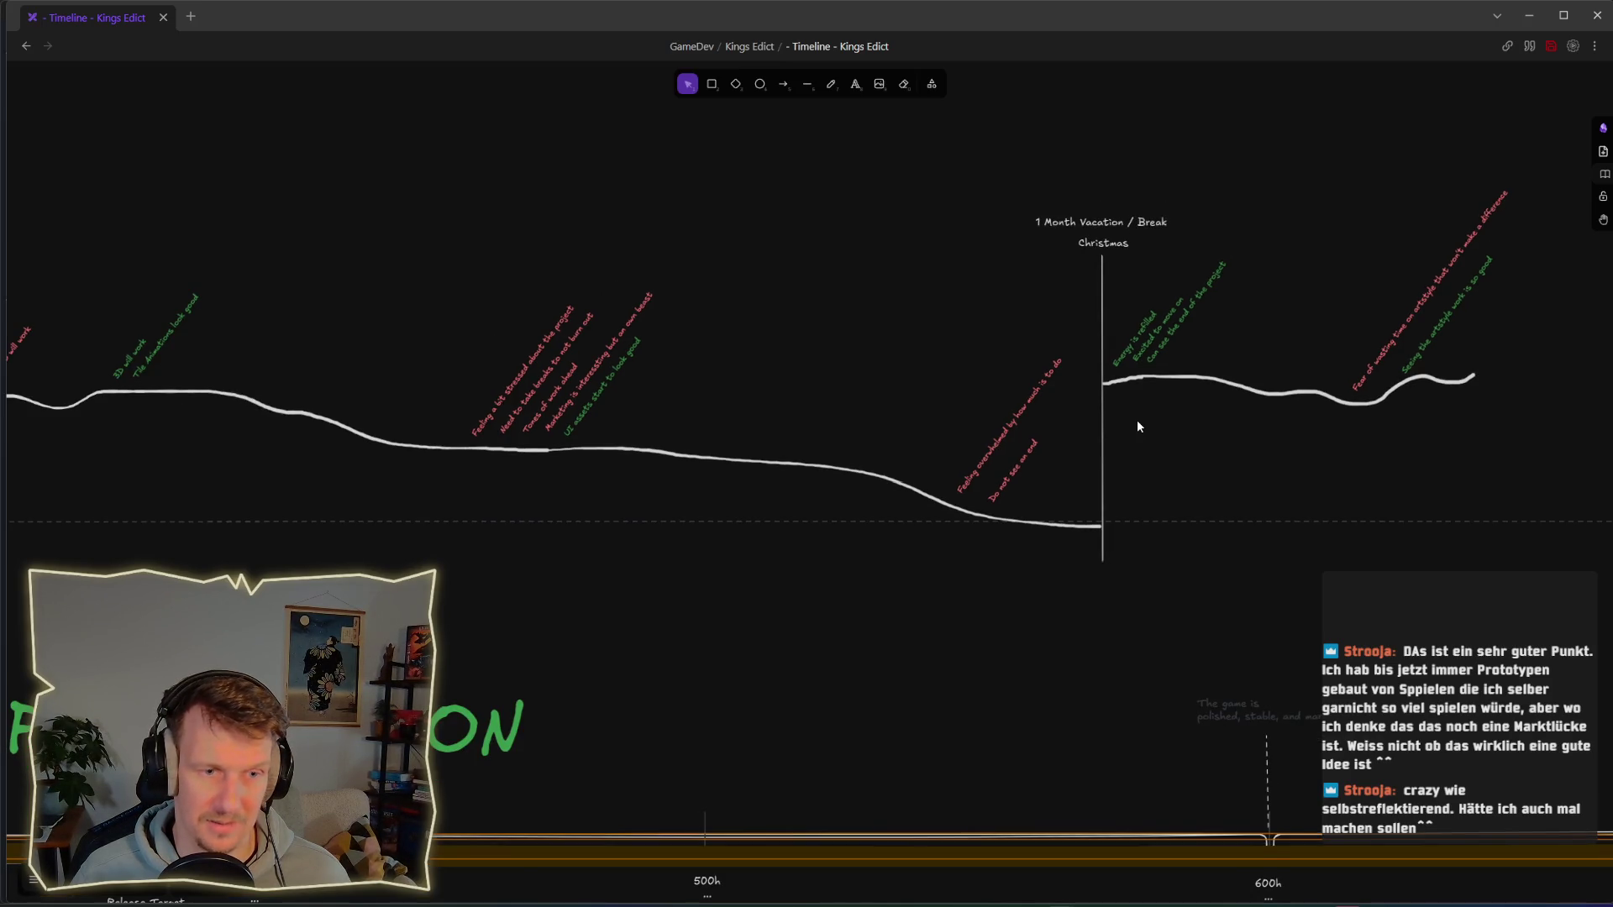
pyautogui.scroll(-1, 1138, 427)
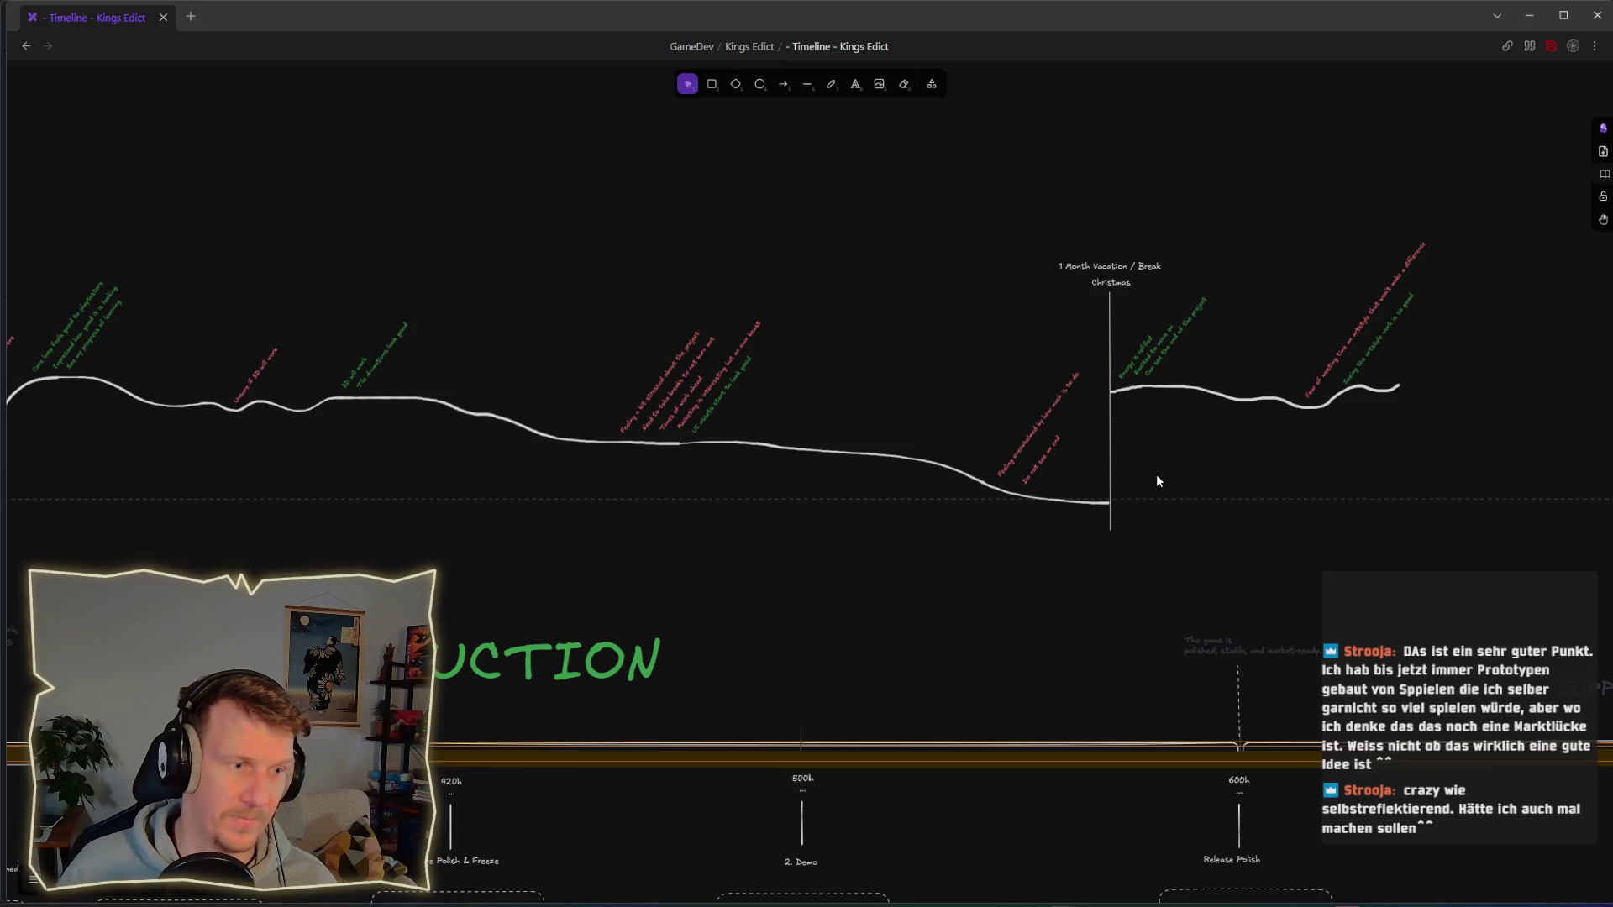
pyautogui.scroll(-5, 1152, 502)
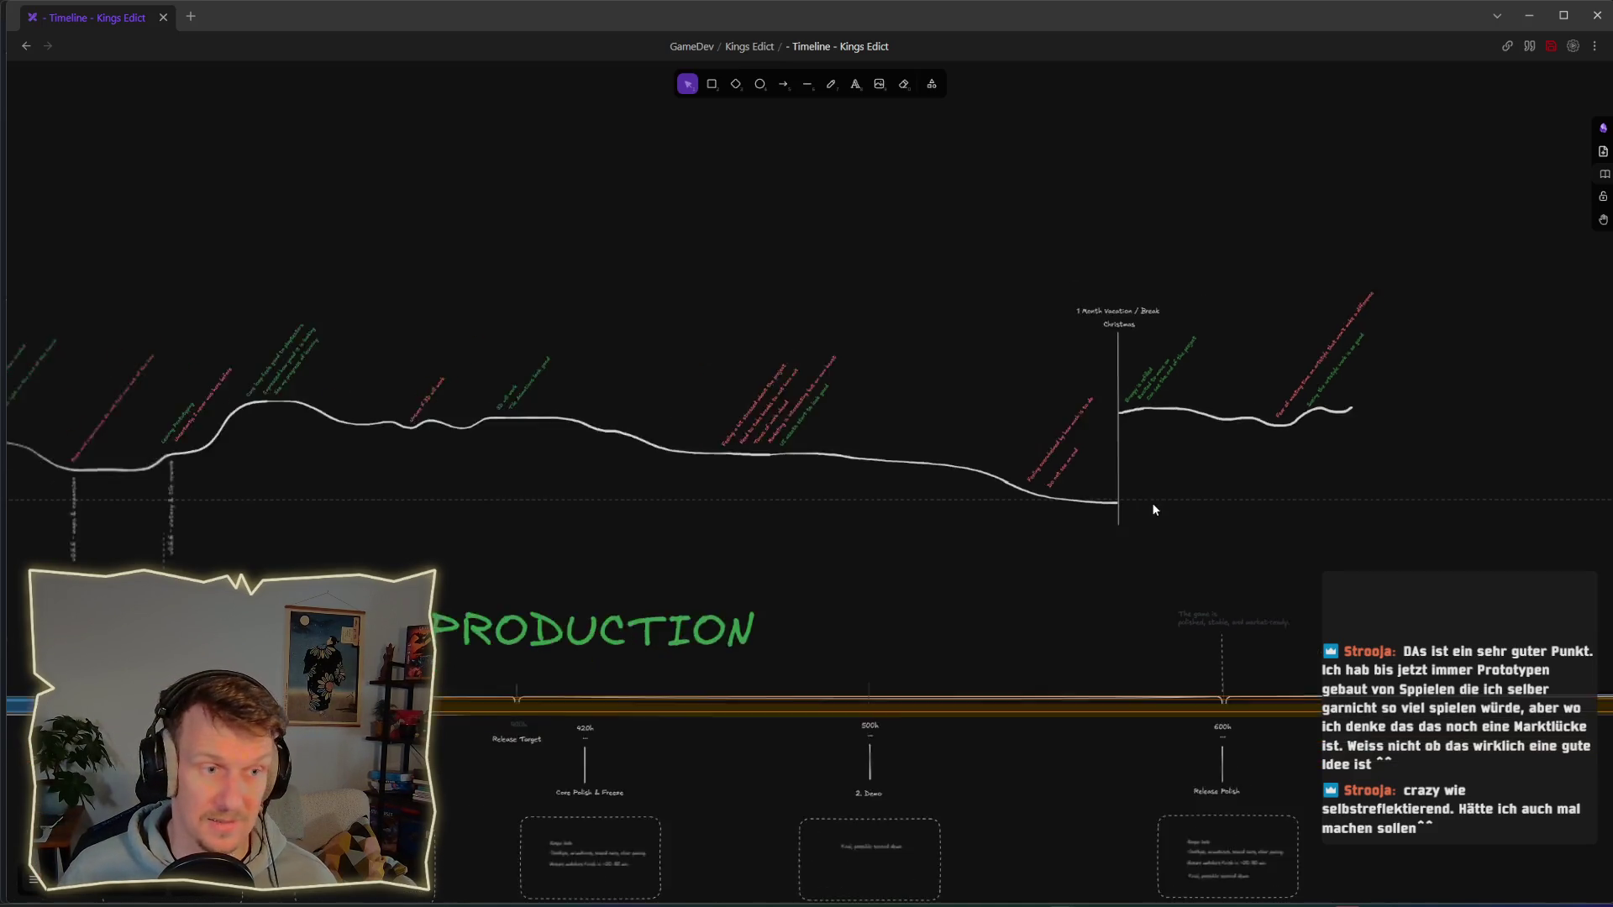
pyautogui.moveTo(960, 513); pyautogui.dragTo(1110, 500)
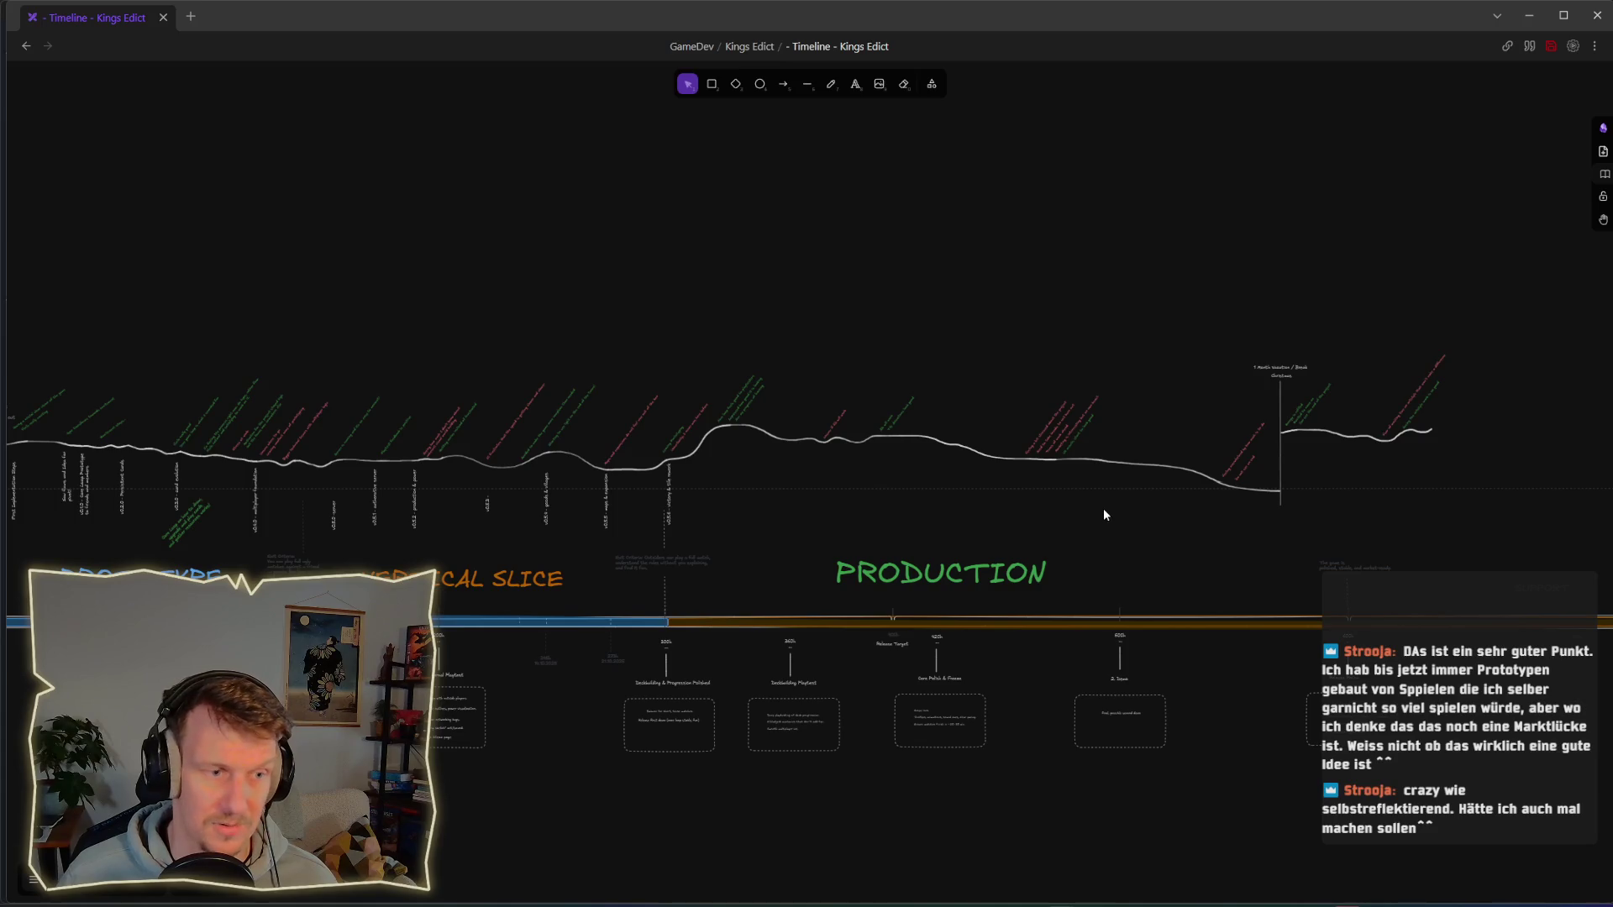
pyautogui.moveTo(1348, 501); pyautogui.dragTo(854, 457)
pyautogui.scroll(3, 1092, 470)
pyautogui.scroll(2, 1121, 487)
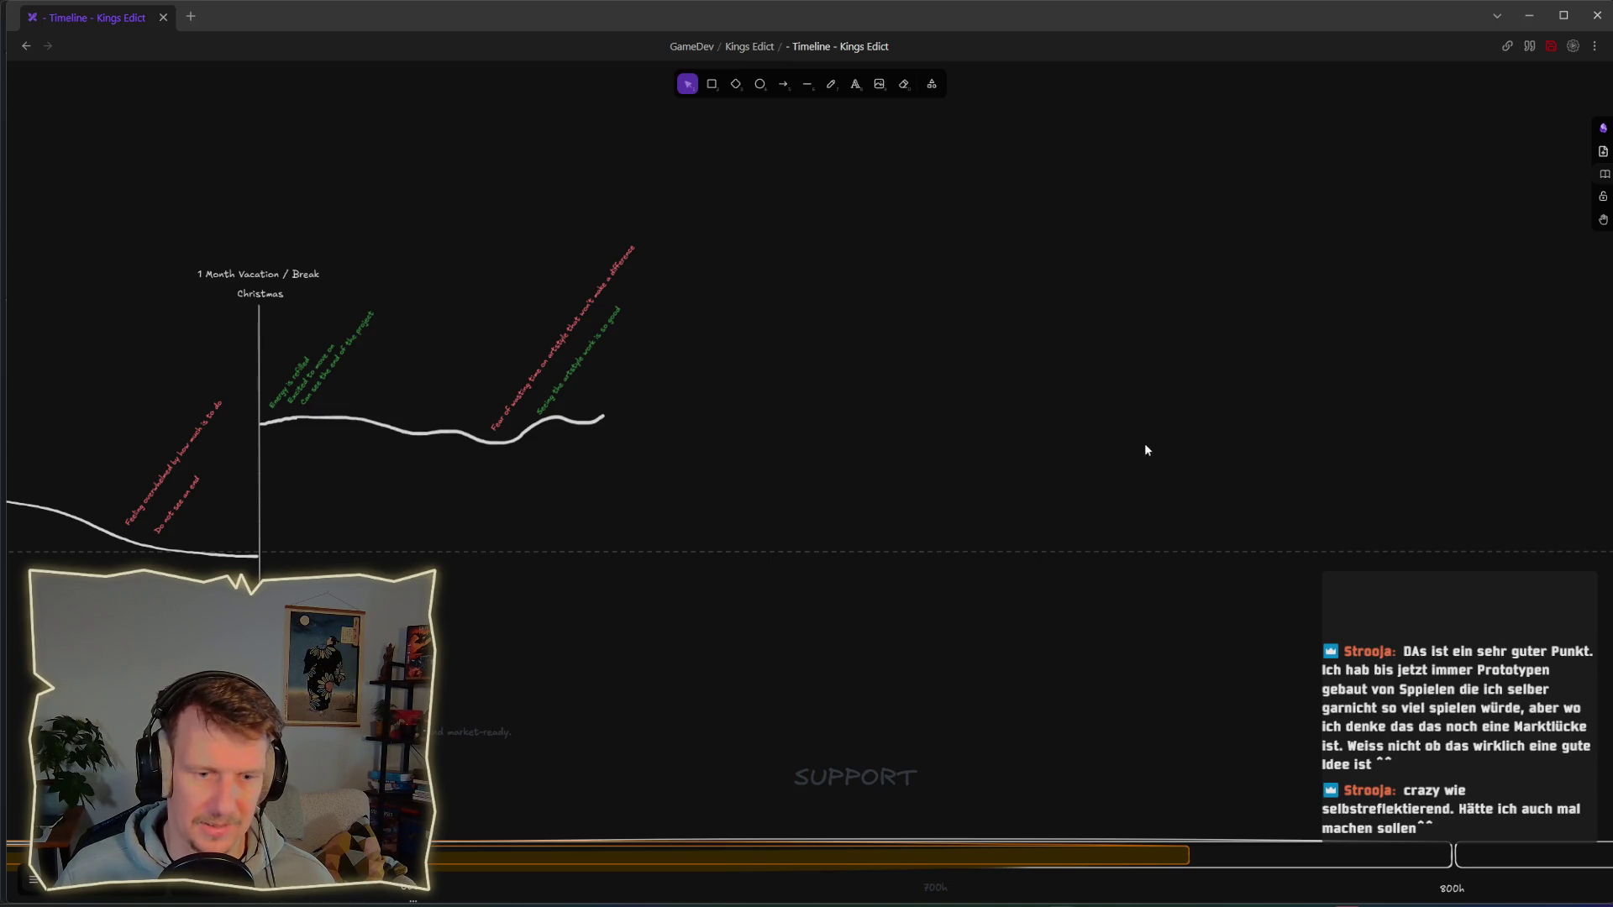
pyautogui.scroll(-5, 1004, 497)
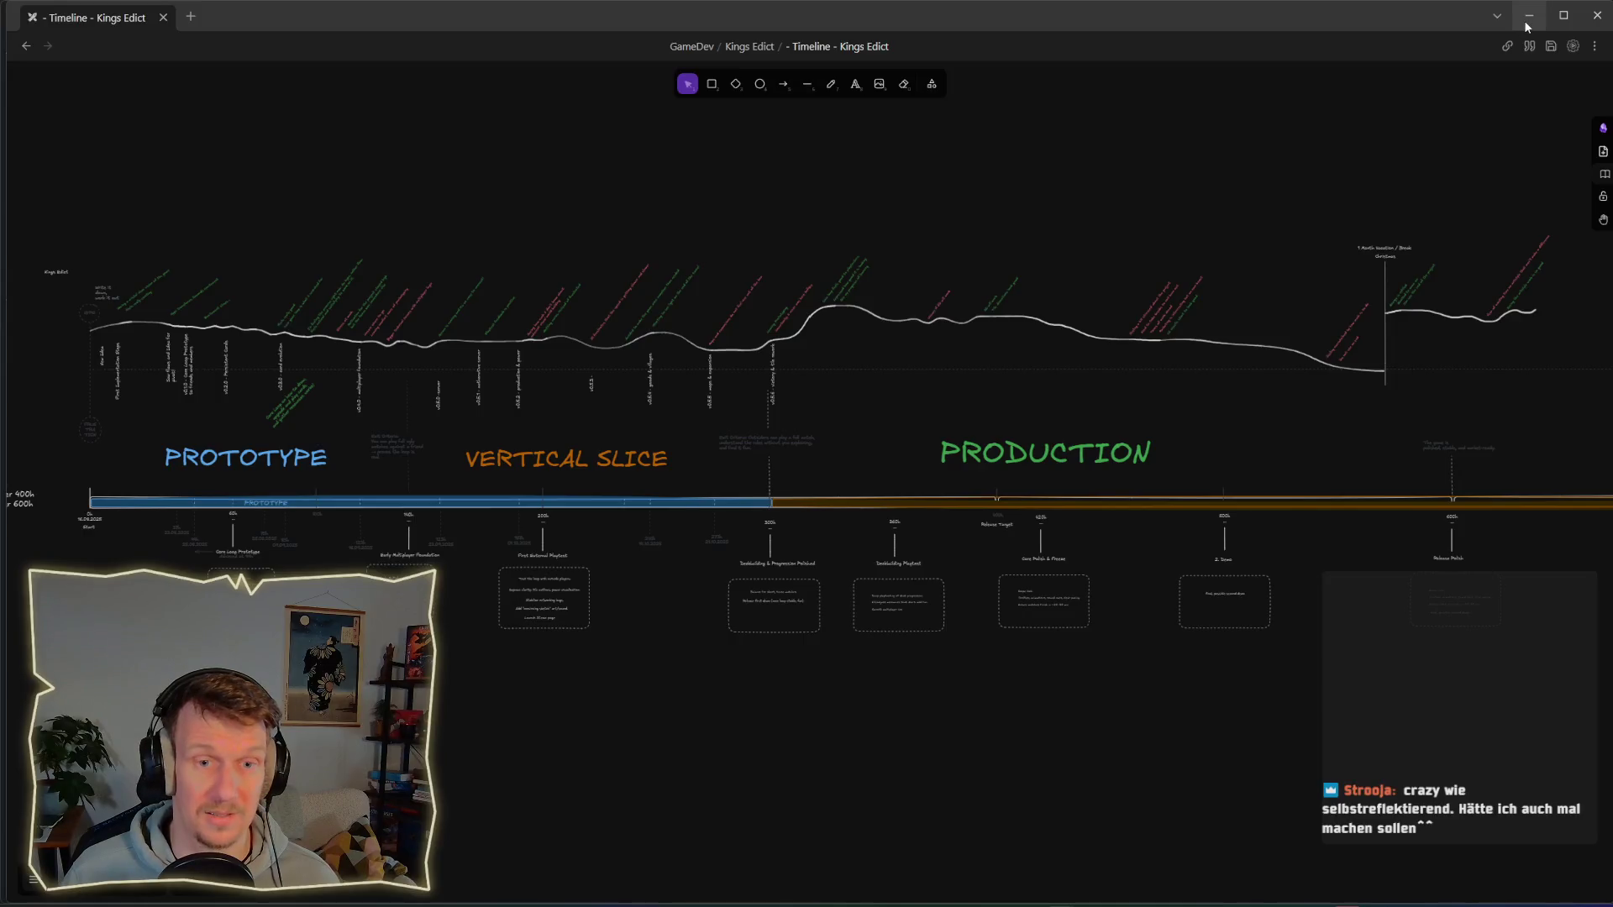
# Step: Minimize Obsidian, stop the running game, and select ONE in Vector3.ONE on line 250
pyautogui.click(1527, 17)
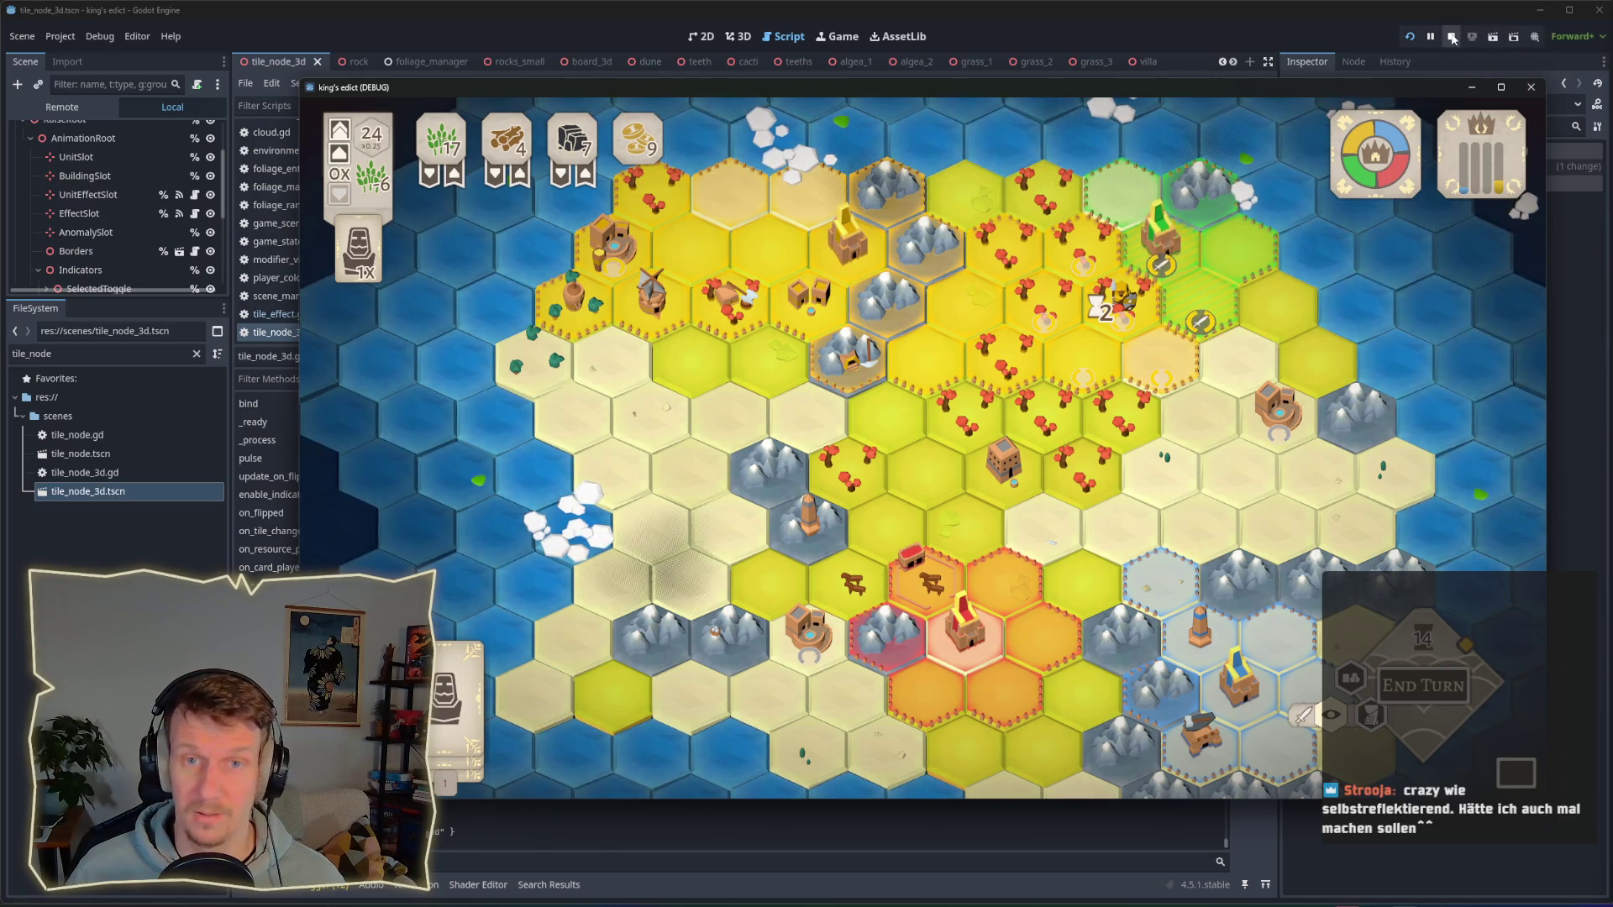
pyautogui.click(1451, 36)
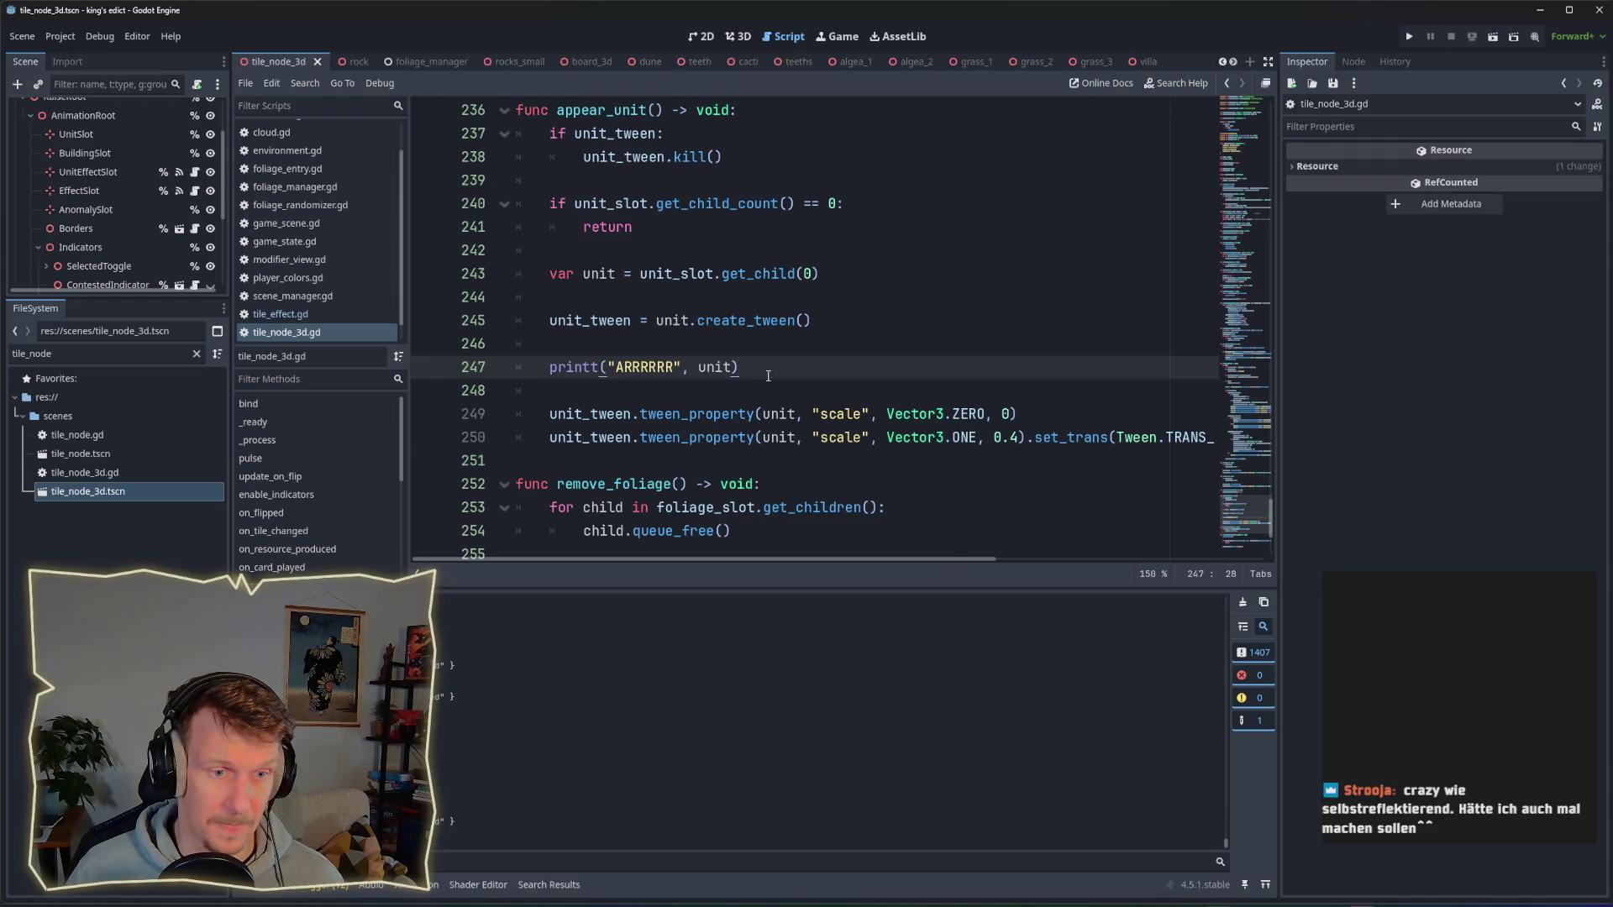
pyautogui.doubleClick(963, 438)
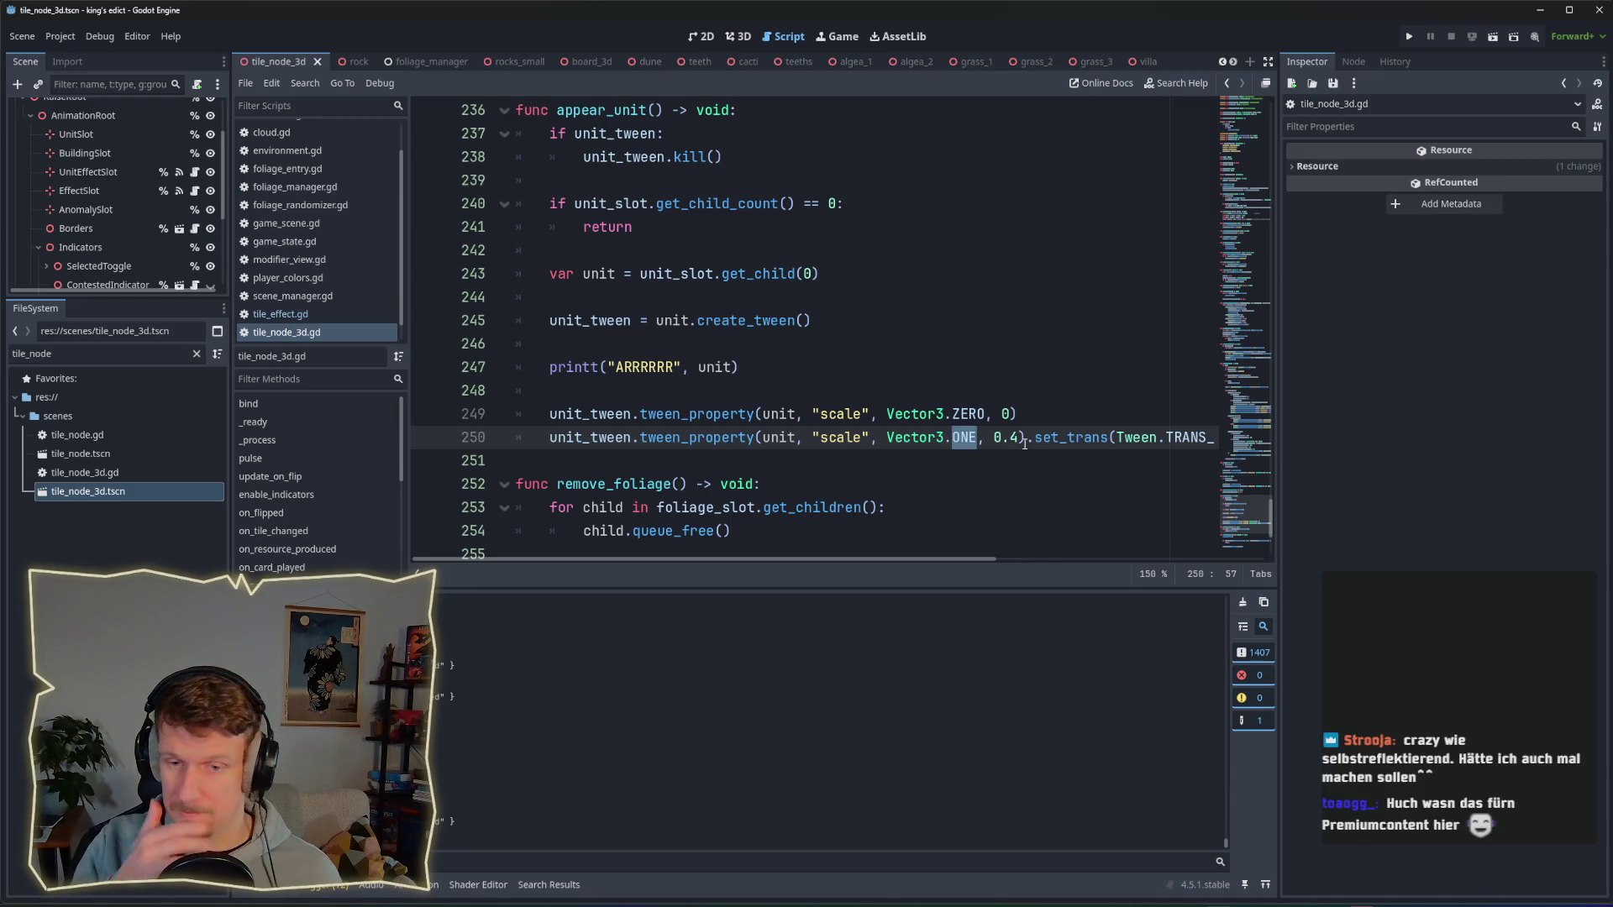
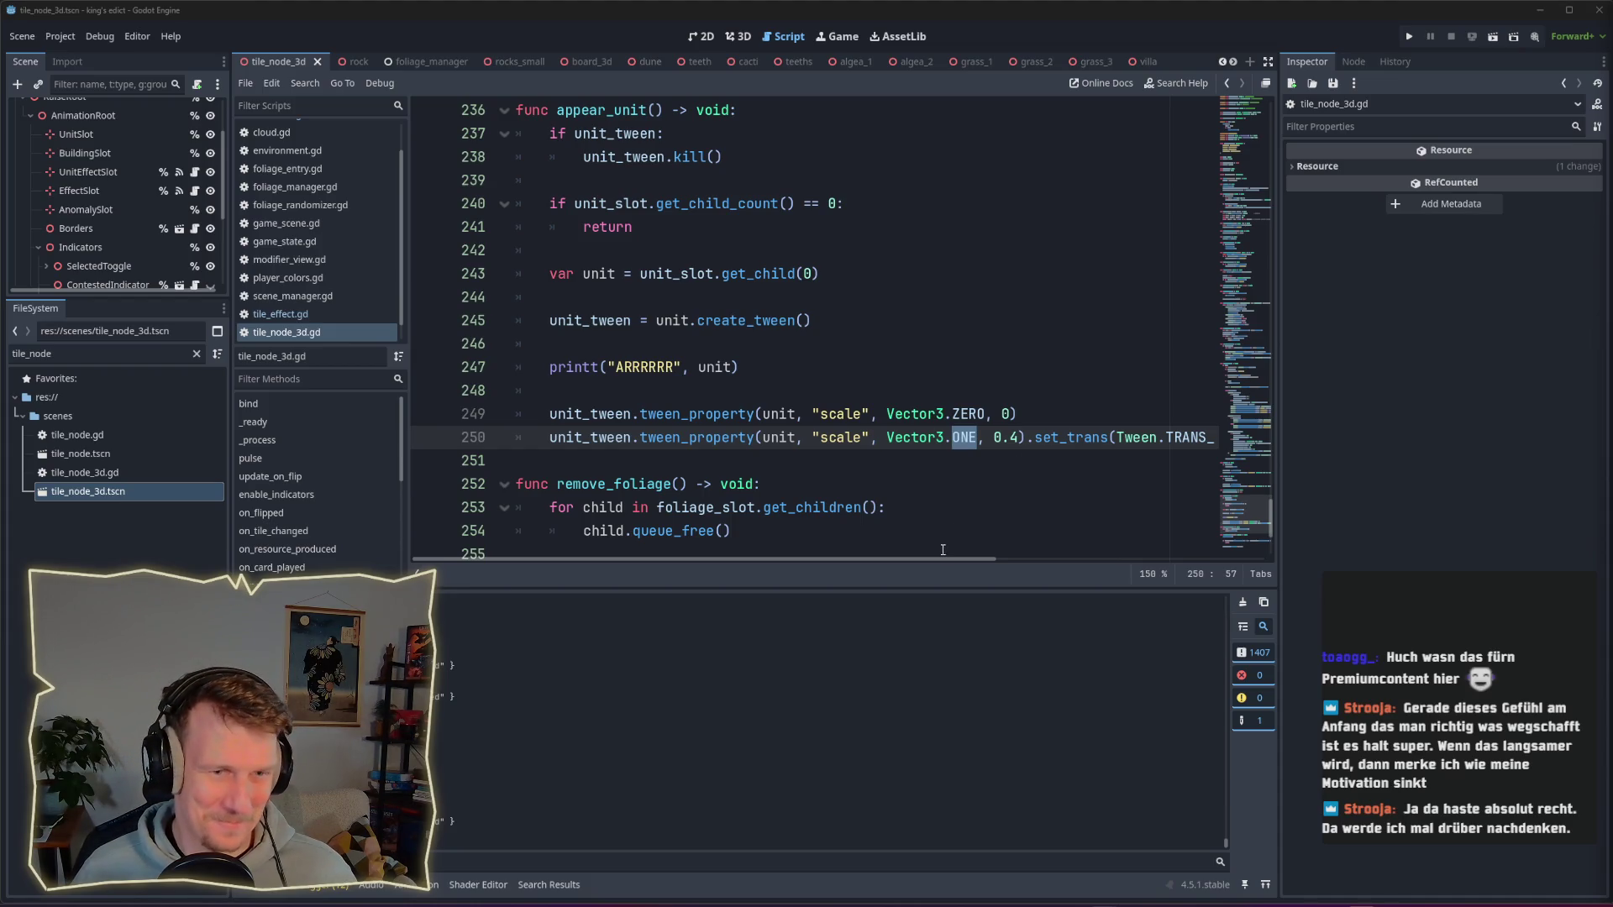
# Step: Switch from Godot to the Obsidian 'Timeline - Kings Edict' window
pyautogui.moveTo(939, 558)
pyautogui.mouseDown()
pyautogui.moveTo(971, 557)
pyautogui.moveTo(939, 557)
pyautogui.mouseUp()
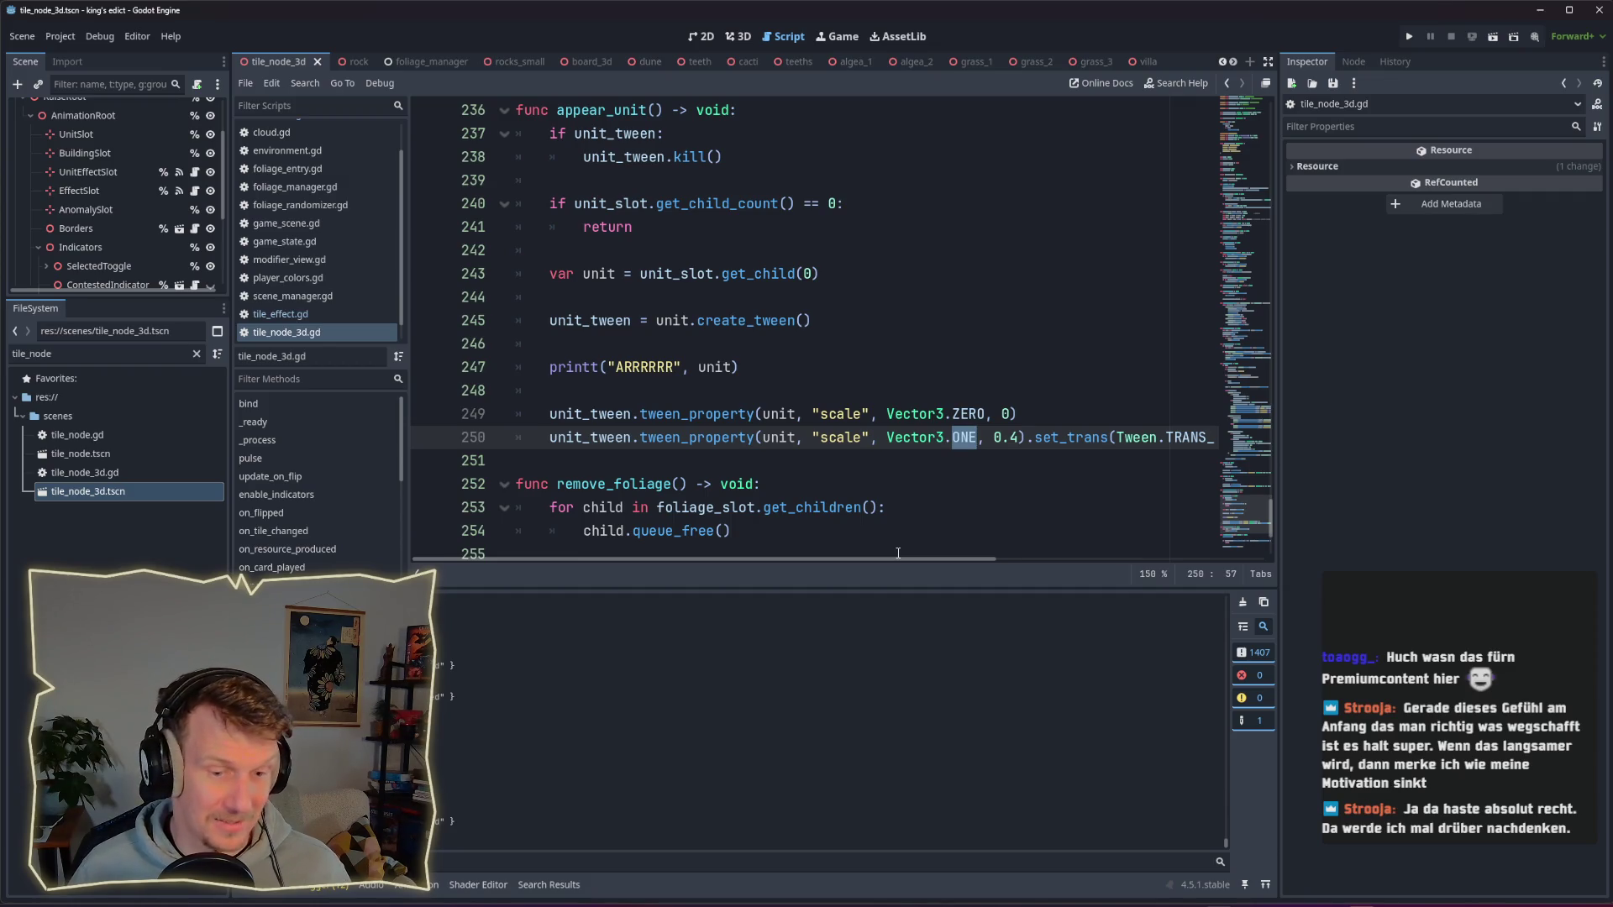
pyautogui.click(1089, 874)
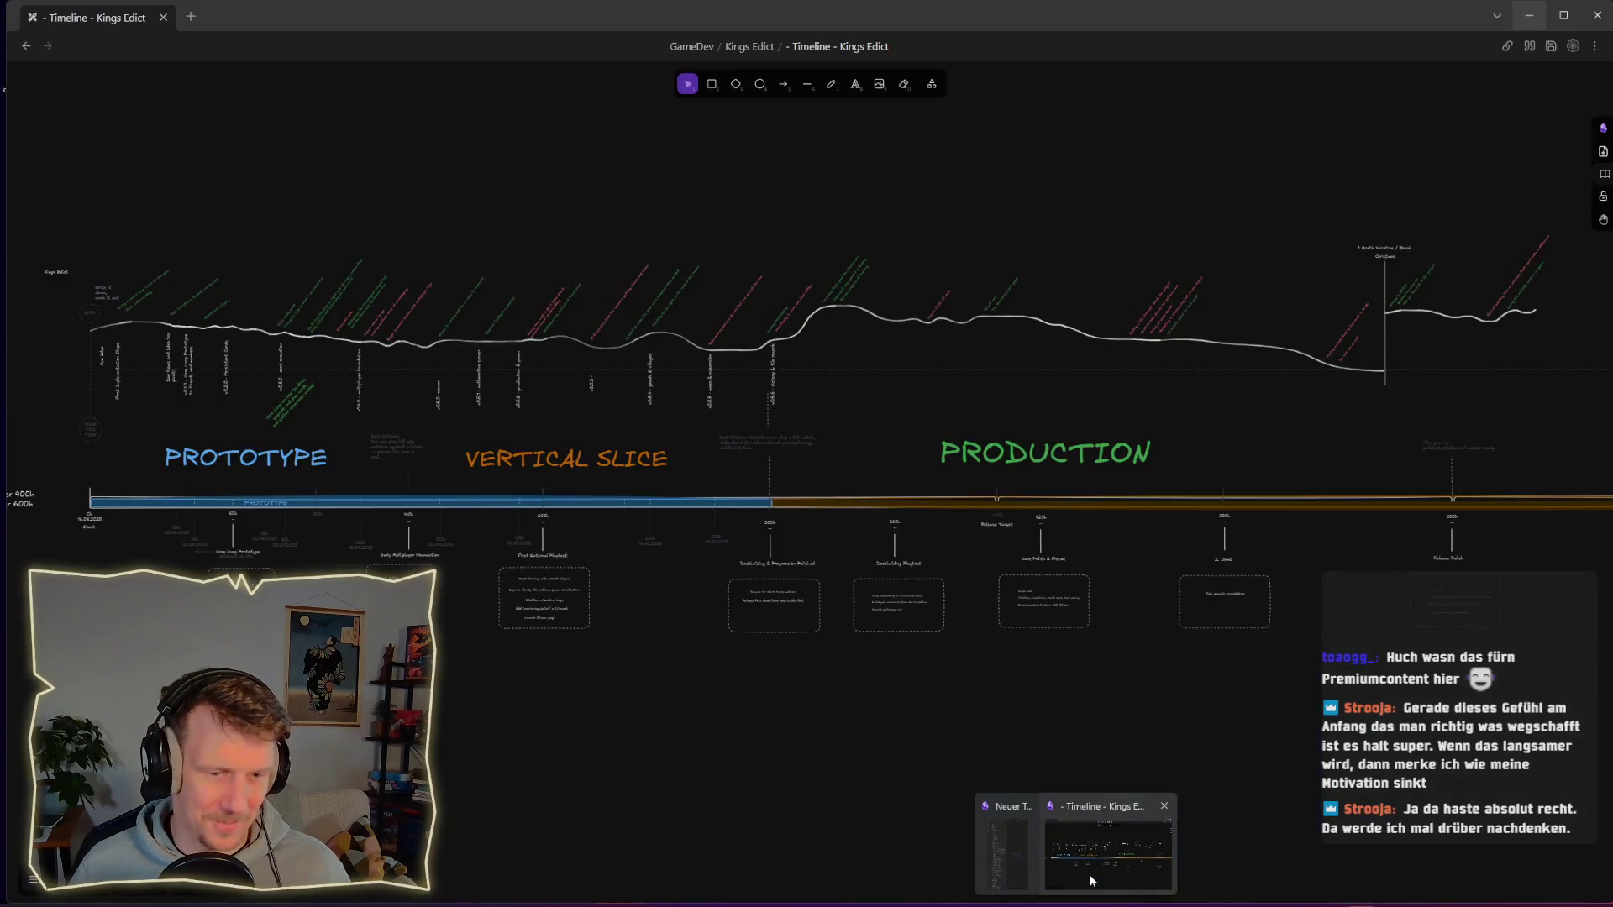
pyautogui.scroll(5, 282, 388)
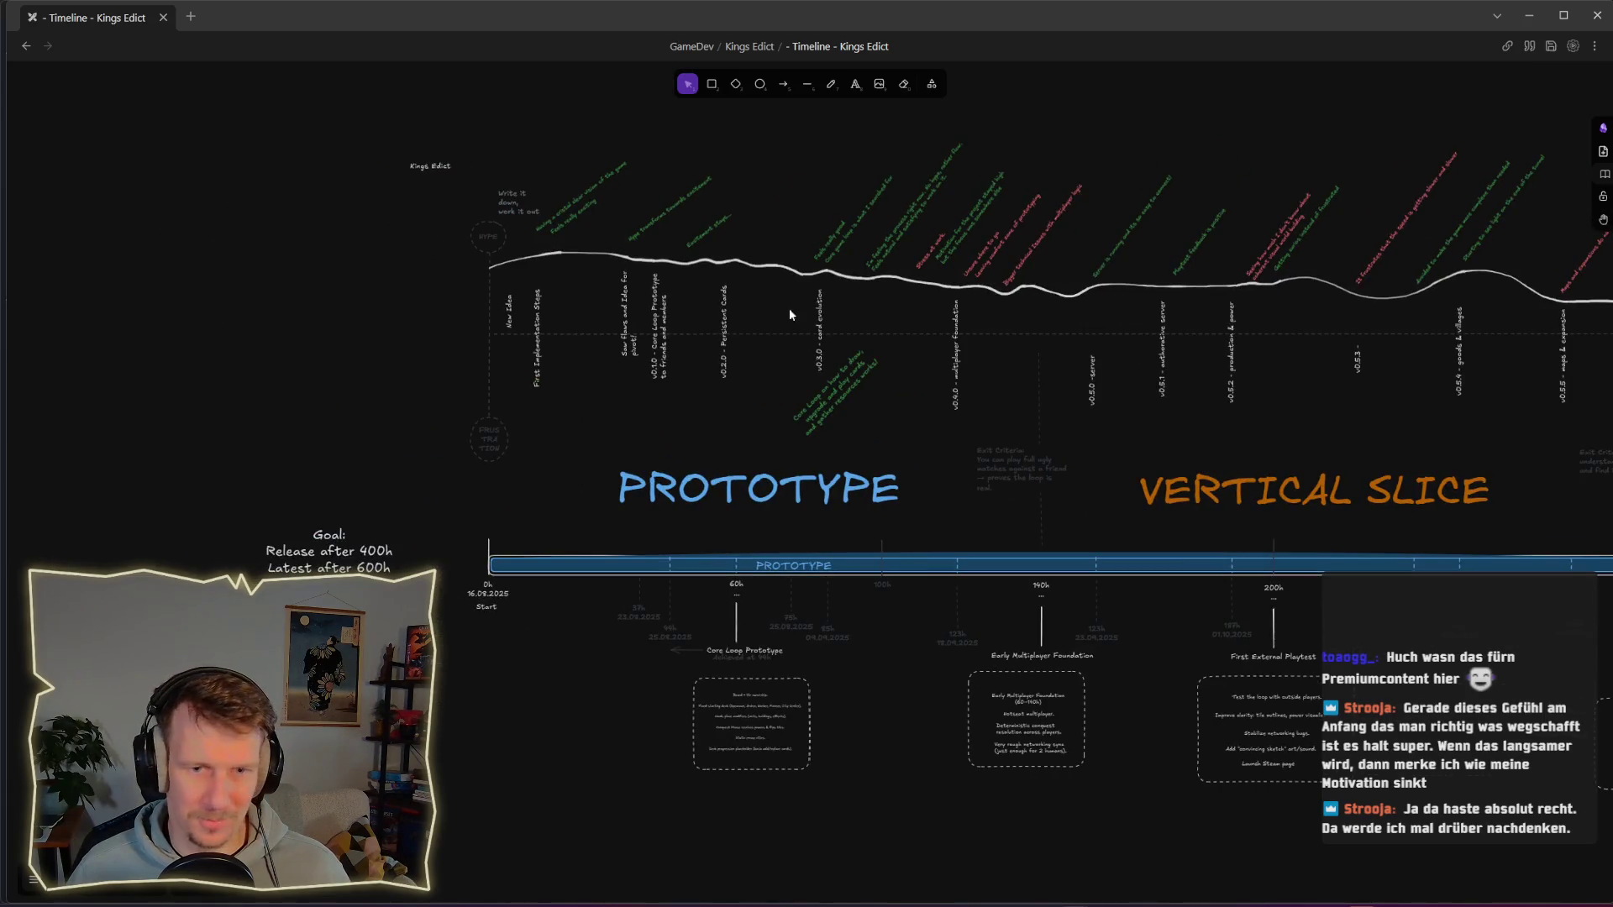
pyautogui.scroll(2, 692, 220)
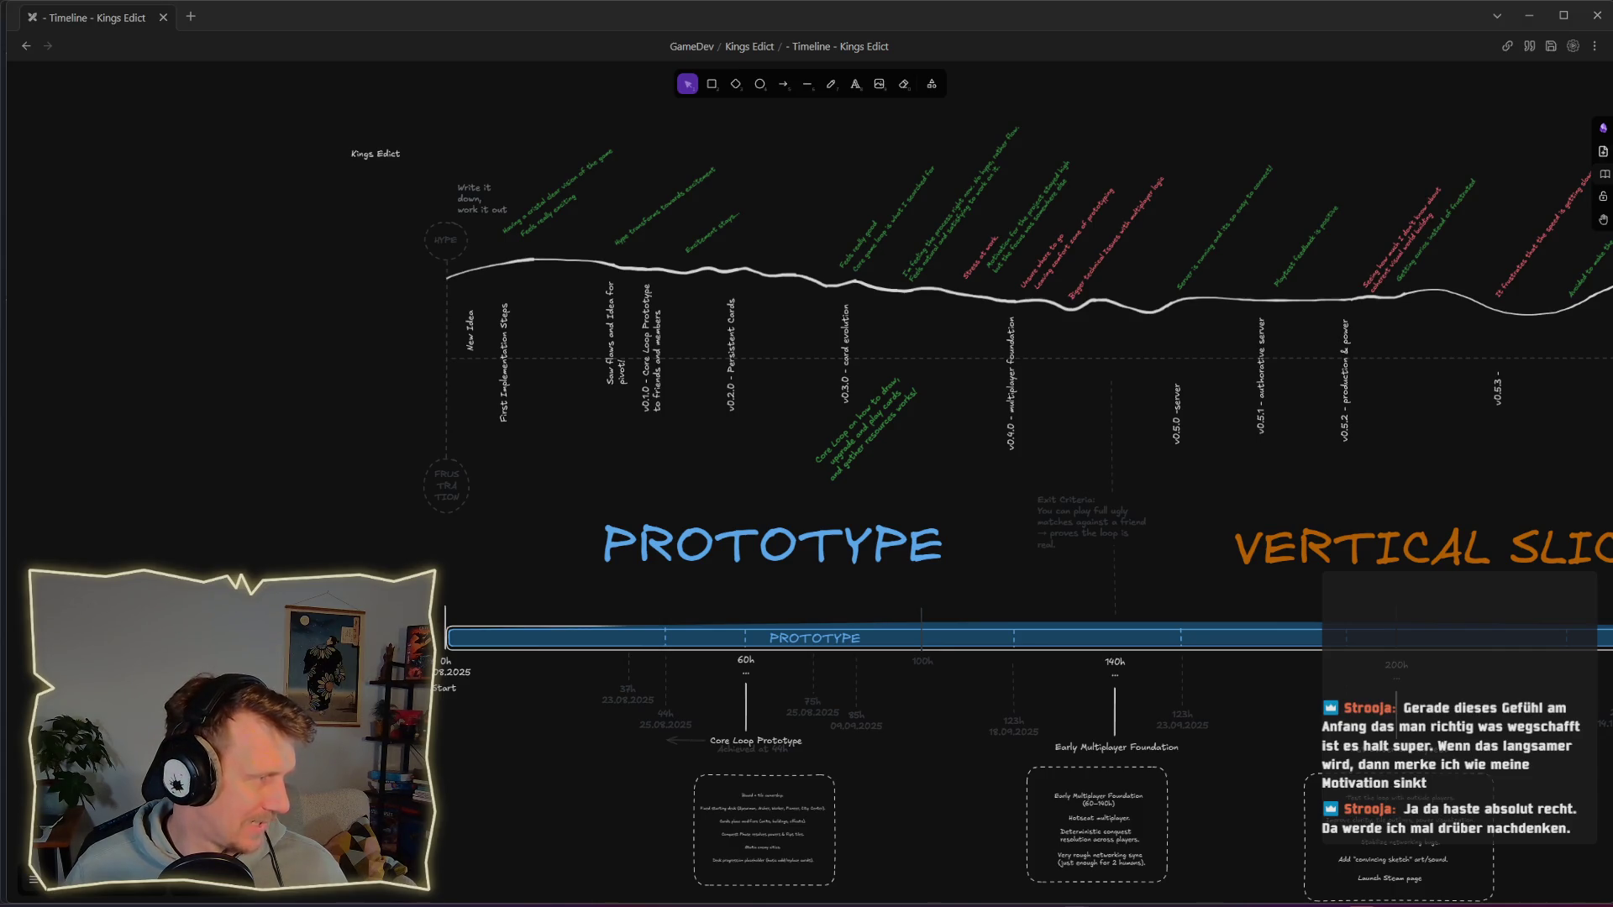
pyautogui.moveTo(323, 97)
pyautogui.mouseDown()
pyautogui.moveTo(323, 46)
pyautogui.moveTo(252, 19)
pyautogui.mouseUp()
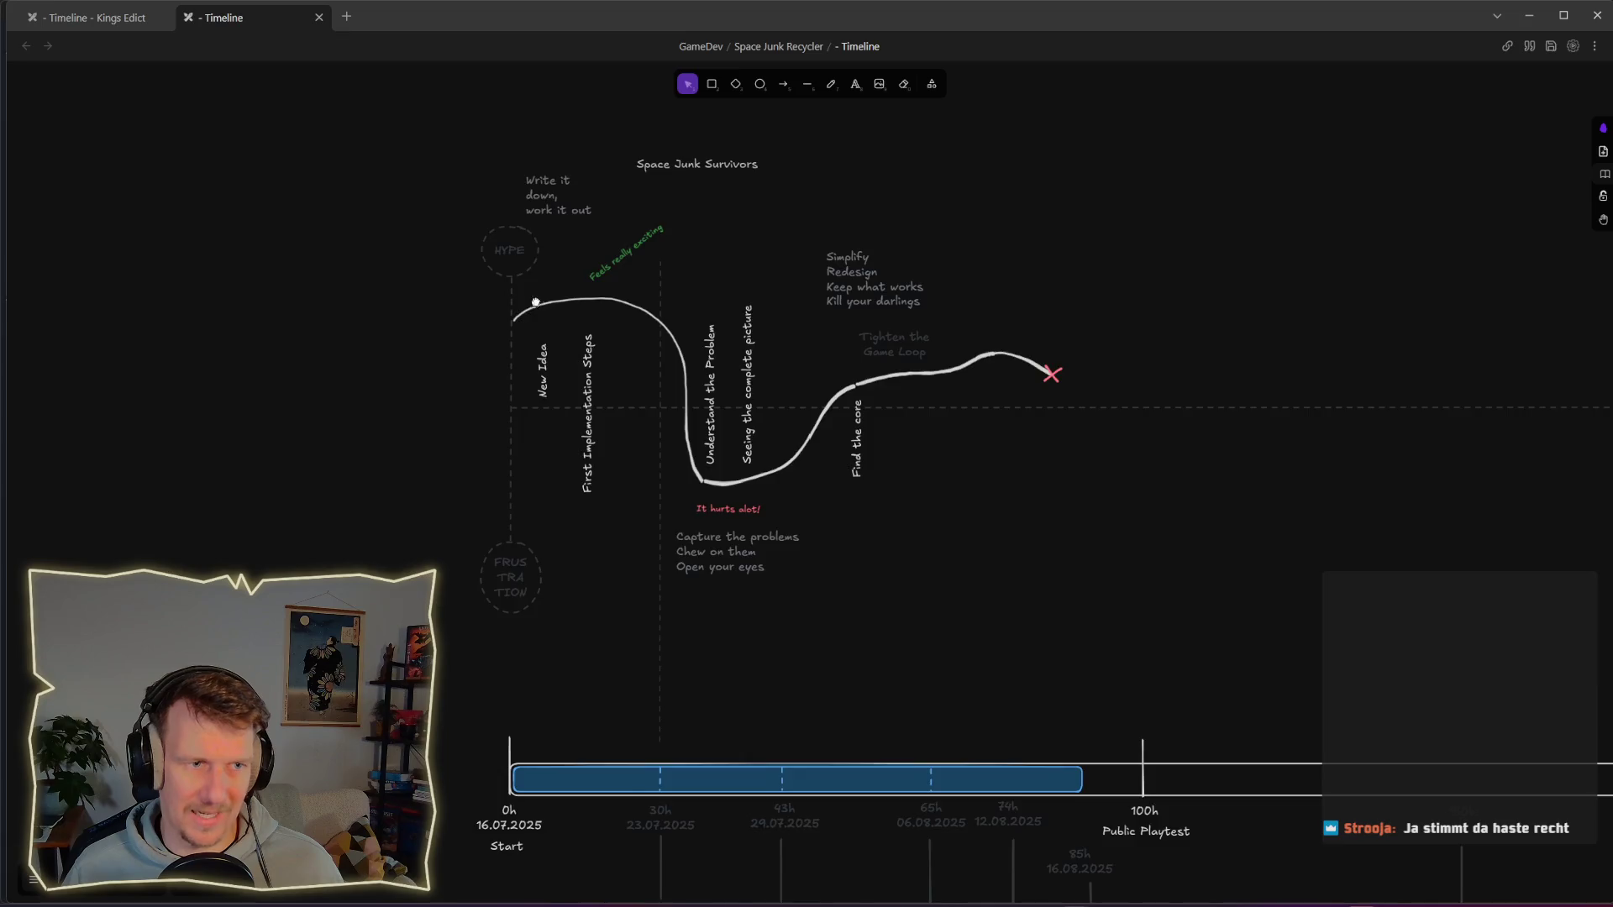
# Step: Zoom and pan the Space Junk Recycler timeline to bring the 'Write it down' note into view
pyautogui.keyDown('ctrl'); pyautogui.scroll(5, 586, 334); pyautogui.keyUp('ctrl')
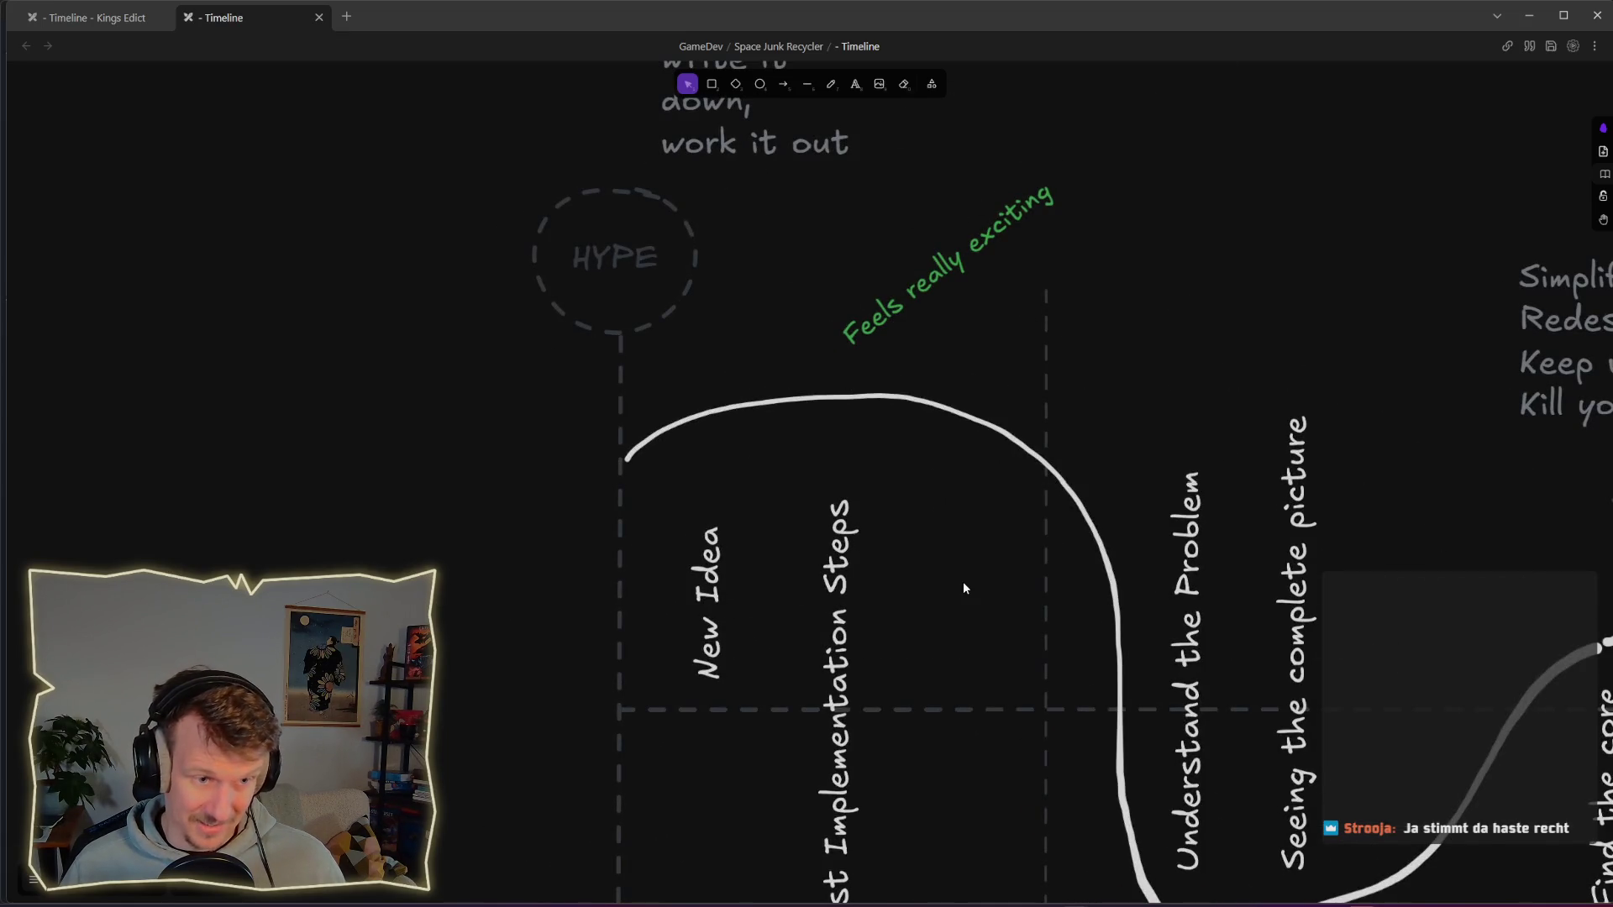
pyautogui.keyDown('ctrl'); pyautogui.scroll(-5, 962, 582); pyautogui.keyUp('ctrl')
pyautogui.scroll(-2, 974, 697)
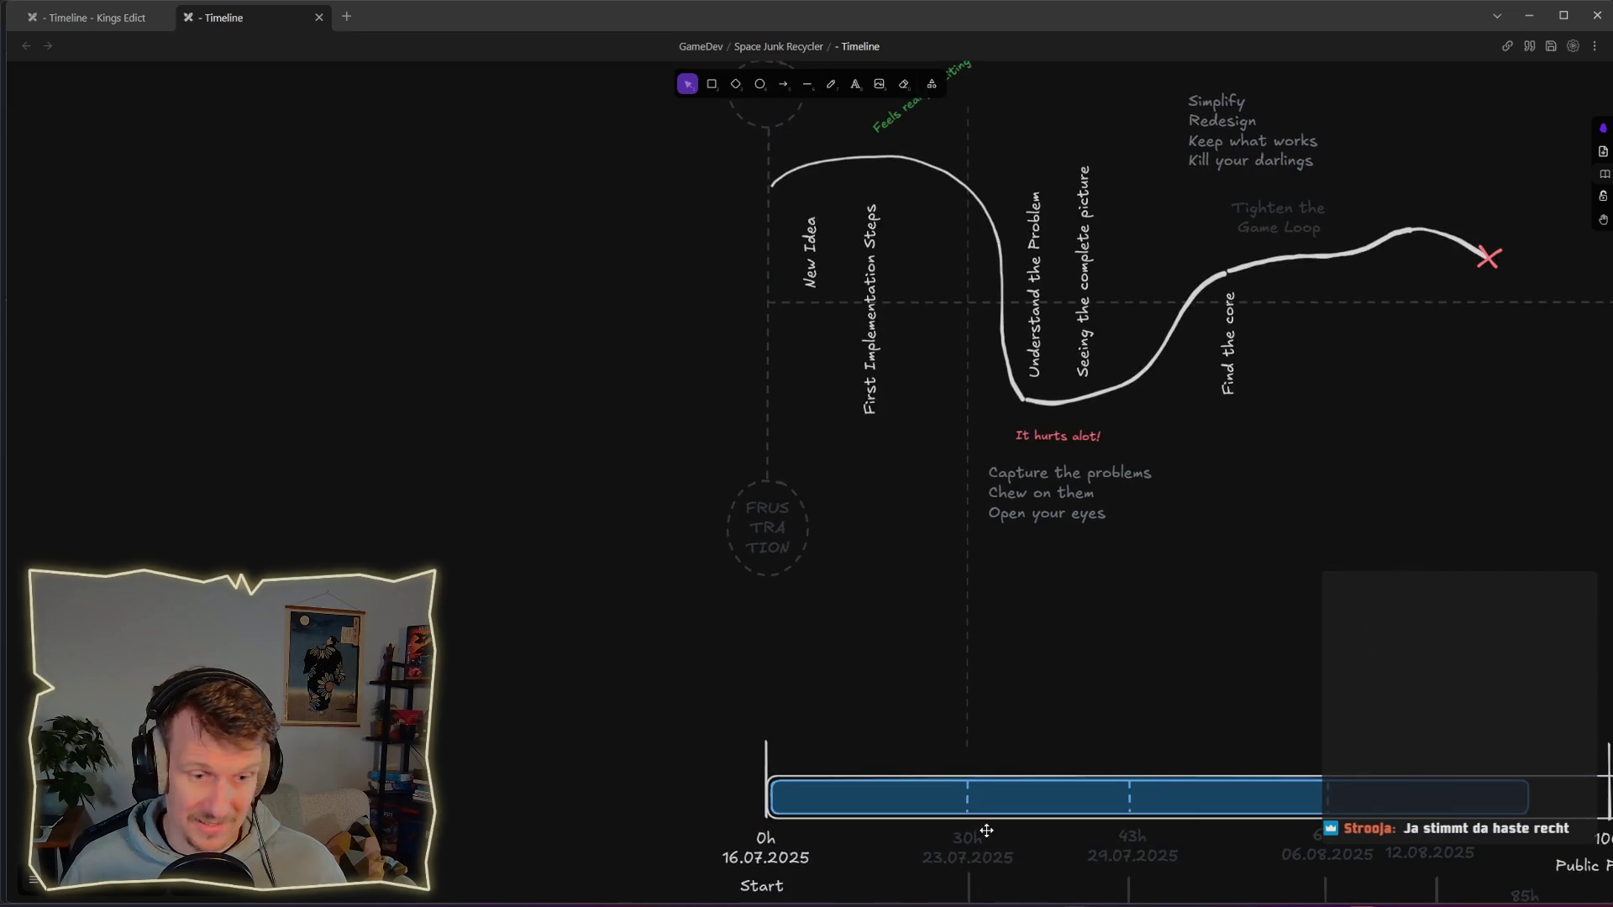
pyautogui.scroll(-4, 978, 588)
pyautogui.keyDown('ctrl'); pyautogui.scroll(5, 985, 544); pyautogui.keyUp('ctrl')
pyautogui.keyDown('ctrl'); pyautogui.scroll(3, 983, 537); pyautogui.keyUp('ctrl')
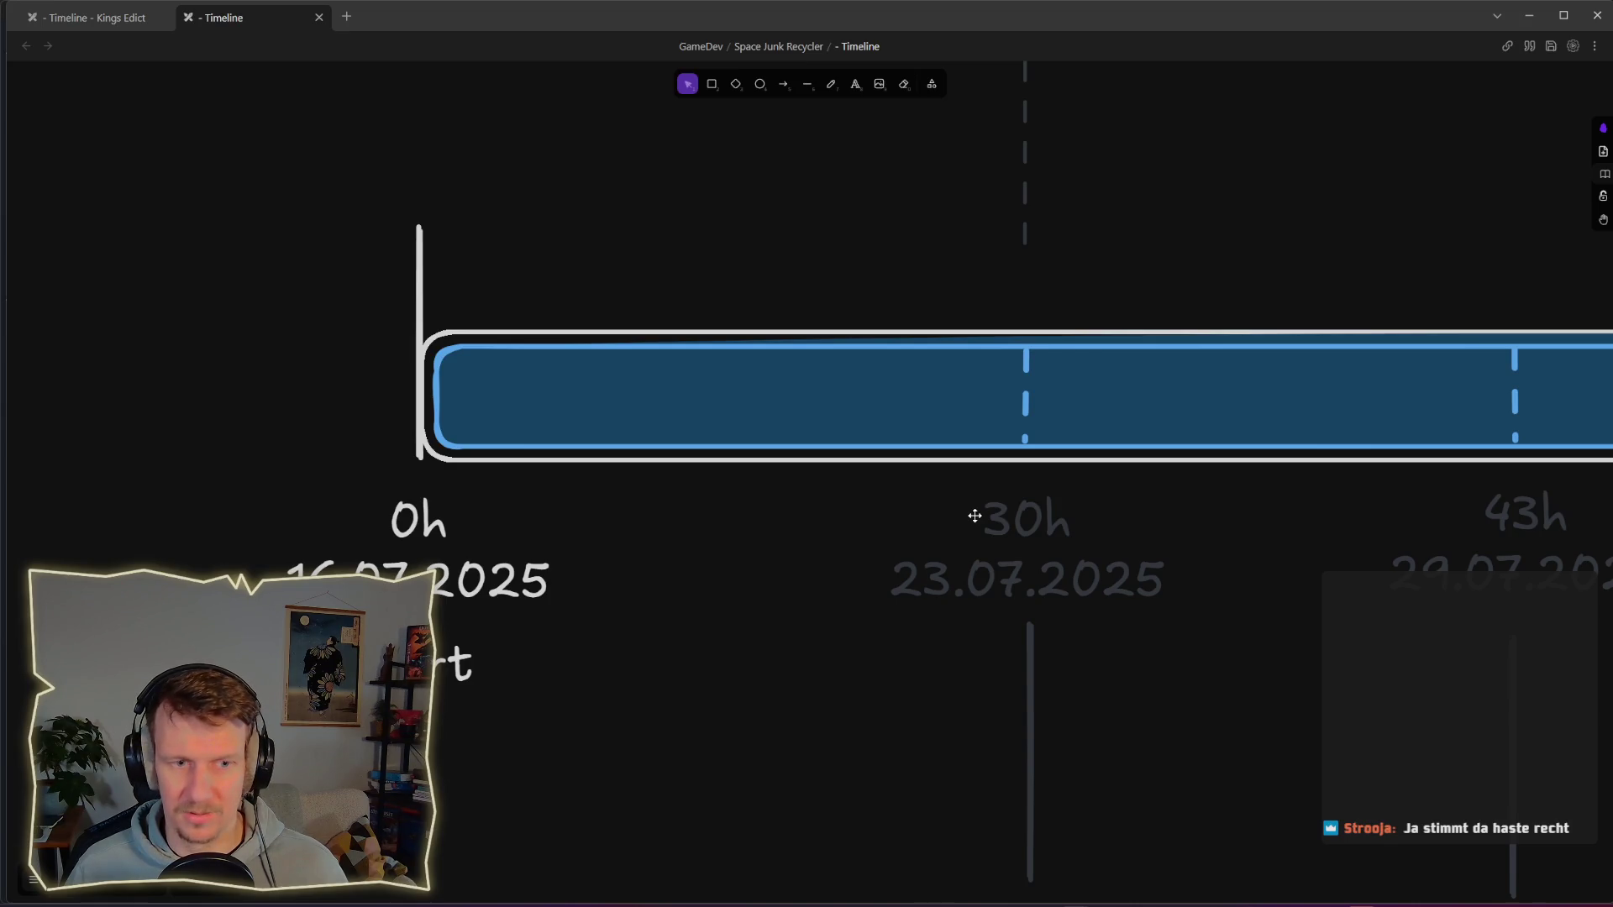
pyautogui.keyDown('ctrl'); pyautogui.scroll(-7, 975, 516); pyautogui.keyUp('ctrl')
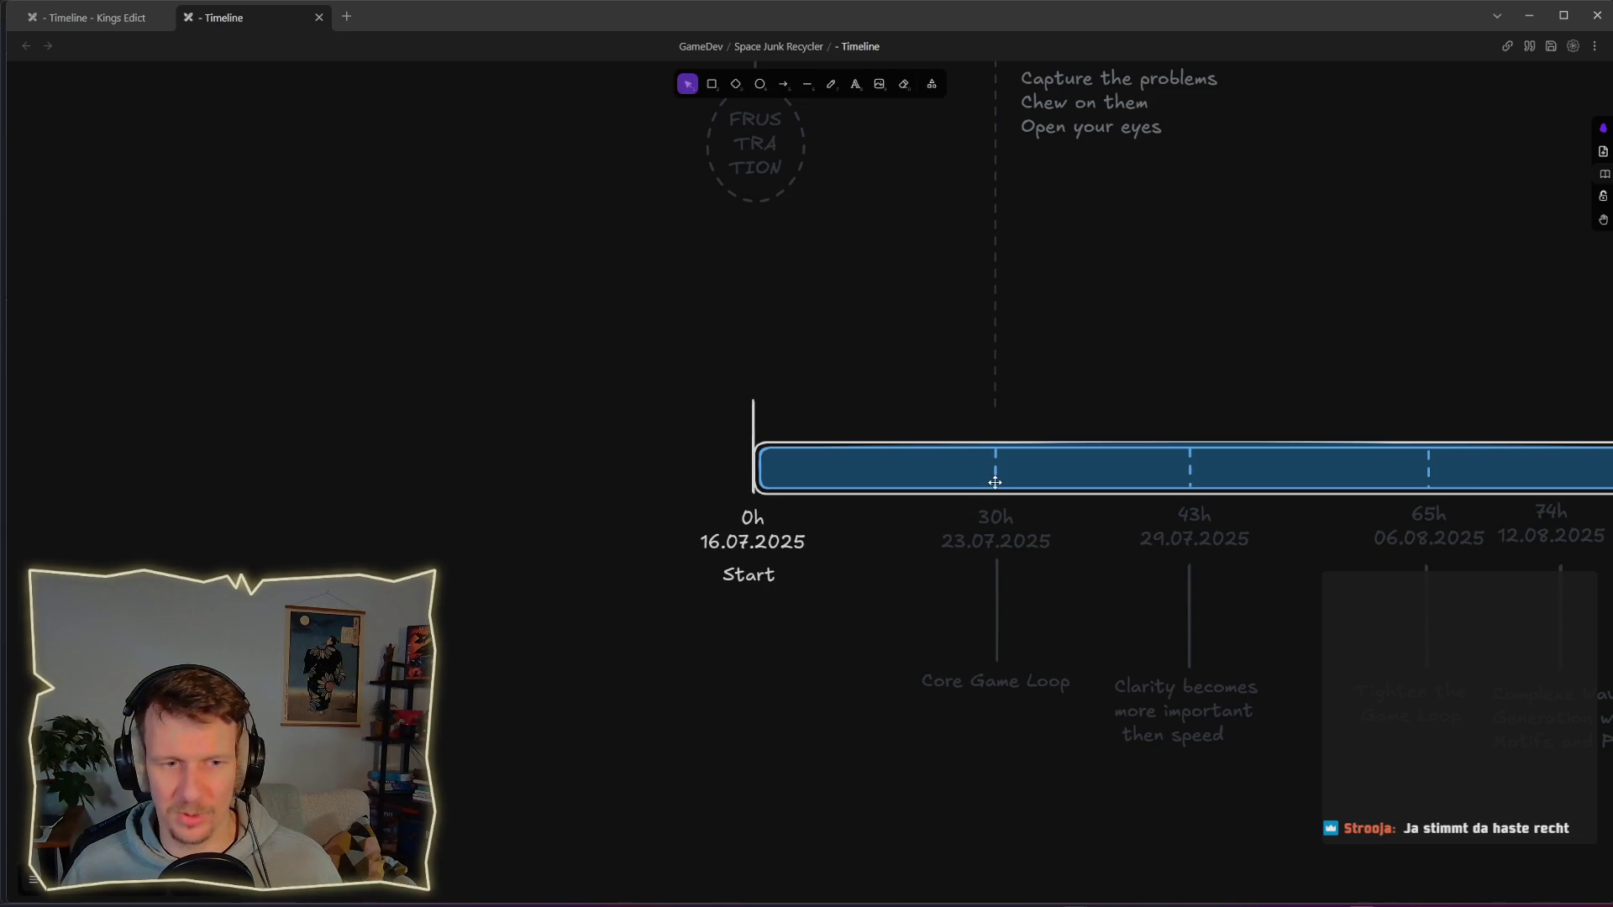
pyautogui.scroll(5, 995, 482)
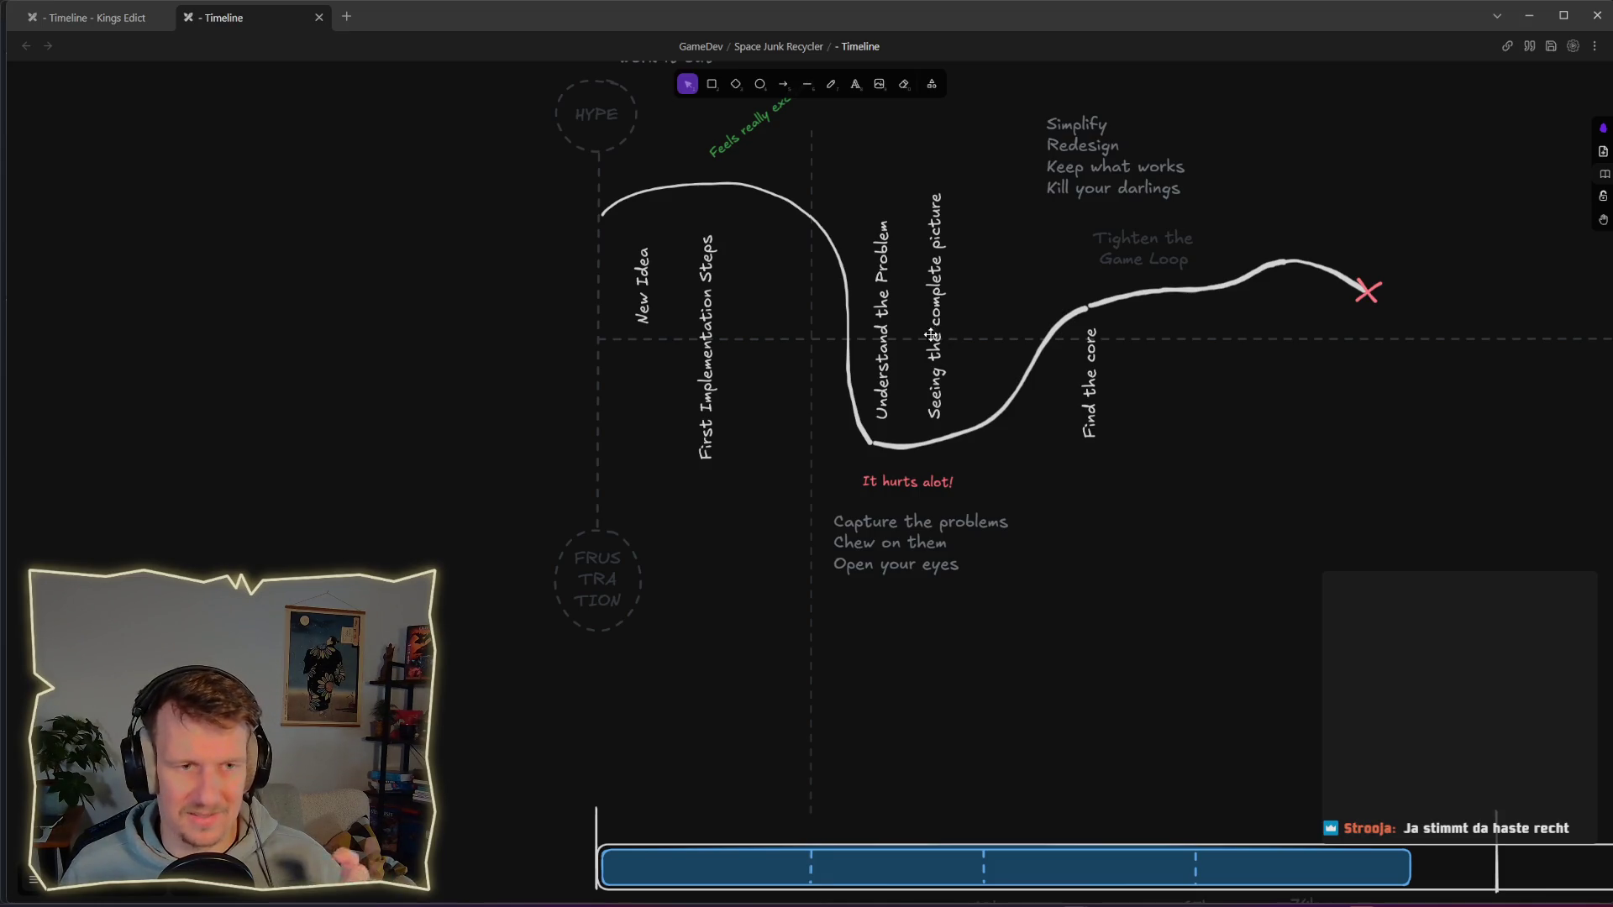
pyautogui.scroll(-2, 927, 507)
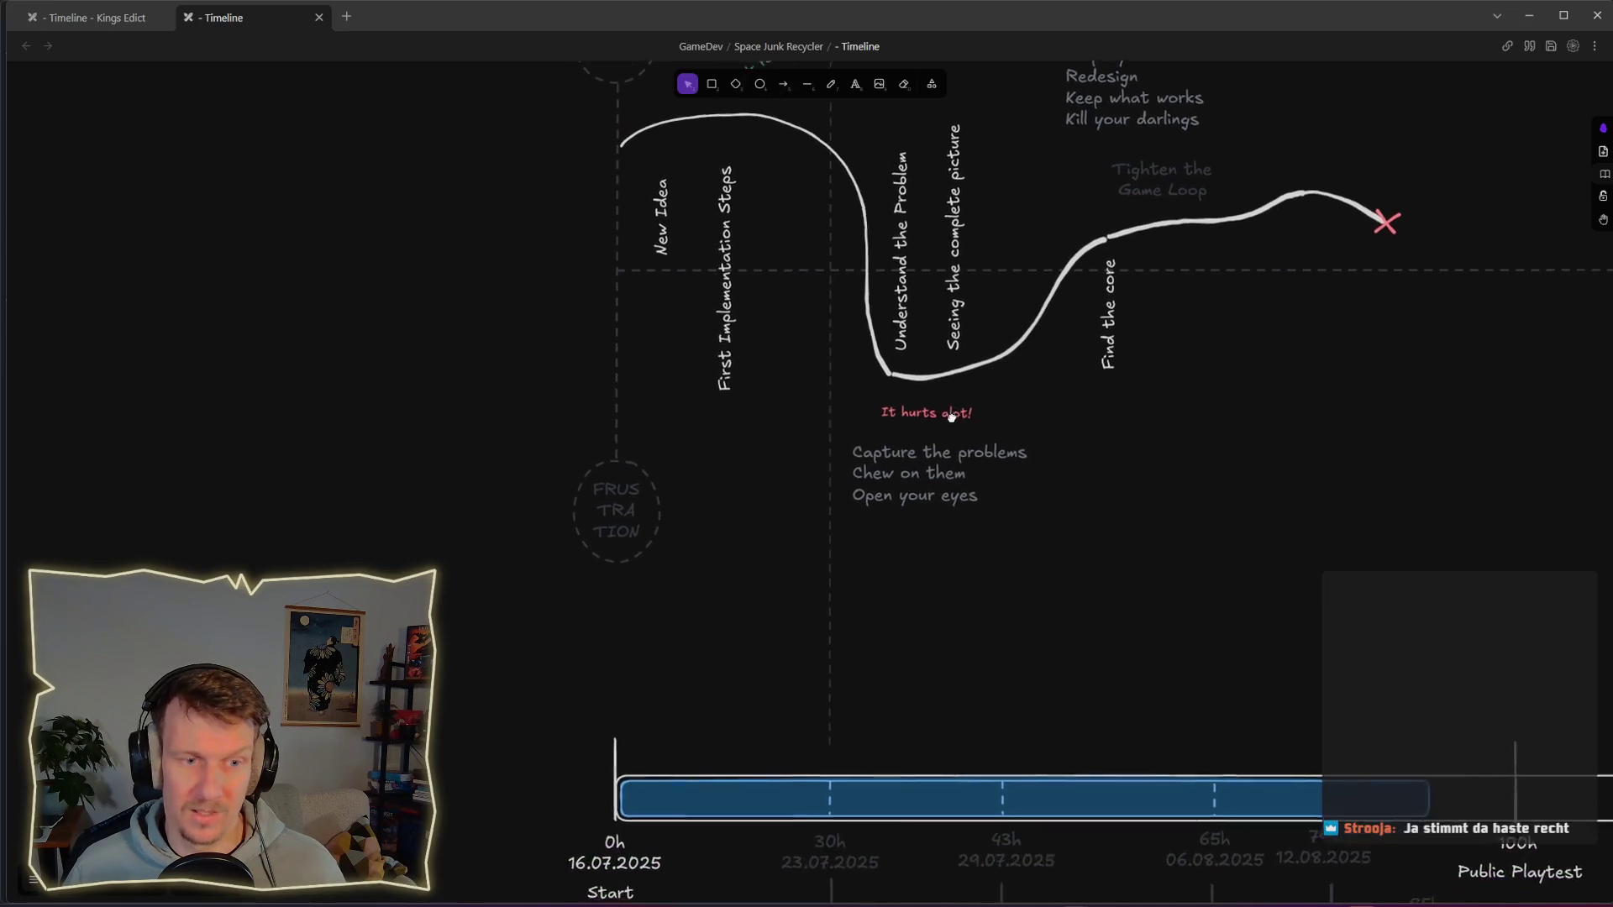
pyautogui.scroll(1, 1002, 279)
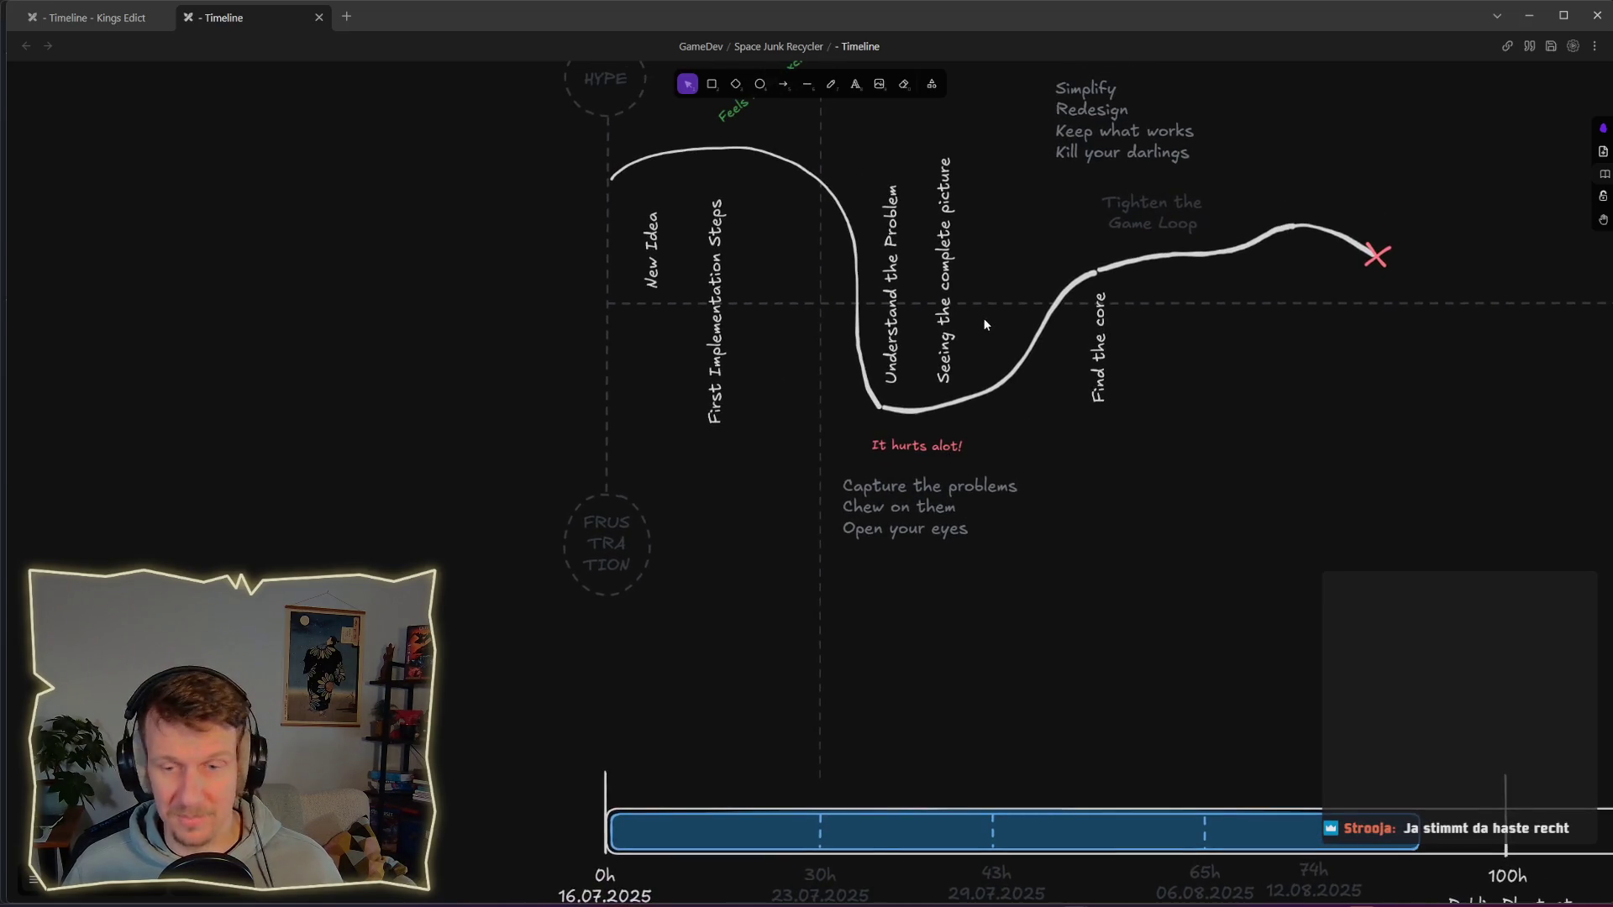
pyautogui.moveTo(973, 341); pyautogui.dragTo(960, 468)
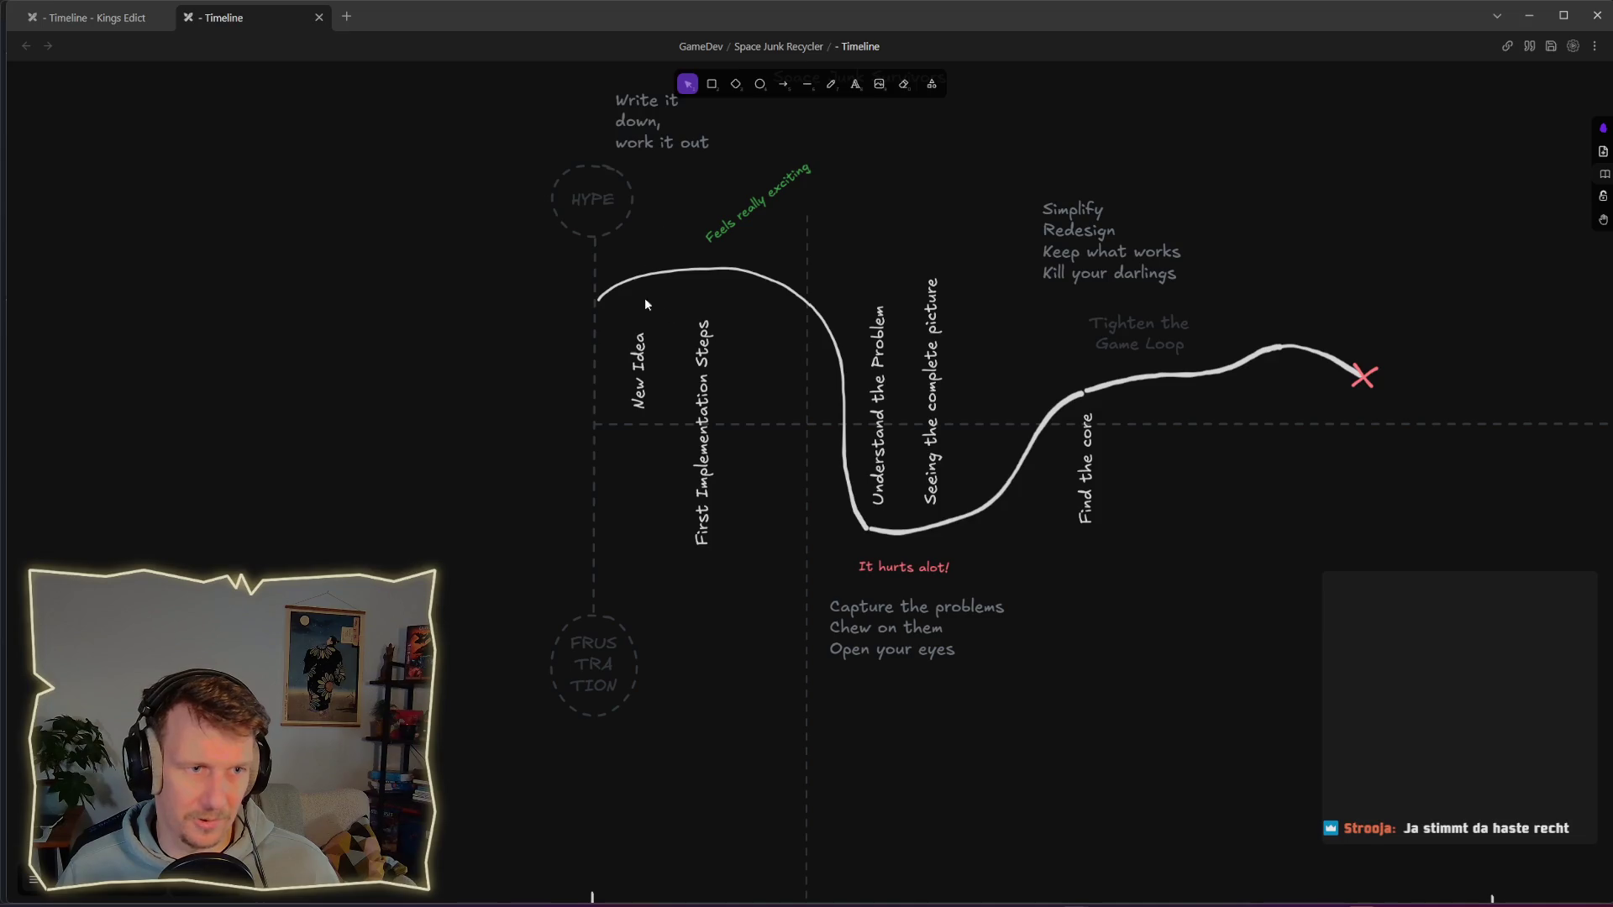
# Step: Sketch freehand red marks: circle the hype-curve peak, arrow below 'It hurts alot!' and 'Quit'
pyautogui.press('p')
pyautogui.moveTo(682, 282)
pyautogui.mouseDown()
pyautogui.moveTo(678, 345)
pyautogui.moveTo(685, 268)
pyautogui.mouseUp()
pyautogui.hotkey('ctrl', 'z')
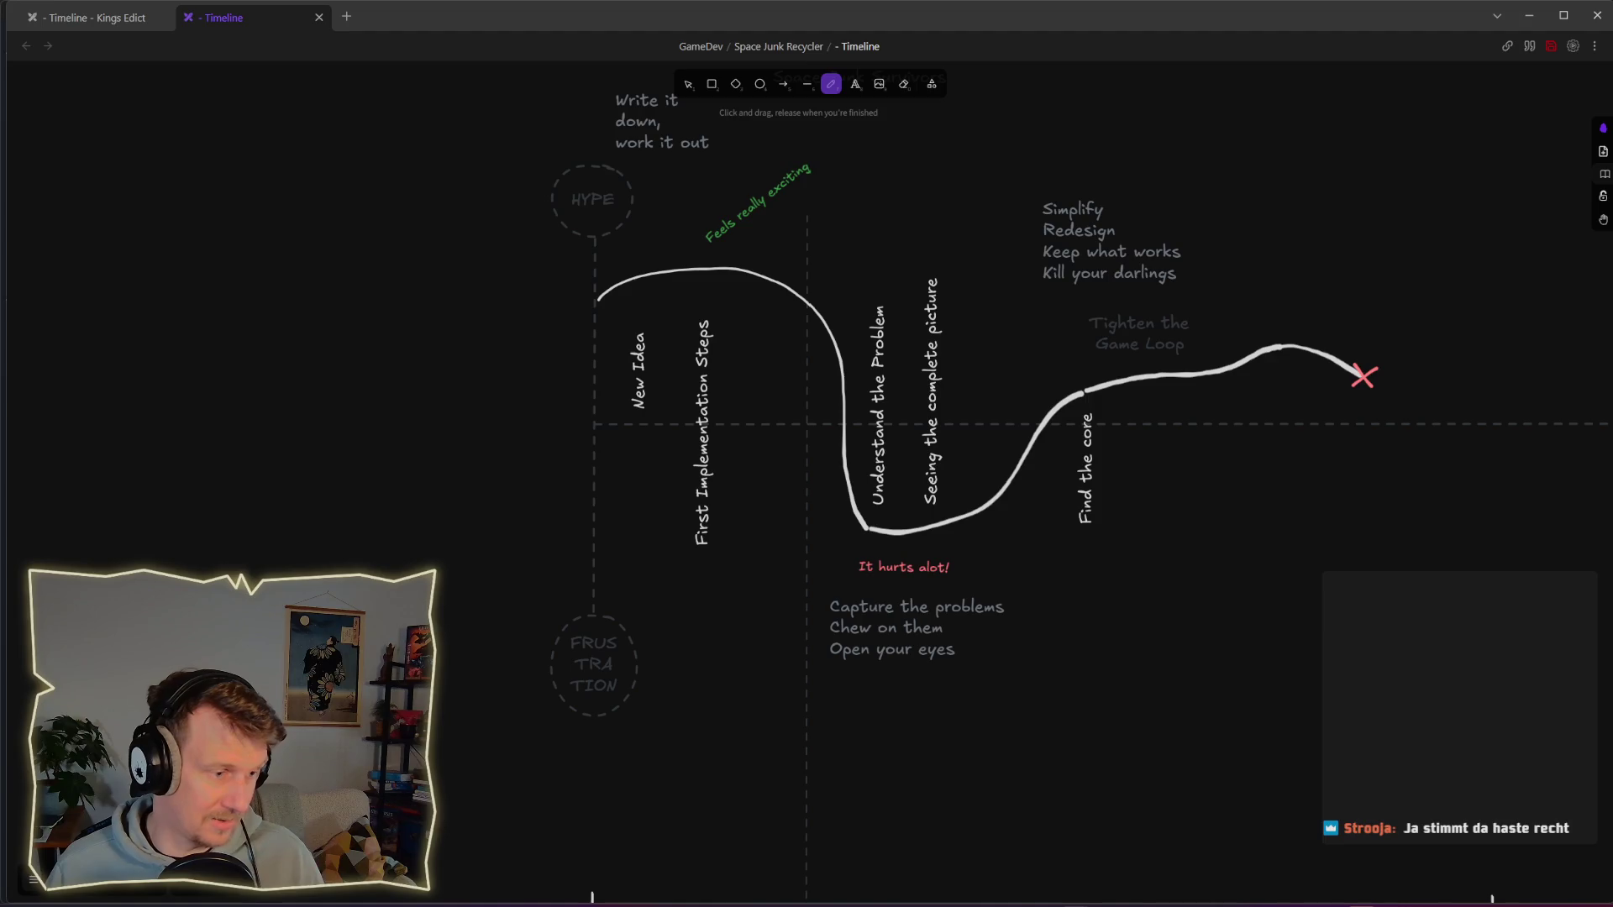
pyautogui.click(34, 879)
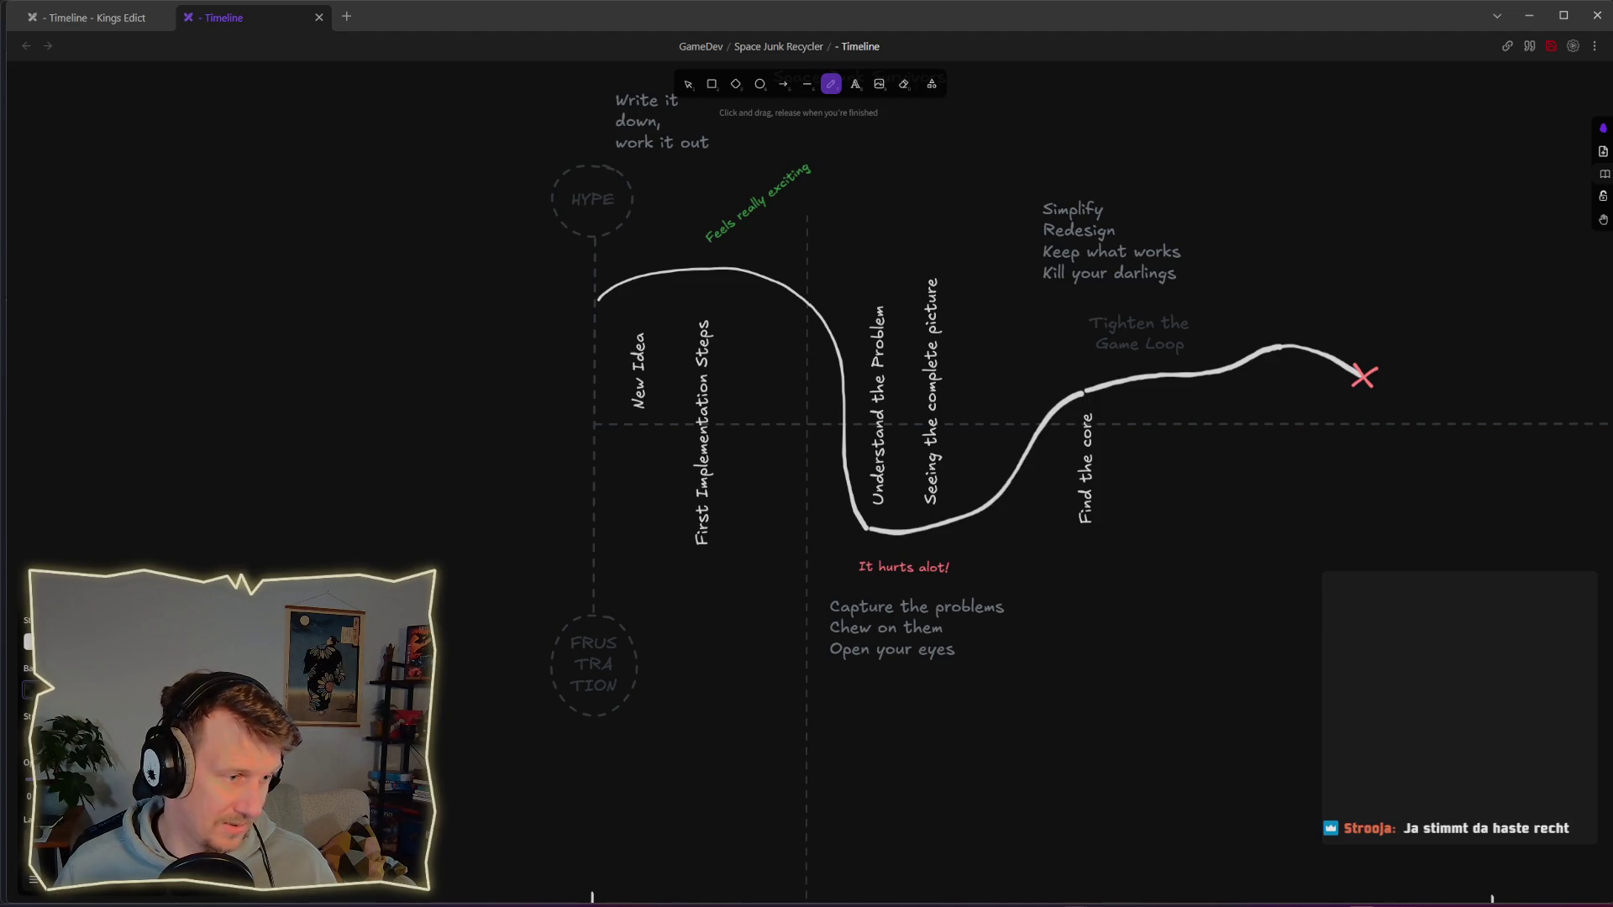
pyautogui.moveTo(687, 234); pyautogui.dragTo(684, 281)
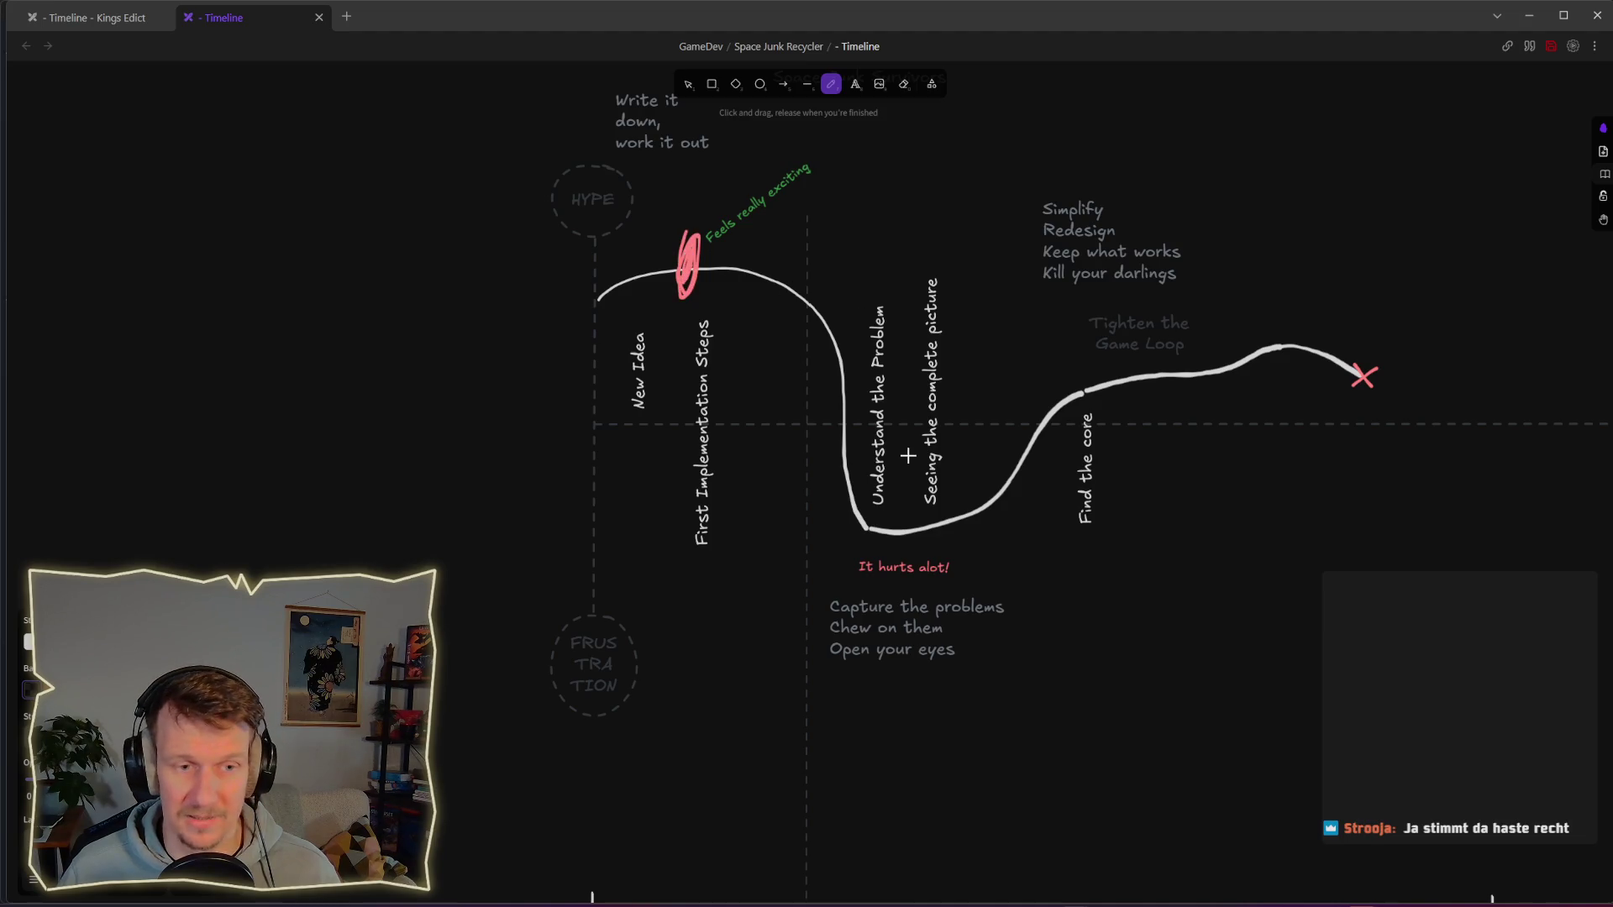
pyautogui.moveTo(1042, 558)
pyautogui.mouseDown()
pyautogui.moveTo(1084, 658)
pyautogui.moveTo(1099, 613)
pyautogui.mouseUp()
pyautogui.moveTo(1123, 695)
pyautogui.mouseDown()
pyautogui.moveTo(1131, 727)
pyautogui.moveTo(1217, 719)
pyautogui.moveTo(1225, 737)
pyautogui.moveTo(1243, 715)
pyautogui.mouseUp()
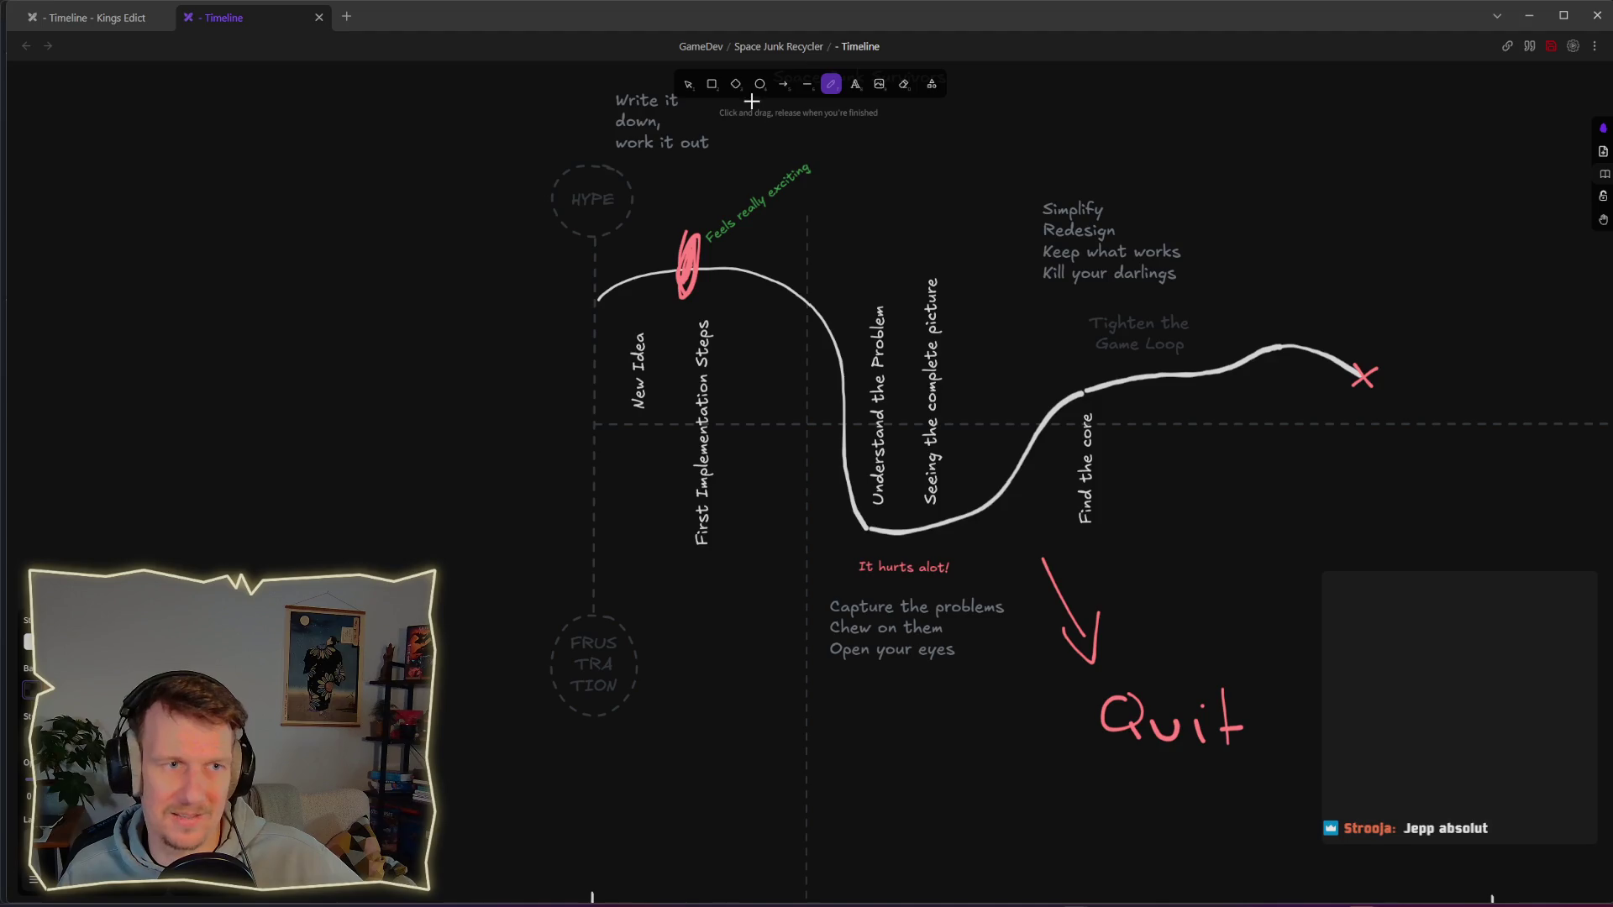
# Step: Delete the scribble on the curve and the arrow with its 'Quit' note
pyautogui.click(687, 84)
pyautogui.click(696, 245)
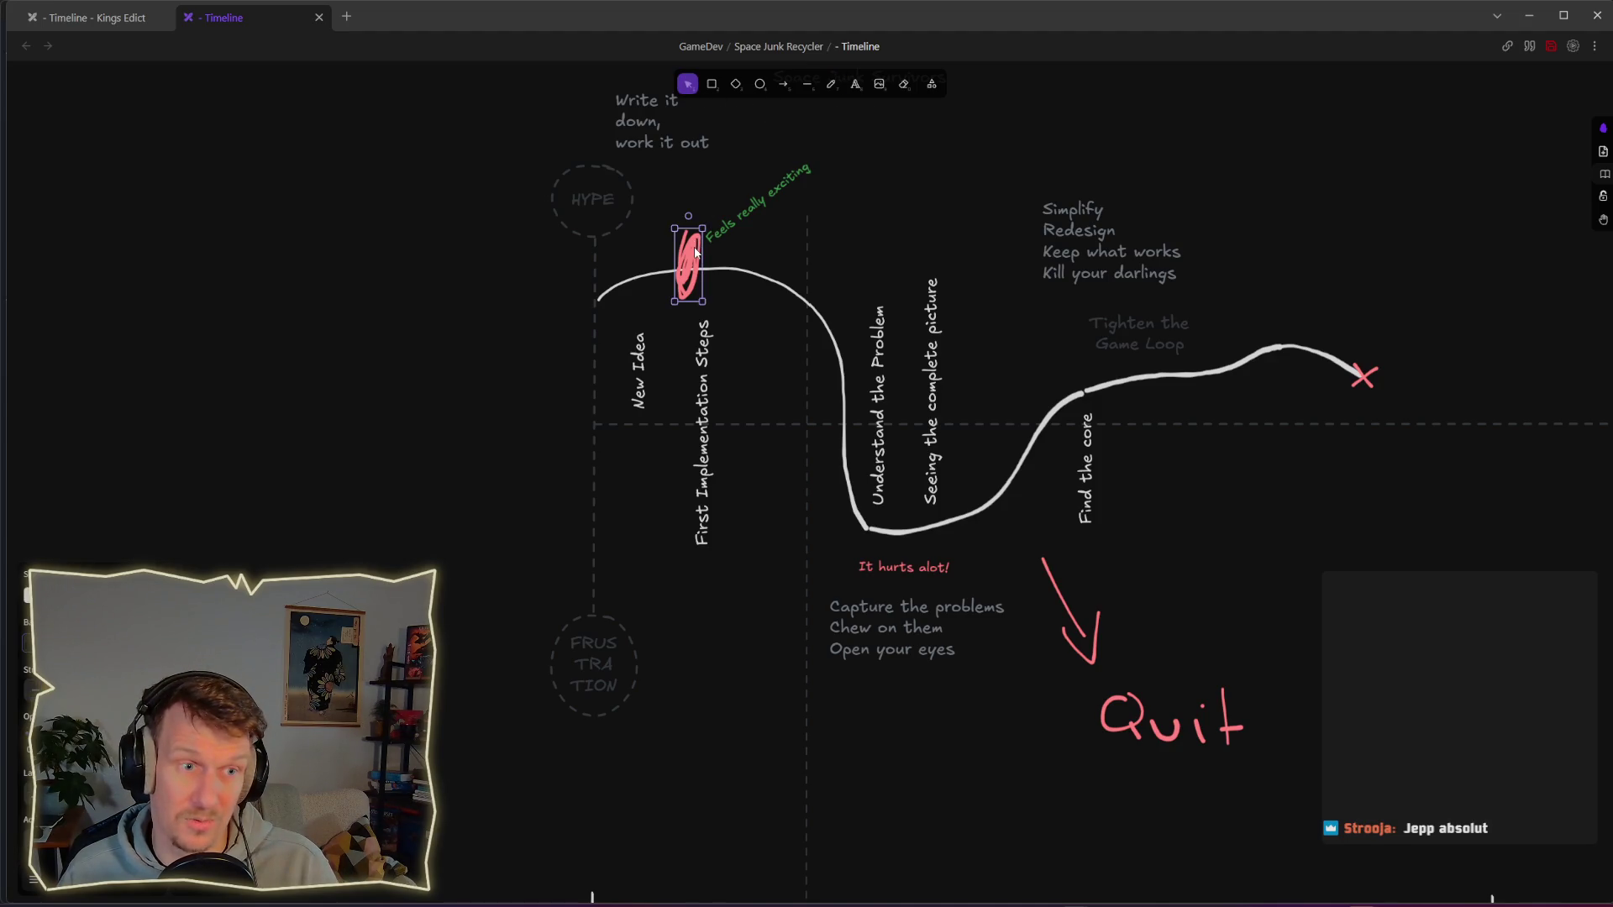
pyautogui.press('Delete')
pyautogui.moveTo(1306, 785)
pyautogui.mouseDown()
pyautogui.moveTo(1206, 745)
pyautogui.moveTo(1016, 548)
pyautogui.mouseUp()
pyautogui.press('Delete')
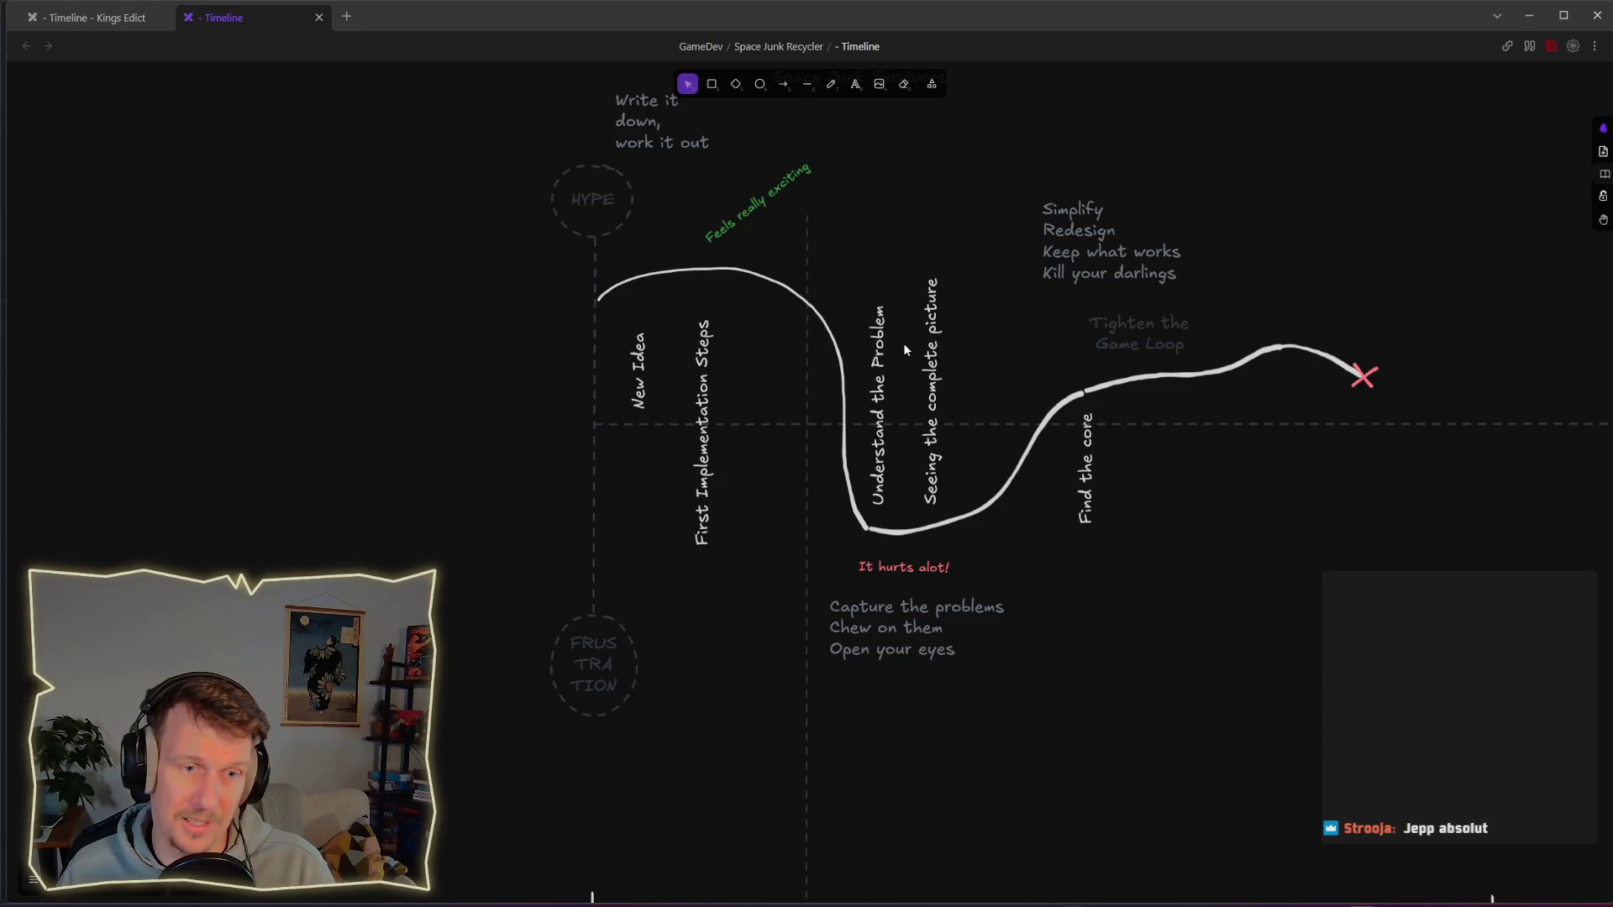
# Step: Draw a strike across the rising curve and an underline, undo both, and return to Kings Edict
pyautogui.click(831, 83)
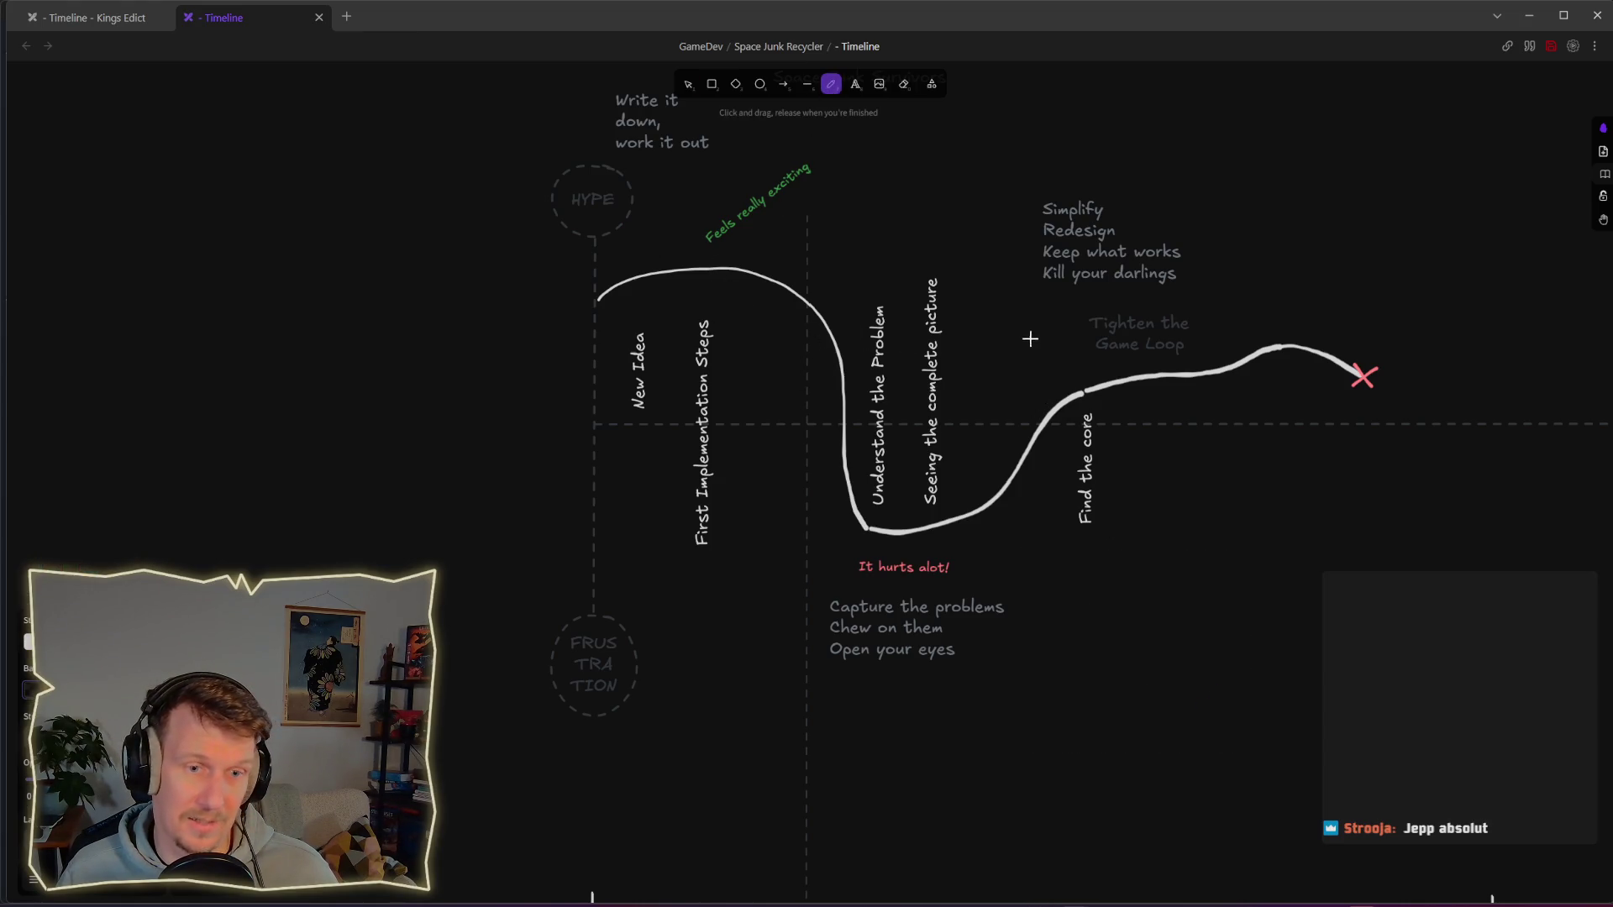
pyautogui.moveTo(1040, 364)
pyautogui.mouseDown()
pyautogui.moveTo(1052, 479)
pyautogui.moveTo(1048, 378)
pyautogui.moveTo(1044, 453)
pyautogui.mouseUp()
pyautogui.moveTo(833, 552)
pyautogui.mouseDown()
pyautogui.moveTo(1025, 554)
pyautogui.moveTo(830, 552)
pyautogui.mouseUp()
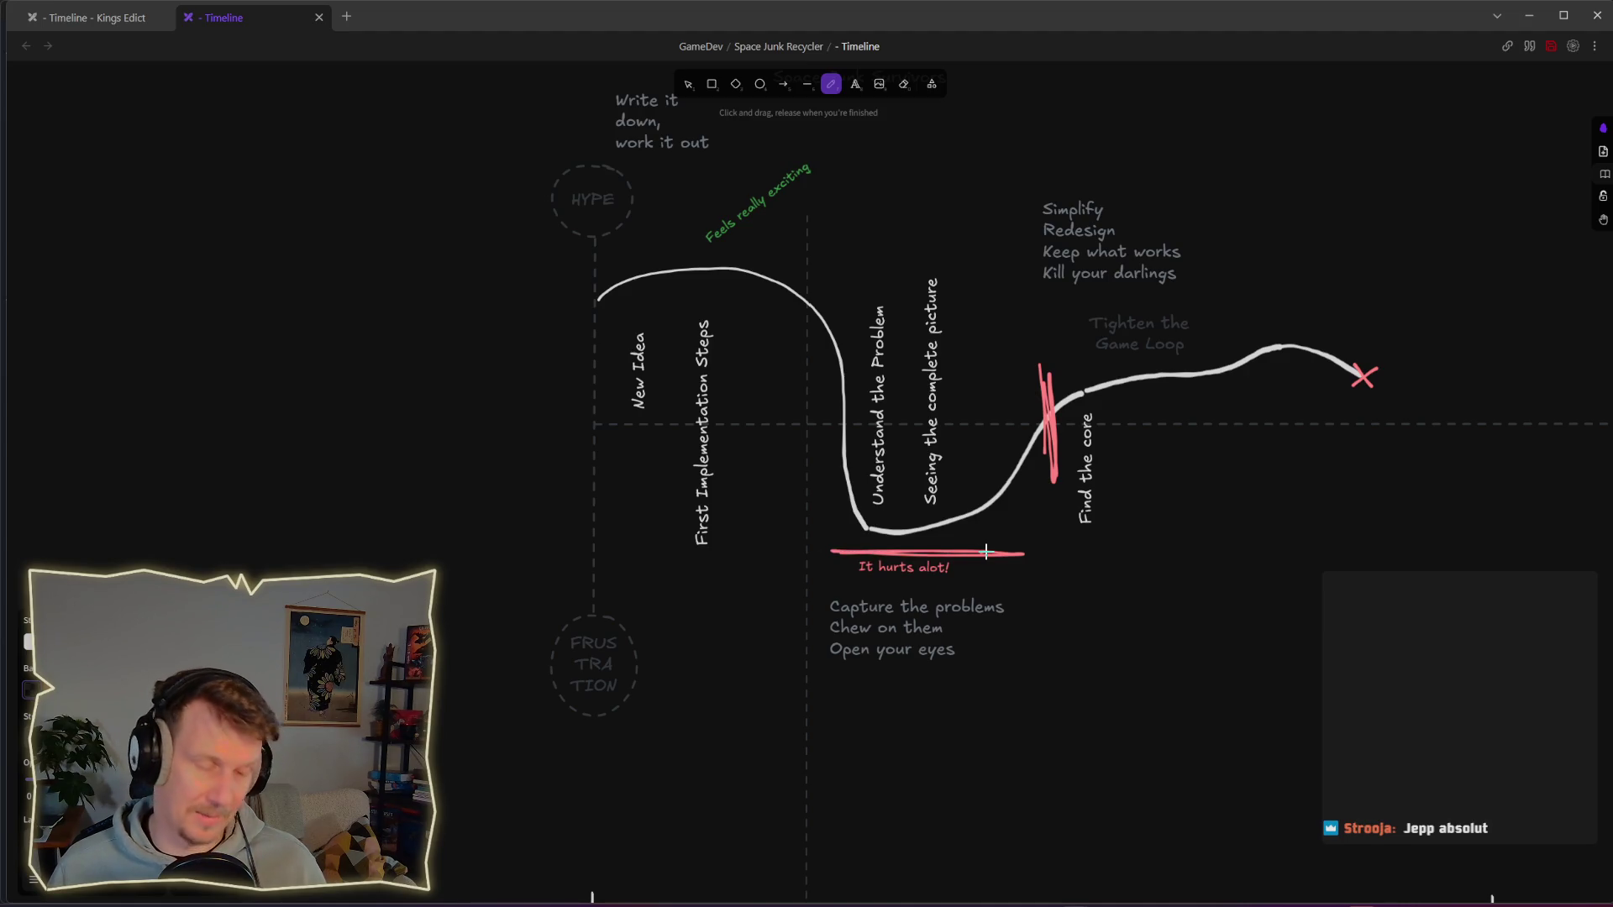
pyautogui.hotkey('ctrl', 'z')
pyautogui.hotkey('ctrl', 'z')
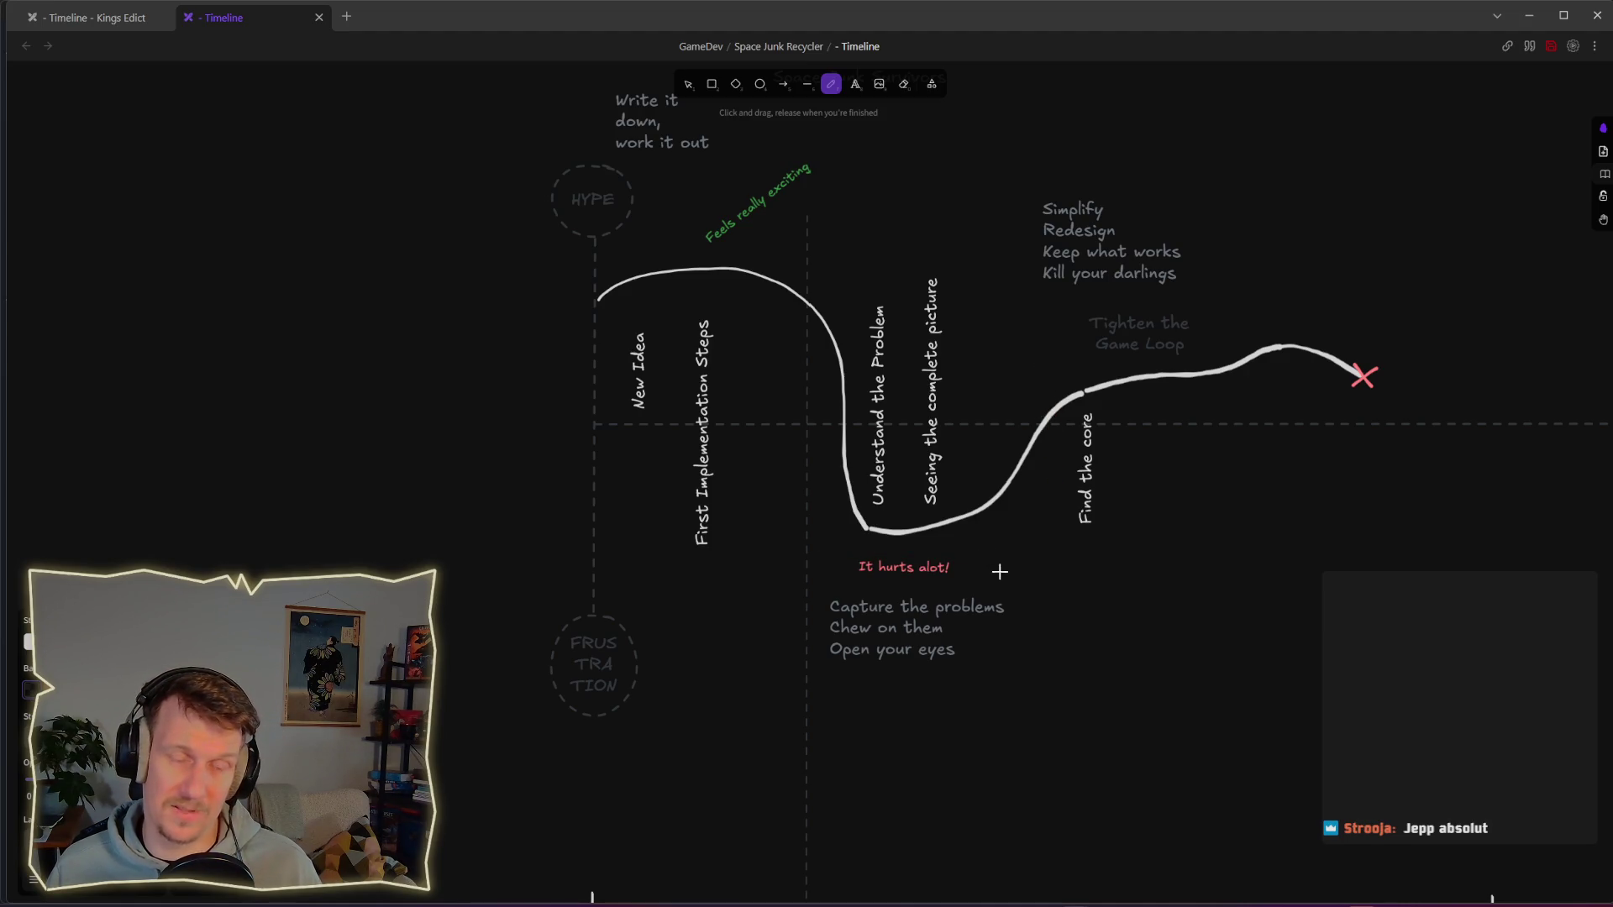
pyautogui.click(113, 20)
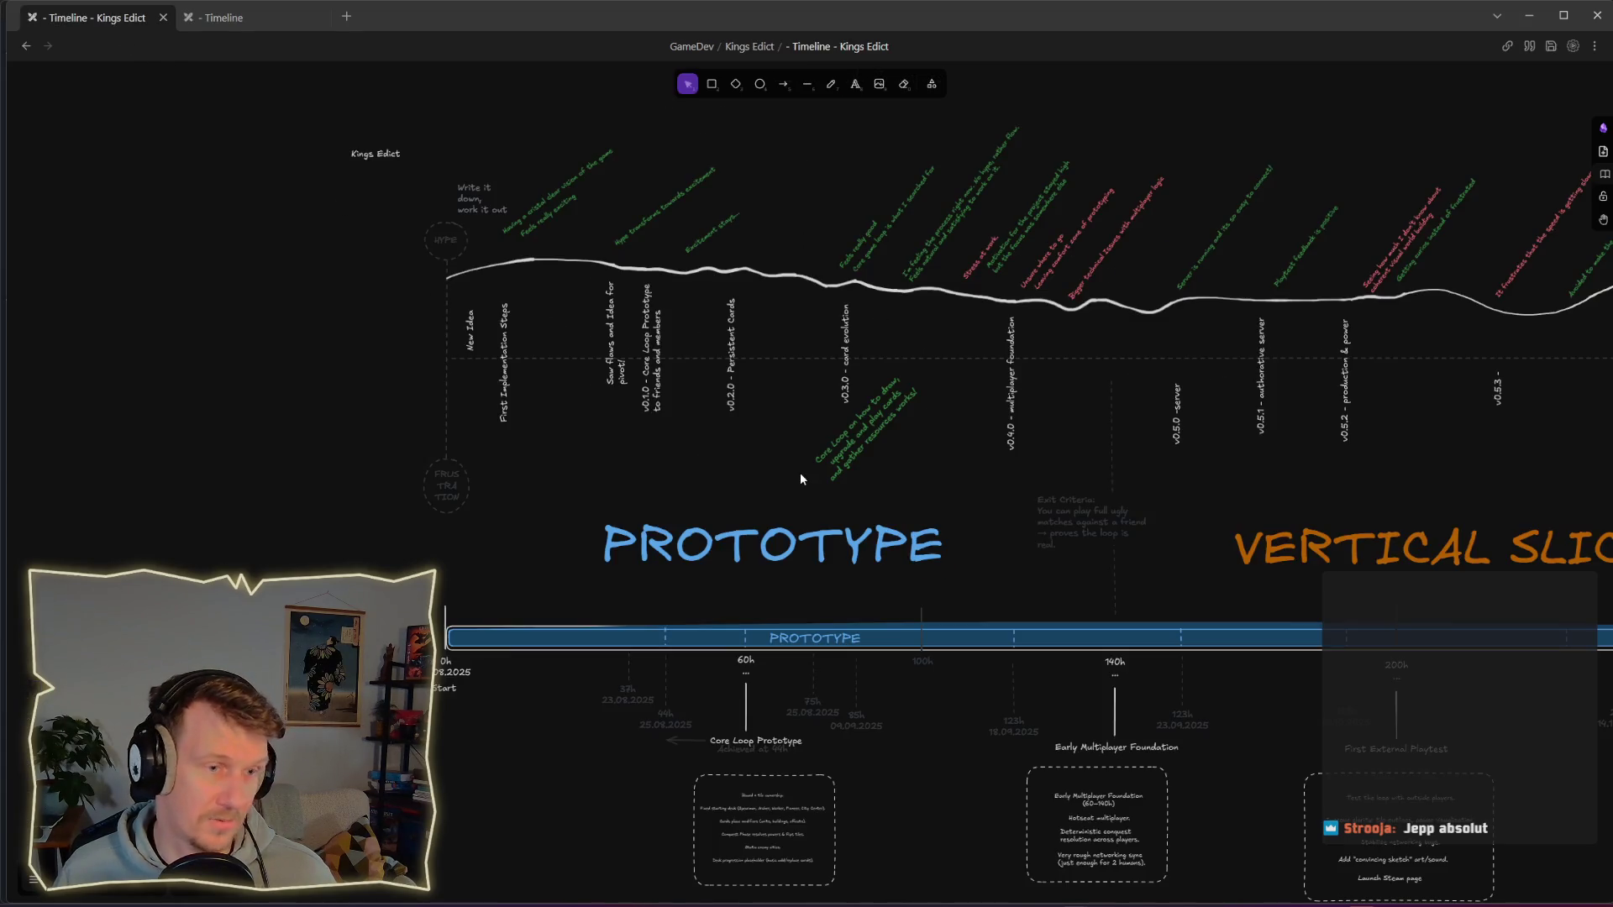
# Step: Pan and zoom the Kings Edict timeline to show more of the VERTICAL SLICE phase
pyautogui.scroll(1, 531, 405)
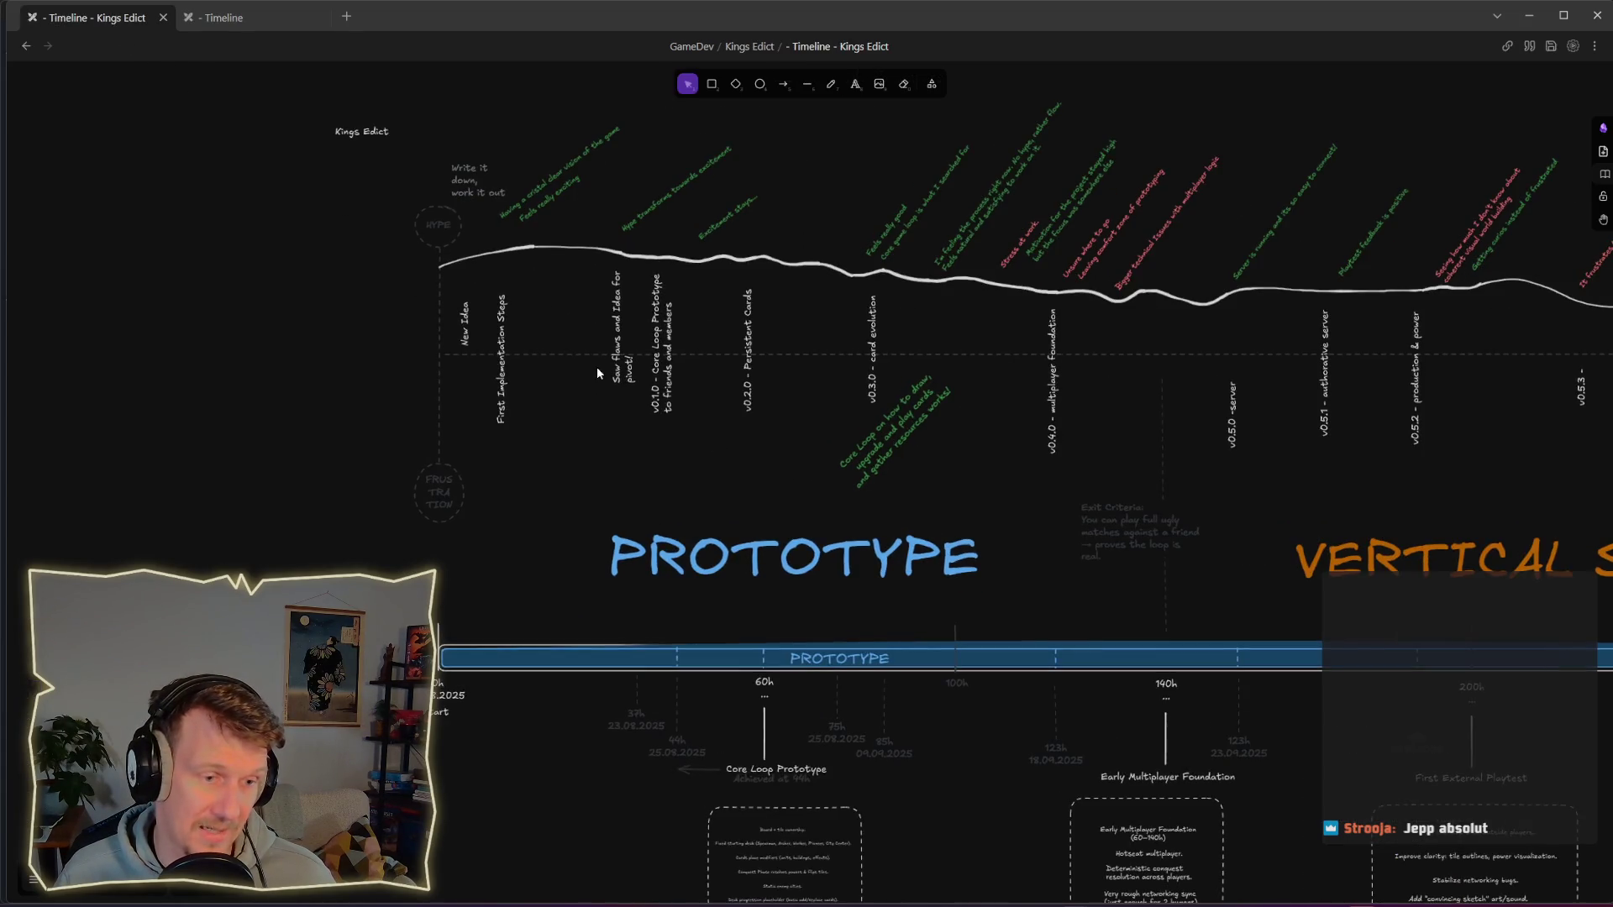
pyautogui.scroll(1, 588, 378)
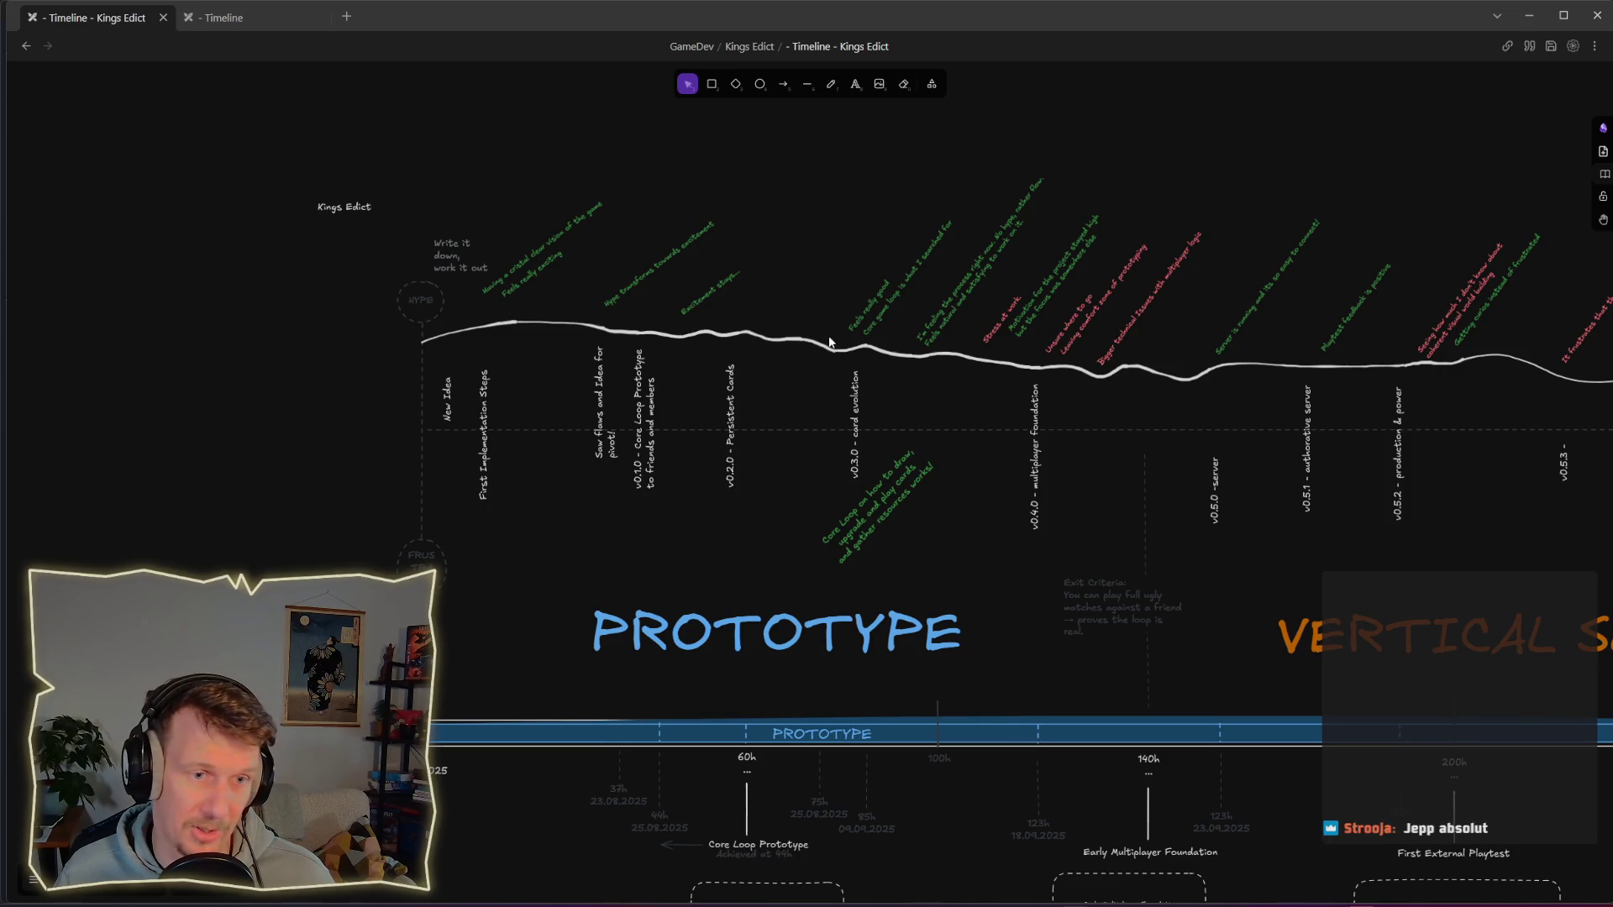
pyautogui.scroll(-1, 966, 433)
pyautogui.hscroll(1, 966, 433)
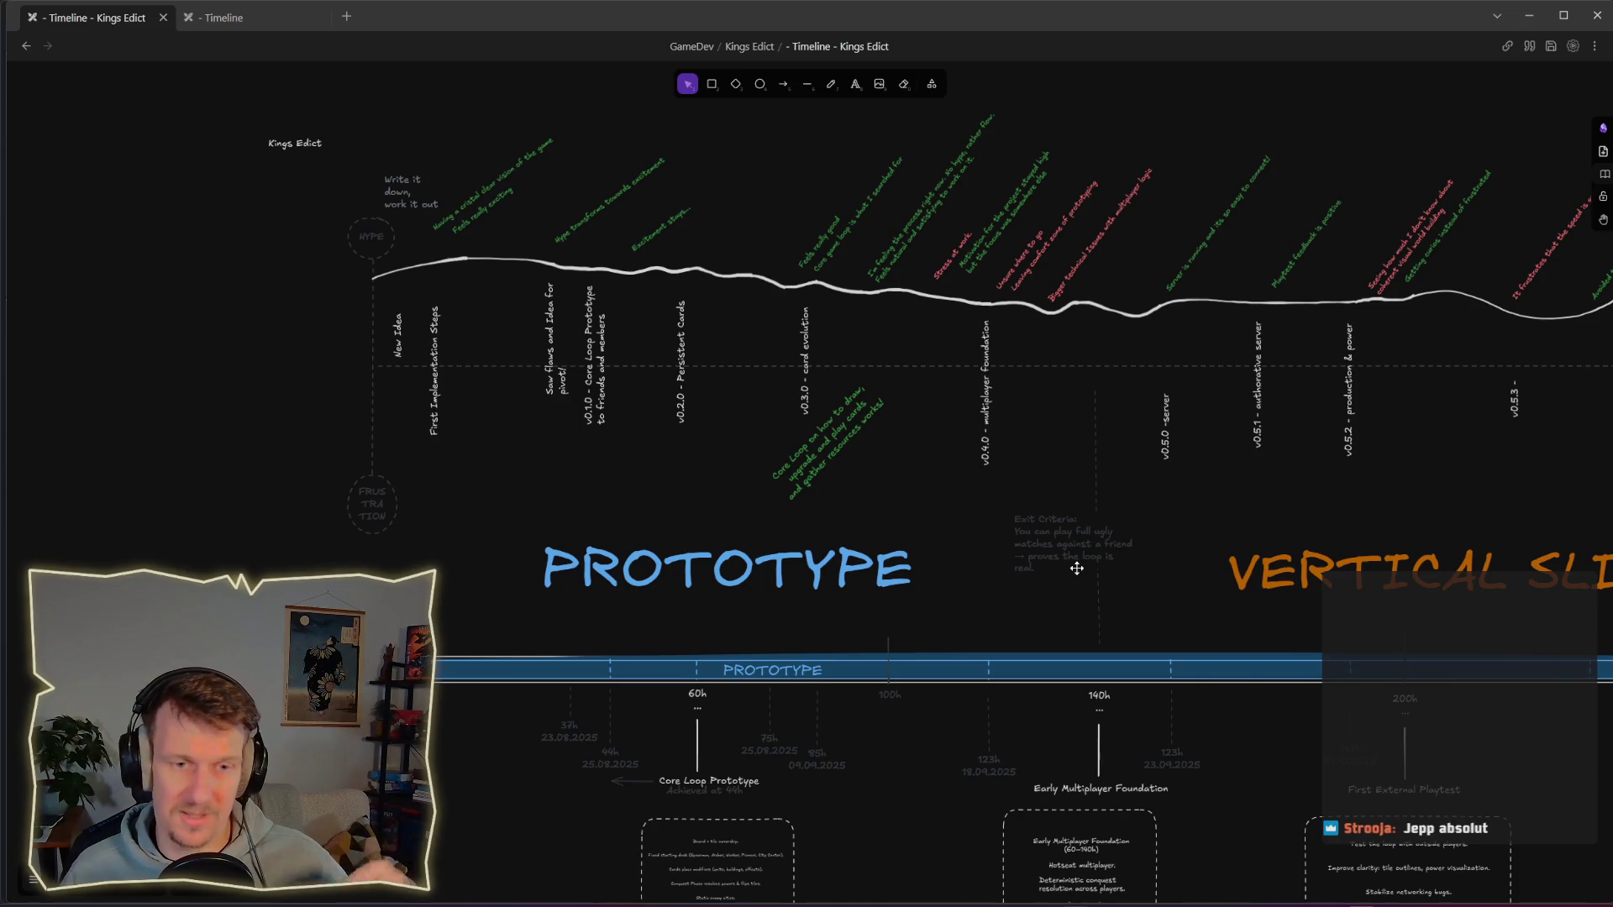
pyautogui.moveTo(1106, 530); pyautogui.dragTo(1005, 540)
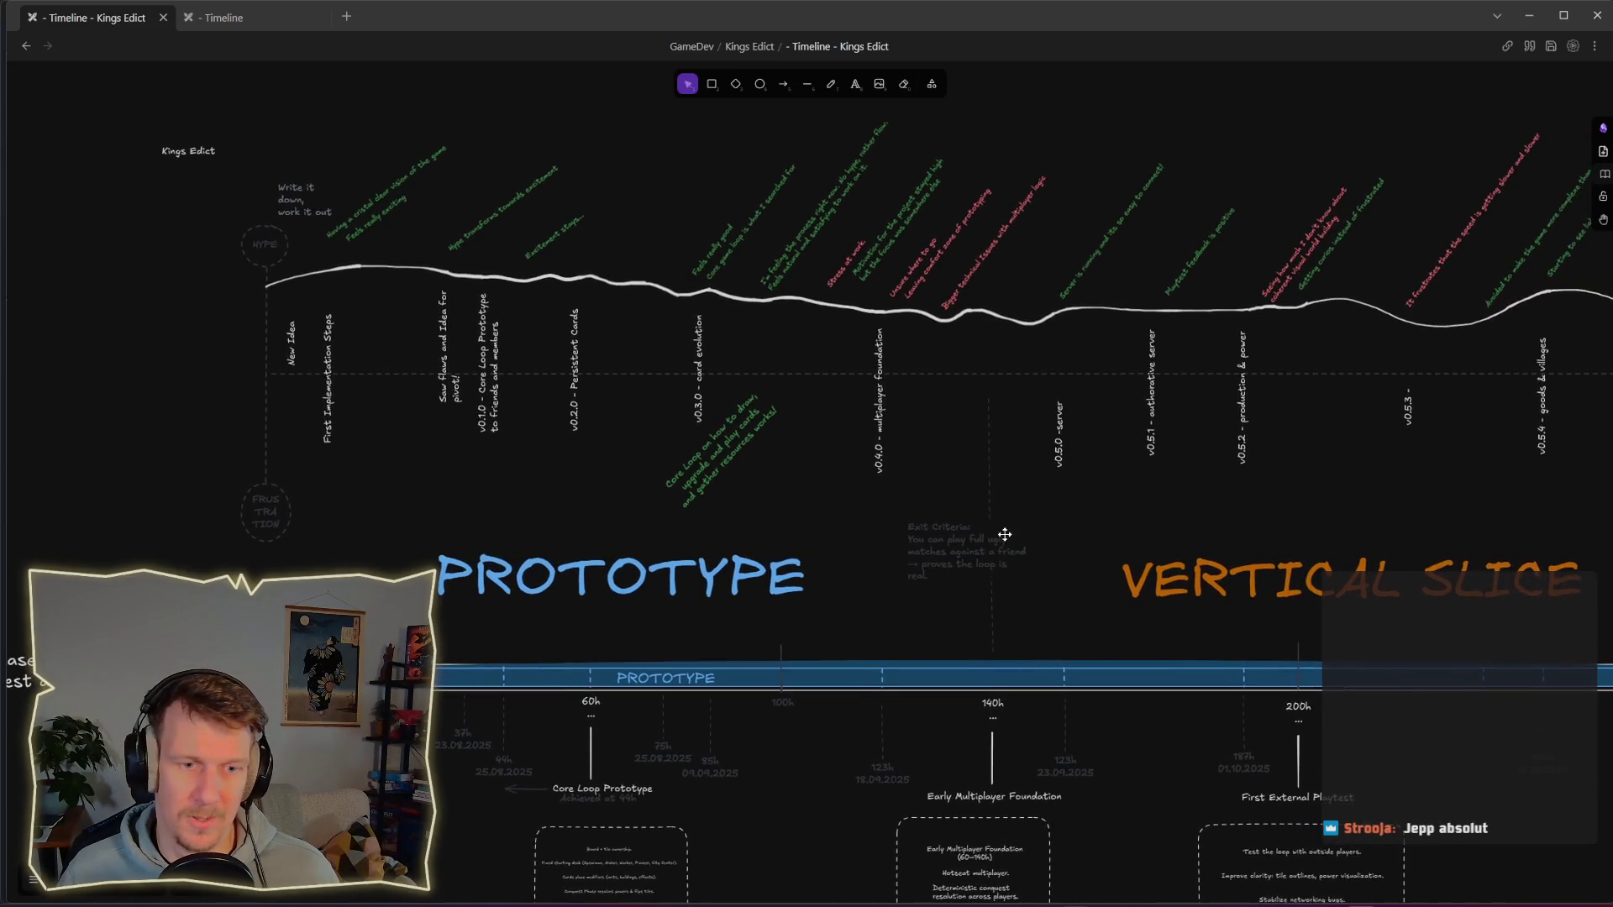
pyautogui.scroll(-1, 994, 512)
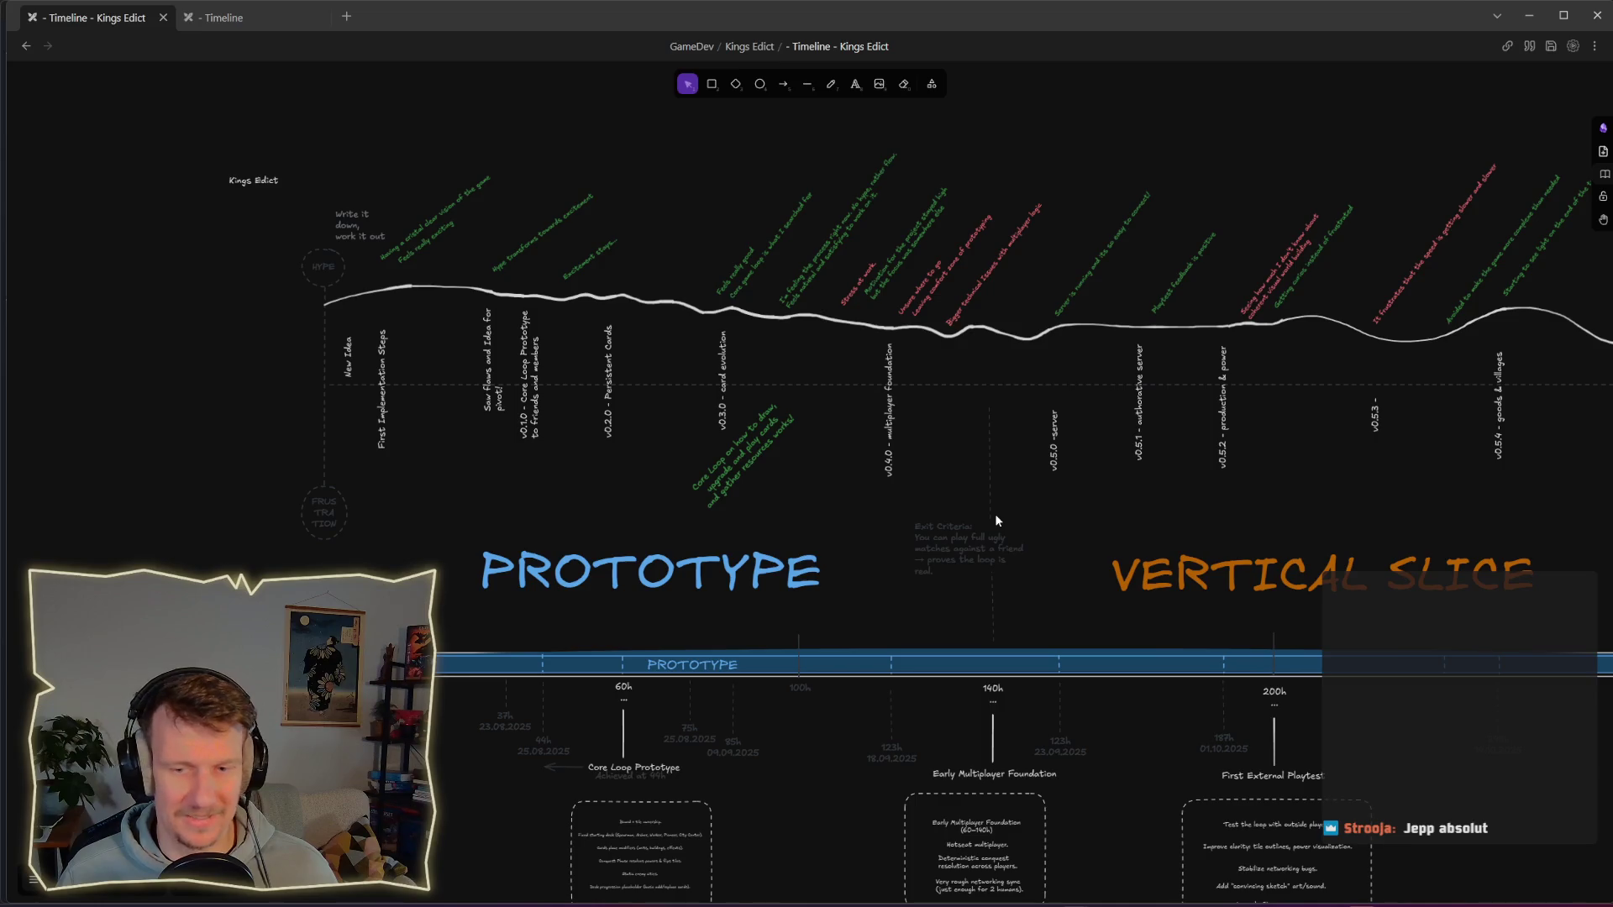
# Step: Glance at the Space Junk Recycler tab, return to Kings Edict, and minimize Obsidian to Godot
pyautogui.click(265, 22)
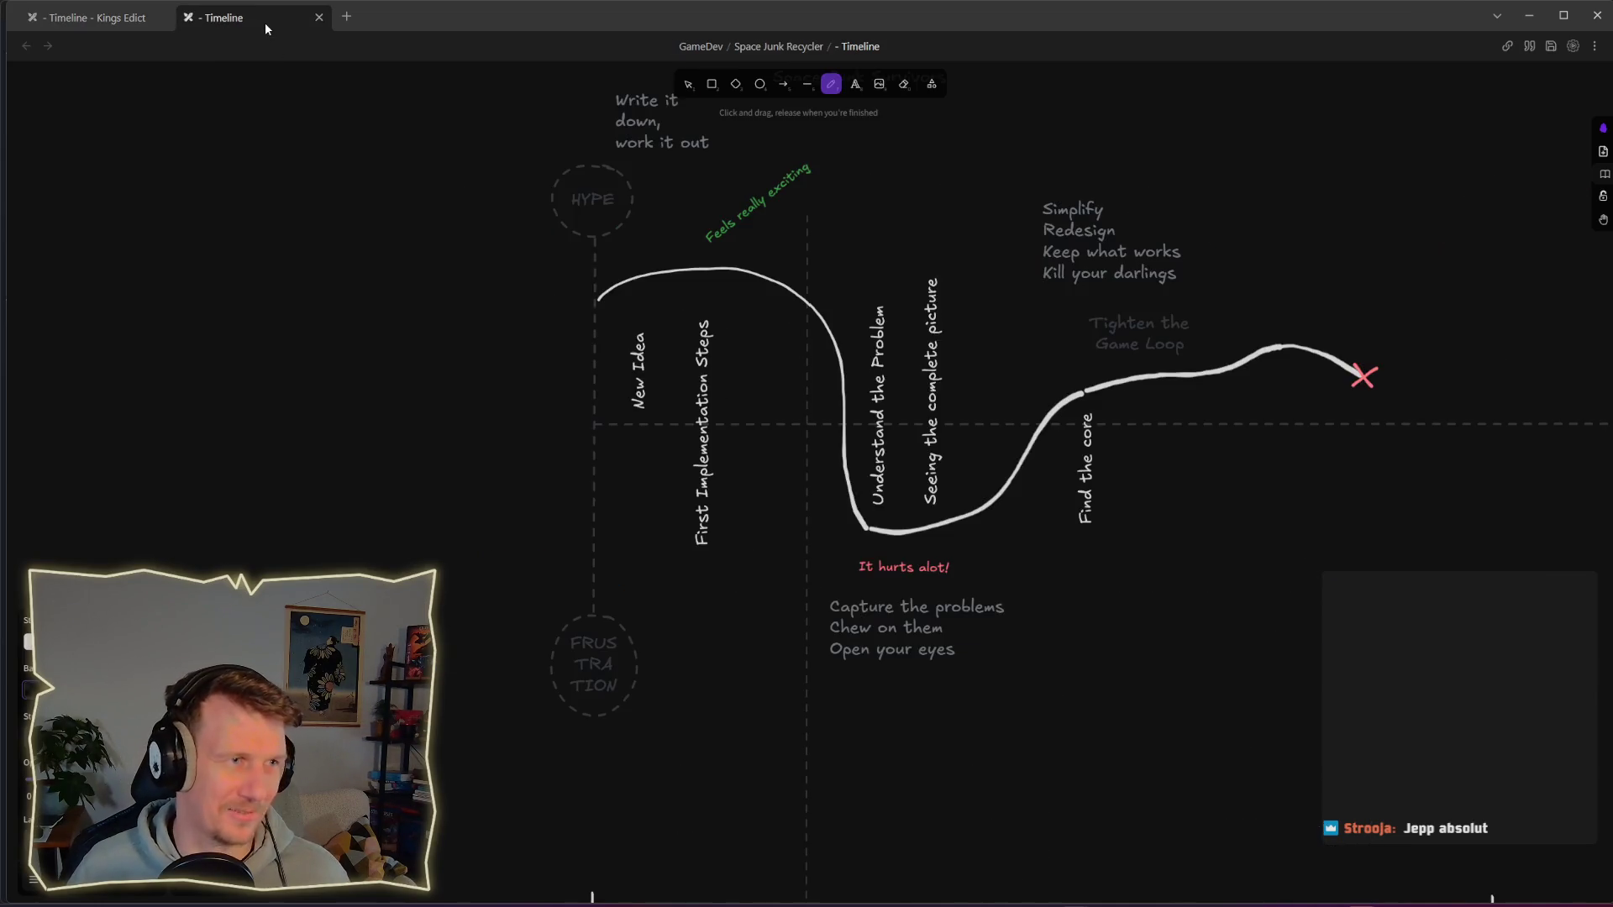
pyautogui.click(97, 18)
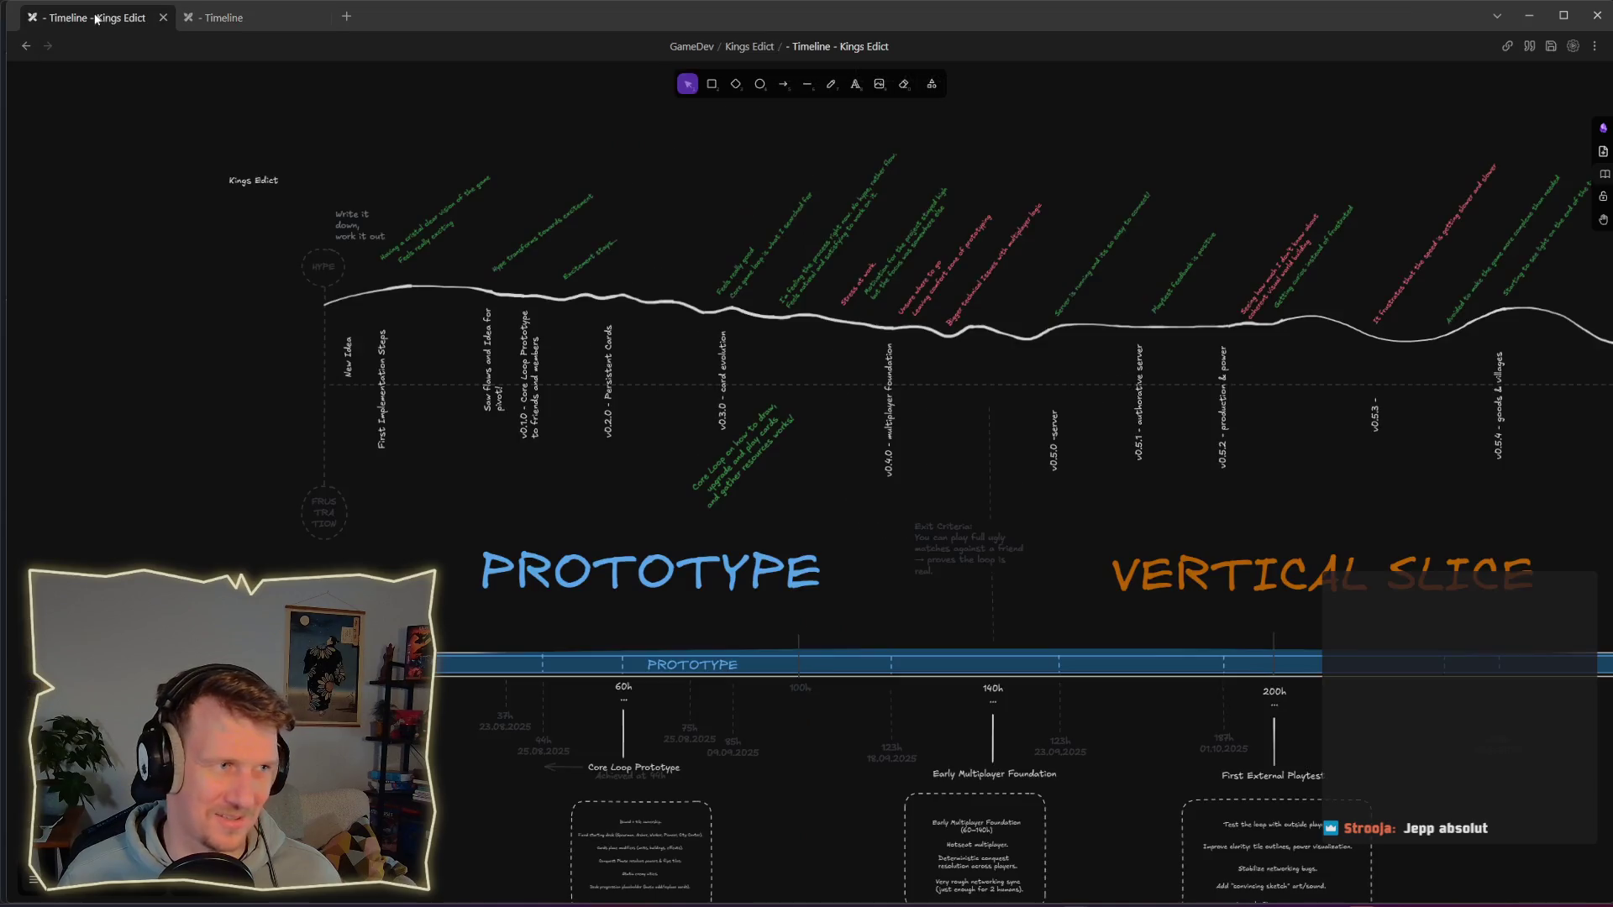
pyautogui.click(1529, 20)
pyautogui.click(892, 418)
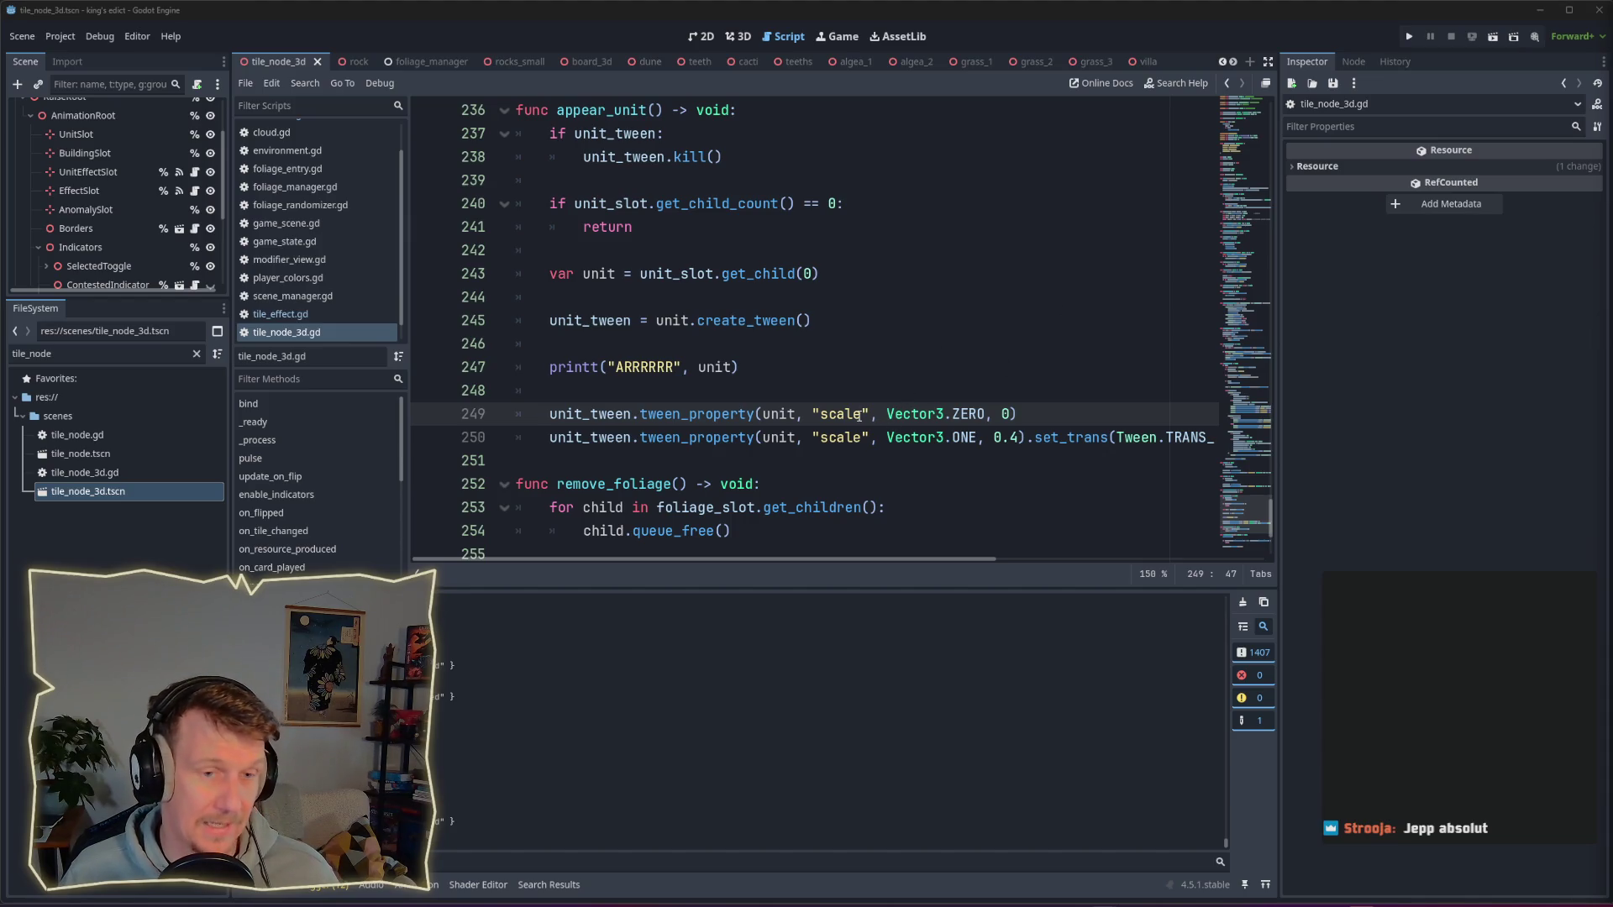
pyautogui.moveTo(858, 414)
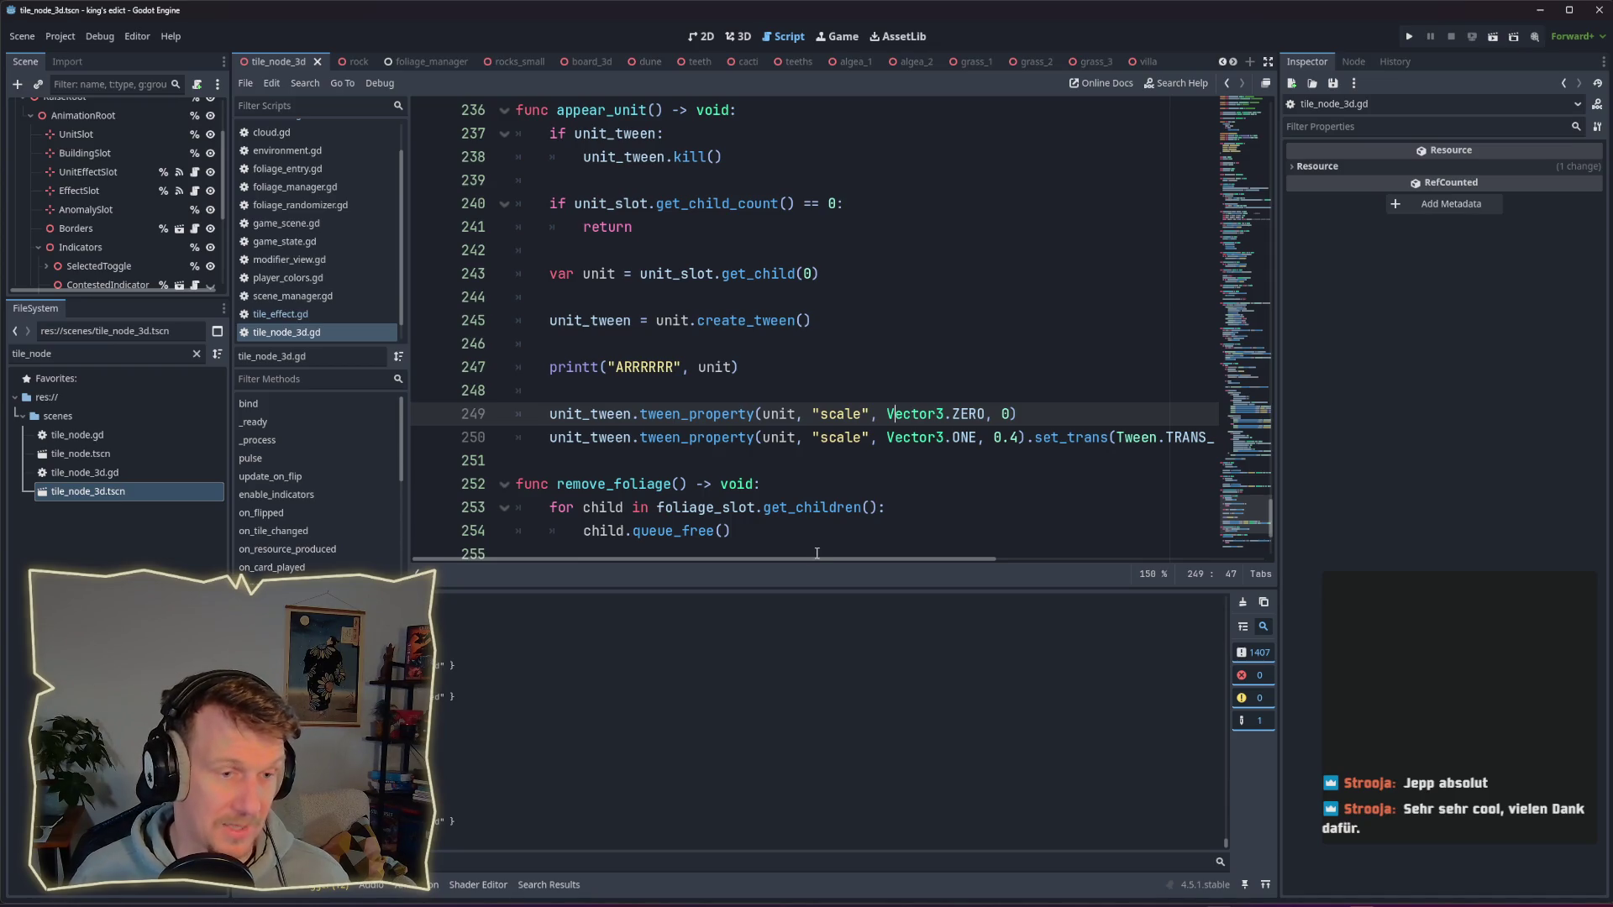
pyautogui.moveTo(819, 556); pyautogui.dragTo(819, 557)
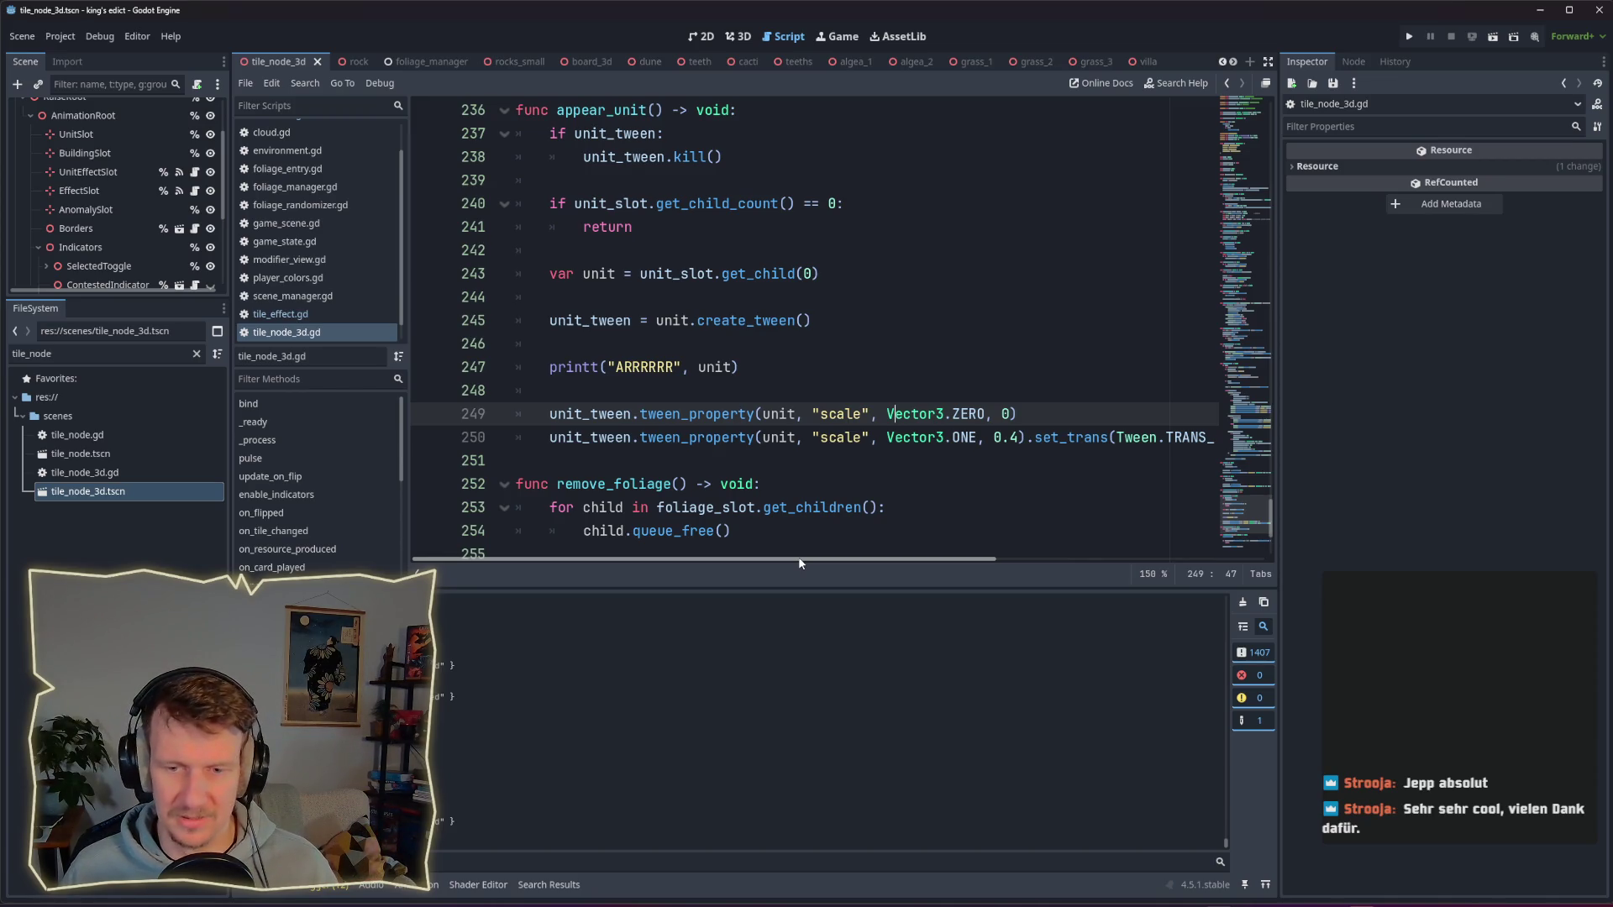
pyautogui.moveTo(803, 556)
pyautogui.mouseDown()
pyautogui.moveTo(859, 558)
pyautogui.moveTo(789, 557)
pyautogui.mouseUp()
pyautogui.moveTo(772, 510)
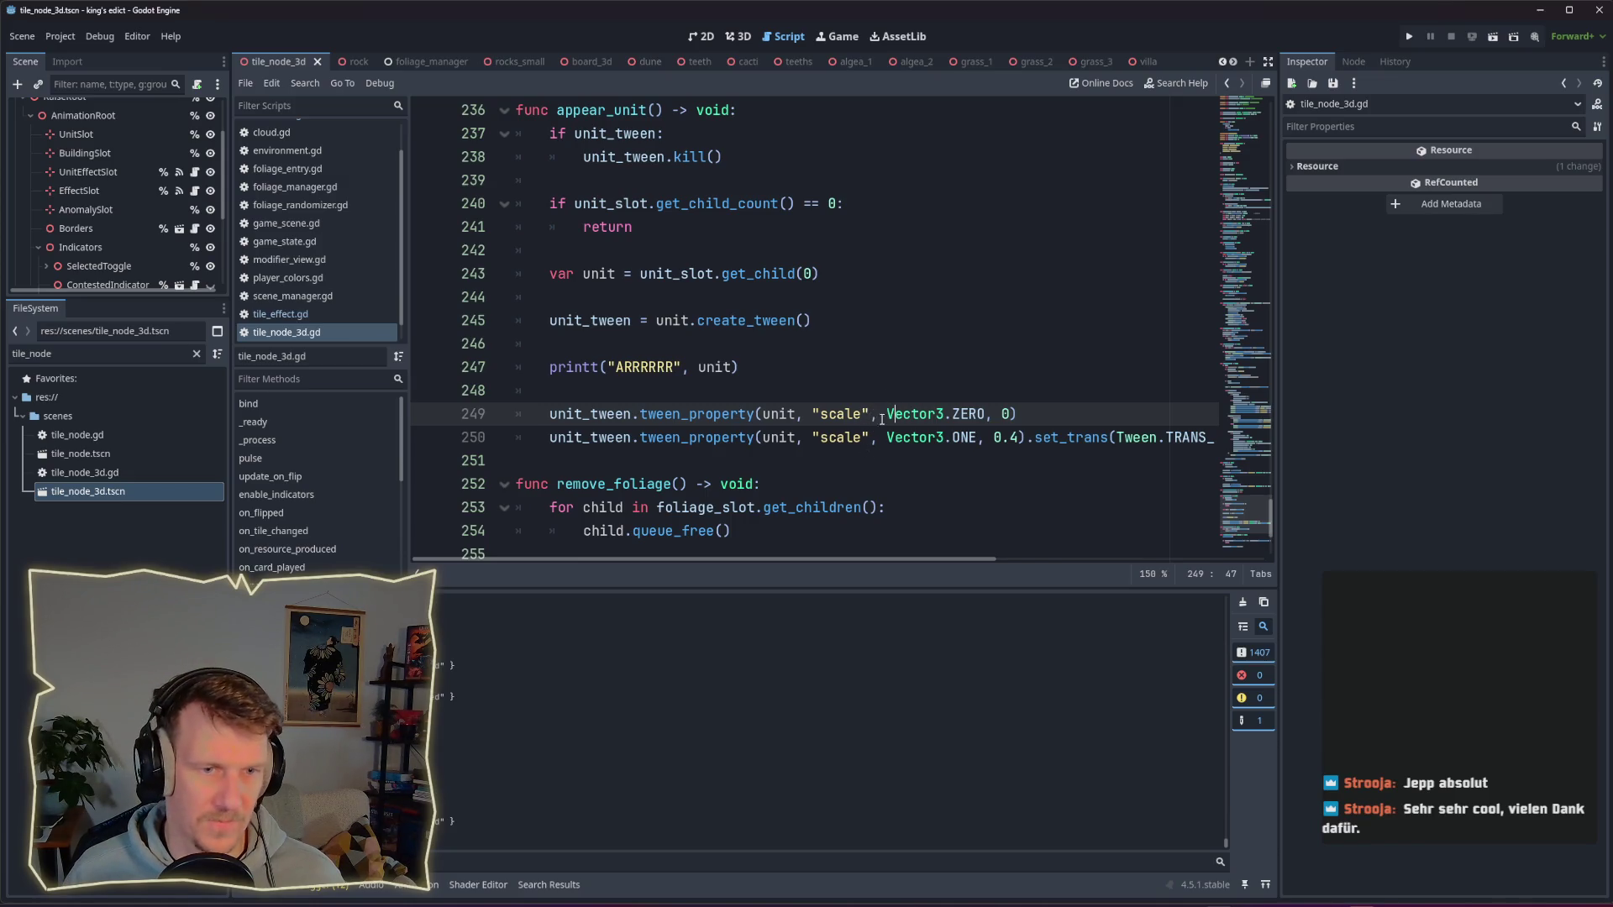
pyautogui.moveTo(948, 413)
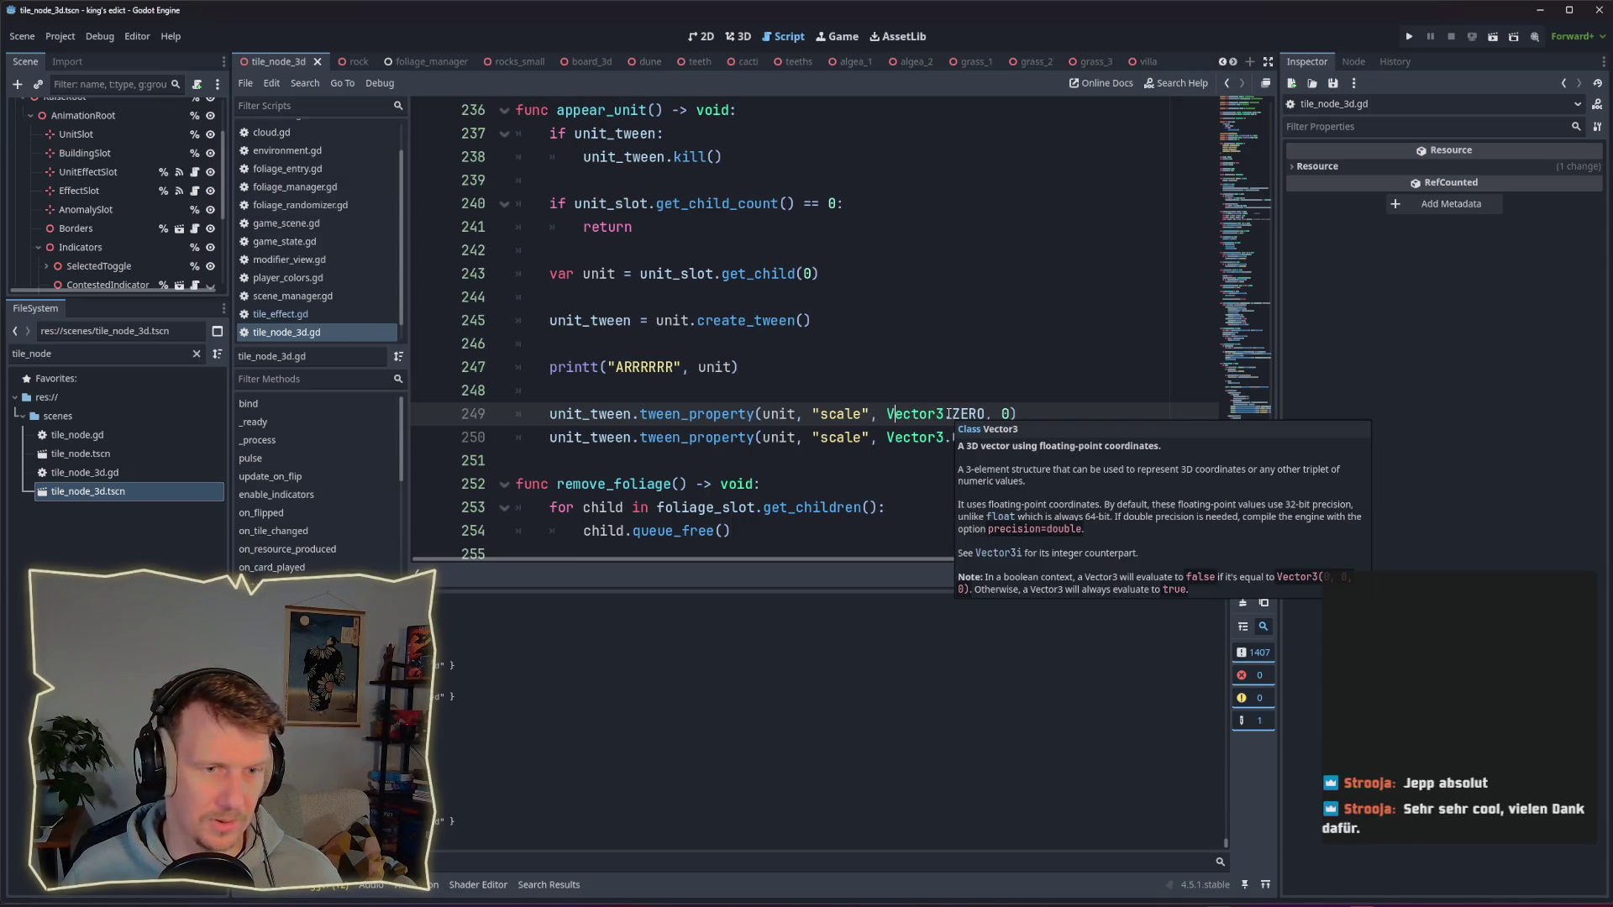
pyautogui.moveTo(879, 414)
pyautogui.mouseDown()
pyautogui.moveTo(1030, 411)
pyautogui.moveTo(810, 413)
pyautogui.moveTo(1037, 411)
pyautogui.mouseUp()
pyautogui.click(1030, 410)
pyautogui.click(1037, 411)
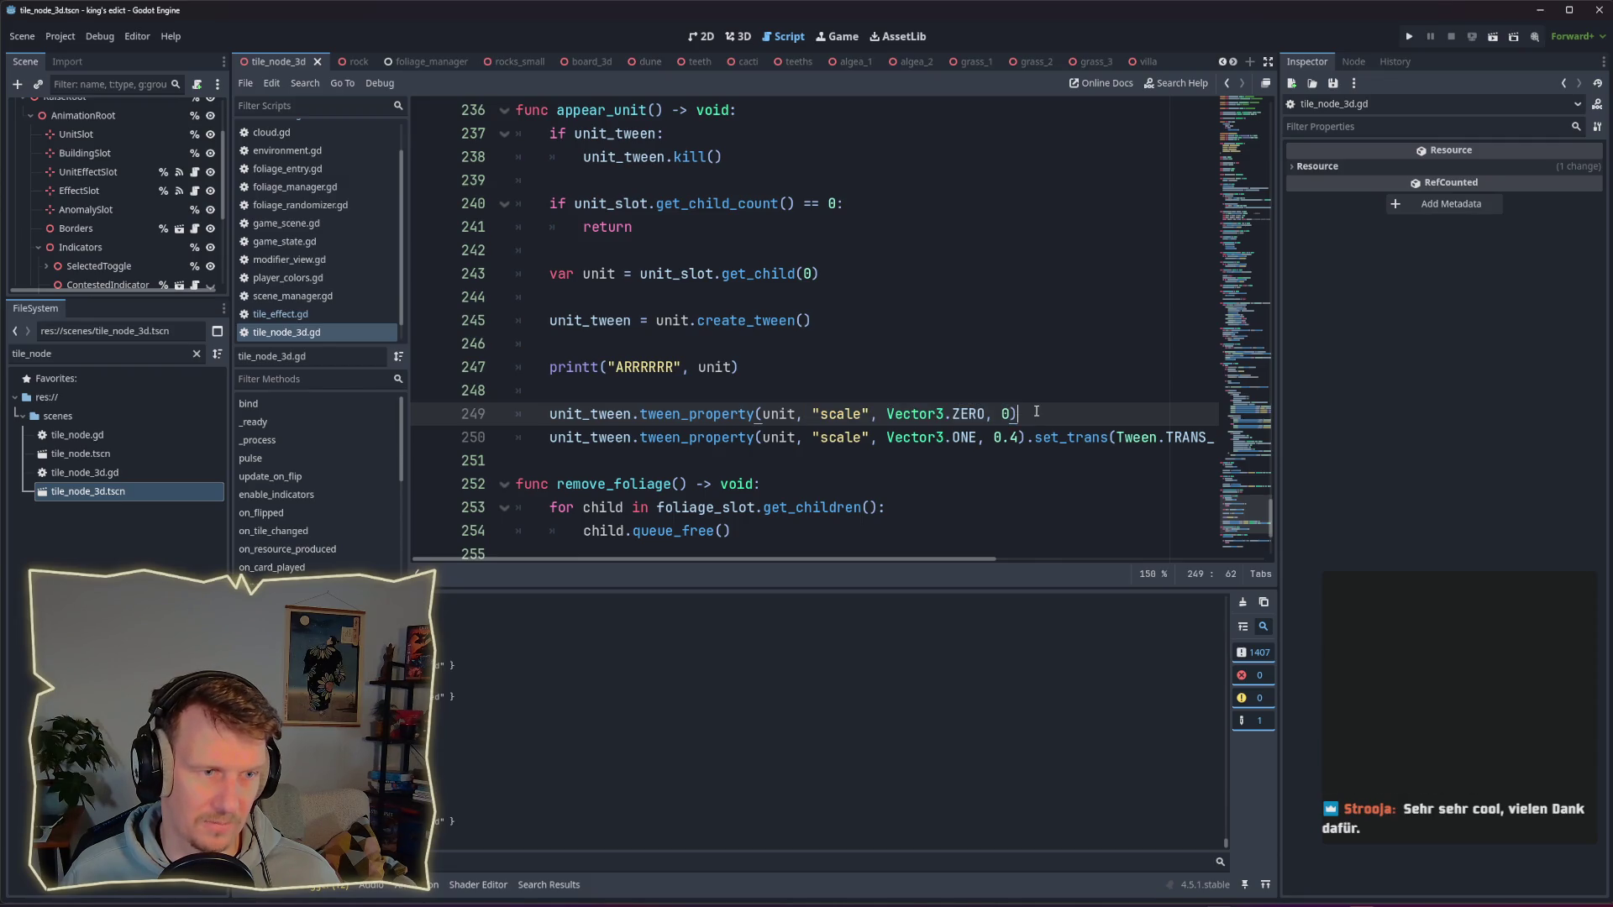
pyautogui.moveTo(1037, 411); pyautogui.dragTo(757, 406)
pyautogui.click(784, 396)
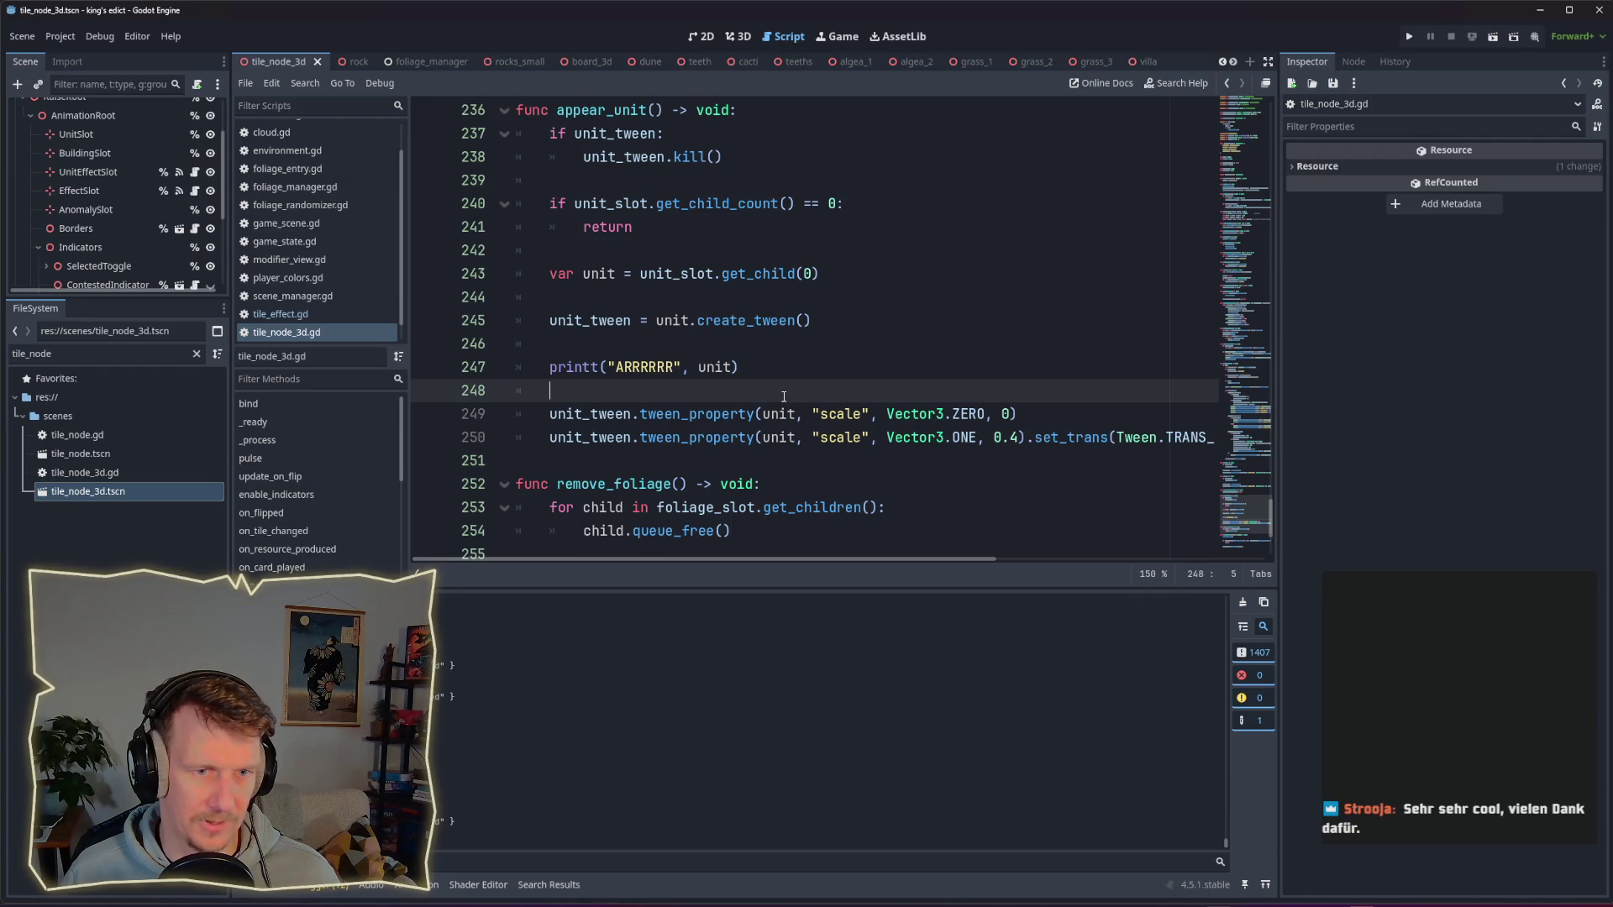
pyautogui.moveTo(1008, 413); pyautogui.dragTo(756, 413)
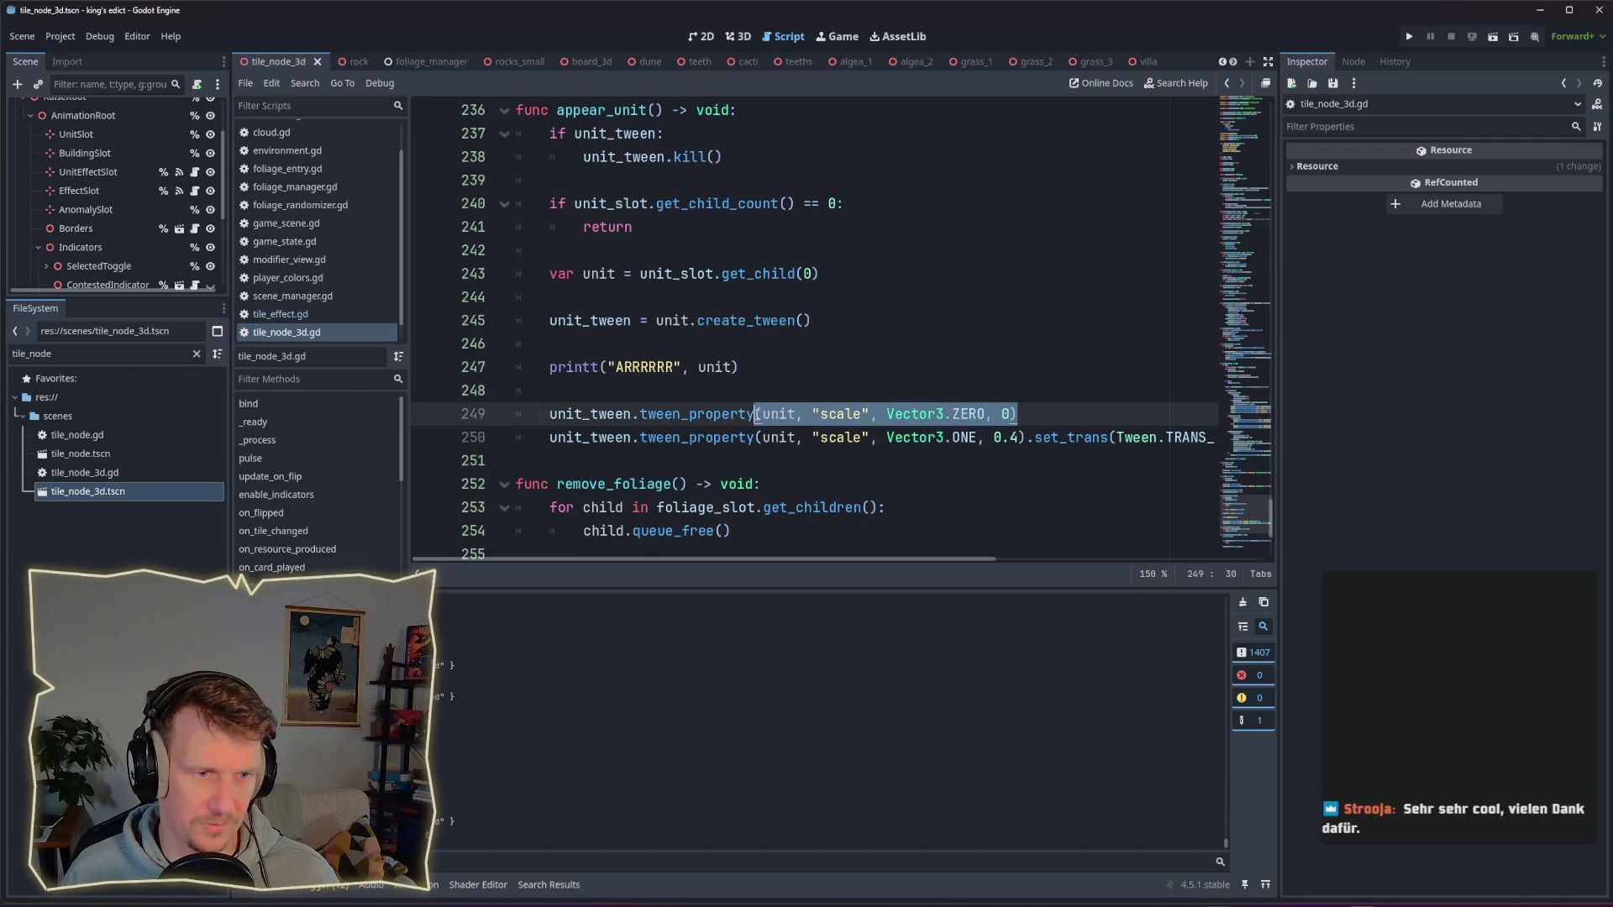
pyautogui.click(890, 393)
pyautogui.moveTo(884, 410)
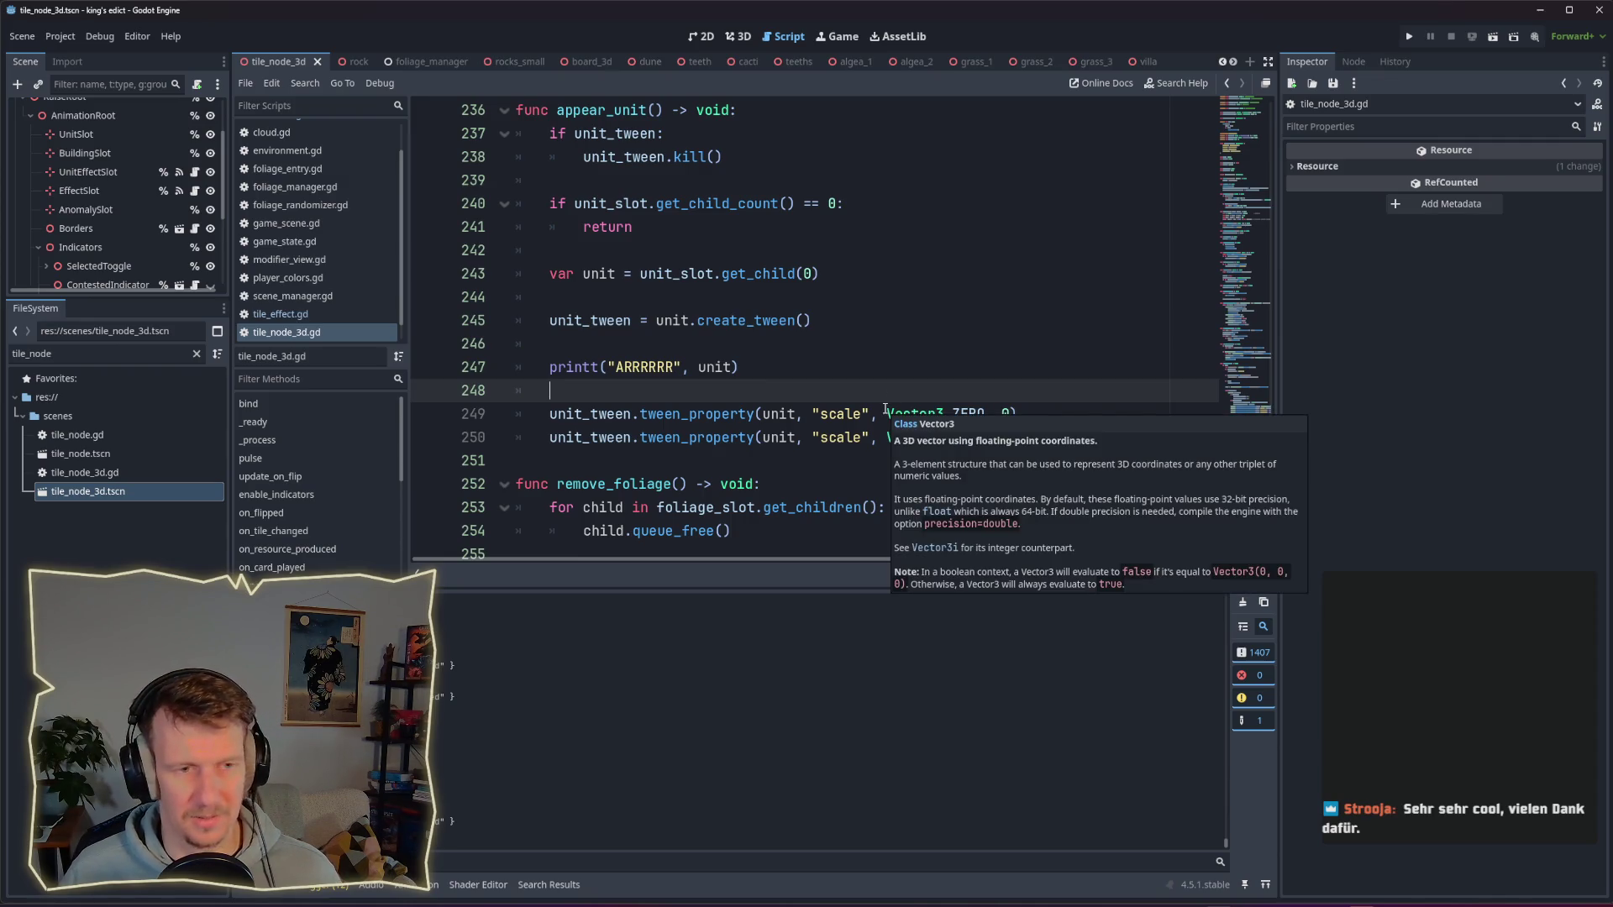
pyautogui.moveTo(1018, 413); pyautogui.dragTo(757, 413)
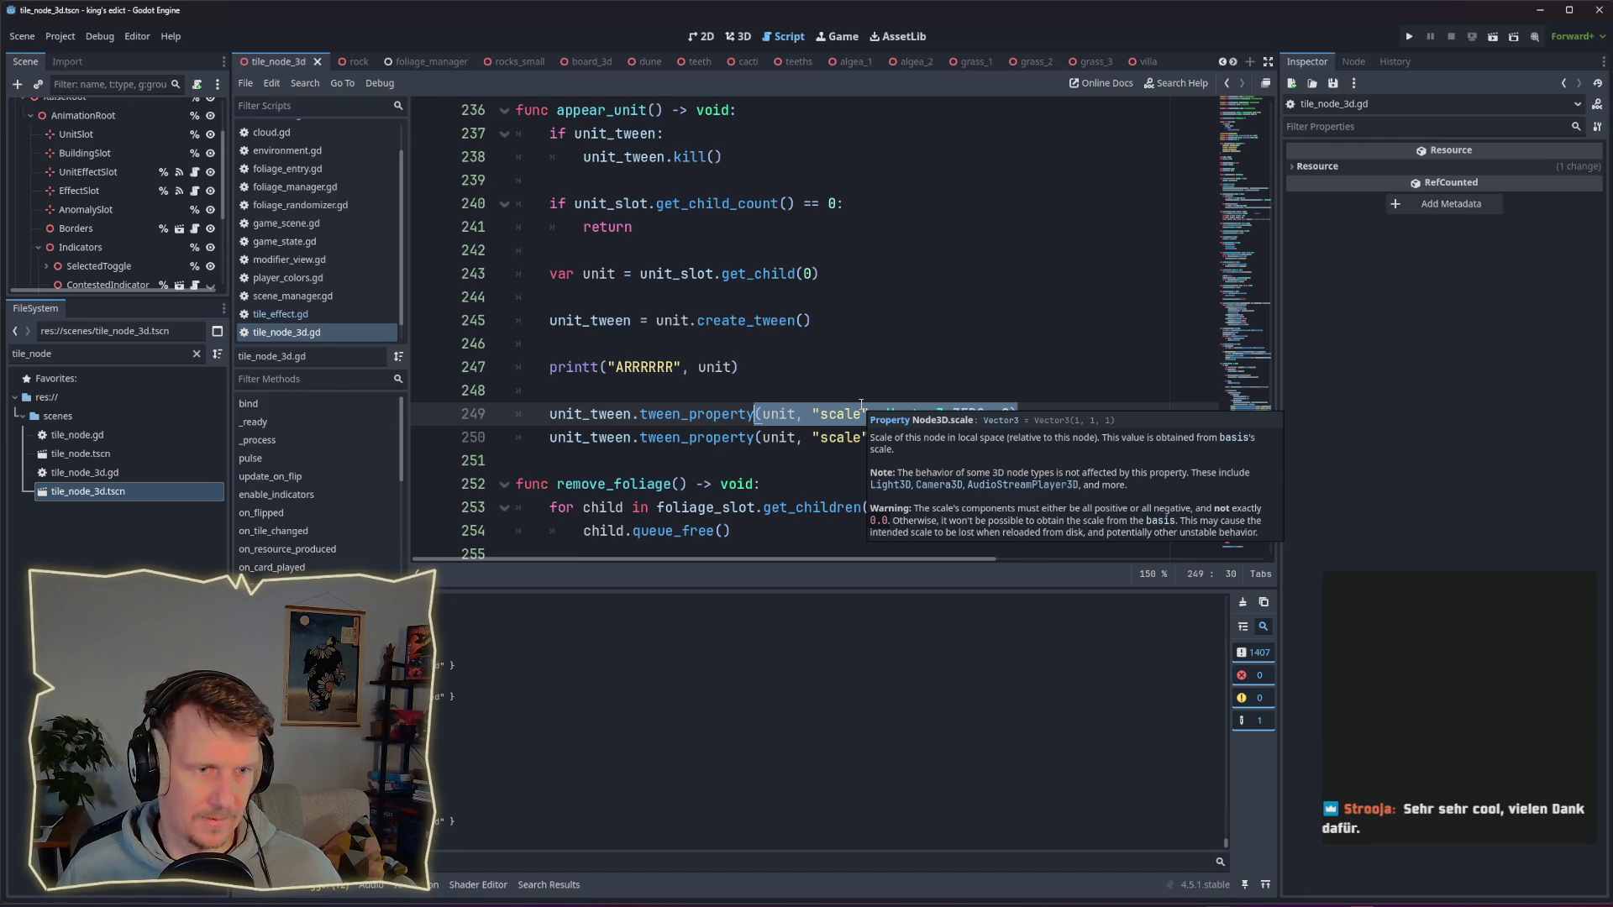
pyautogui.click(803, 437)
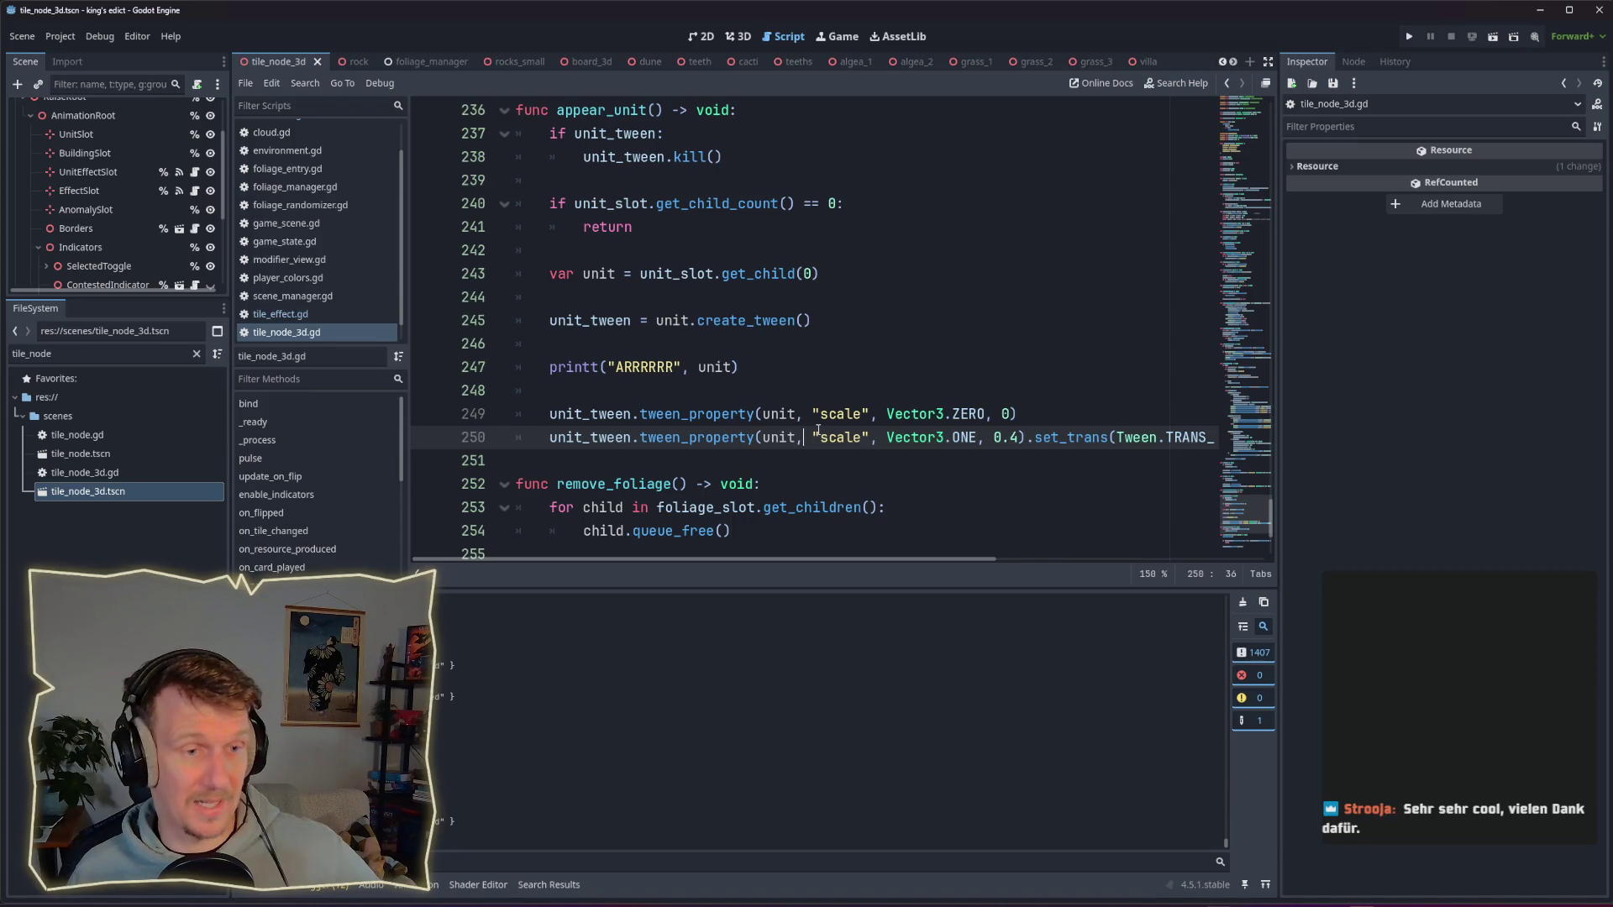
pyautogui.moveTo(818, 429)
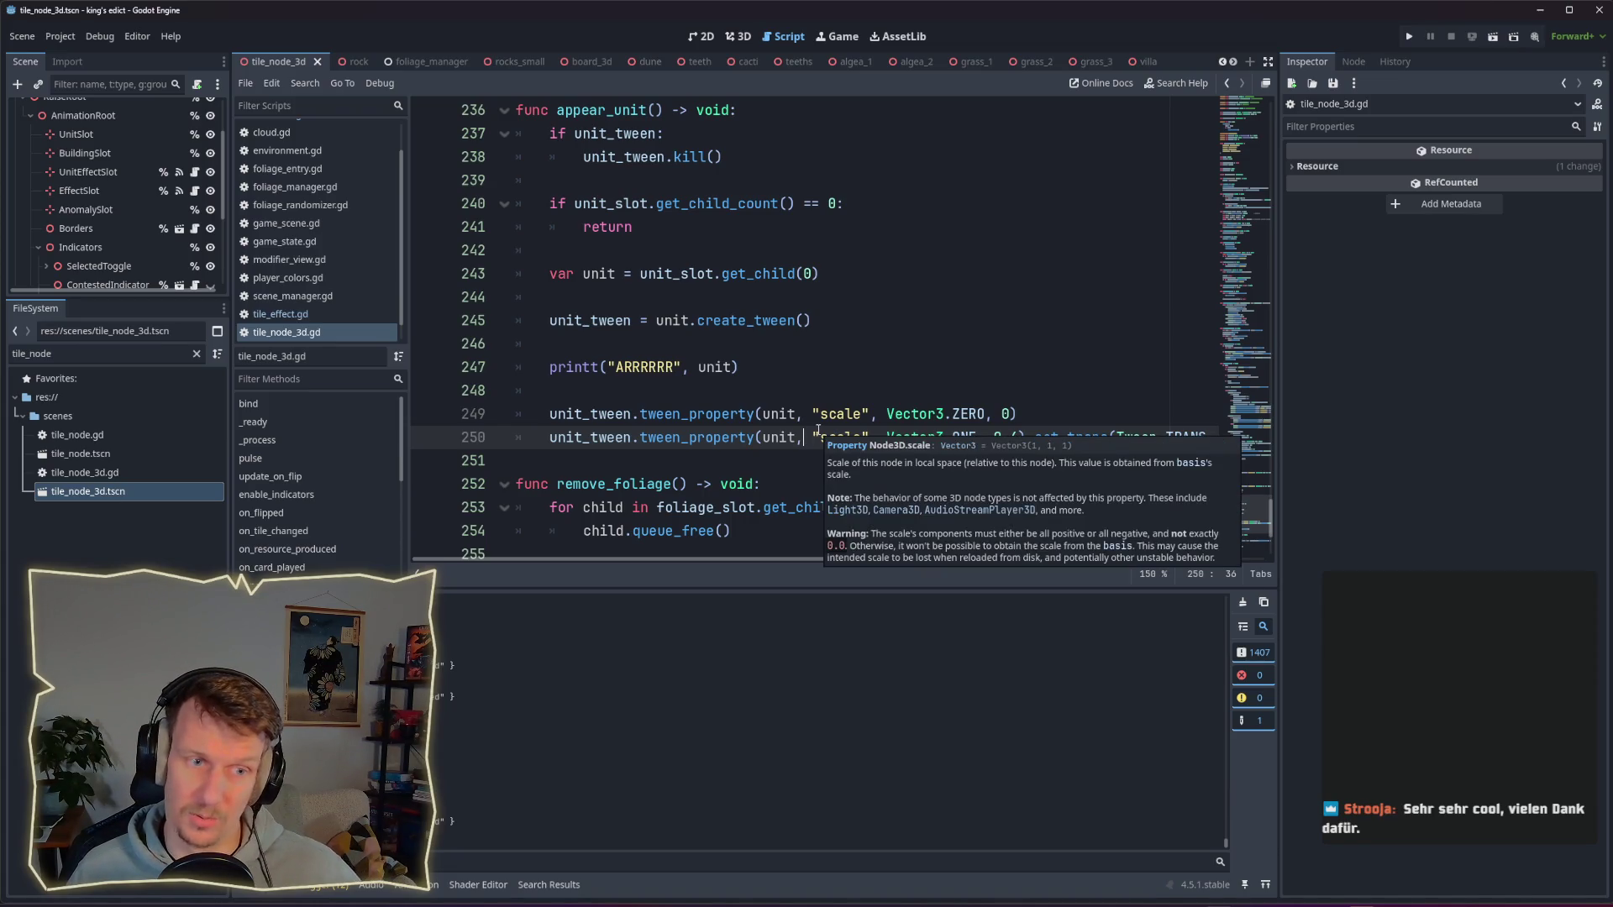
pyautogui.moveTo(1019, 415); pyautogui.dragTo(755, 415)
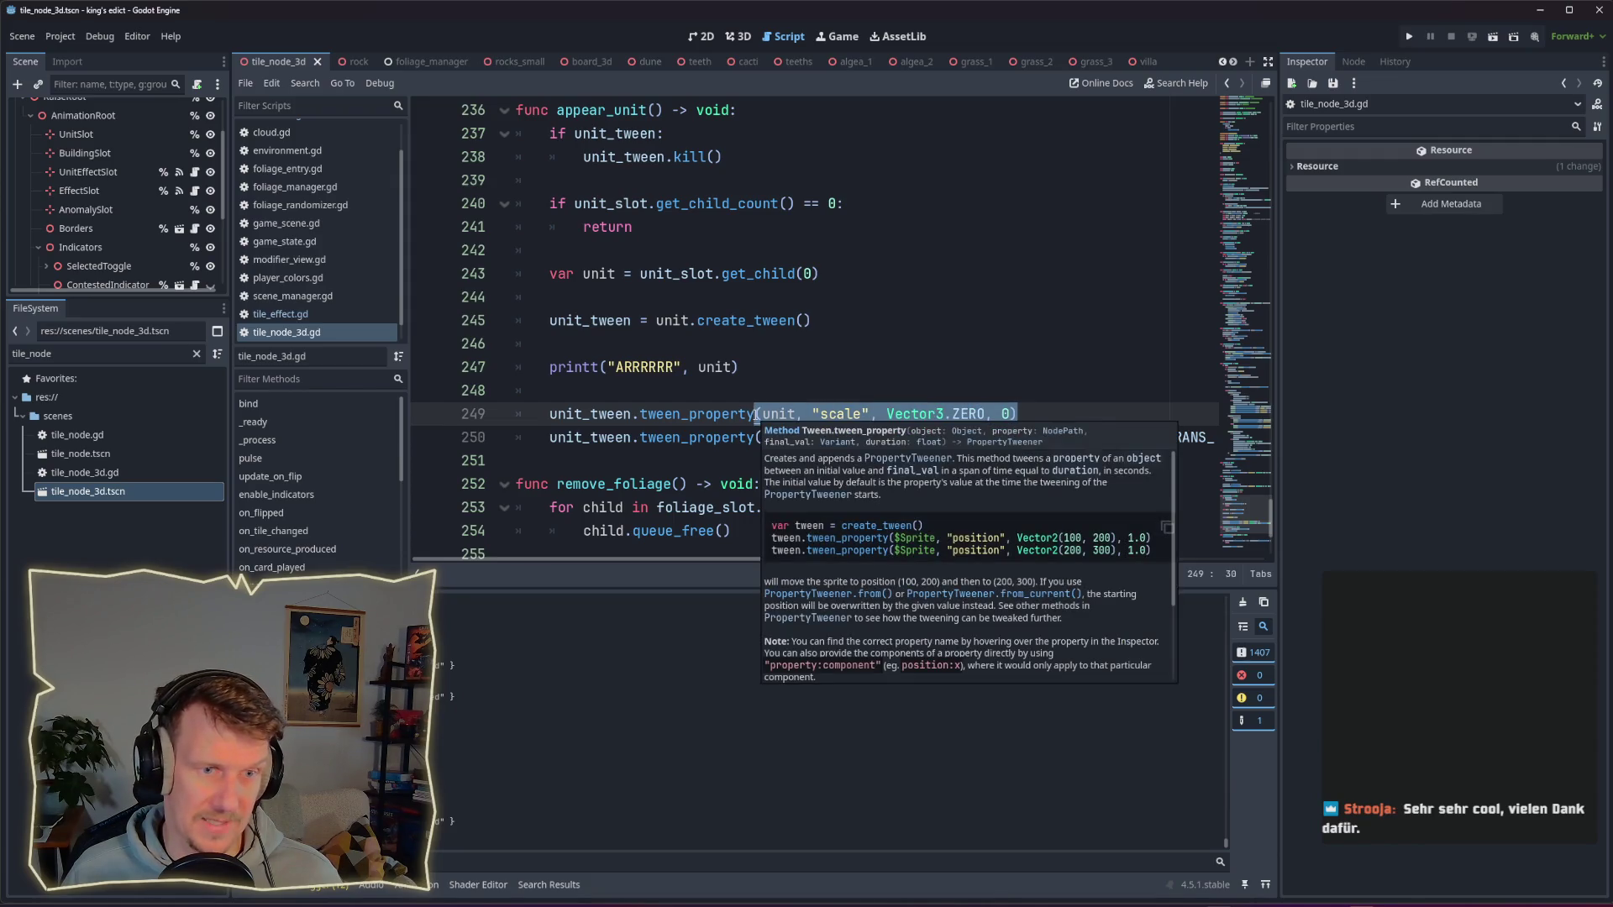
pyautogui.press('Up')
pyautogui.moveTo(1020, 415); pyautogui.dragTo(755, 414)
pyautogui.moveTo(756, 414)
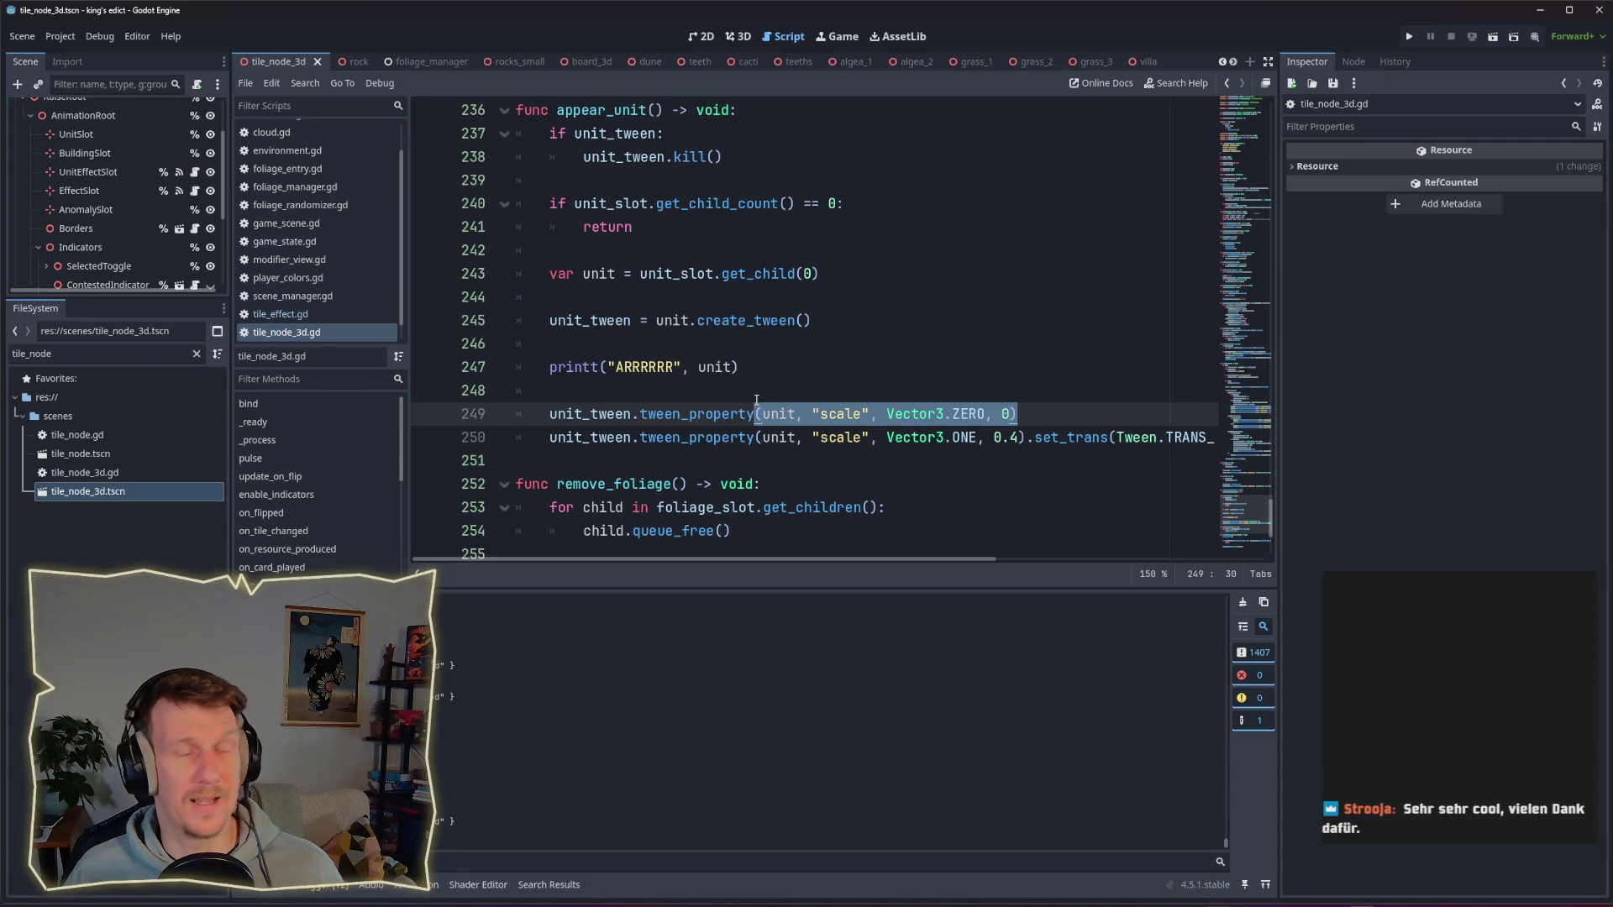
pyautogui.click(756, 391)
pyautogui.moveTo(755, 414); pyautogui.dragTo(1030, 413)
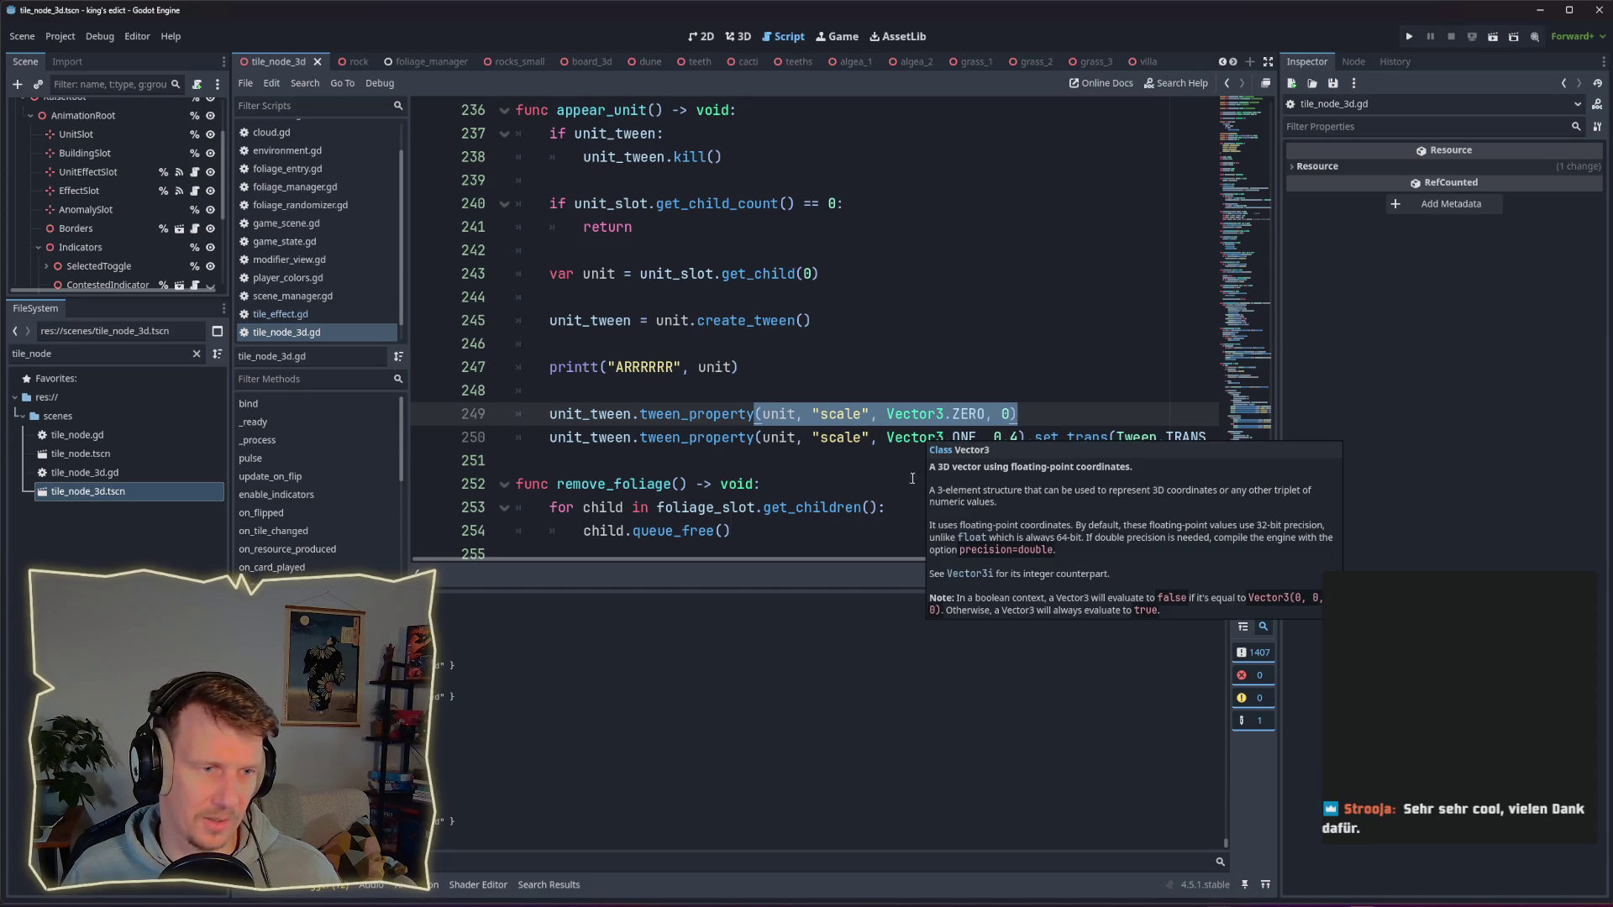
pyautogui.click(870, 484)
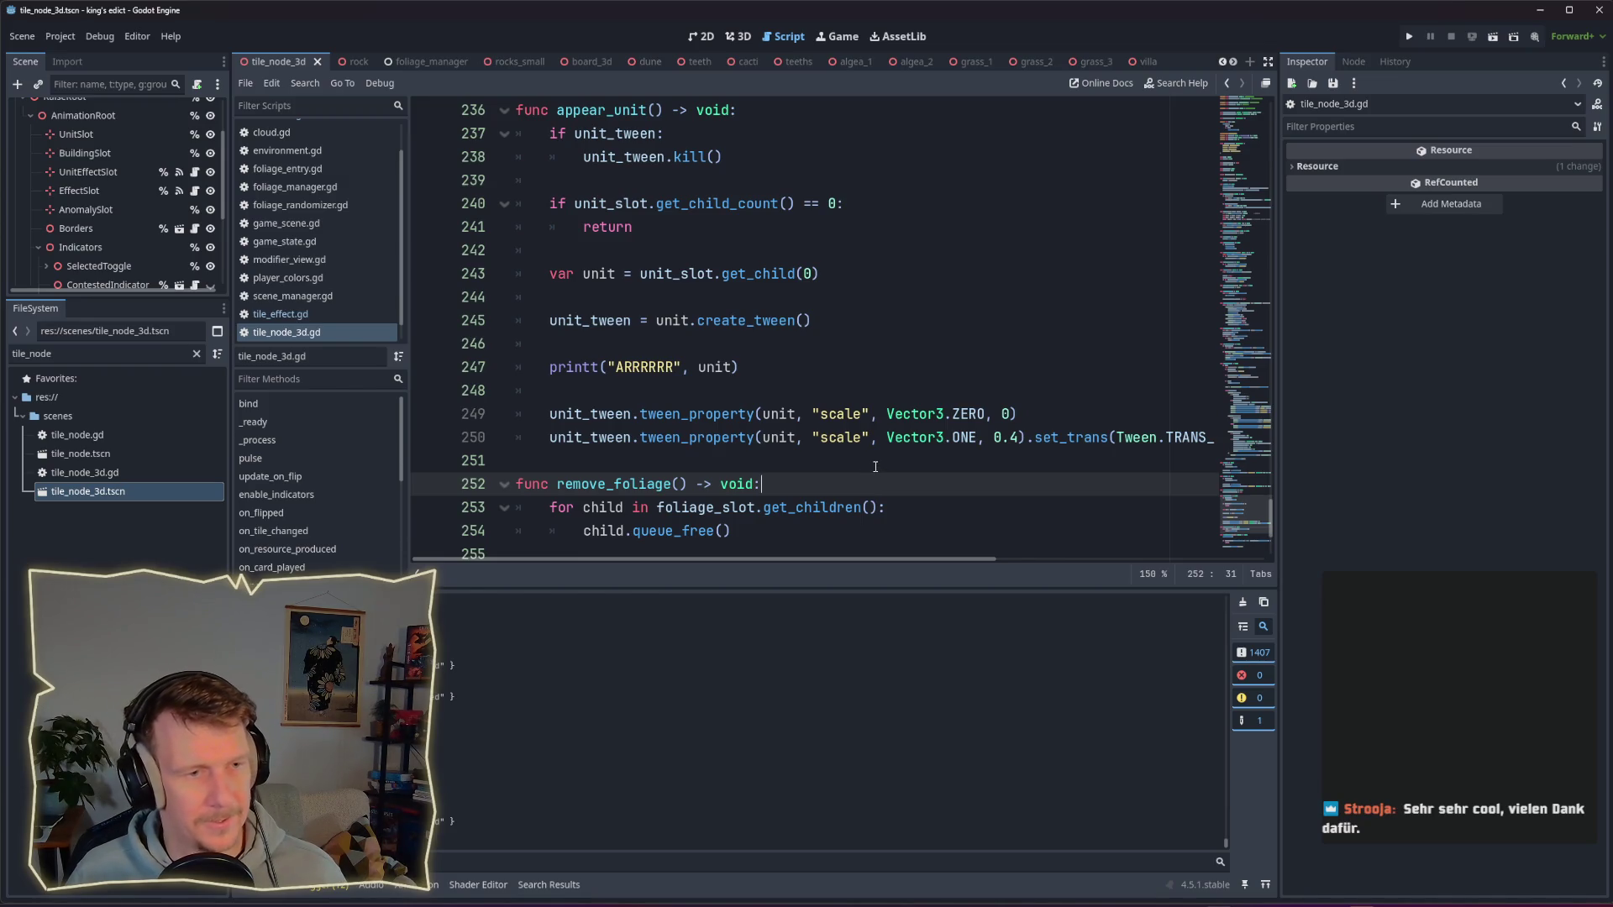
pyautogui.moveTo(1024, 414); pyautogui.dragTo(755, 414)
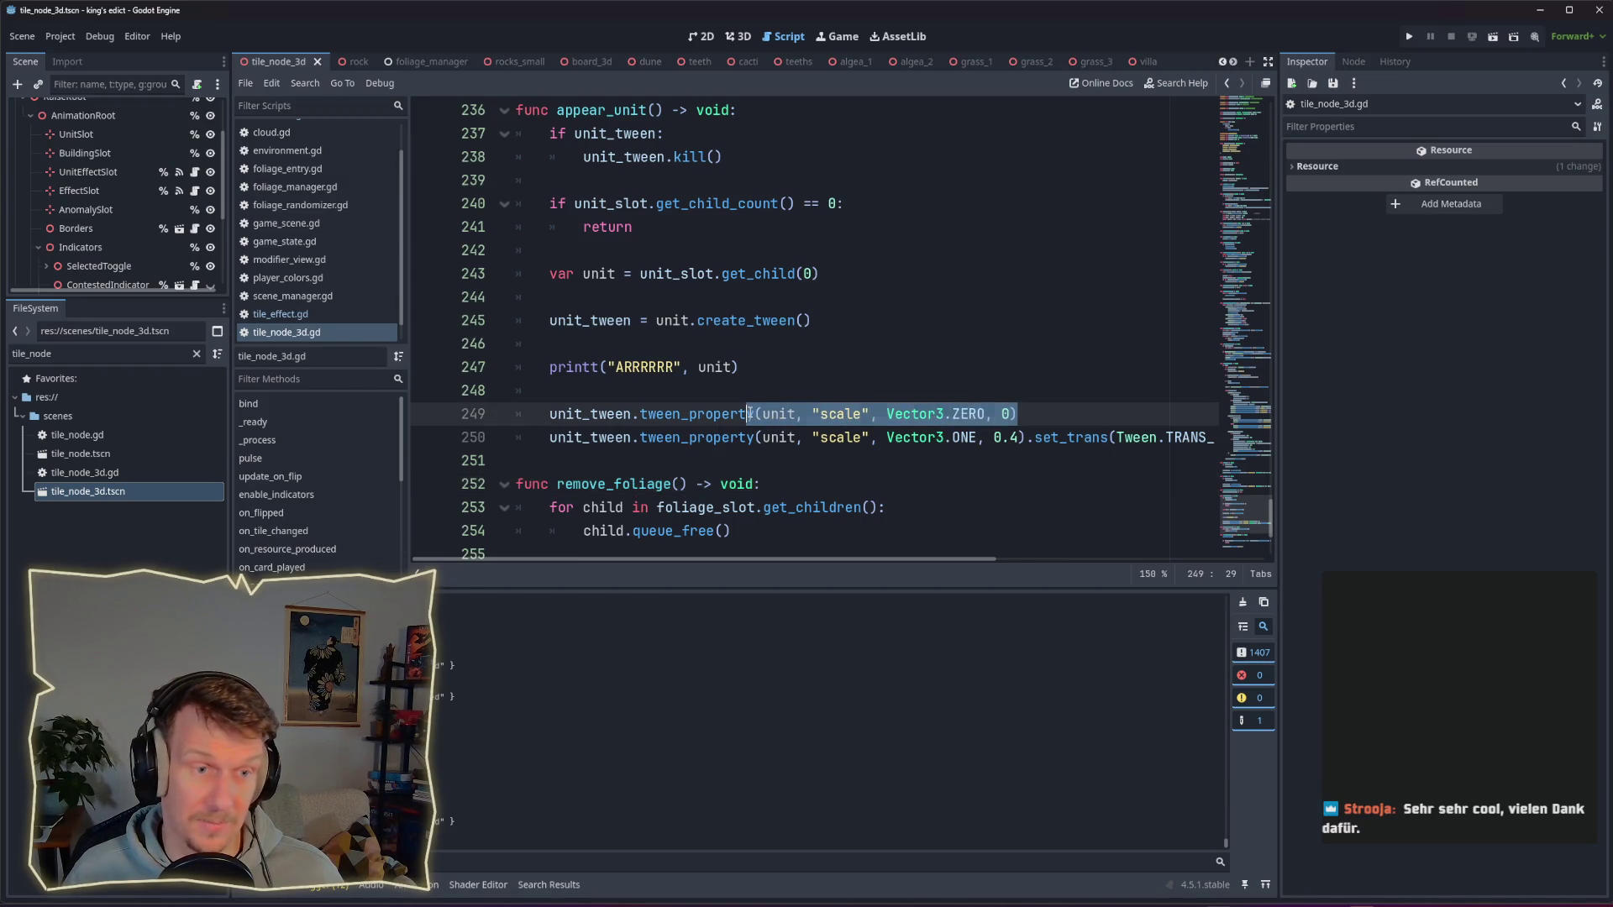
pyautogui.click(785, 398)
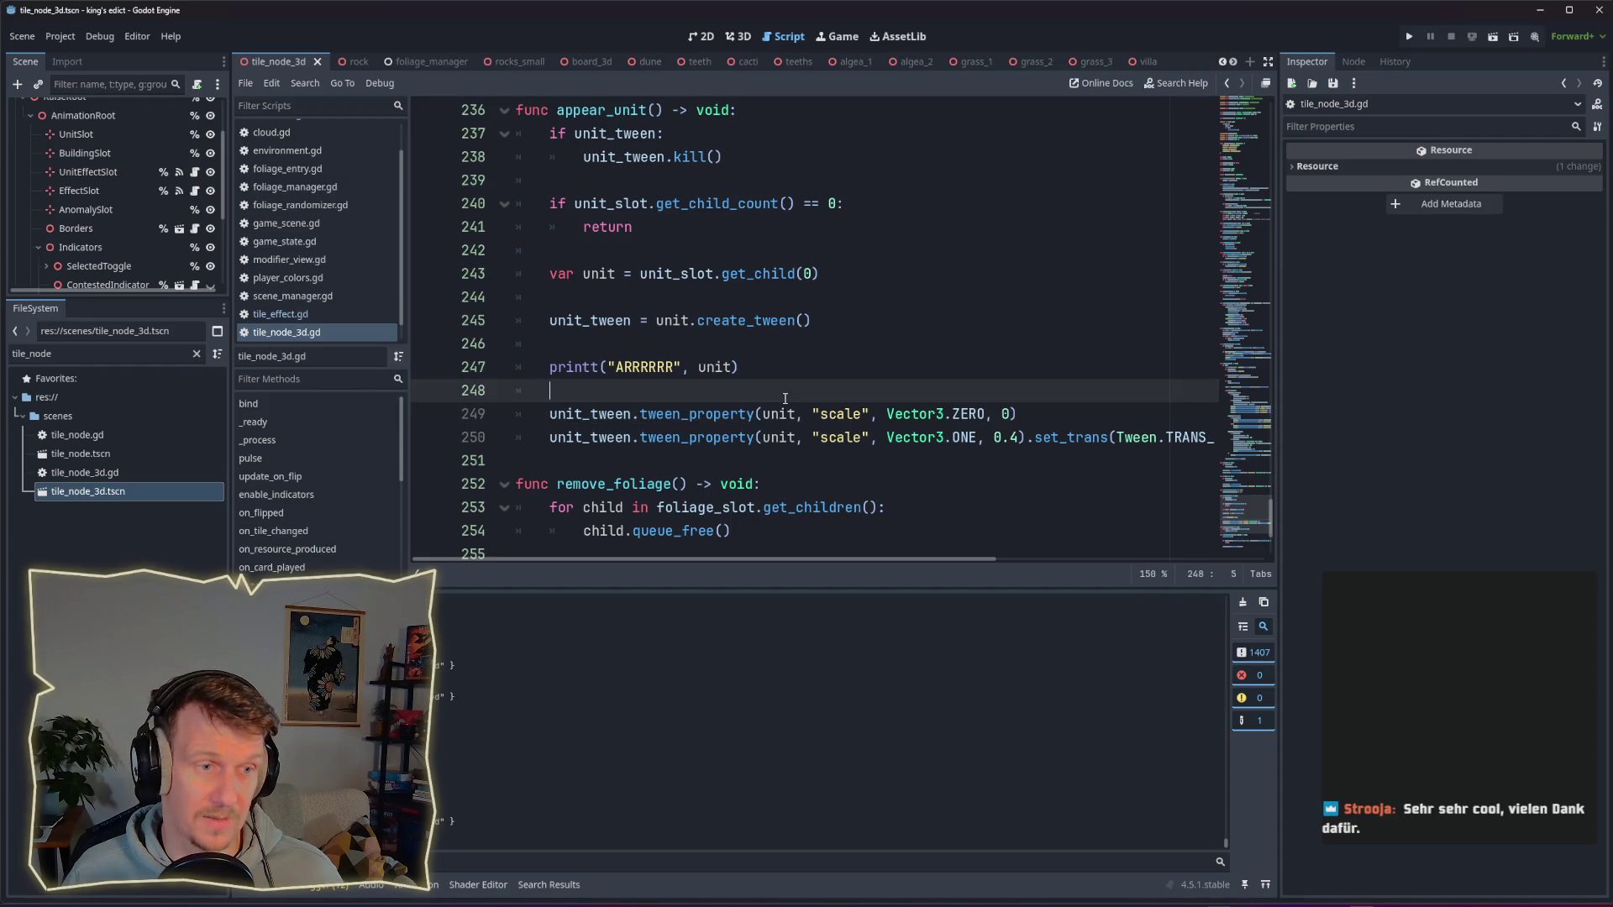
pyautogui.moveTo(759, 413); pyautogui.dragTo(966, 413)
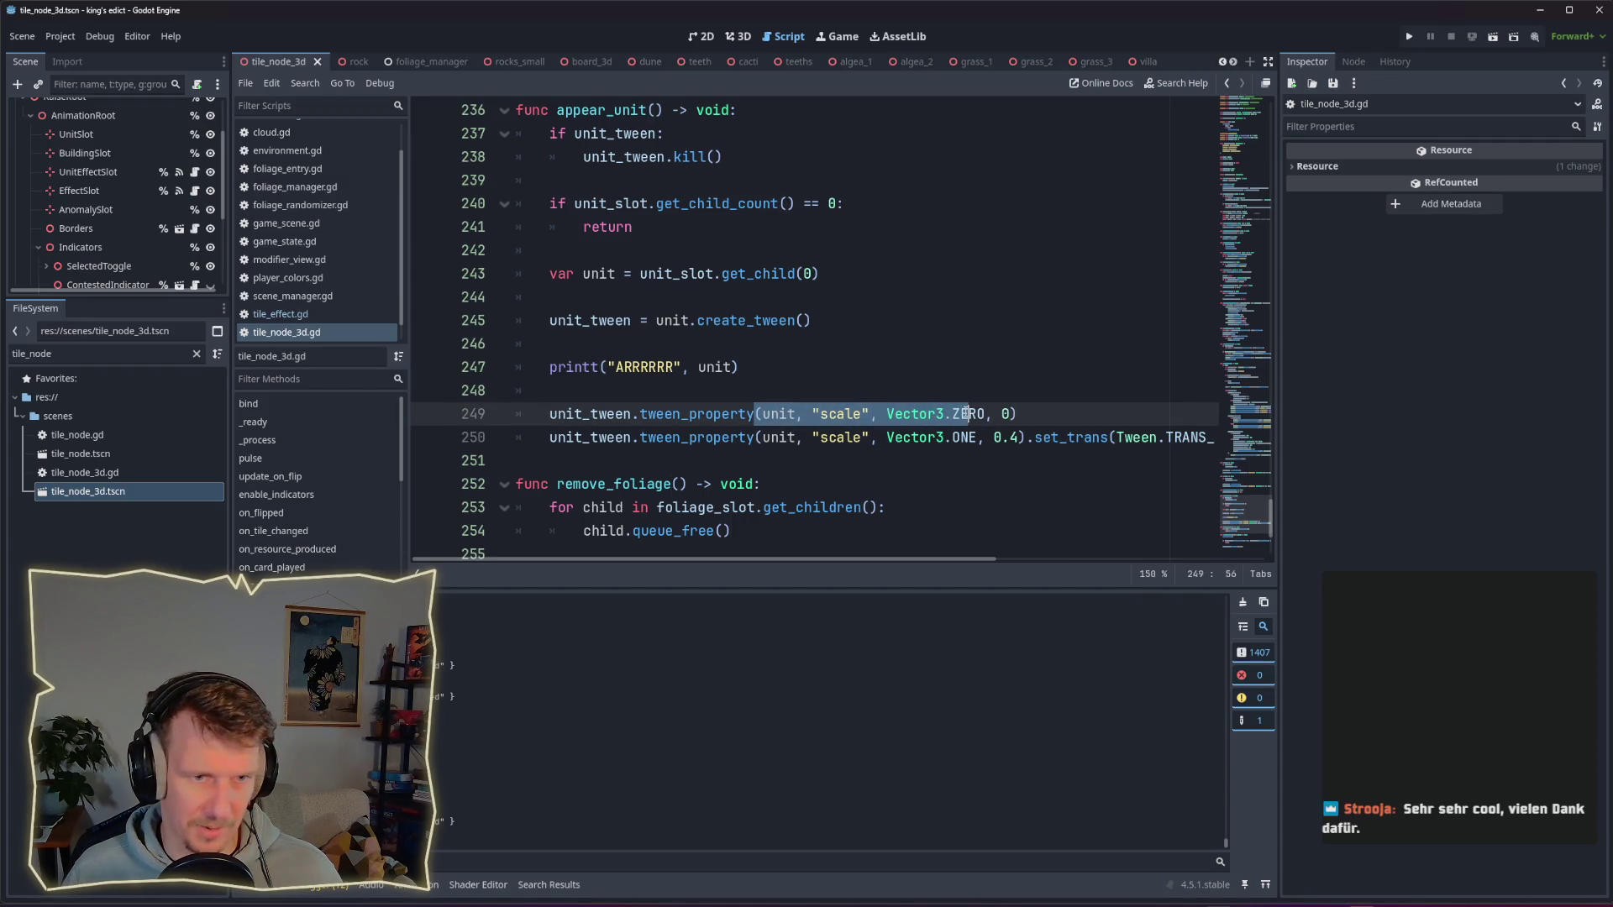
pyautogui.click(992, 438)
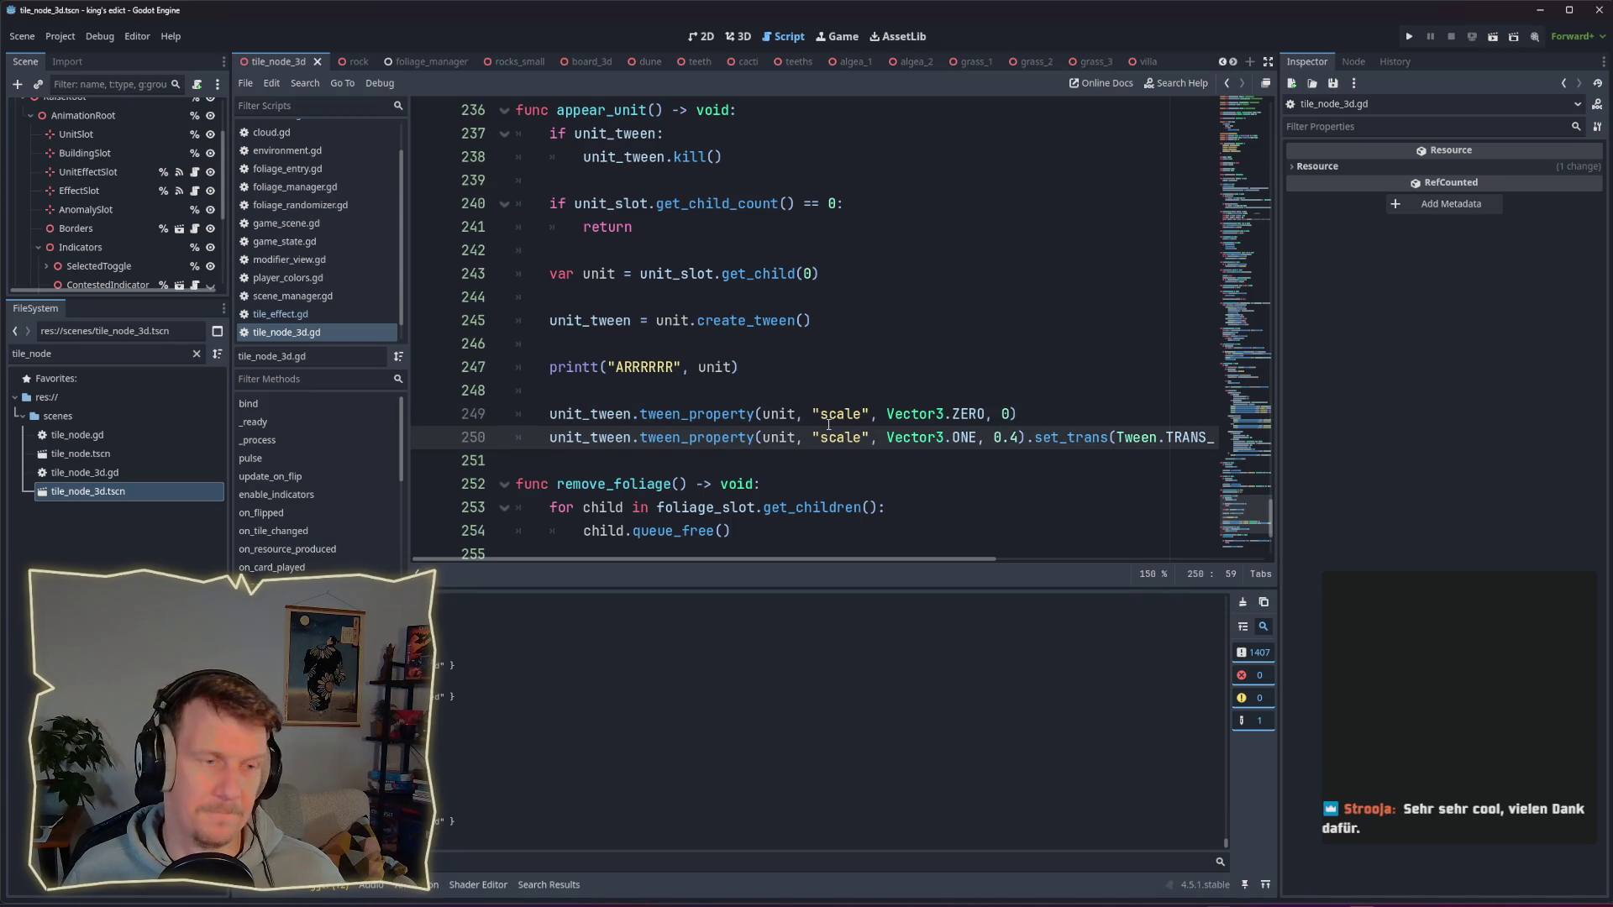
pyautogui.moveTo(828, 425)
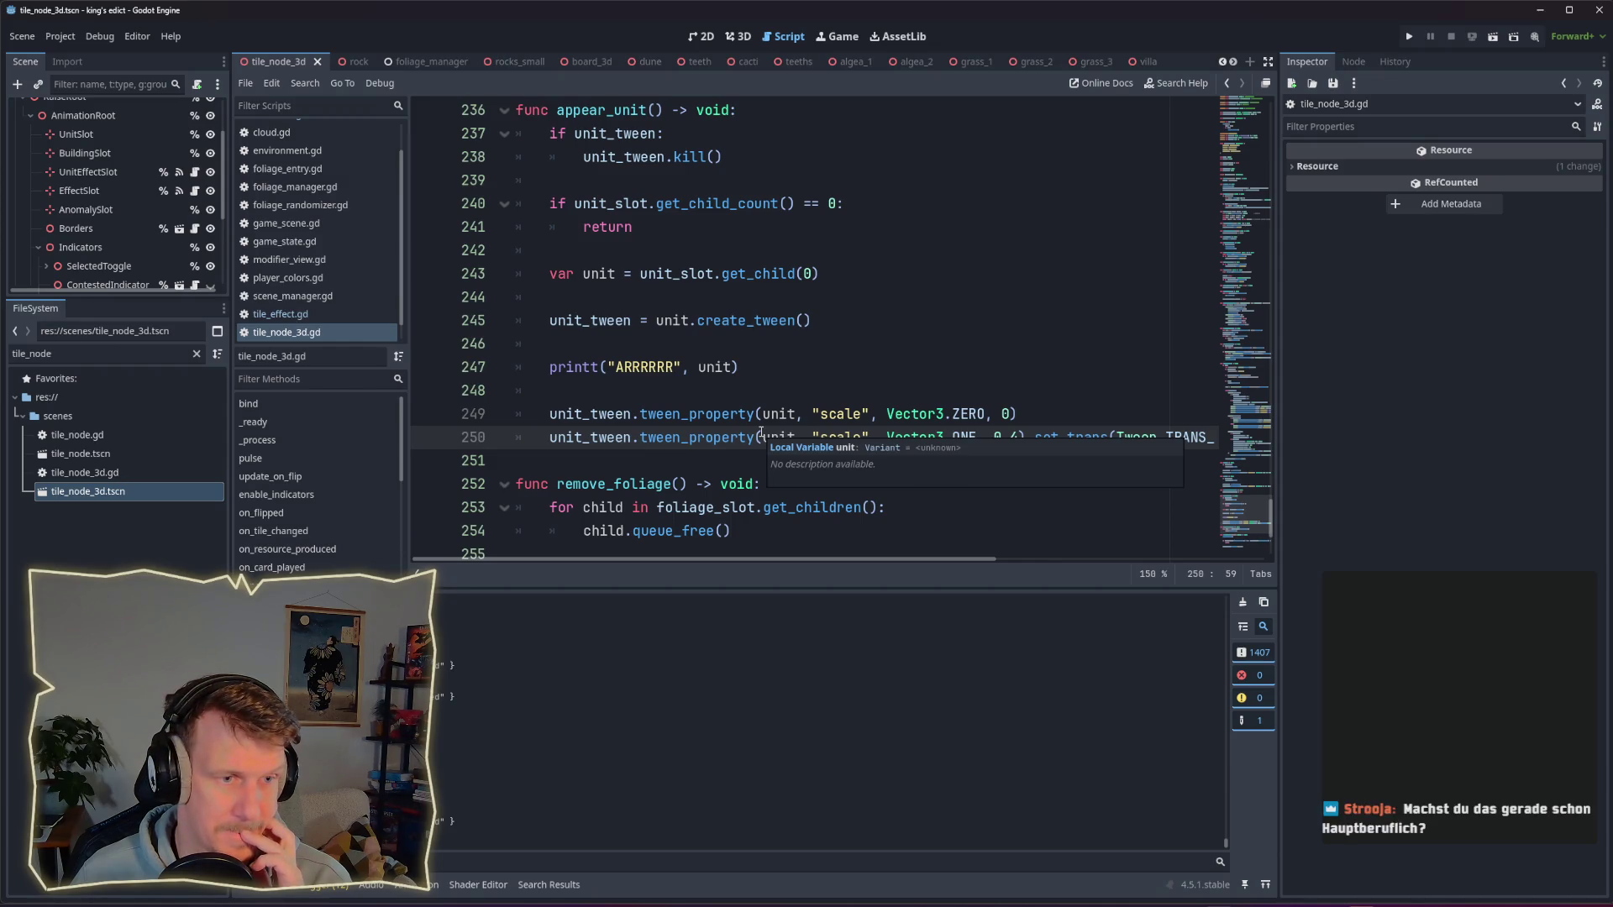
pyautogui.scroll(-1, 942, 407)
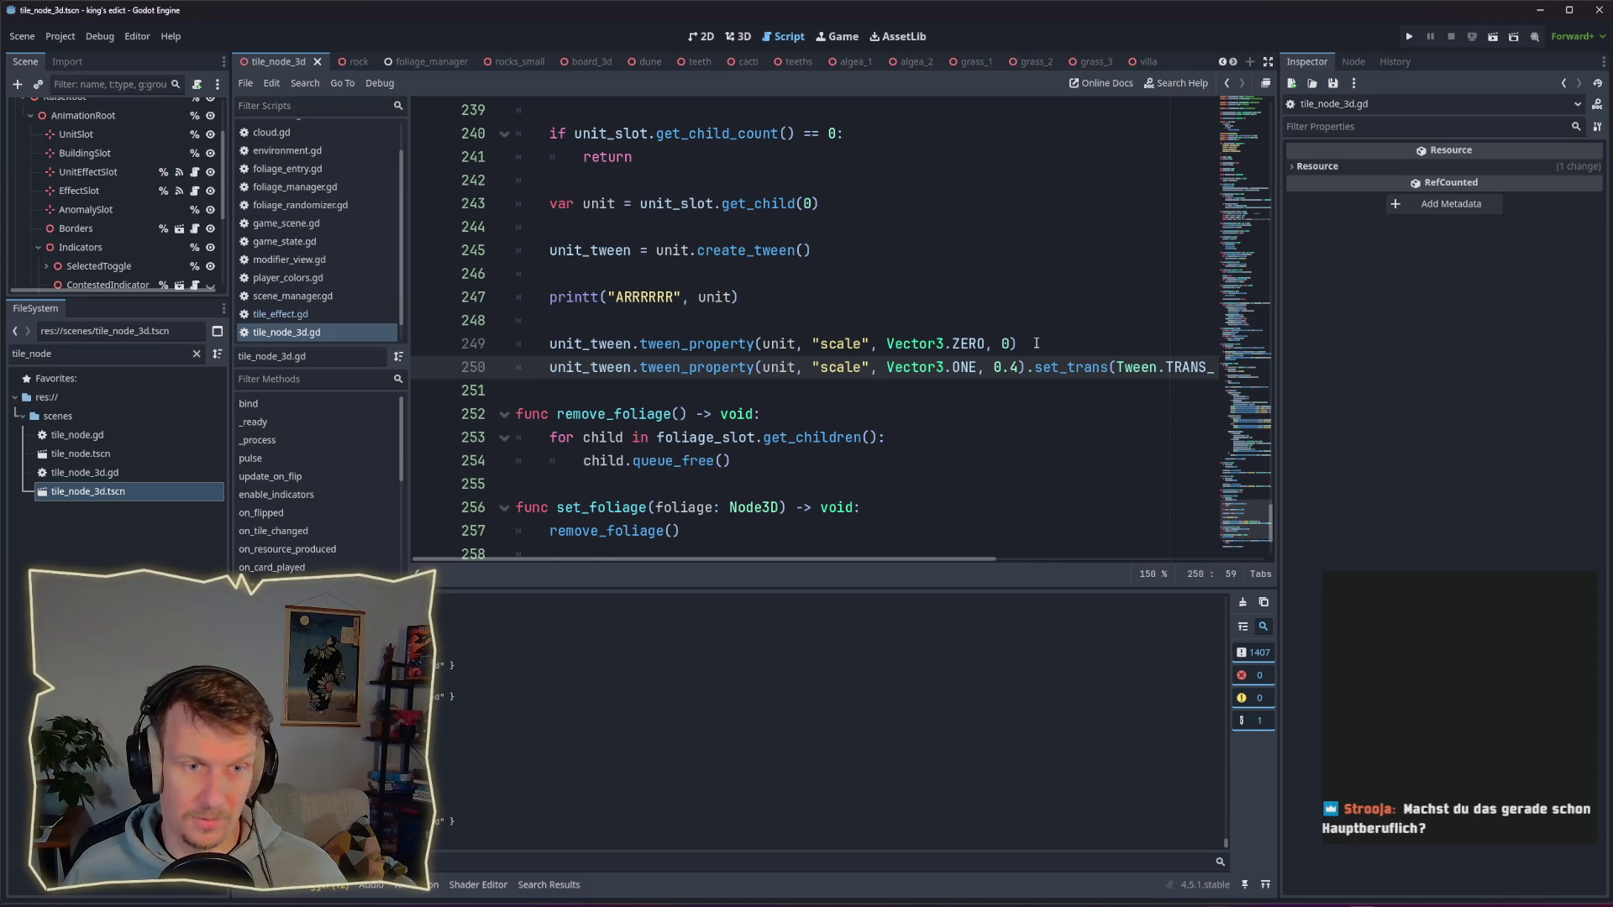
pyautogui.moveTo(1035, 343); pyautogui.dragTo(757, 345)
pyautogui.moveTo(758, 344)
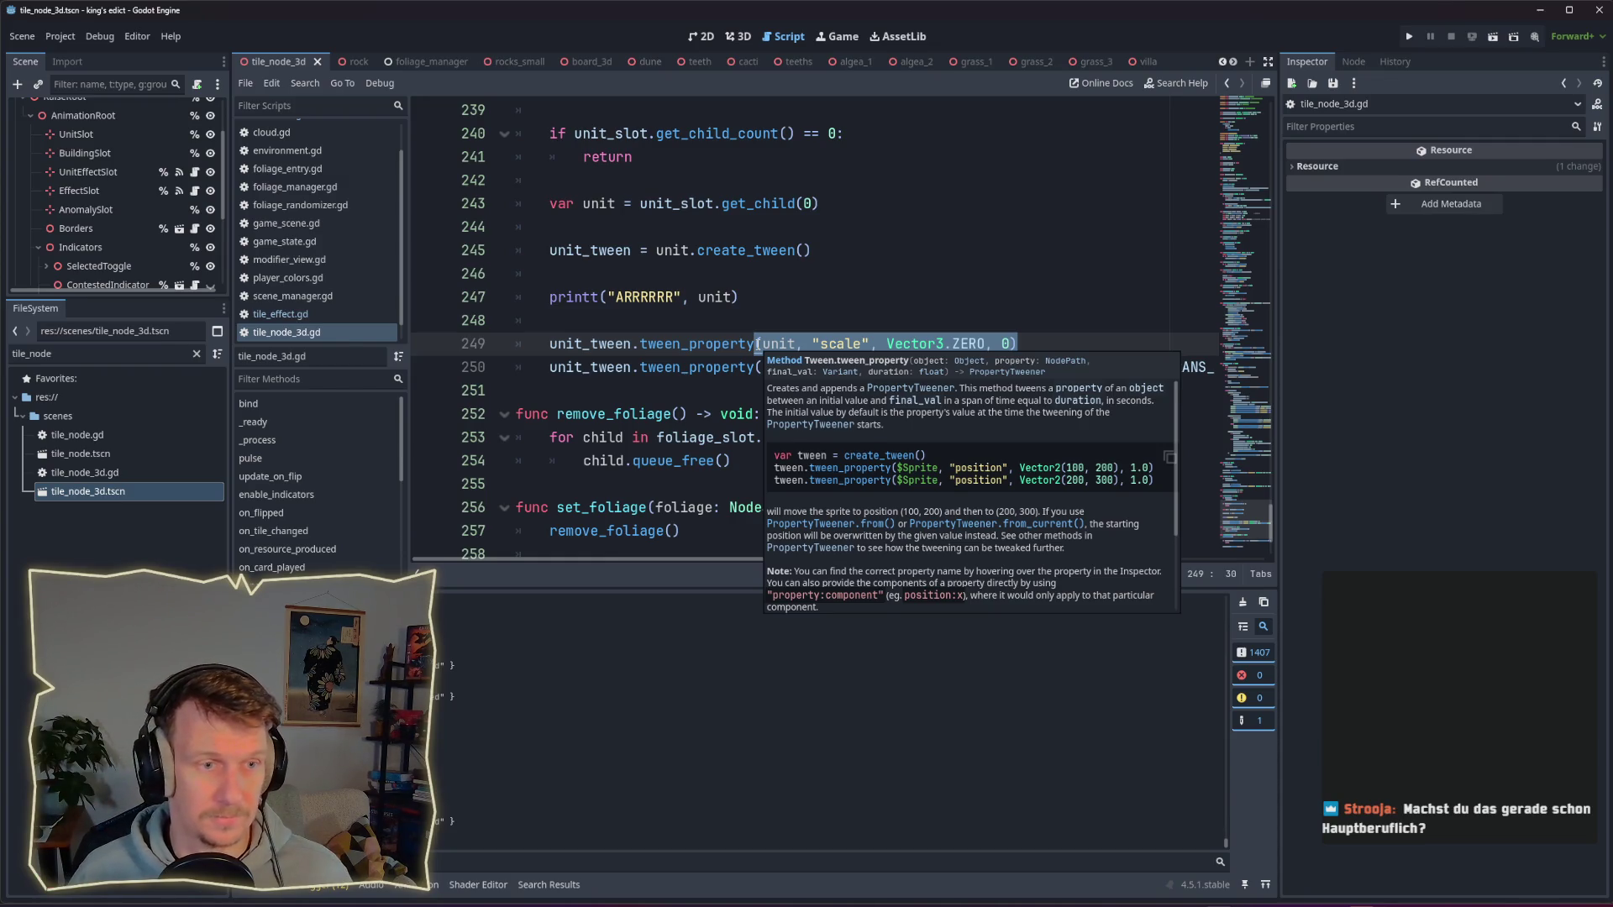
pyautogui.click(758, 344)
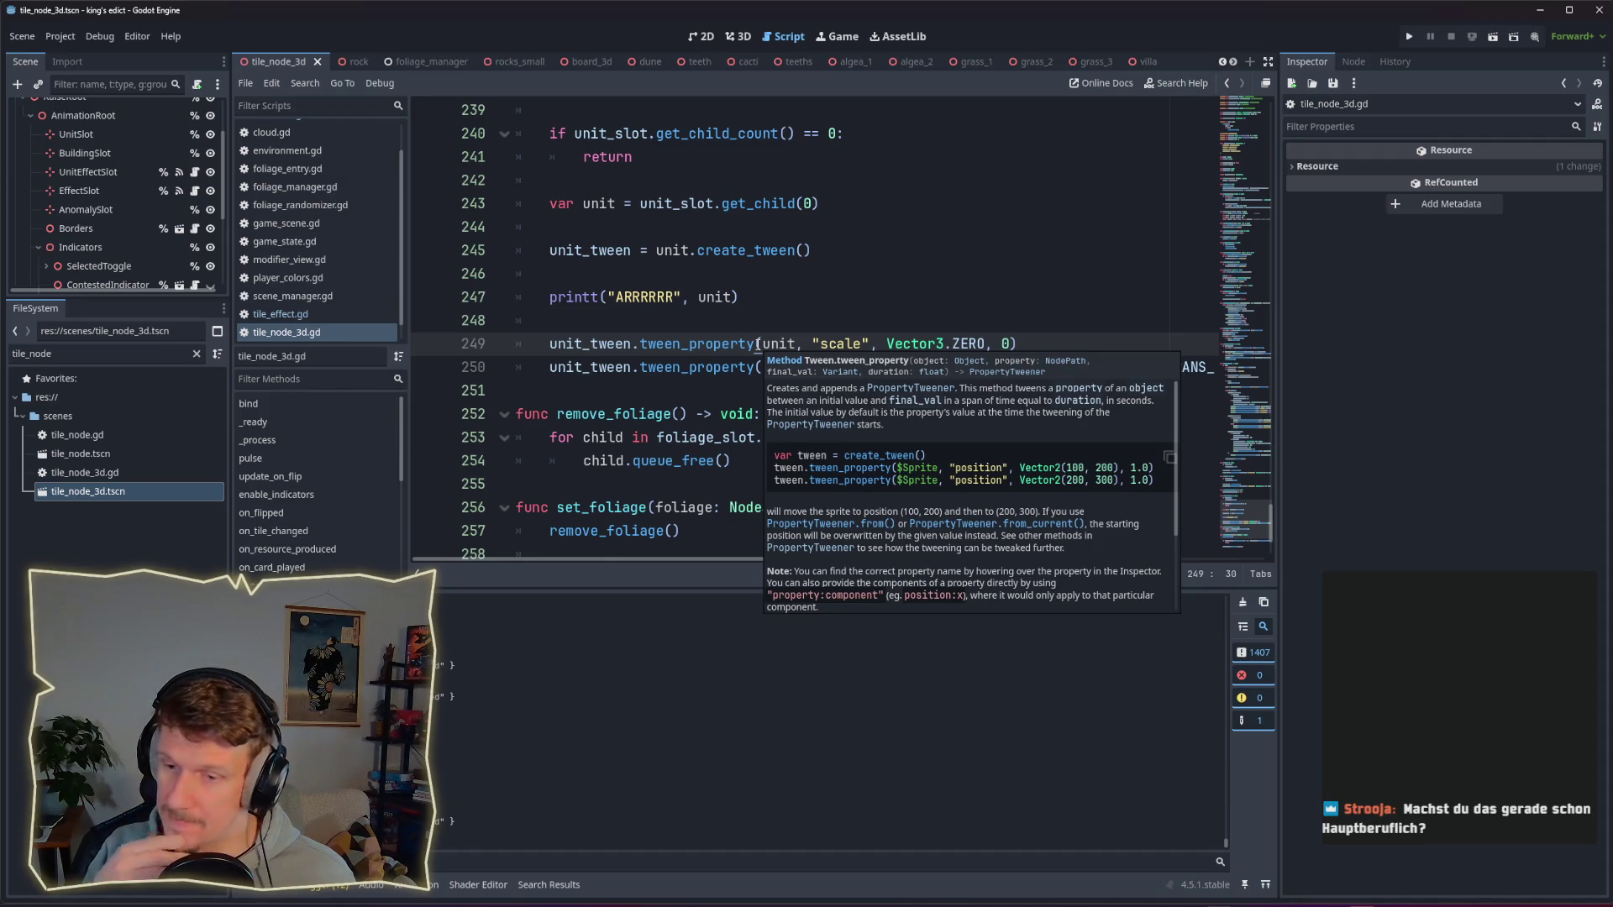
pyautogui.moveTo(758, 345)
pyautogui.mouseDown()
pyautogui.moveTo(1017, 343)
pyautogui.moveTo(758, 344)
pyautogui.mouseUp()
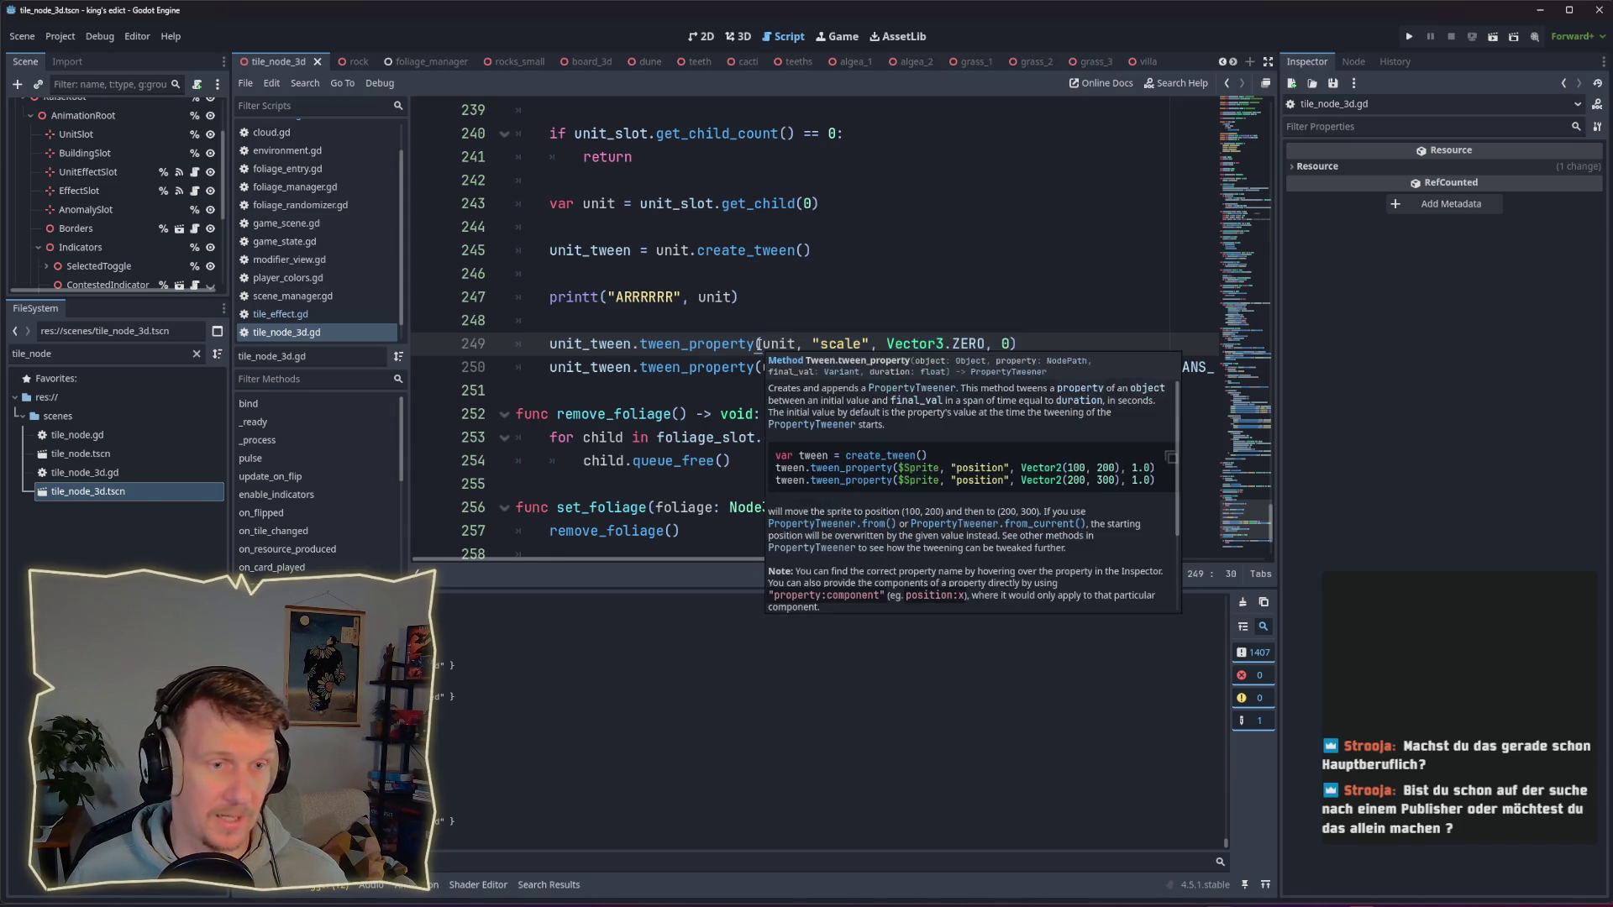
pyautogui.moveTo(759, 345); pyautogui.dragTo(1017, 344)
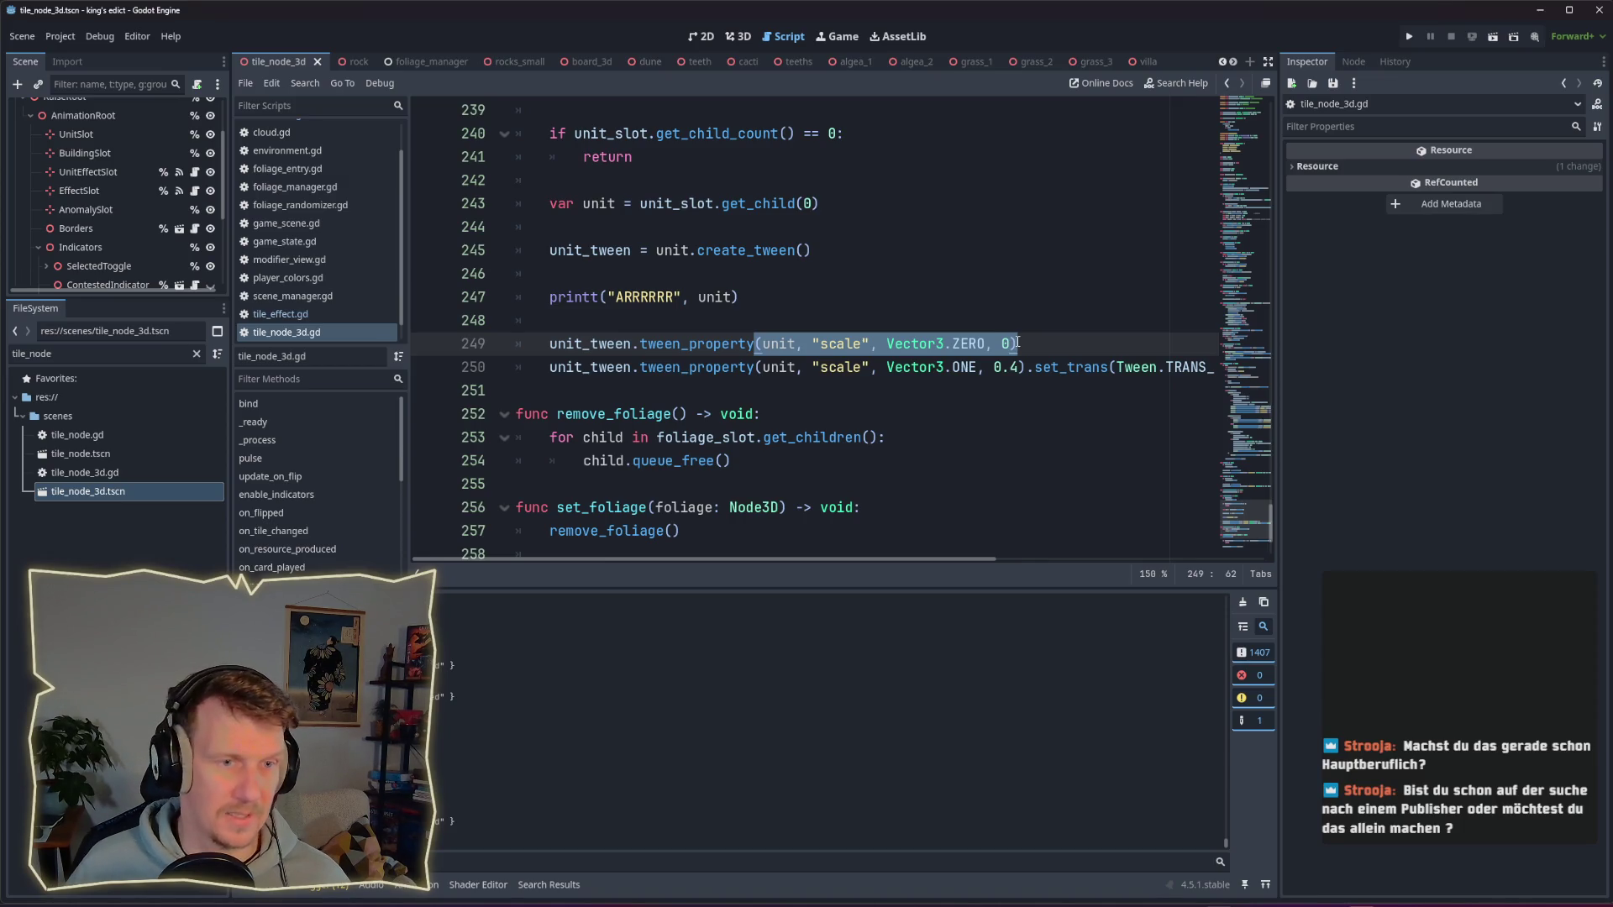
pyautogui.moveTo(1017, 344); pyautogui.dragTo(754, 346)
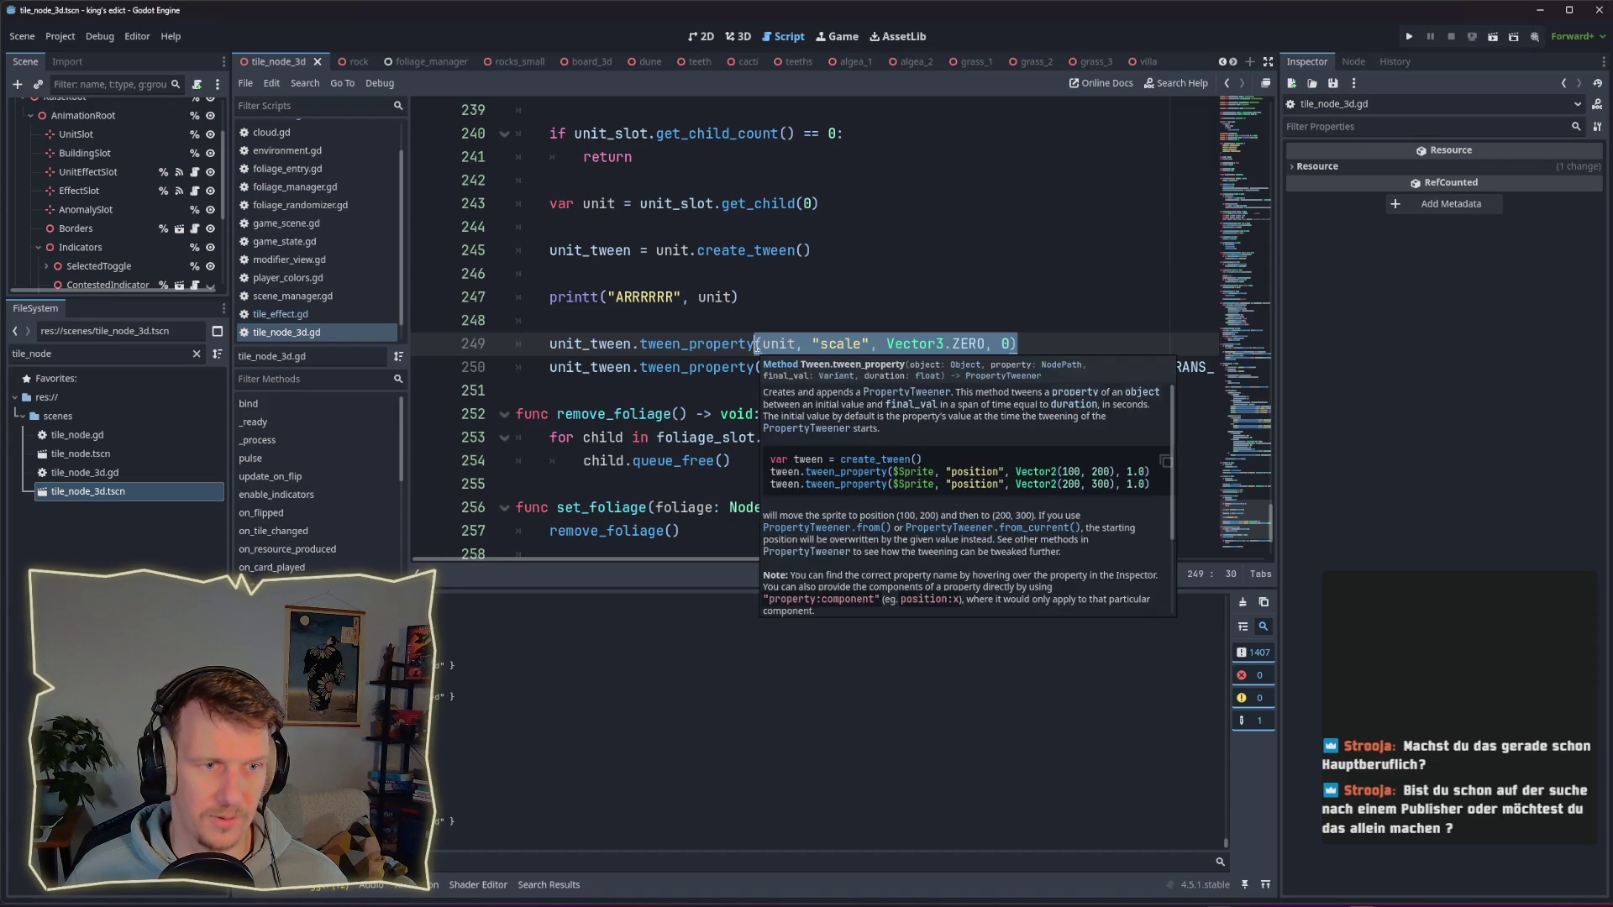
pyautogui.click(756, 346)
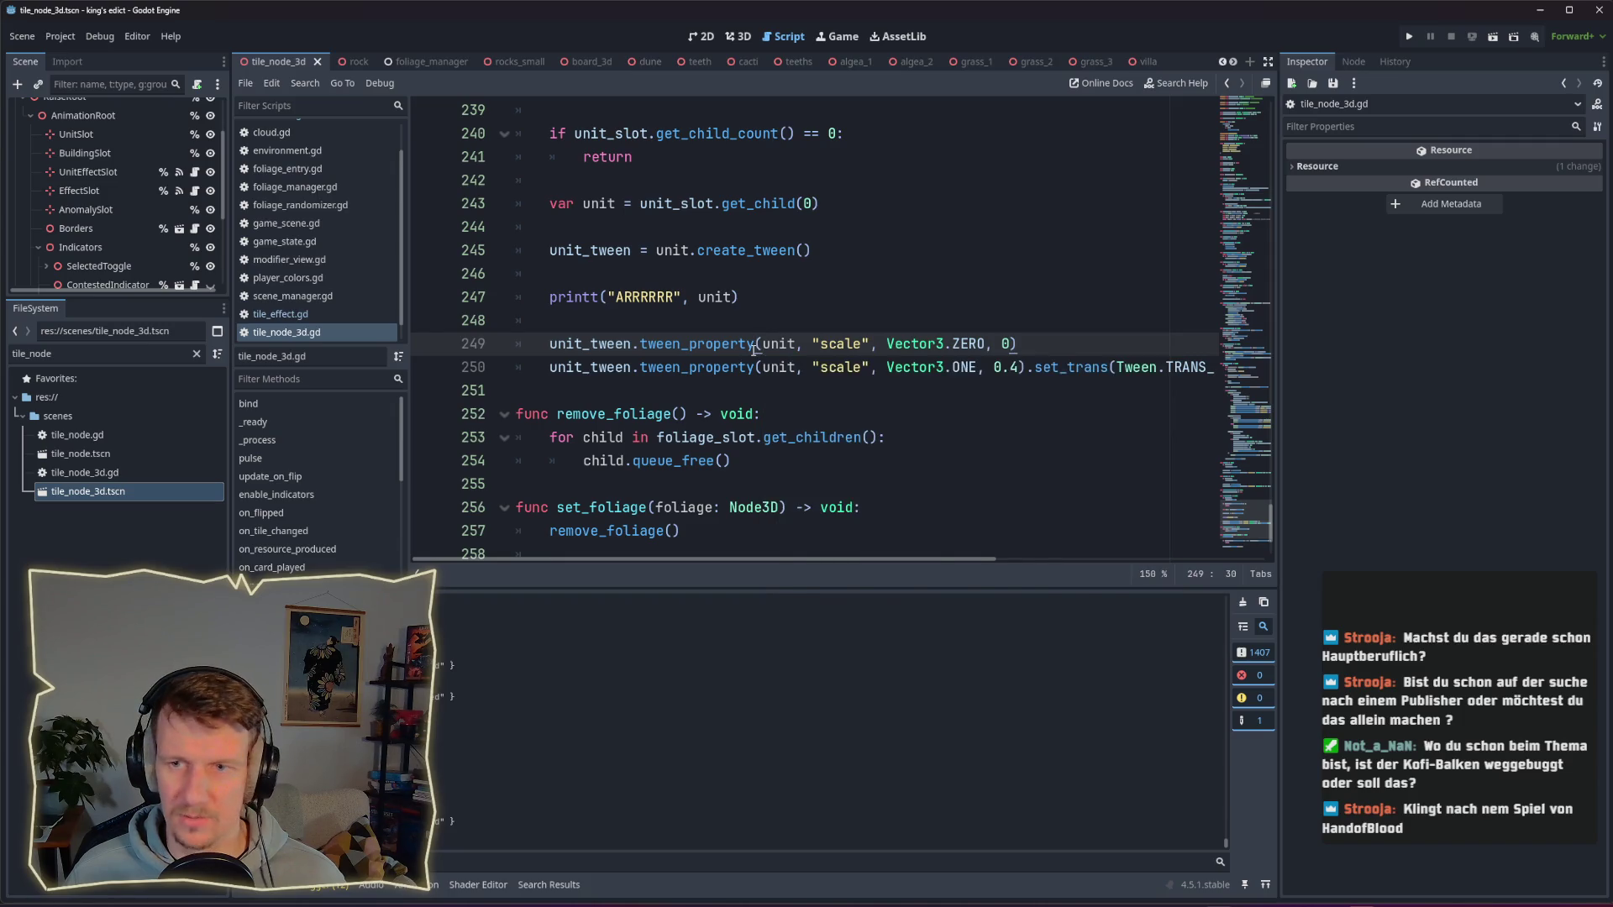
pyautogui.moveTo(754, 349)
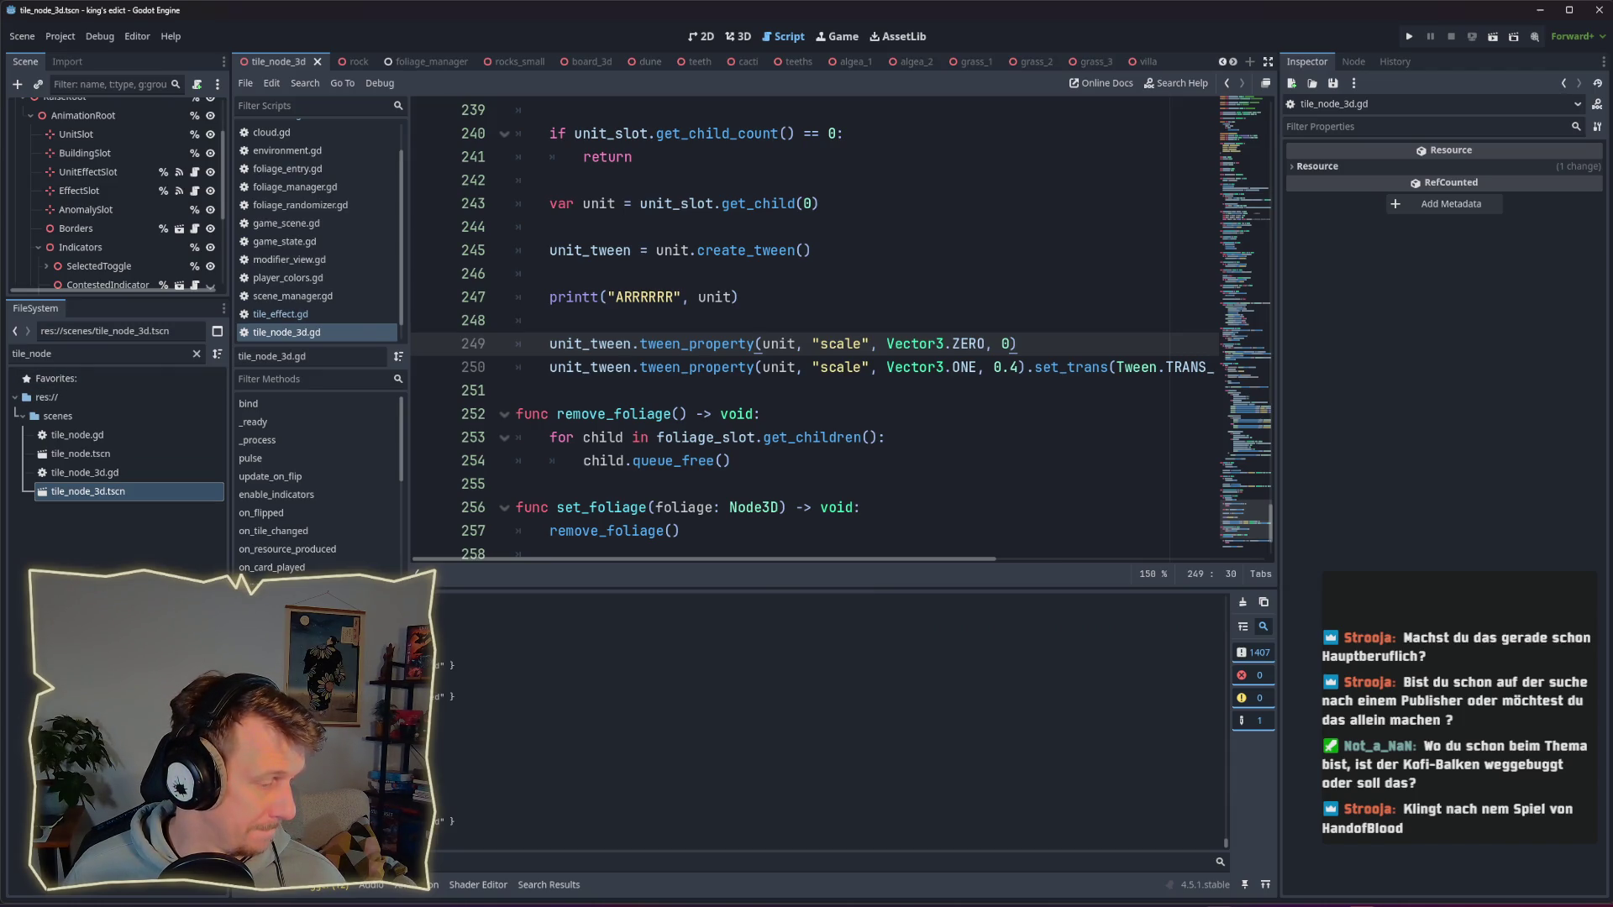
pyautogui.hotkey('alt', 'Tab')
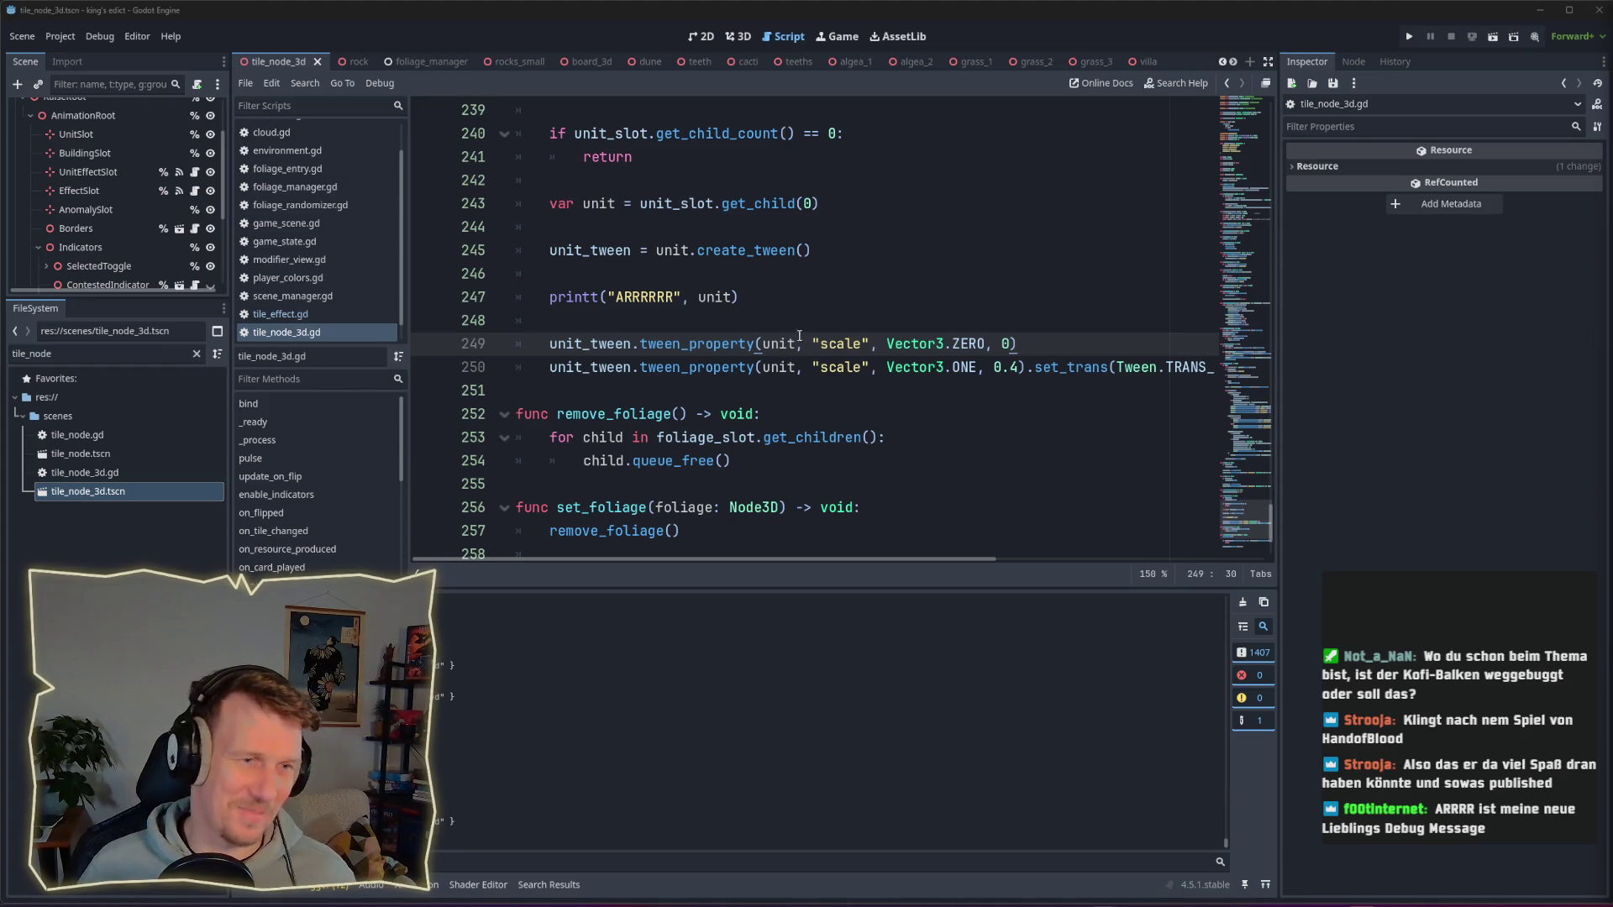
pyautogui.click(776, 299)
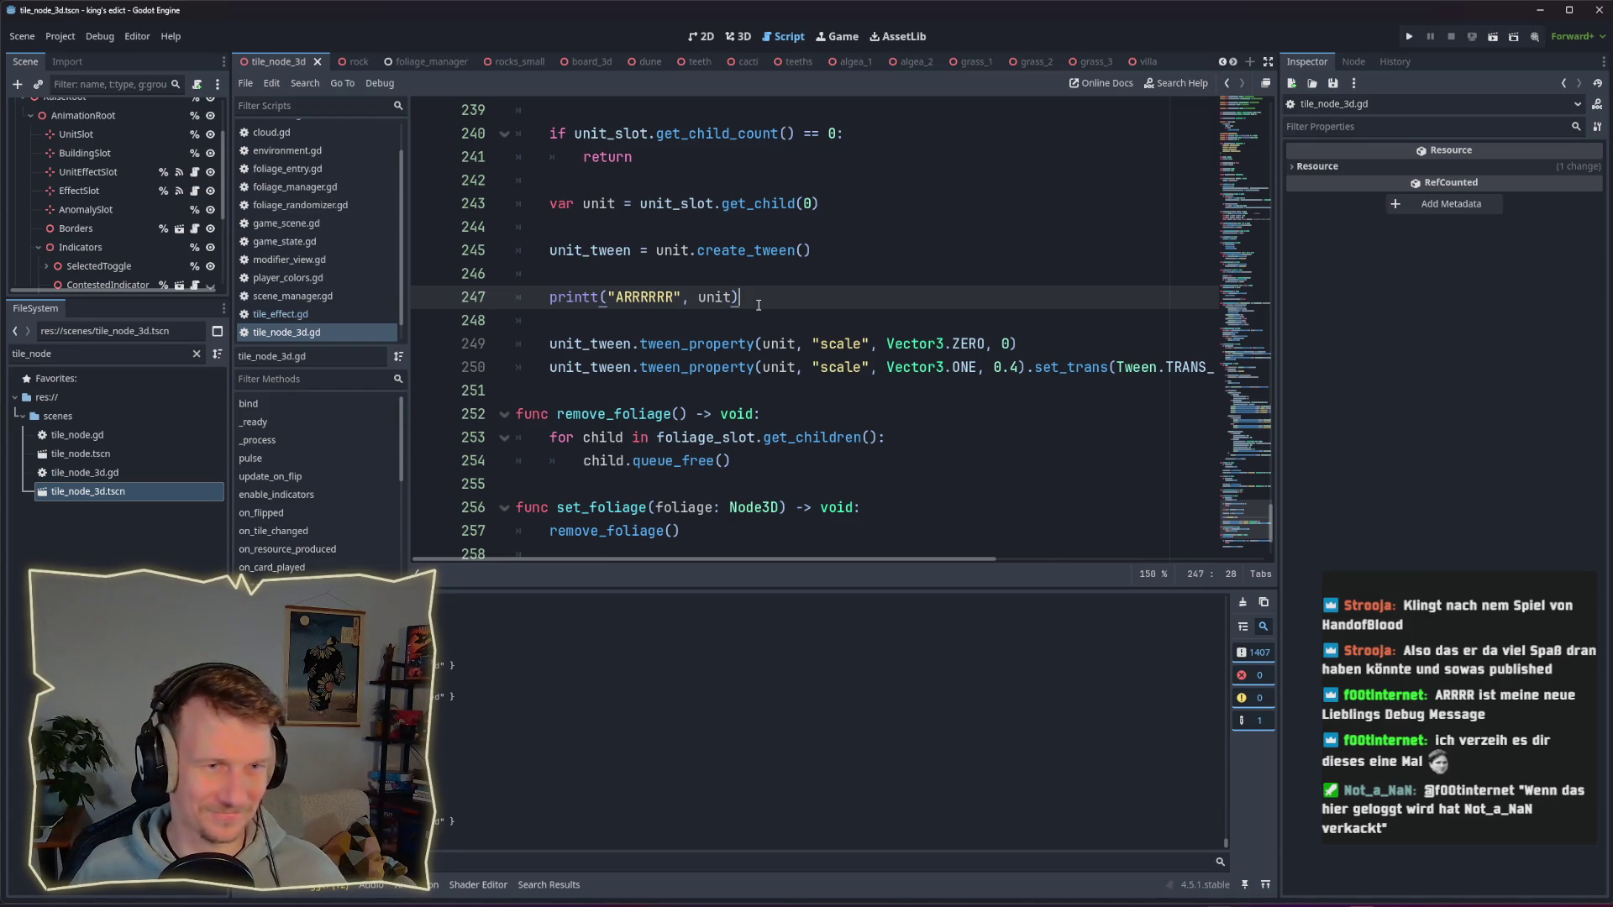
pyautogui.hotkey('alt', 'Tab')
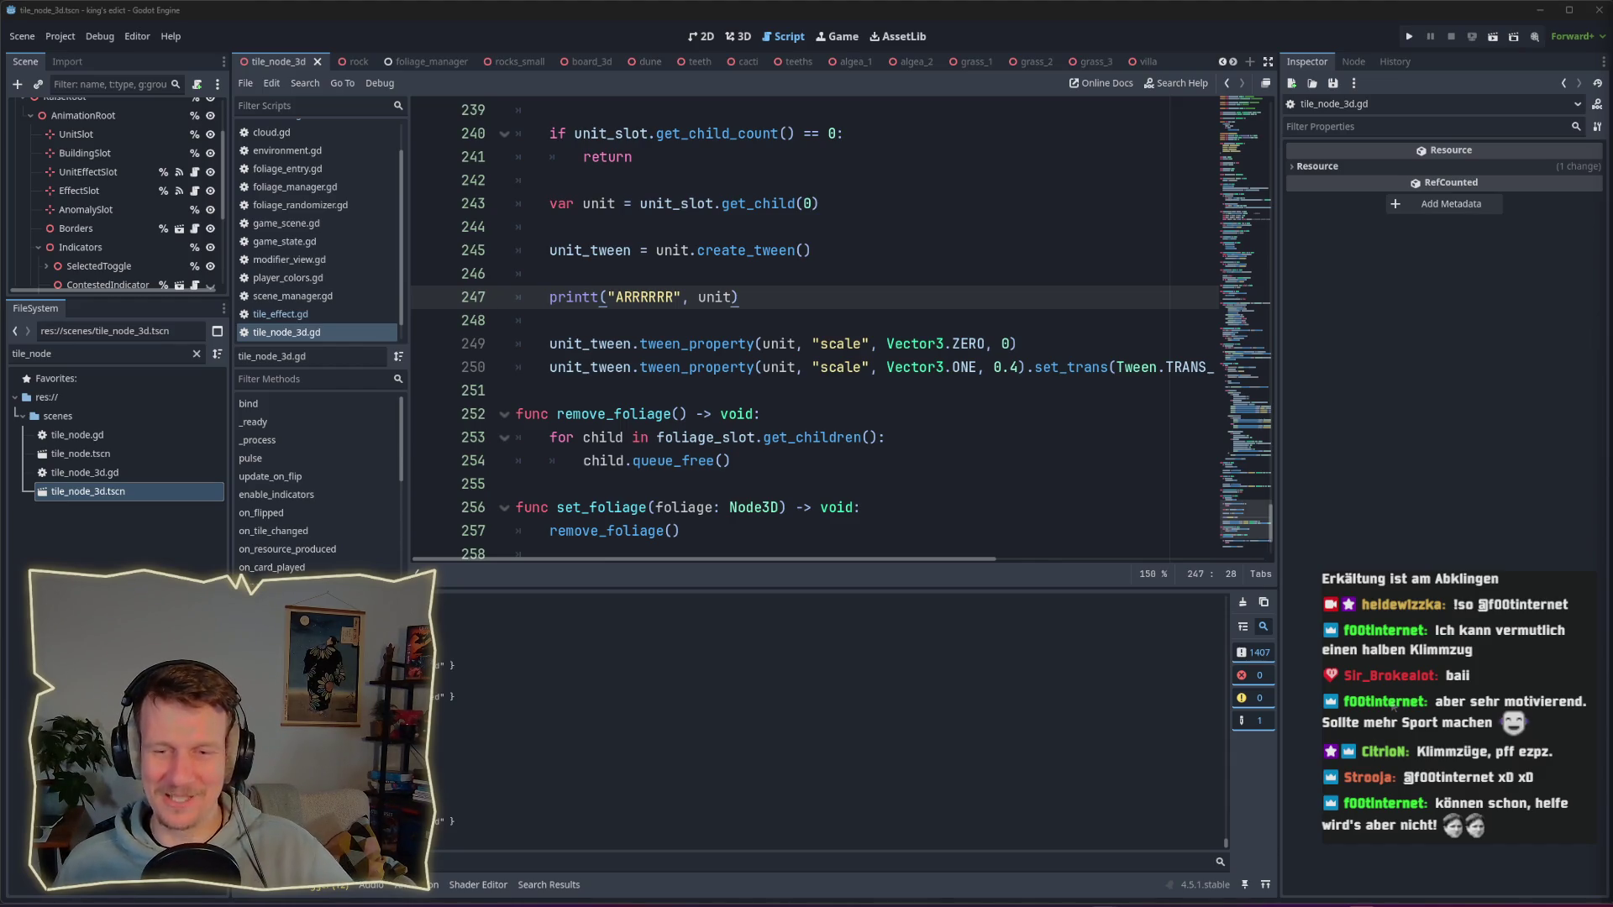
pyautogui.click(861, 490)
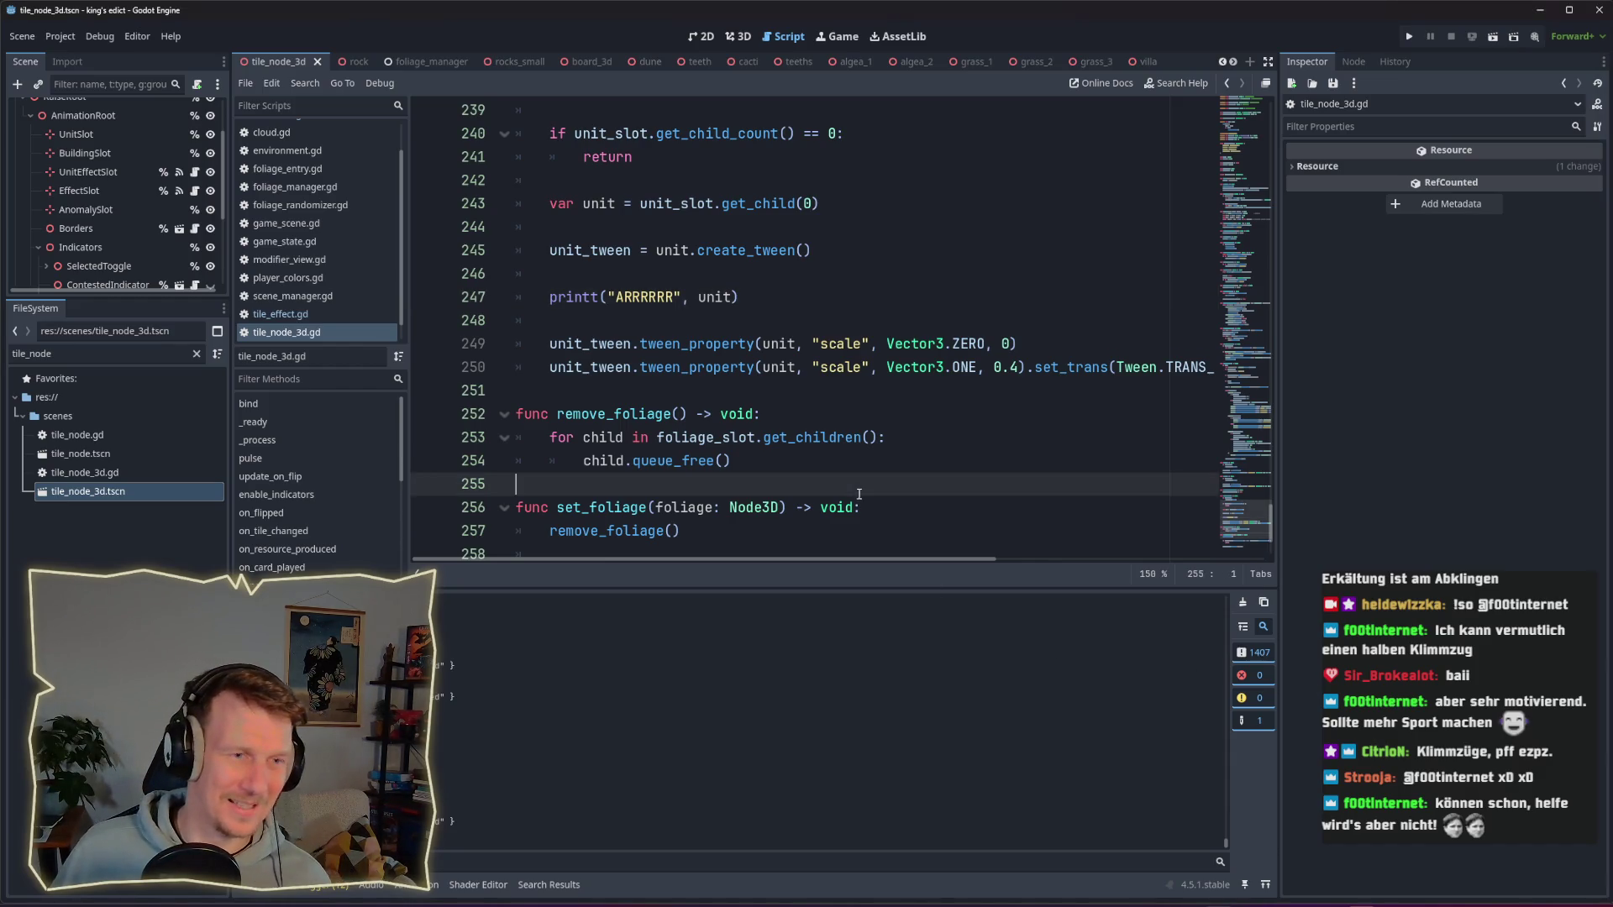
pyautogui.click(841, 424)
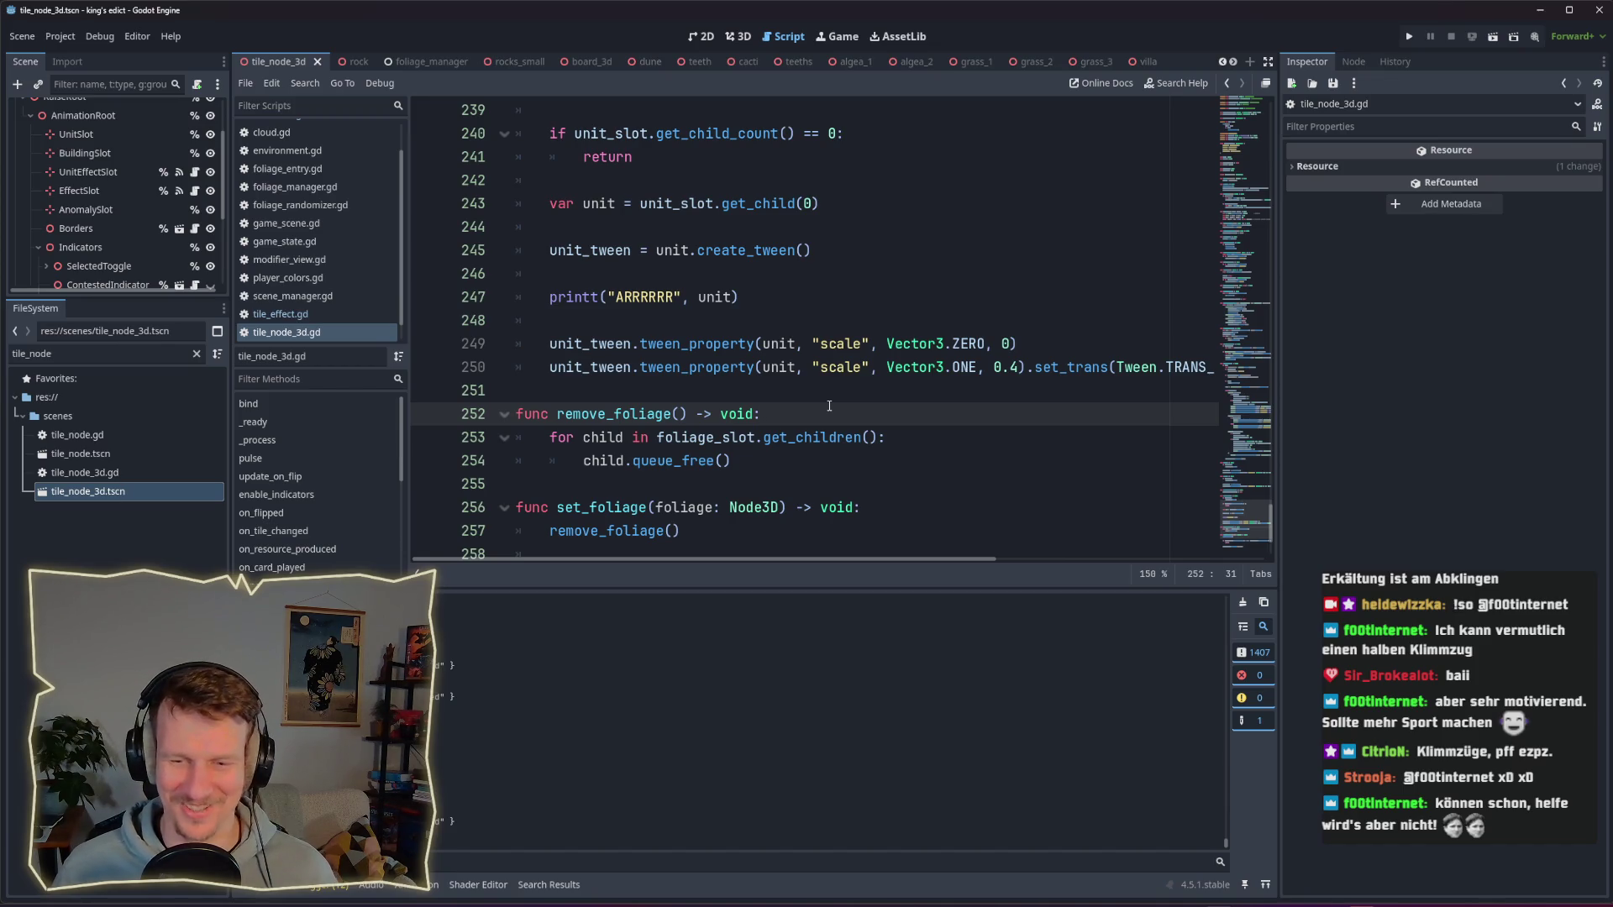
pyautogui.click(814, 398)
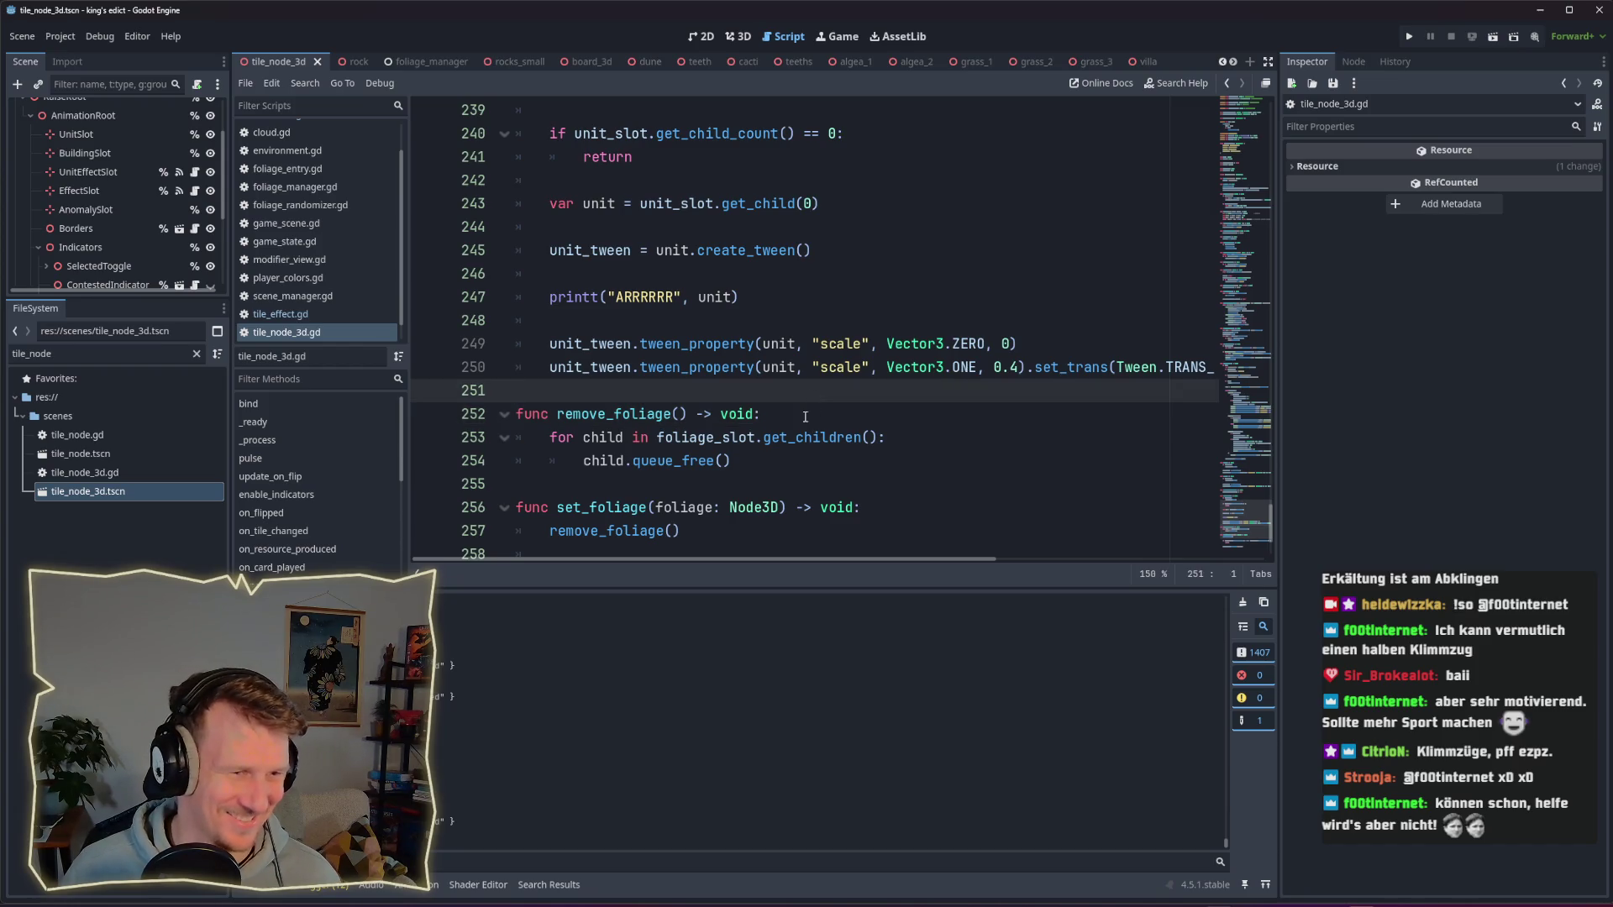
pyautogui.click(802, 414)
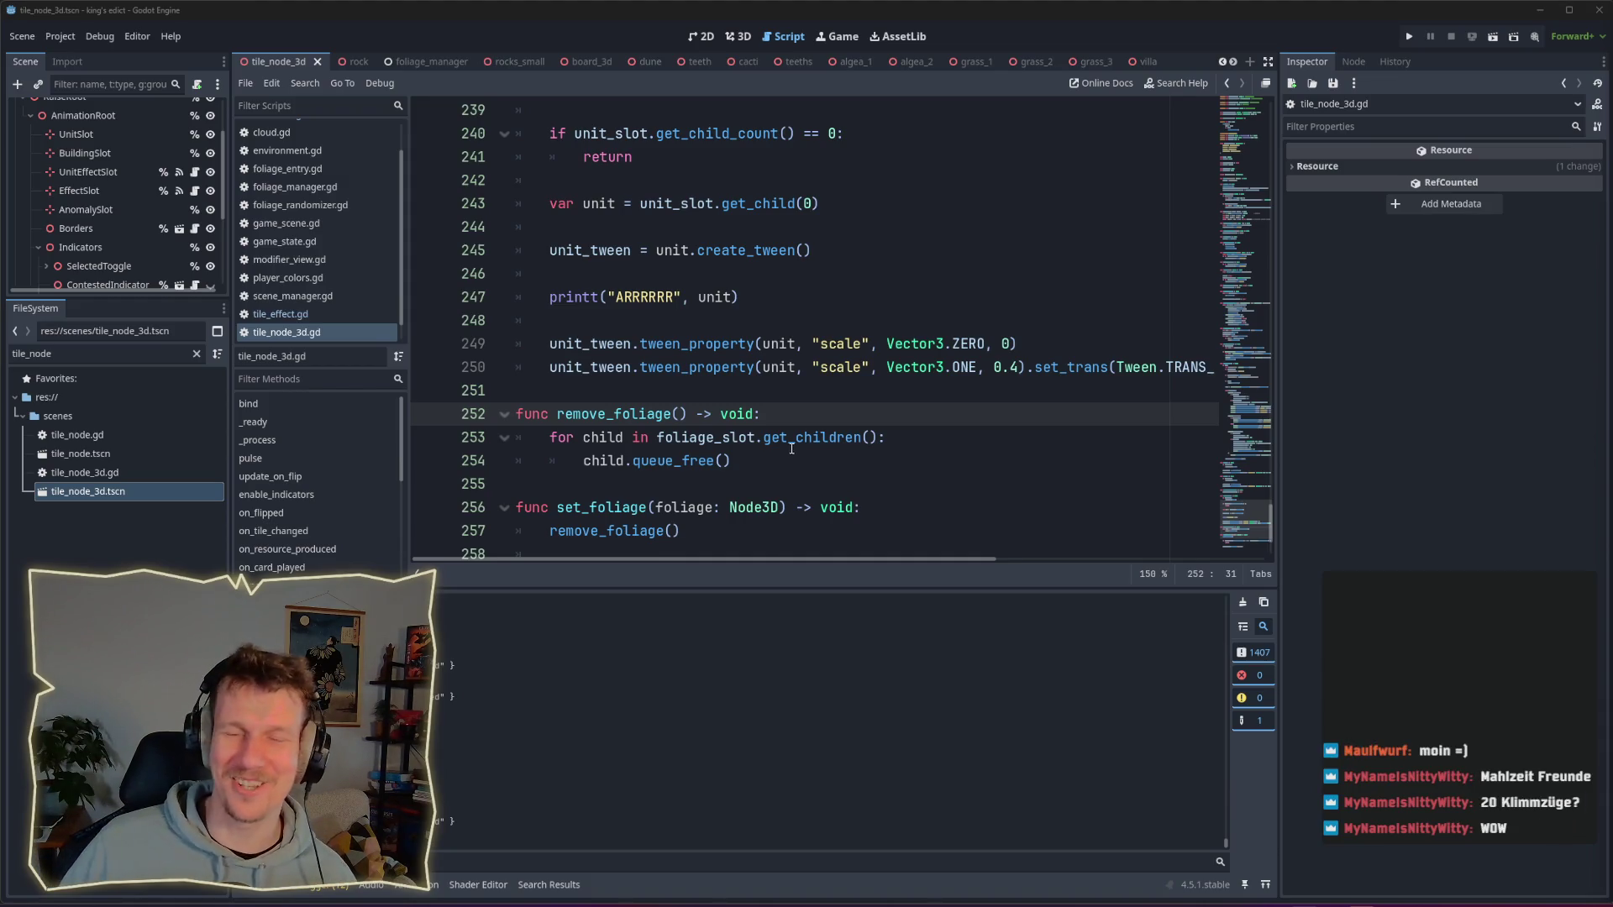
pyautogui.click(950, 404)
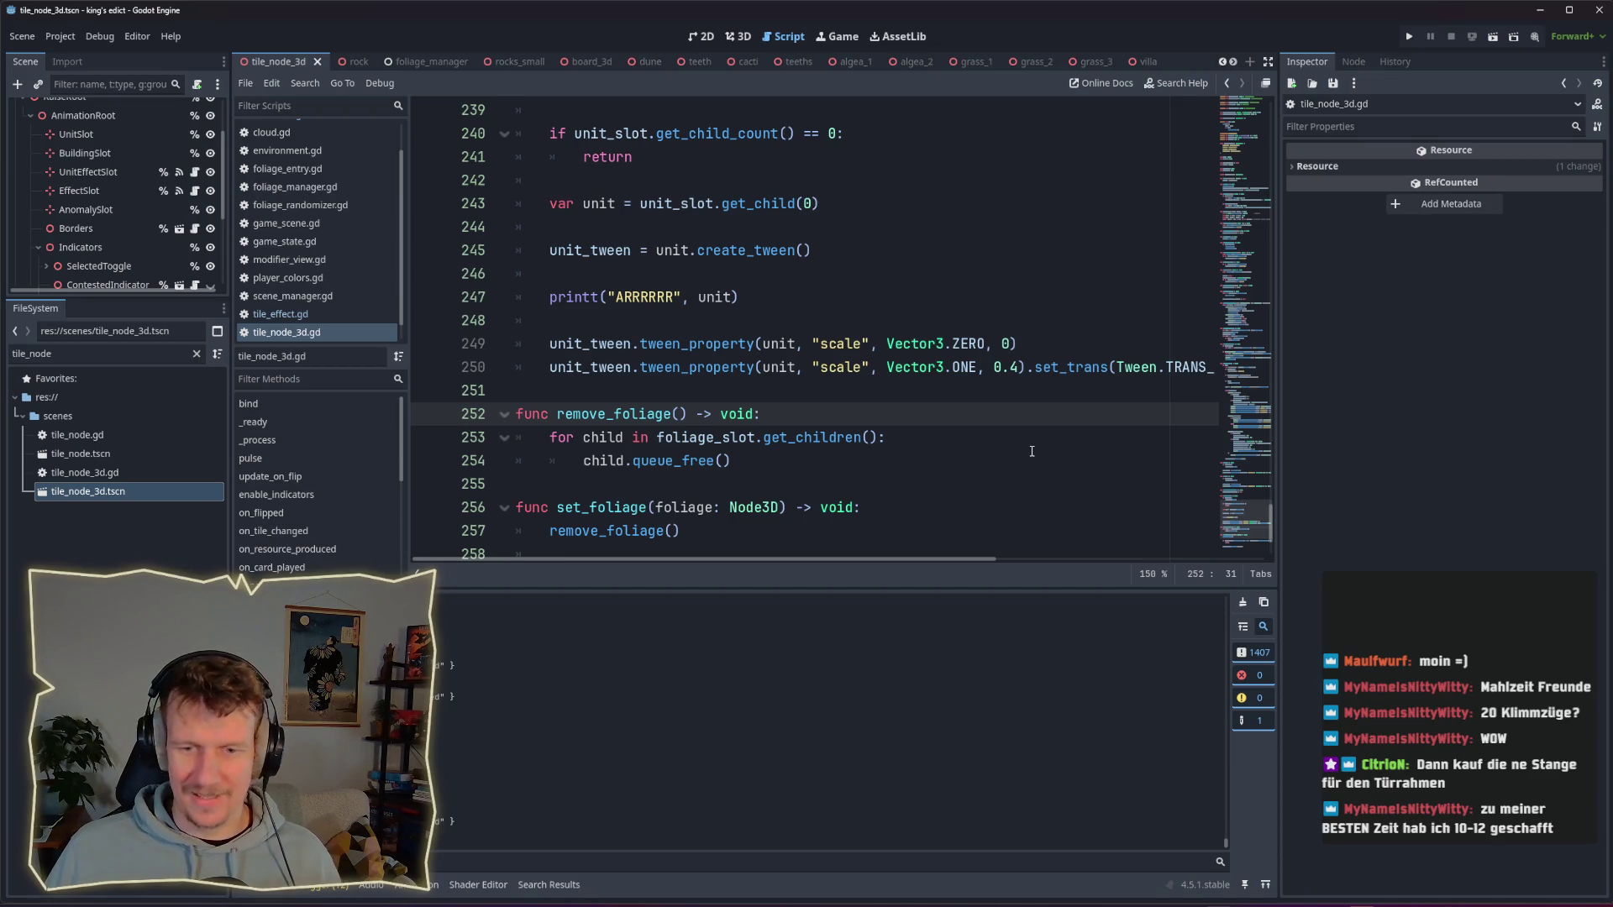
# Step: Run the game and start a new match on i_know_this_place.map from start position 2
pyautogui.click(1409, 36)
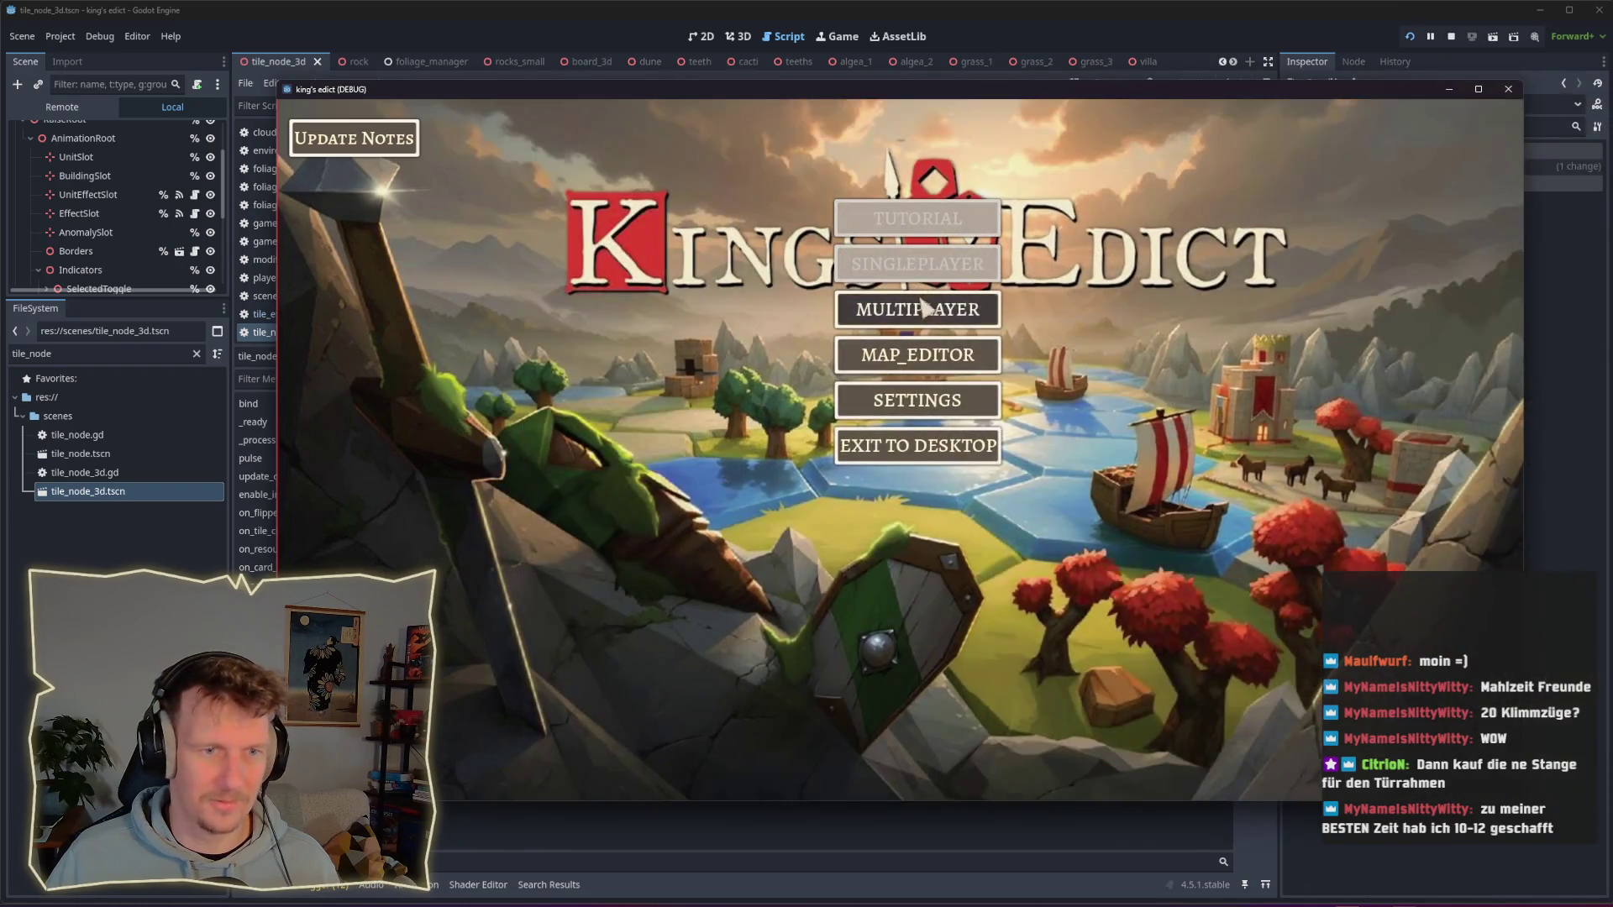
pyautogui.click(924, 308)
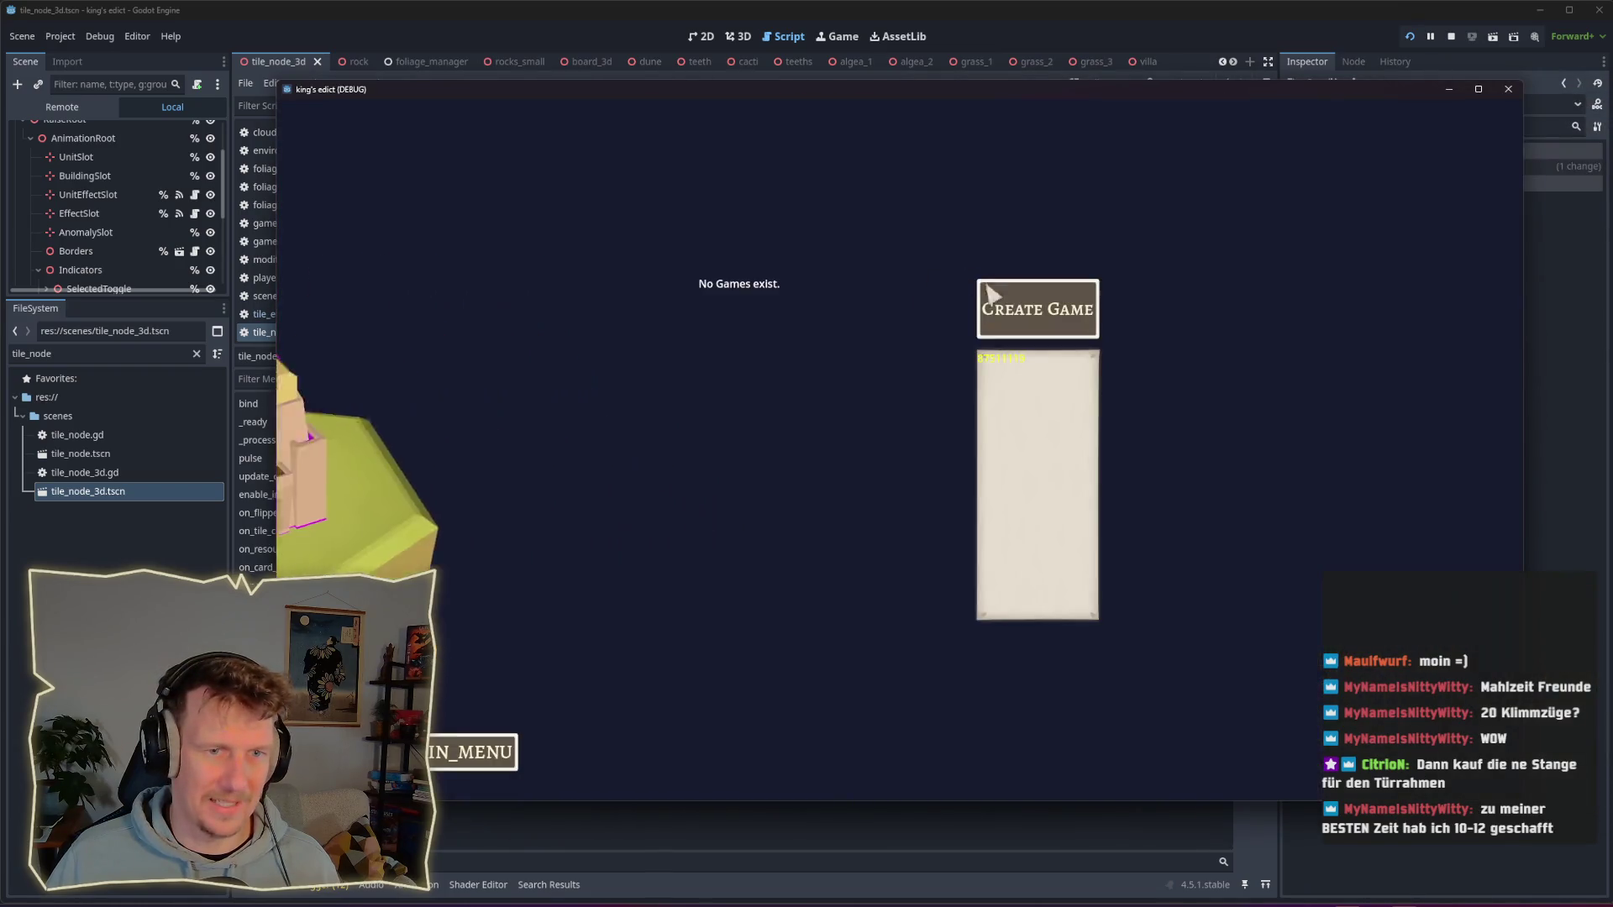
pyautogui.click(1035, 305)
pyautogui.click(1063, 172)
pyautogui.click(1044, 265)
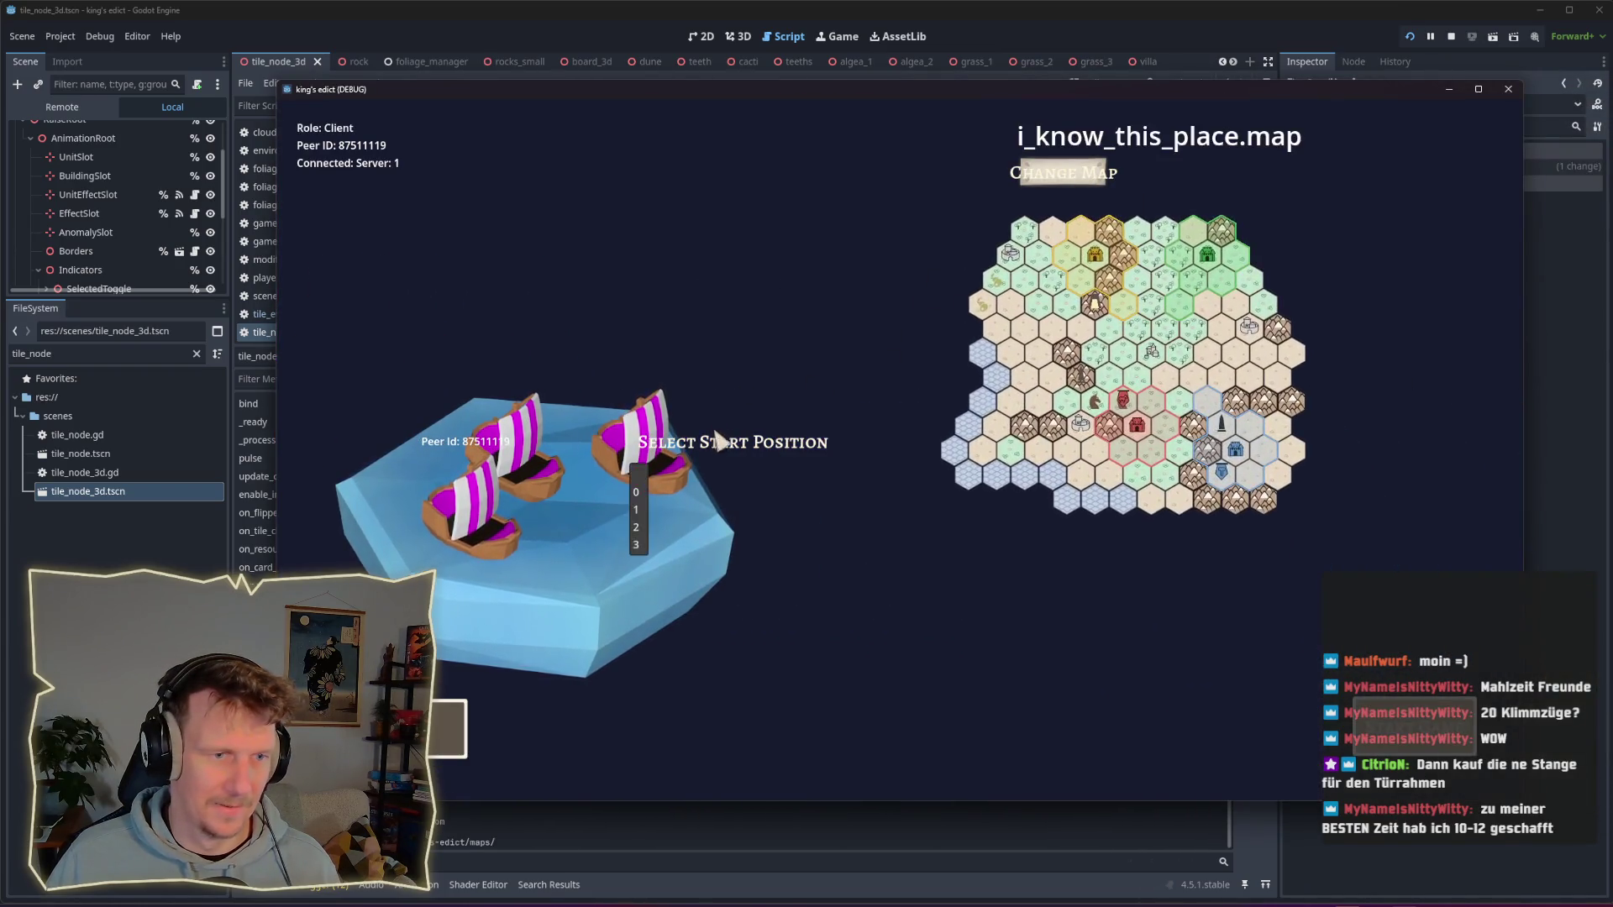
pyautogui.click(640, 475)
pyautogui.click(638, 526)
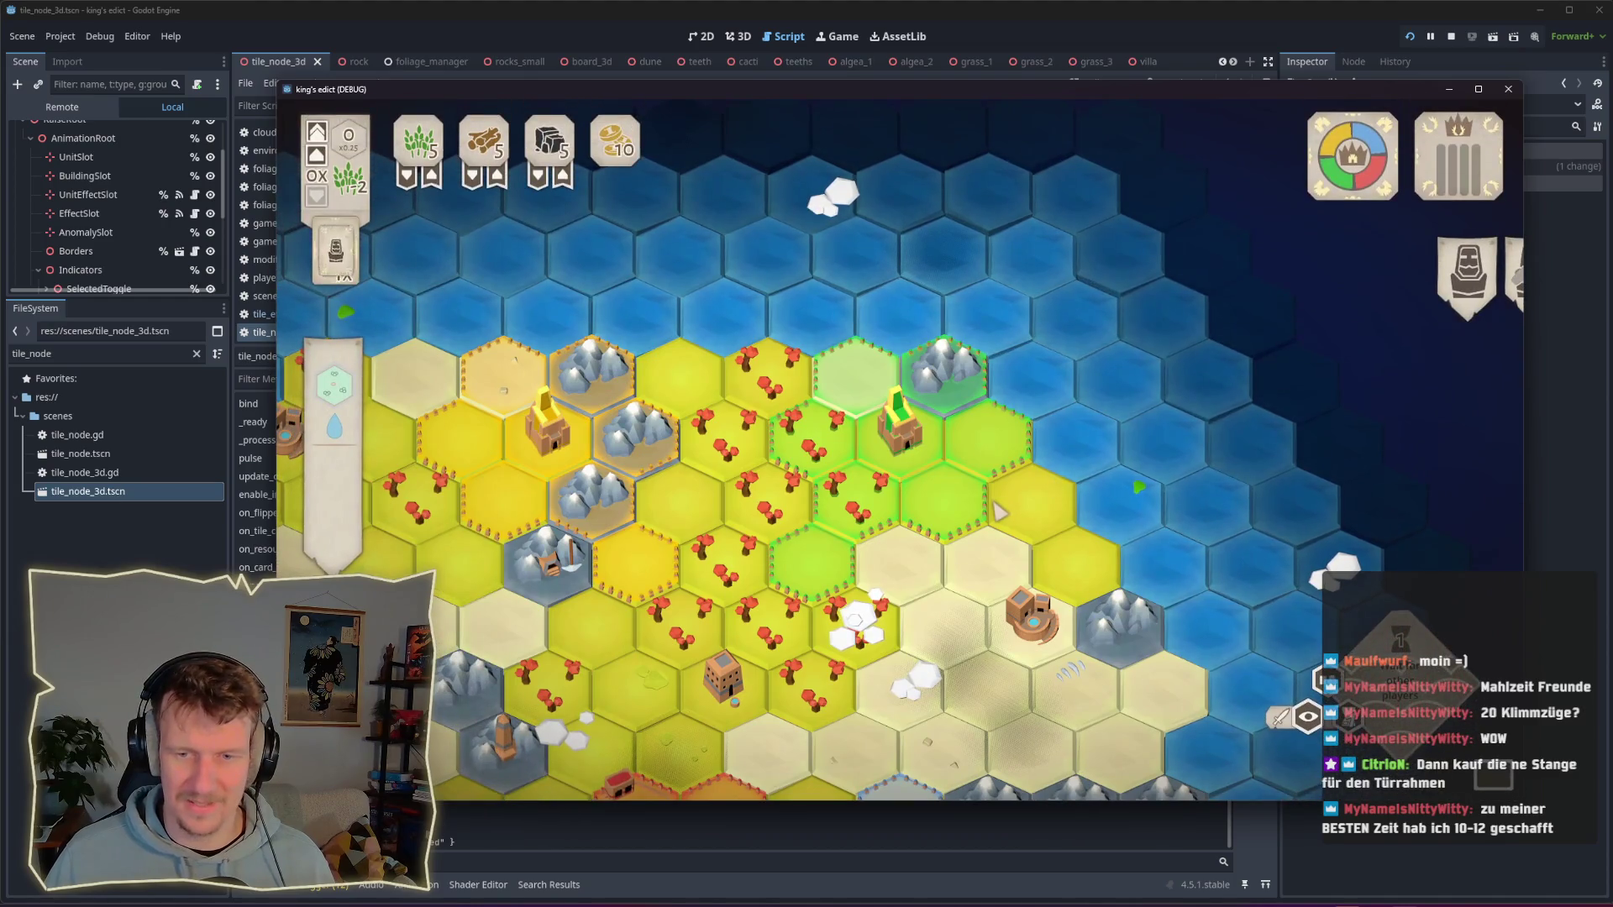
# Step: Pan and zoom the hex board toward the player's castle, then switch windows
pyautogui.moveTo(916, 508); pyautogui.dragTo(945, 437)
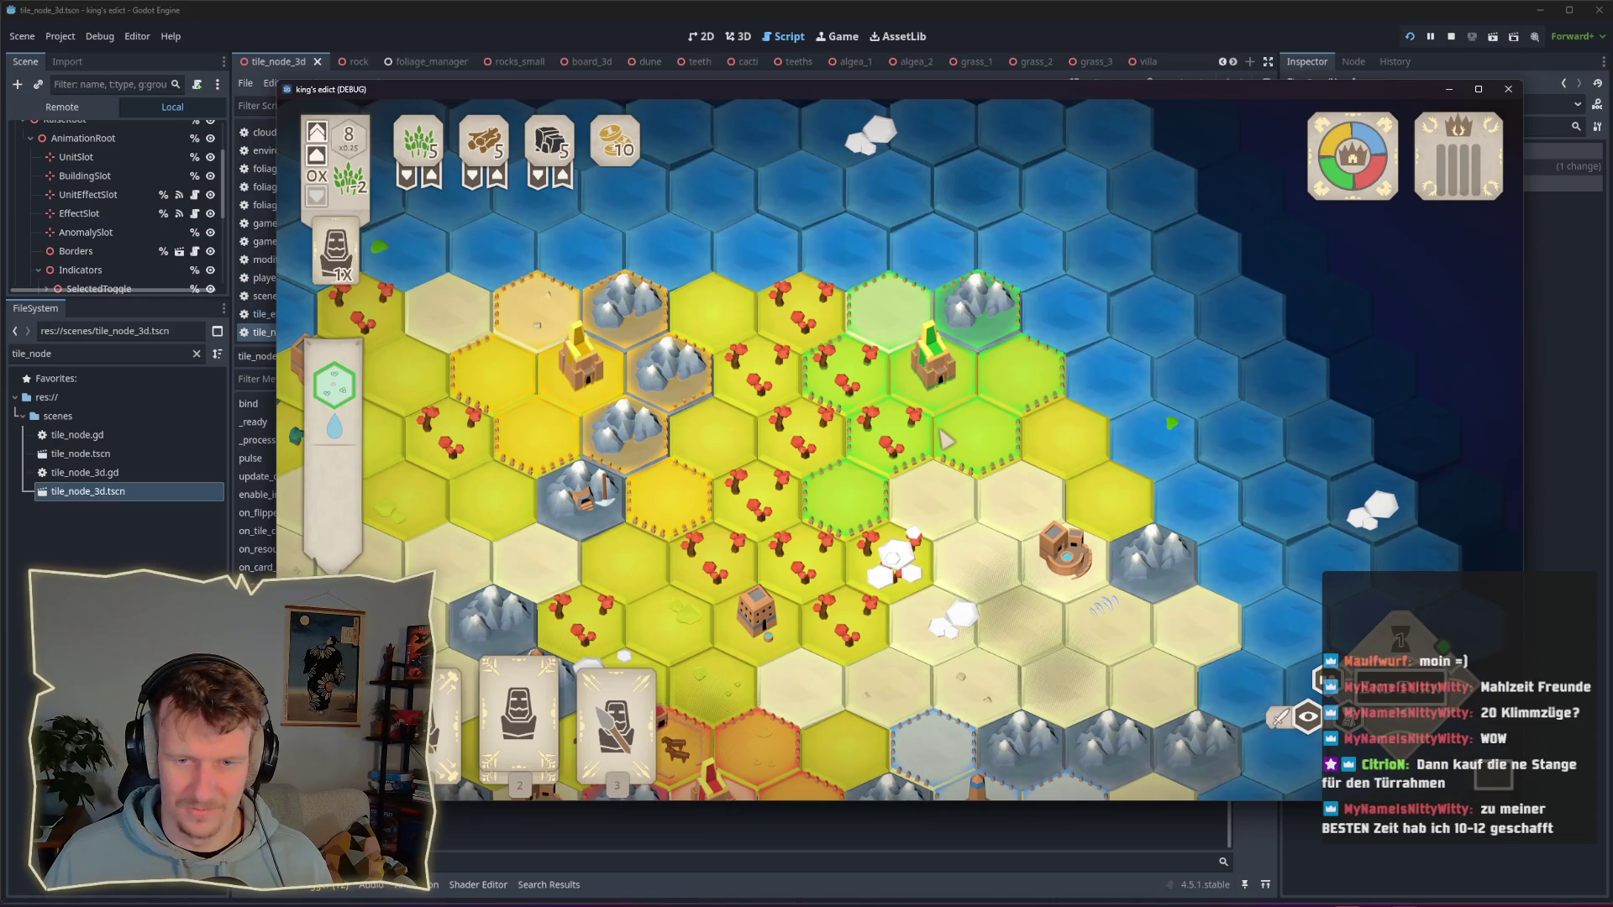
pyautogui.scroll(3, 945, 437)
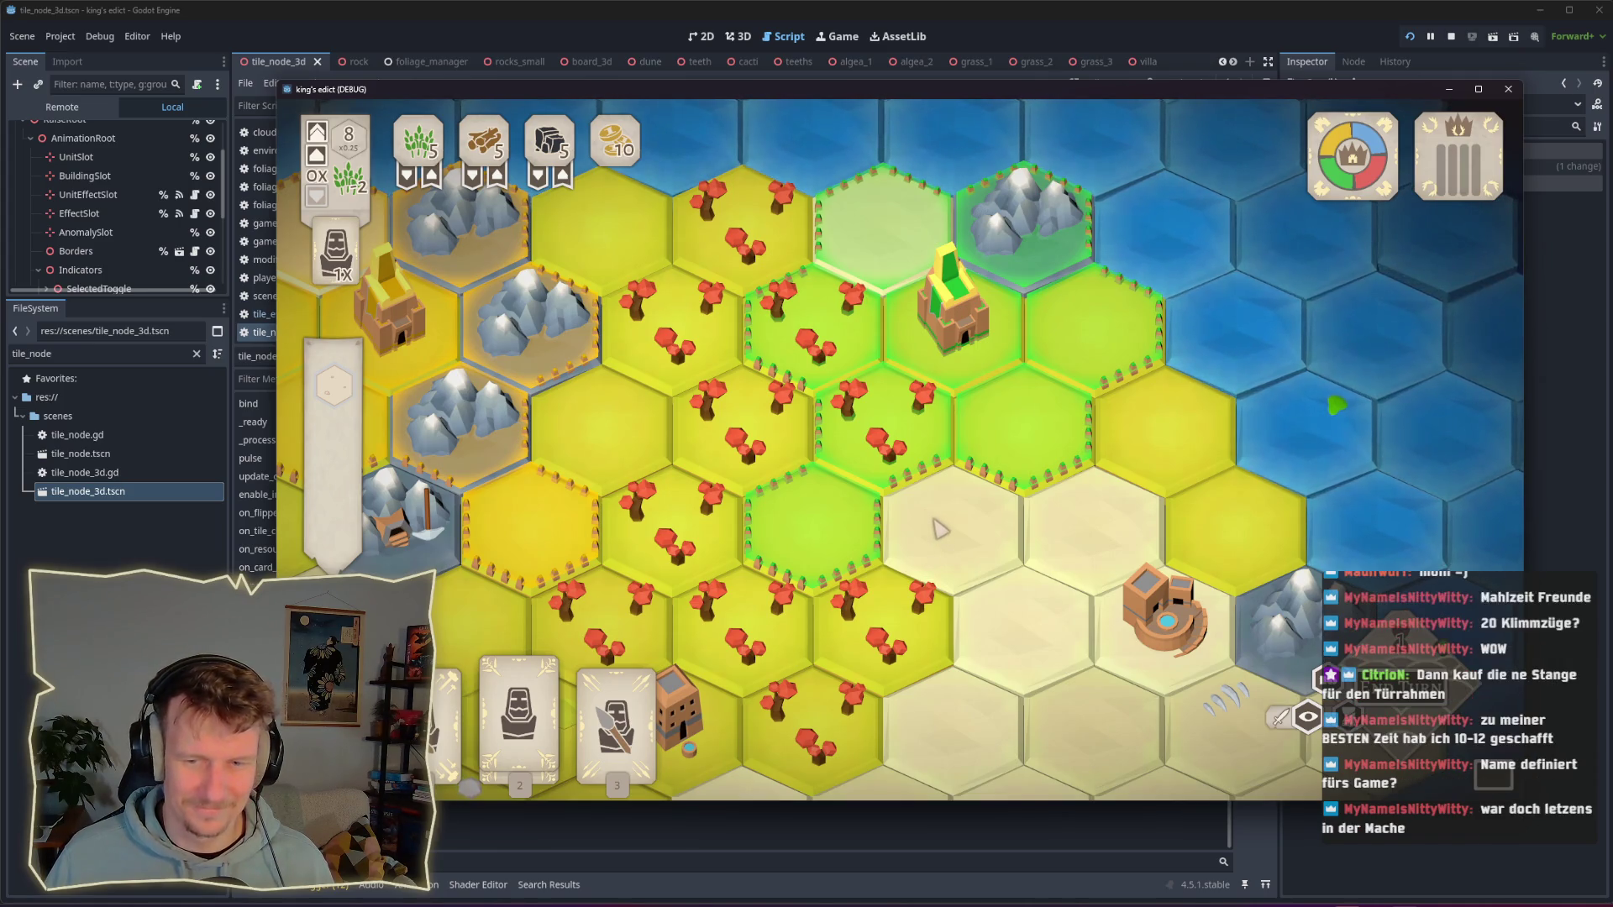
pyautogui.hotkey('alt', 'Tab')
pyautogui.hotkey('alt', 'Tab')
pyautogui.hotkey('alt', 'Tab')
pyautogui.hotkey('alt', 'Tab')
pyautogui.hotkey('alt', 'Tab')
pyautogui.hotkey('alt', 'Tab')
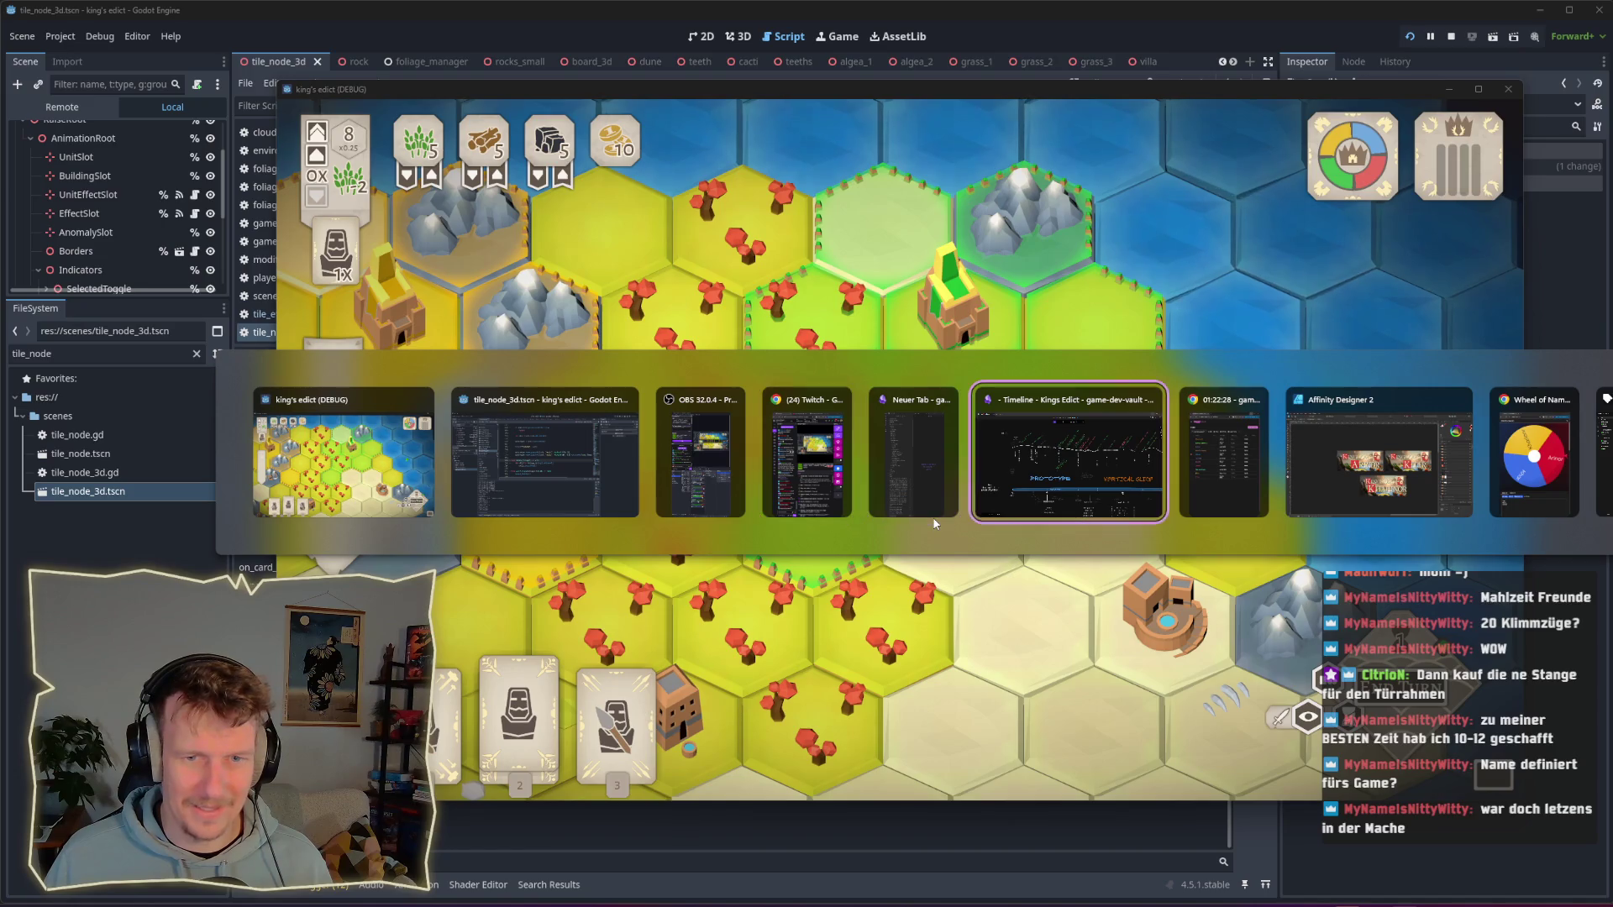
# Step: Zoom the Affinity Designer canvas and marquee-select the KHAR banner group
pyautogui.scroll(1, 824, 407)
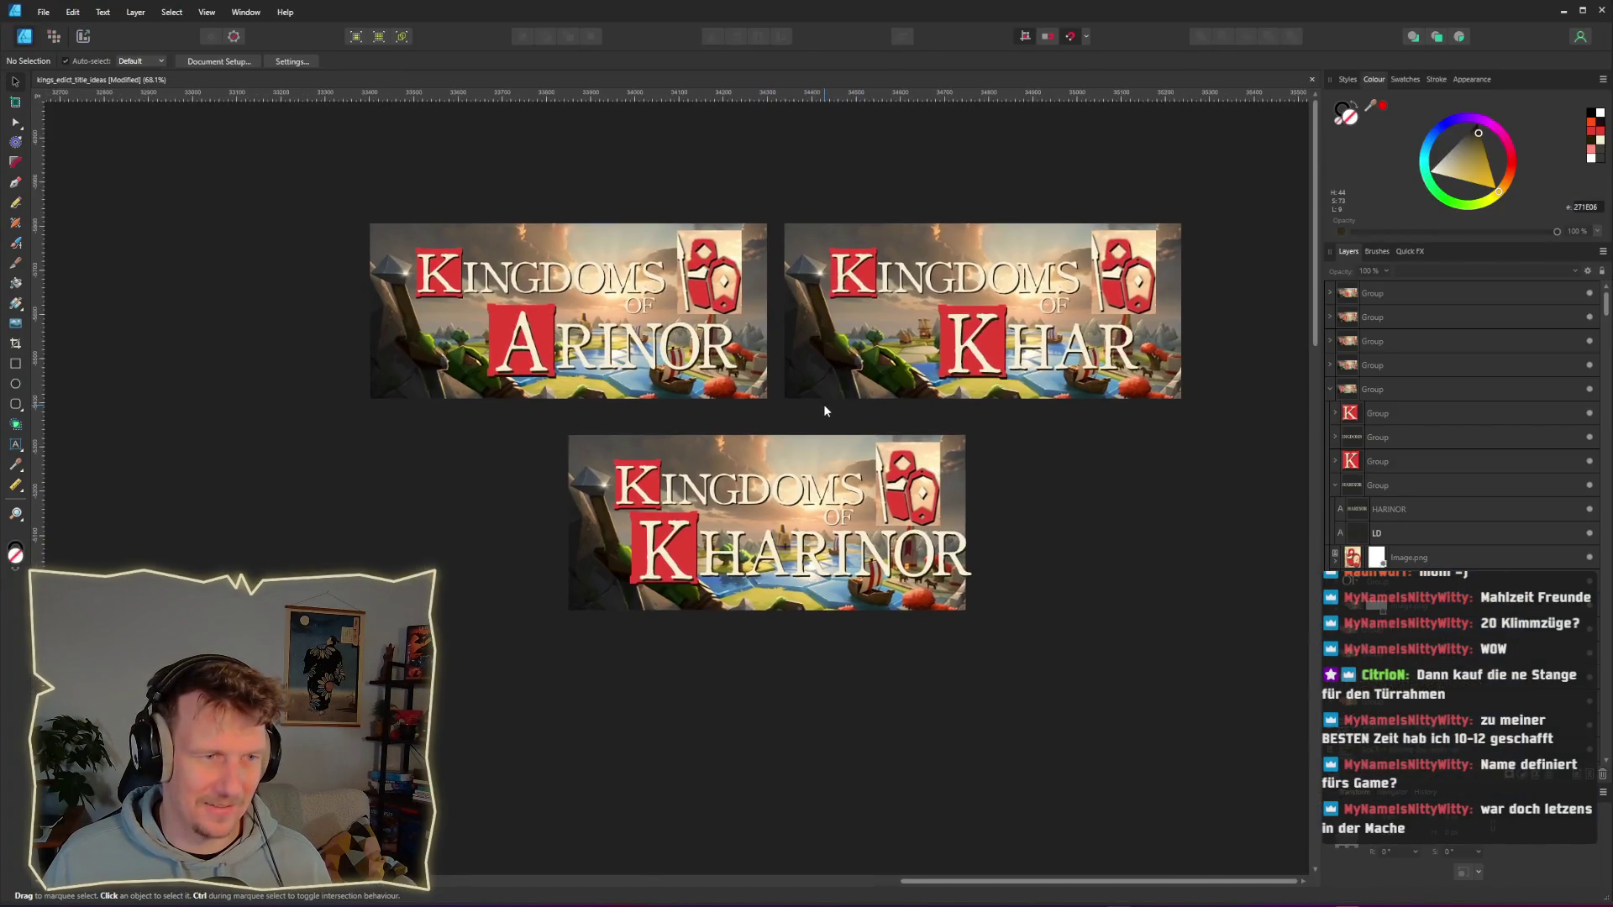
pyautogui.scroll(1, 823, 407)
pyautogui.scroll(1, 823, 427)
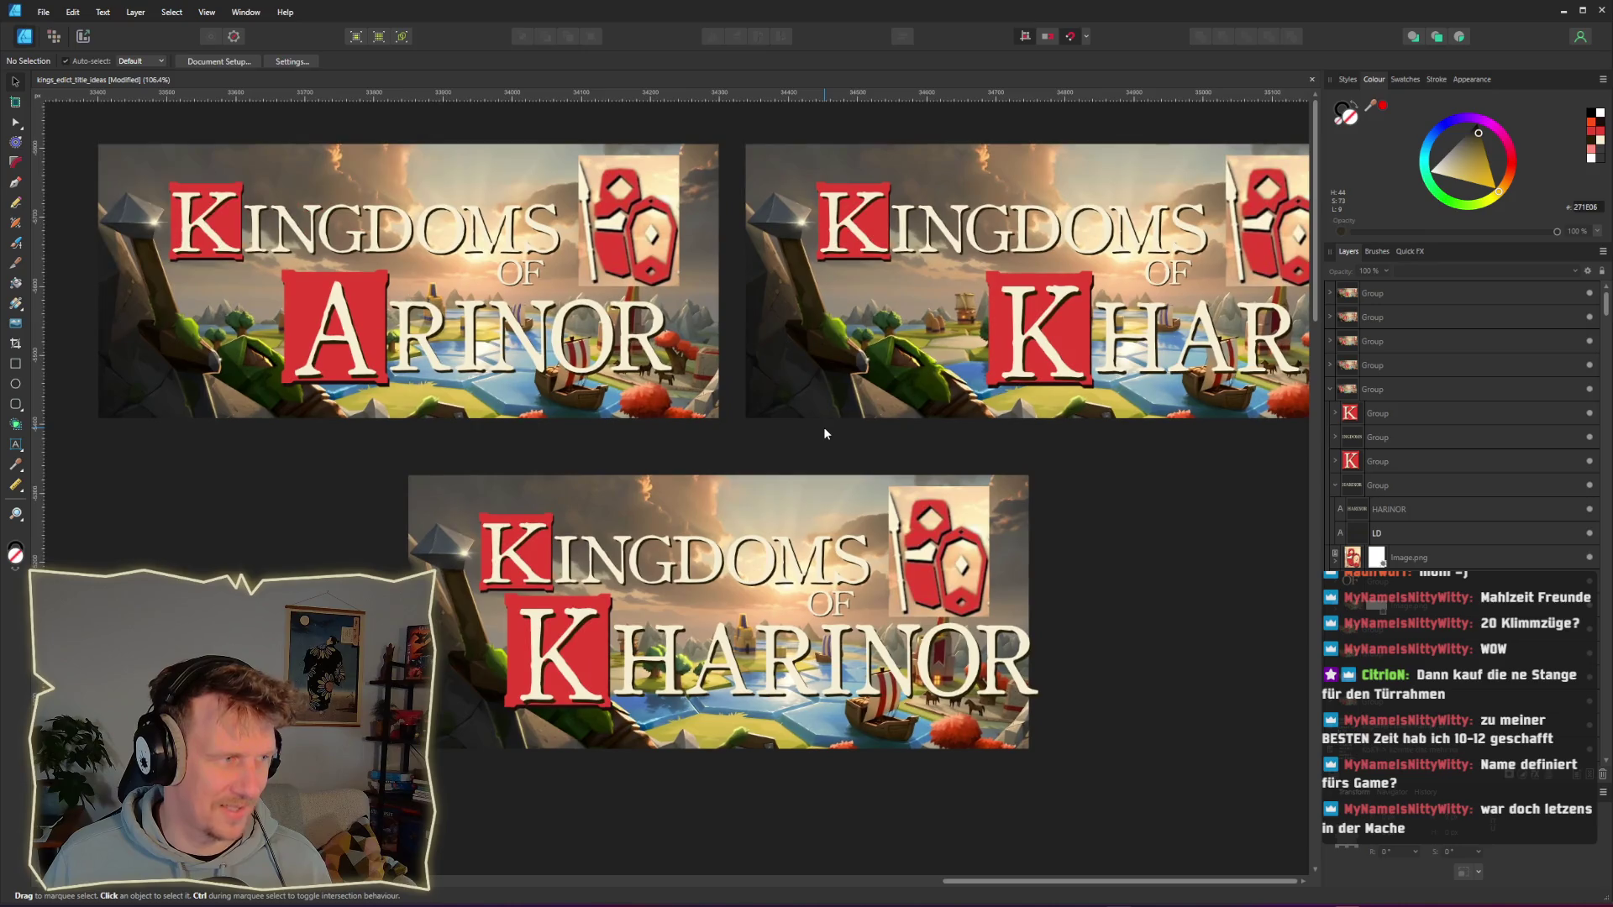
pyautogui.scroll(-1, 811, 441)
pyautogui.scroll(1, 802, 478)
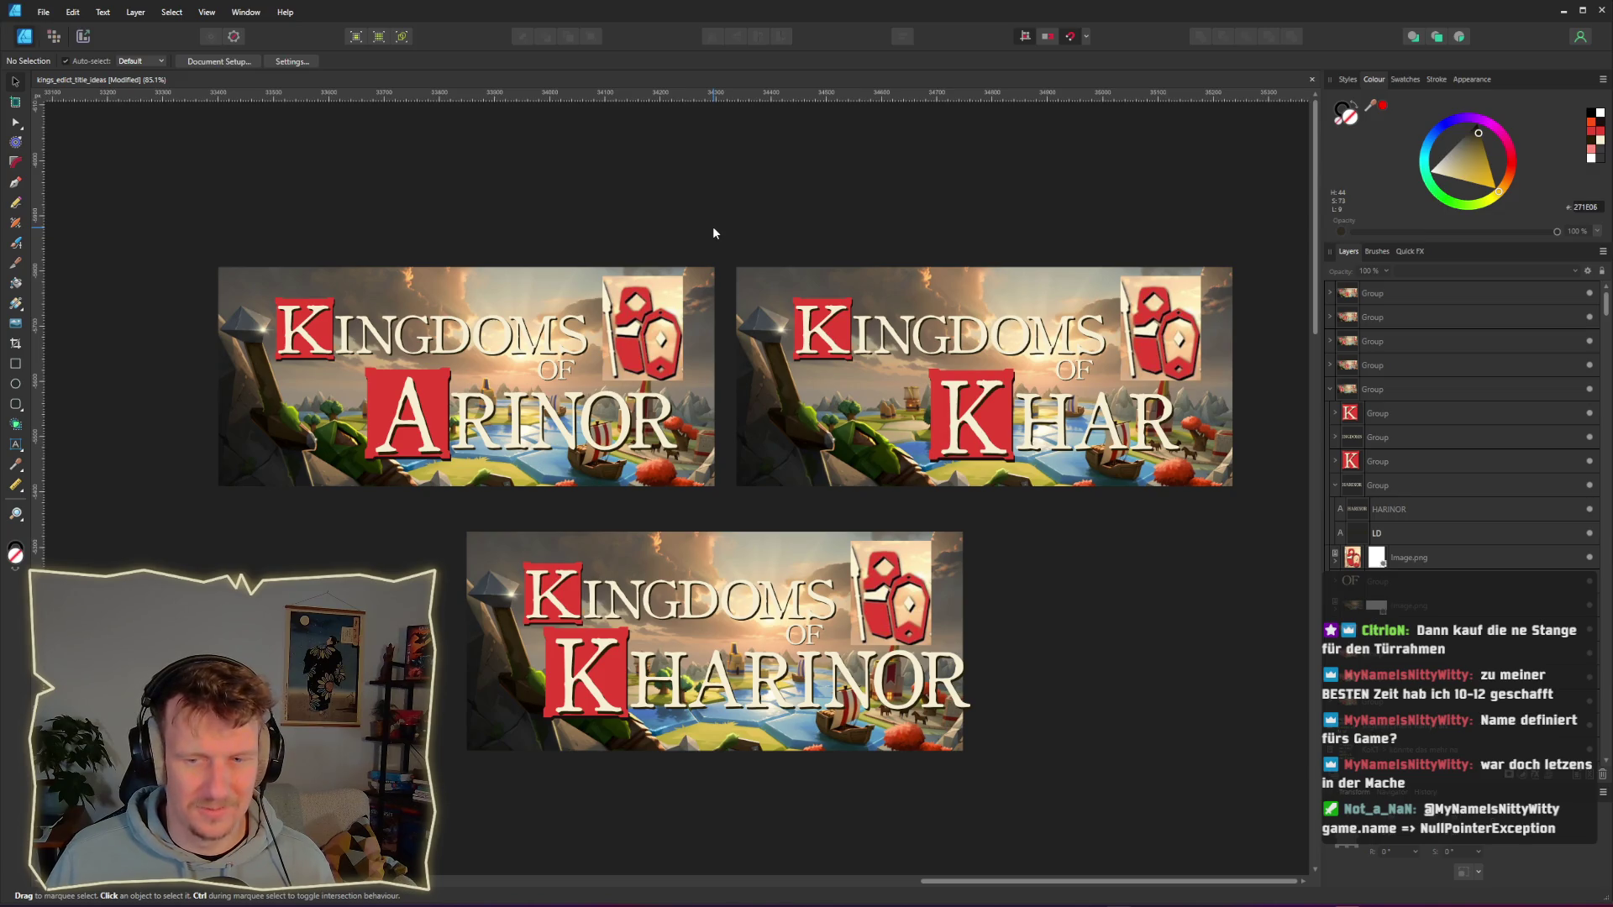
pyautogui.moveTo(713, 227)
pyautogui.mouseDown()
pyautogui.moveTo(820, 354)
pyautogui.moveTo(1253, 504)
pyautogui.mouseUp()
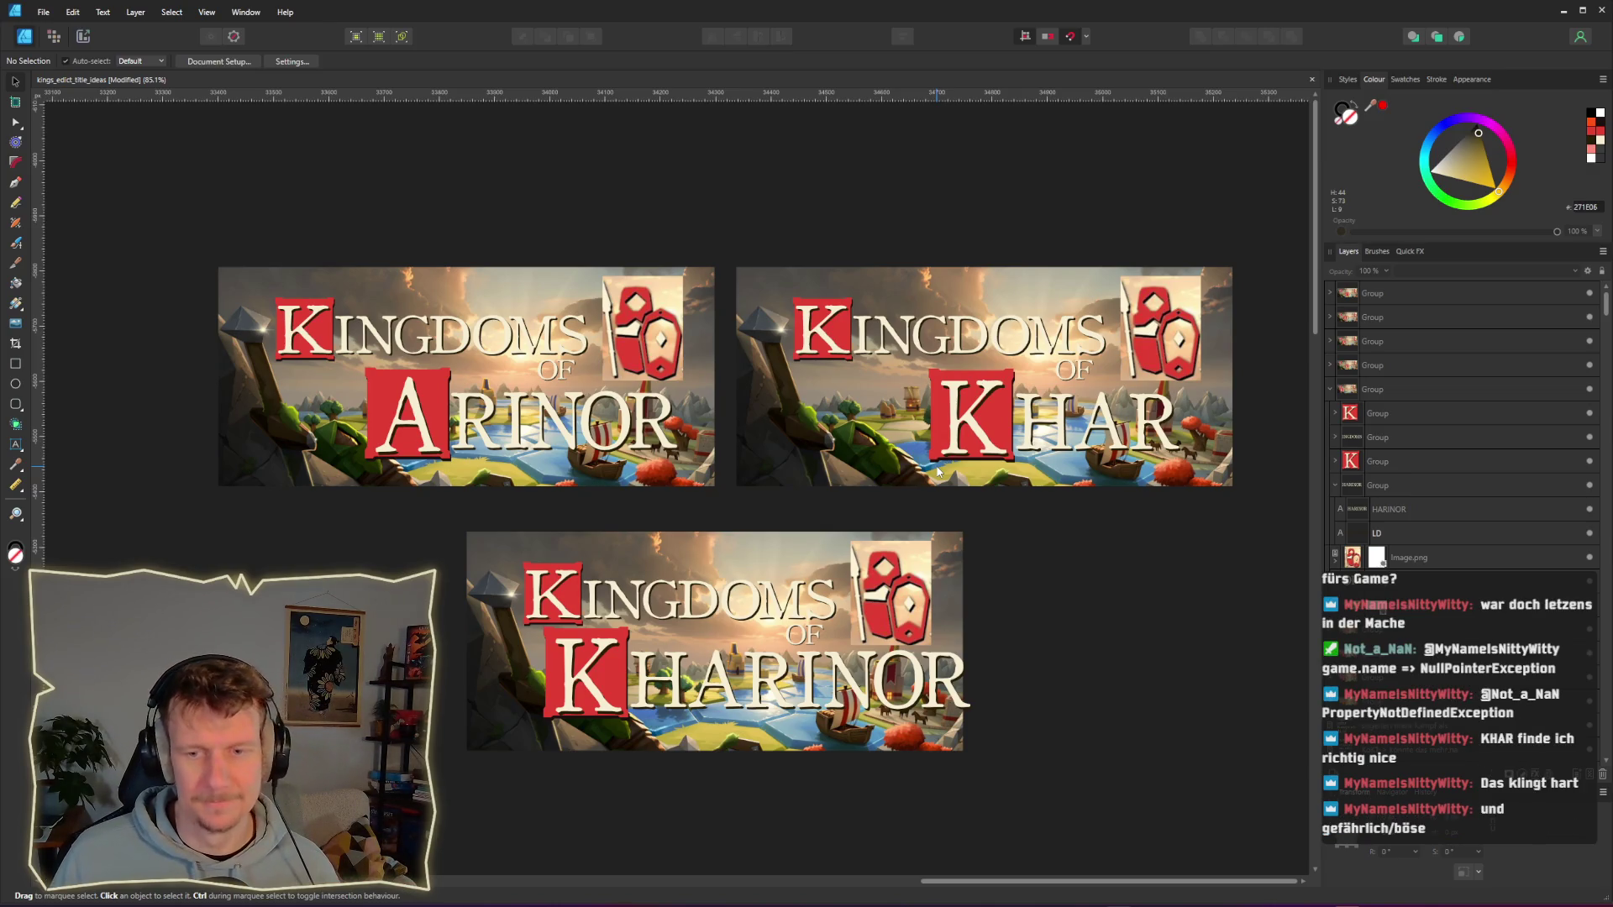
pyautogui.moveTo(737, 233)
pyautogui.mouseDown()
pyautogui.moveTo(827, 336)
pyautogui.moveTo(1252, 499)
pyautogui.moveTo(1037, 432)
pyautogui.moveTo(680, 256)
pyautogui.moveTo(719, 247)
pyautogui.mouseUp()
pyautogui.click(873, 219)
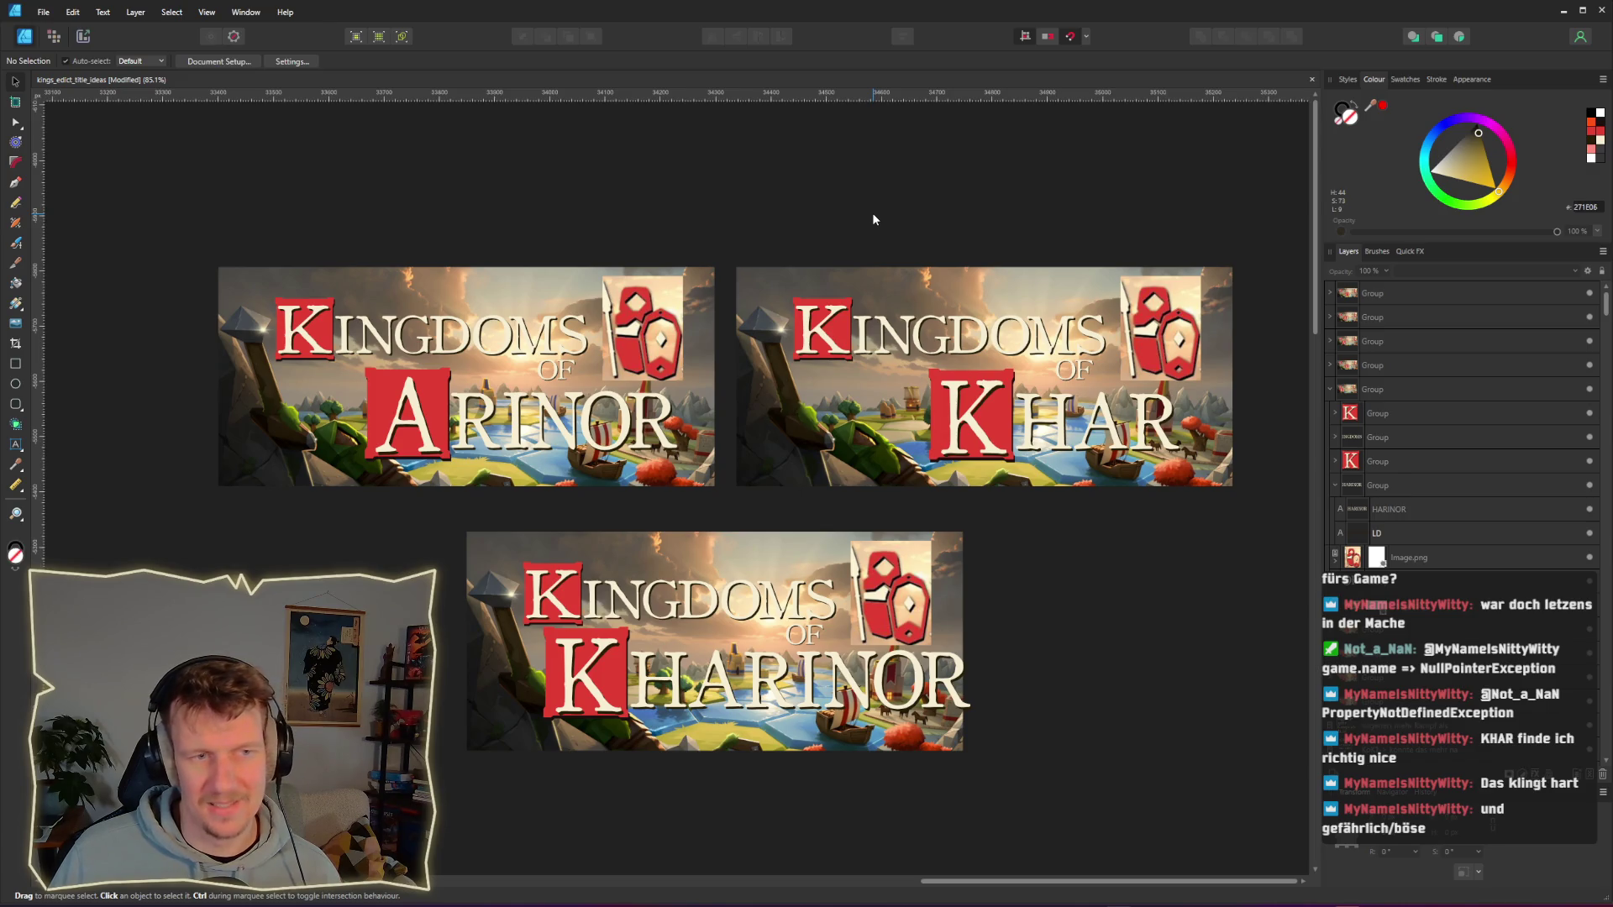
pyautogui.moveTo(721, 187)
pyautogui.mouseDown()
pyautogui.moveTo(826, 375)
pyautogui.moveTo(1265, 523)
pyautogui.mouseUp()
# Step: Select and deselect the ARINOR banner group, then return to the Godot script editor
pyautogui.moveTo(172, 194)
pyautogui.mouseDown()
pyautogui.moveTo(456, 410)
pyautogui.moveTo(725, 519)
pyautogui.mouseUp()
pyautogui.click(728, 514)
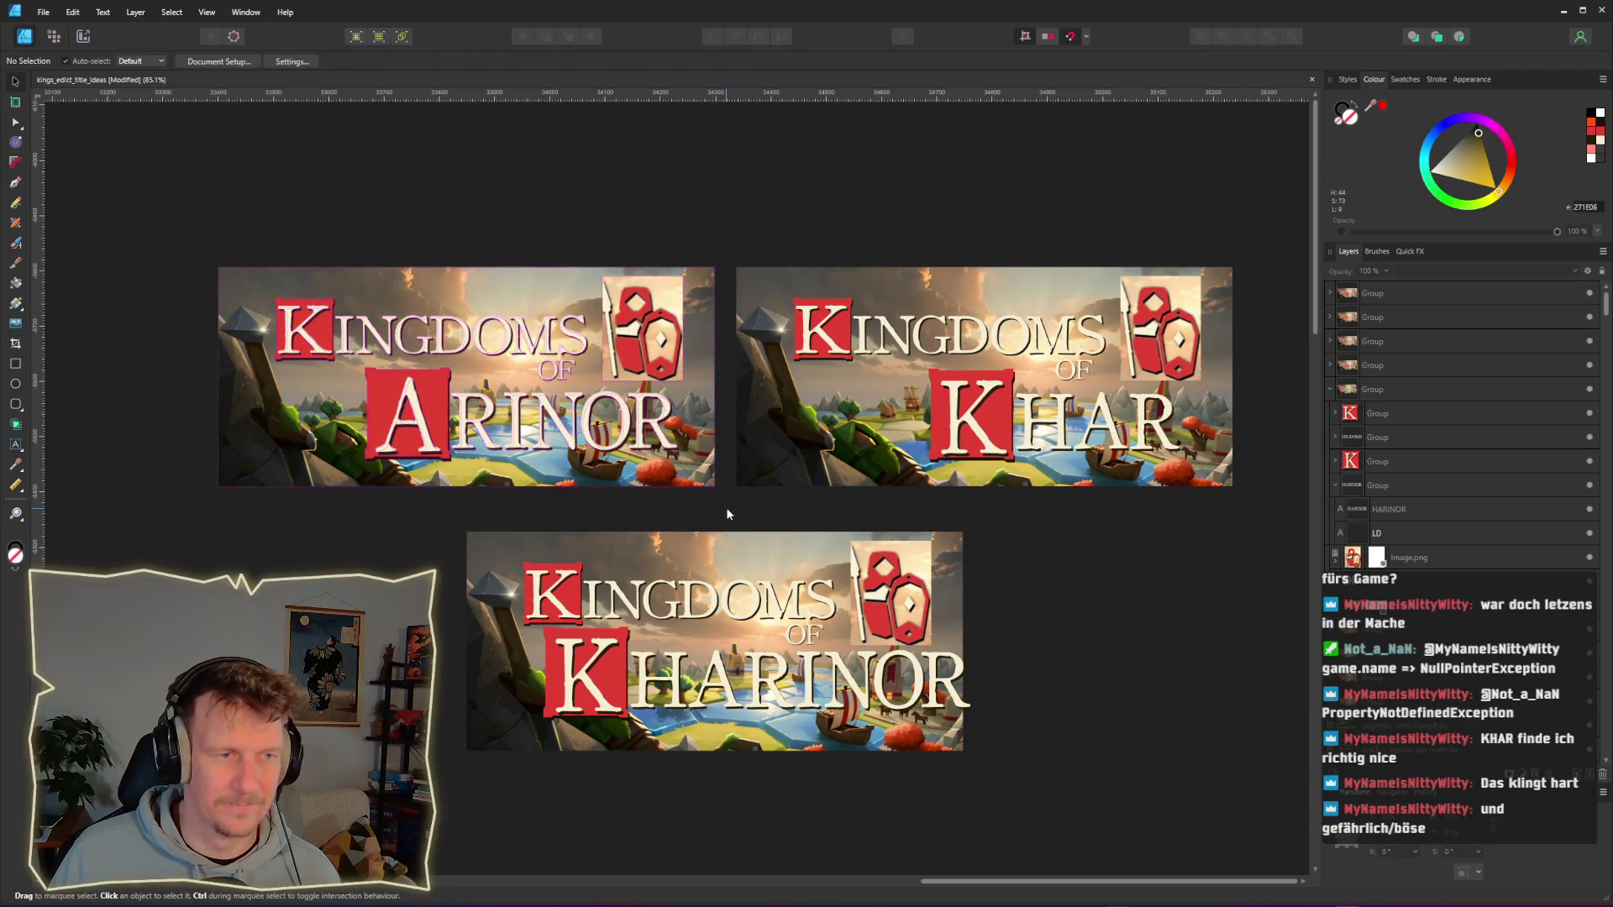
pyautogui.moveTo(185, 236)
pyautogui.mouseDown()
pyautogui.moveTo(384, 360)
pyautogui.moveTo(732, 516)
pyautogui.mouseUp()
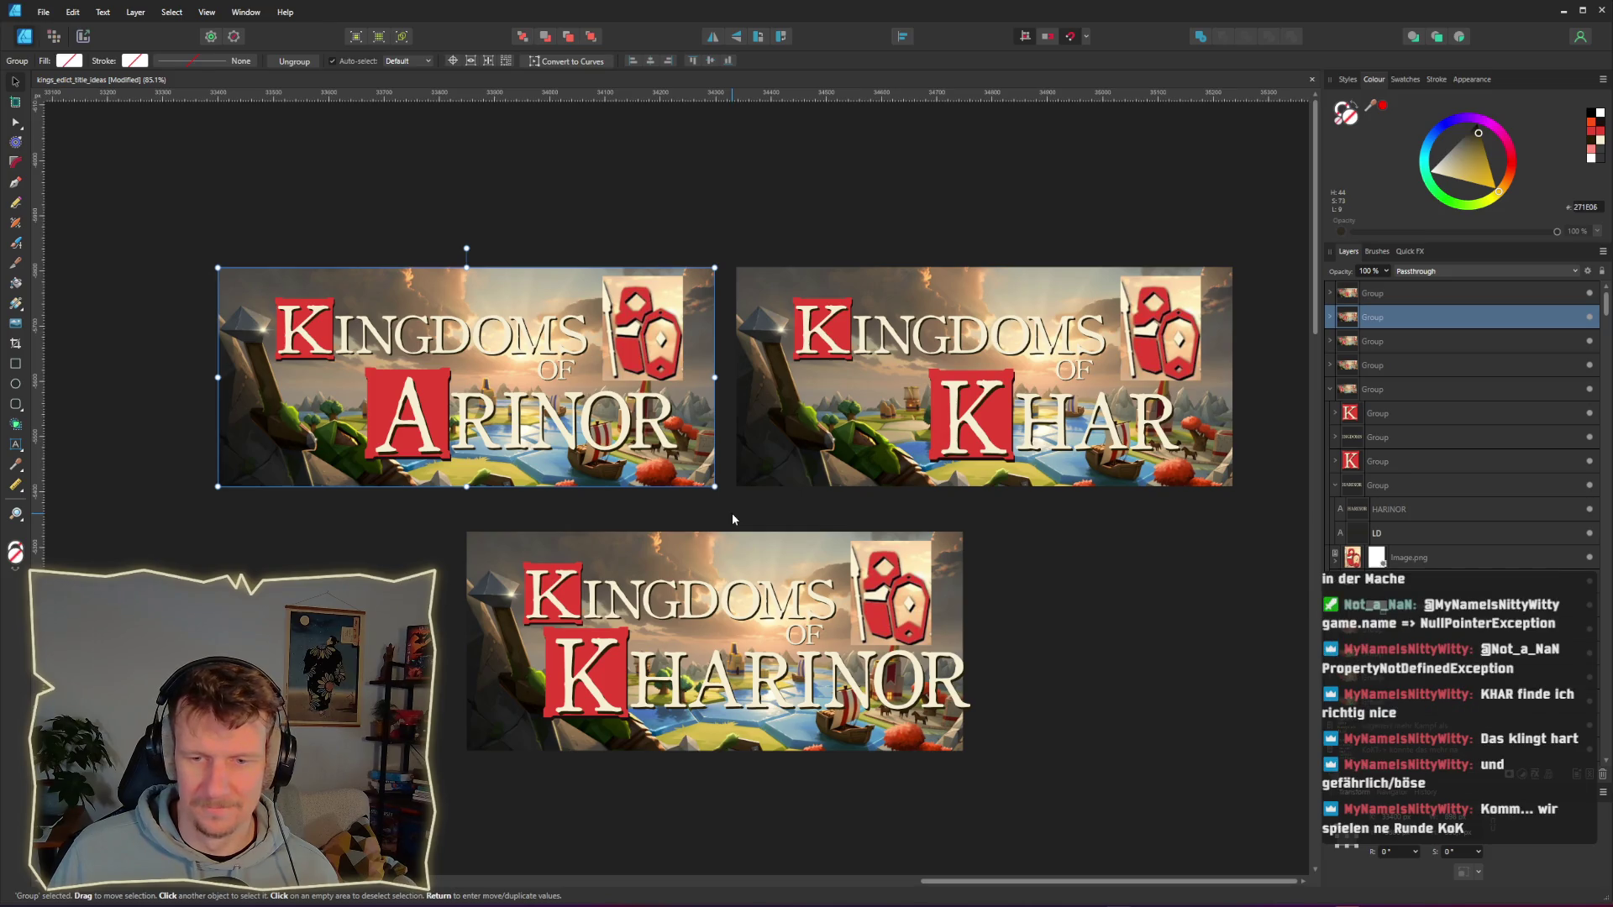
pyautogui.click(1004, 511)
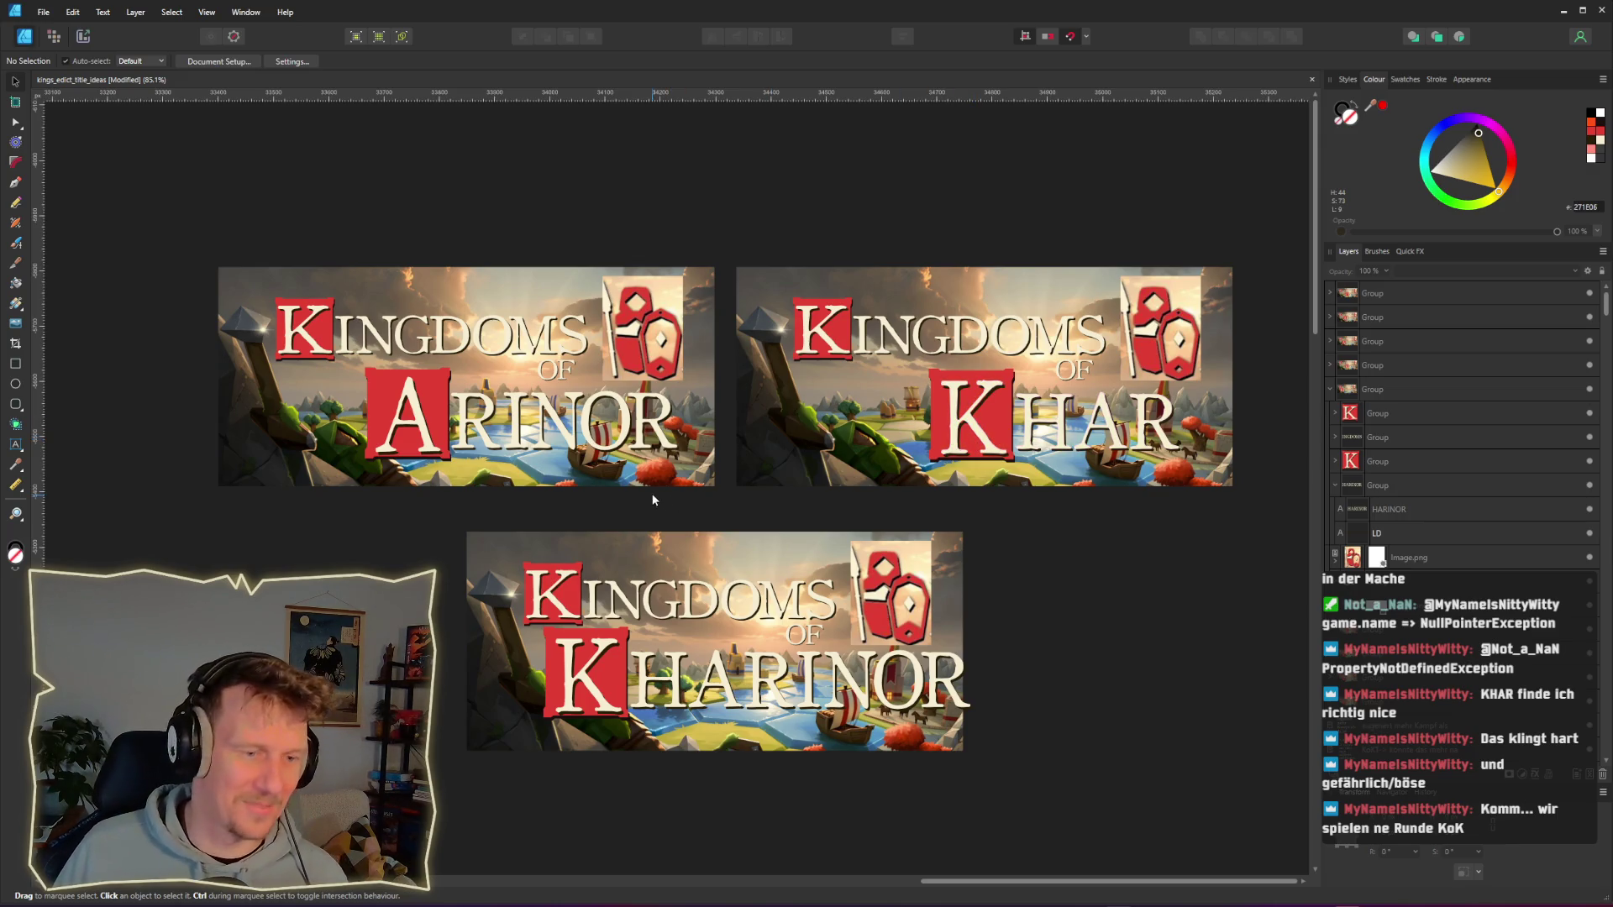
pyautogui.hotkey('alt', 'Tab')
pyautogui.press('Tab')
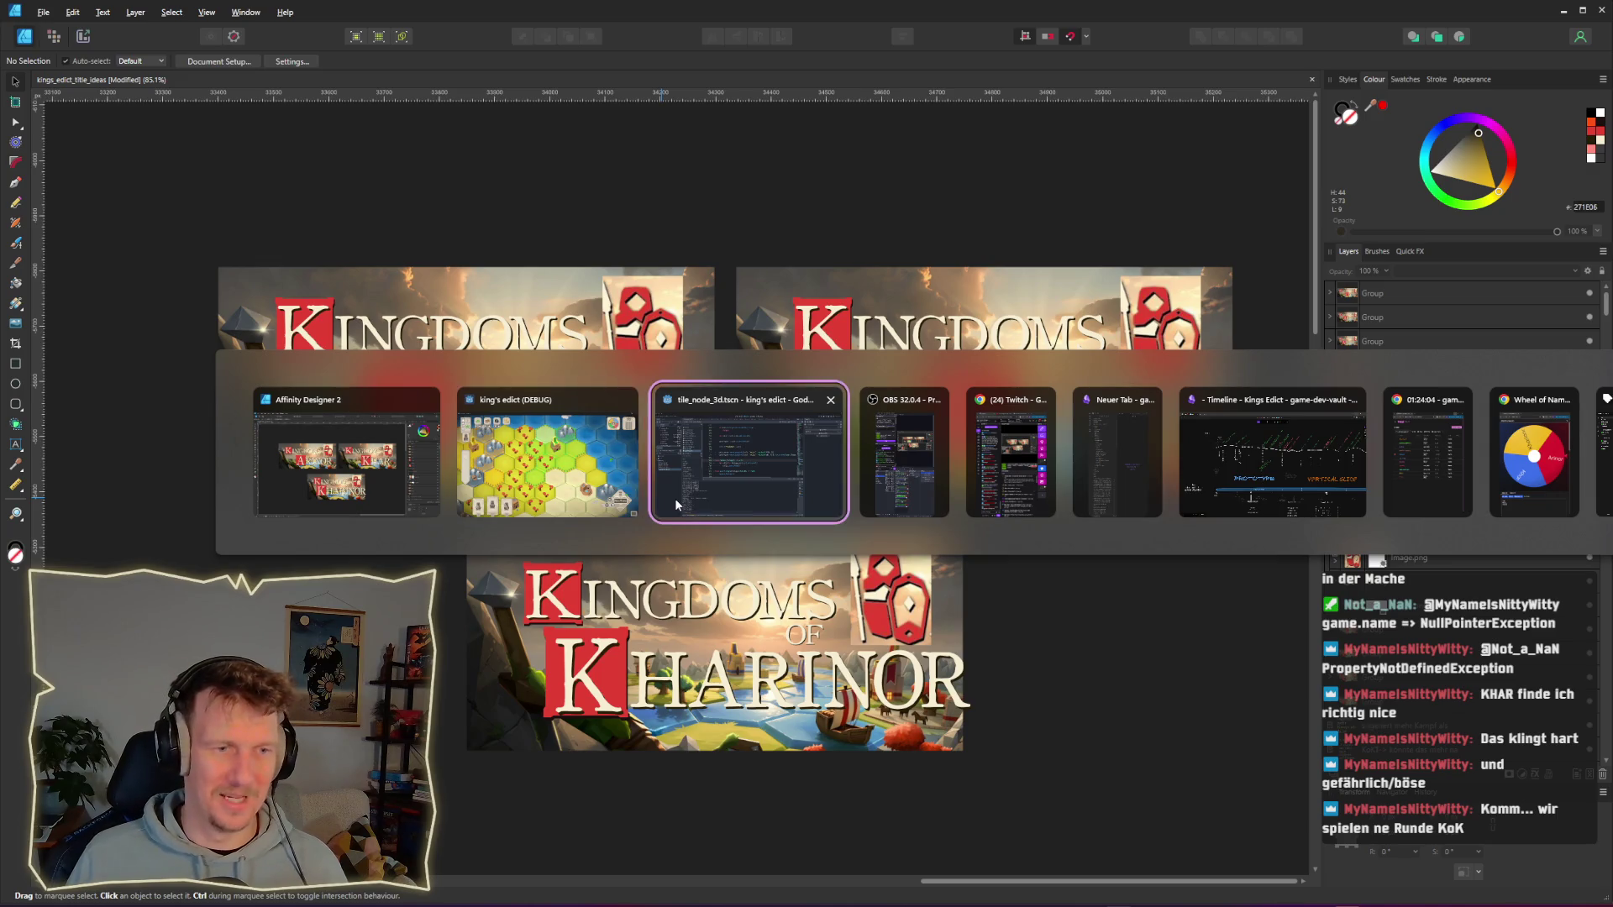
# Step: Bring the running game forward and place unit card 2 on a hex
pyautogui.click(780, 391)
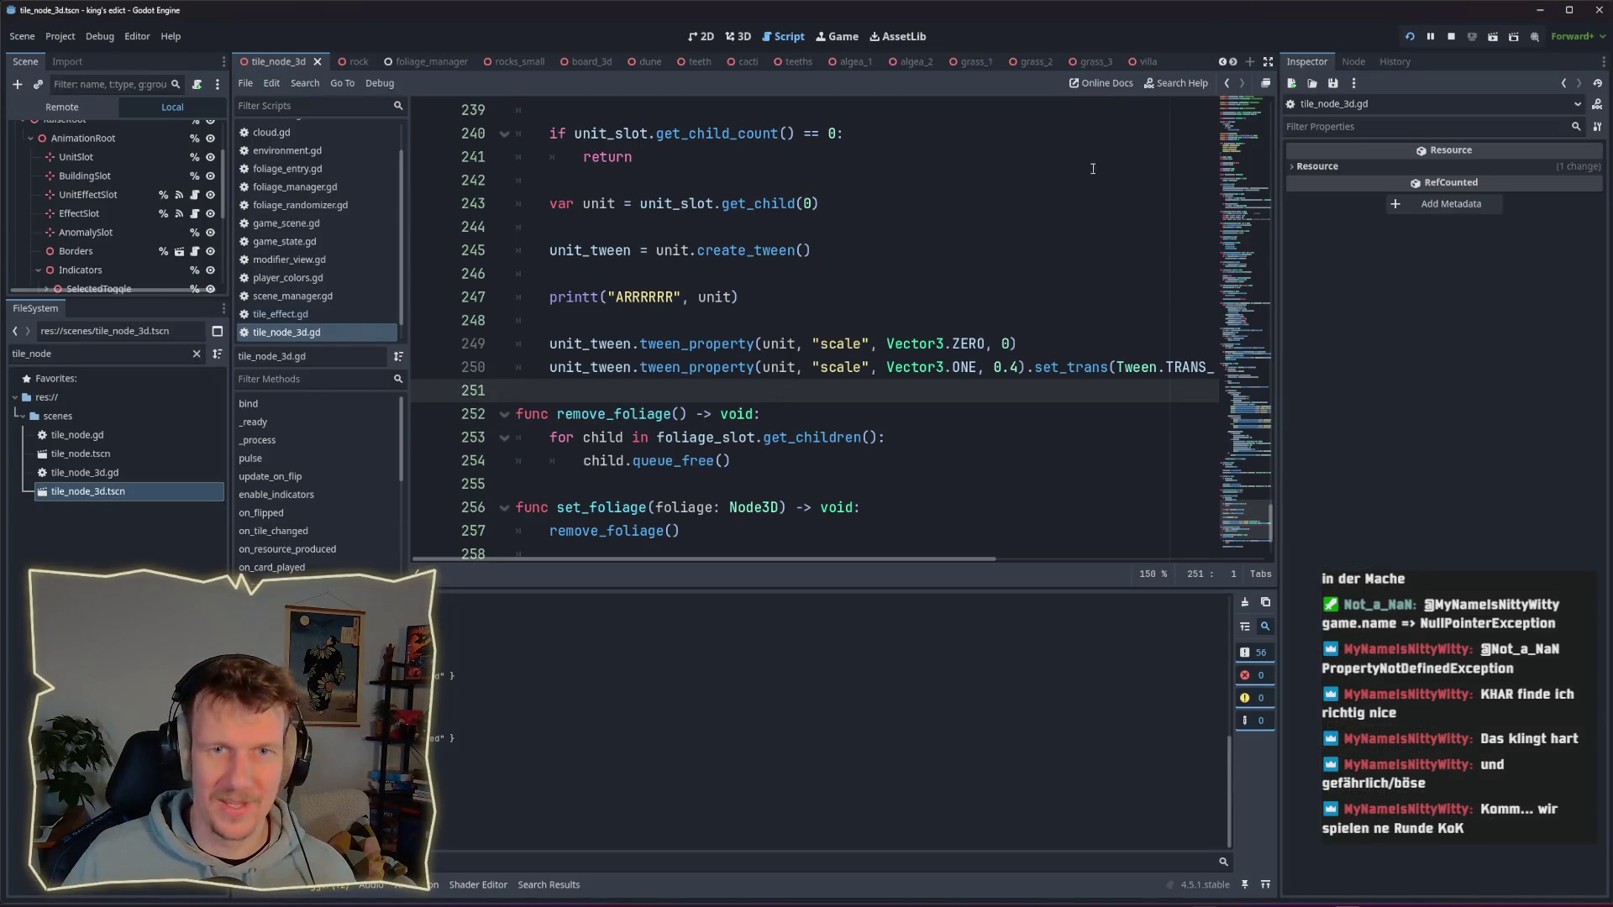
pyautogui.hotkey('alt', 'Tab')
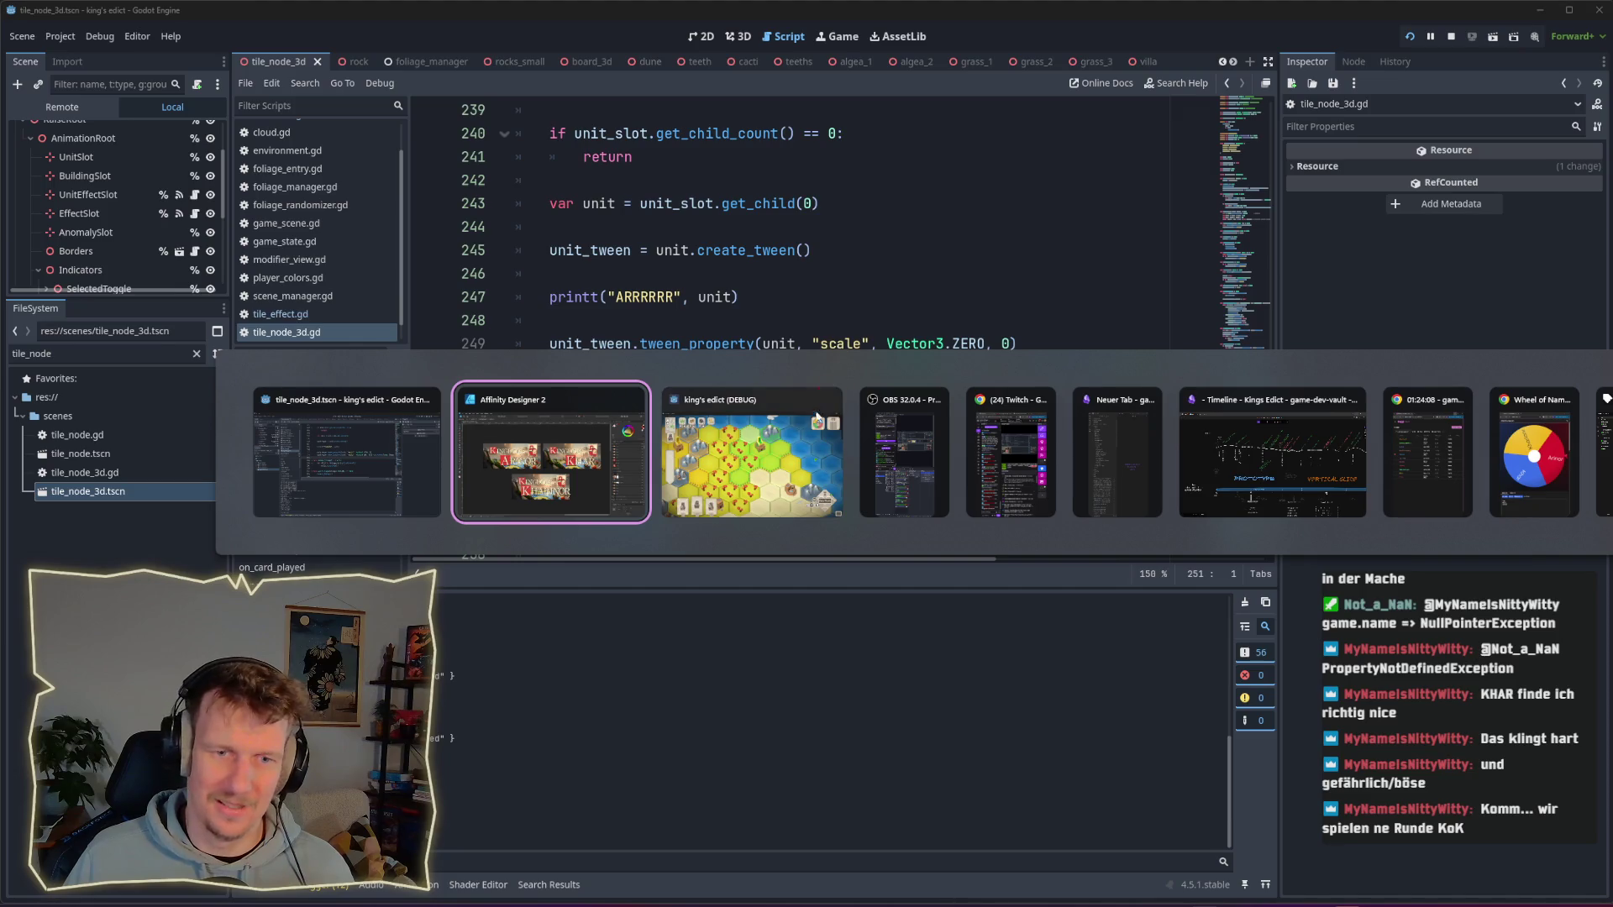
pyautogui.click(828, 437)
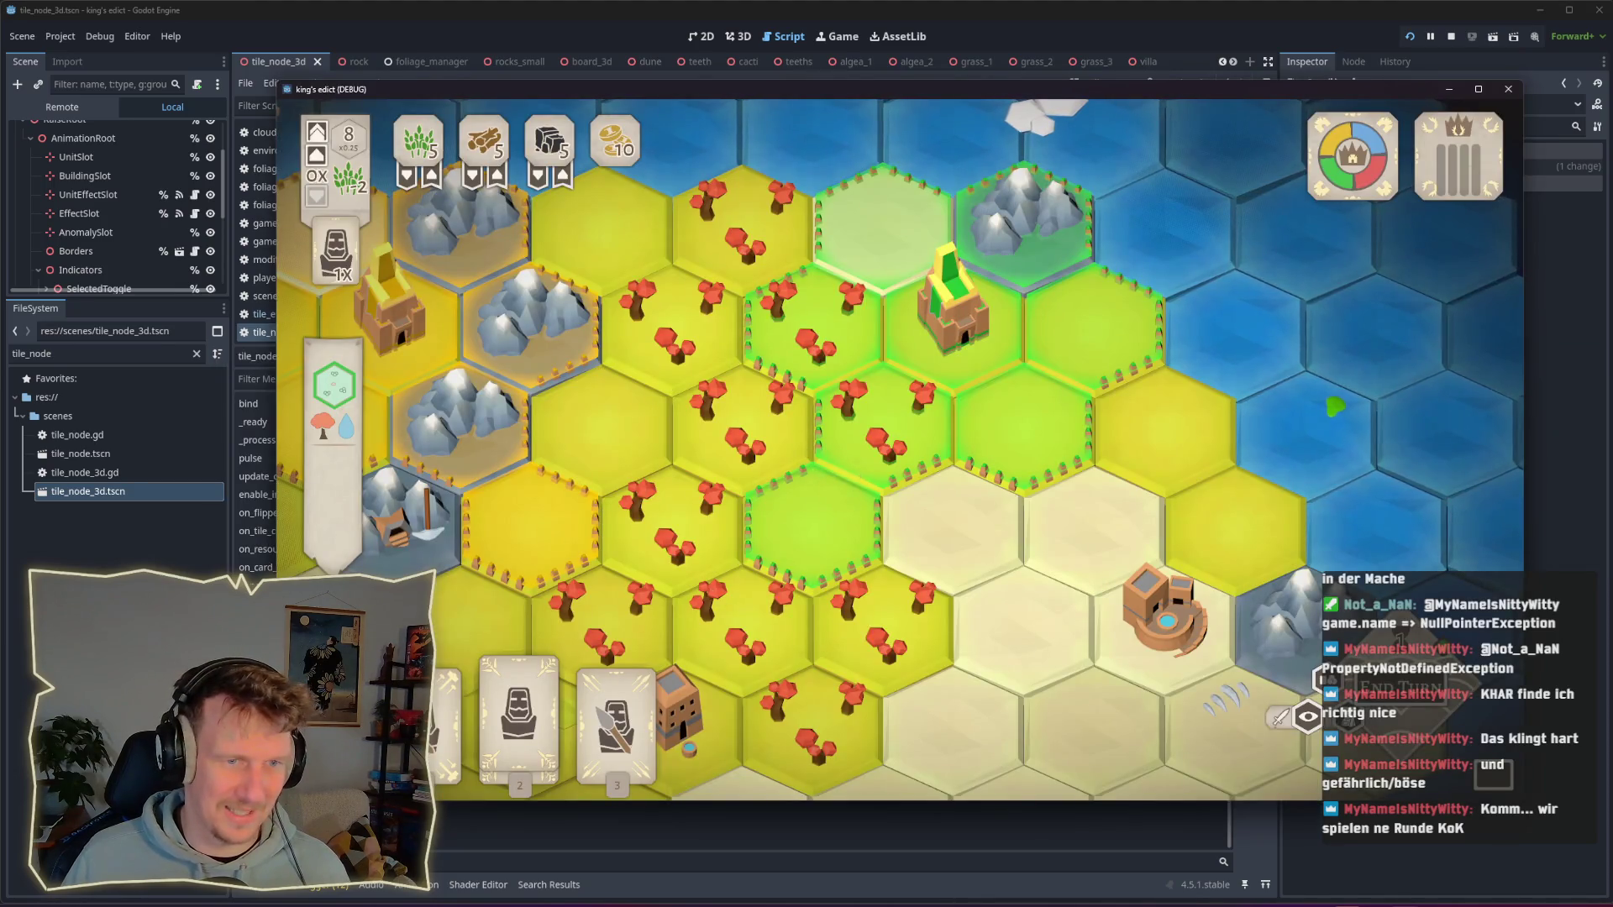
pyautogui.press('2')
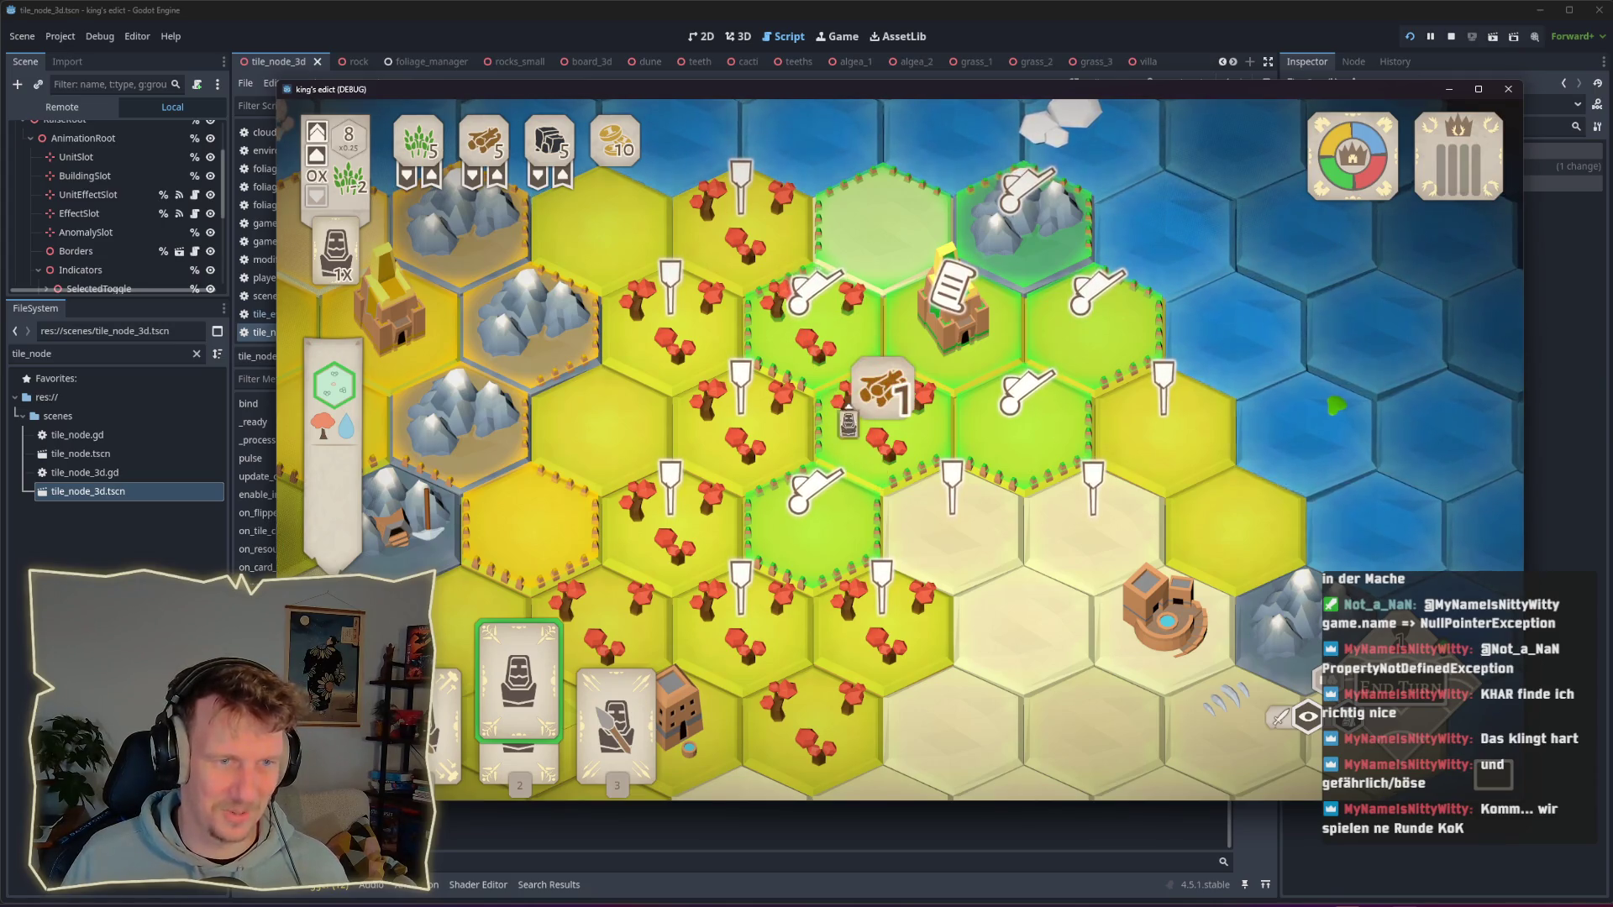
pyautogui.click(857, 439)
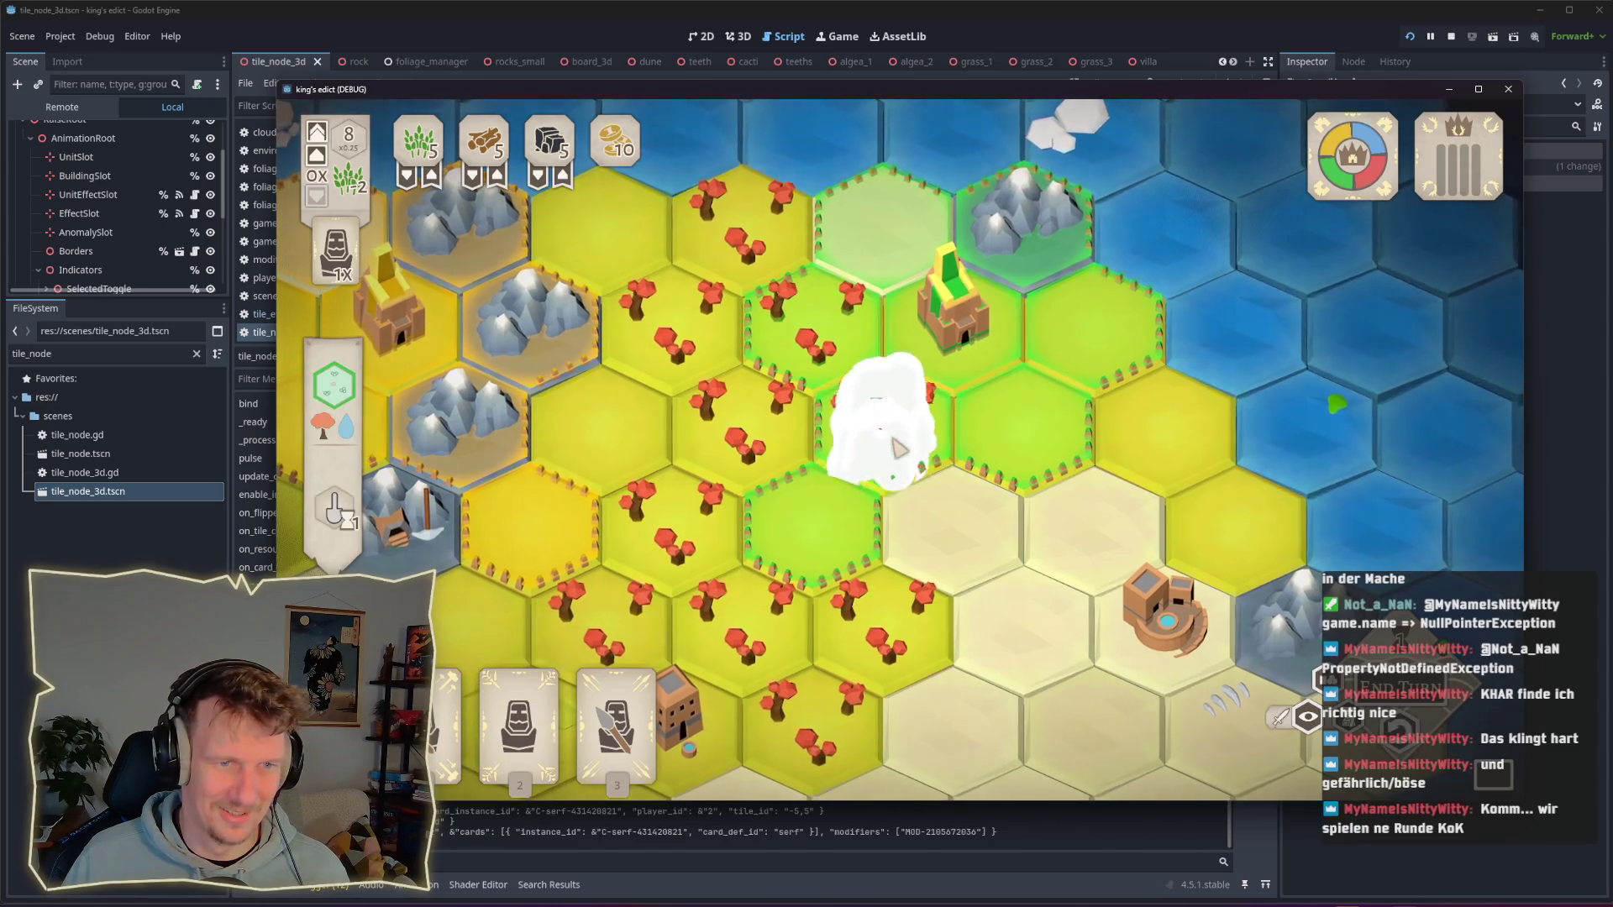
# Step: Select card 2, cancel, reselect it, place it on another hex, and return to the script
pyautogui.scroll(-3, 897, 448)
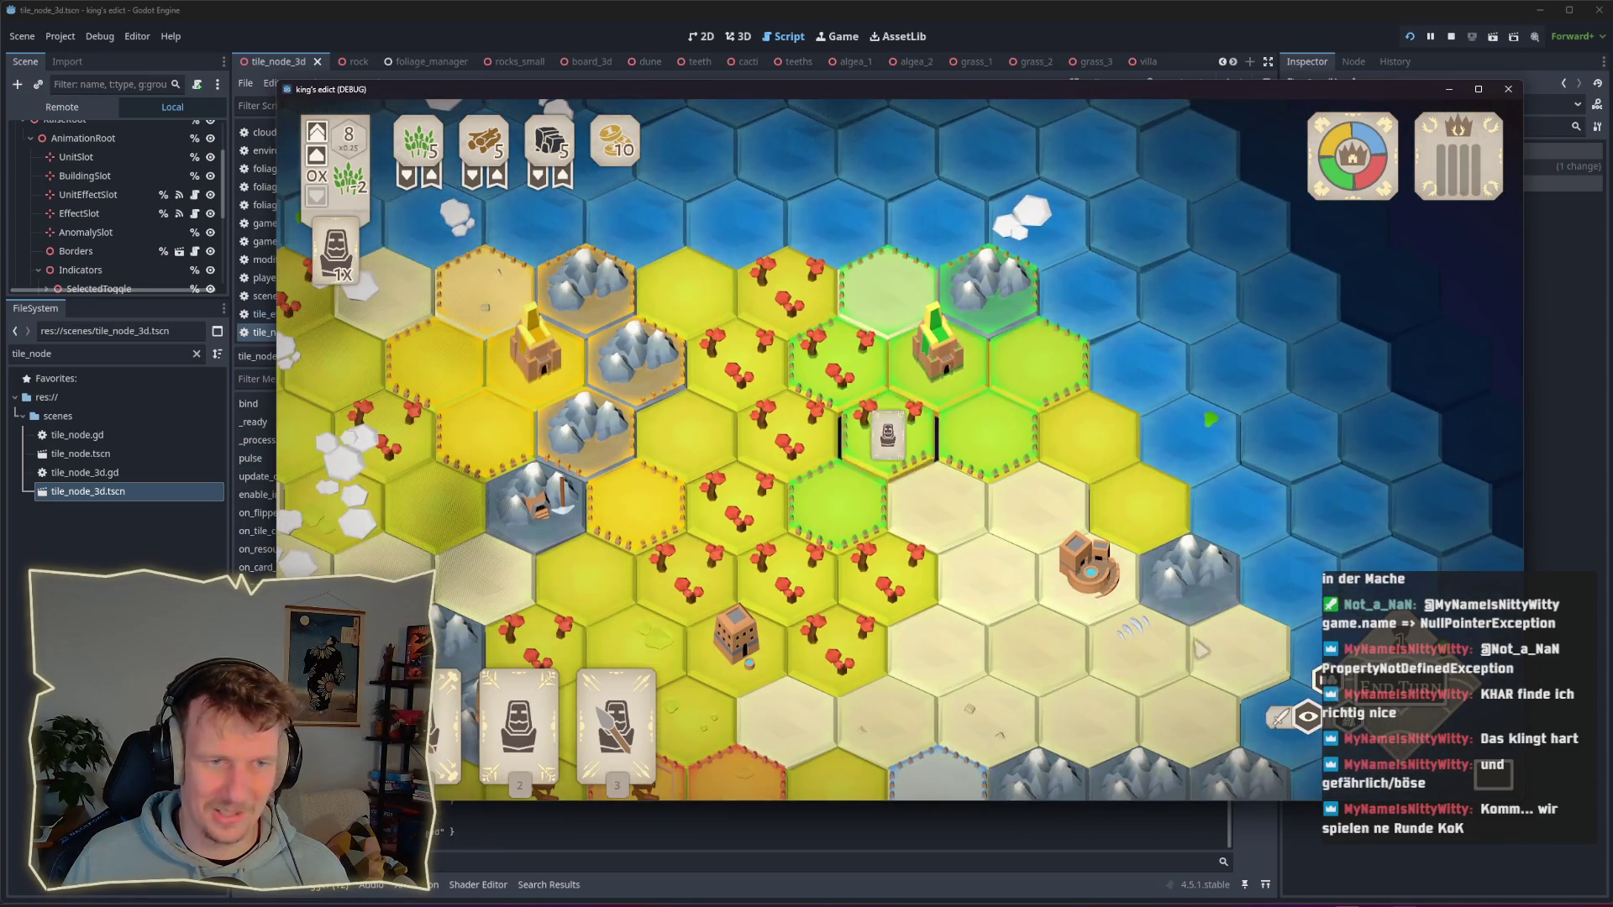
pyautogui.press('2')
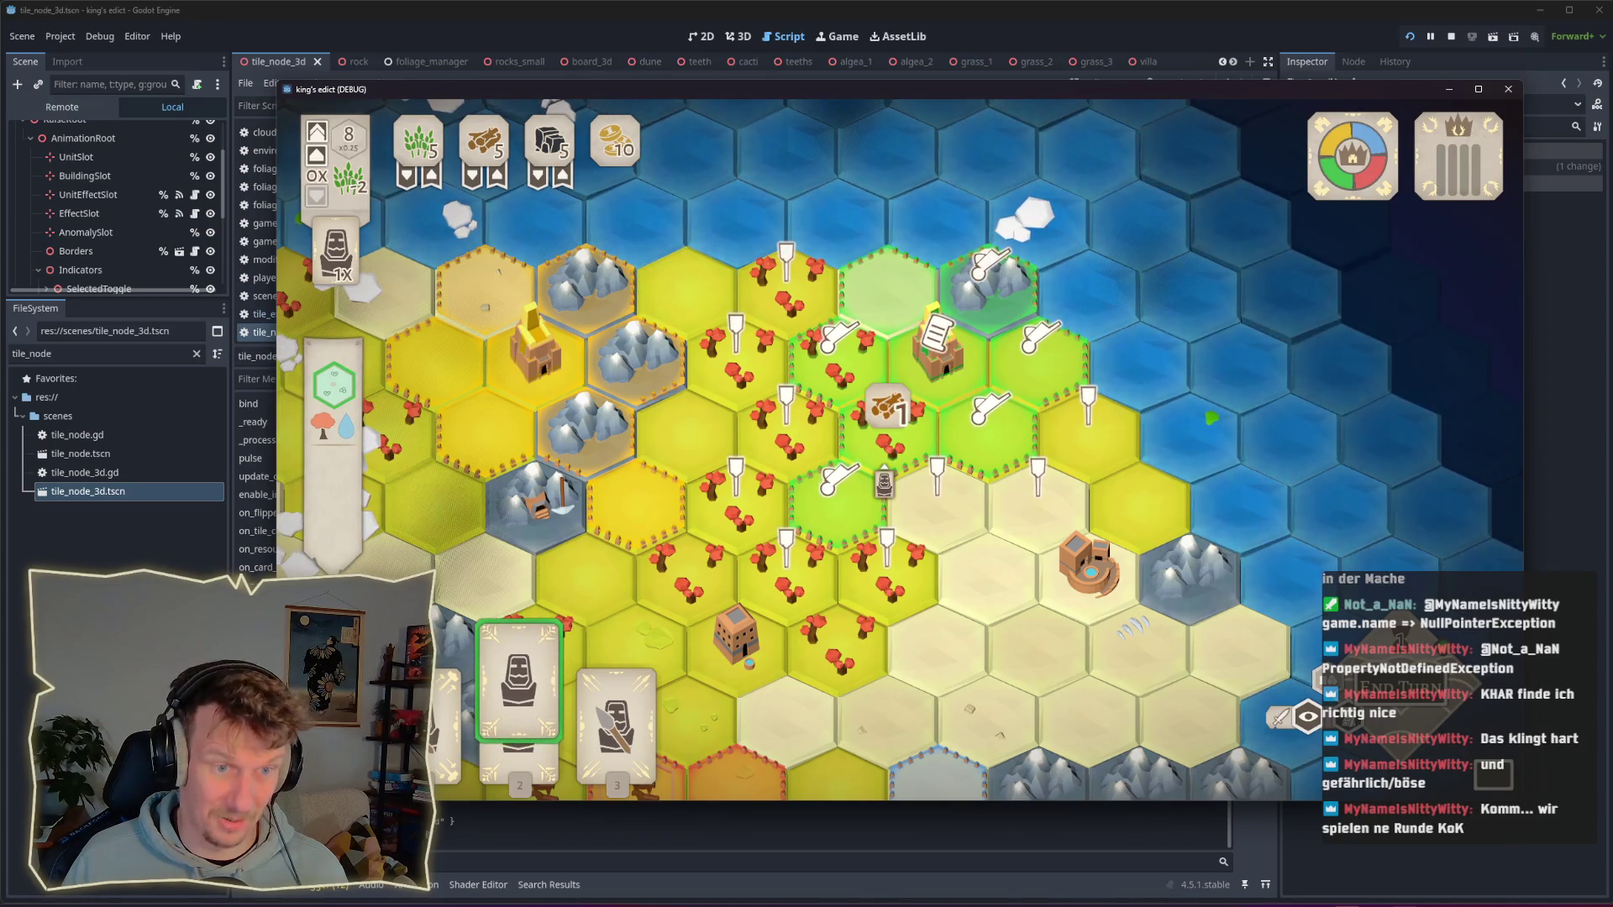
pyautogui.rightClick(890, 474)
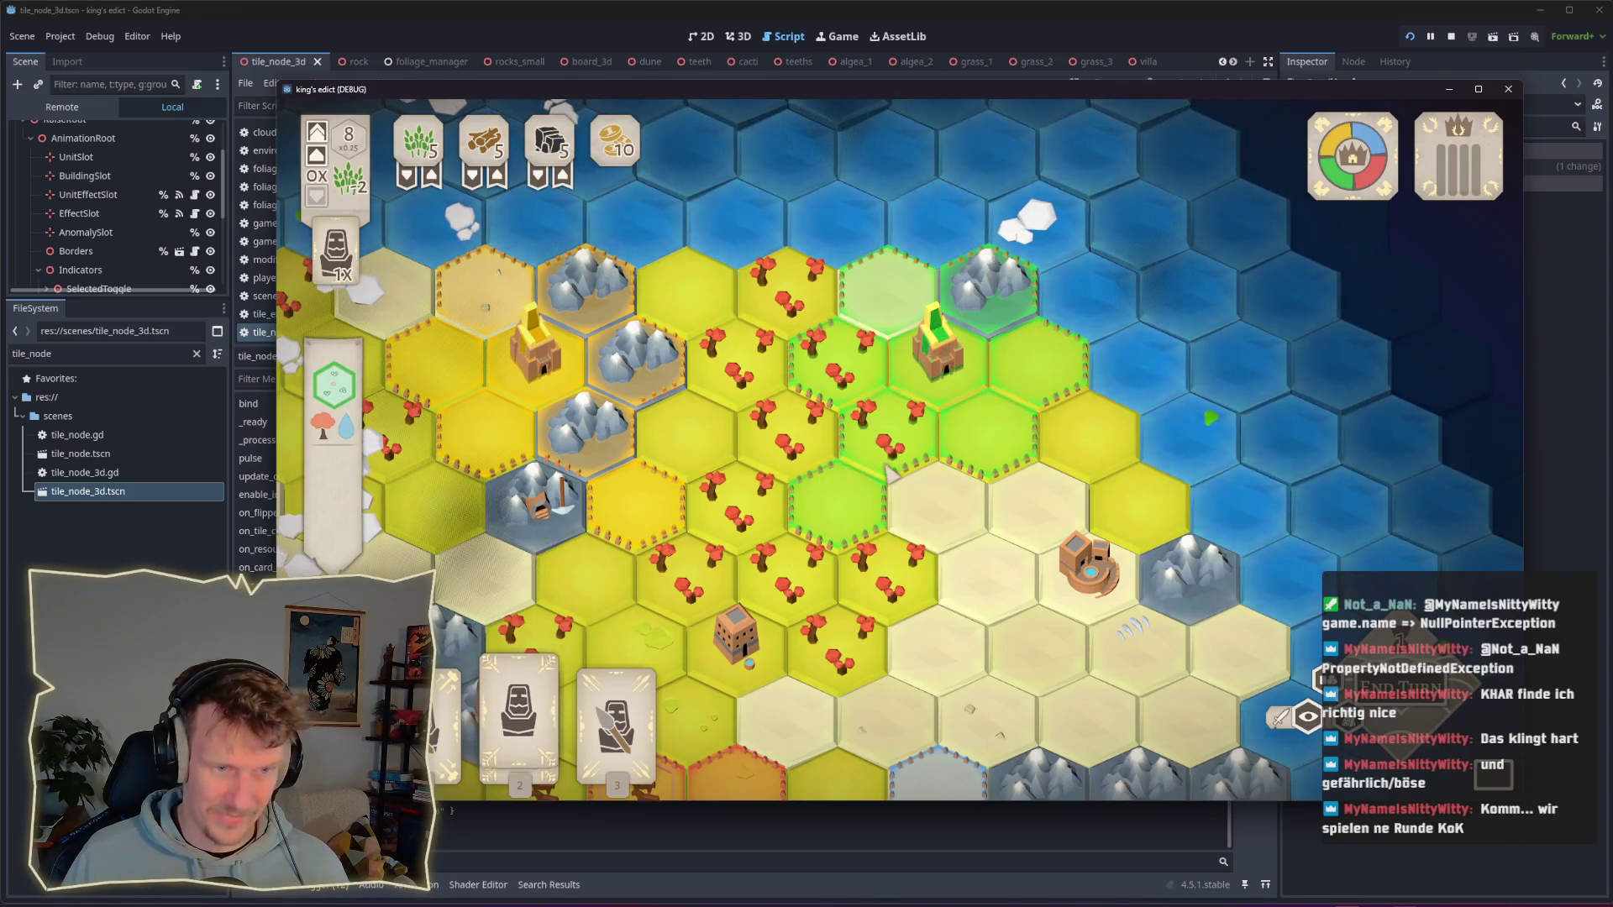
pyautogui.press('2')
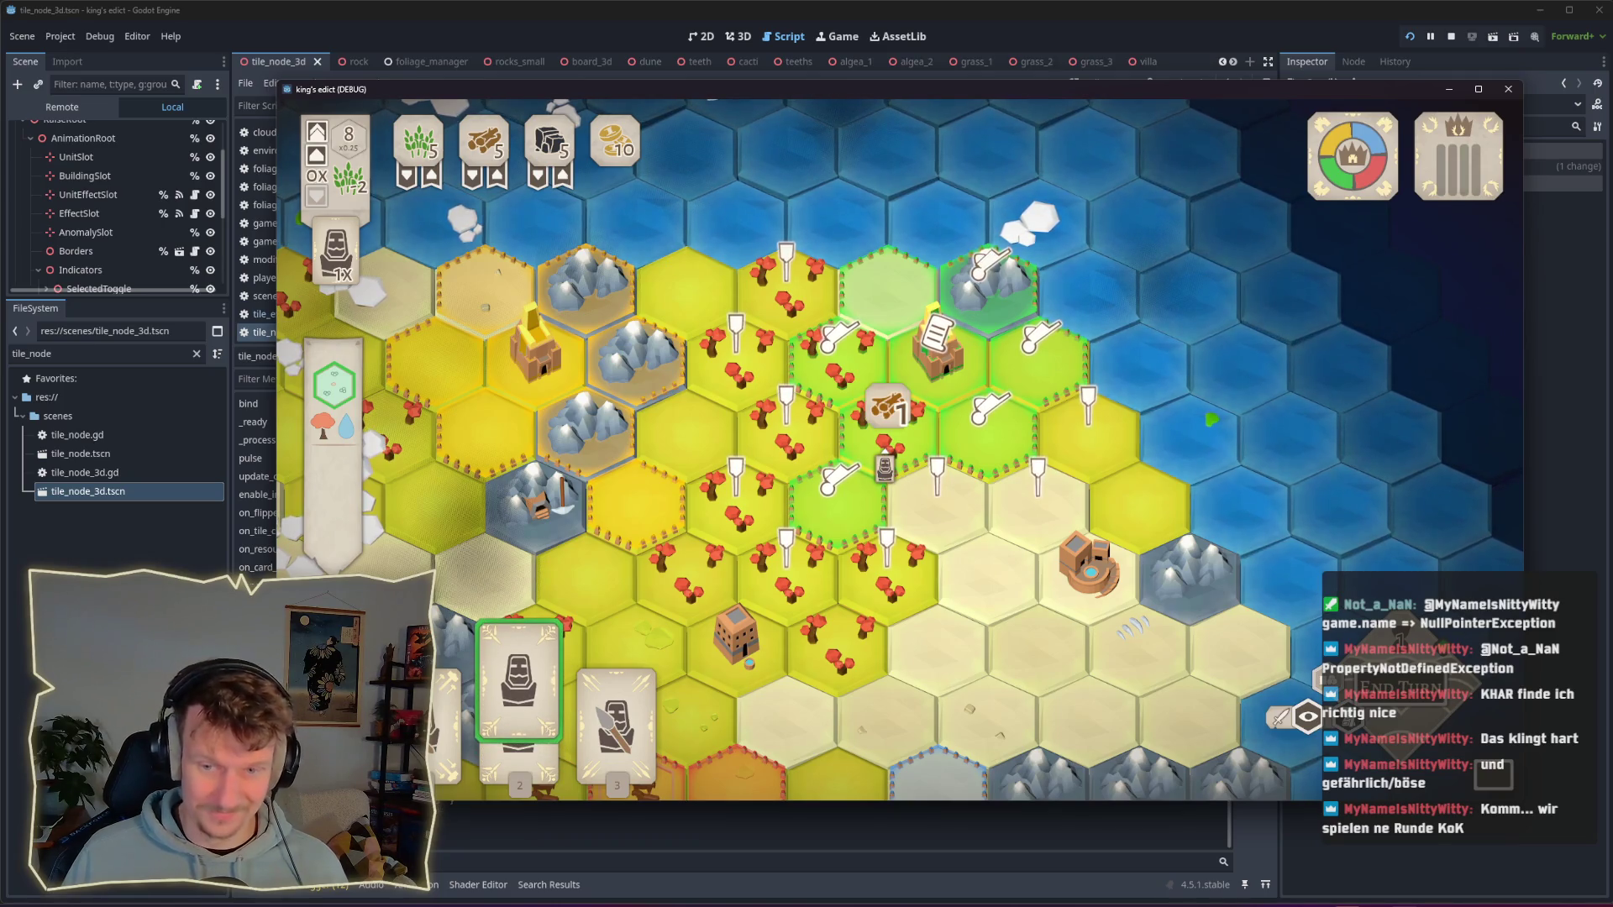
pyautogui.click(890, 458)
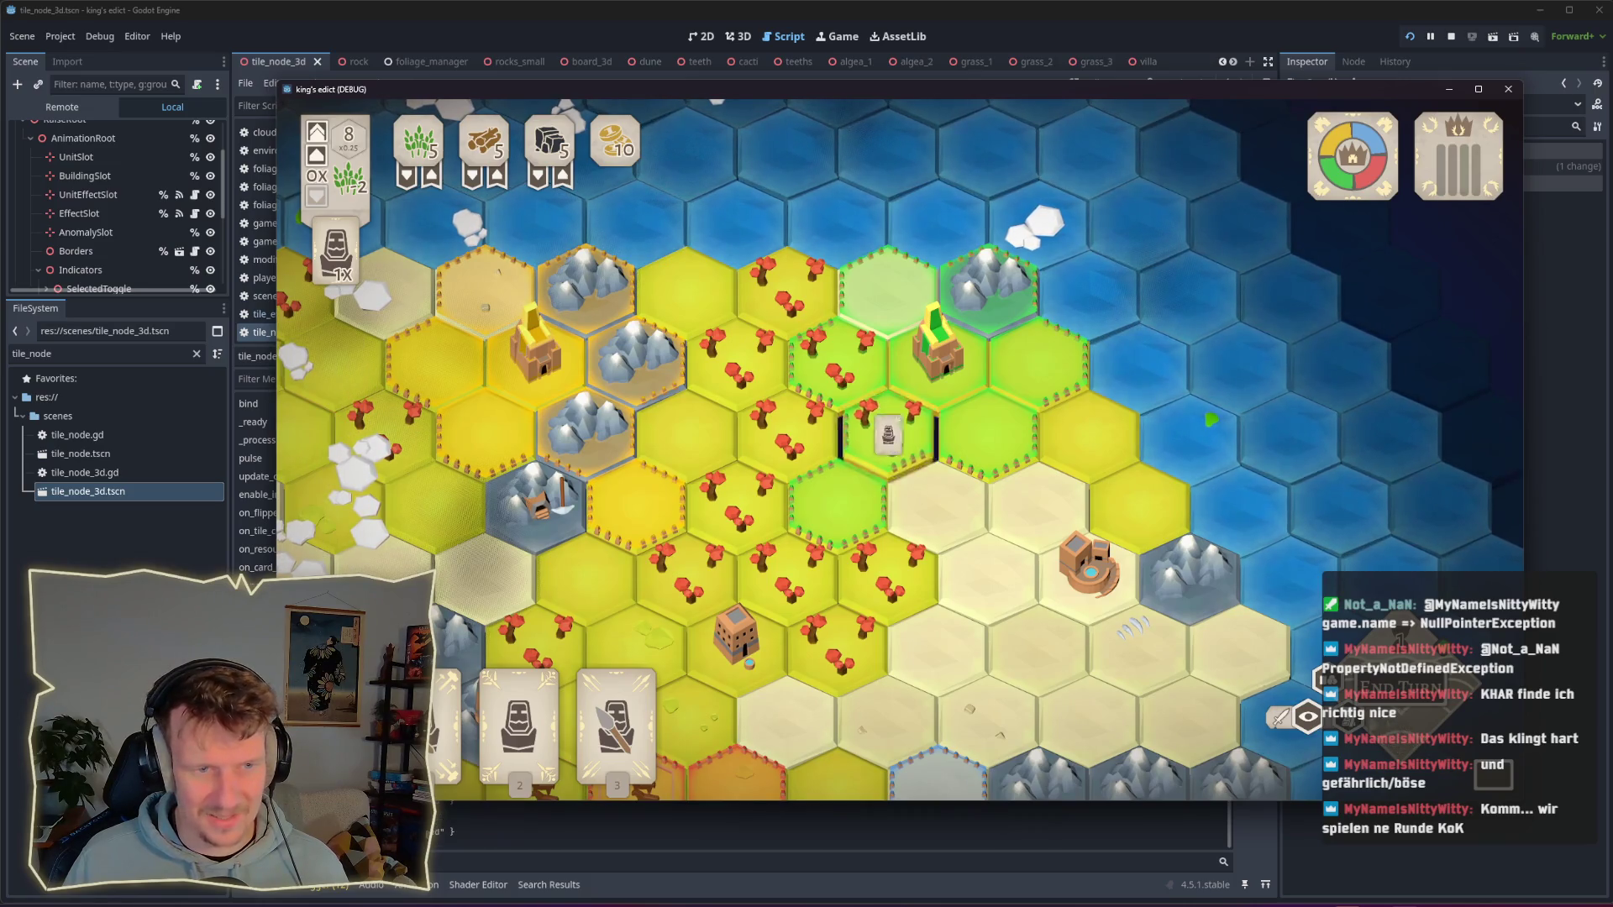
pyautogui.hotkey('alt', 'Tab')
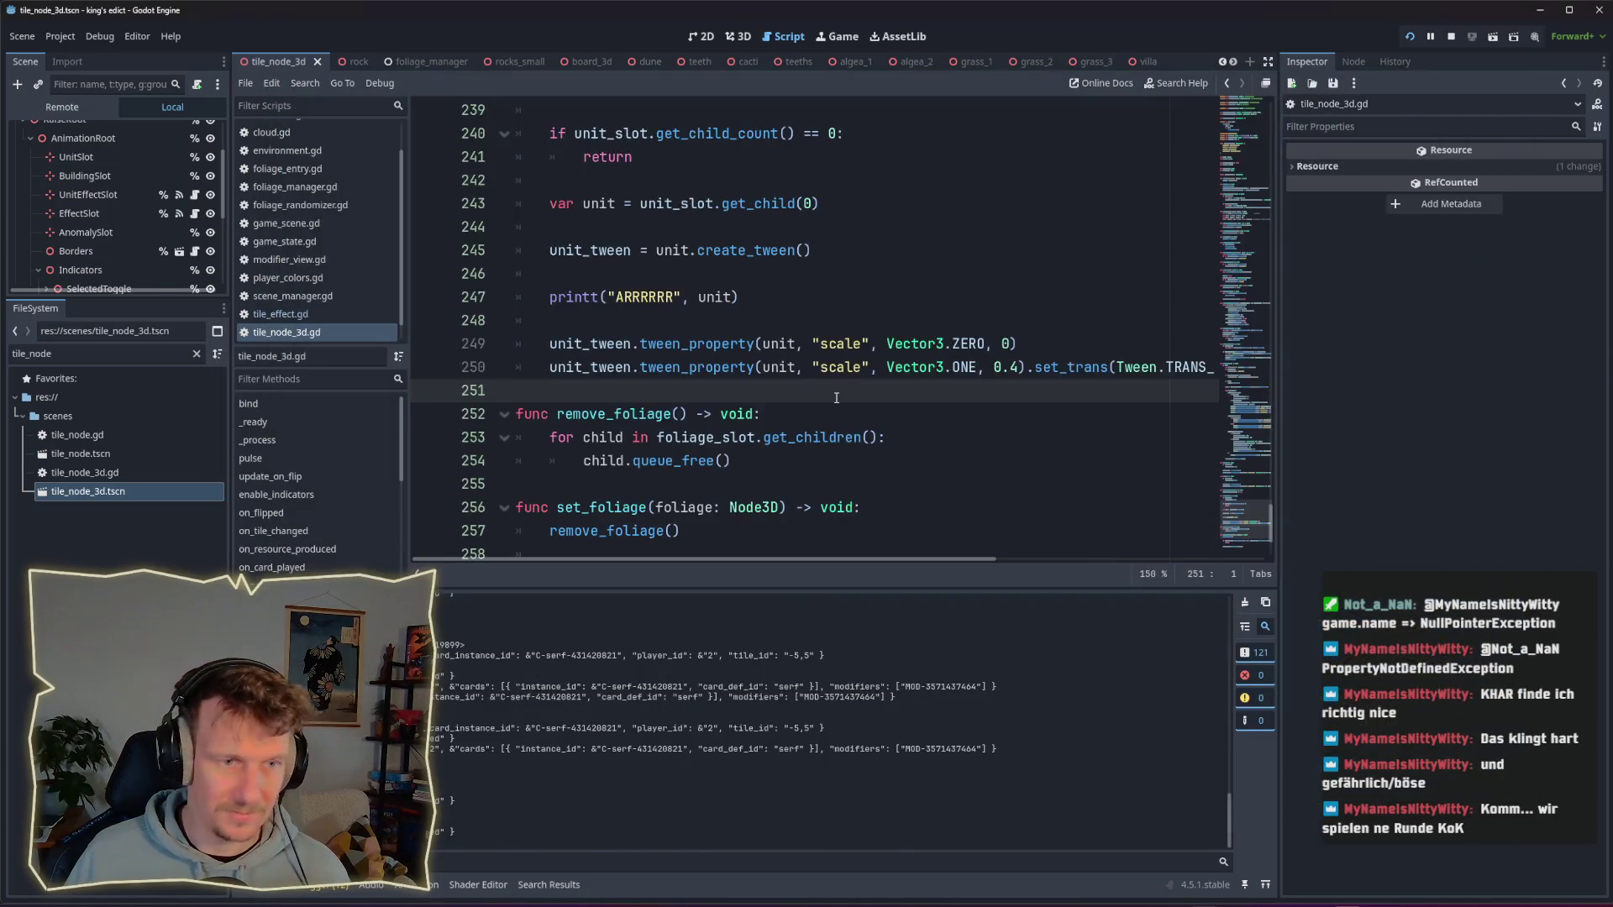
# Step: Review the appear_unit tween code and open Find in Files with appear_unit as the search term
pyautogui.click(756, 297)
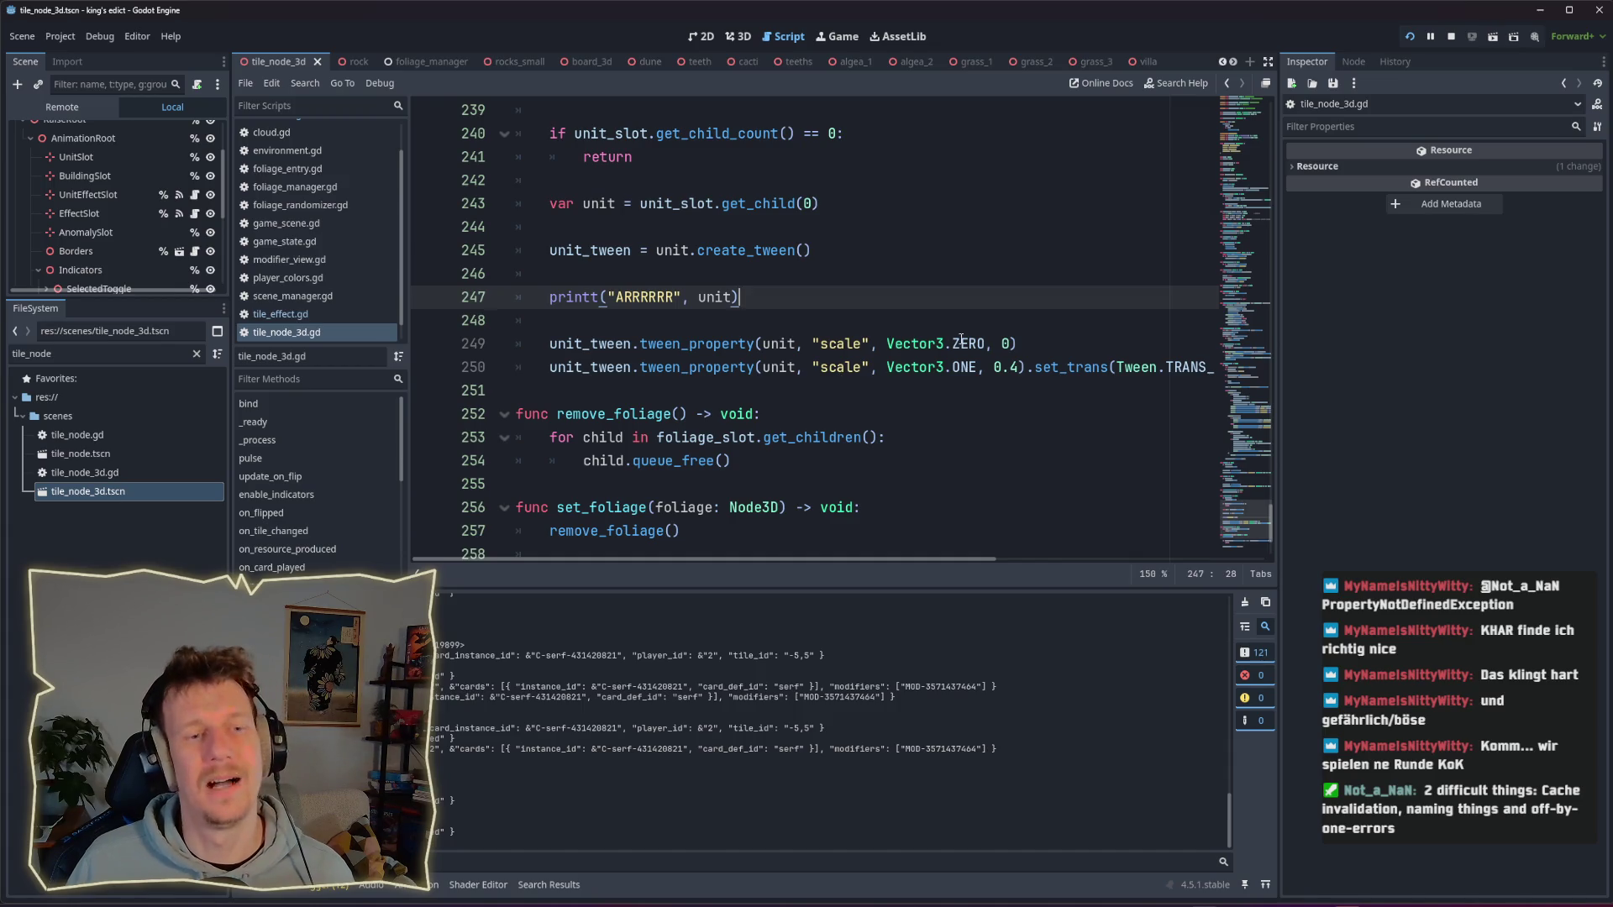
pyautogui.moveTo(961, 340)
pyautogui.scroll(1, 703, 331)
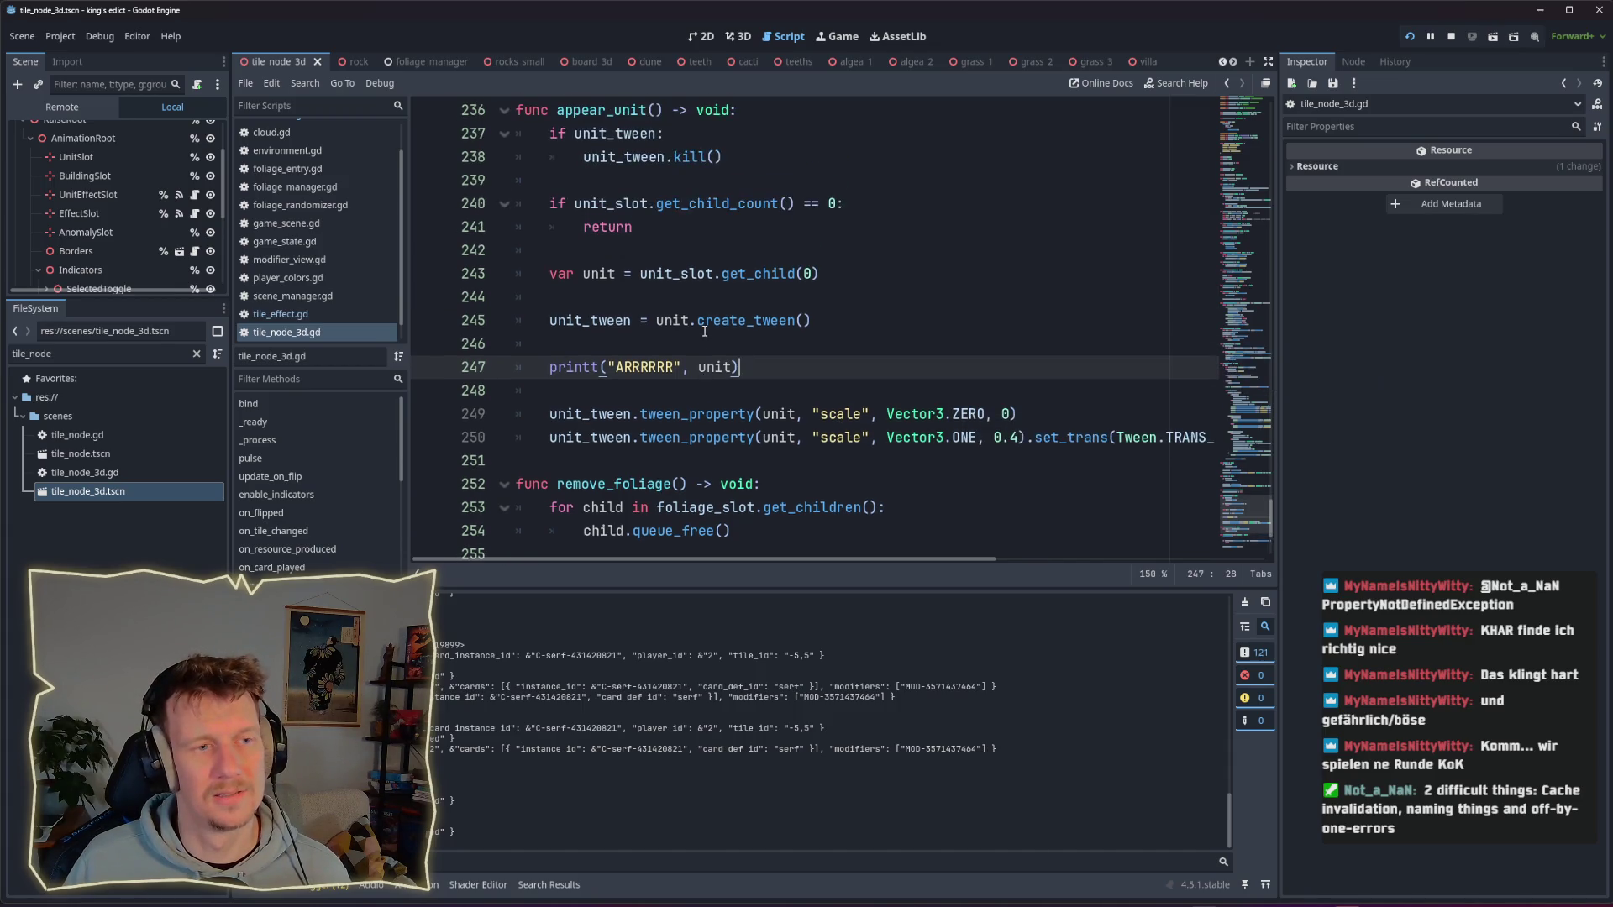
pyautogui.moveTo(707, 365)
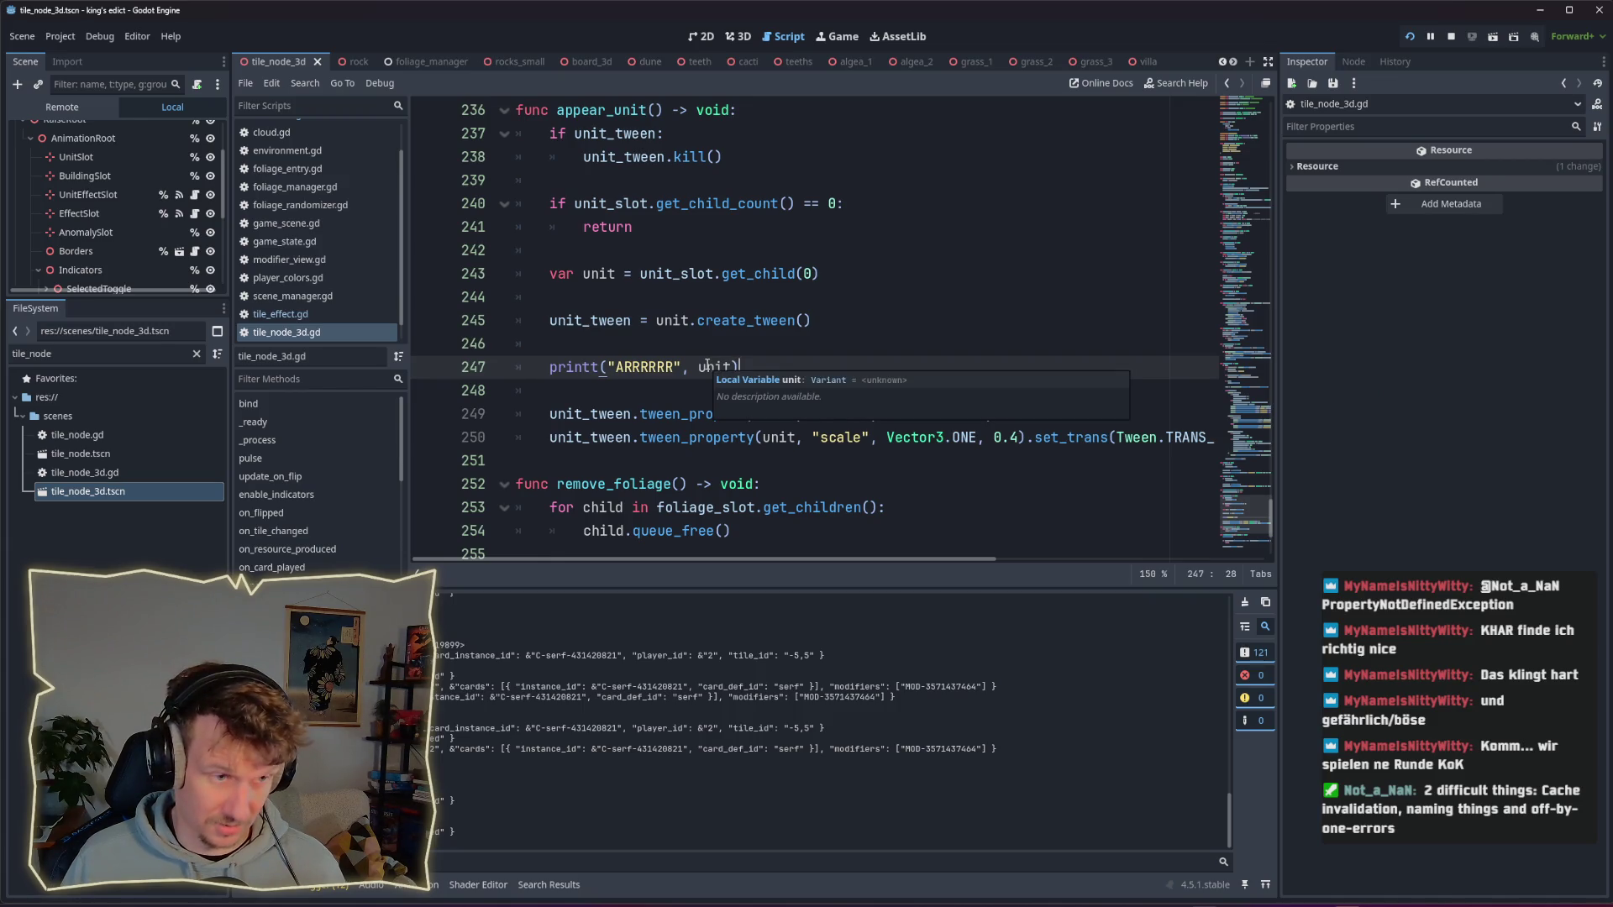
pyautogui.scroll(1, 707, 364)
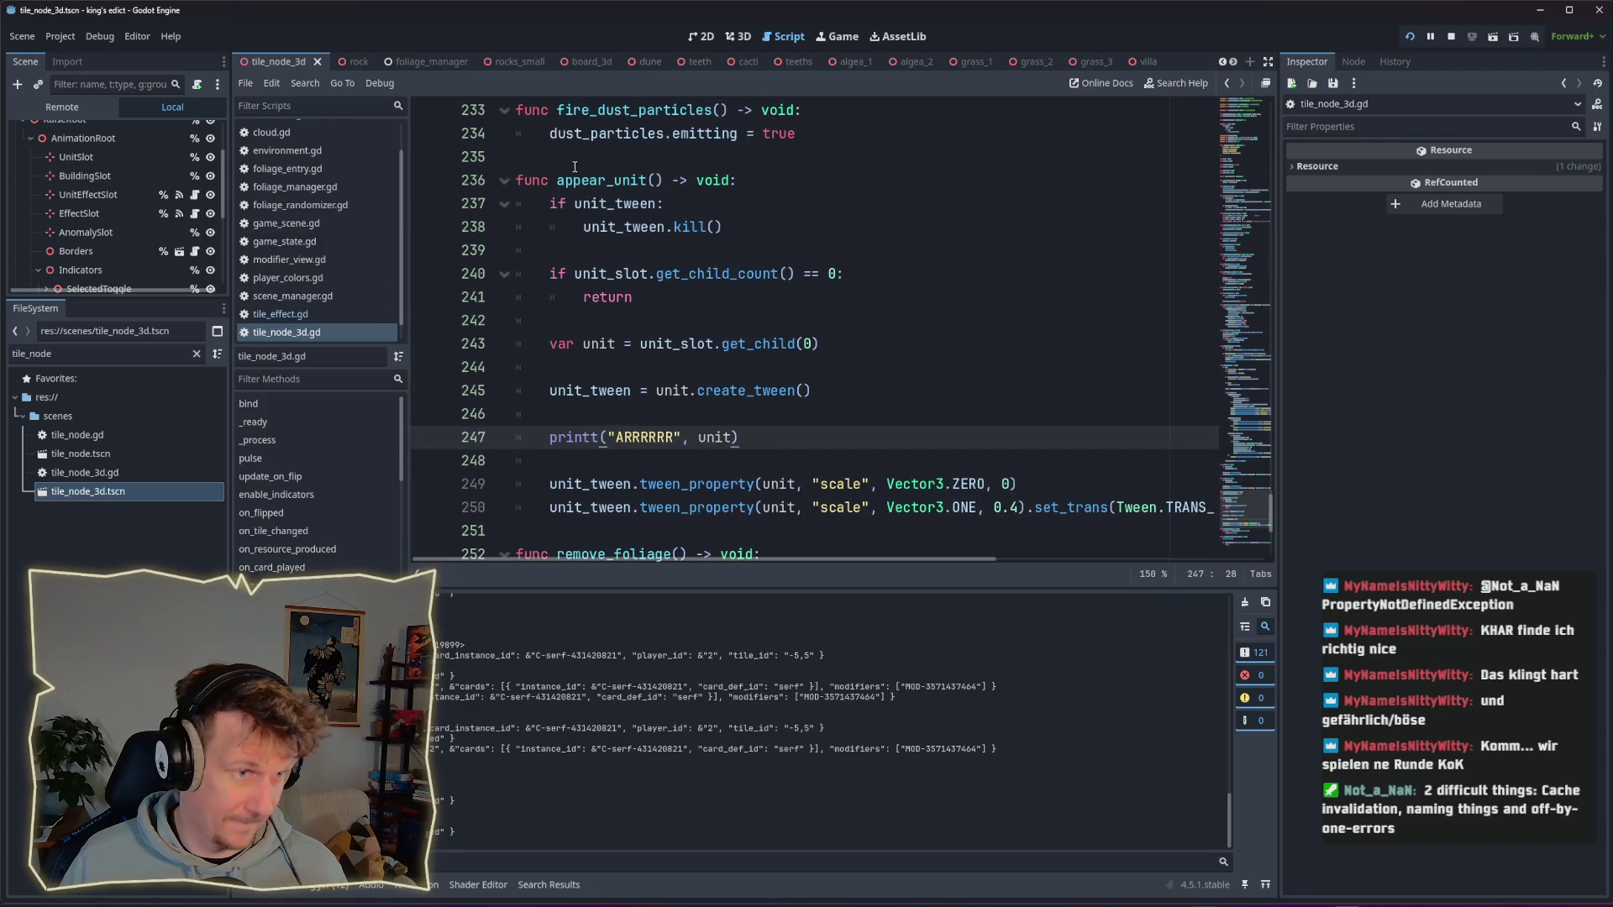
pyautogui.doubleClick(600, 180)
pyautogui.hotkey('ctrl', 'shift', 'f')
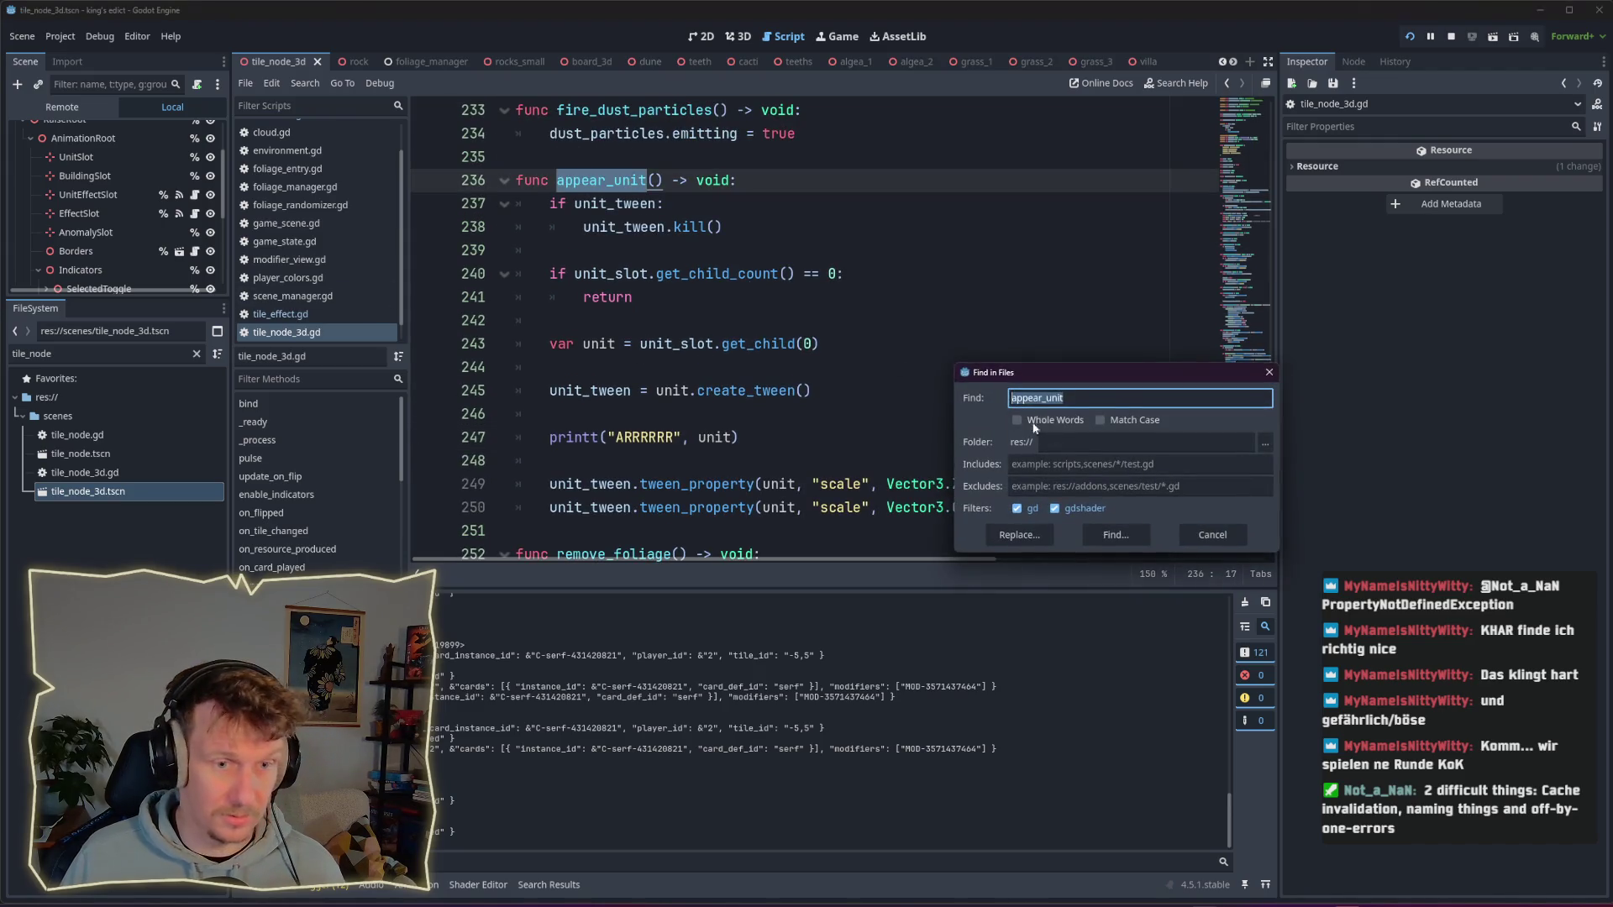
# Step: Find appear_unit's 2 matches, then trace board_3d.gd's _create_view into tile_node_3d.gd's place_modifier_view
pyautogui.click(1122, 536)
pyautogui.click(806, 683)
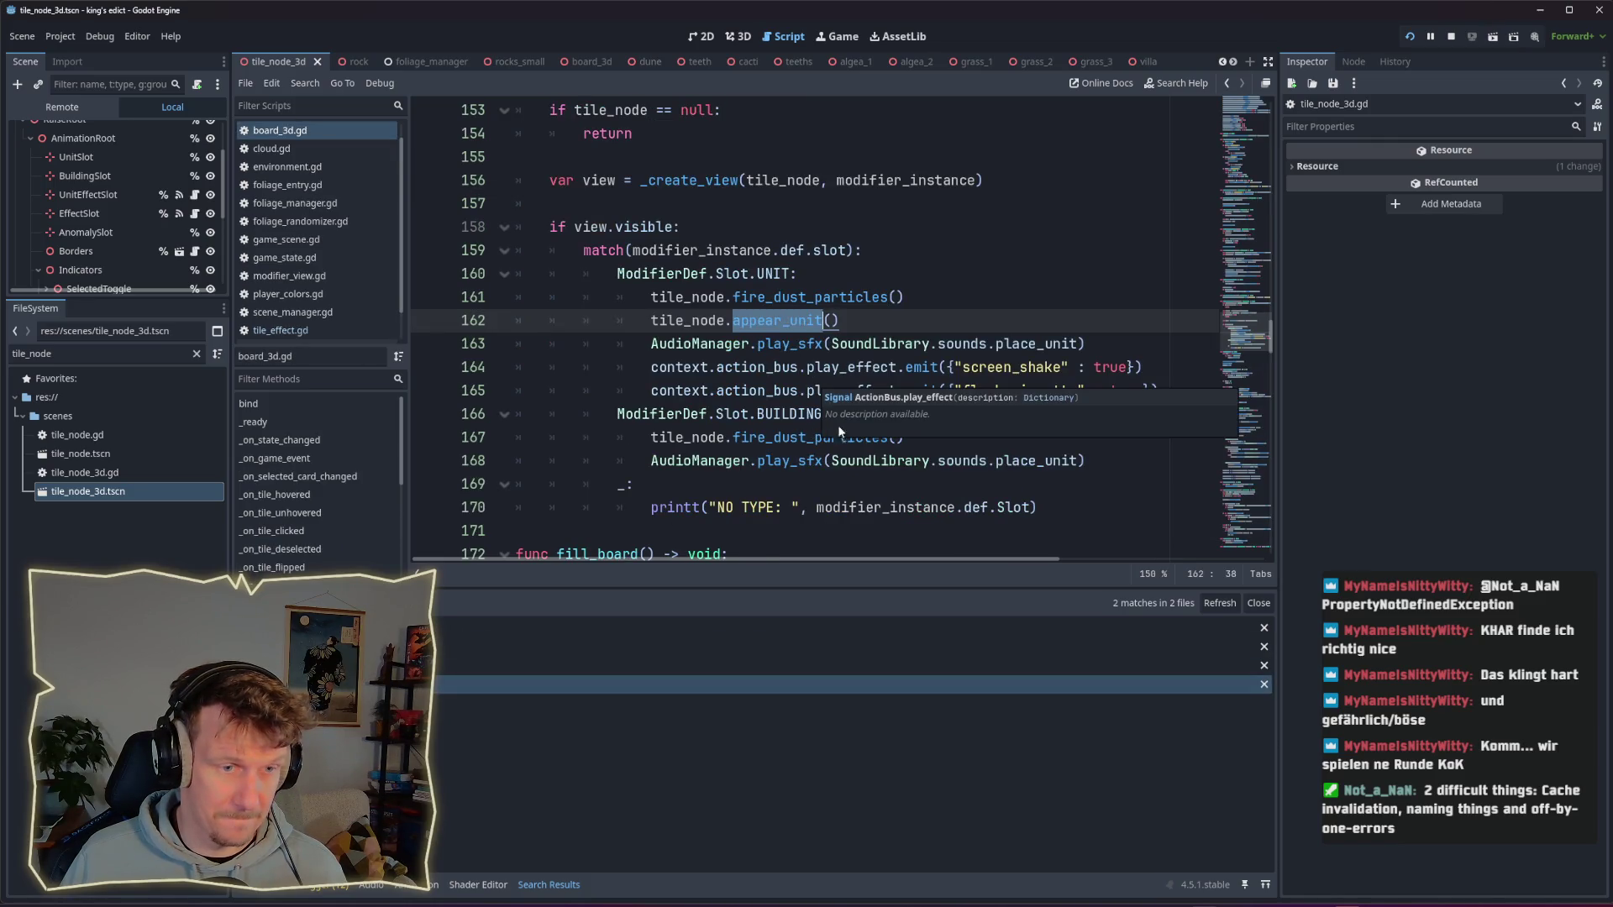
pyautogui.click(613, 229)
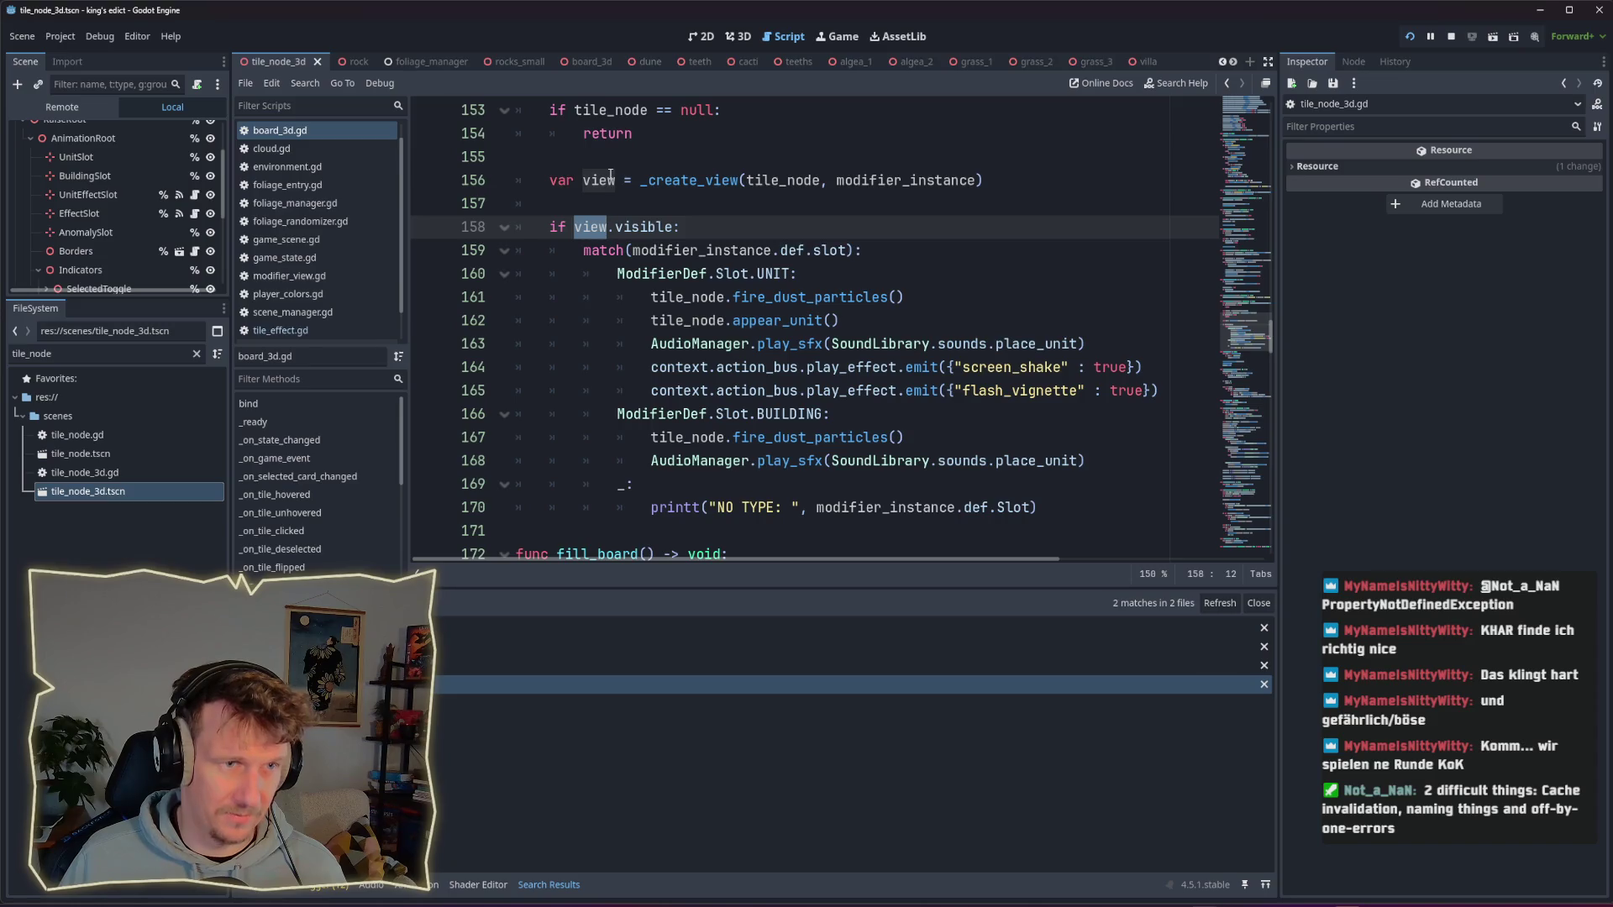
pyautogui.keyDown('ctrl'); pyautogui.click(680, 181); pyautogui.keyUp('ctrl')
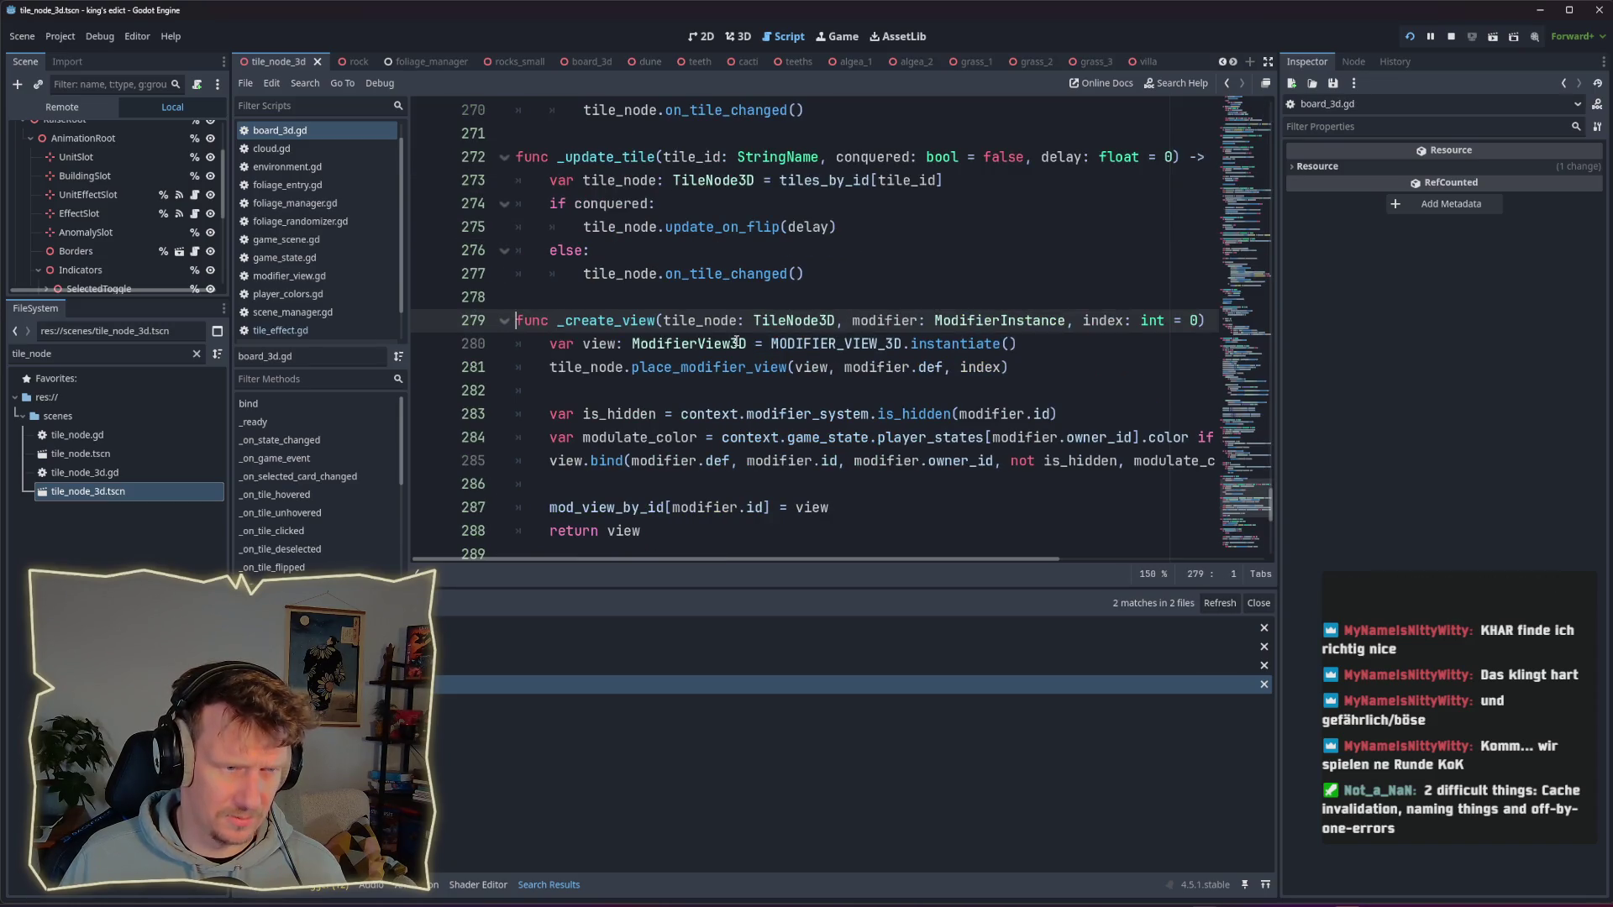
pyautogui.scroll(-1, 736, 341)
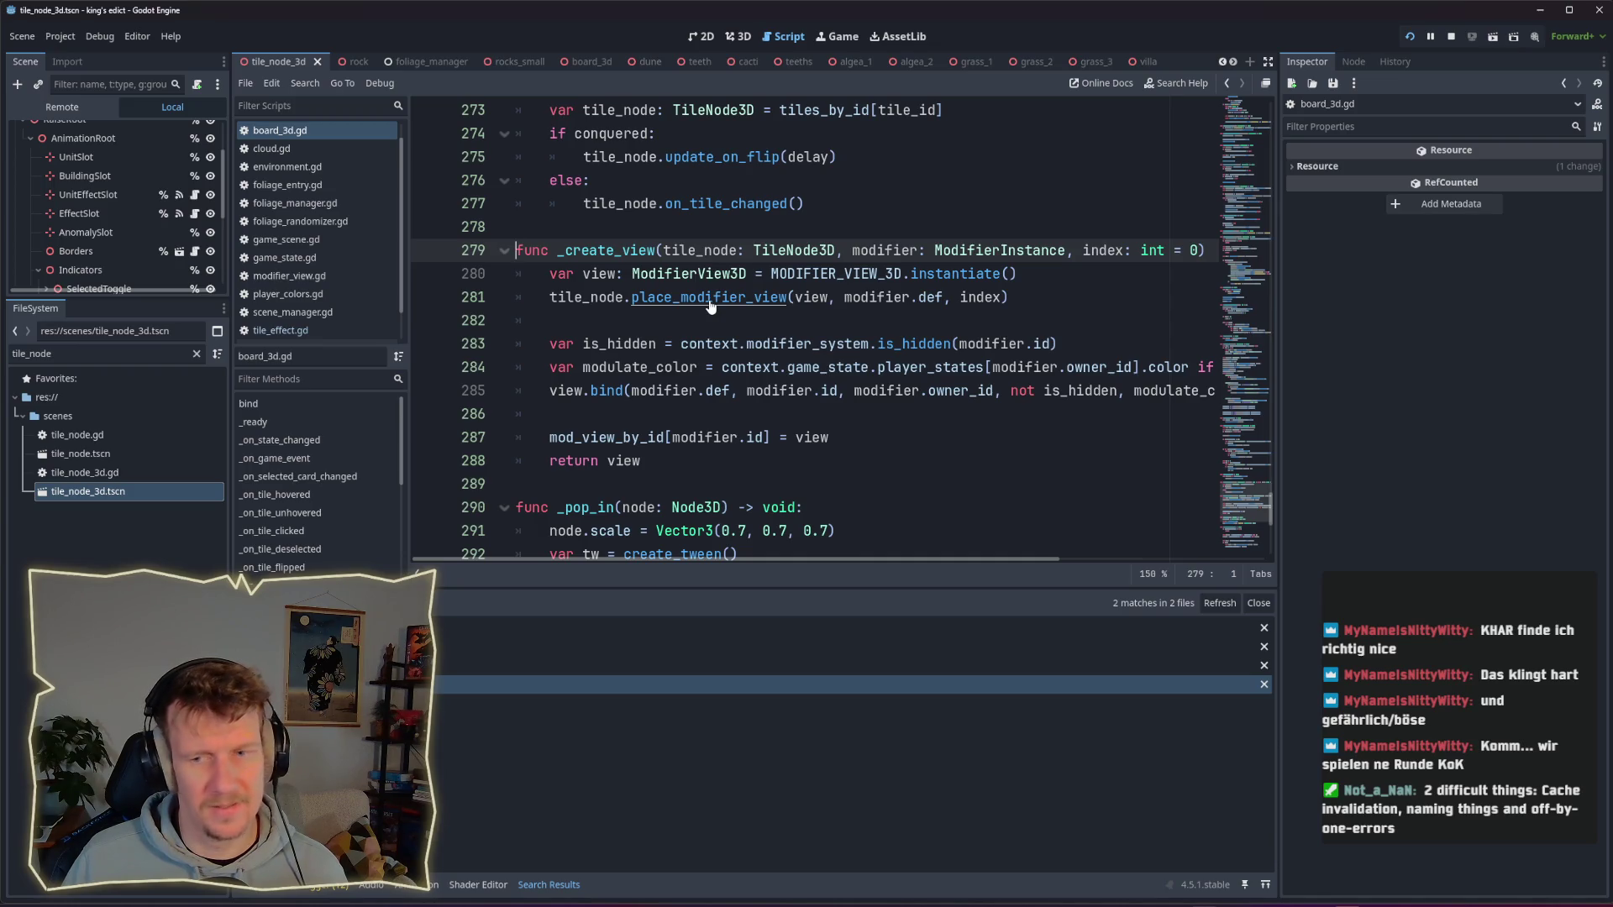
pyautogui.keyDown('ctrl'); pyautogui.click(709, 300); pyautogui.keyUp('ctrl')
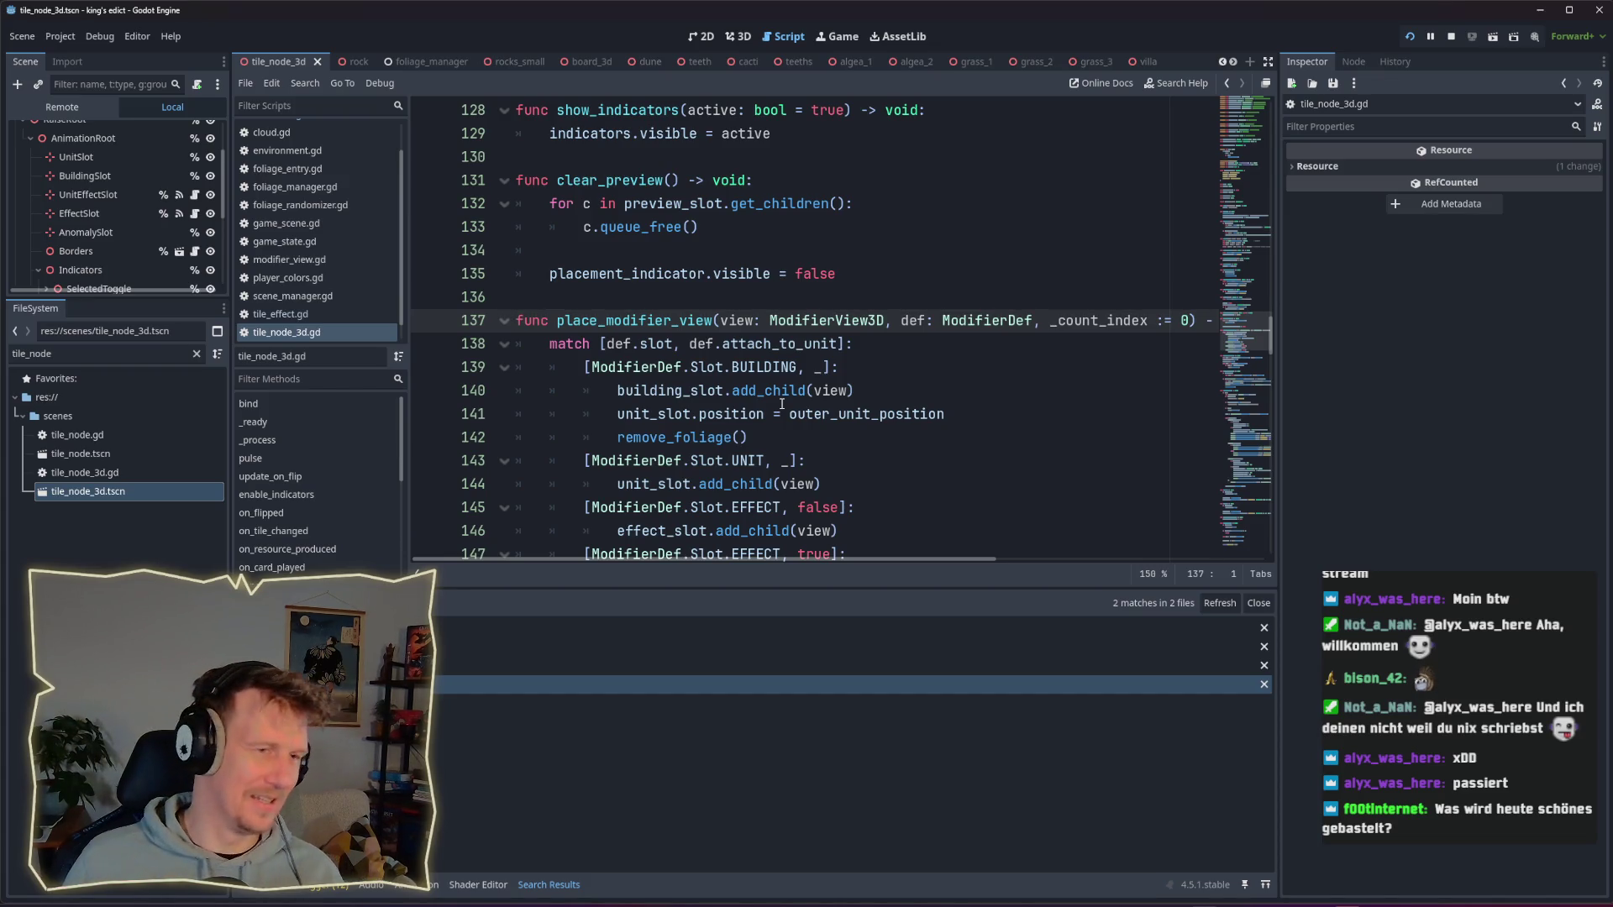
# Step: Check the add_child documentation, then bring the running King's Edict game to the front
pyautogui.moveTo(777, 389)
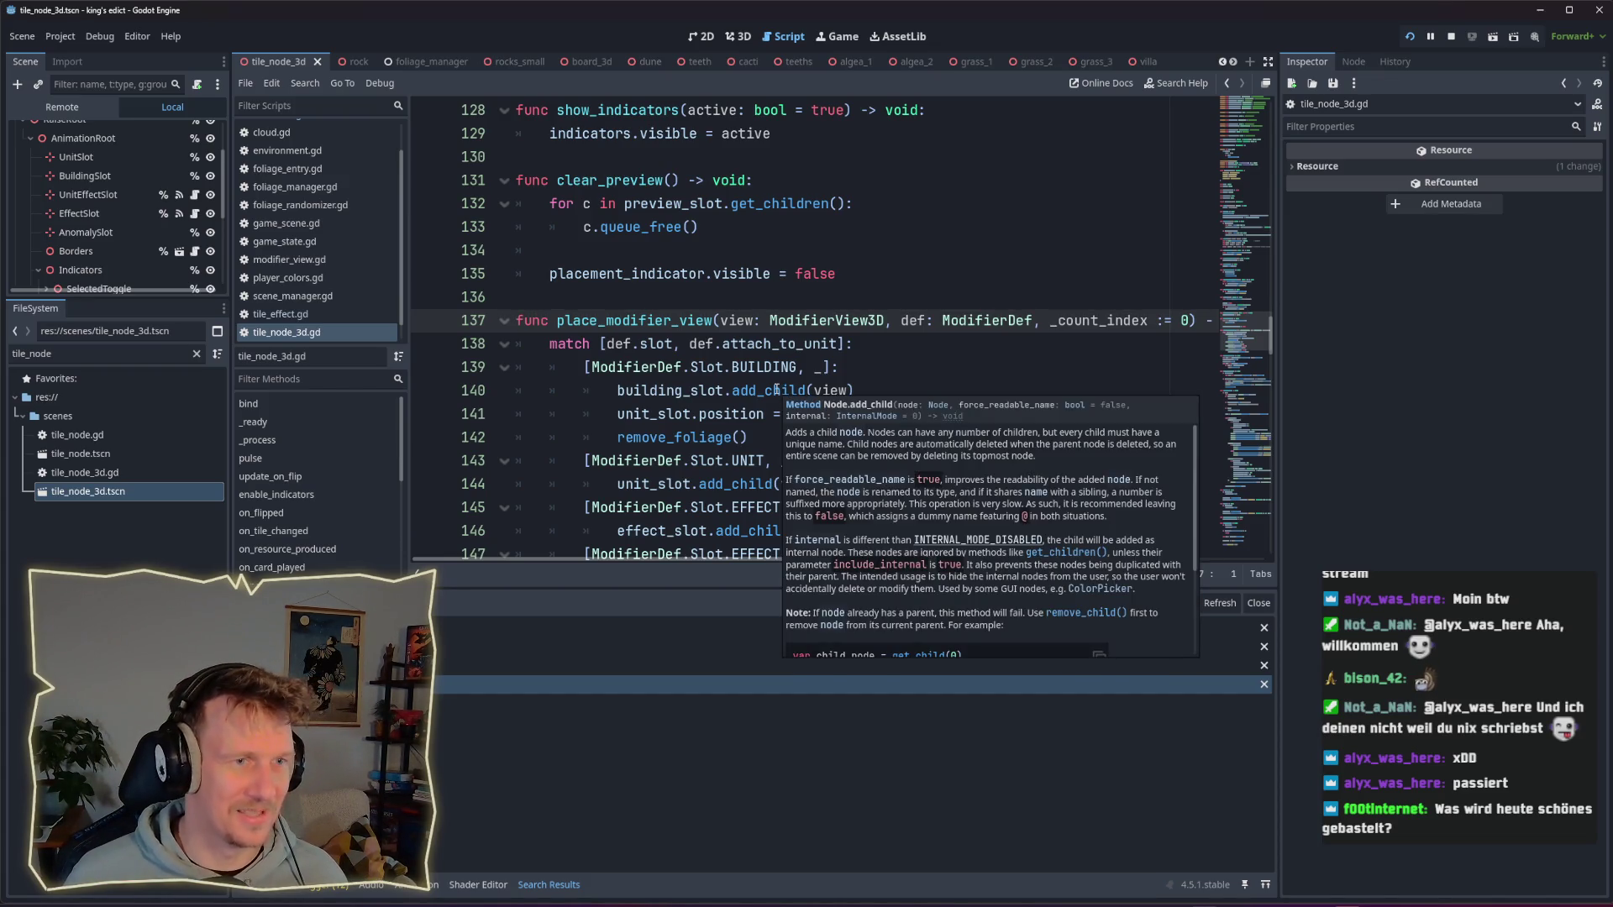
pyautogui.scroll(-1, 777, 390)
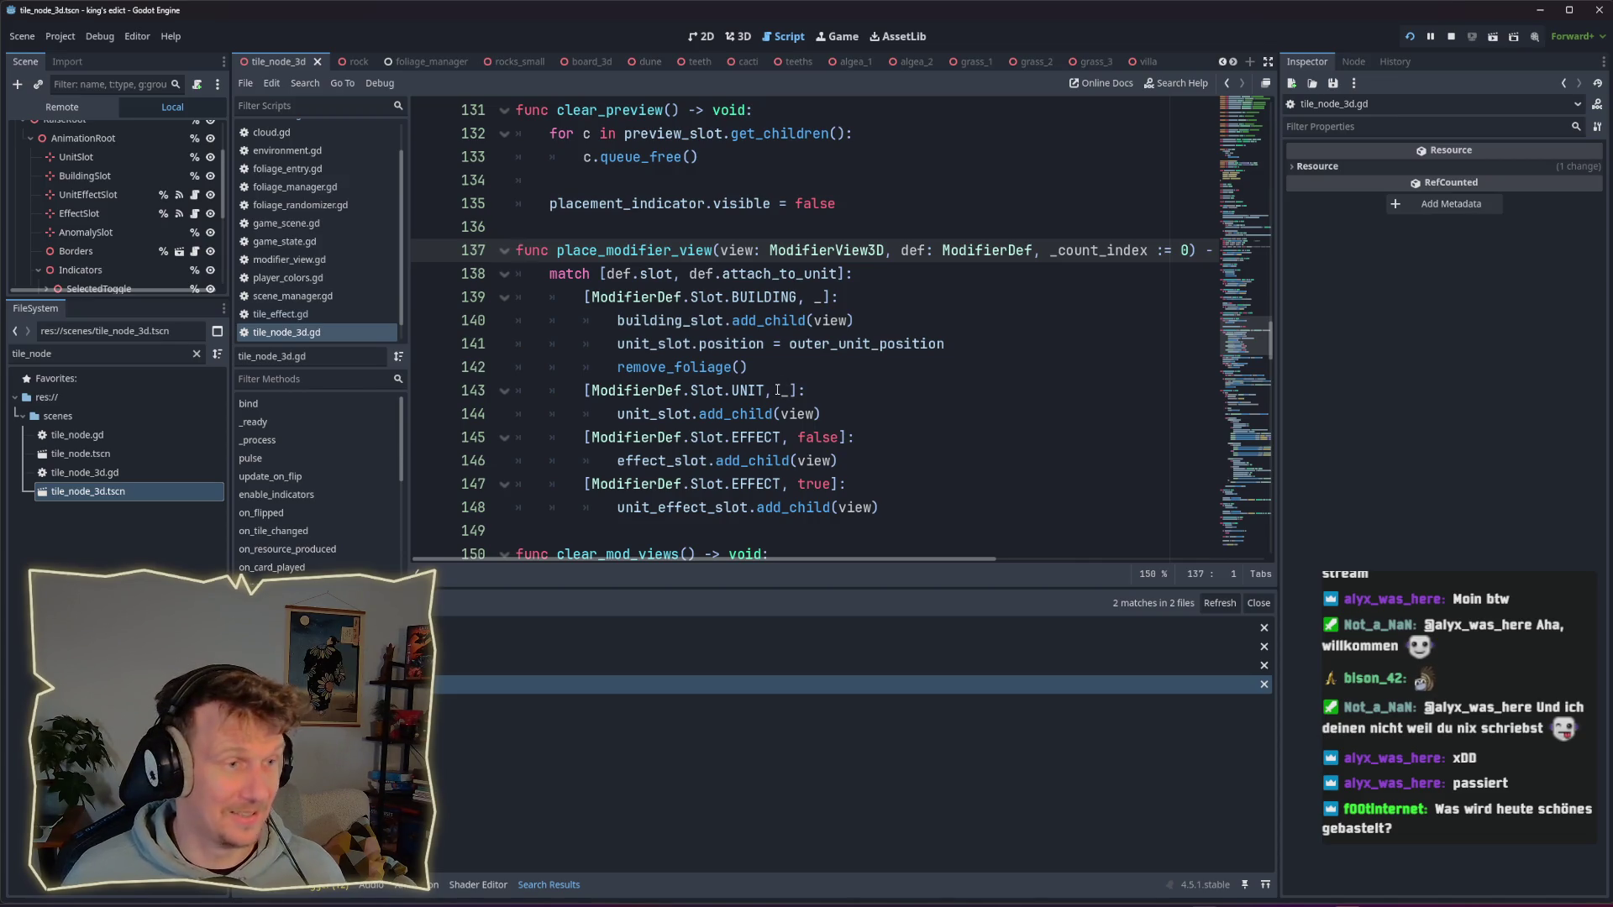
pyautogui.scroll(1, 784, 374)
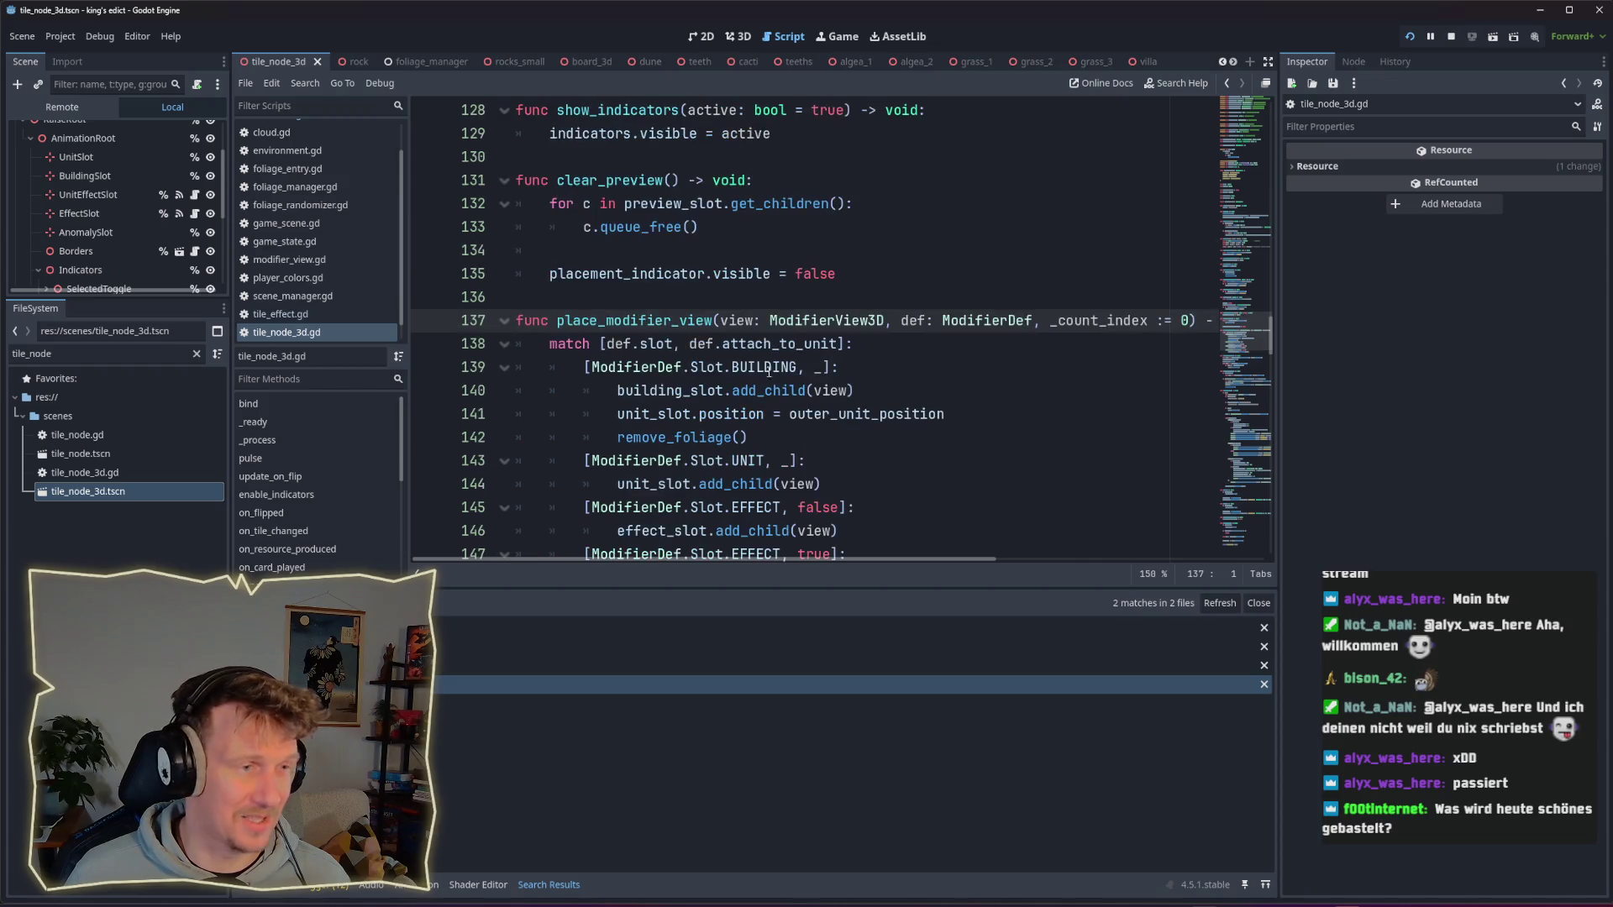
pyautogui.hotkey('alt', 'Tab')
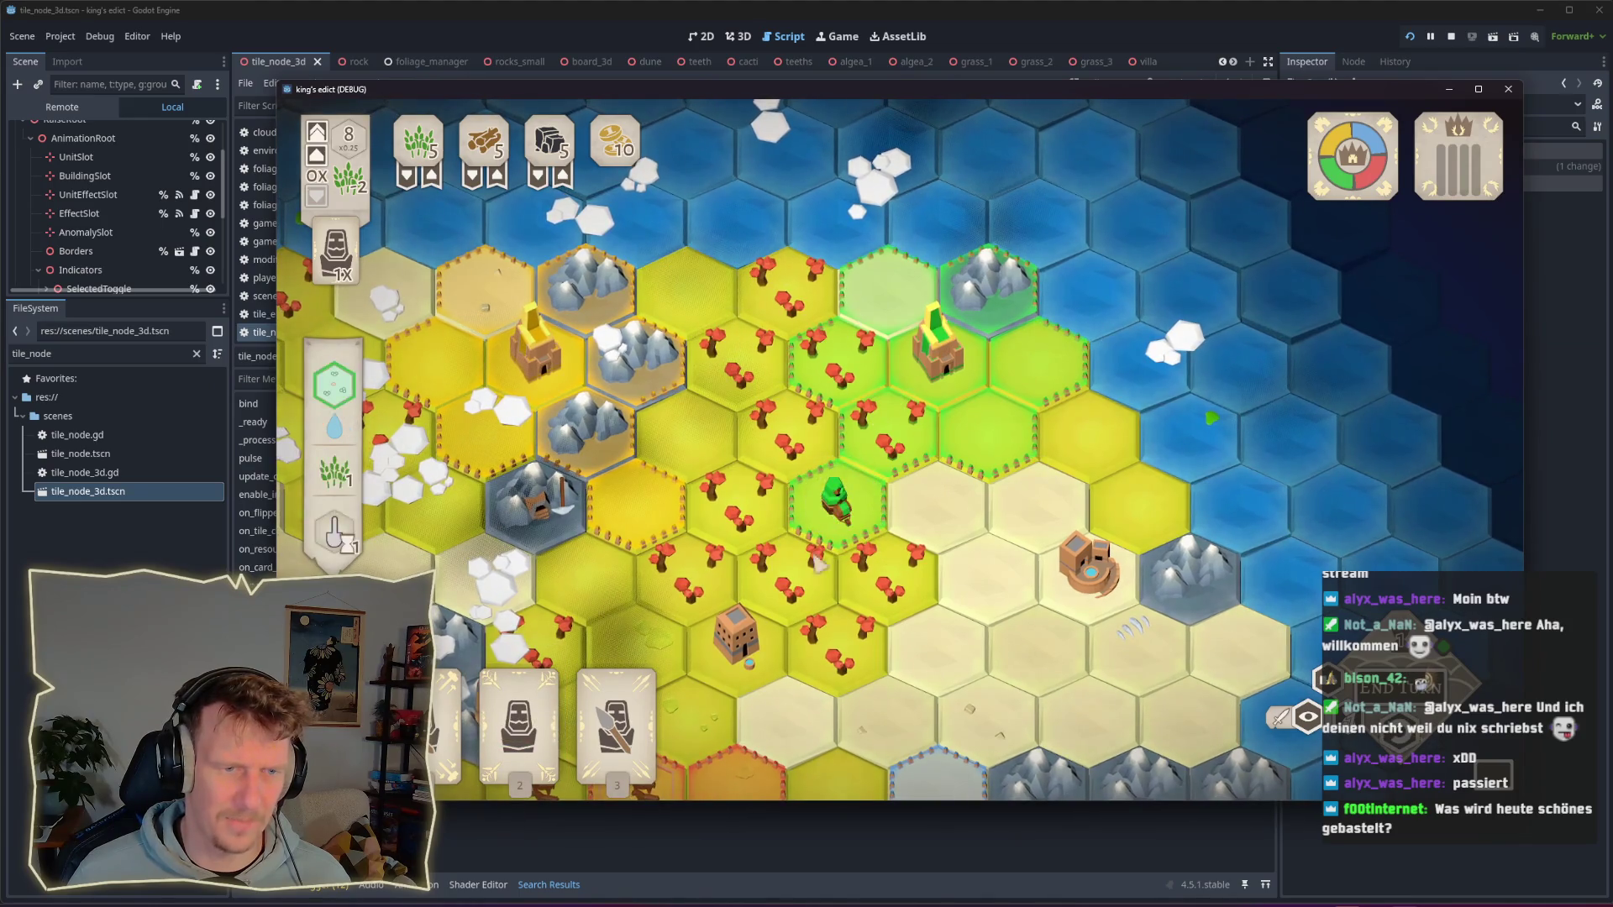
# Step: Move the green unit across two hexes and check the neighbouring desert tile's info
pyautogui.click(836, 504)
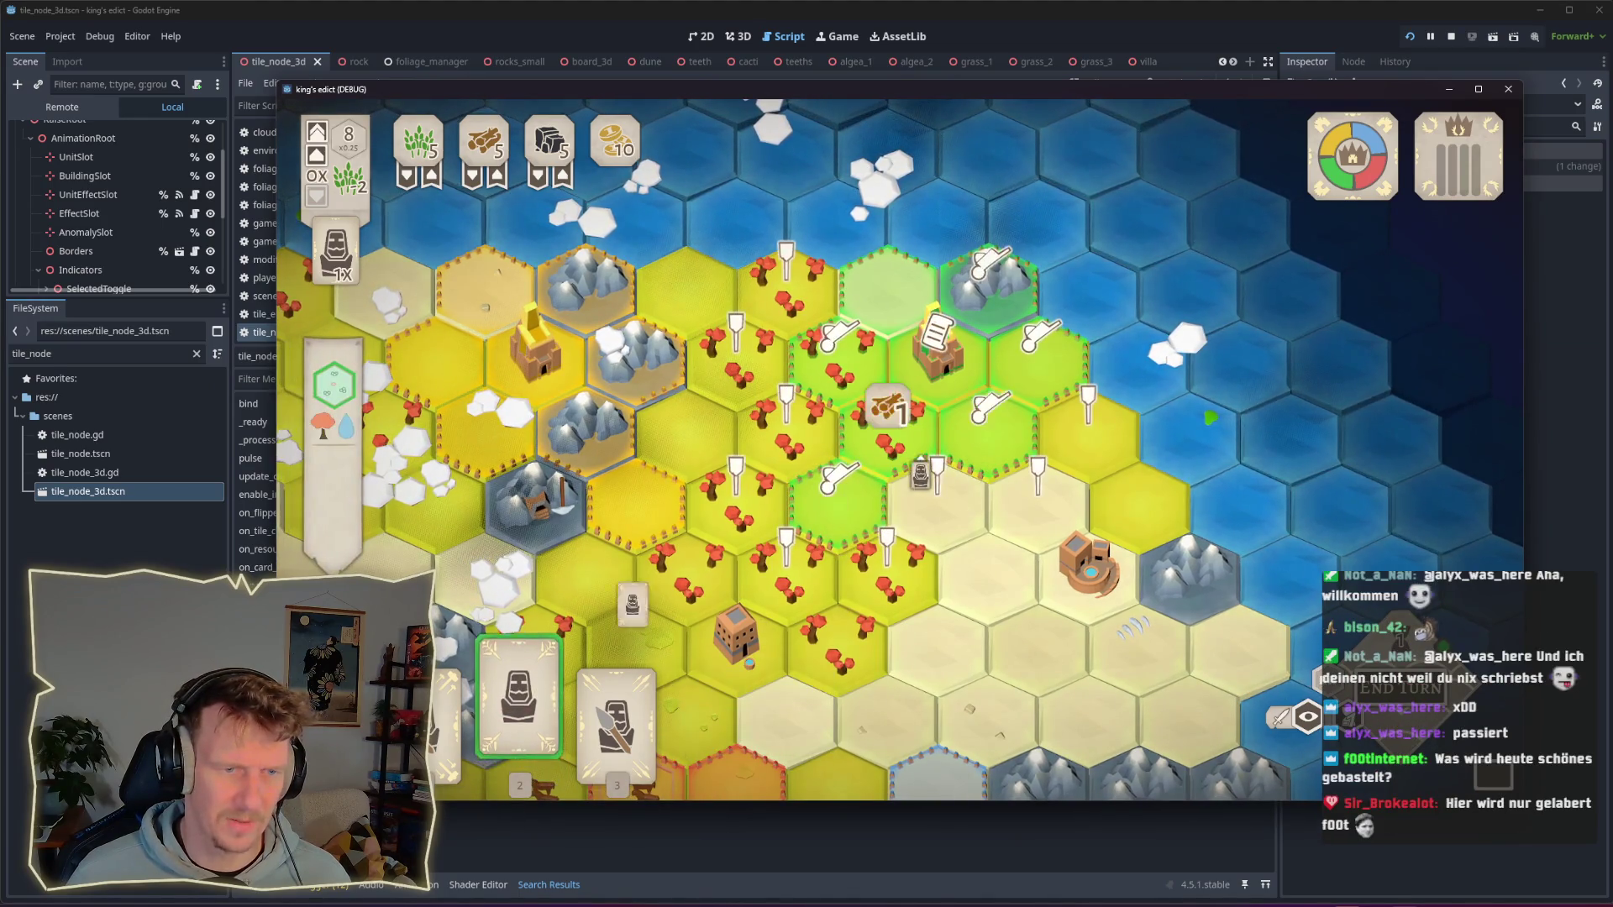
pyautogui.click(911, 457)
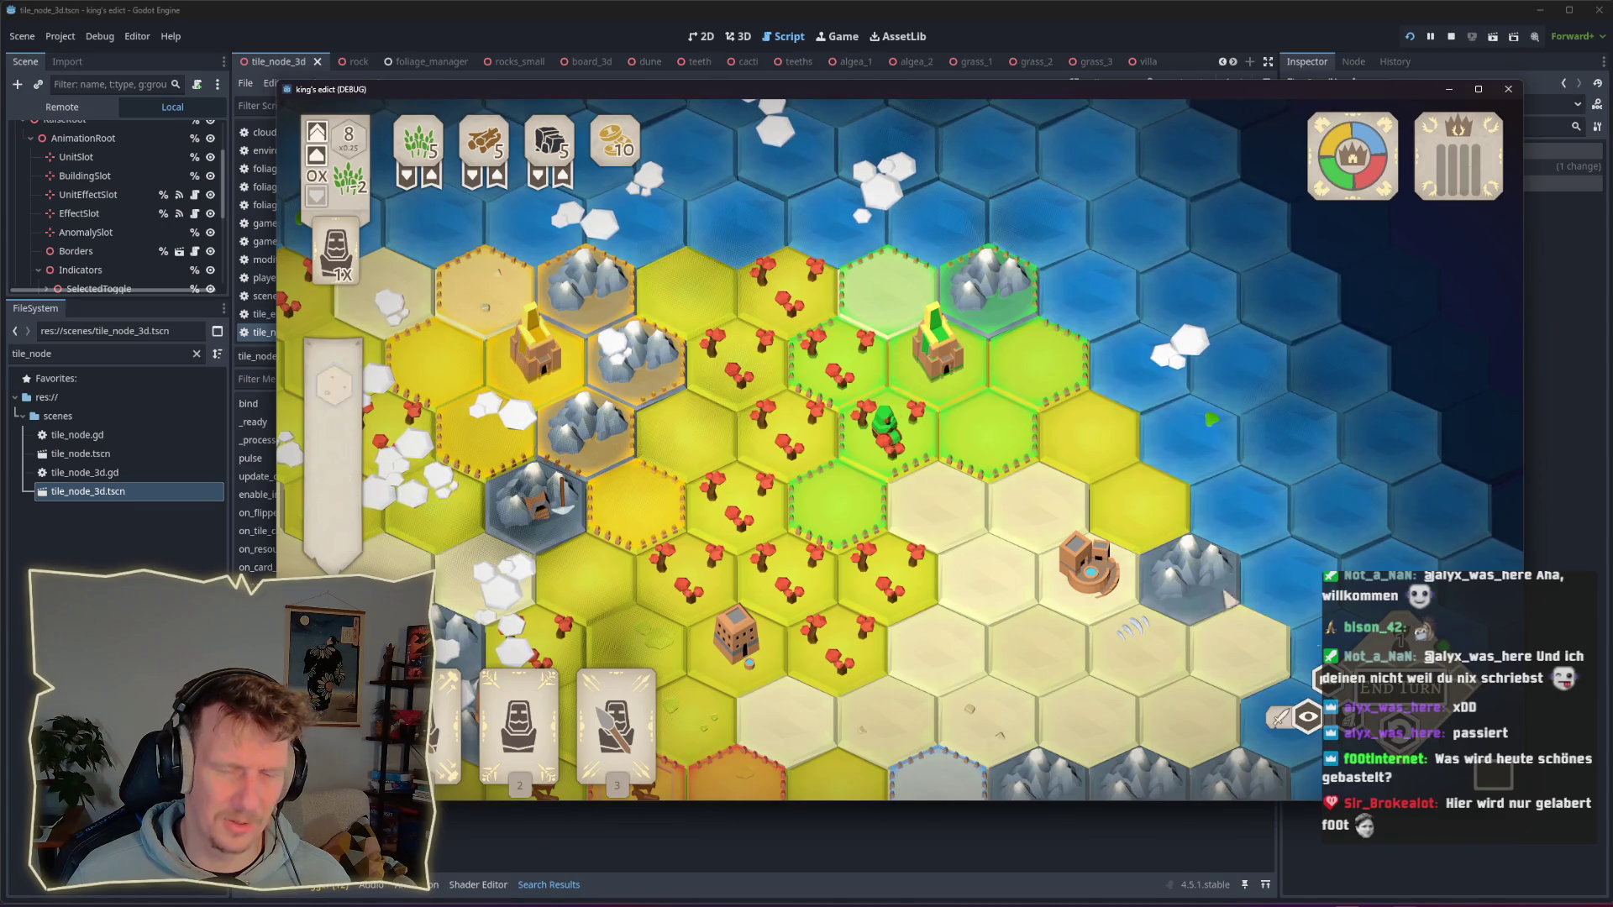
pyautogui.click(883, 428)
pyautogui.click(987, 432)
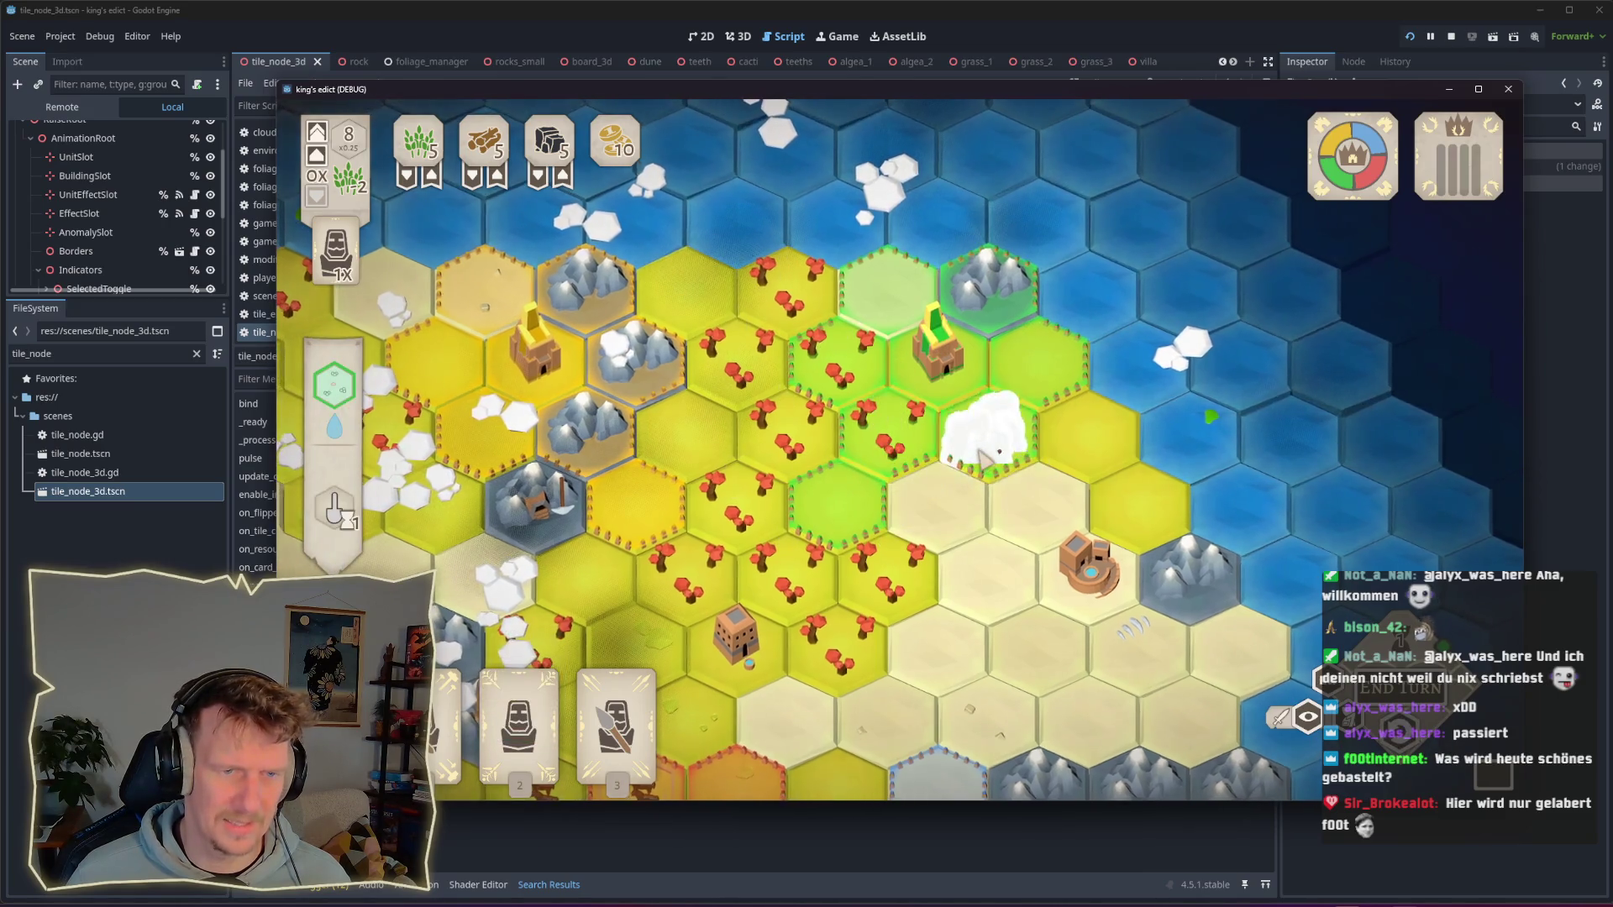
pyautogui.click(1014, 496)
pyautogui.click(981, 399)
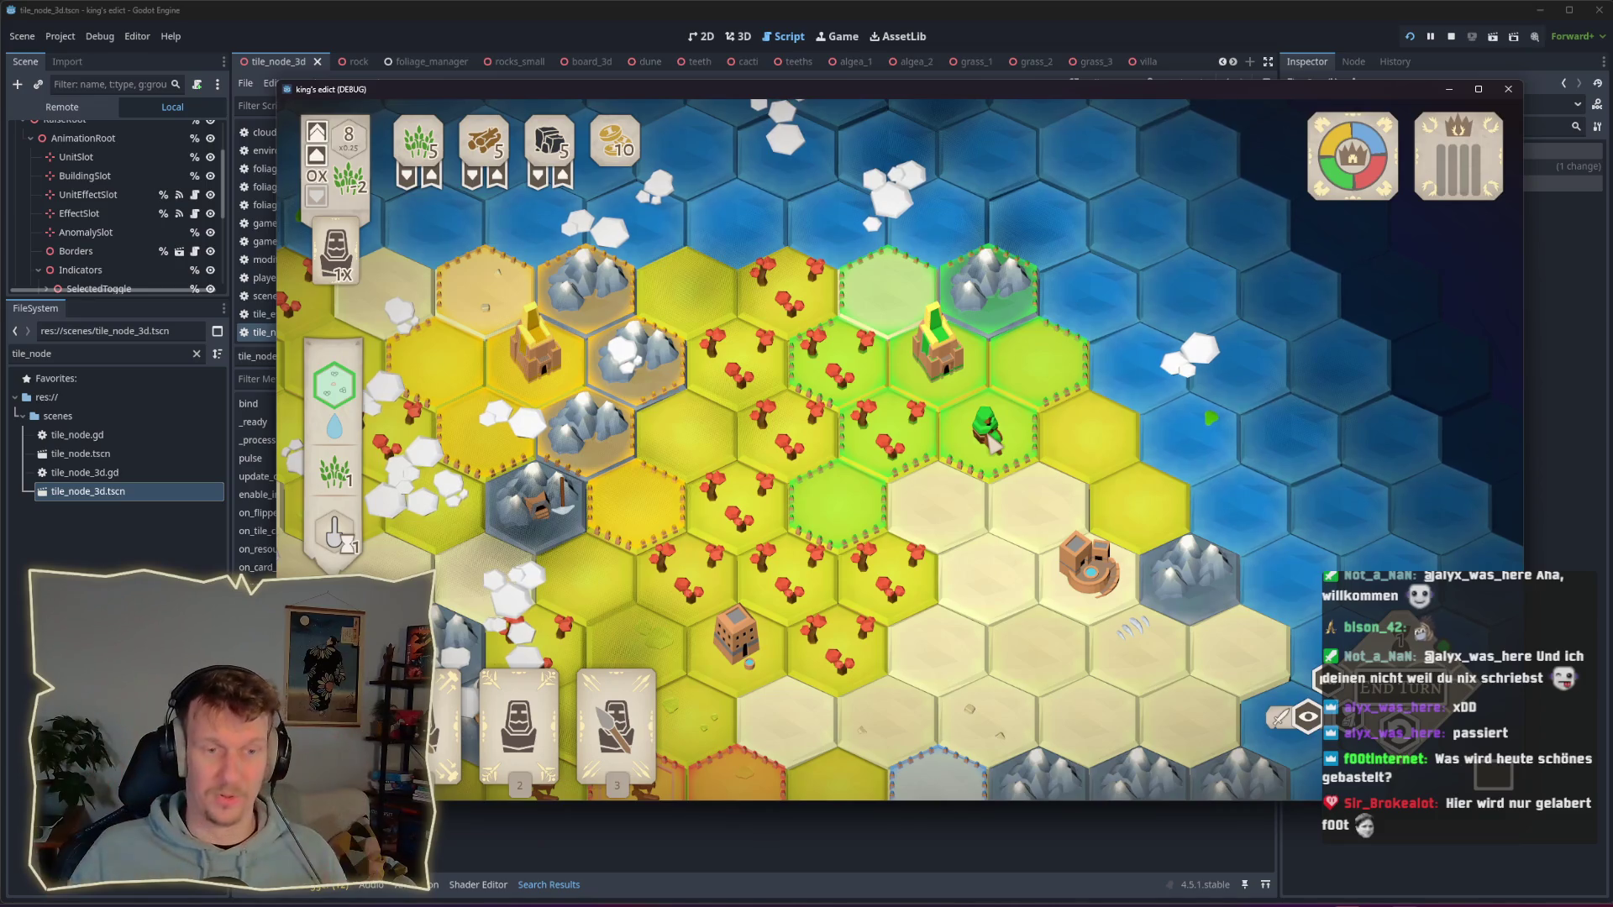
# Step: Place a new unit from card 2 onto a hex, then move the green unit off its hex
pyautogui.click(520, 697)
pyautogui.click(953, 449)
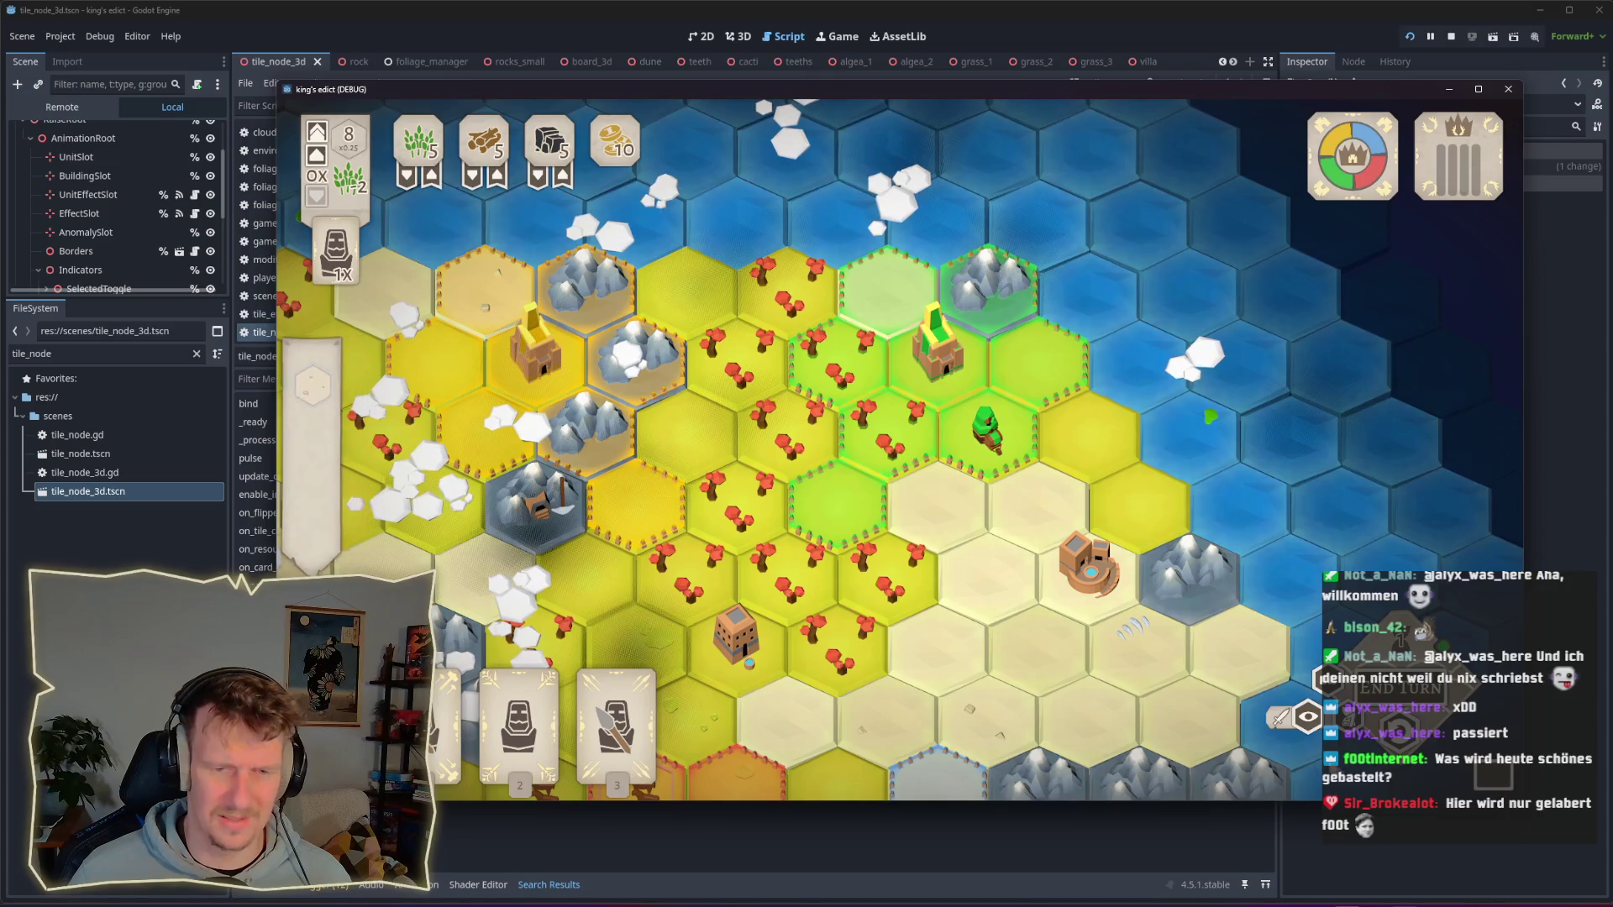
pyautogui.scroll(-2, 903, 444)
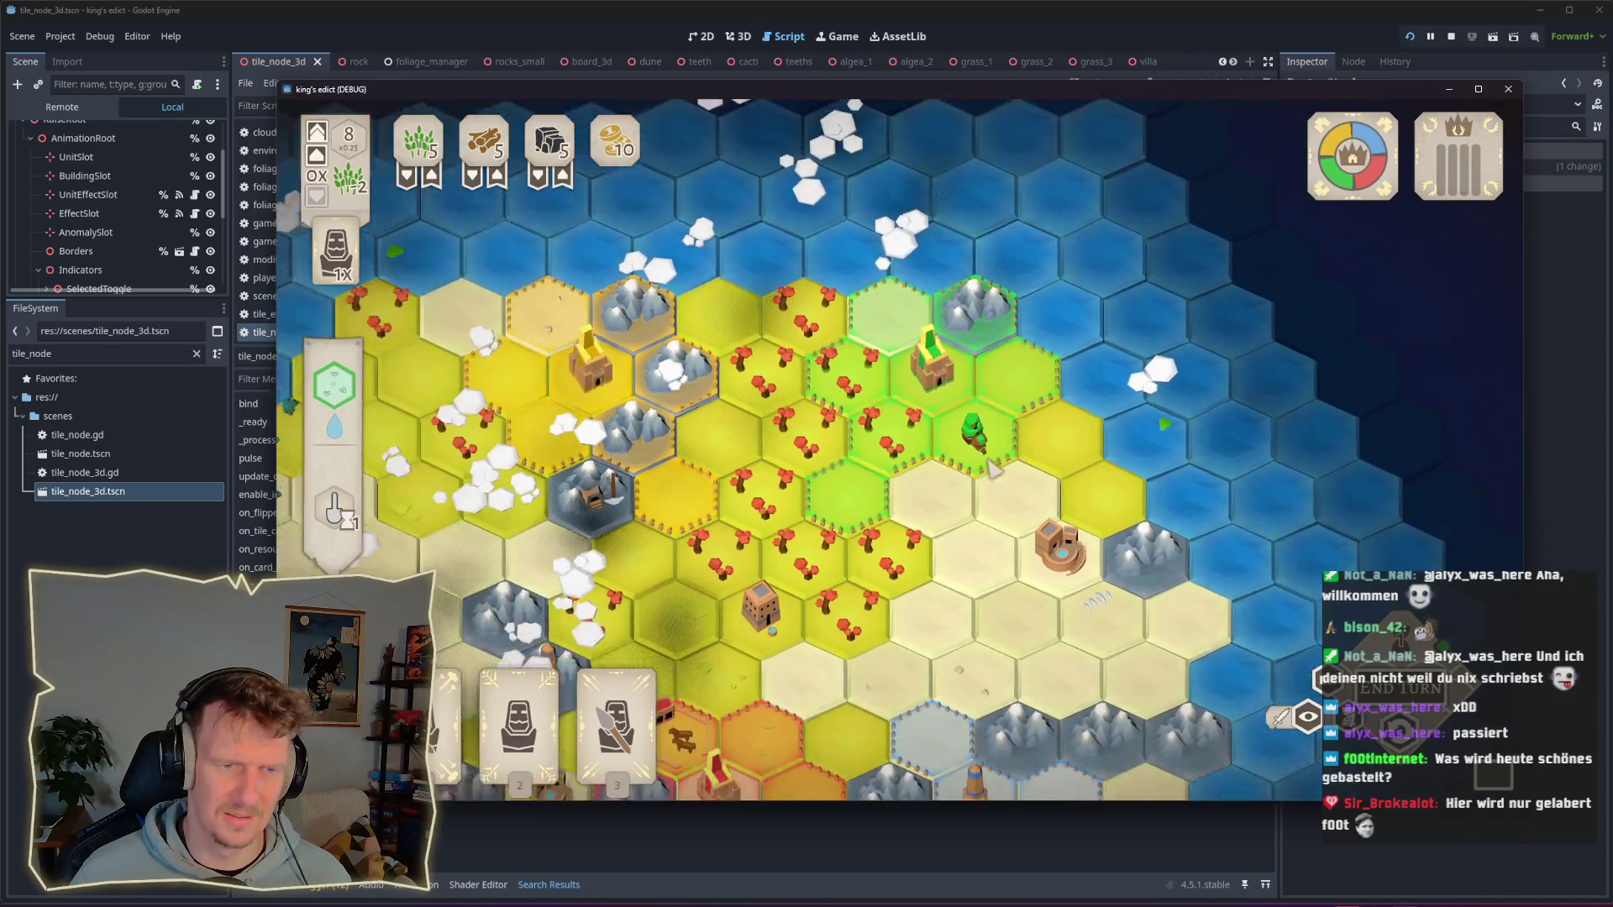
pyautogui.moveTo(966, 461)
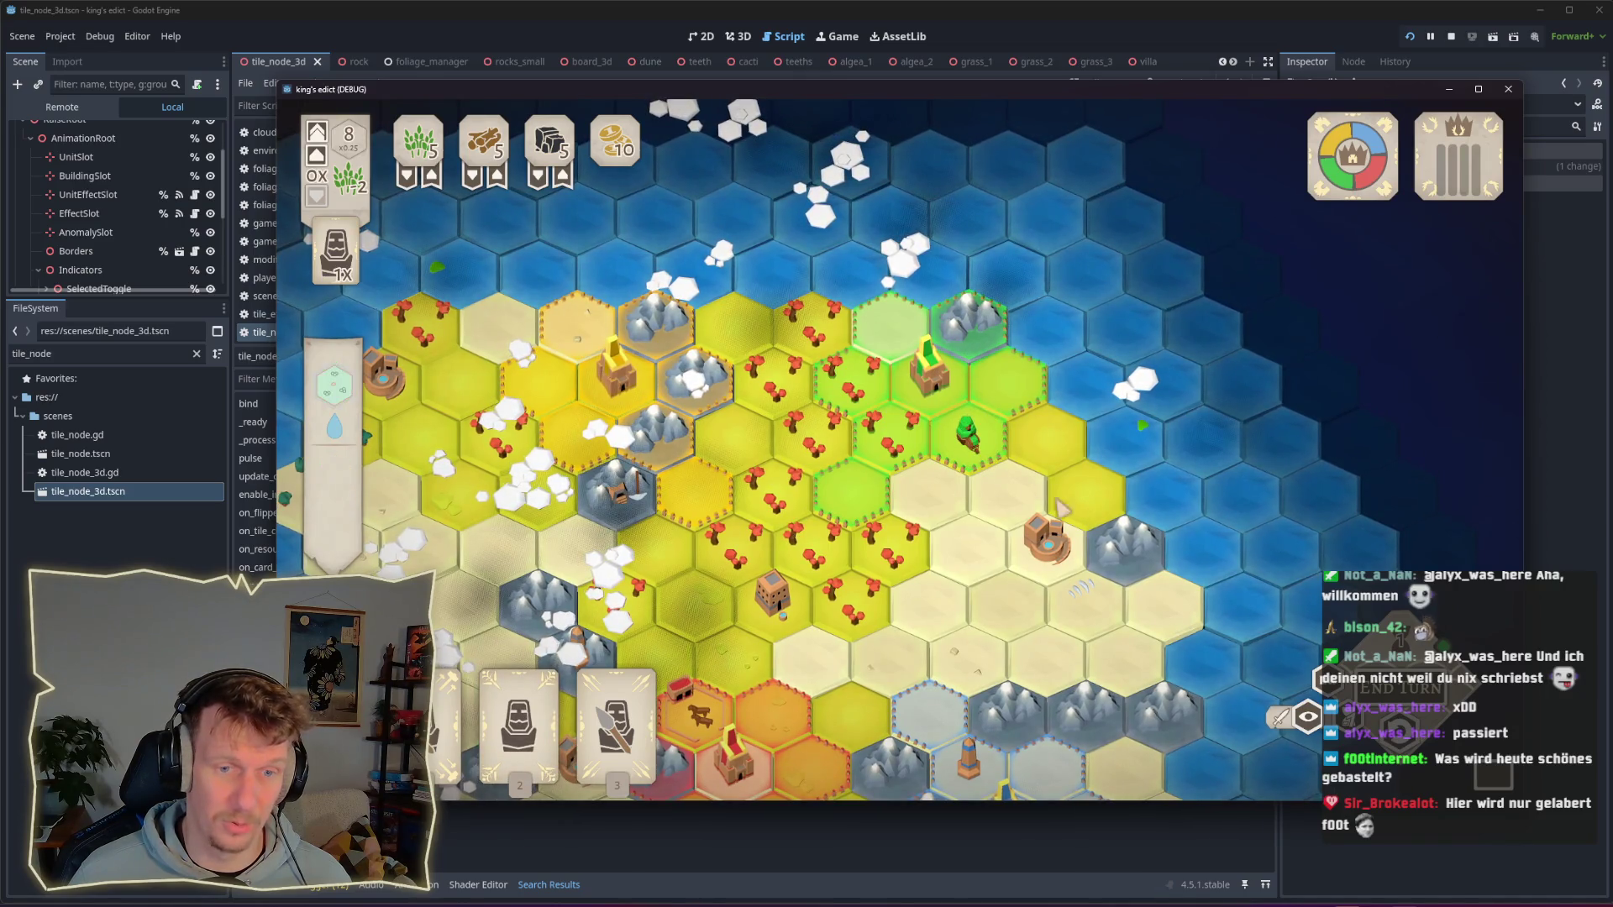
pyautogui.click(951, 464)
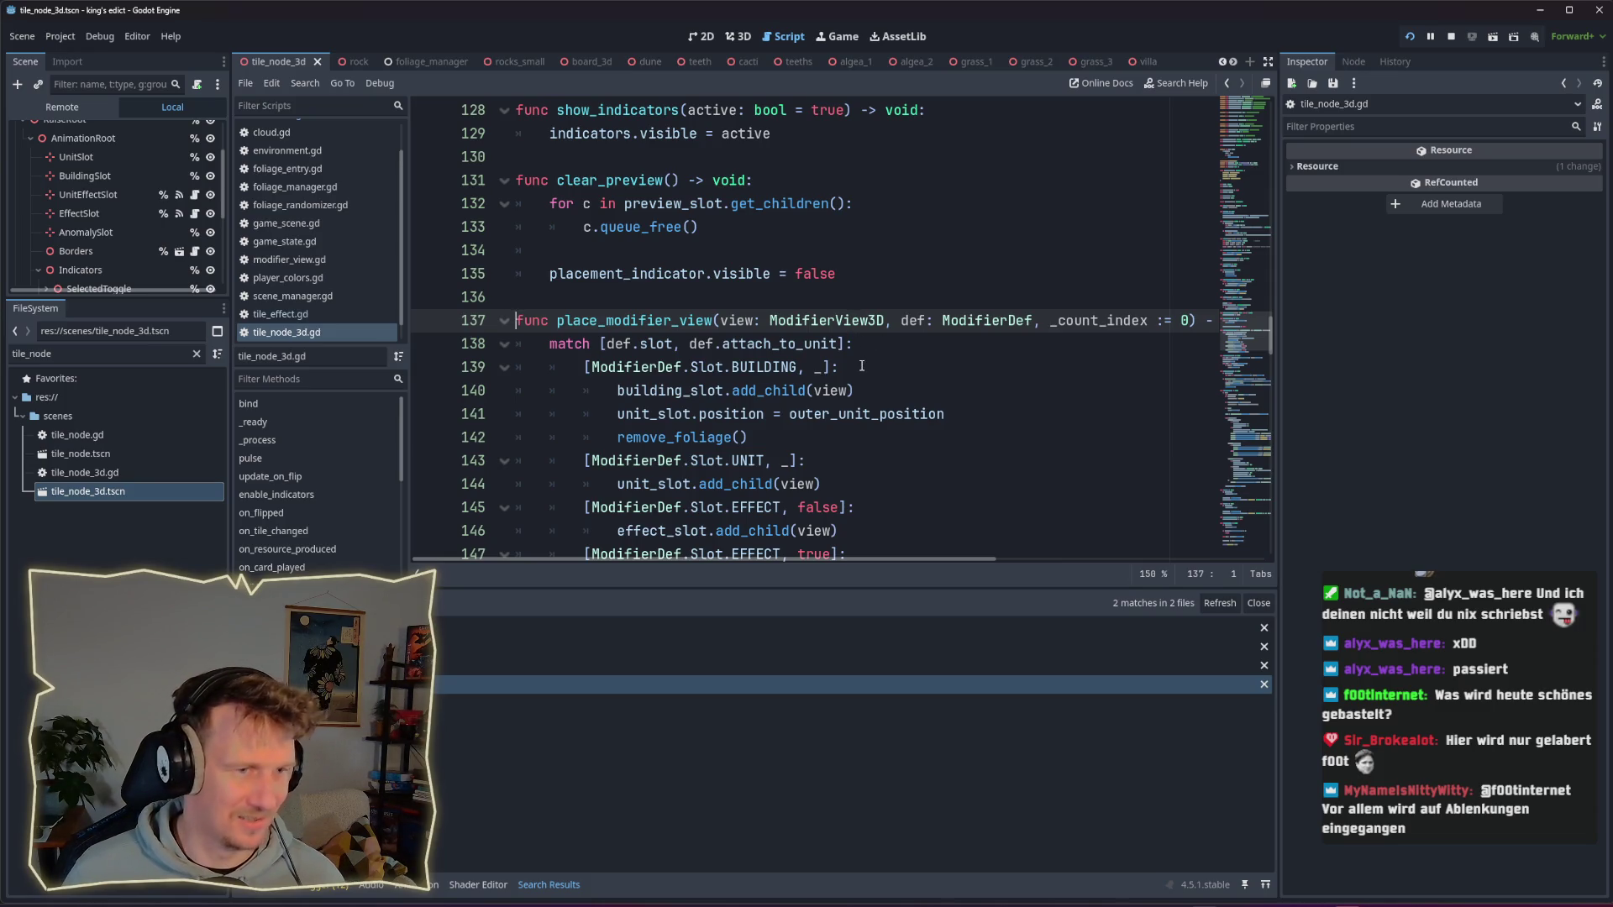
pyautogui.scroll(-1, 861, 366)
pyautogui.scroll(-3, 753, 316)
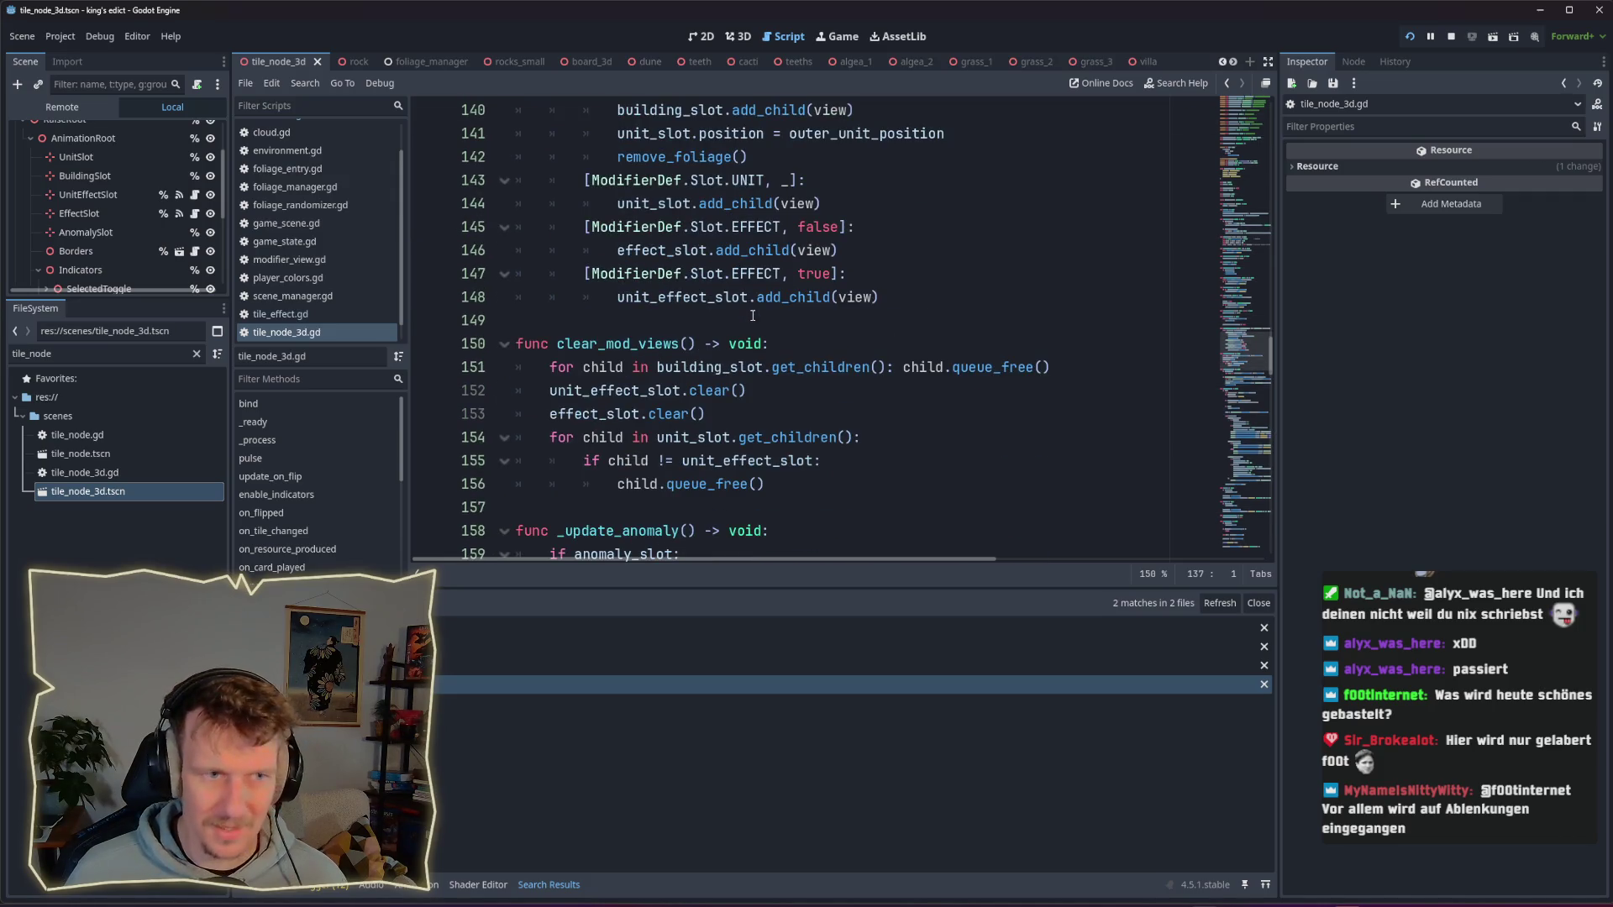
pyautogui.scroll(4, 752, 316)
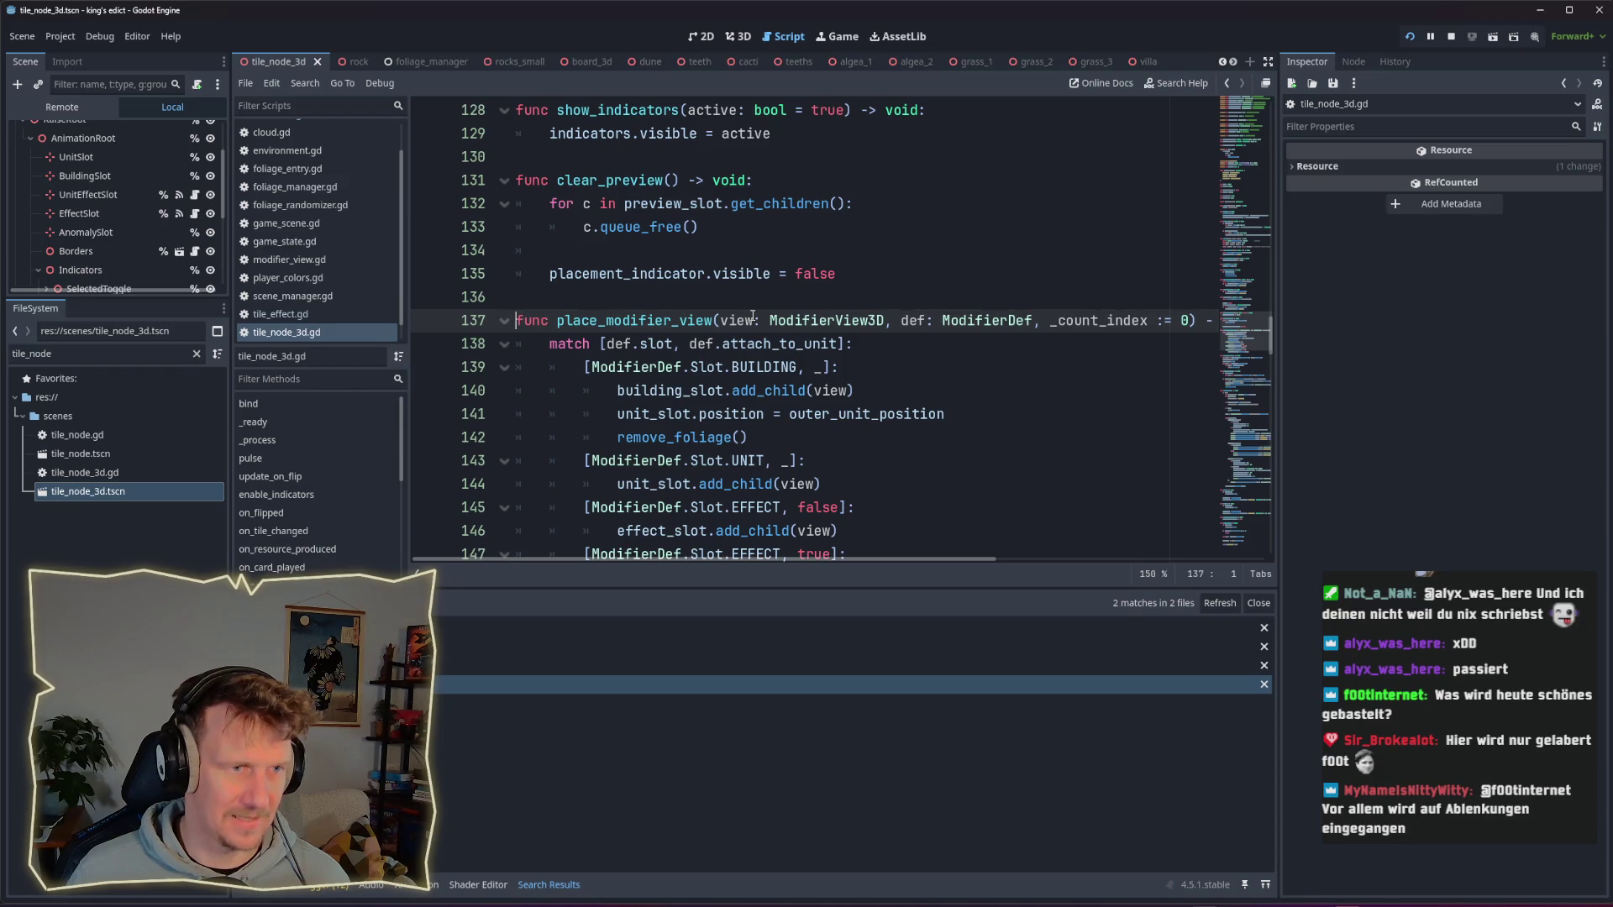
pyautogui.scroll(-1, 753, 315)
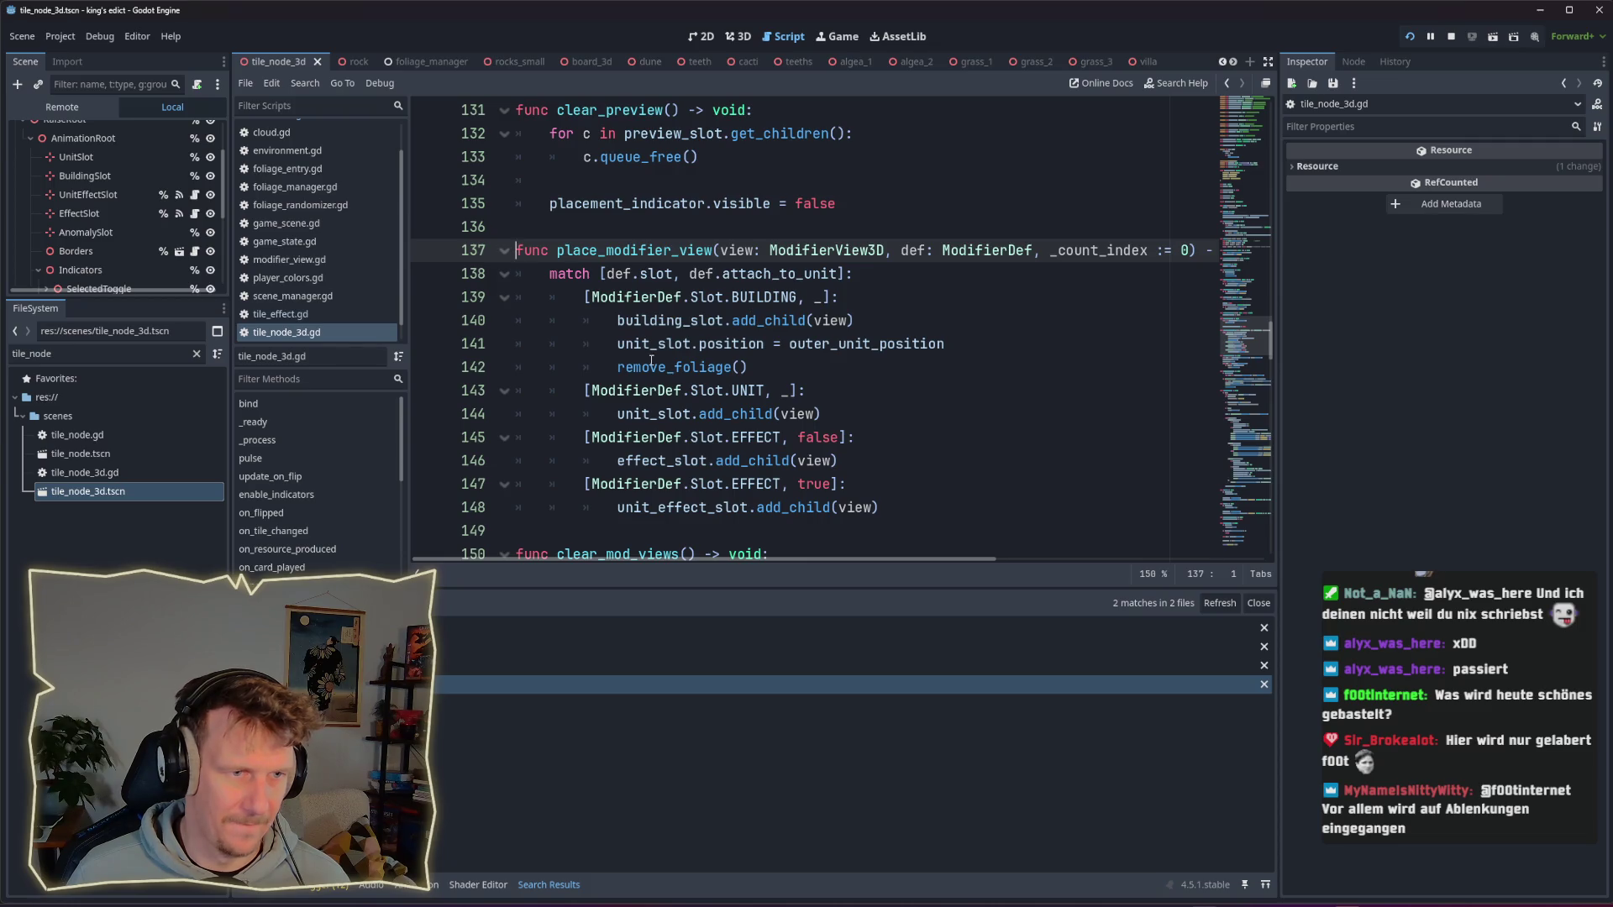
pyautogui.doubleClick(748, 345)
pyautogui.doubleClick(841, 344)
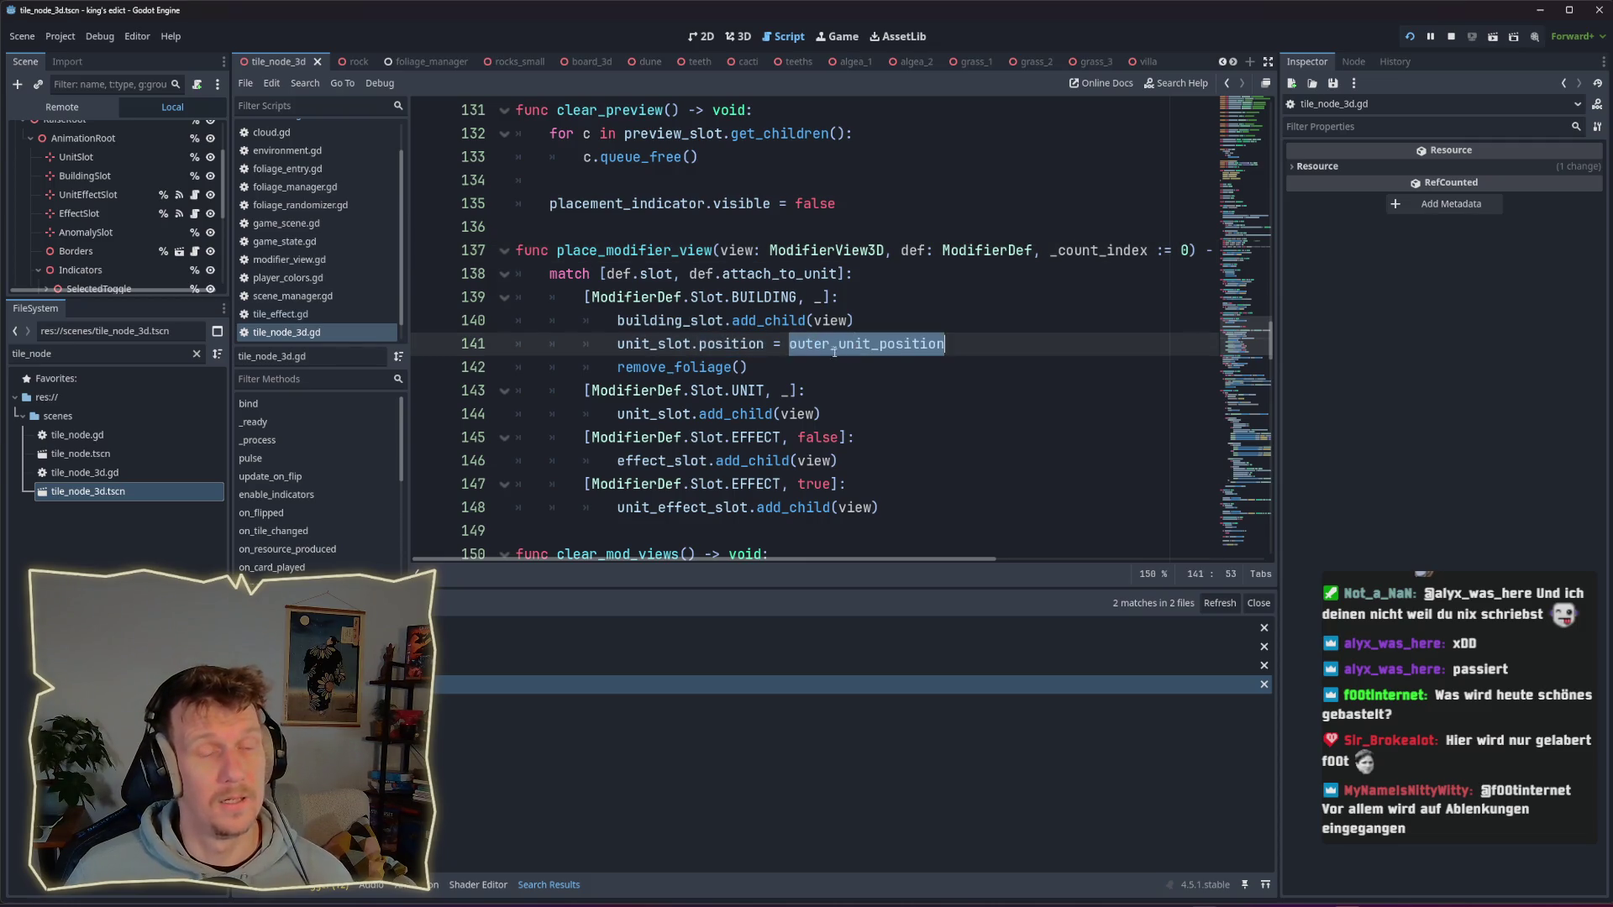
pyautogui.click(708, 348)
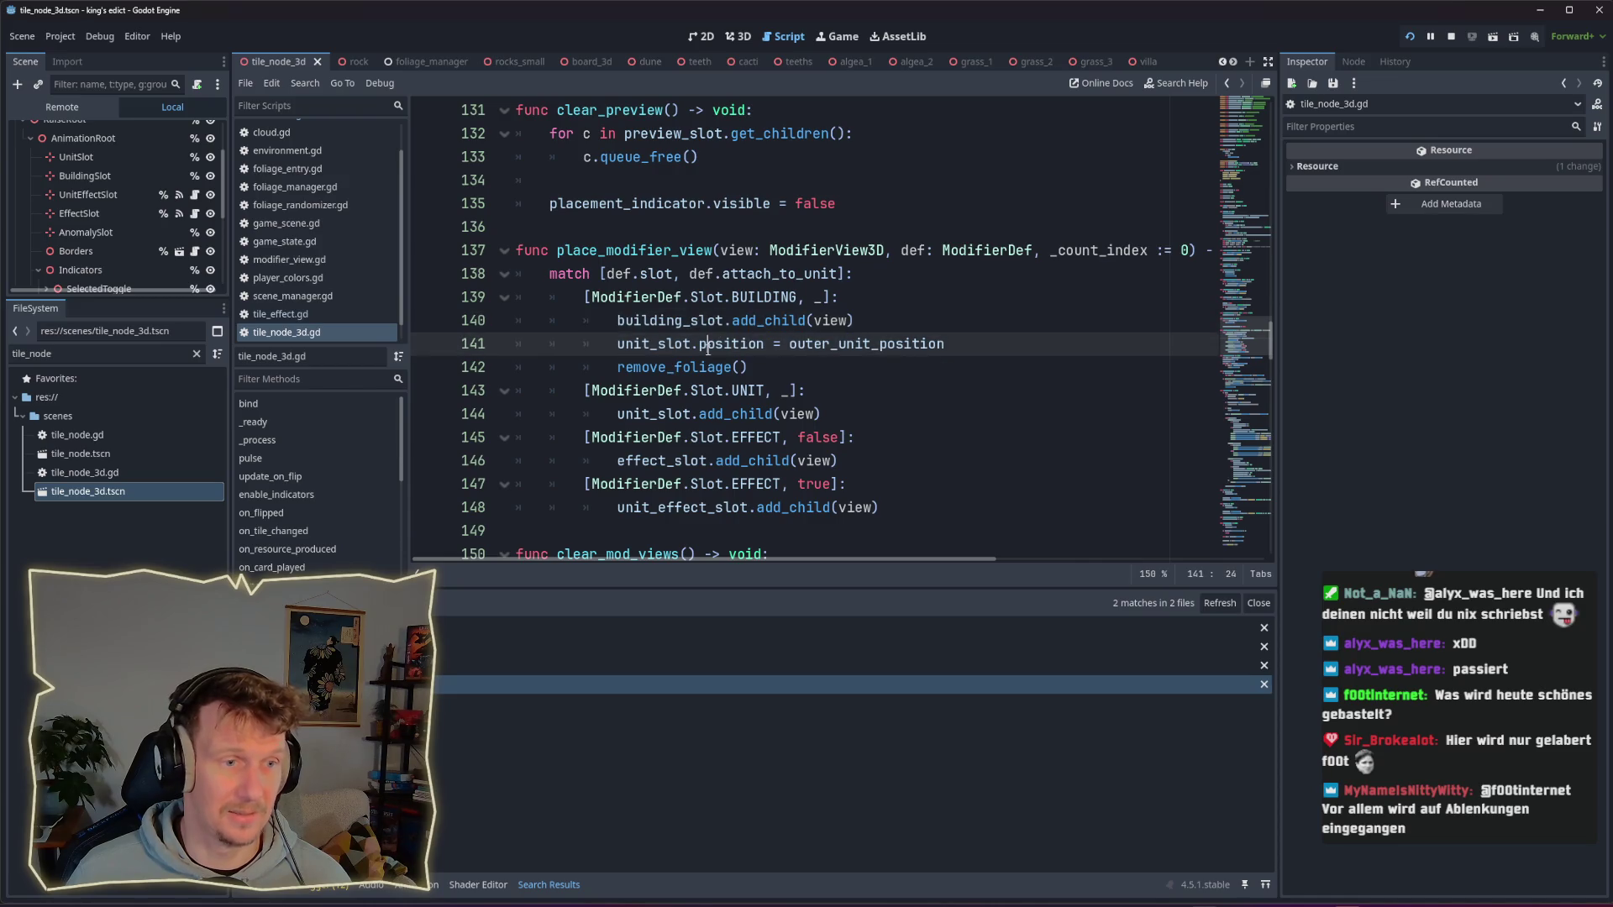
pyautogui.scroll(-2, 756, 363)
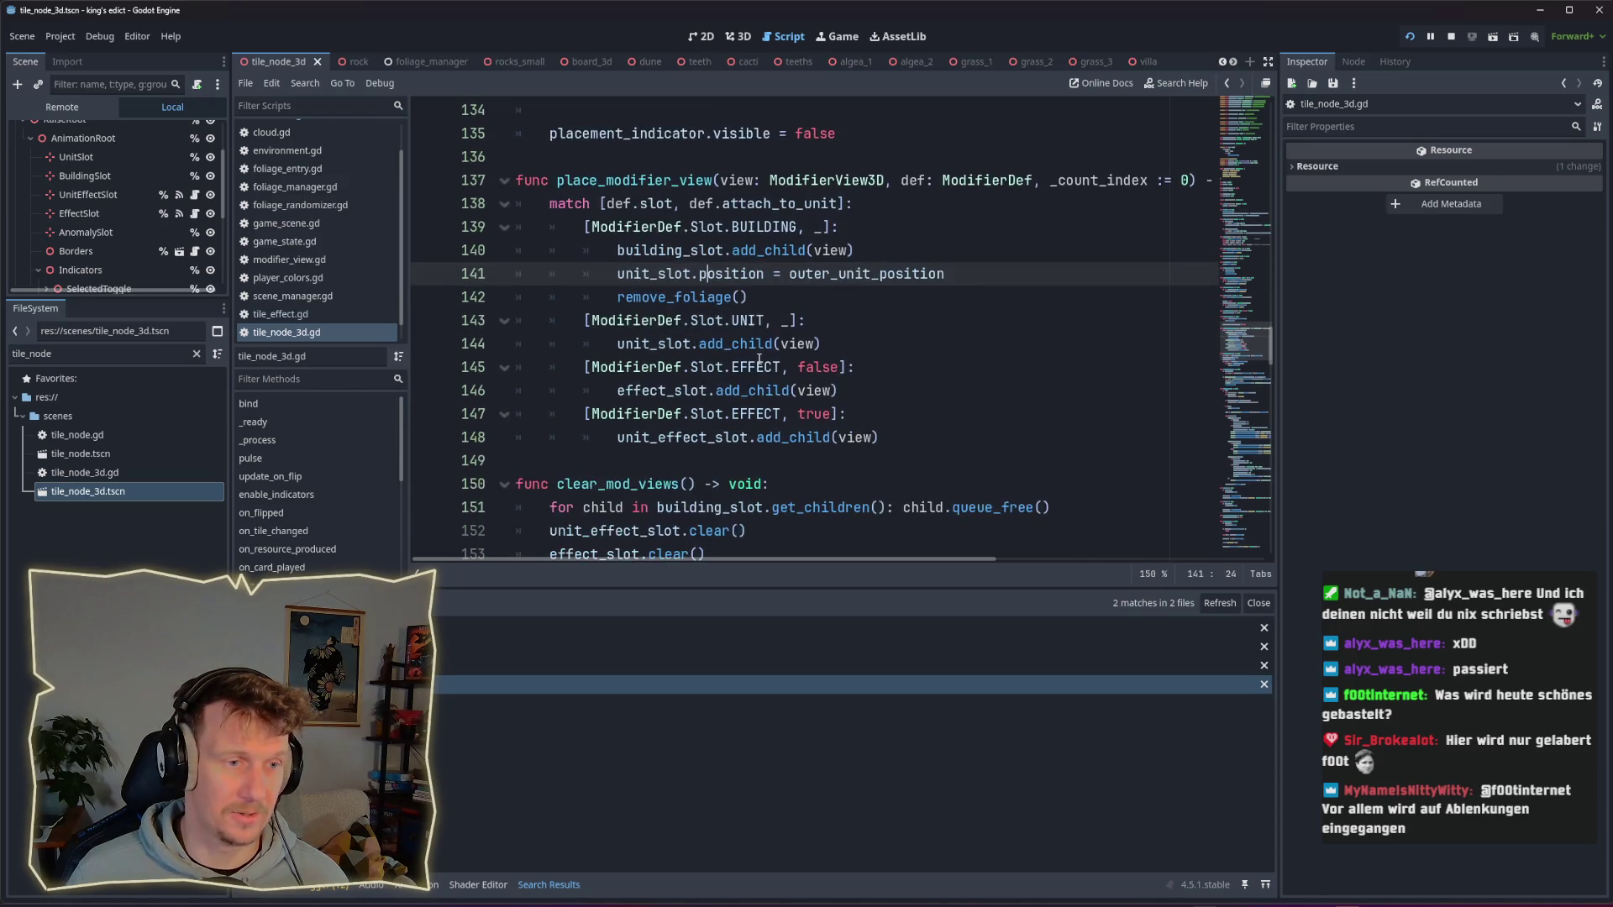
pyautogui.scroll(1, 758, 360)
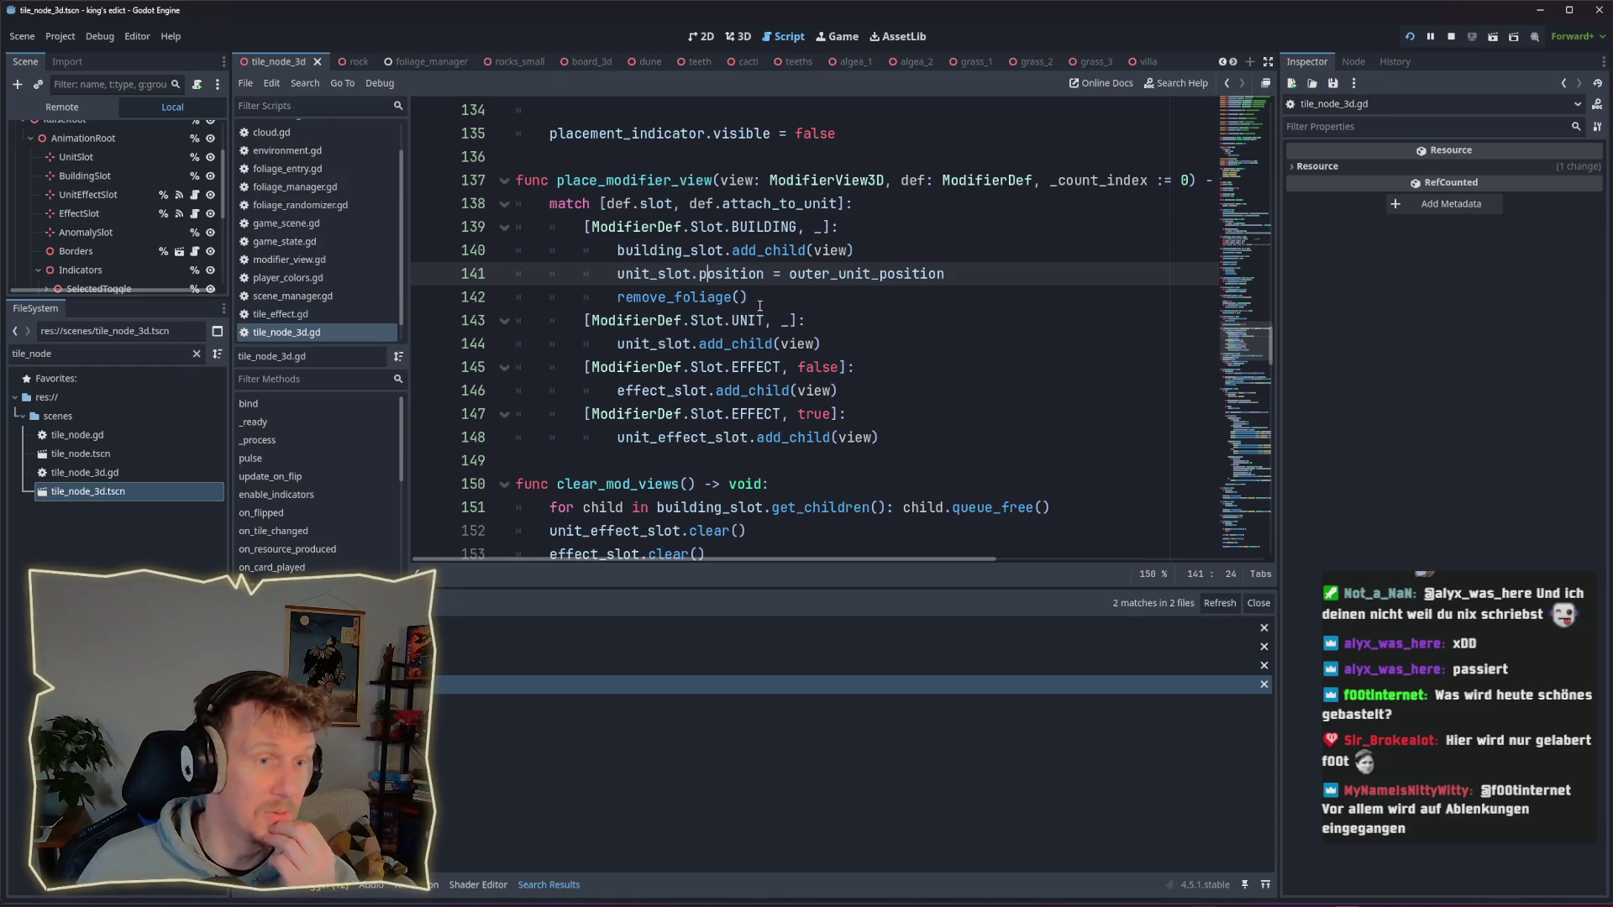
pyautogui.click(793, 343)
pyautogui.click(845, 390)
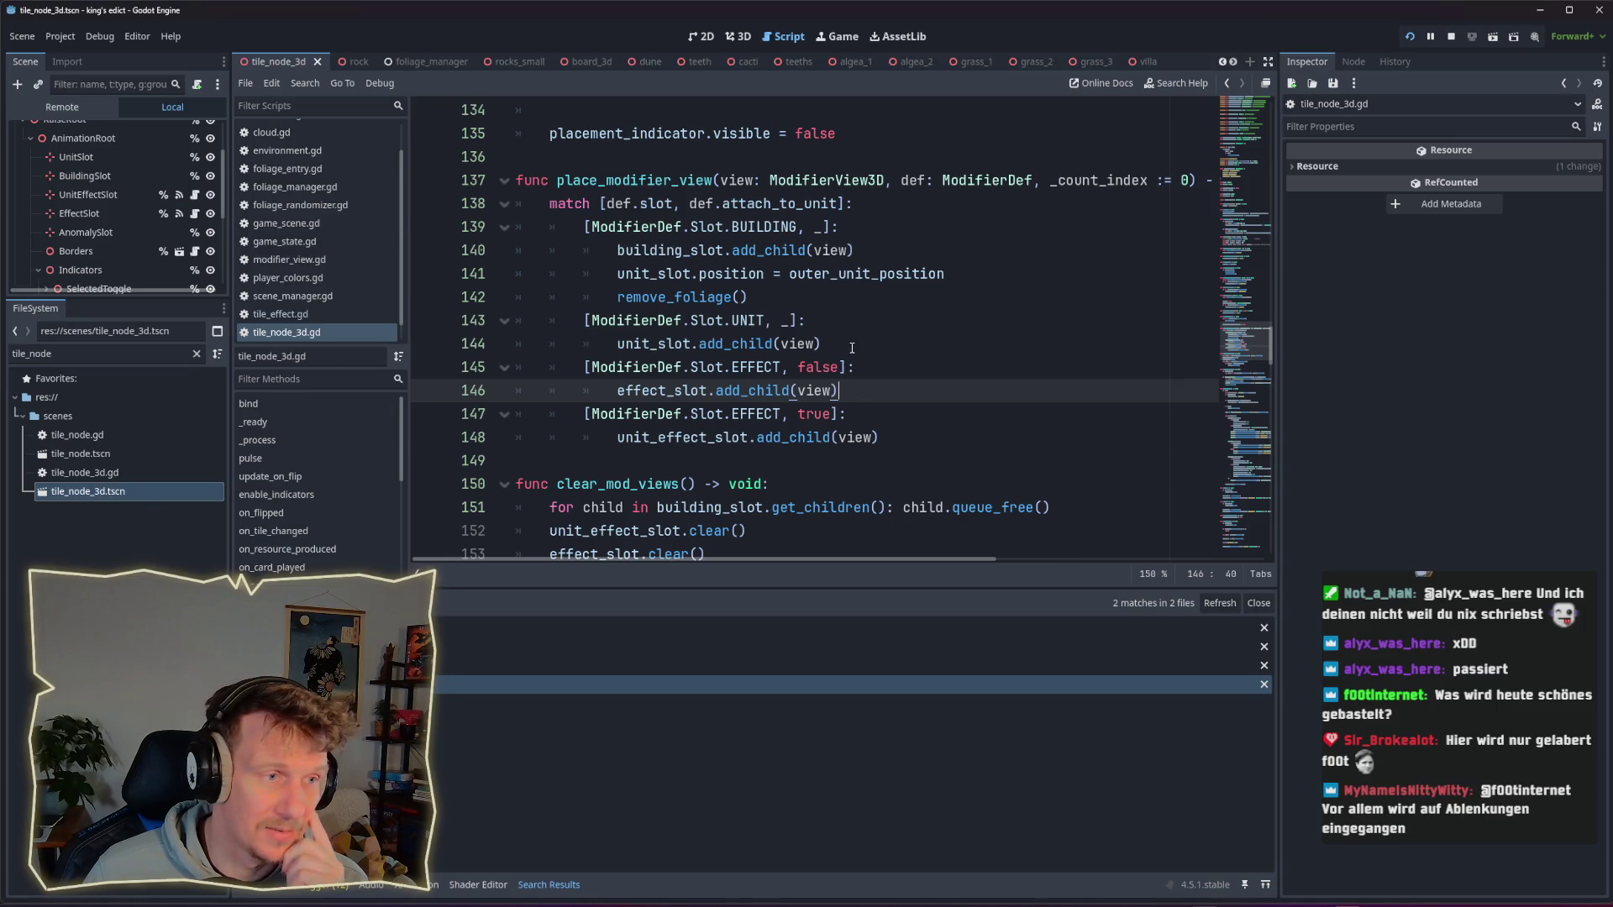
pyautogui.scroll(1, 851, 347)
pyautogui.click(854, 415)
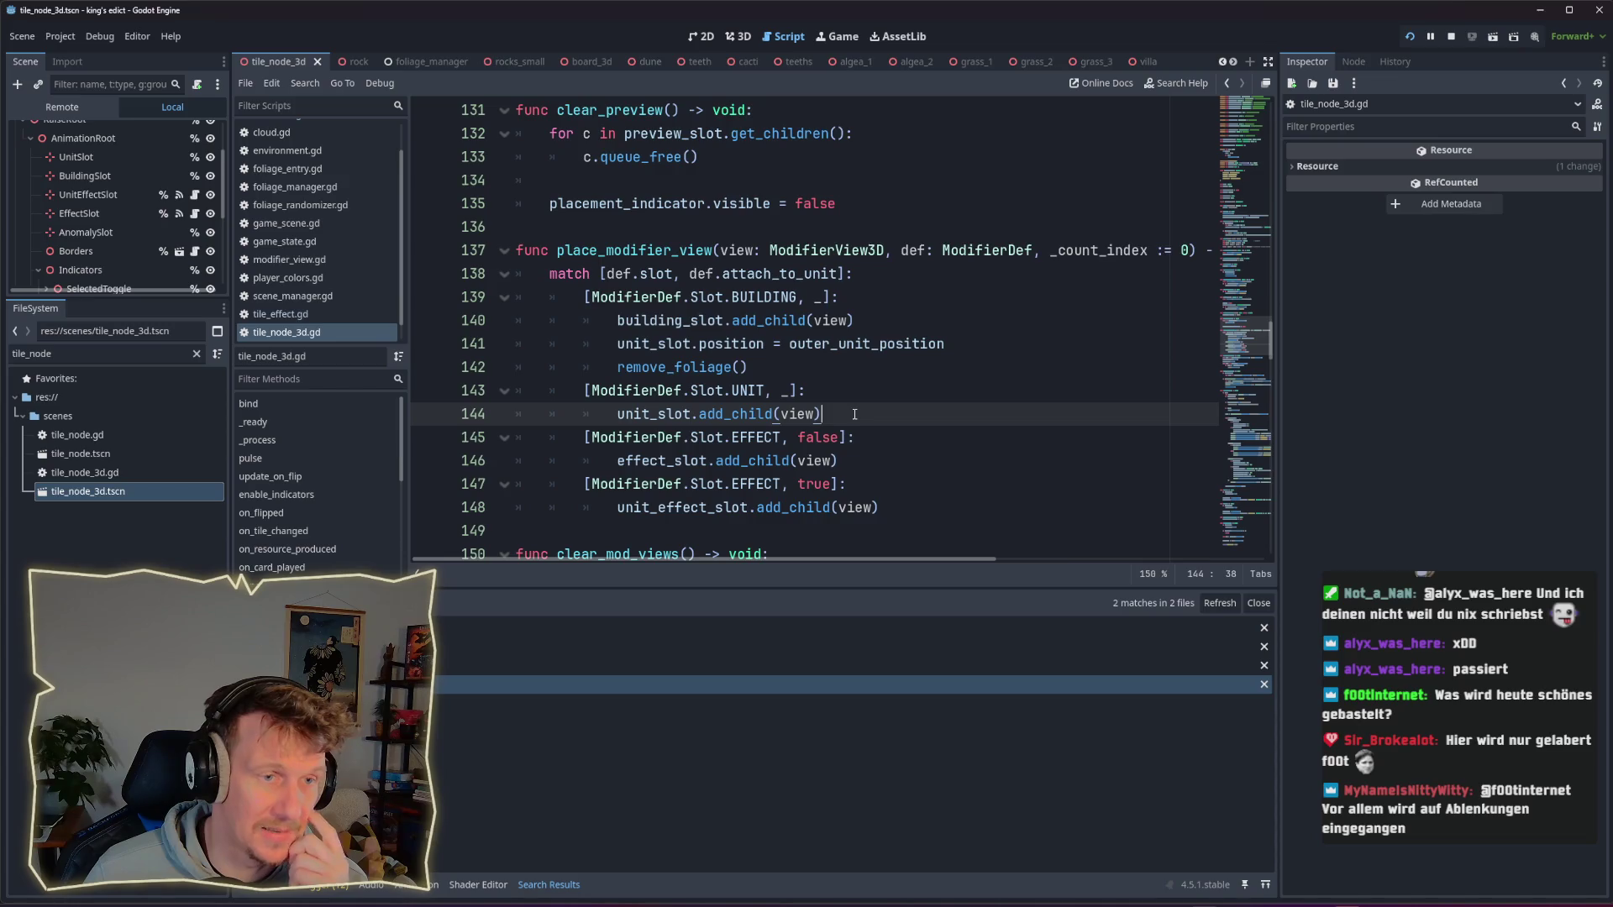
pyautogui.scroll(4, 839, 388)
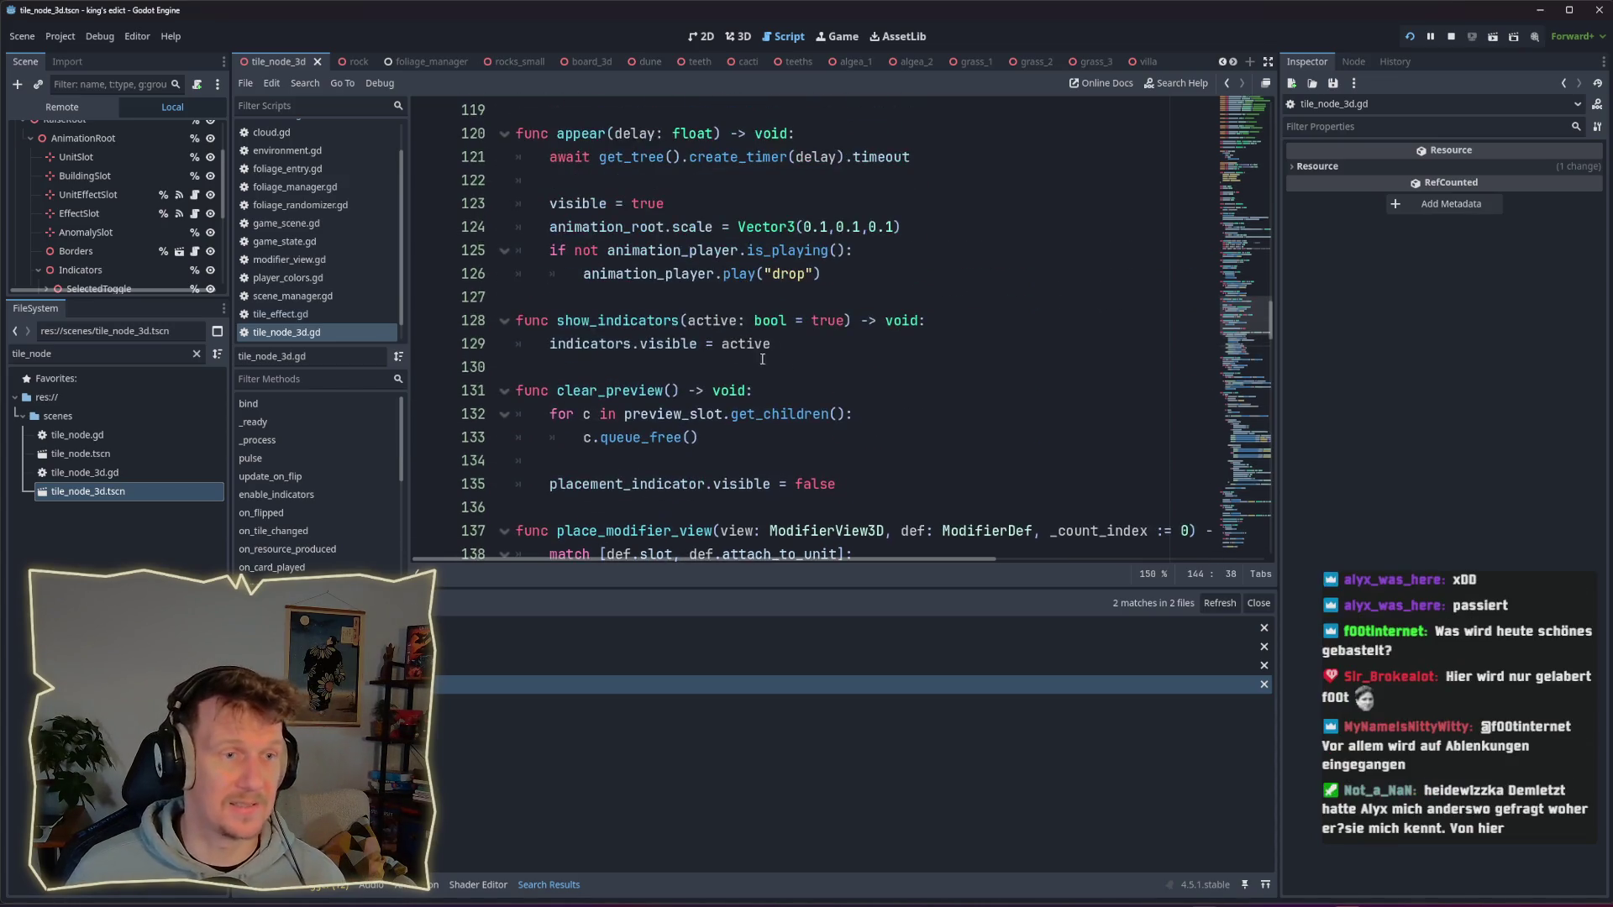
pyautogui.scroll(2, 617, 273)
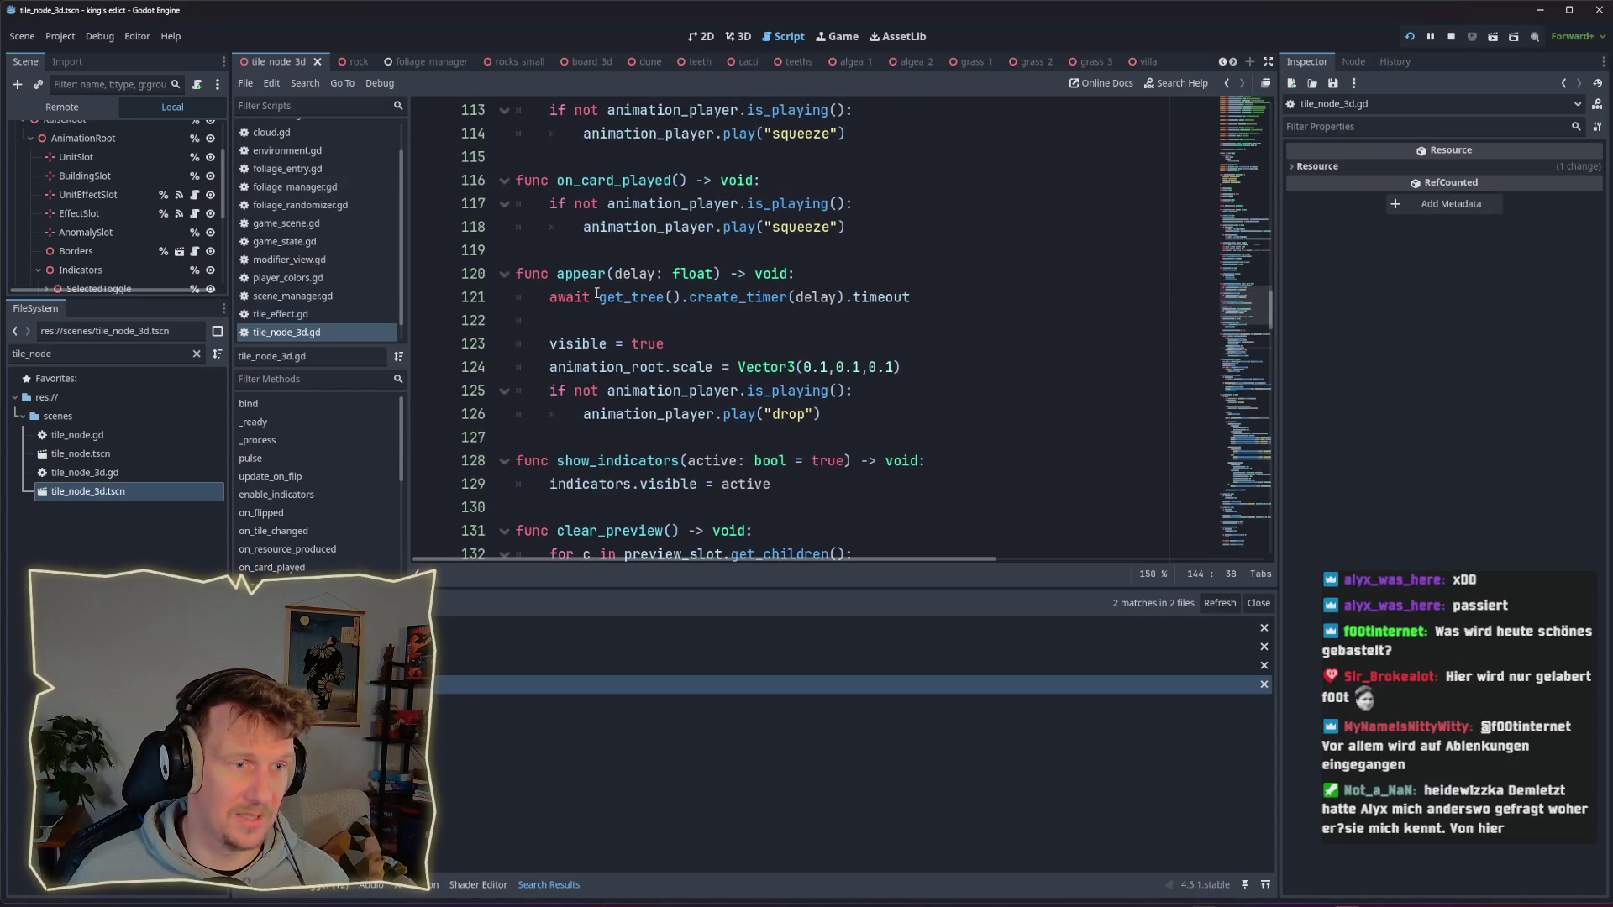
pyautogui.scroll(2, 597, 294)
pyautogui.scroll(-3, 601, 283)
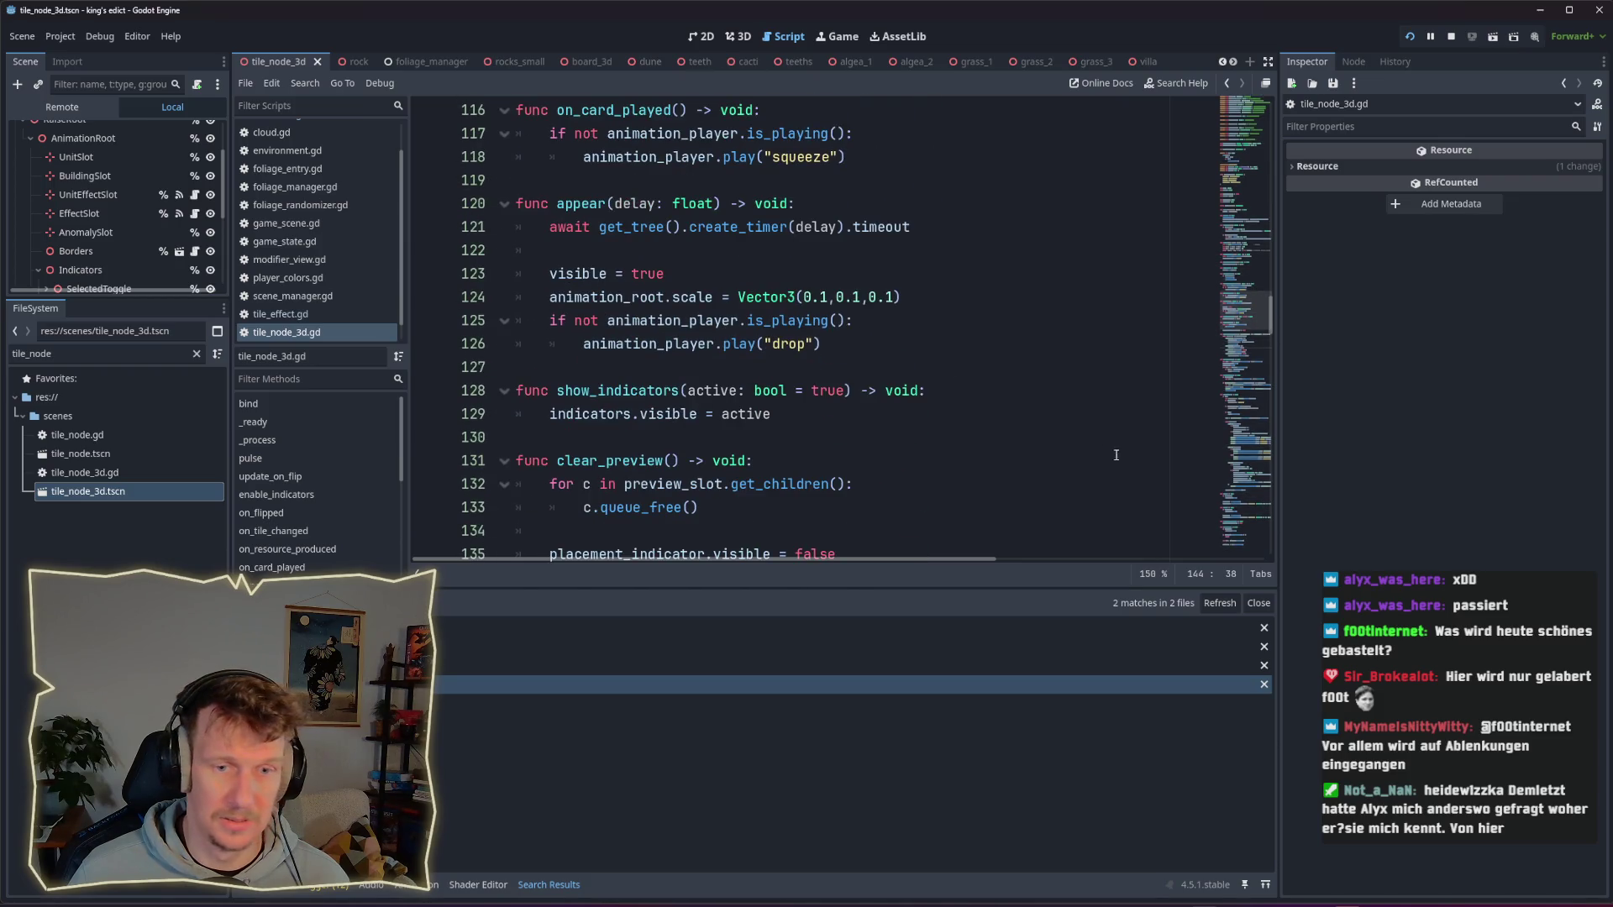
pyautogui.hotkey('ctrl', 'shift', 'f')
pyautogui.press('Escape')
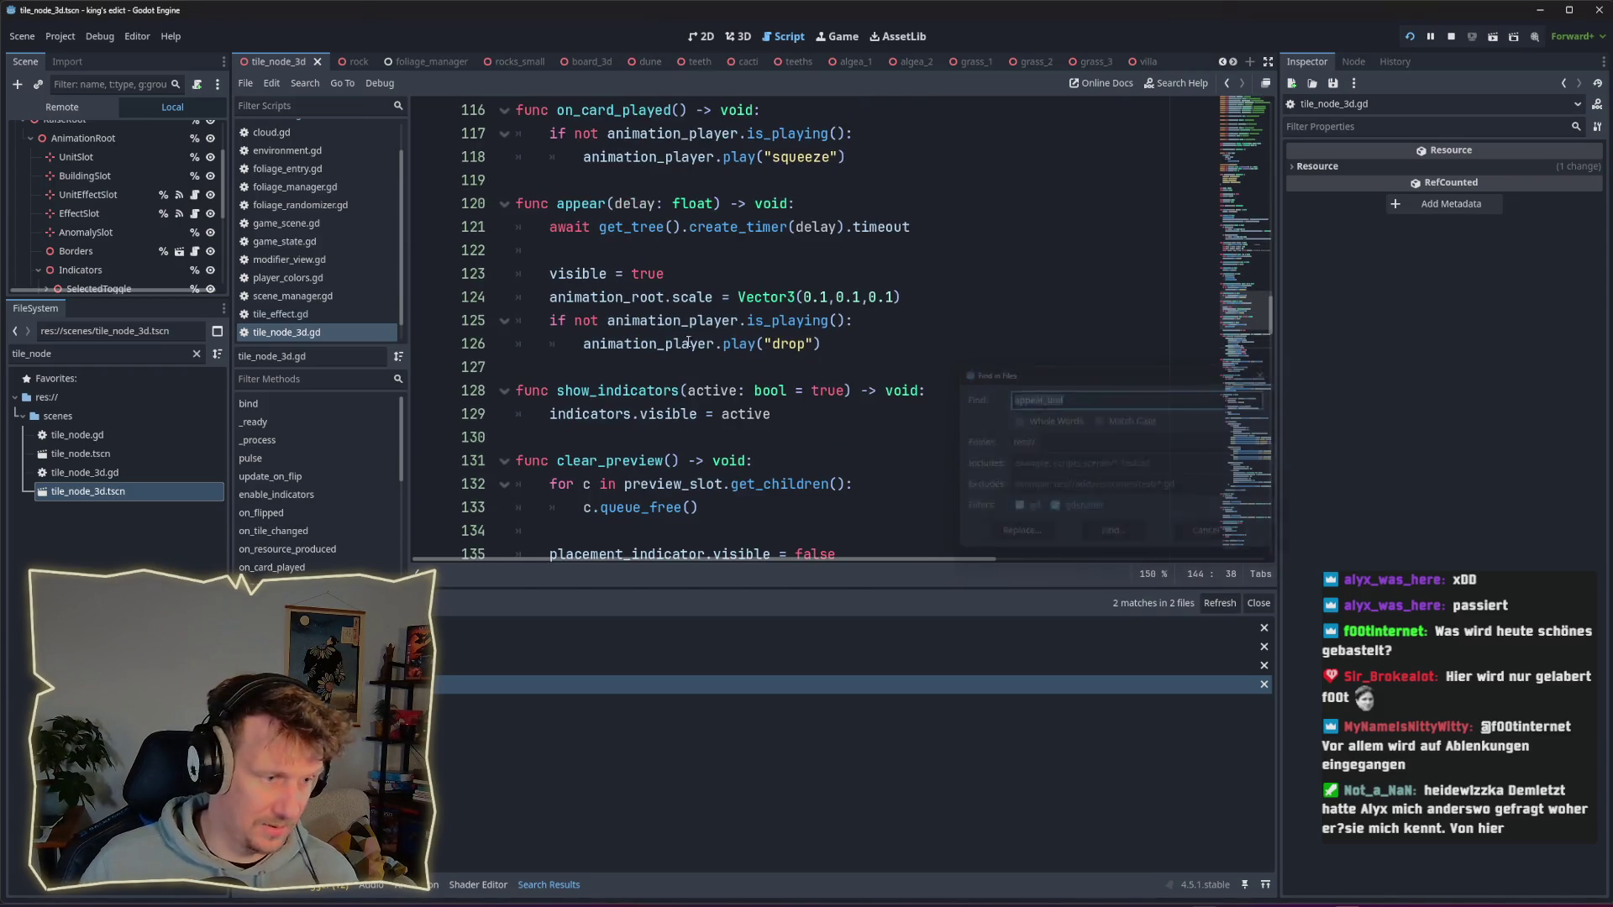
# Step: Delete the tile_node.appear_unit() call on line 162 of board_3d.gd
pyautogui.click(638, 685)
pyautogui.scroll(2, 841, 253)
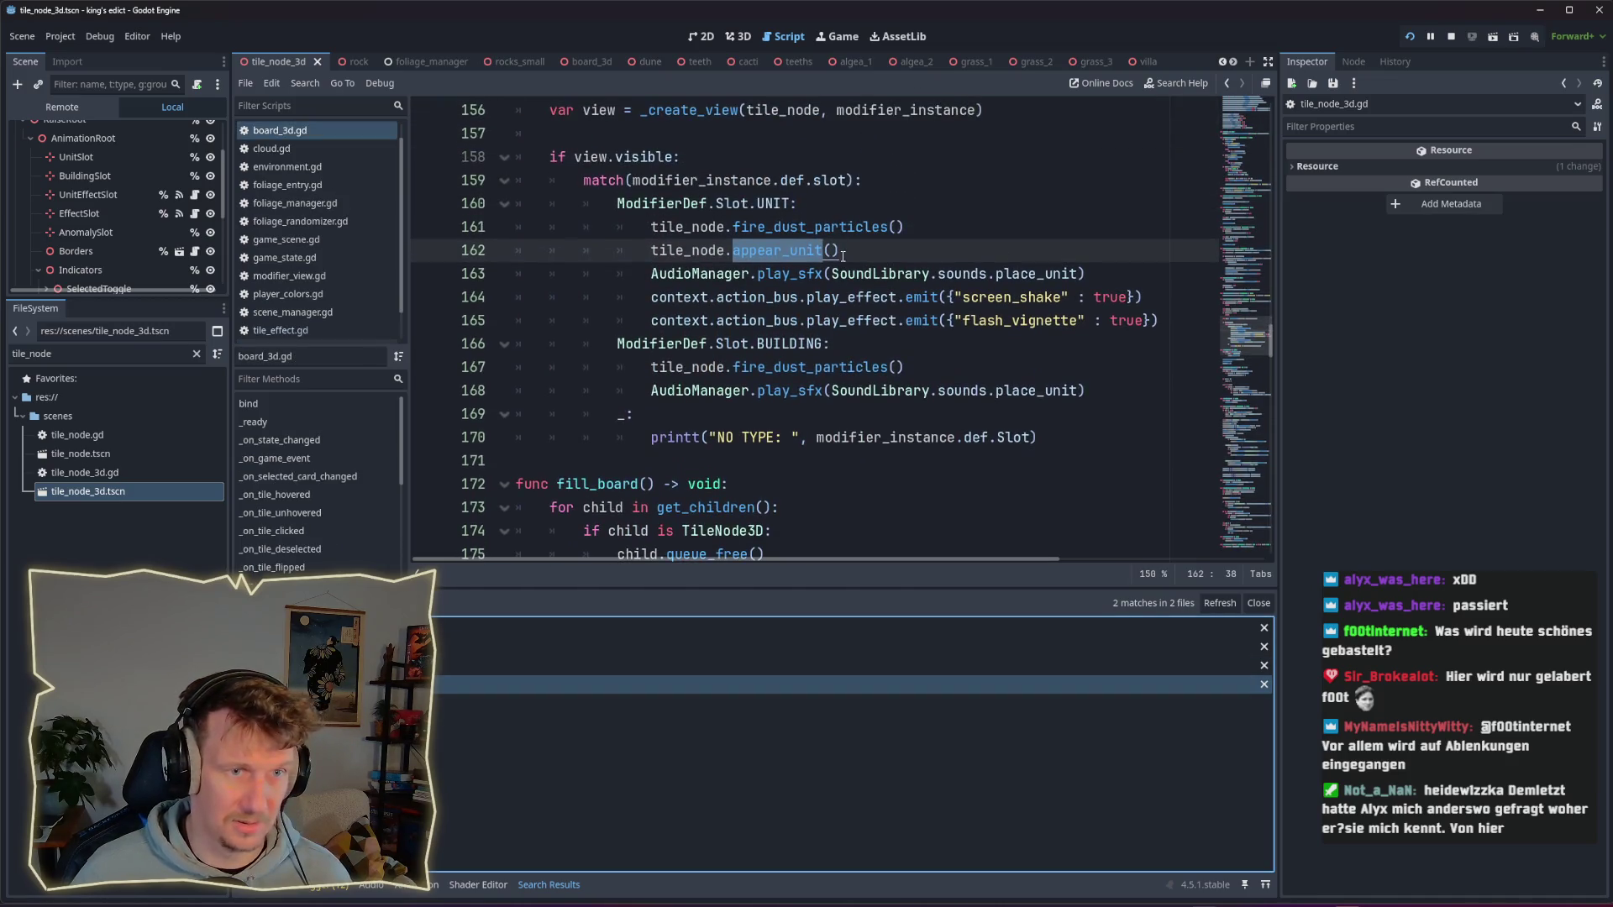
pyautogui.click(853, 257)
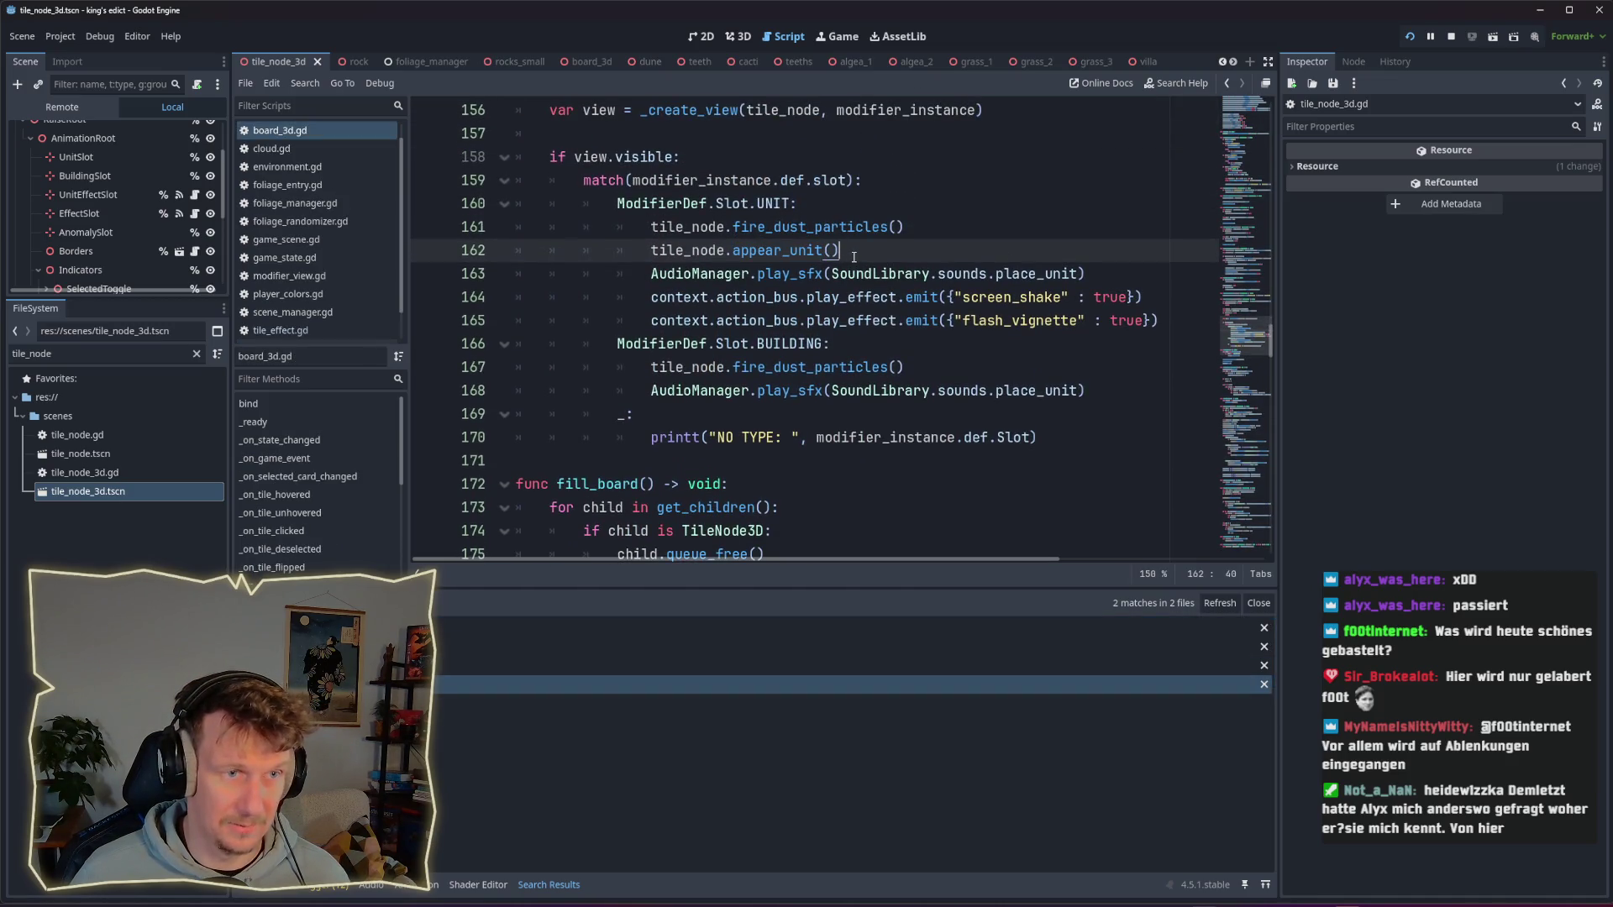
pyautogui.moveTo(853, 257); pyautogui.dragTo(511, 257)
pyautogui.press('BackSpace')
pyautogui.press('BackSpace')
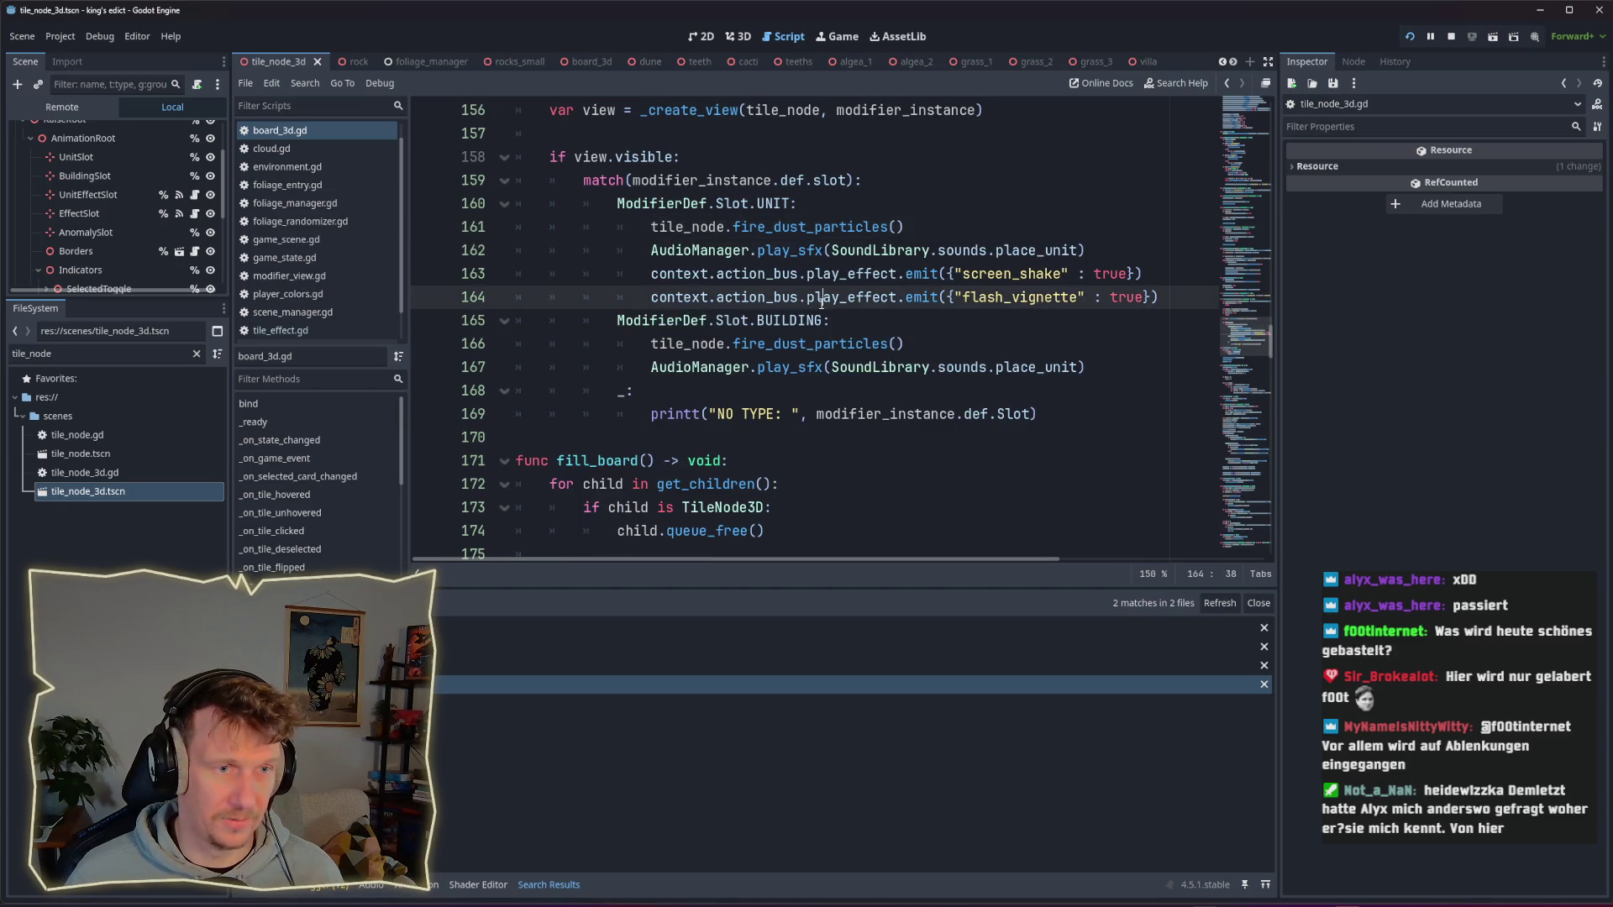
# Step: Go back to tile_node_3d.gd and put the caret at the end of the unit_slot.add_child(view) line 144
pyautogui.keyDown('ctrl'); pyautogui.click(802, 342); pyautogui.keyUp('ctrl')
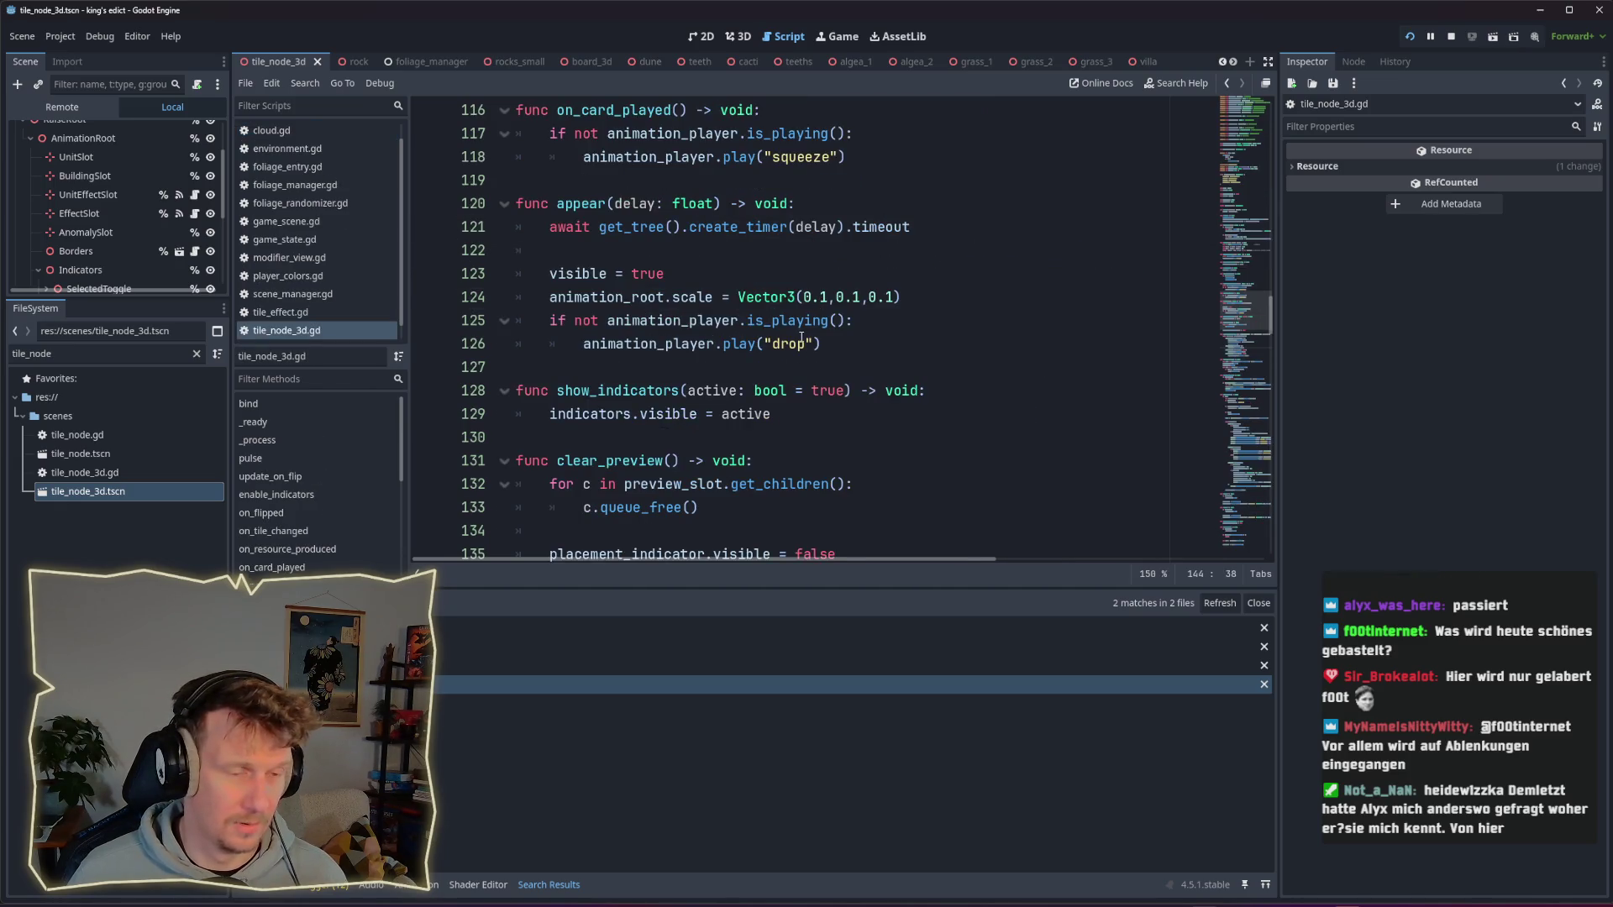
pyautogui.scroll(-8, 772, 302)
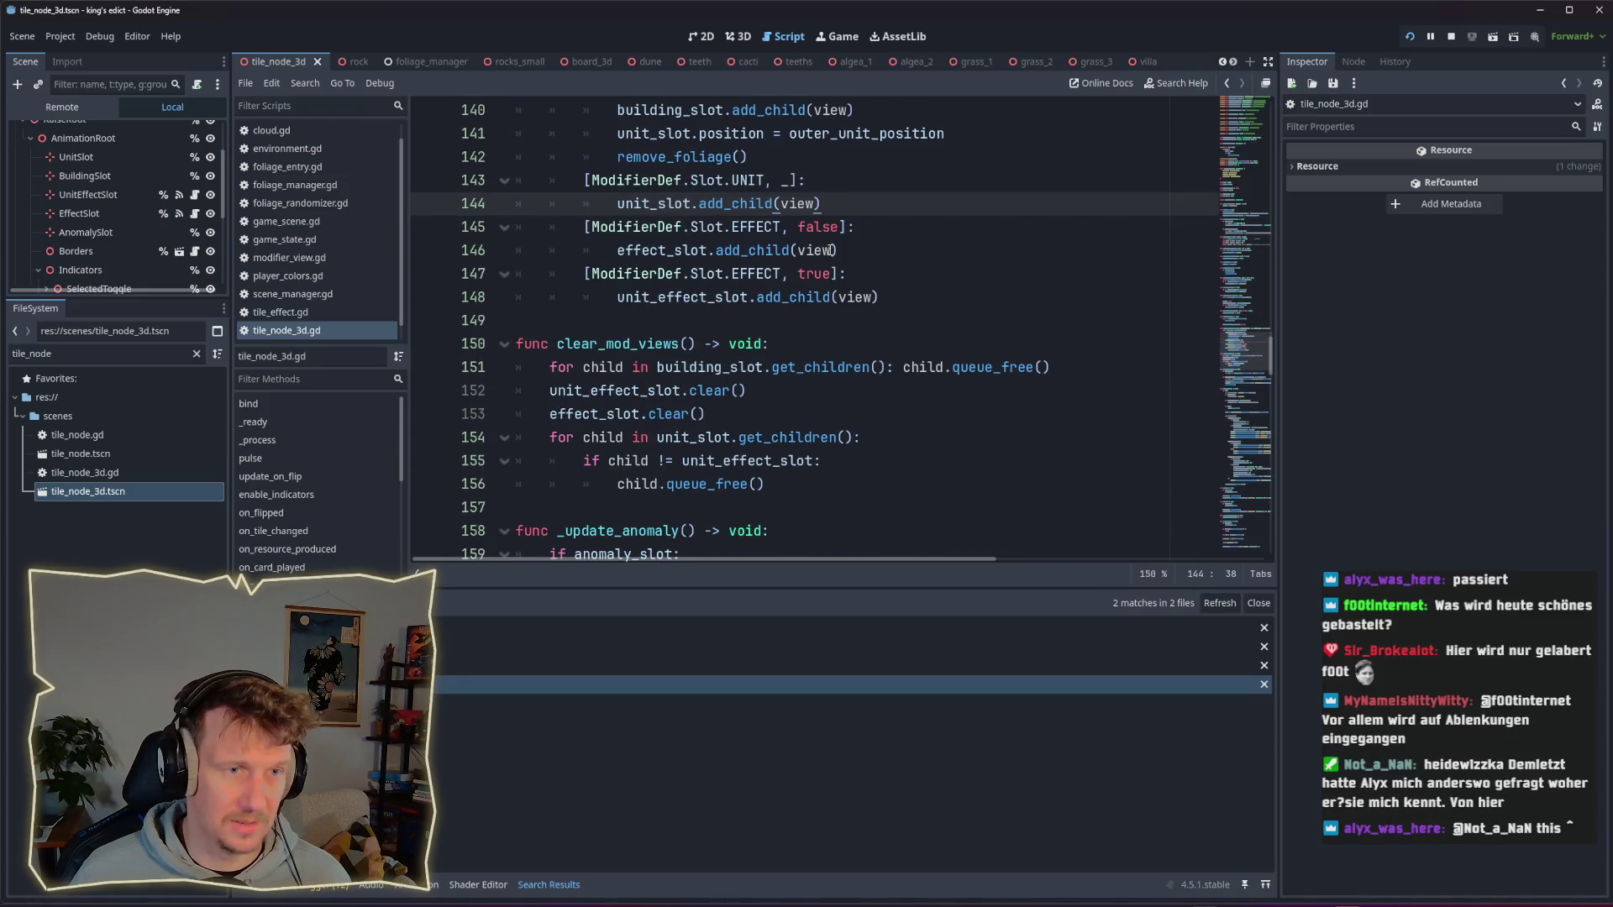
pyautogui.scroll(1, 840, 273)
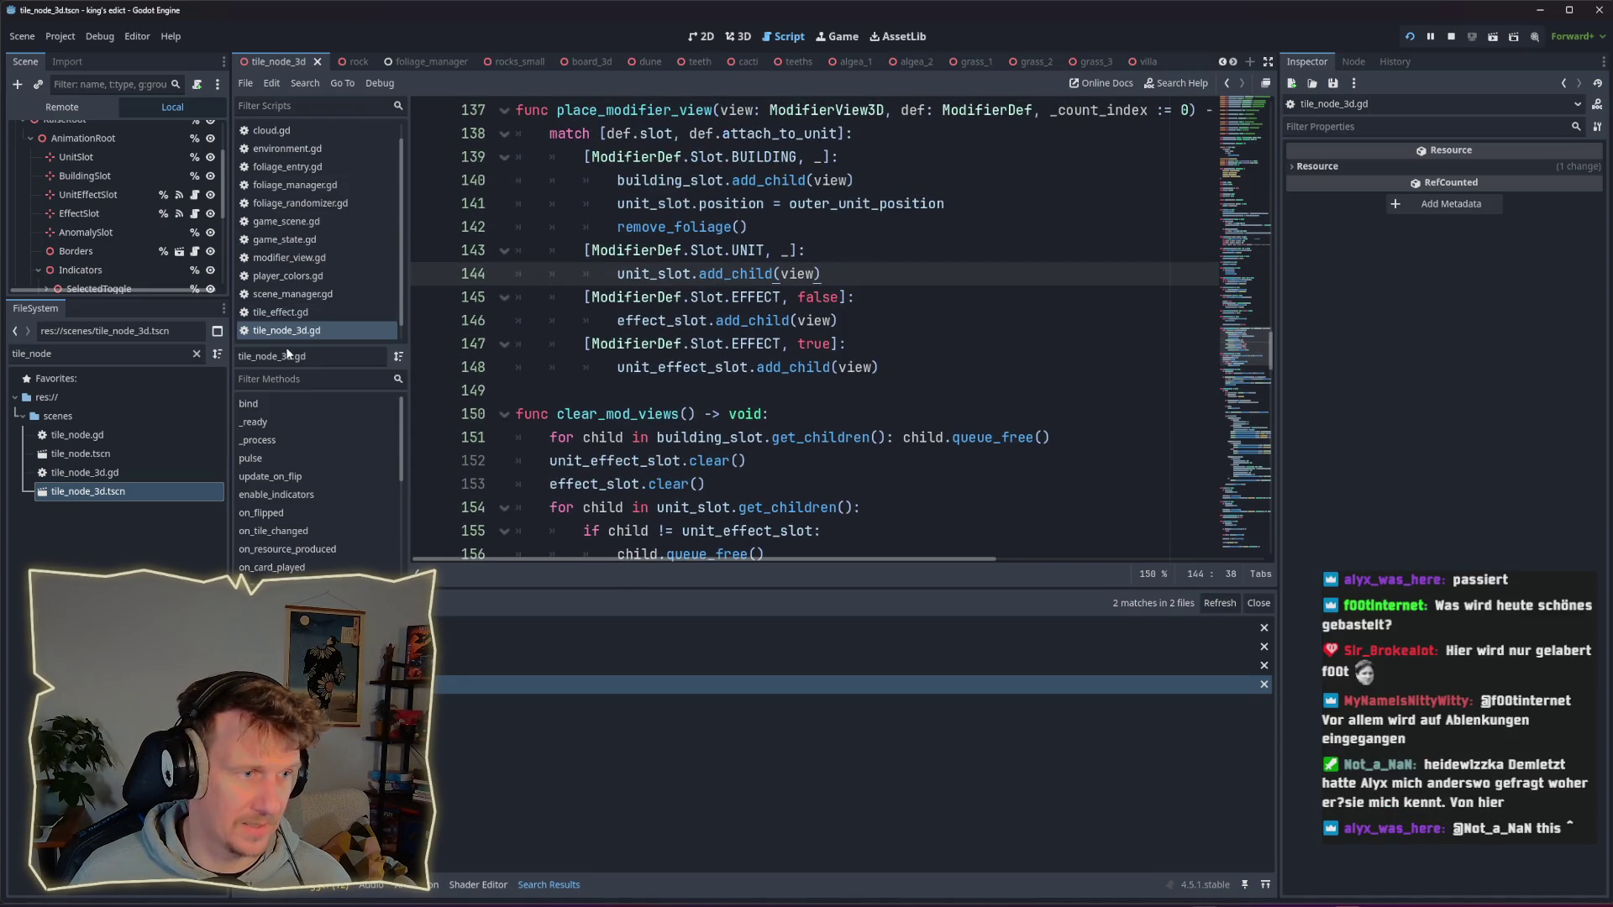
pyautogui.scroll(1, 863, 310)
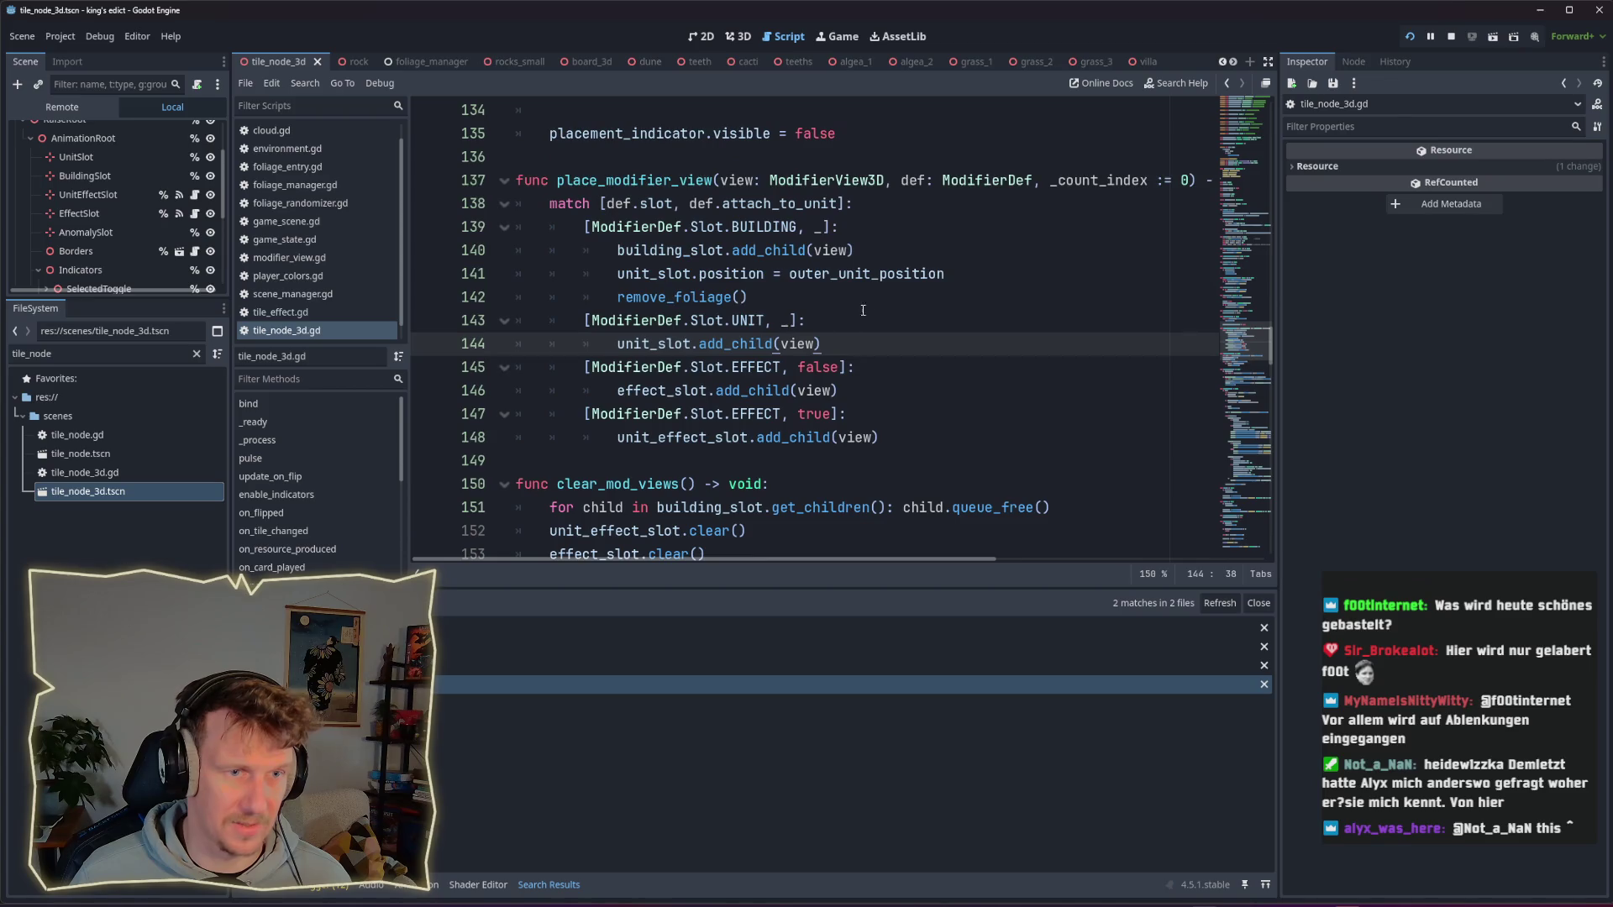
pyautogui.moveTo(834, 344); pyautogui.dragTo(613, 346)
pyautogui.click(829, 352)
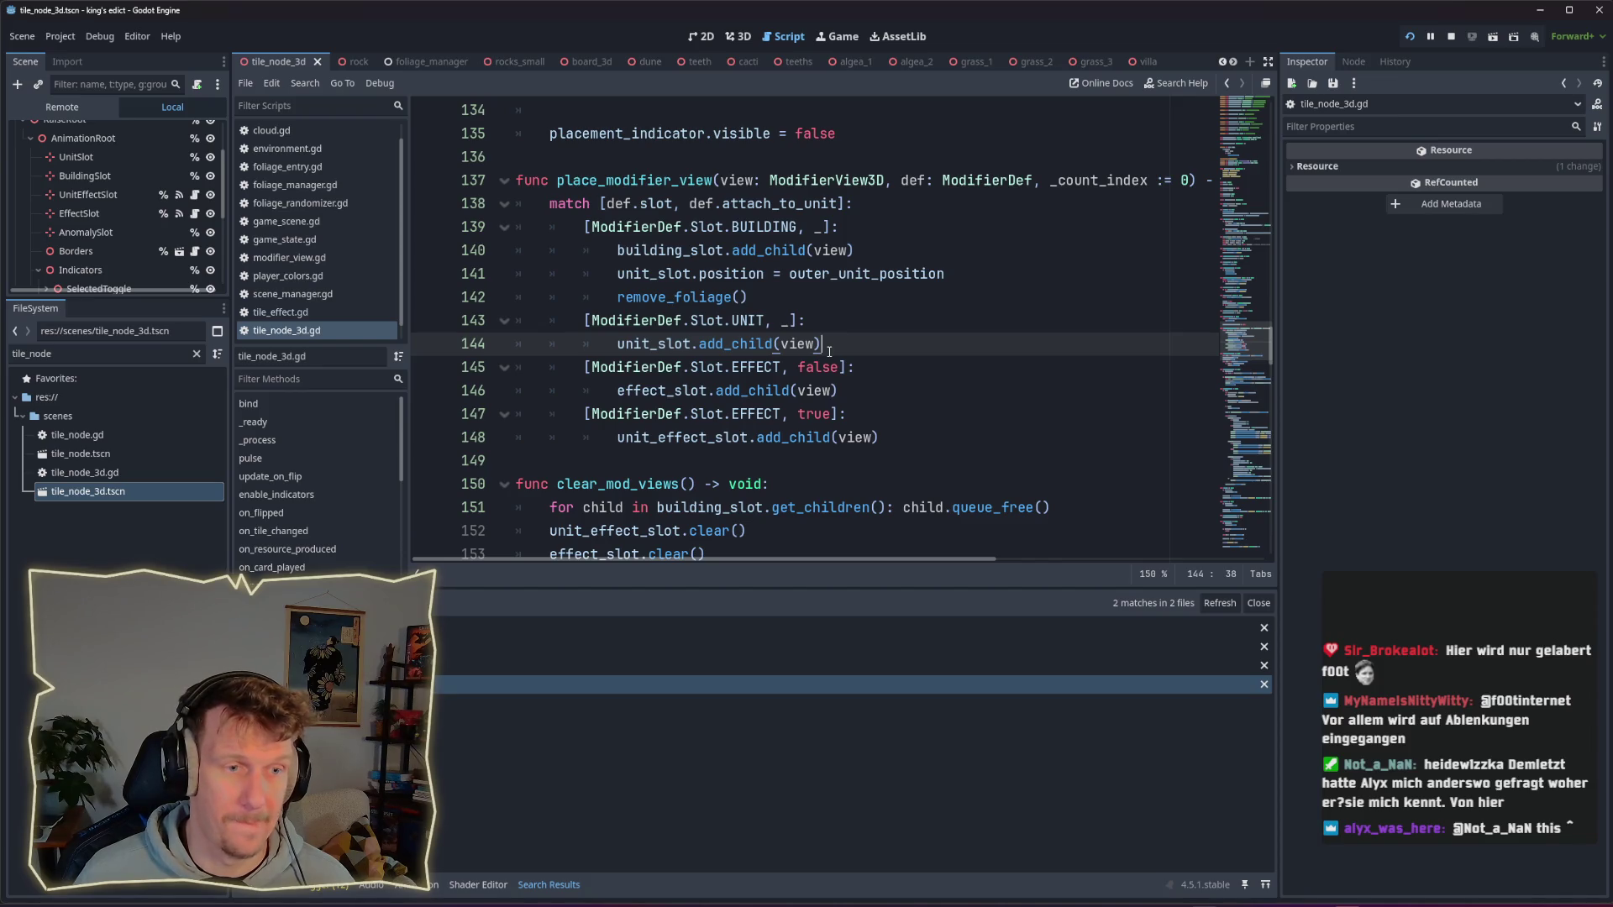
# Step: Add an appear_unit() call after line 144 and jump to its definition at line 237
pyautogui.press('Return')
pyautogui.write('appear_')
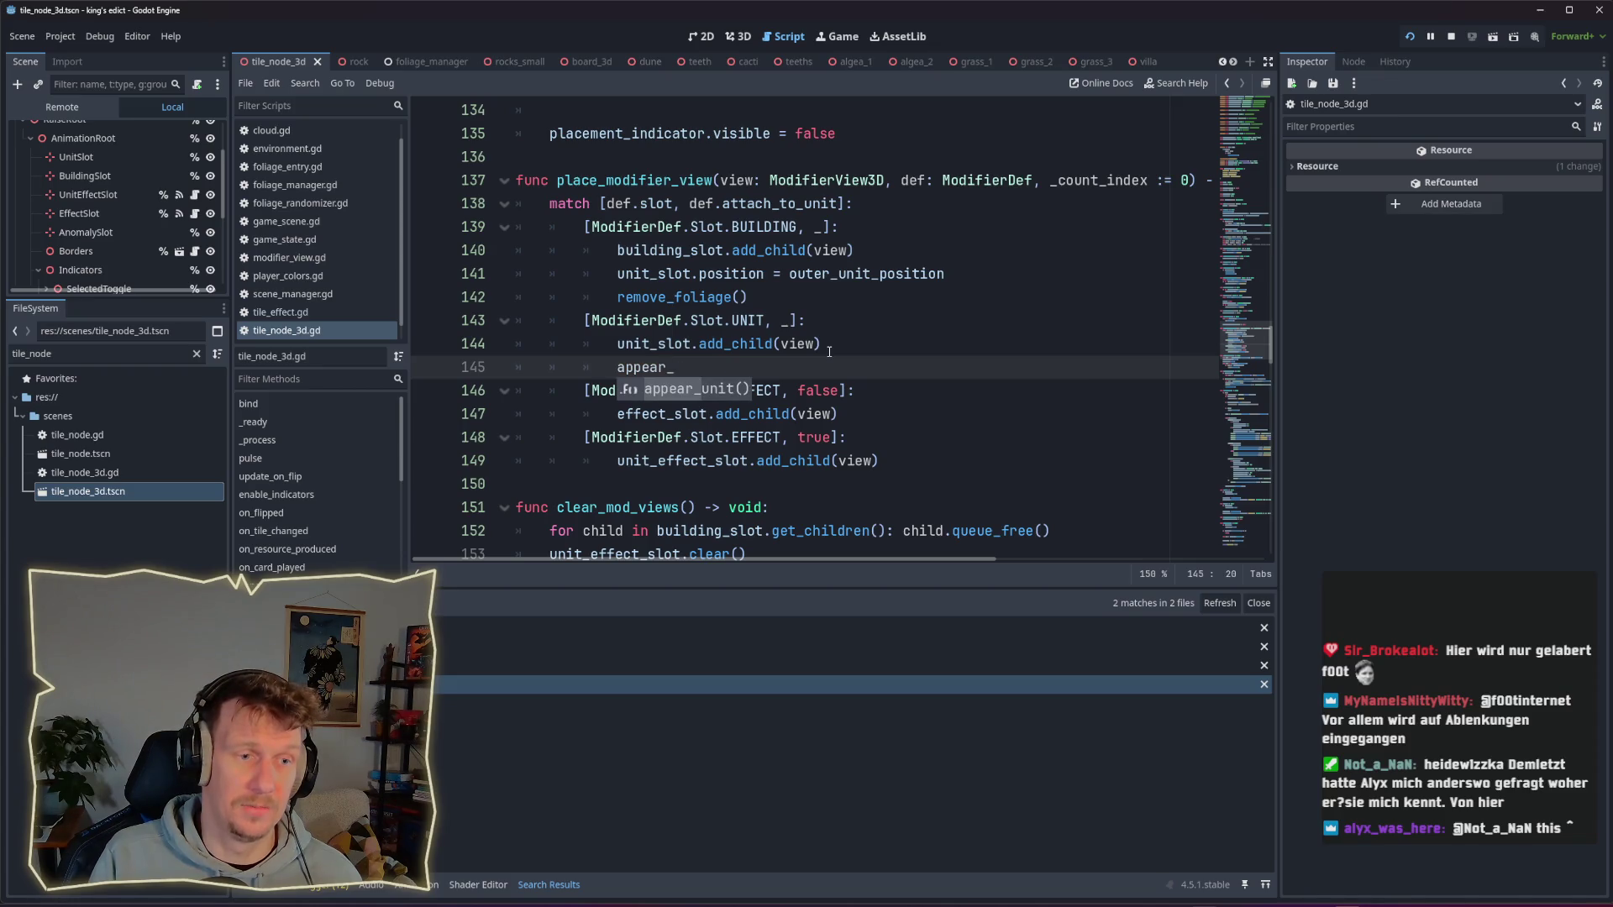
pyautogui.press('Return')
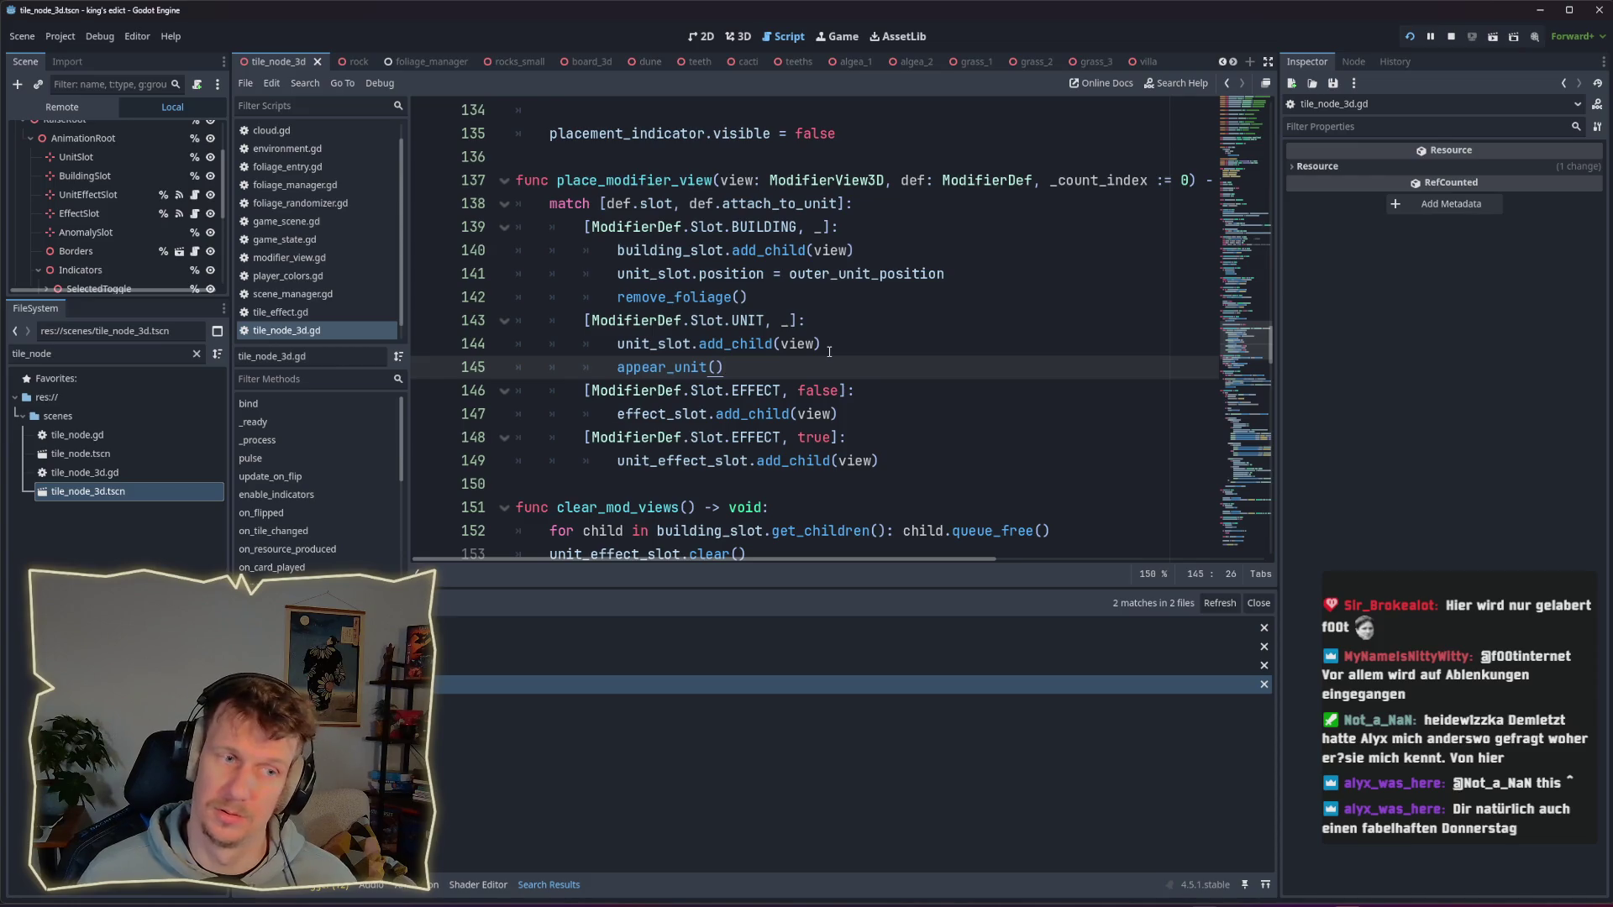
pyautogui.keyDown('ctrl'); pyautogui.click(671, 369); pyautogui.keyUp('ctrl')
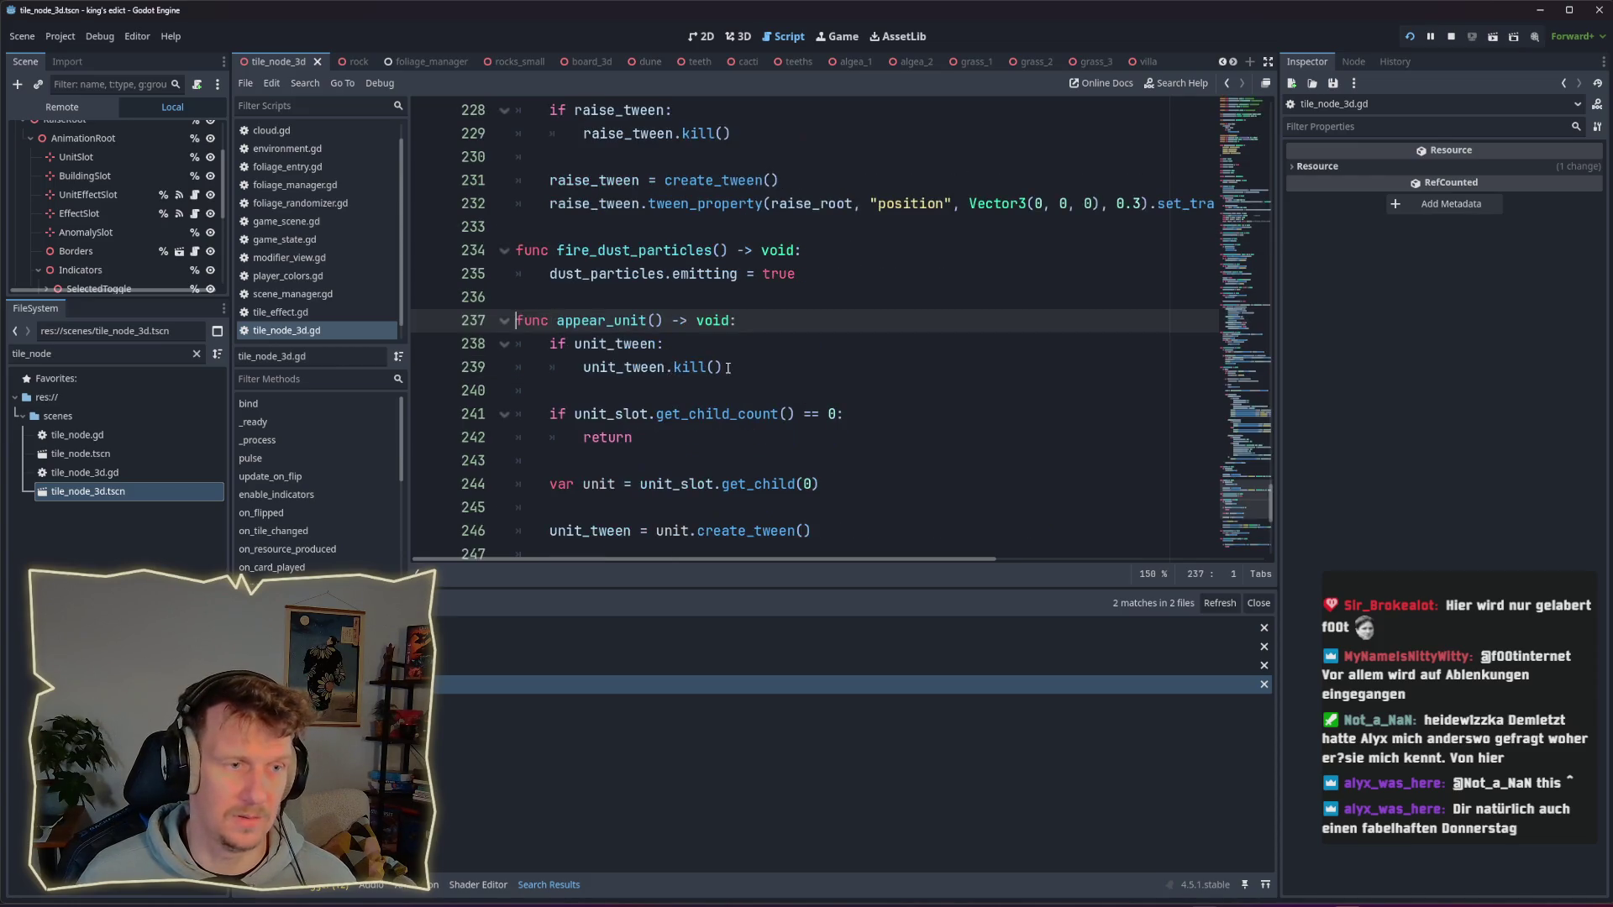
pyautogui.click(655, 320)
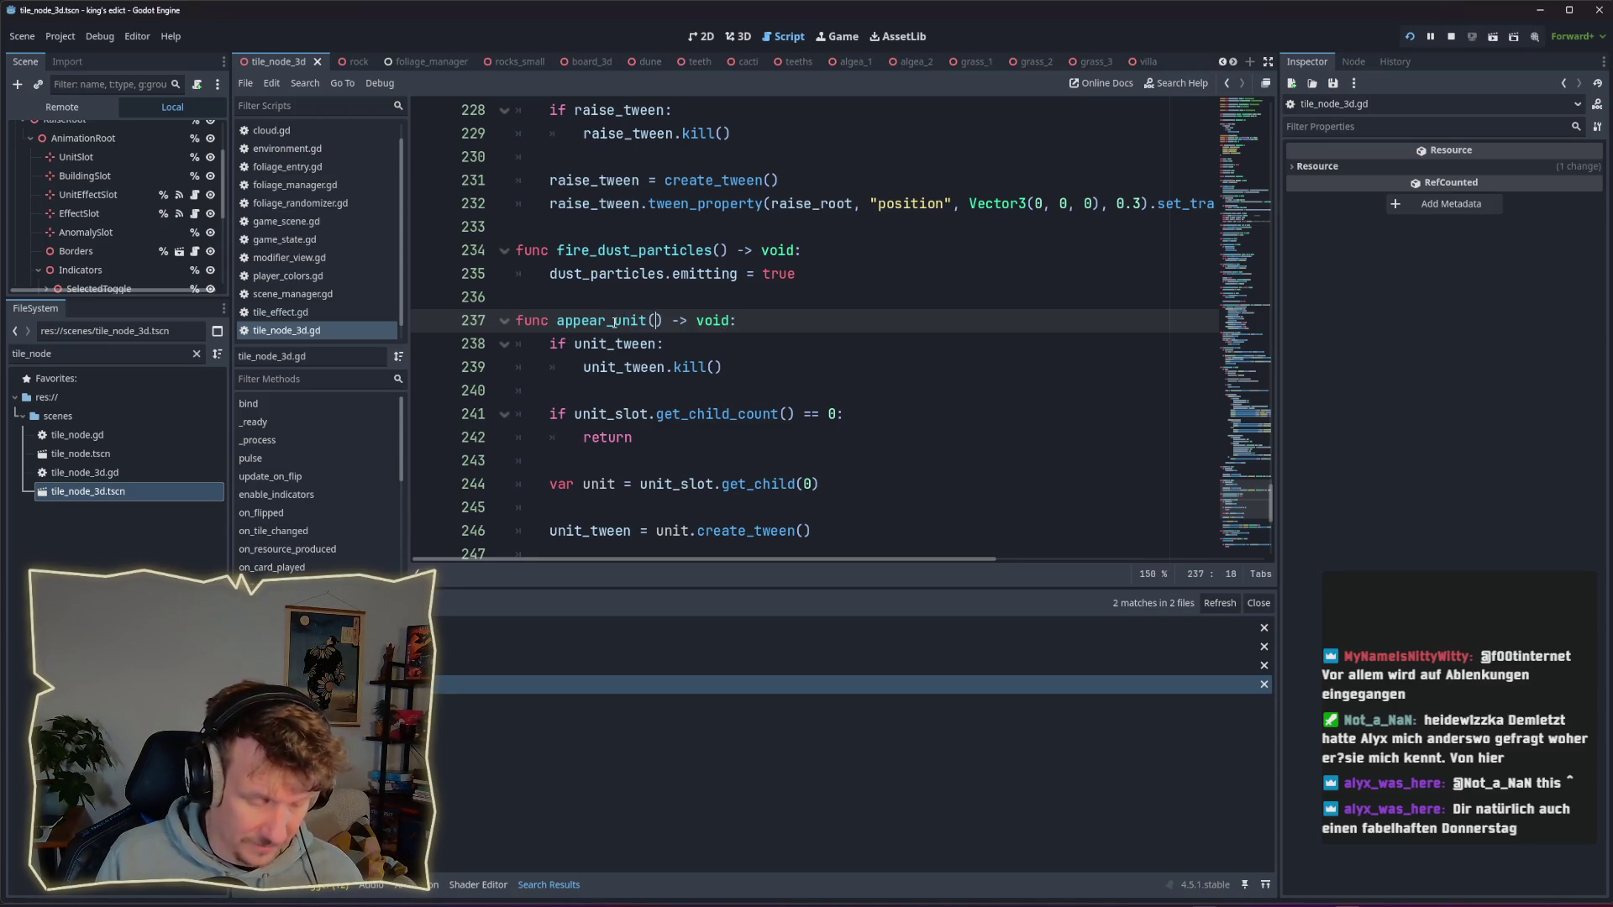
# Step: Rename the function signature to appear_pop(node: Node3D)
pyautogui.hotkey('ctrl', 'Right')
pyautogui.press('BackSpace')
pyautogui.press('BackSpace')
pyautogui.press('BackSpace')
pyautogui.write('pop')
pyautogui.press('Right')
pyautogui.write('node')
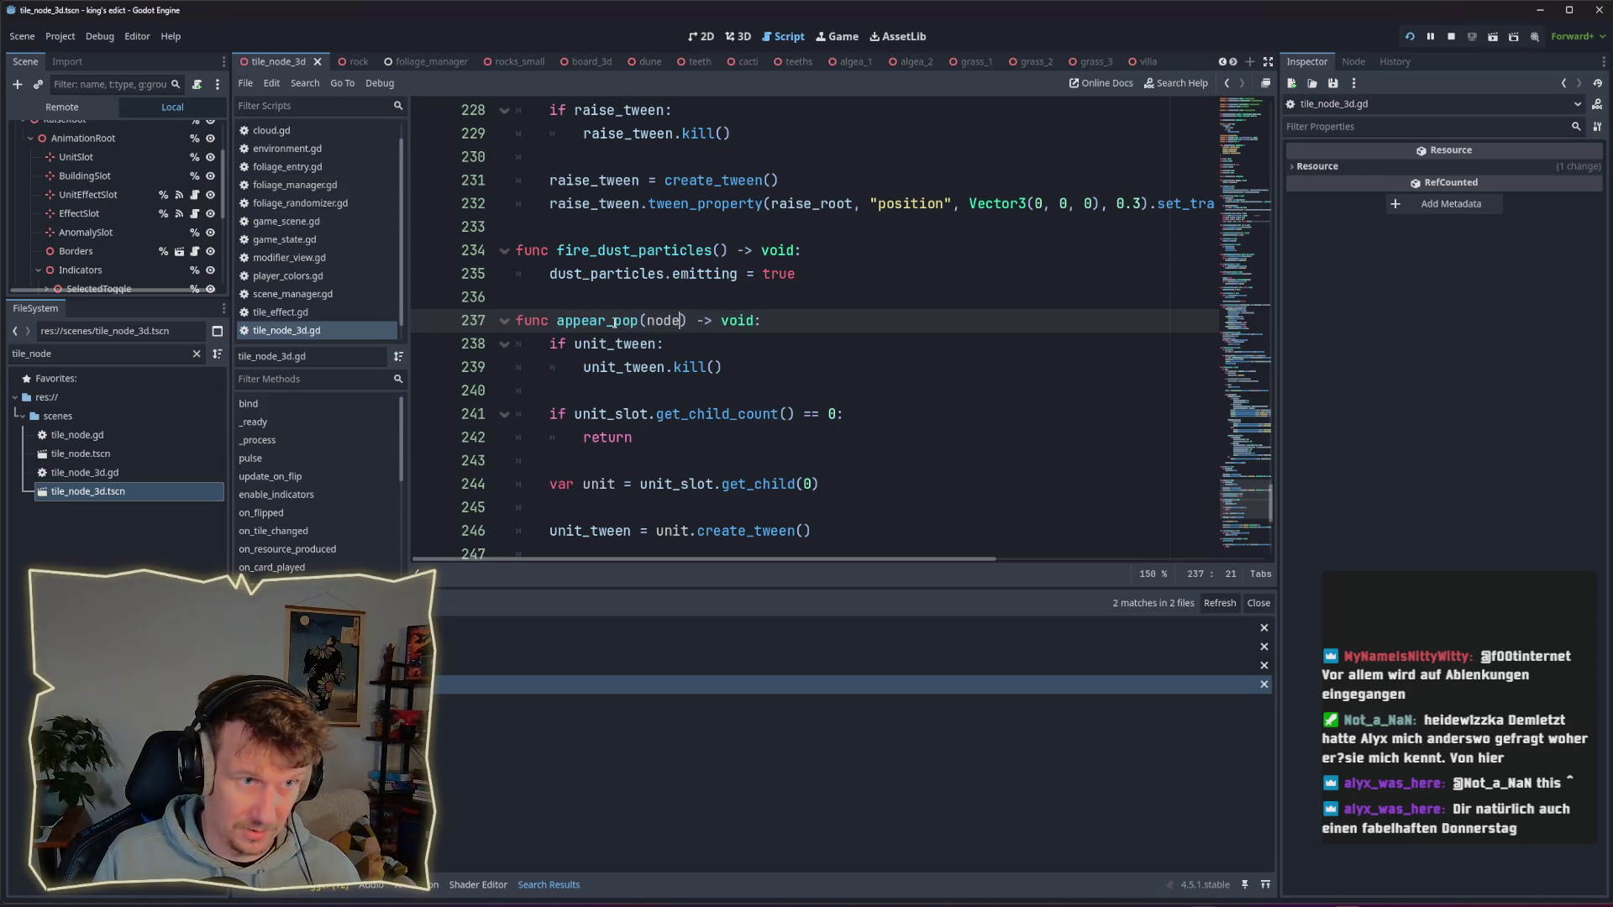
pyautogui.write(': NM')
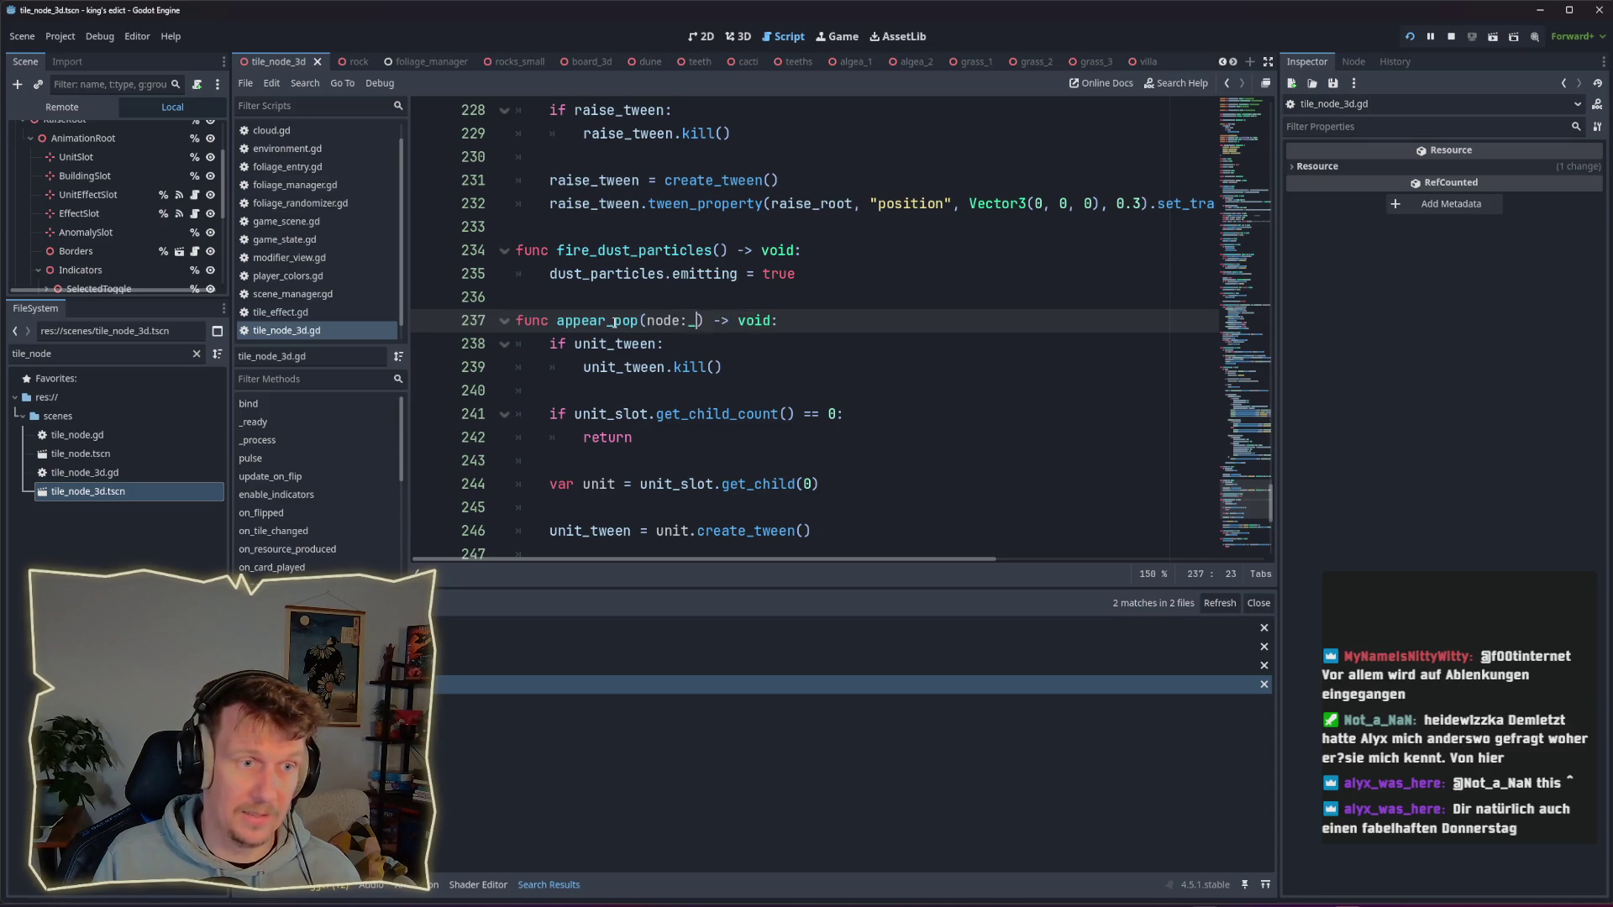
pyautogui.press('BackSpace')
pyautogui.write('ode3D')
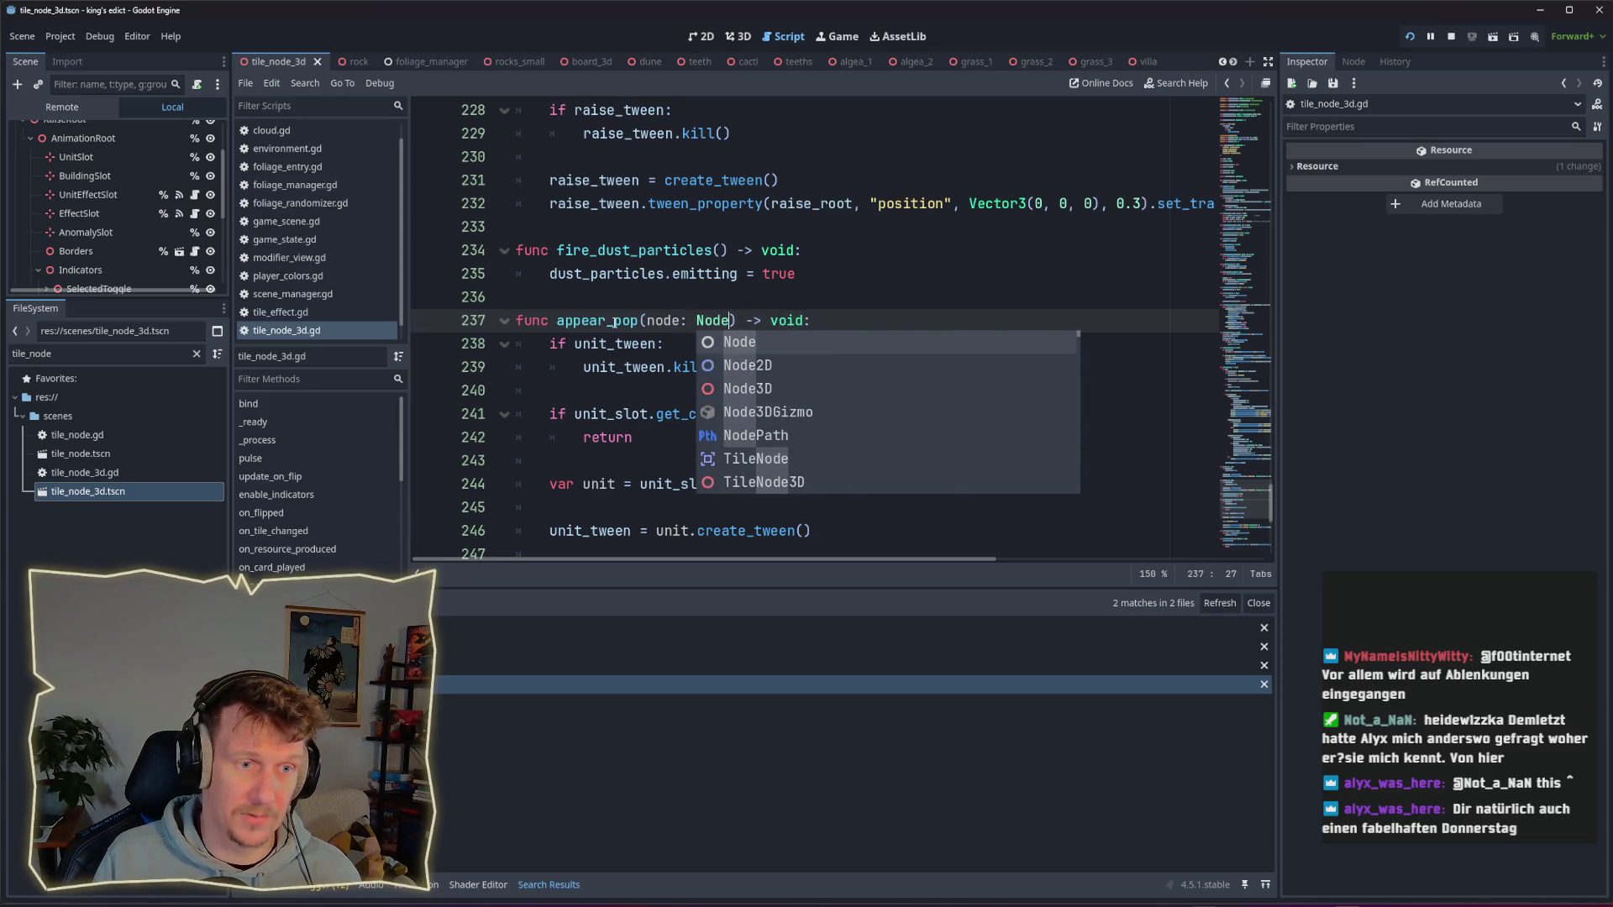
pyautogui.press('Escape')
pyautogui.press('Down')
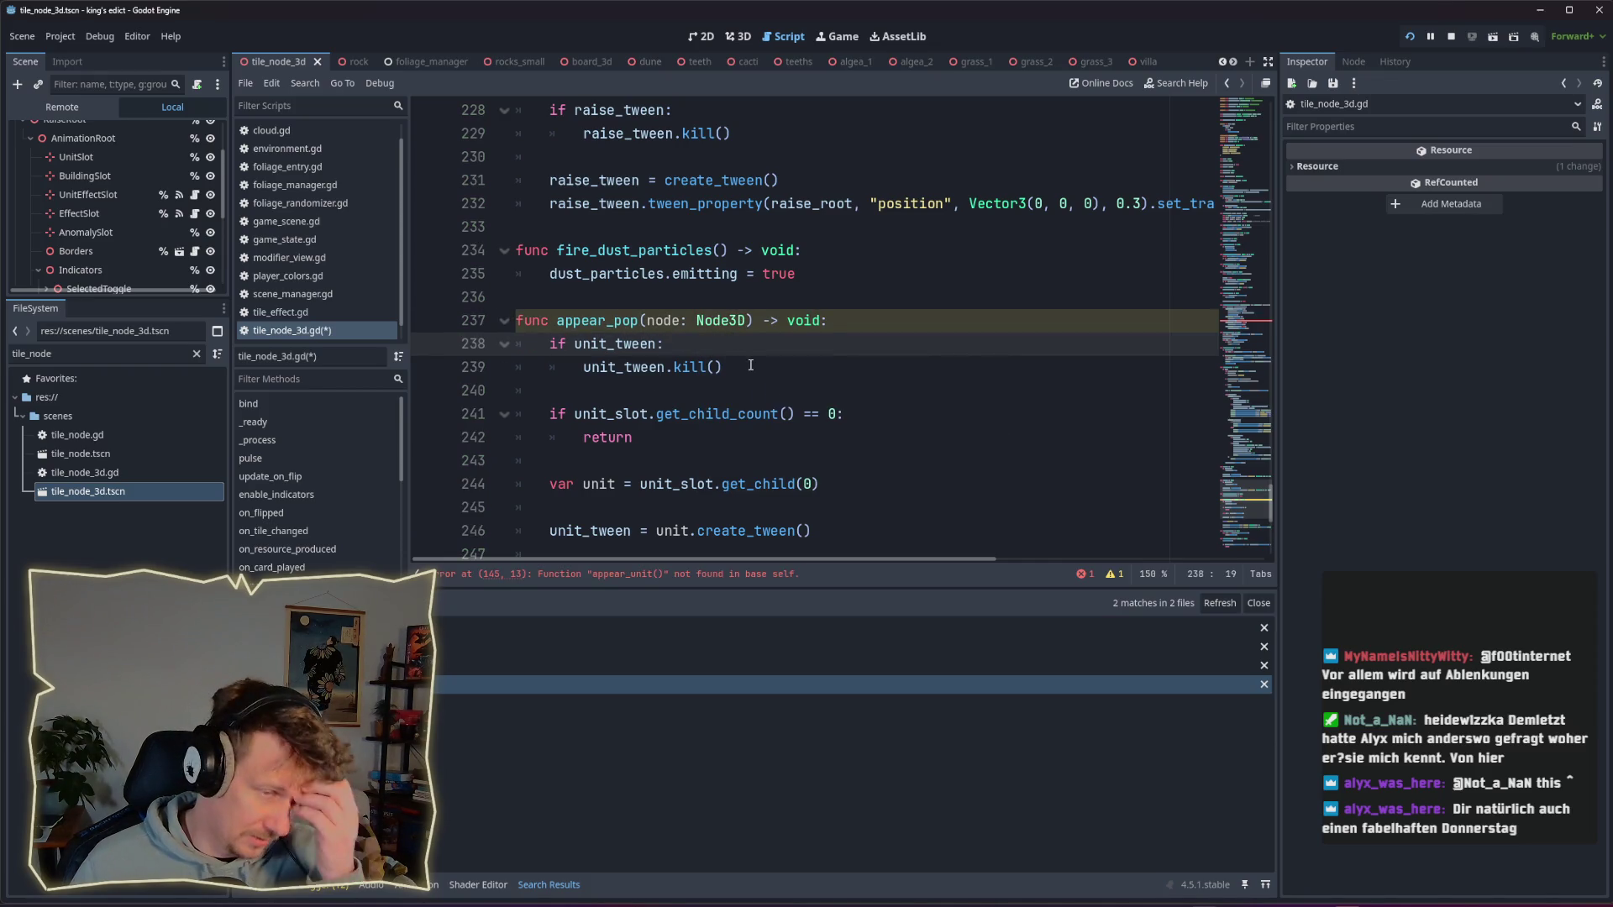
# Step: Delete the unit_slot child-count check and the get_child unit lookup lines
pyautogui.click(618, 346)
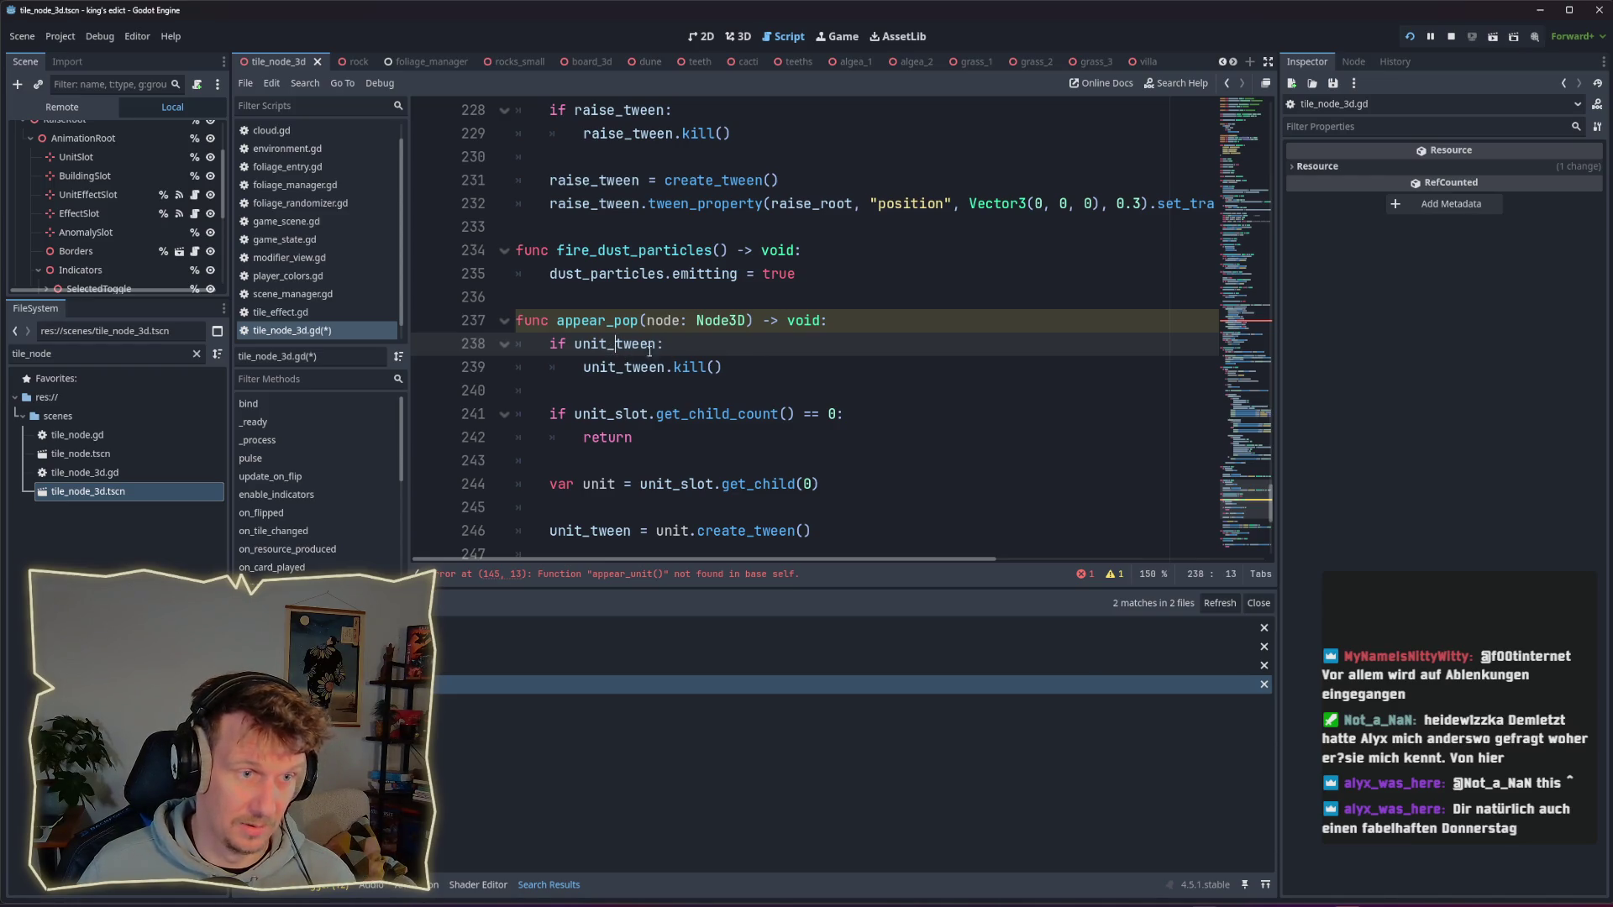
pyautogui.scroll(-1, 698, 371)
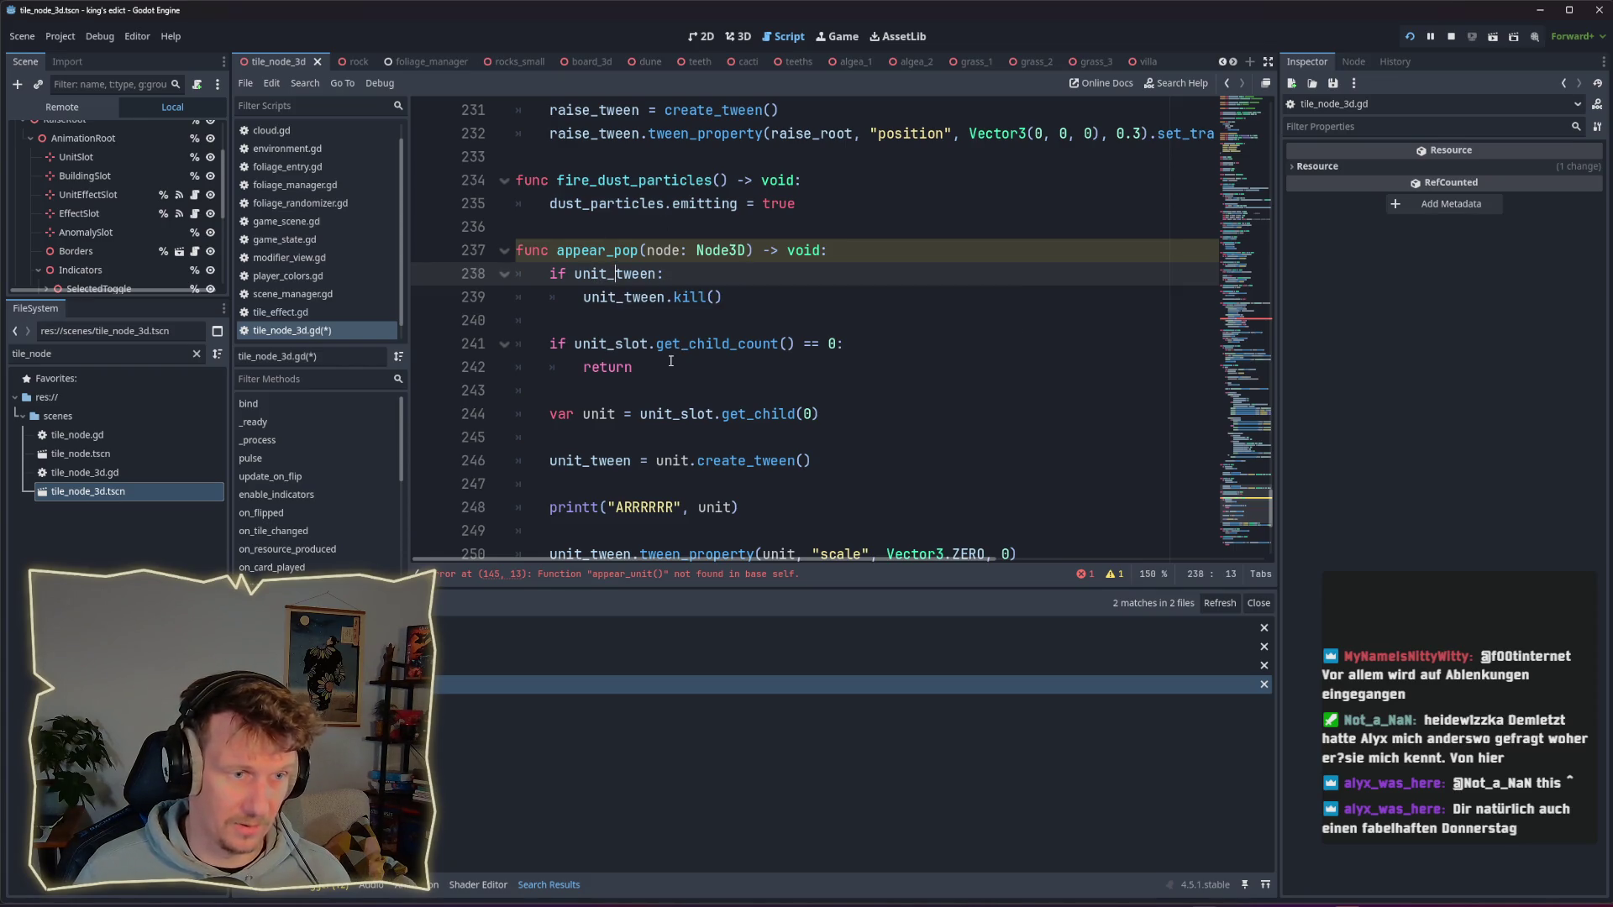
pyautogui.moveTo(837, 345); pyautogui.dragTo(489, 344)
pyautogui.press('BackSpace')
pyautogui.press('BackSpace')
pyautogui.press('BackSpace')
pyautogui.moveTo(819, 390); pyautogui.dragTo(414, 314)
pyautogui.press('BackSpace')
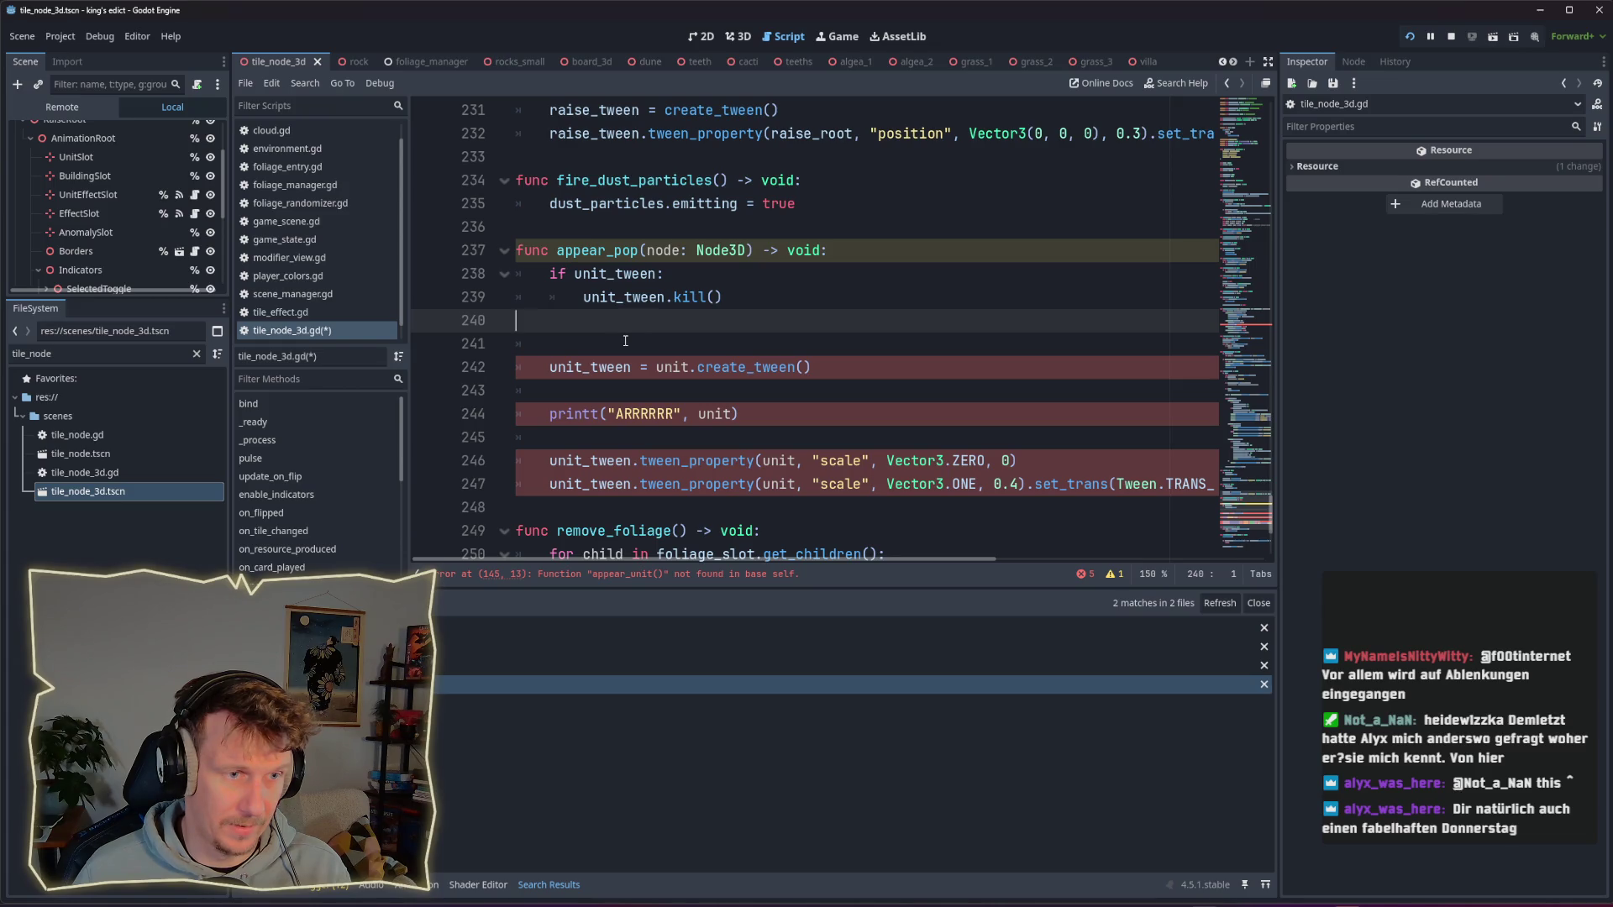
pyautogui.press('Delete')
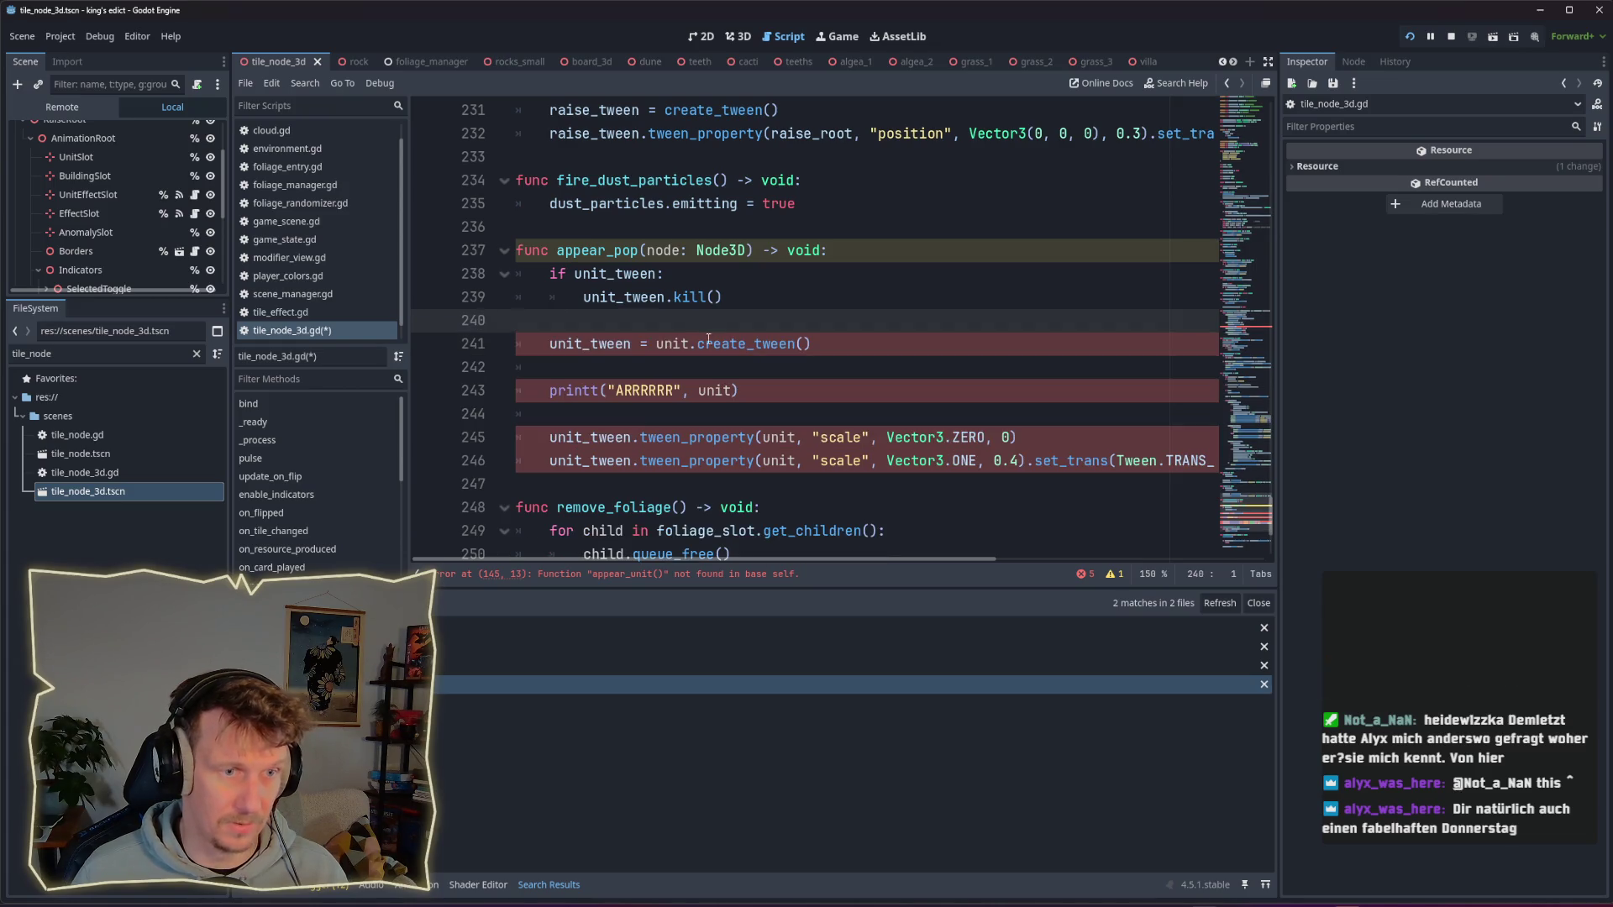
# Step: Replace 'unit' with 'node' in the tween creation, printt call and both tween_property calls
pyautogui.doubleClick(675, 343)
pyautogui.write('node')
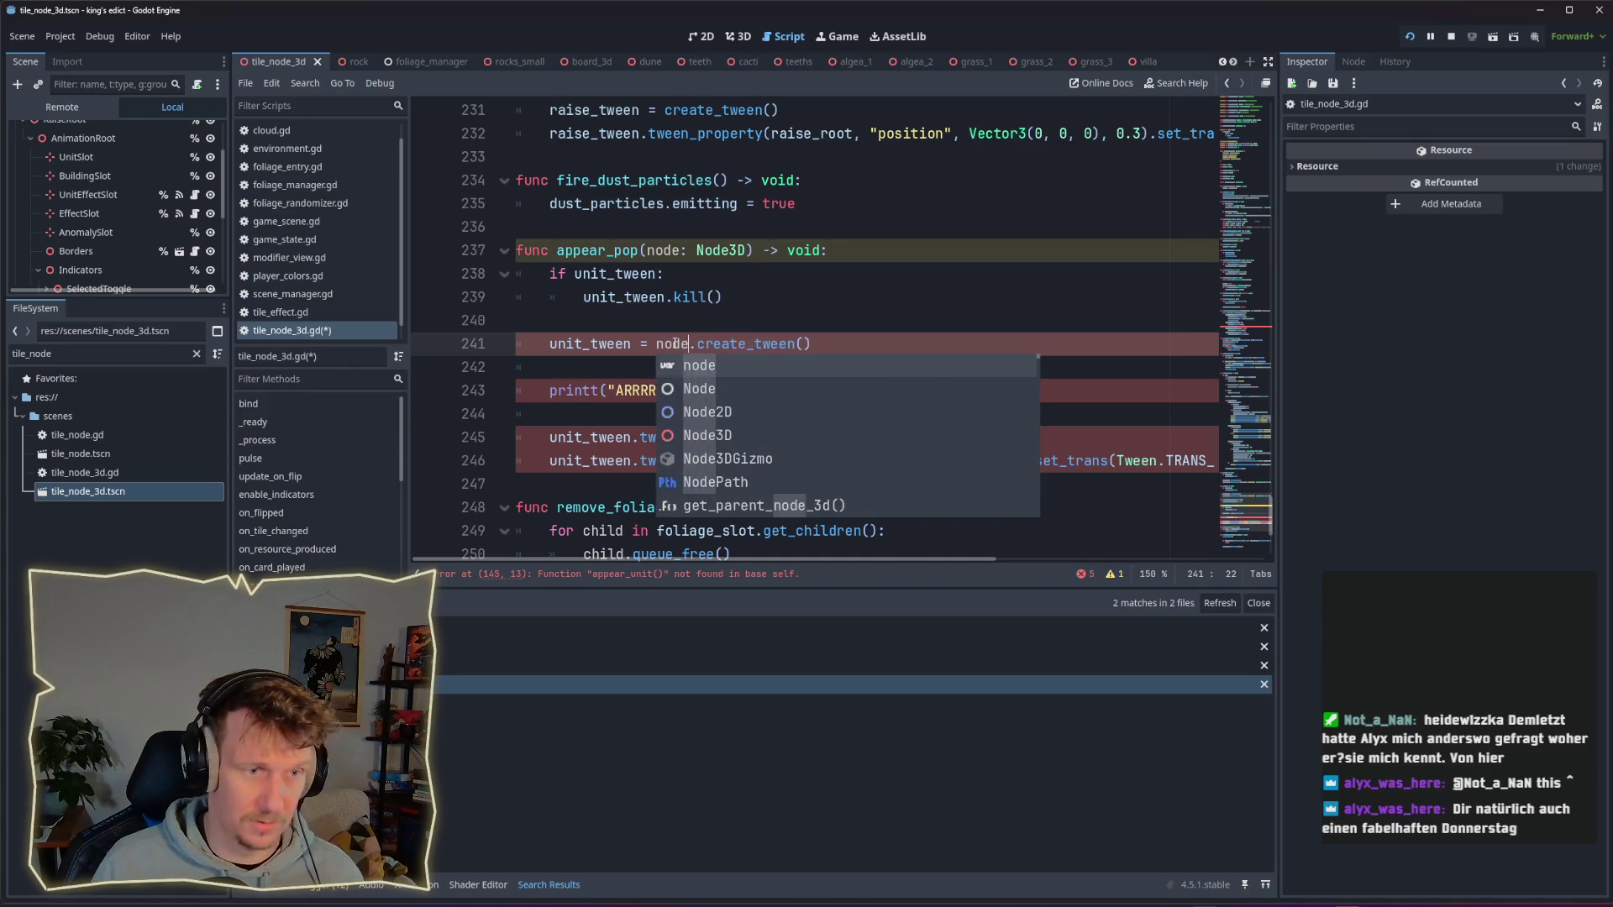
pyautogui.press('Escape')
pyautogui.doubleClick(718, 391)
pyautogui.write('node')
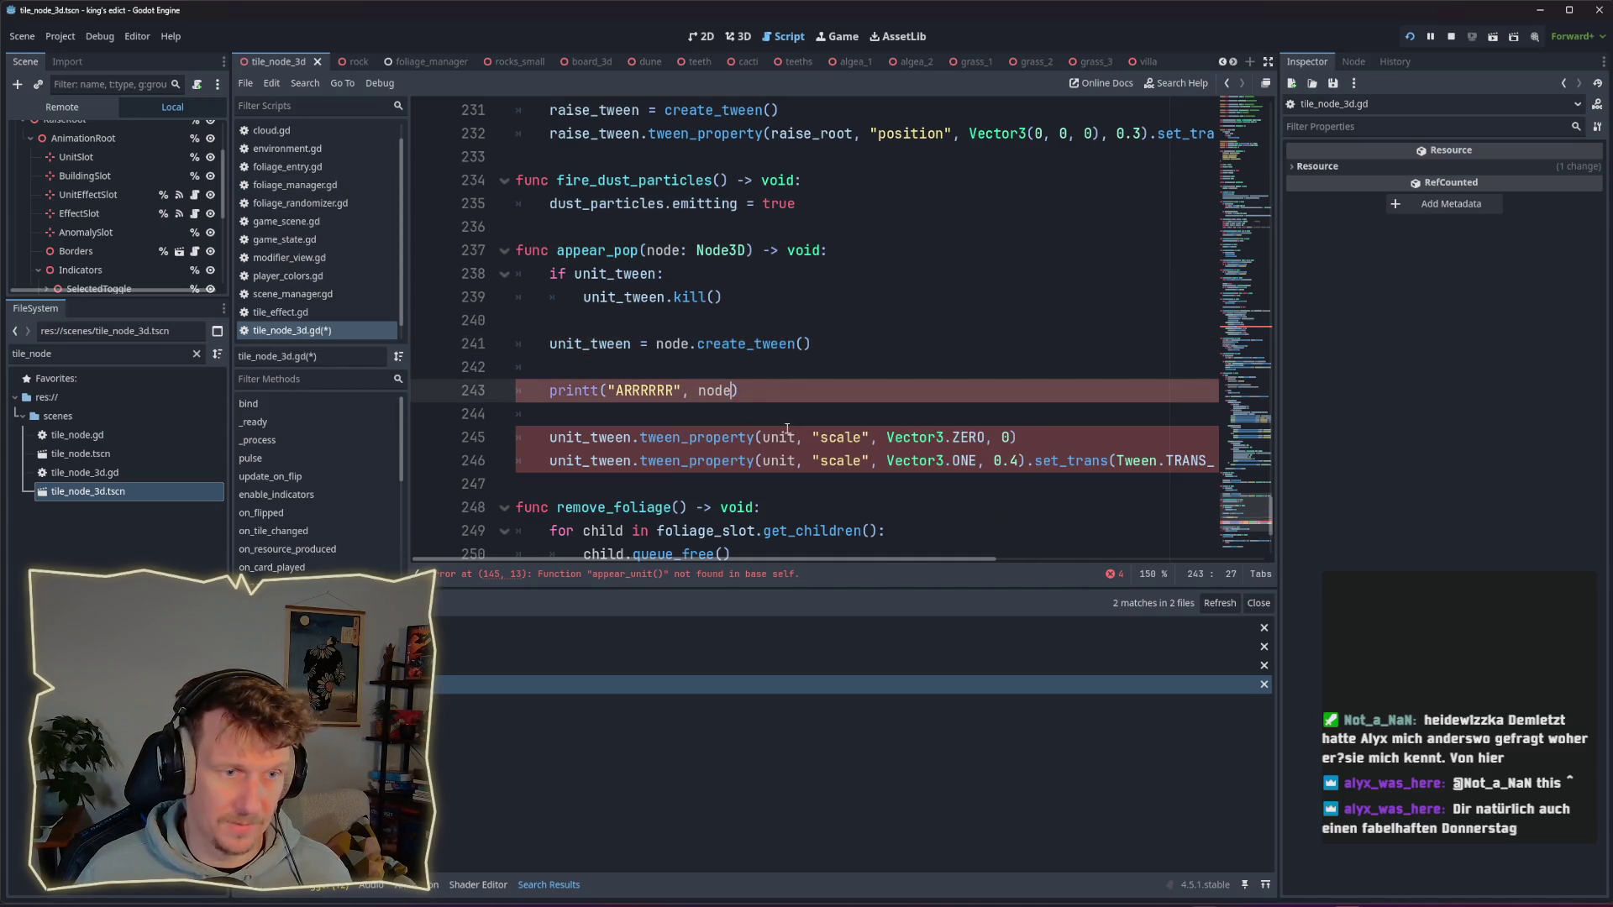
pyautogui.doubleClick(778, 436)
pyautogui.write('node')
pyautogui.click(781, 460)
pyautogui.doubleClick(781, 460)
pyautogui.write('node')
pyautogui.press('Escape')
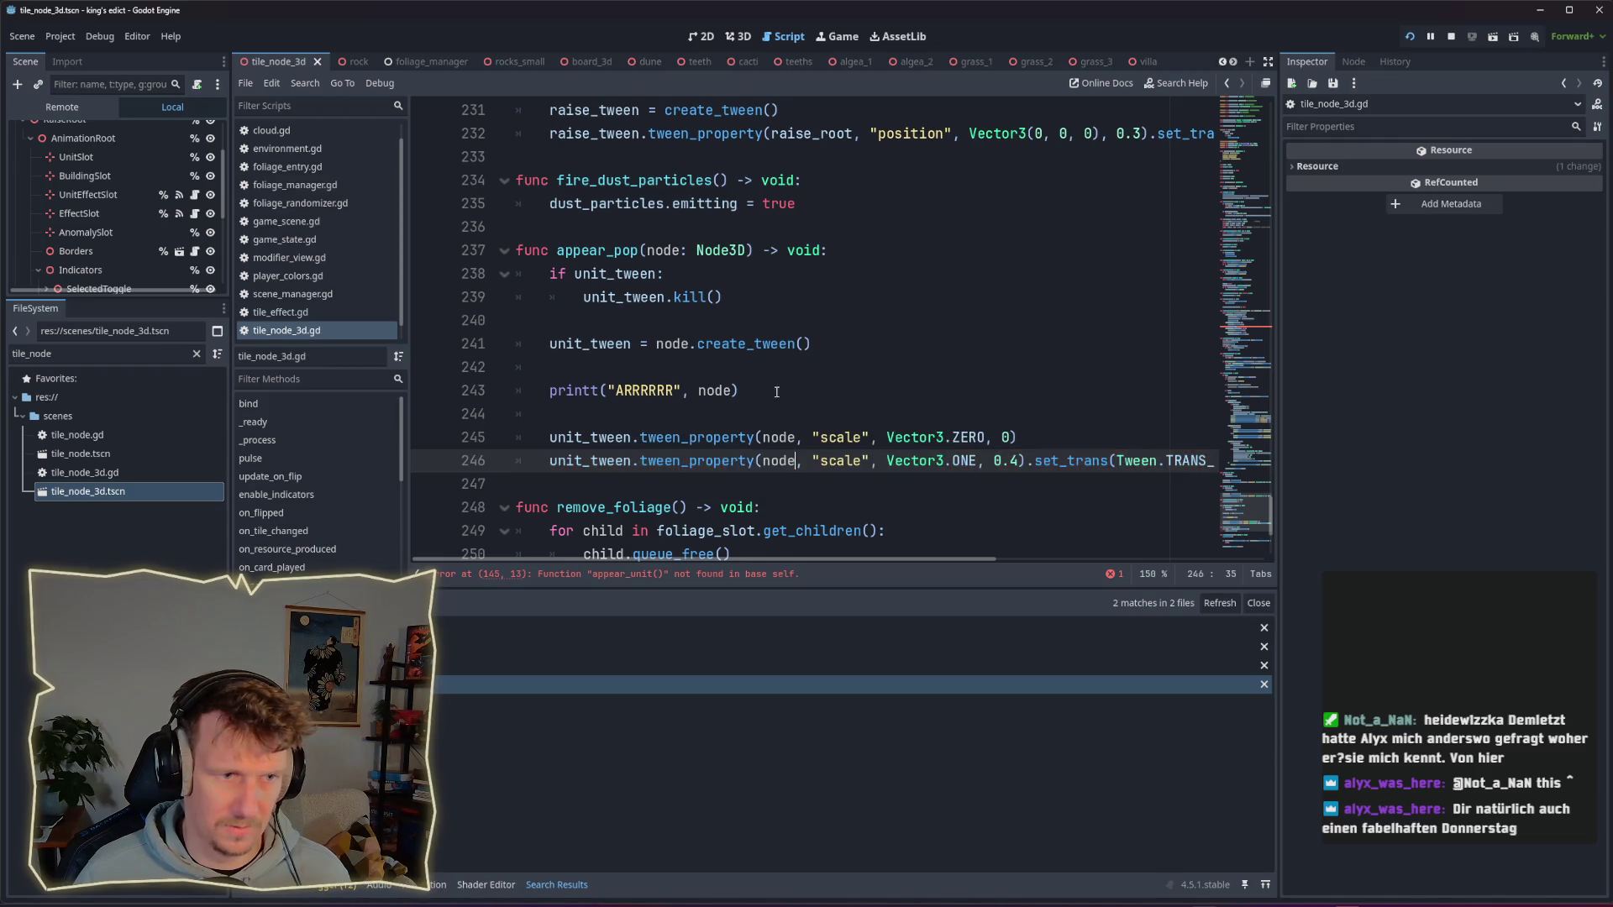
pyautogui.click(781, 391)
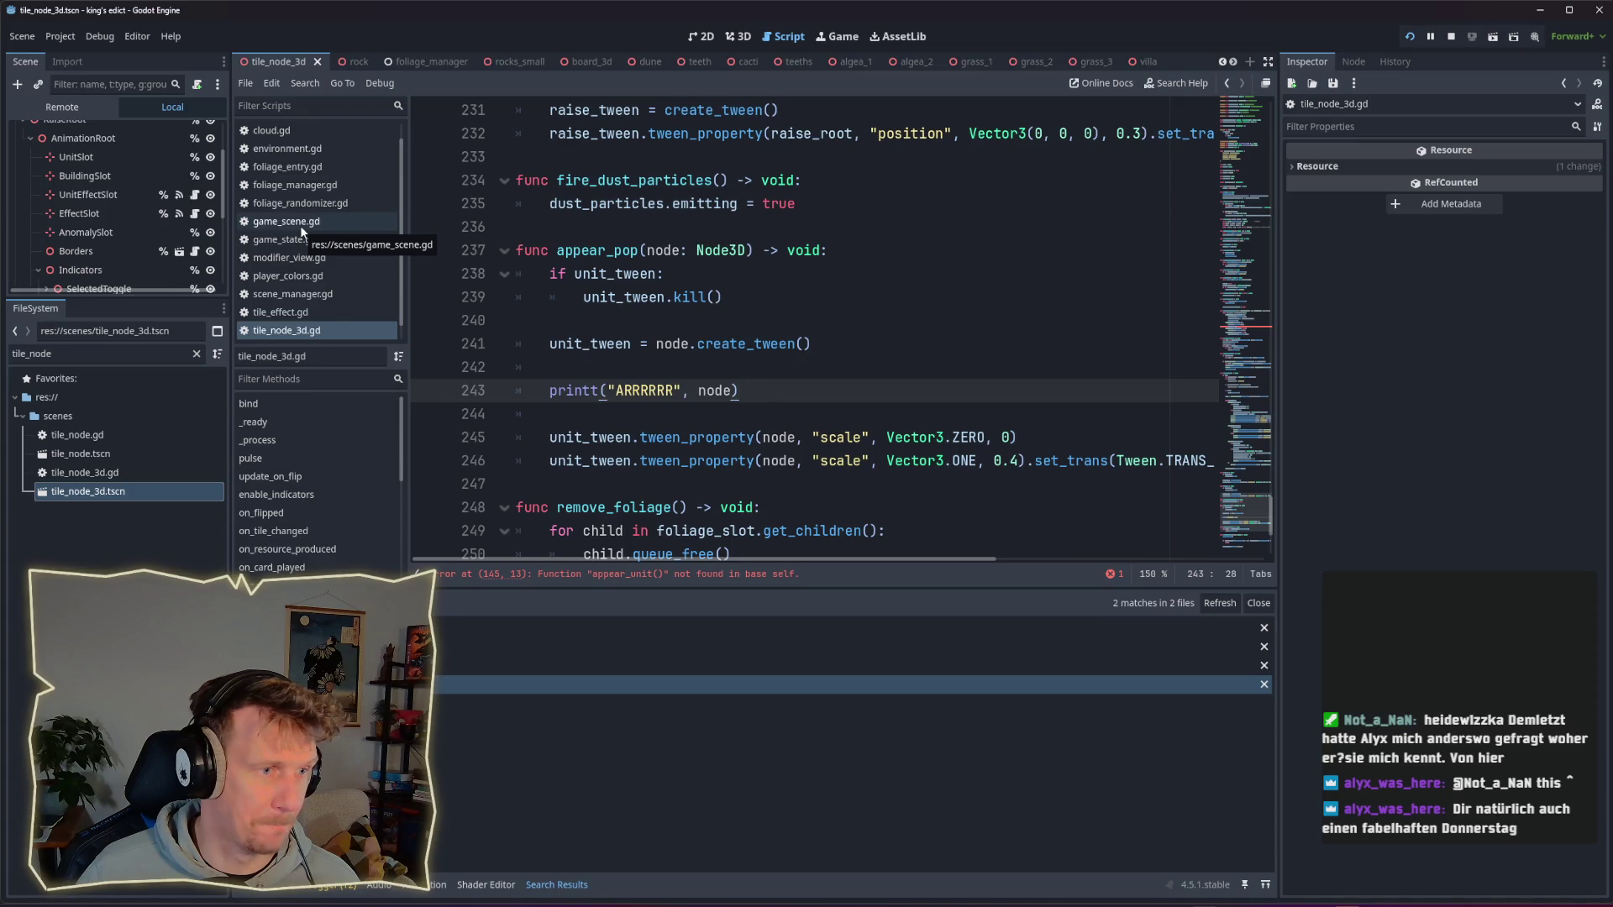
pyautogui.click(785, 367)
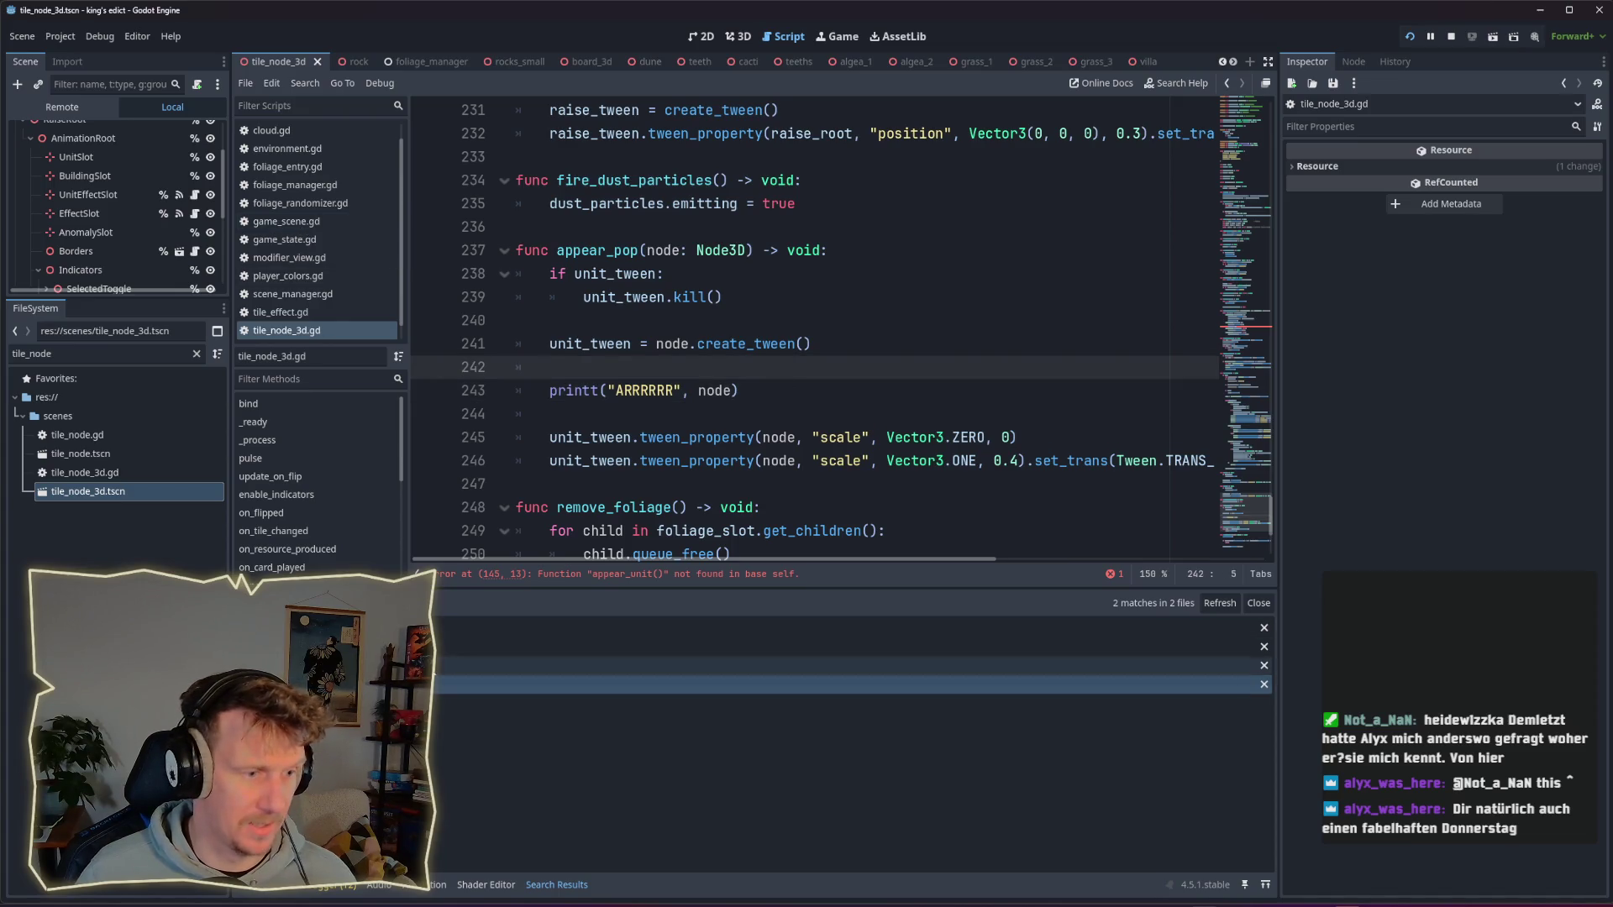
# Step: Locate the erroring appear_unit call on line 145 via the search results
pyautogui.click(764, 683)
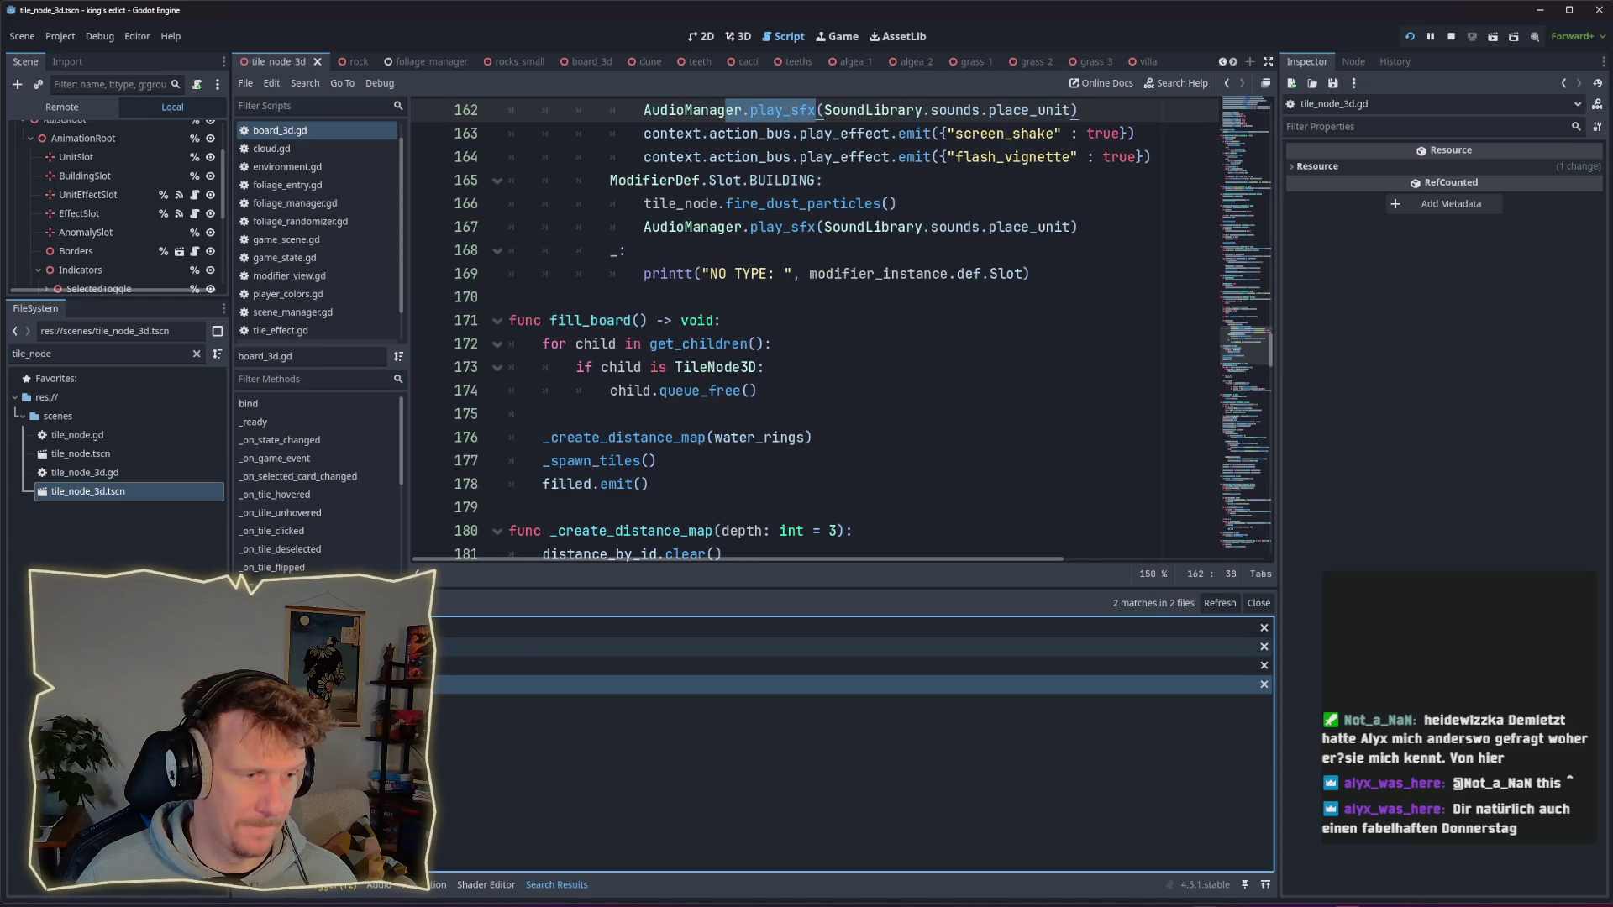
pyautogui.scroll(5, 770, 392)
pyautogui.click(447, 646)
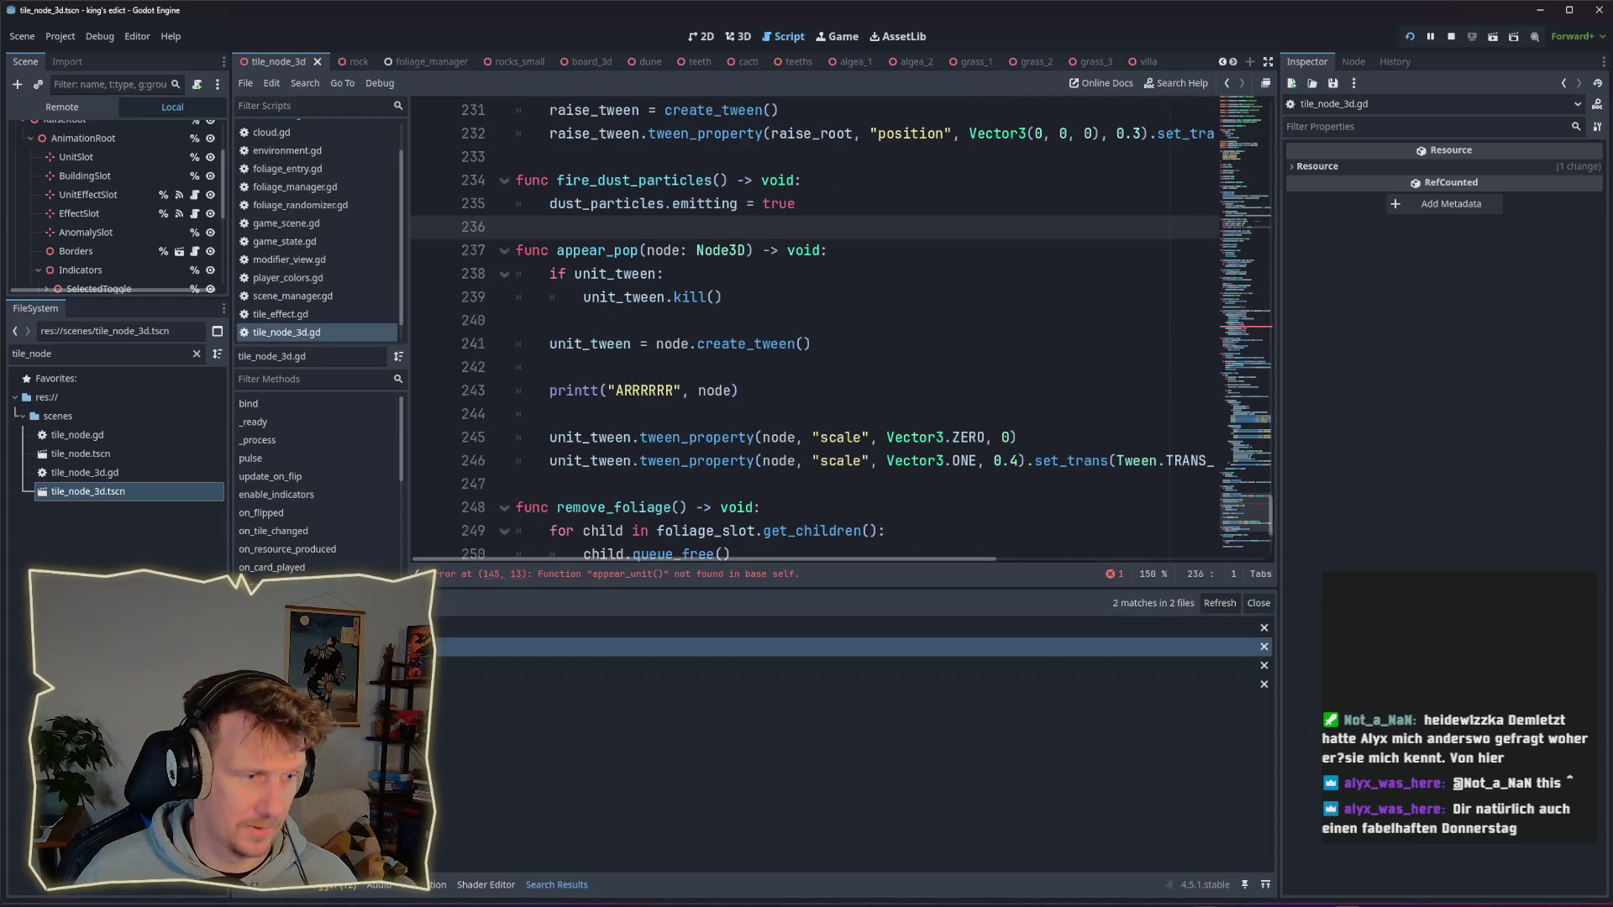
pyautogui.scroll(3, 752, 369)
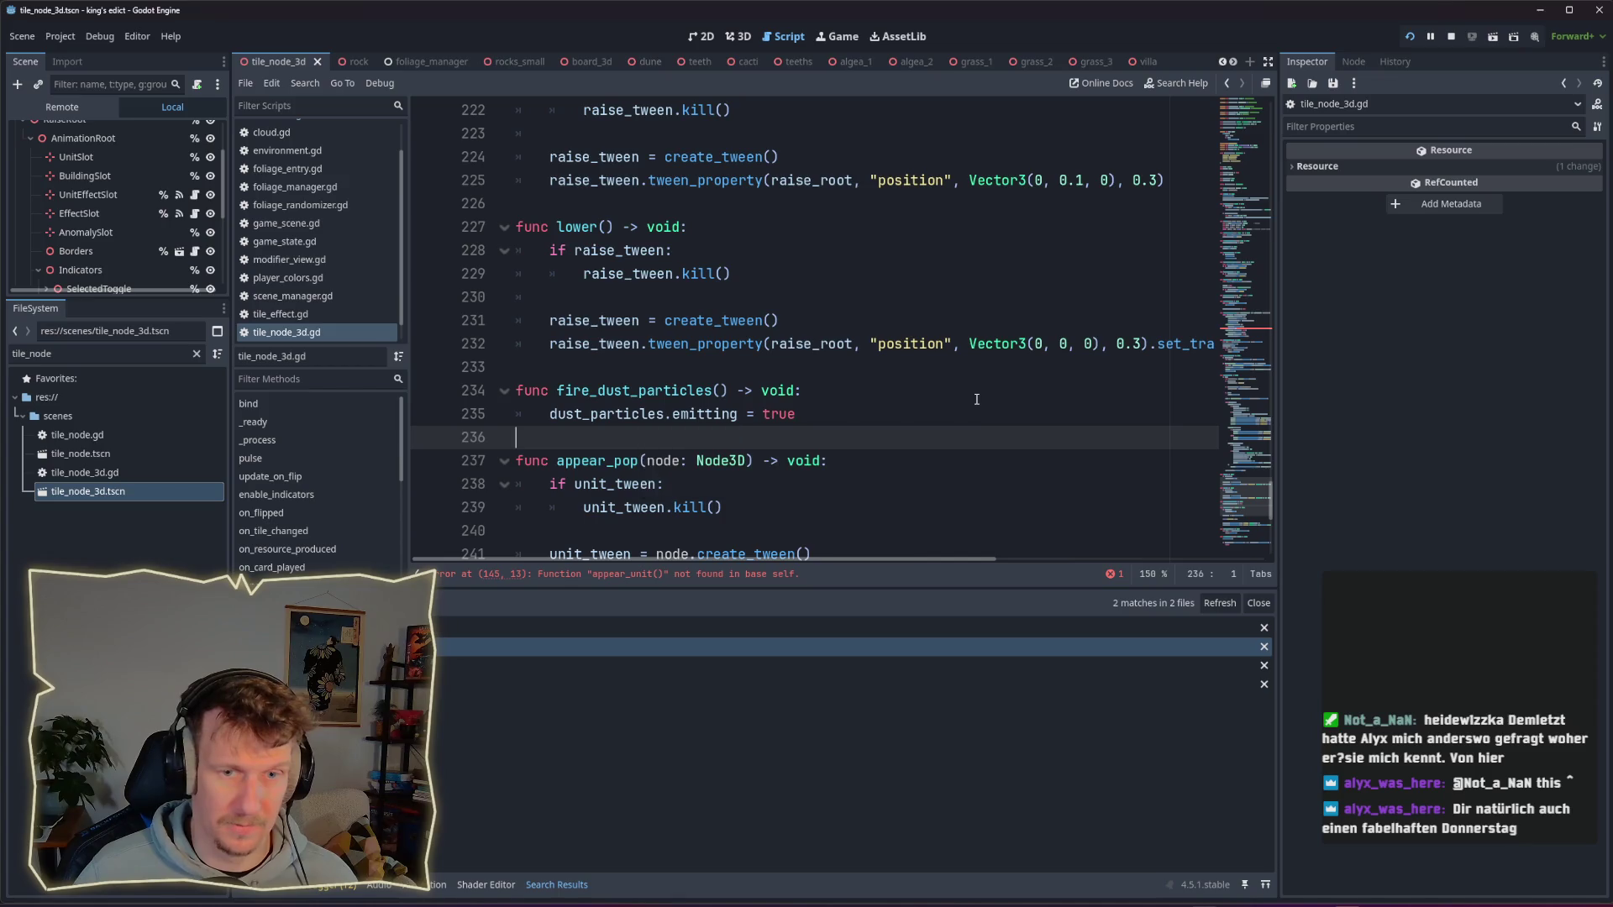
pyautogui.scroll(7, 1245, 479)
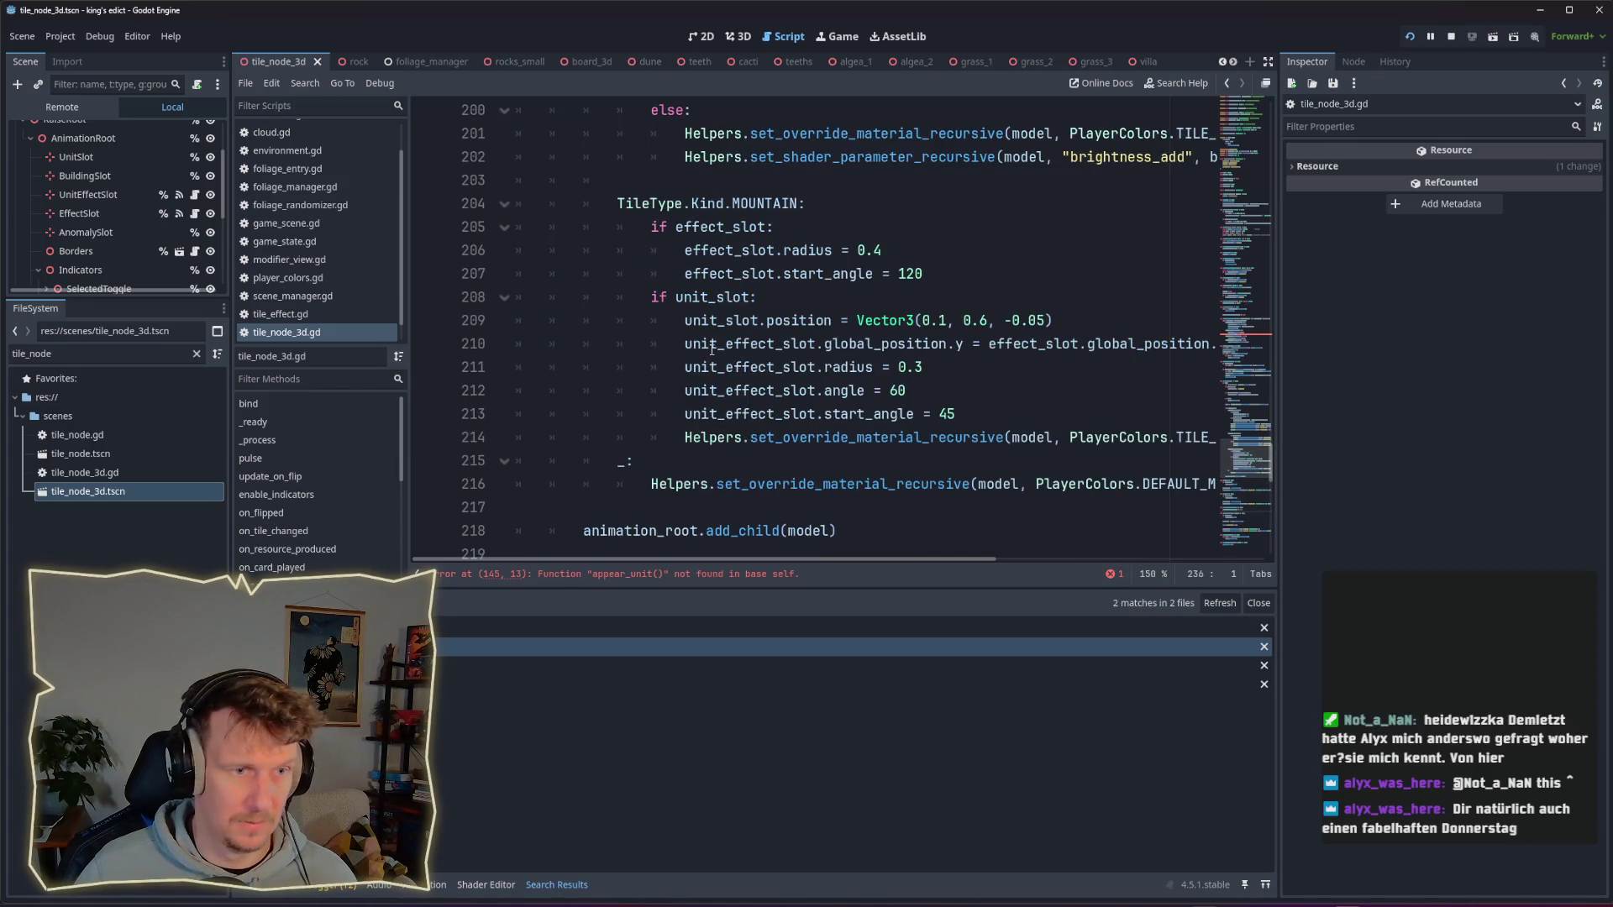
pyautogui.scroll(3, 713, 349)
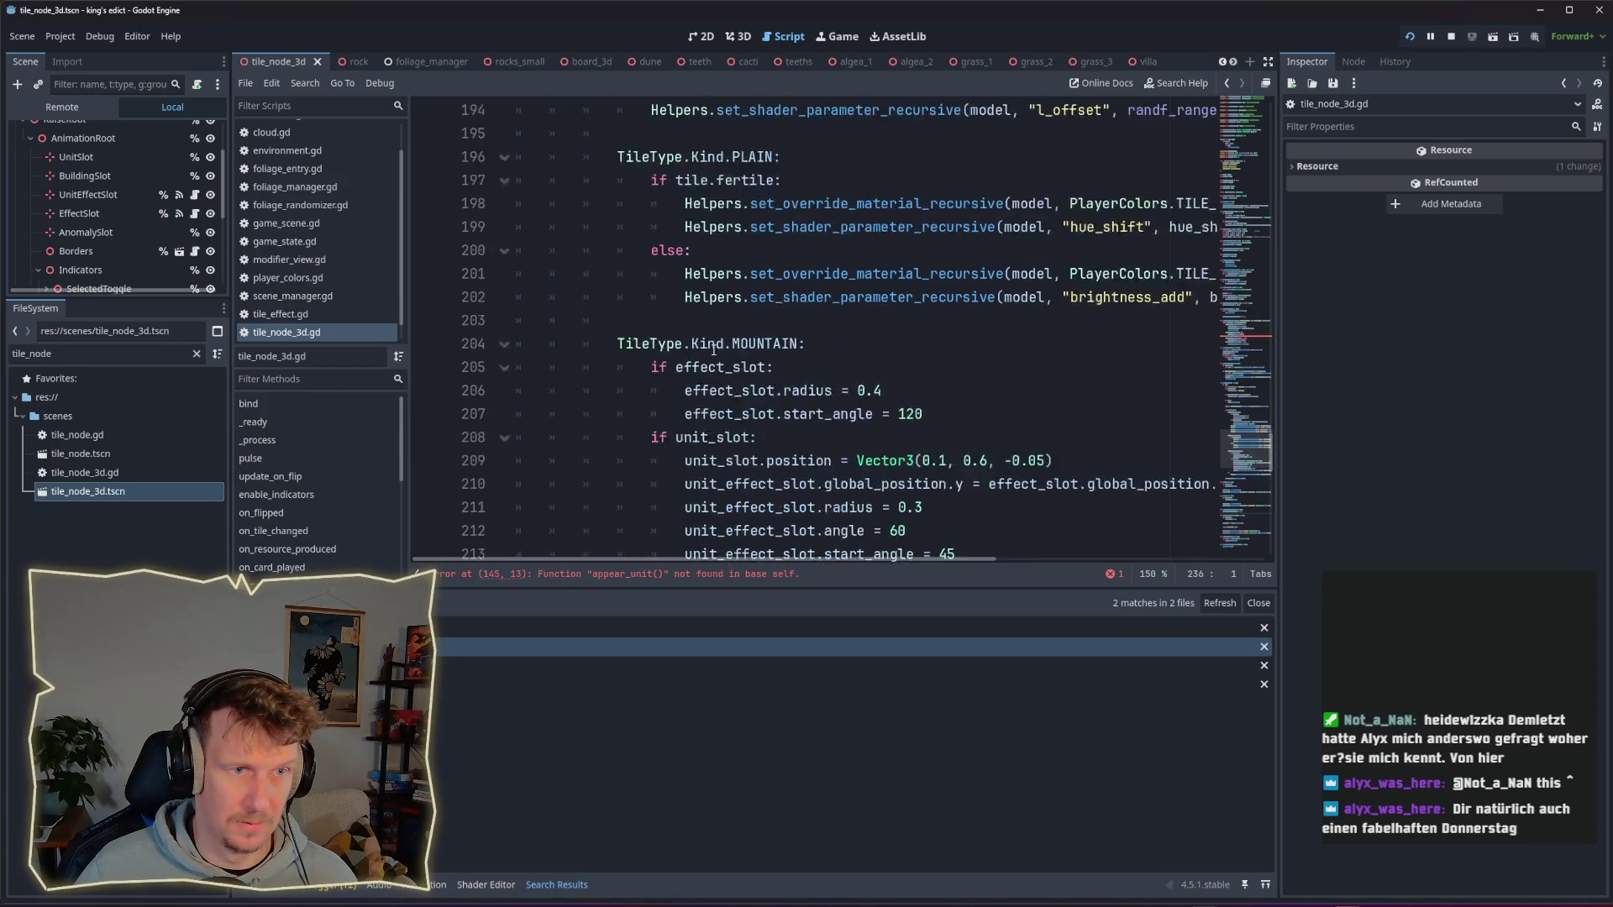
pyautogui.click(1238, 347)
pyautogui.scroll(1, 631, 288)
pyautogui.click(718, 343)
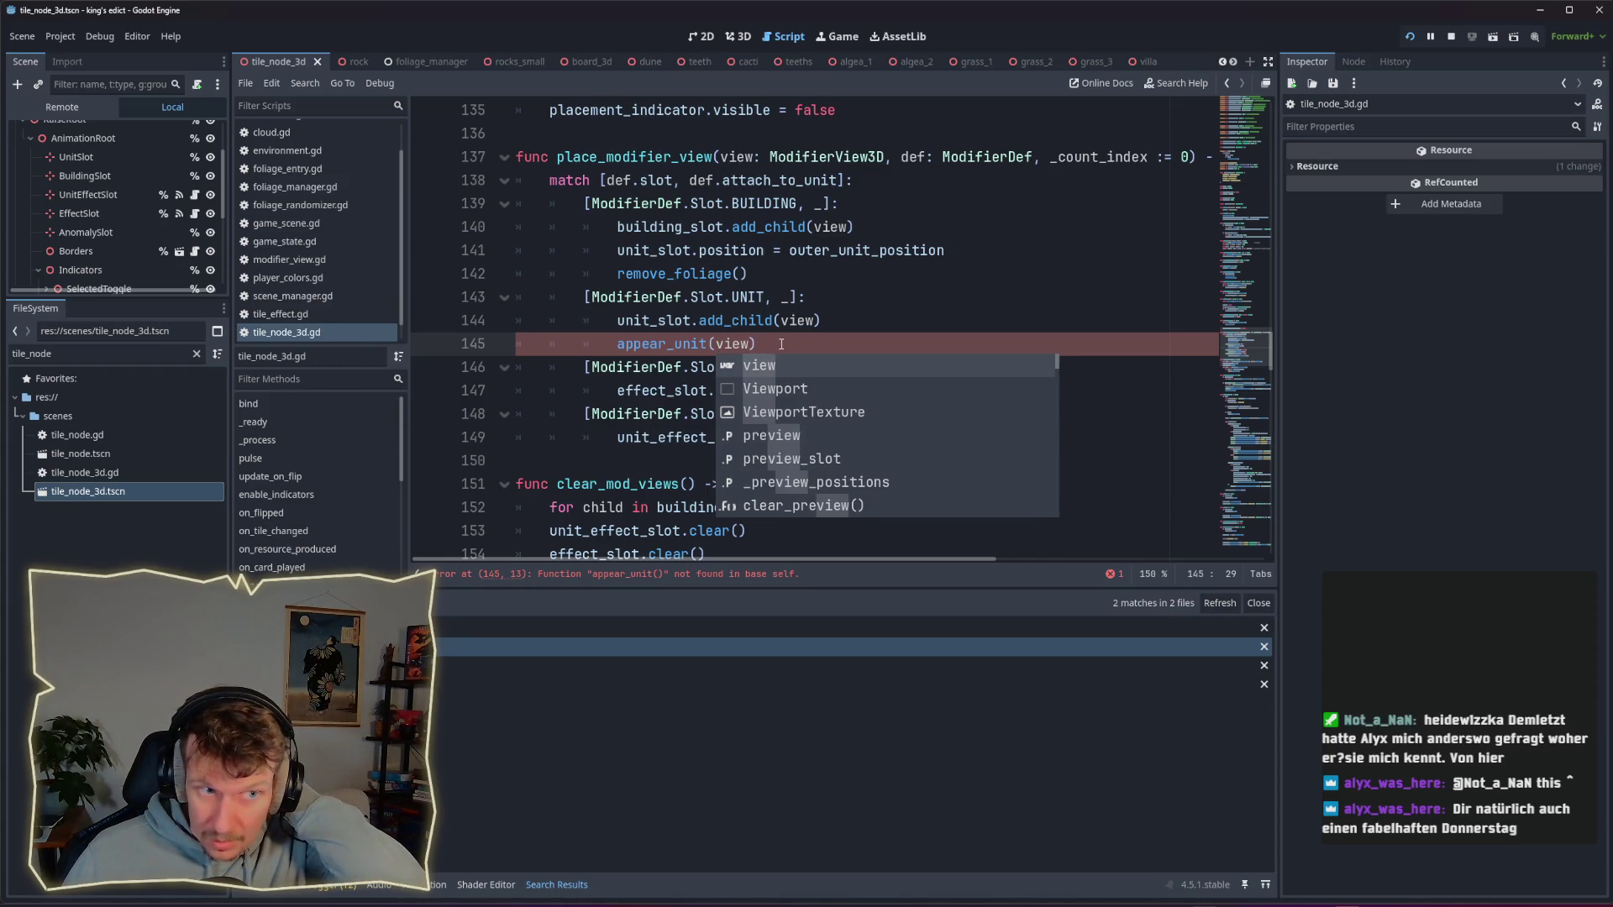
# Step: Change line 145's call to appear_pop(view) by accepting the autocomplete suggestion
pyautogui.write(')')
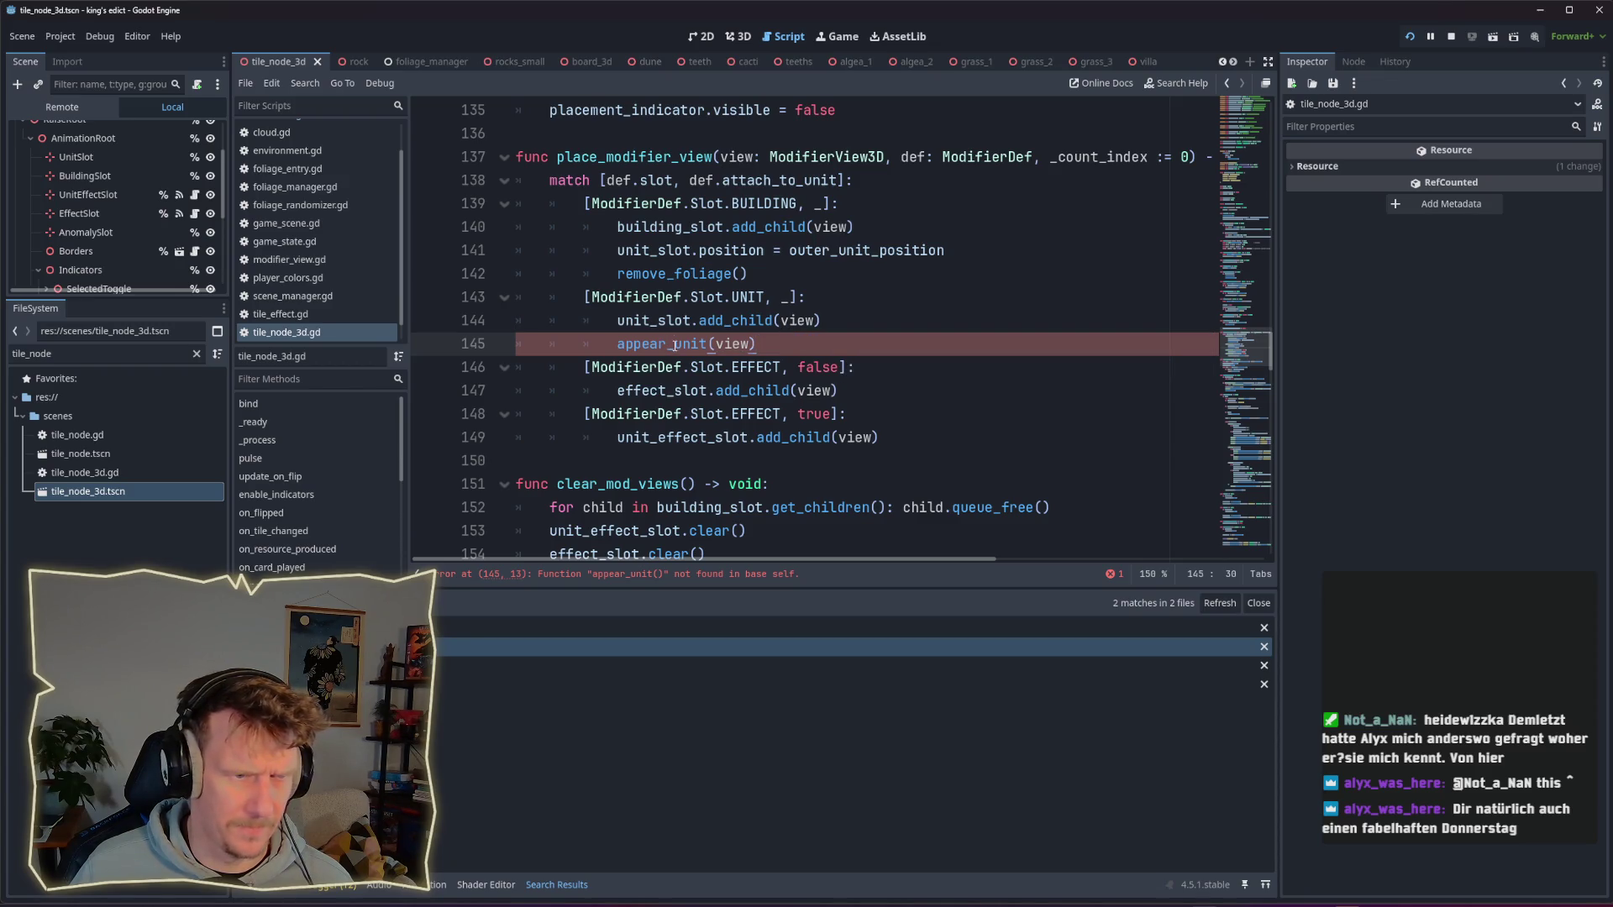
pyautogui.write('op')
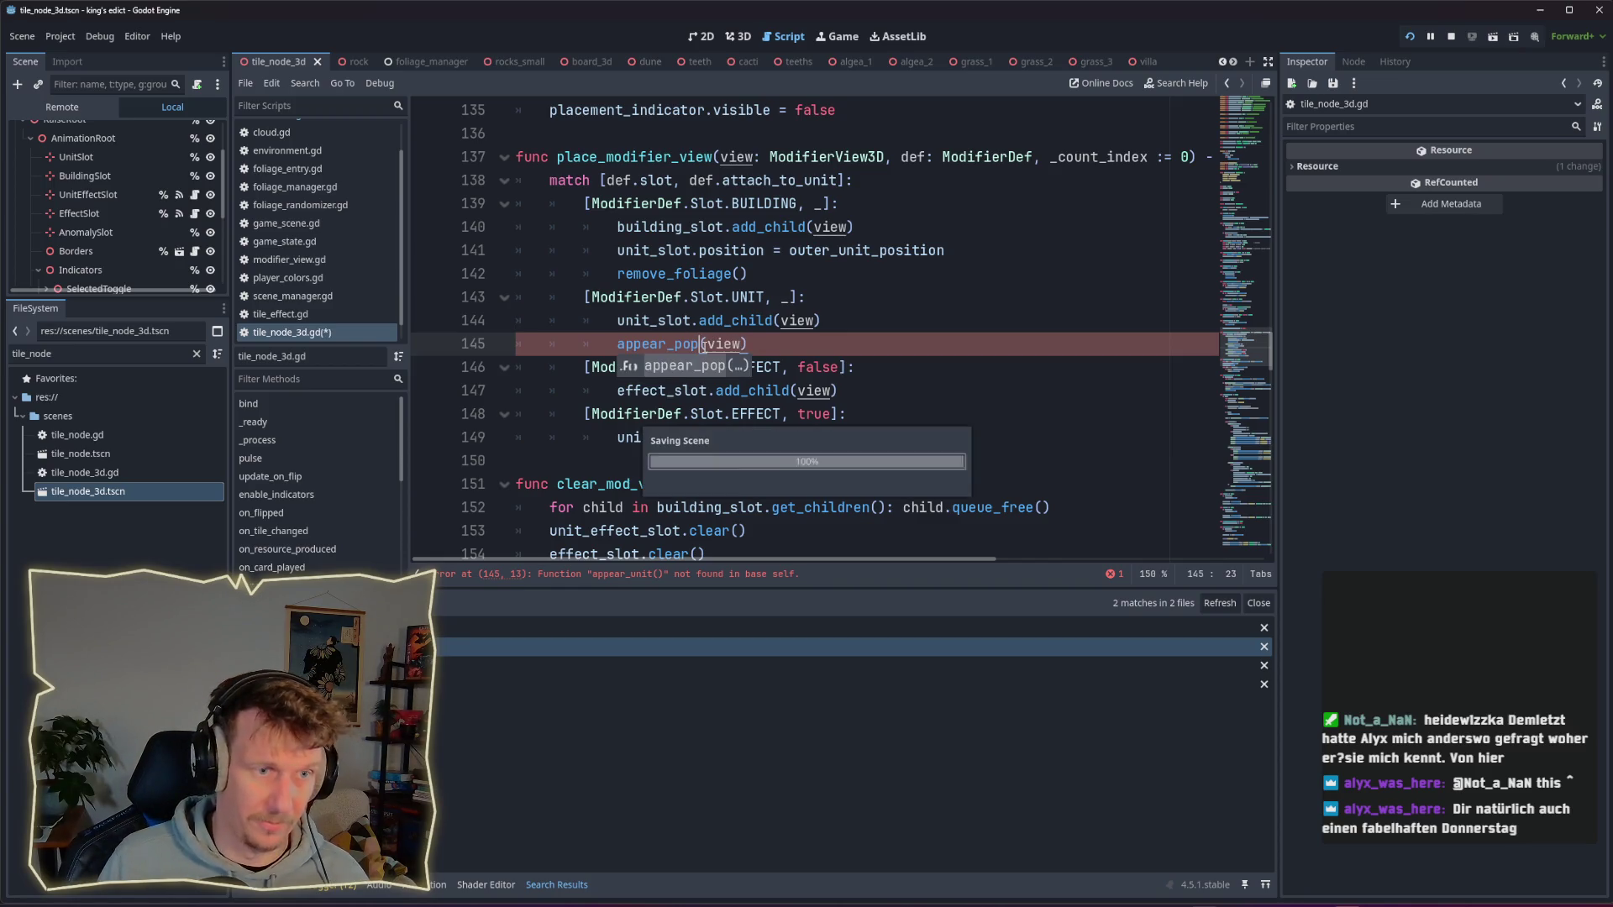
pyautogui.click(790, 346)
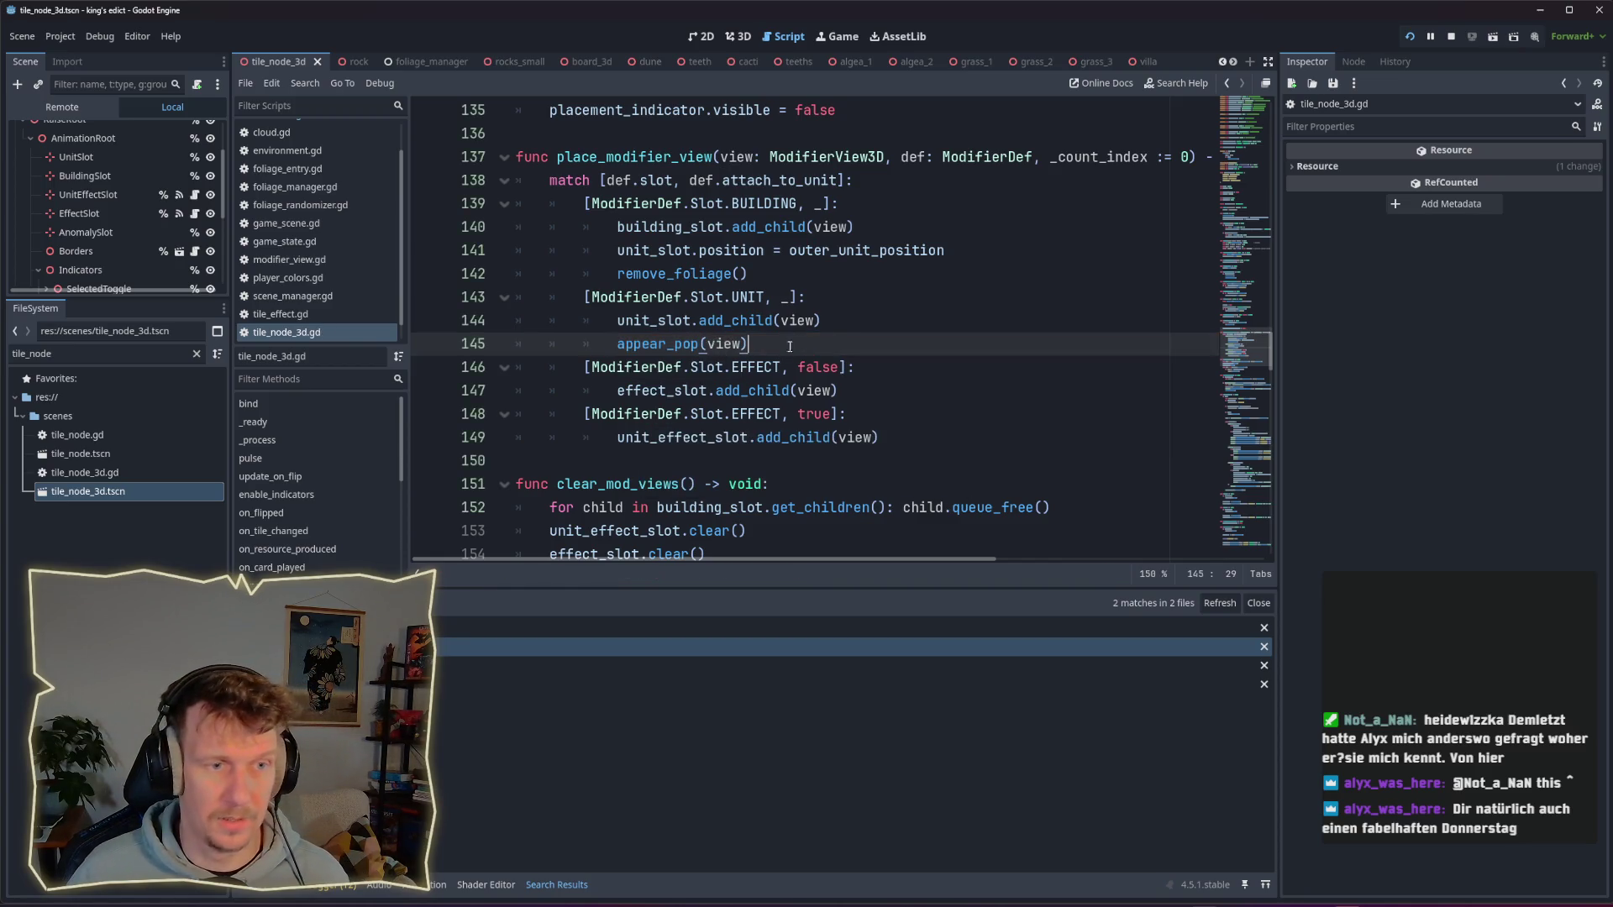
# Step: Launch a multiplayer game on i_know_this_place.map with start position 1
pyautogui.click(1409, 38)
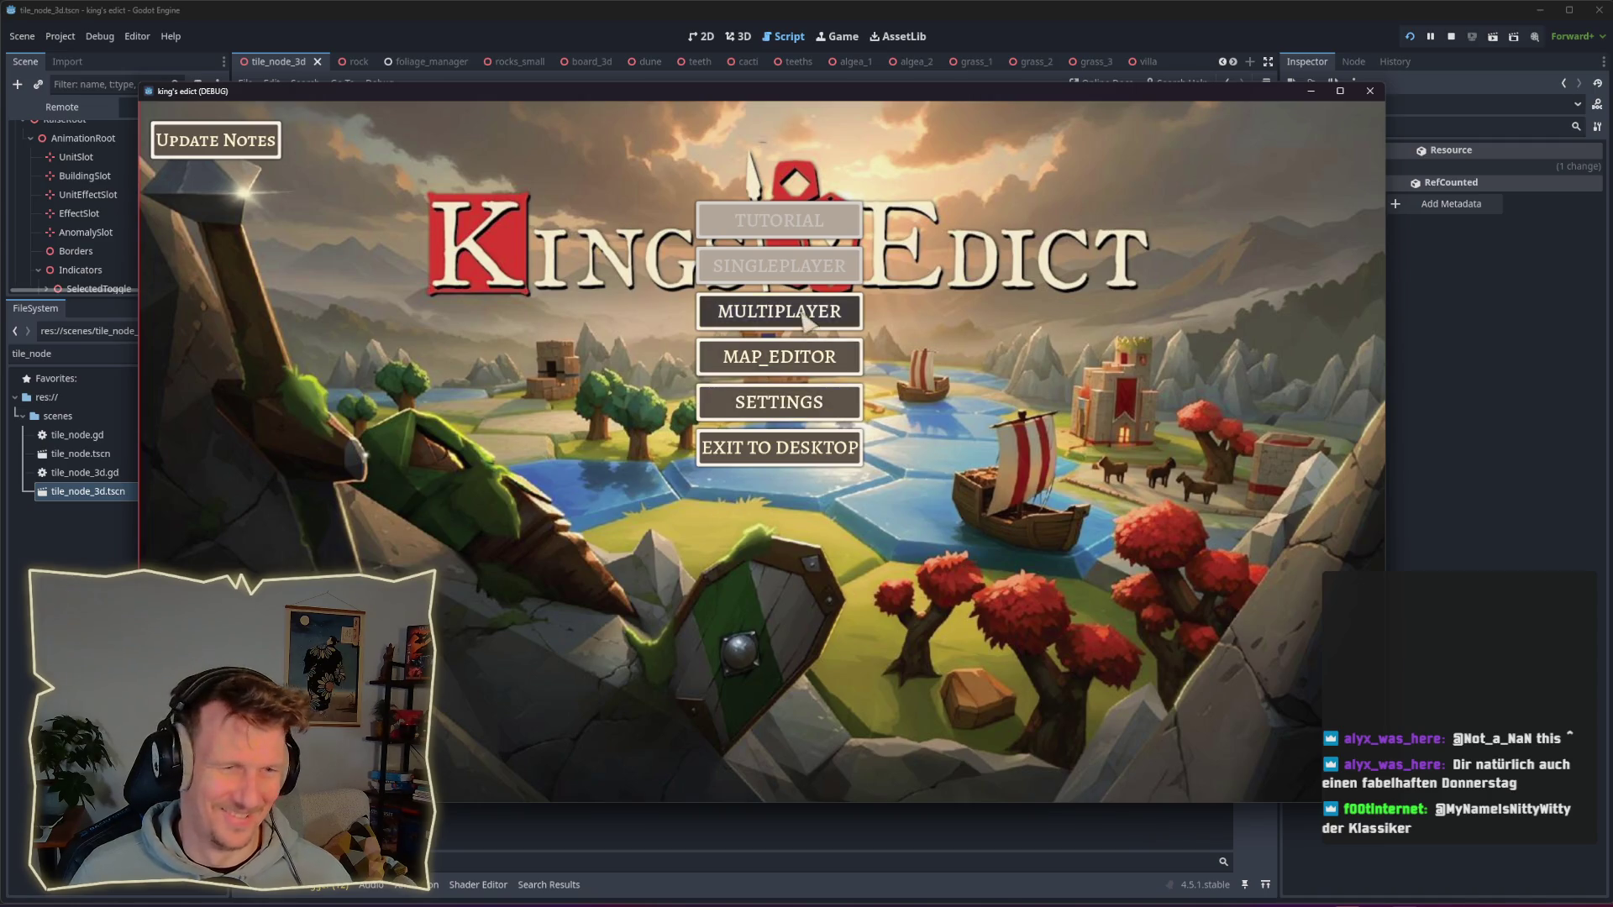
pyautogui.click(832, 313)
pyautogui.click(852, 312)
pyautogui.click(924, 175)
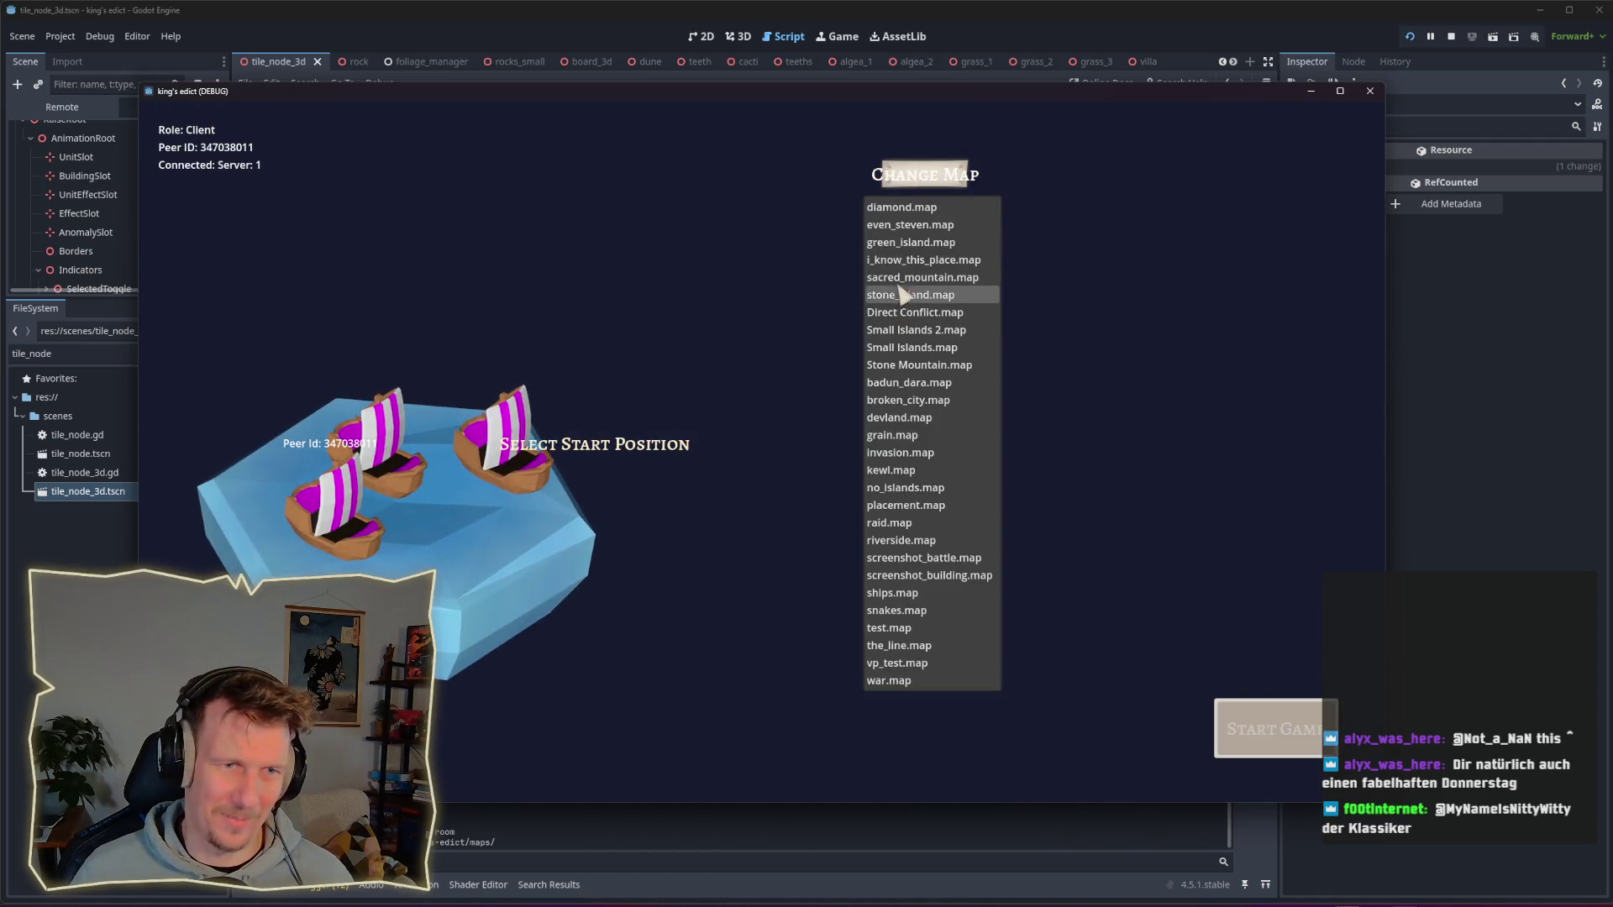
pyautogui.click(874, 271)
pyautogui.click(494, 487)
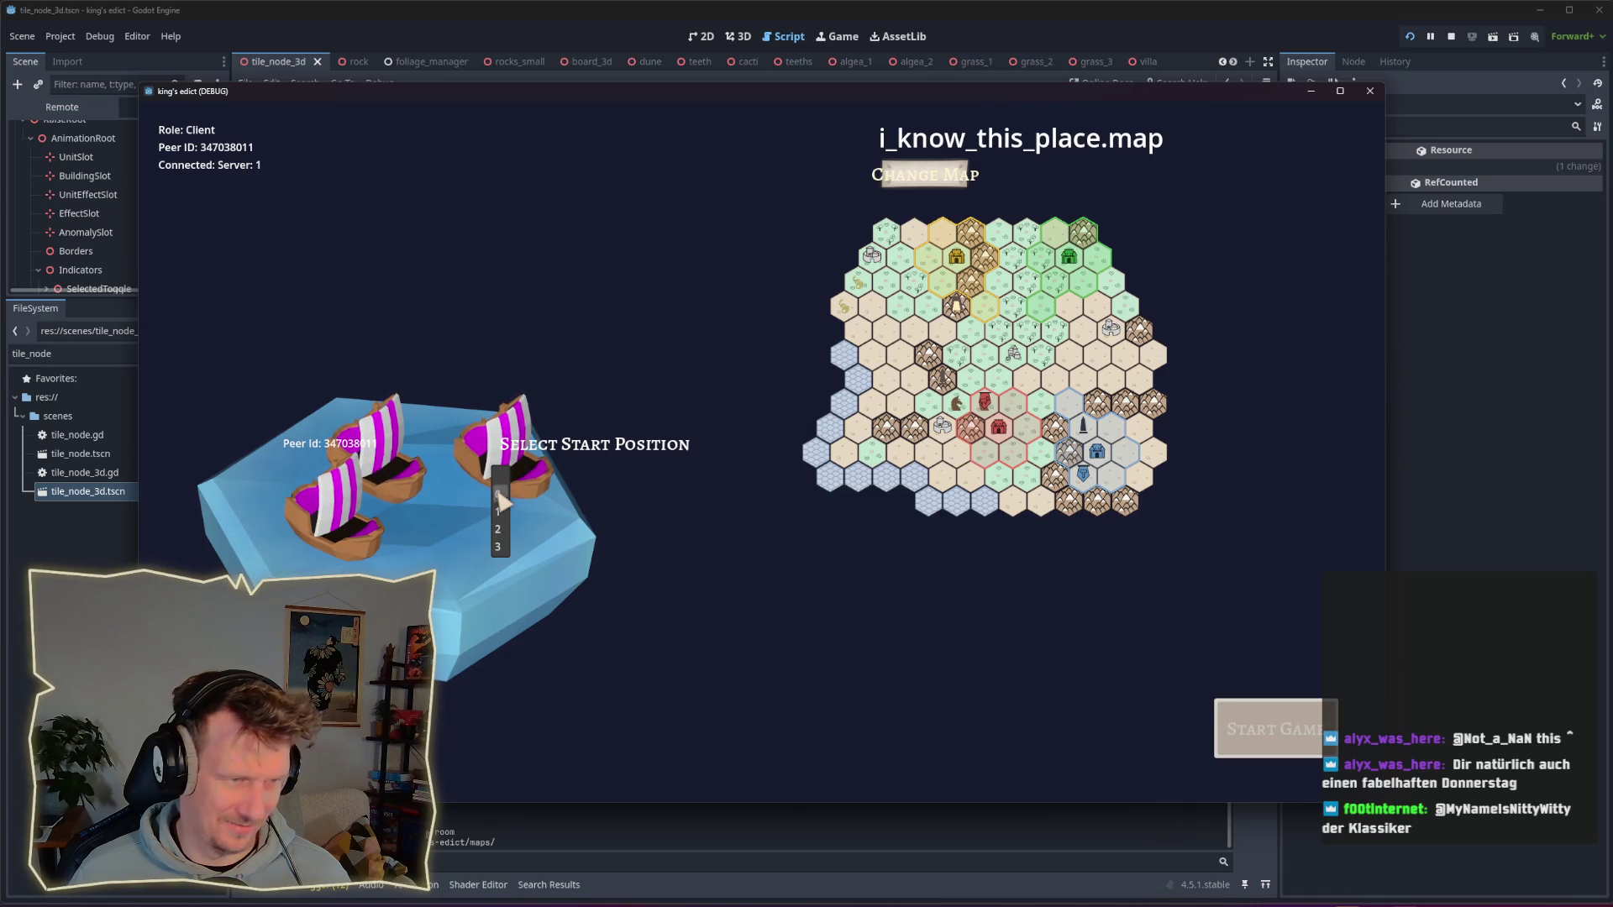
pyautogui.click(499, 496)
pyautogui.click(1268, 728)
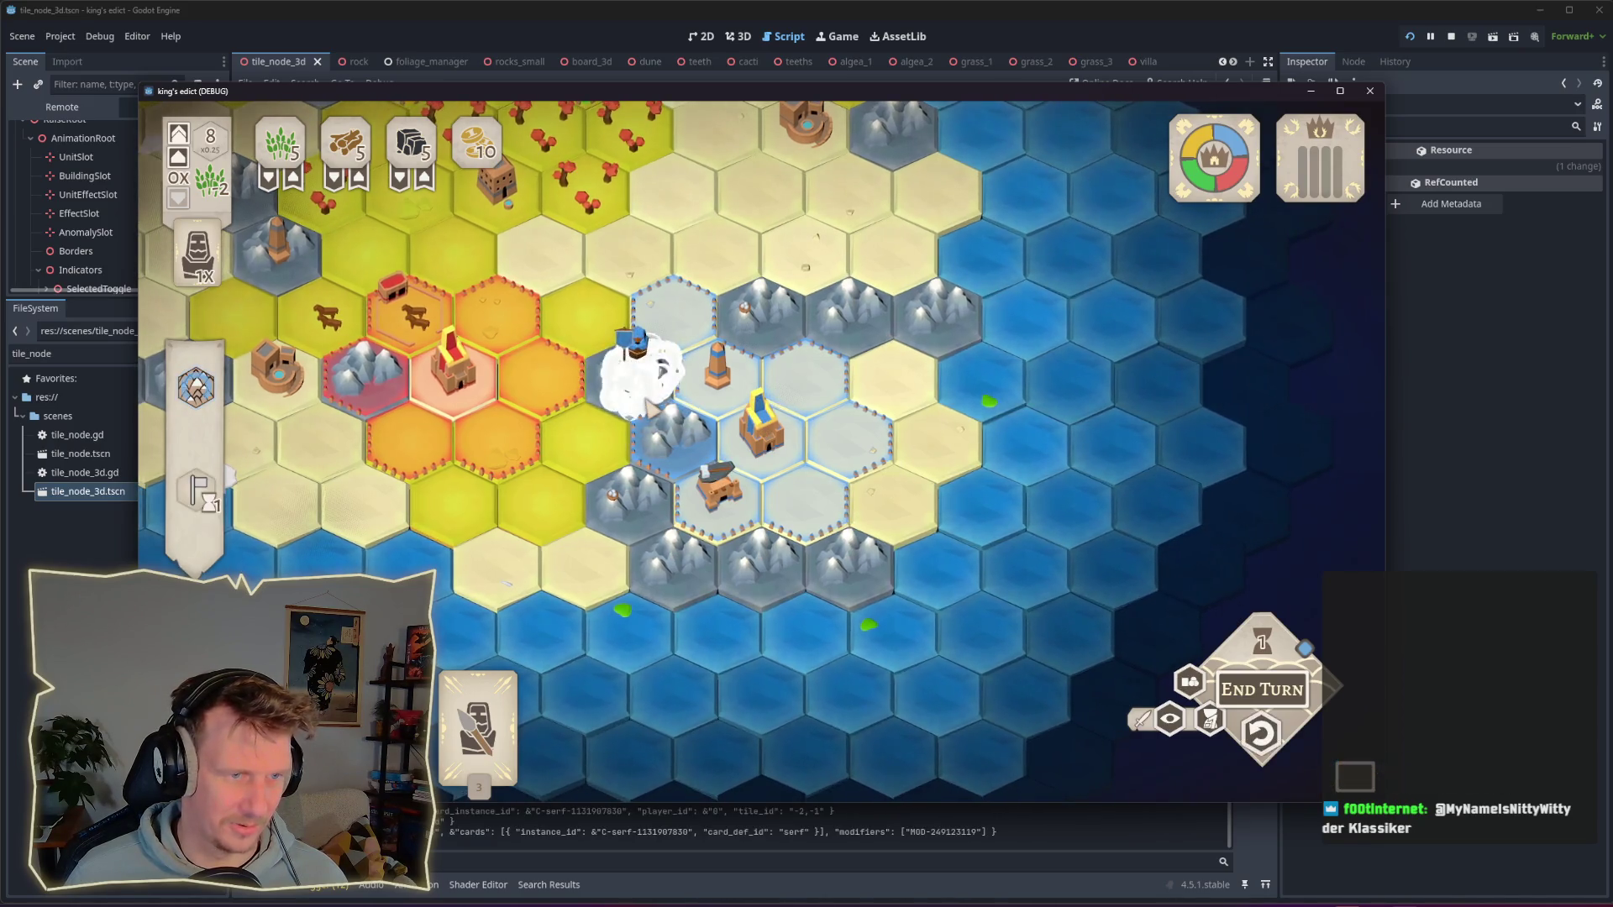
# Step: Place the blue unit on the mountain hex, undoing and redoing the placement
pyautogui.scroll(3, 620, 356)
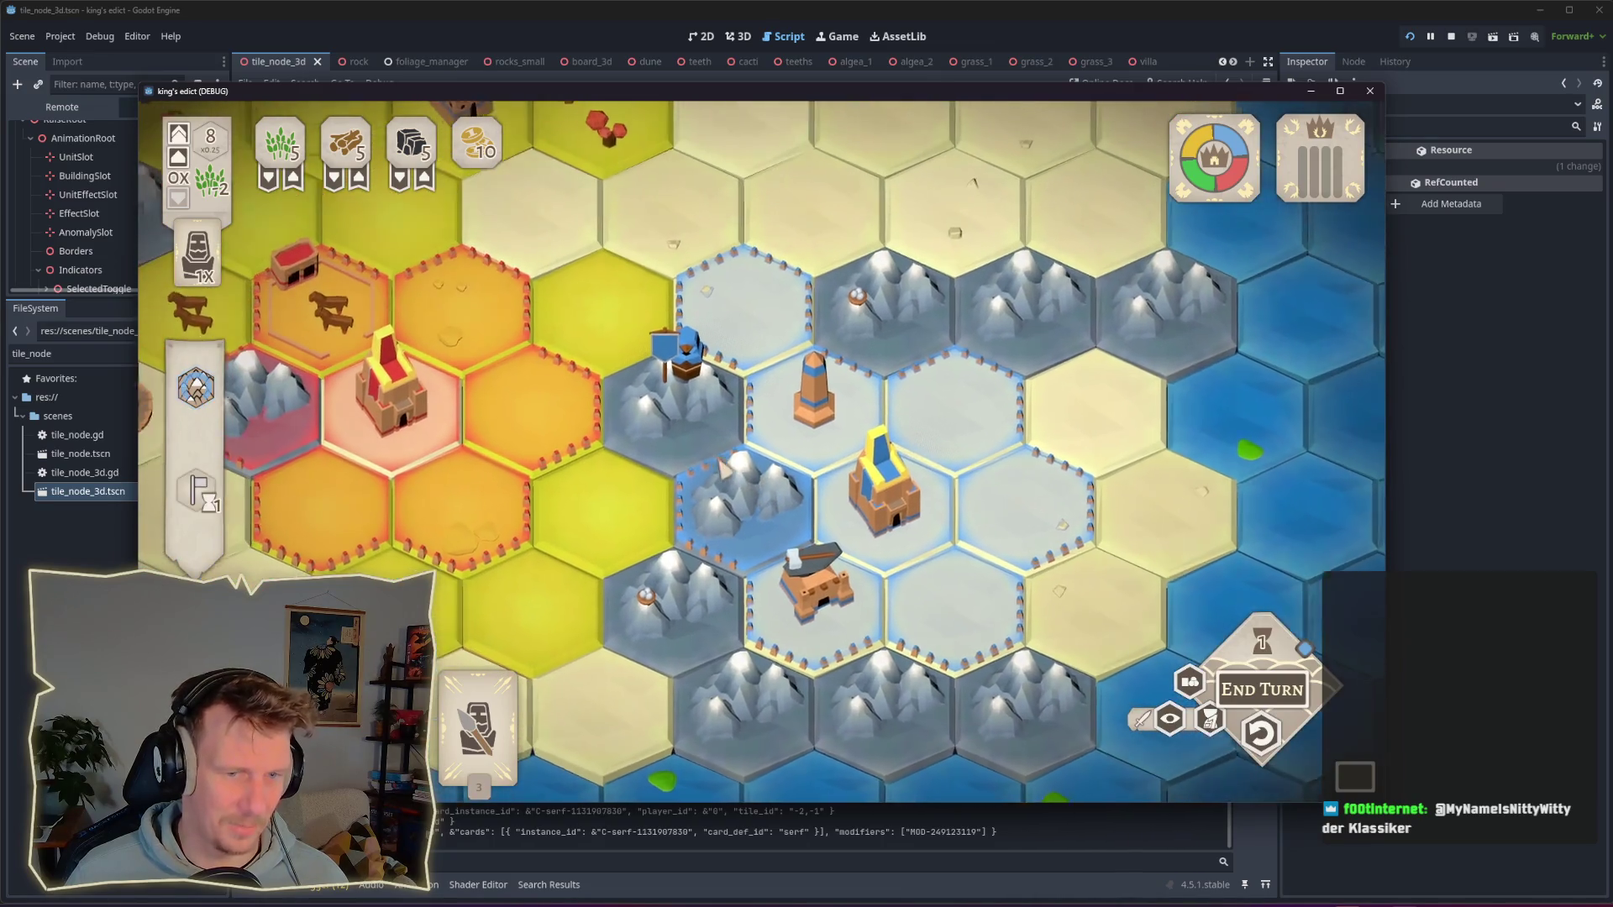
pyautogui.click(1260, 734)
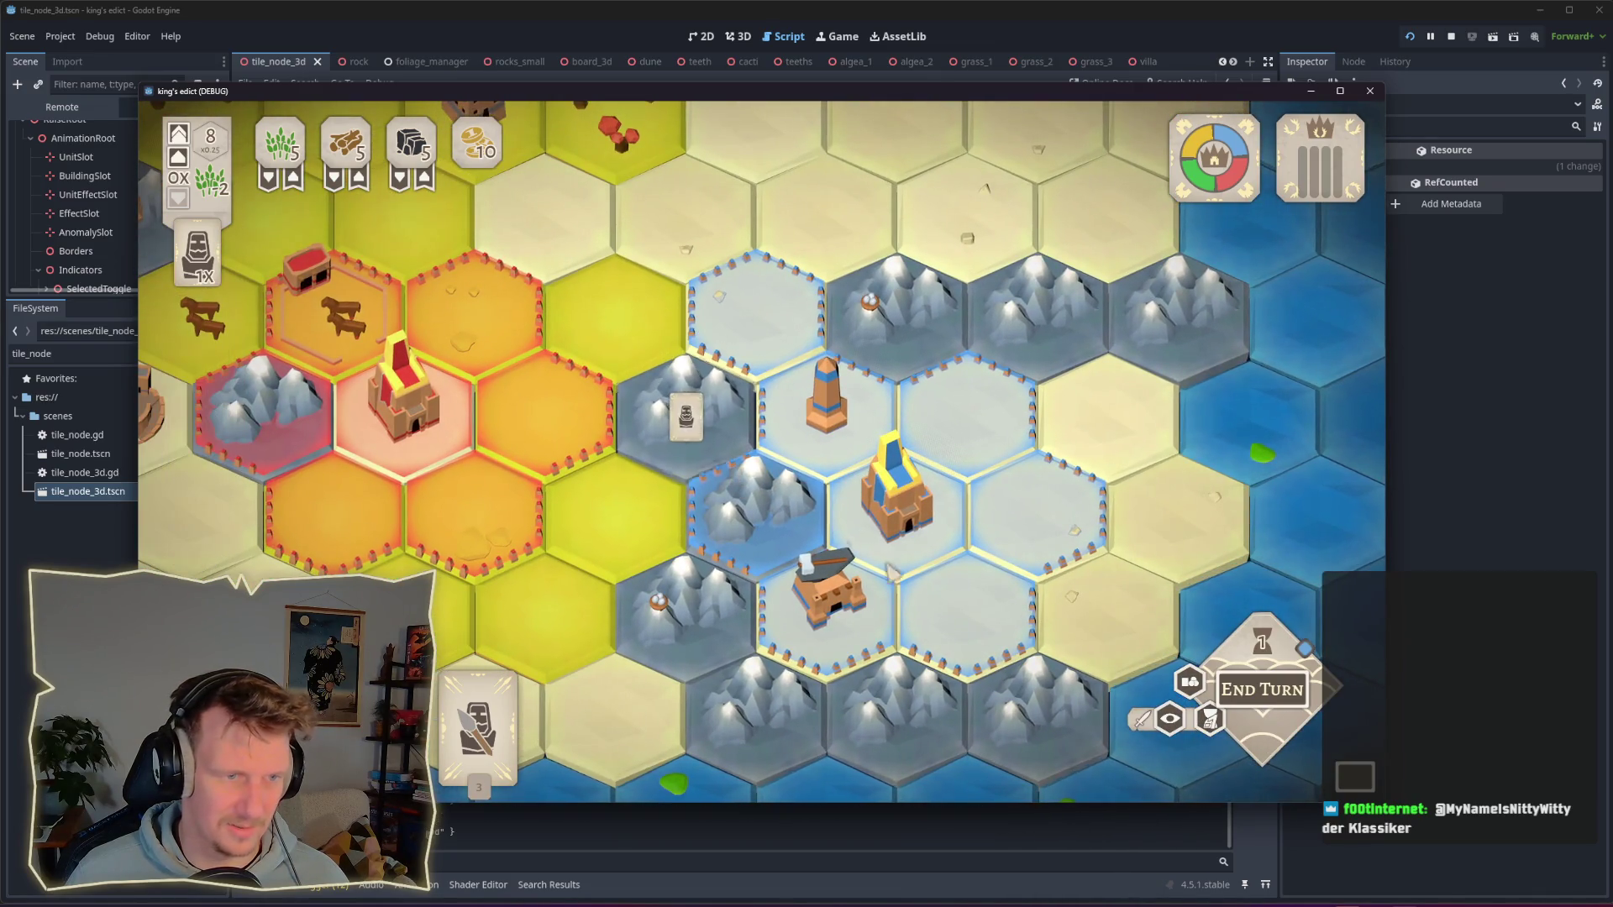
pyautogui.click(685, 433)
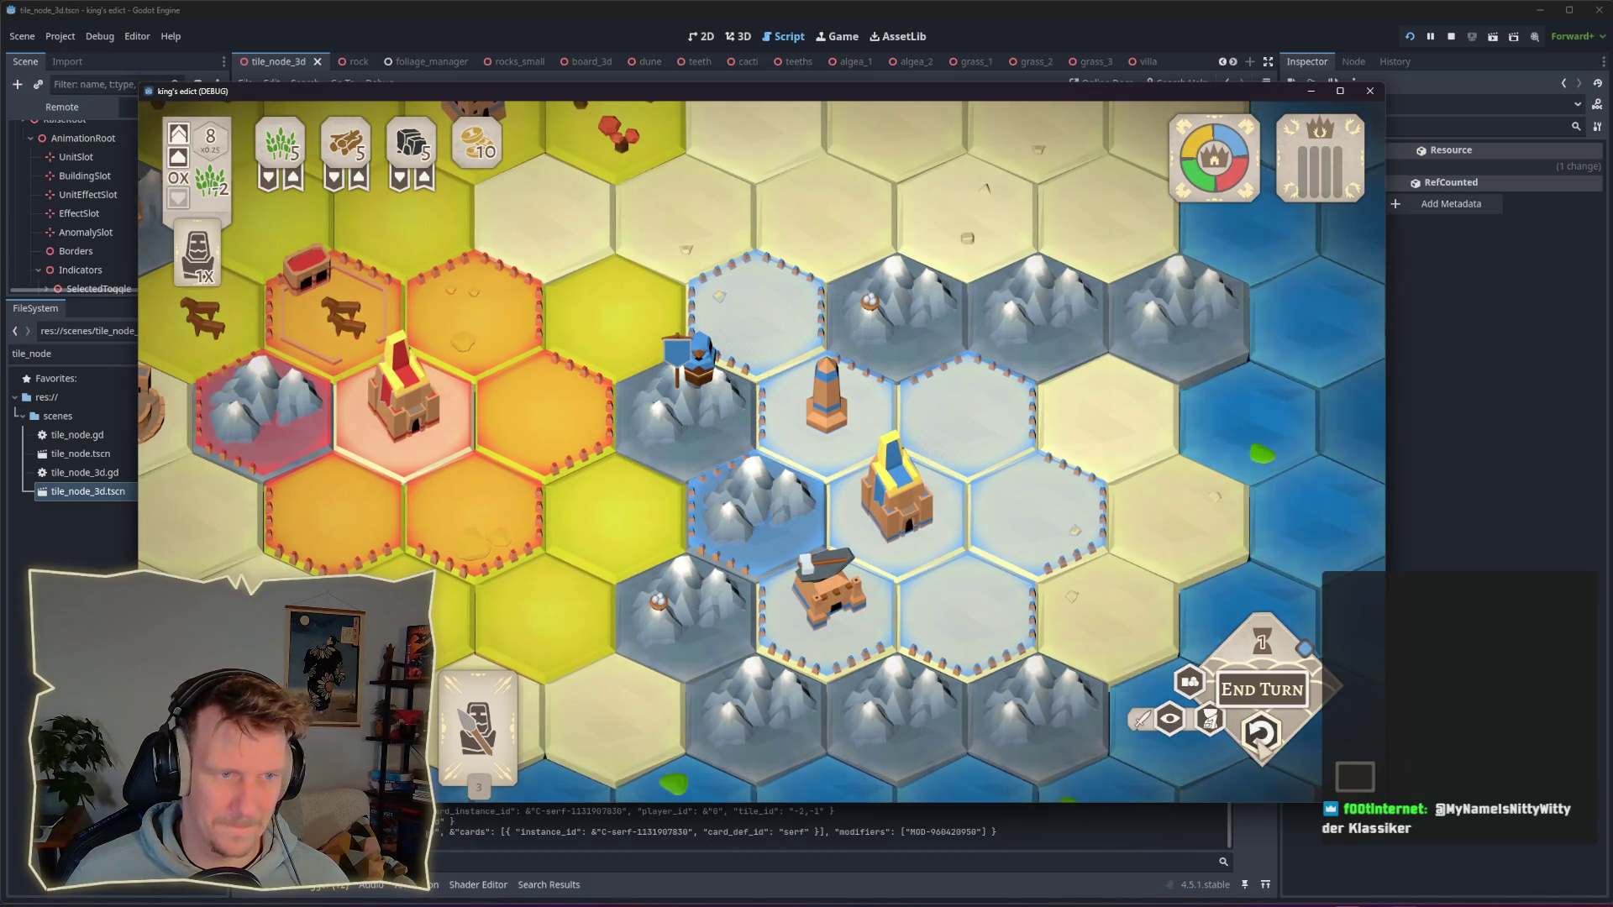
pyautogui.click(1260, 735)
pyautogui.click(718, 436)
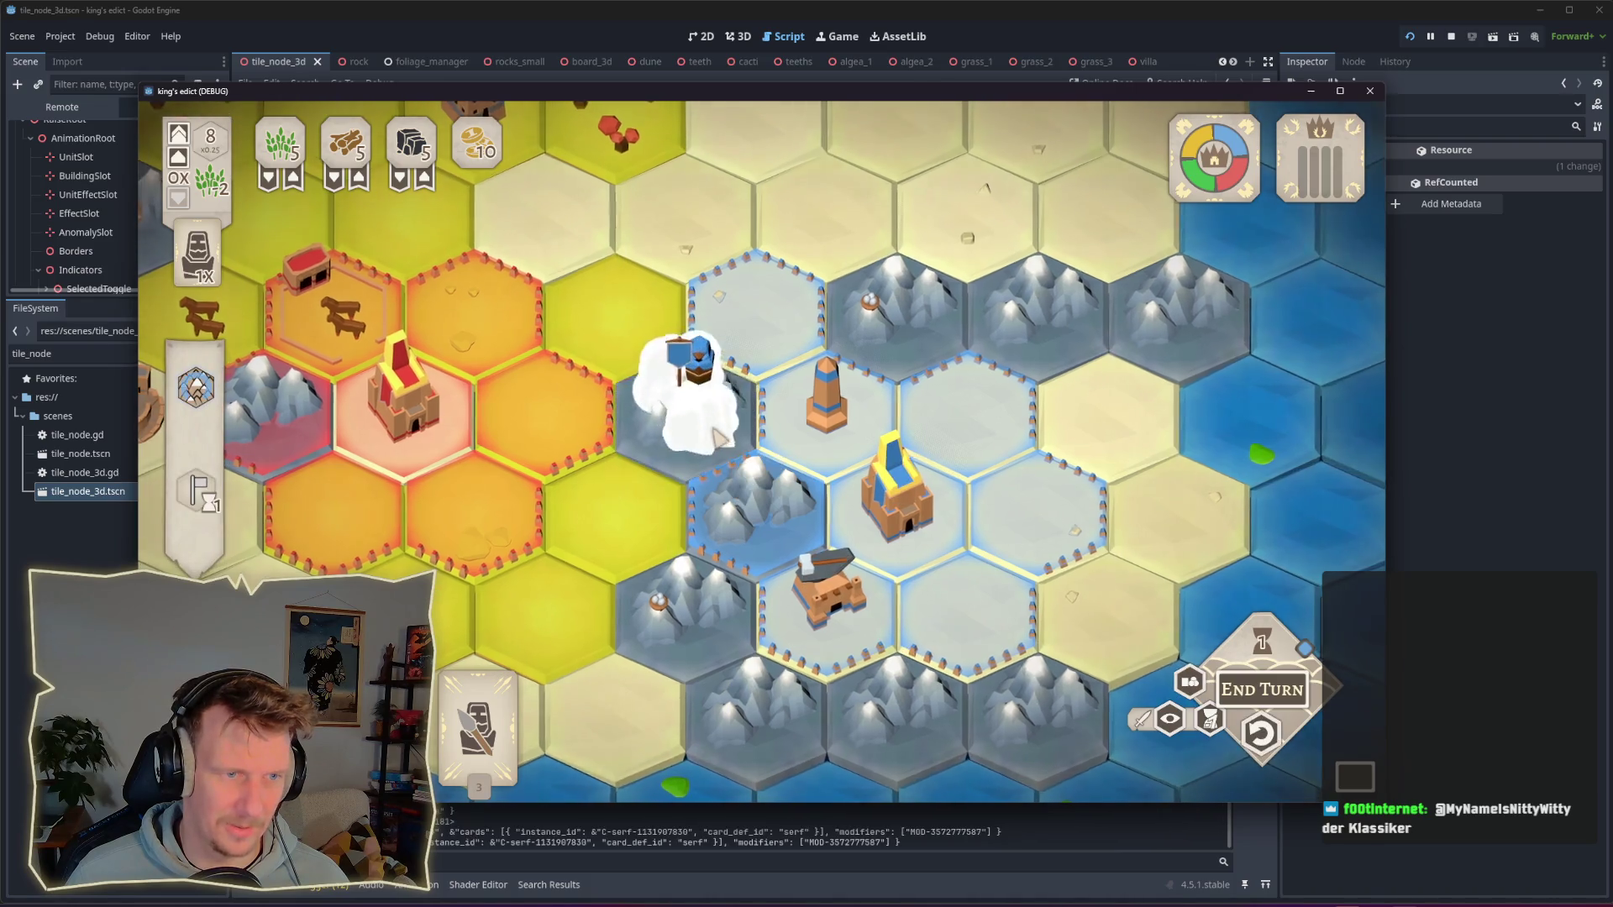
# Step: Move the unit onto the striped mountain hex, place a serf there, and return to the editor
pyautogui.click(719, 437)
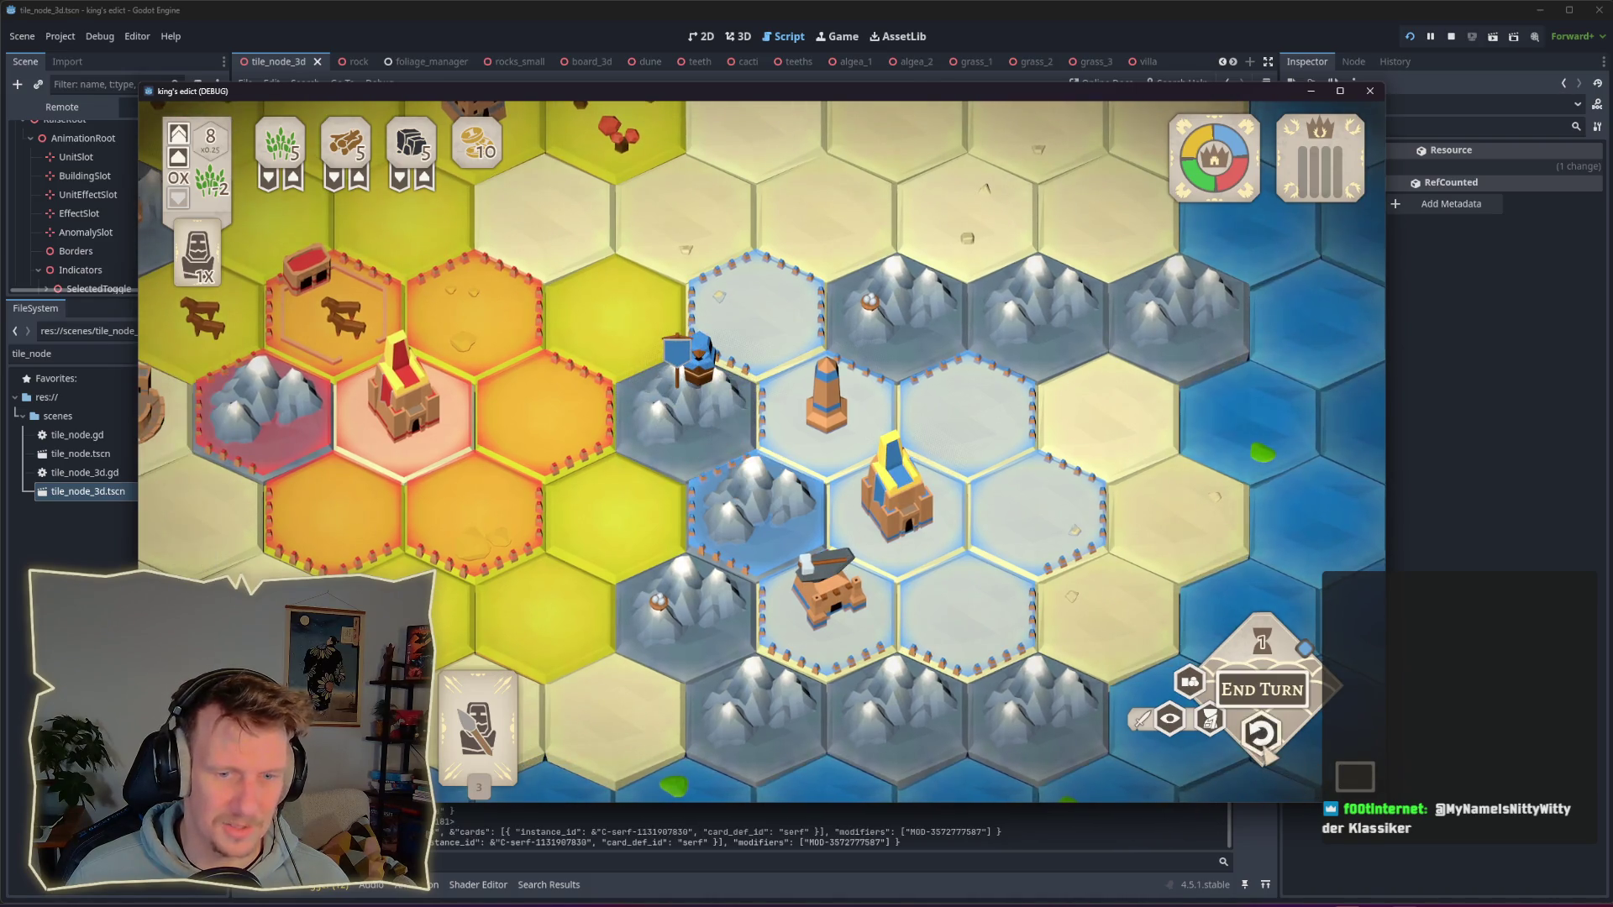
pyautogui.click(728, 463)
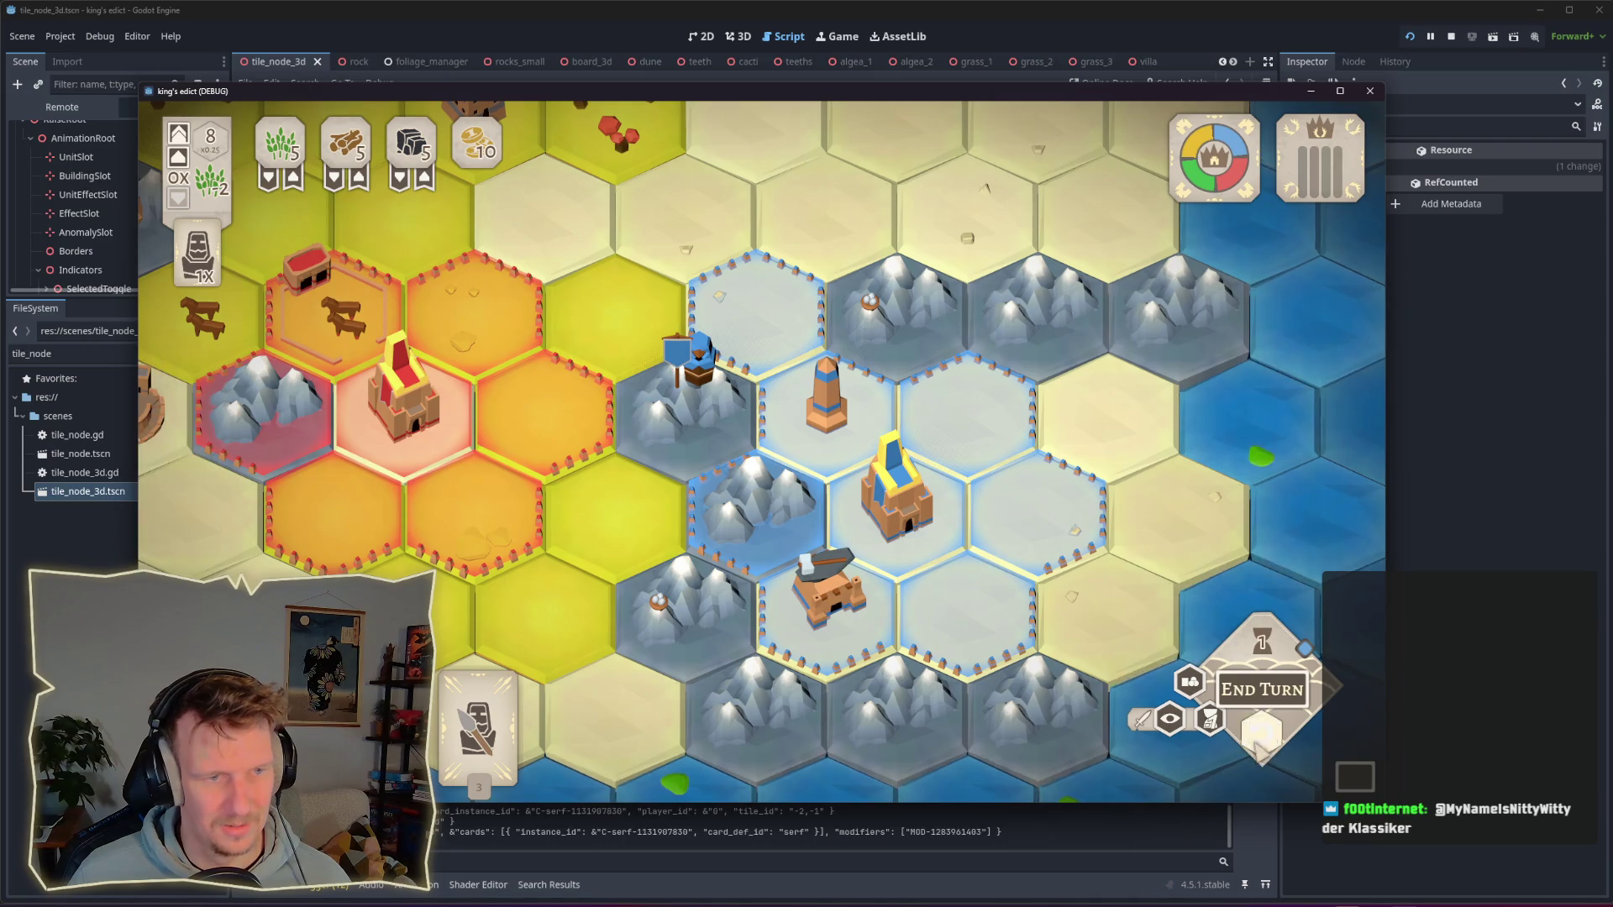
pyautogui.click(723, 465)
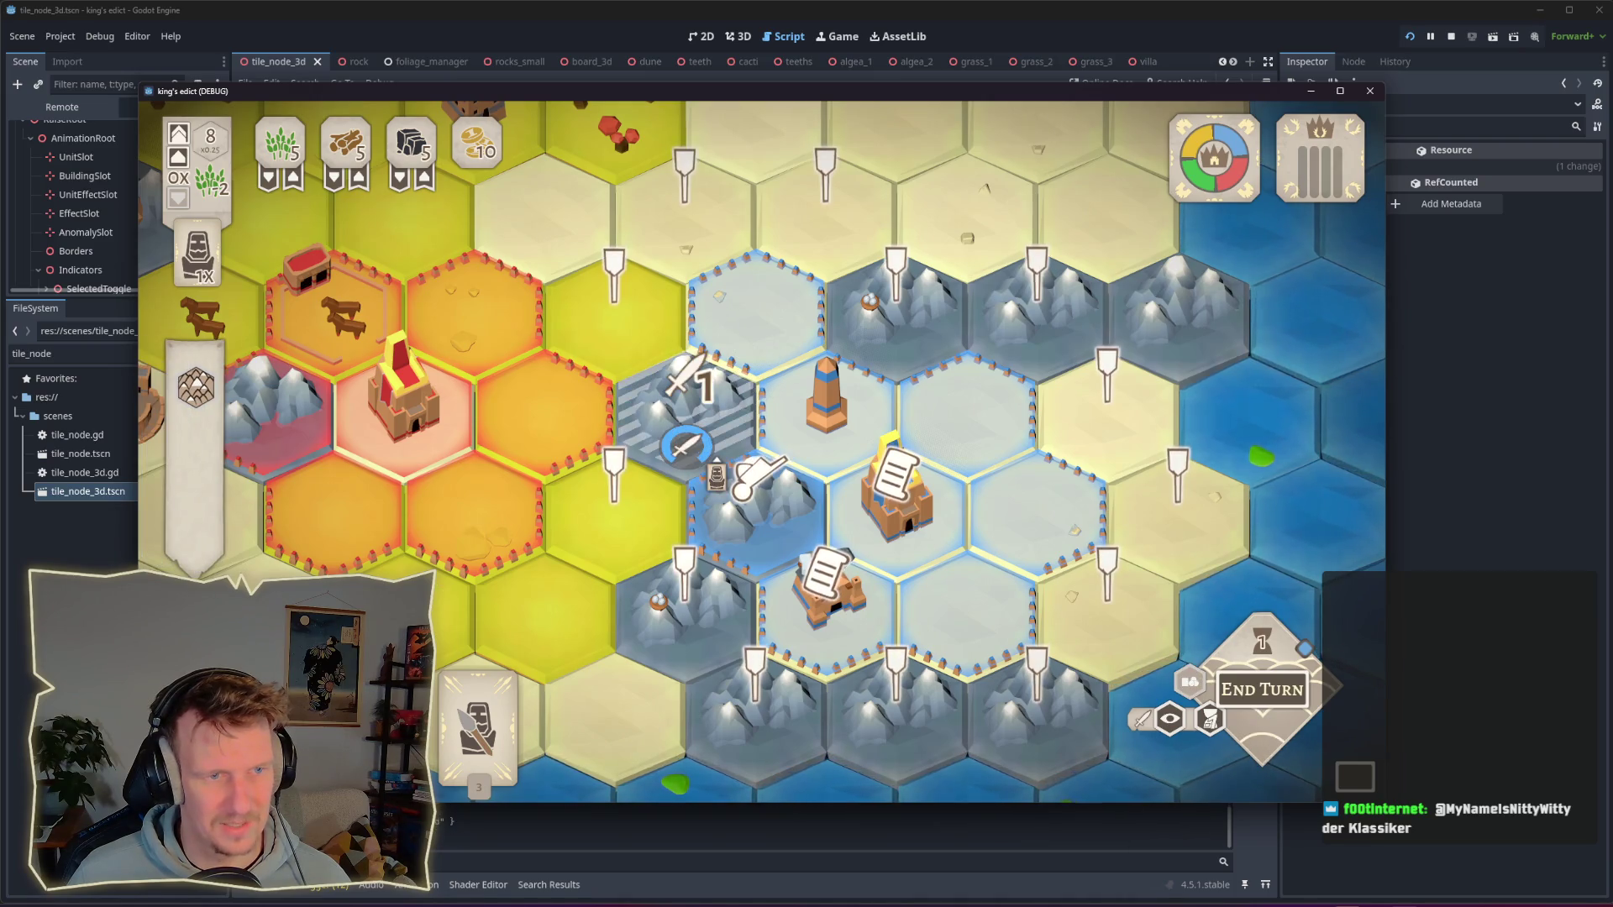
pyautogui.click(722, 464)
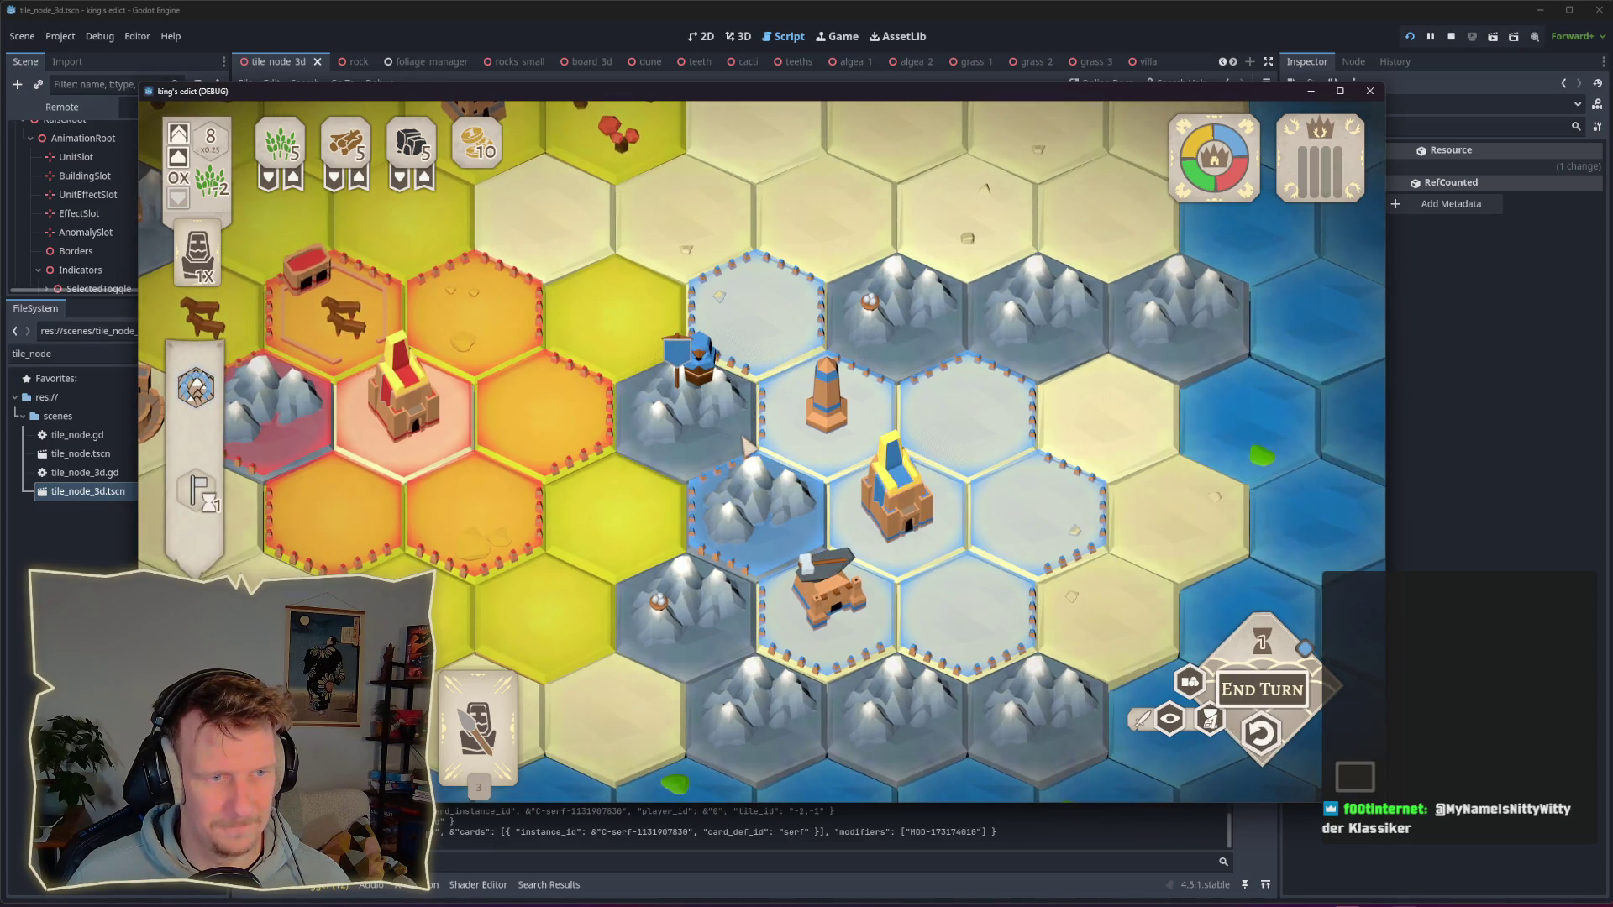
pyautogui.click(1383, 390)
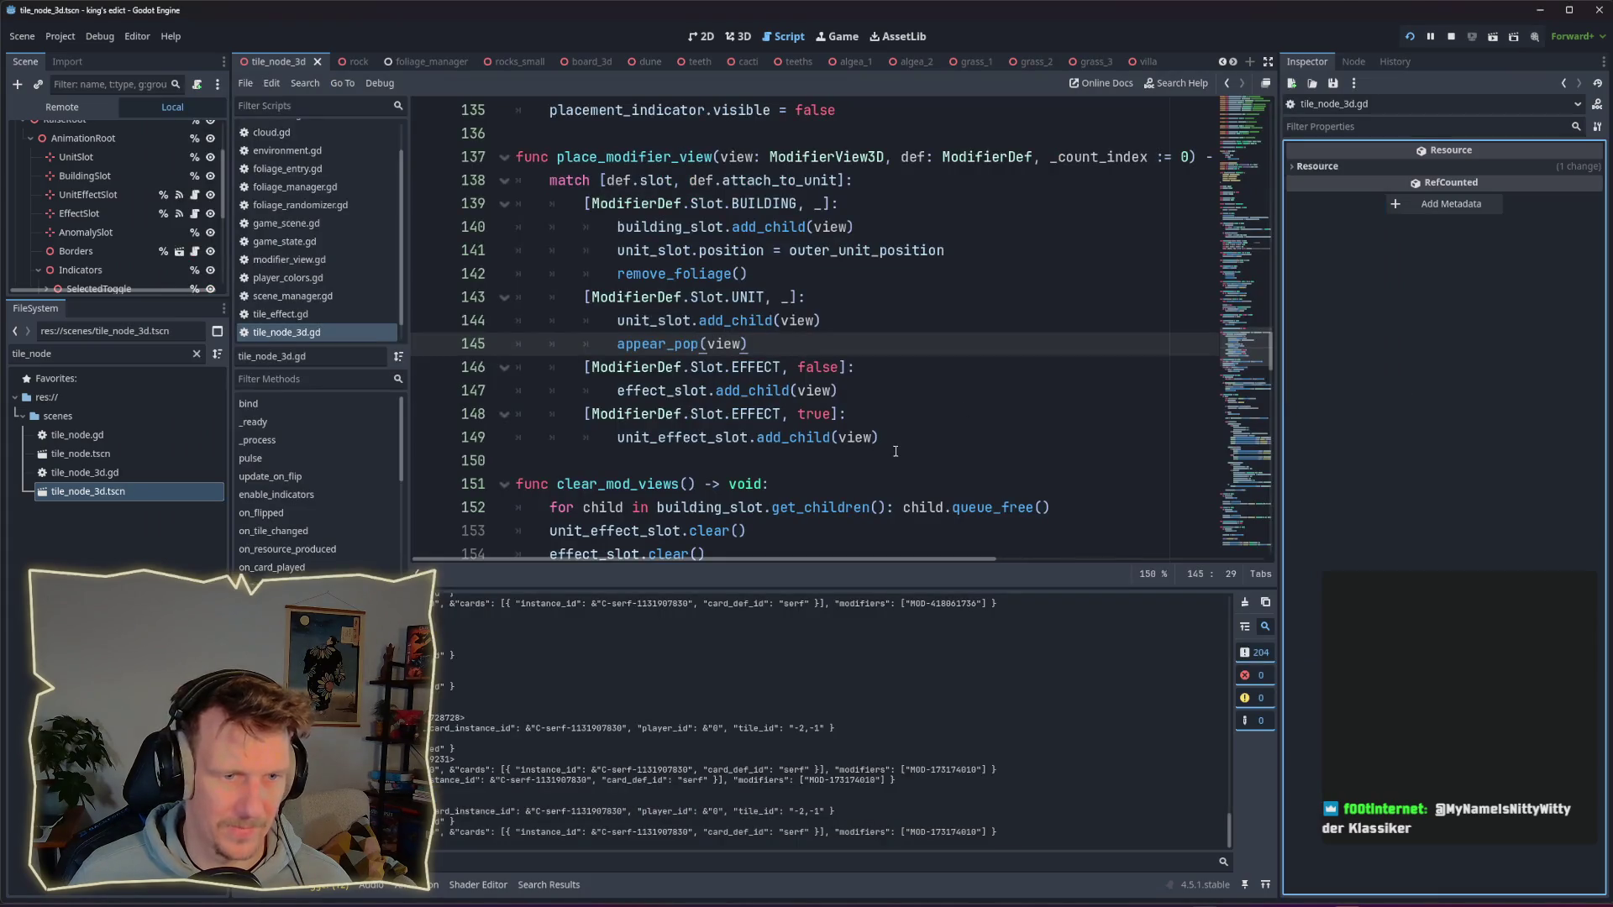
# Step: Change appear_pop's scale tween transition from TRANS_CUBIC to Tween.TRANS_BACK
pyautogui.keyDown('ctrl'); pyautogui.click(677, 344); pyautogui.keyUp('ctrl')
pyautogui.scroll(-3, 1046, 456)
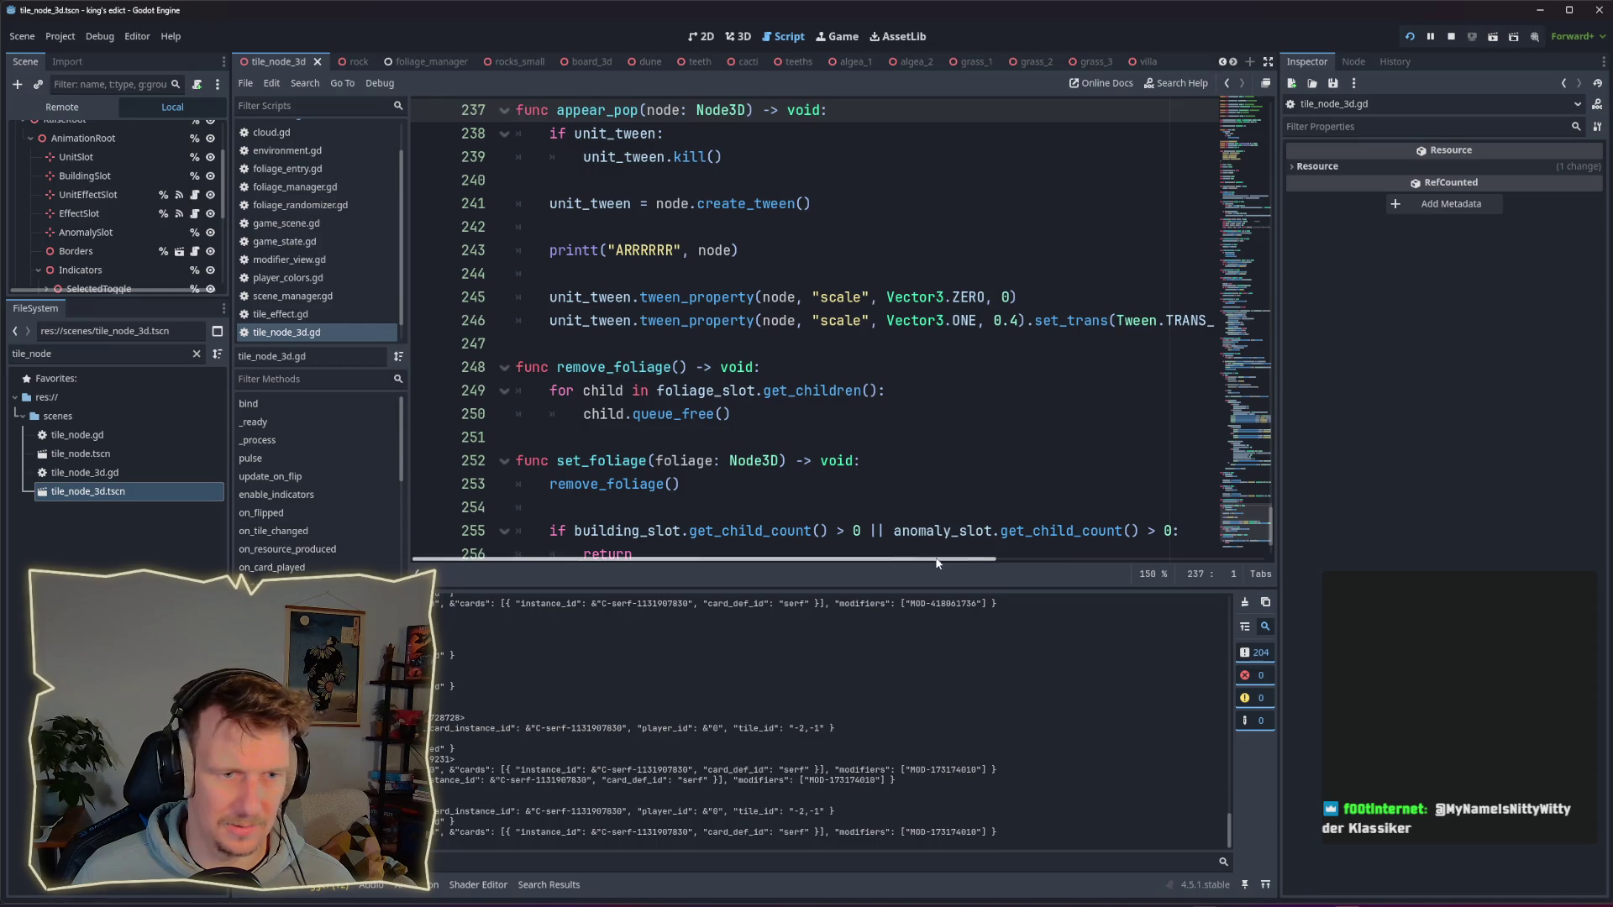
pyautogui.hscroll(3, 1006, 561)
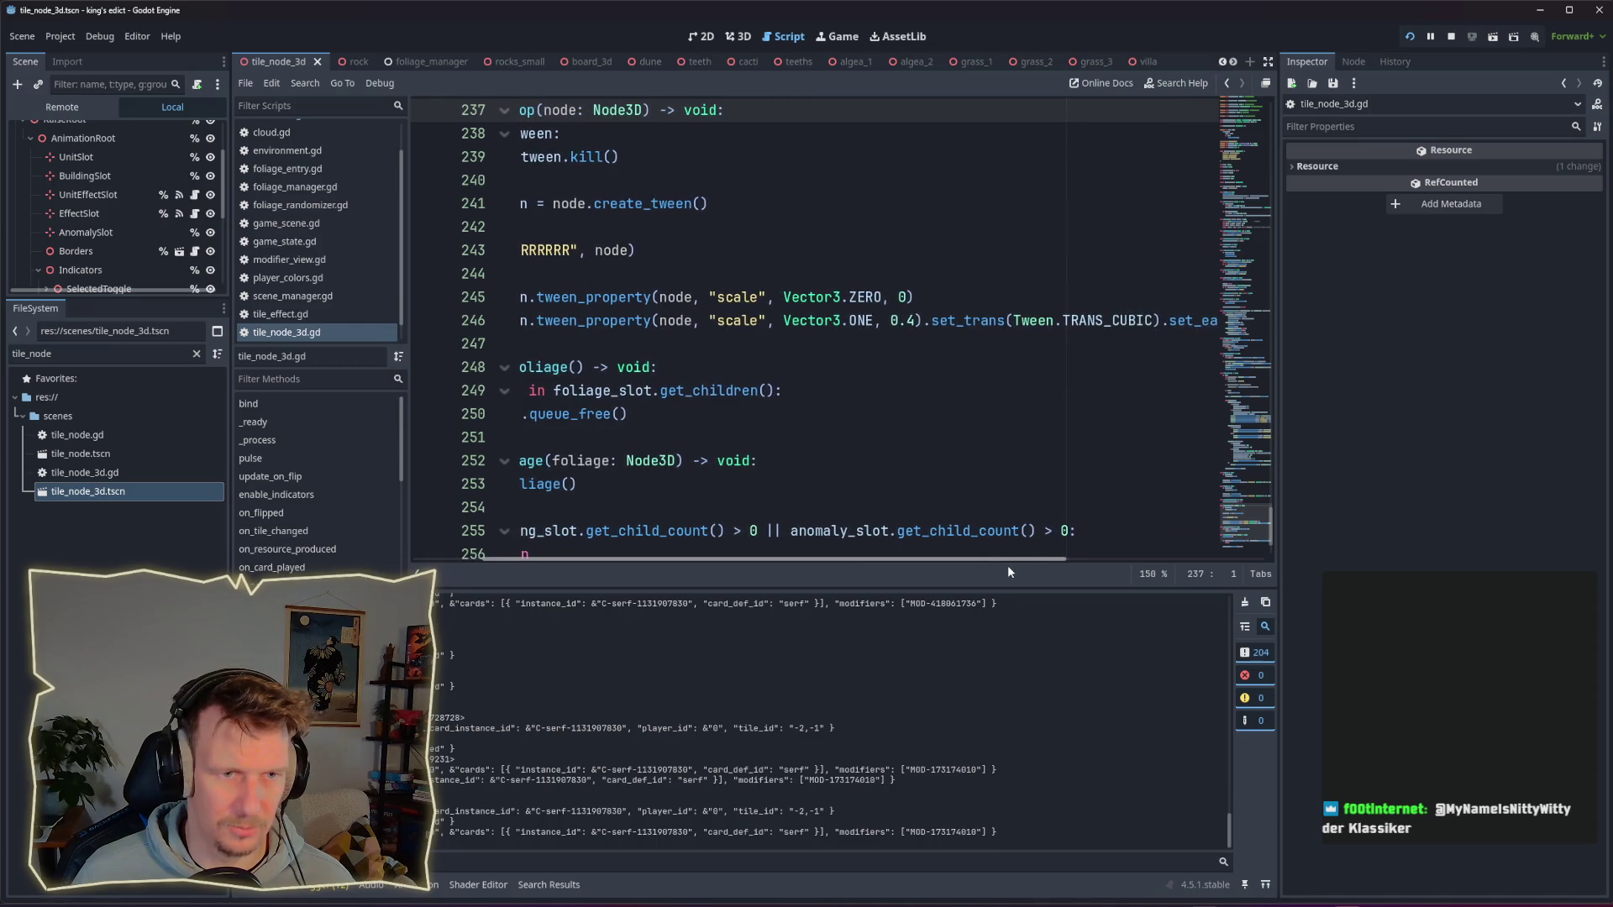
pyautogui.doubleClick(1083, 323)
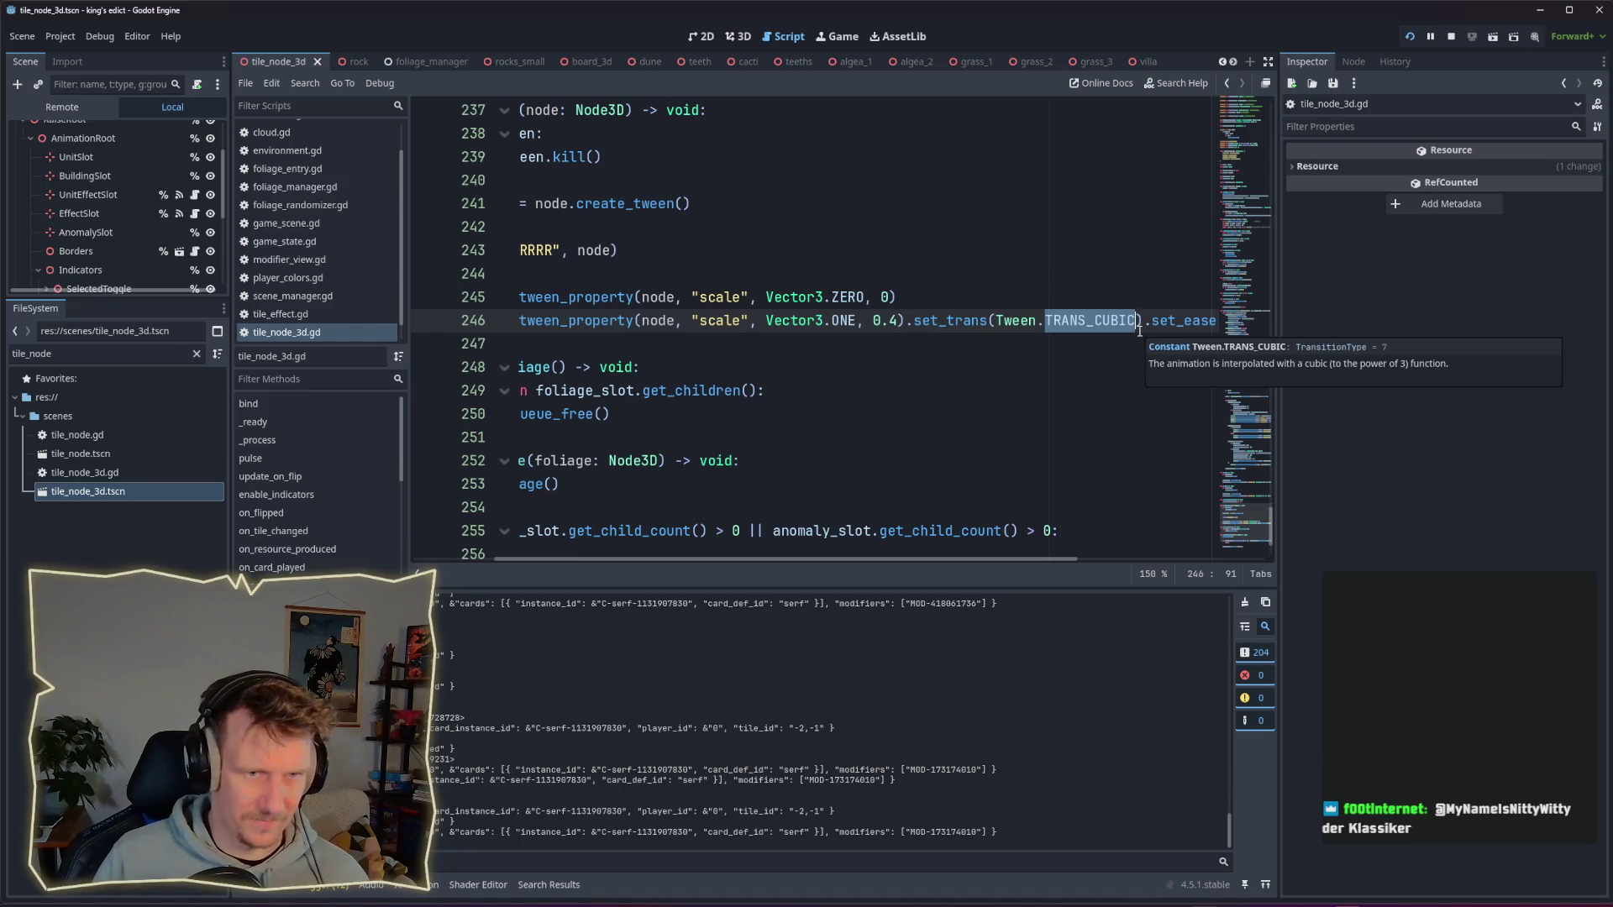
pyautogui.write('Bac')
pyautogui.press('Return')
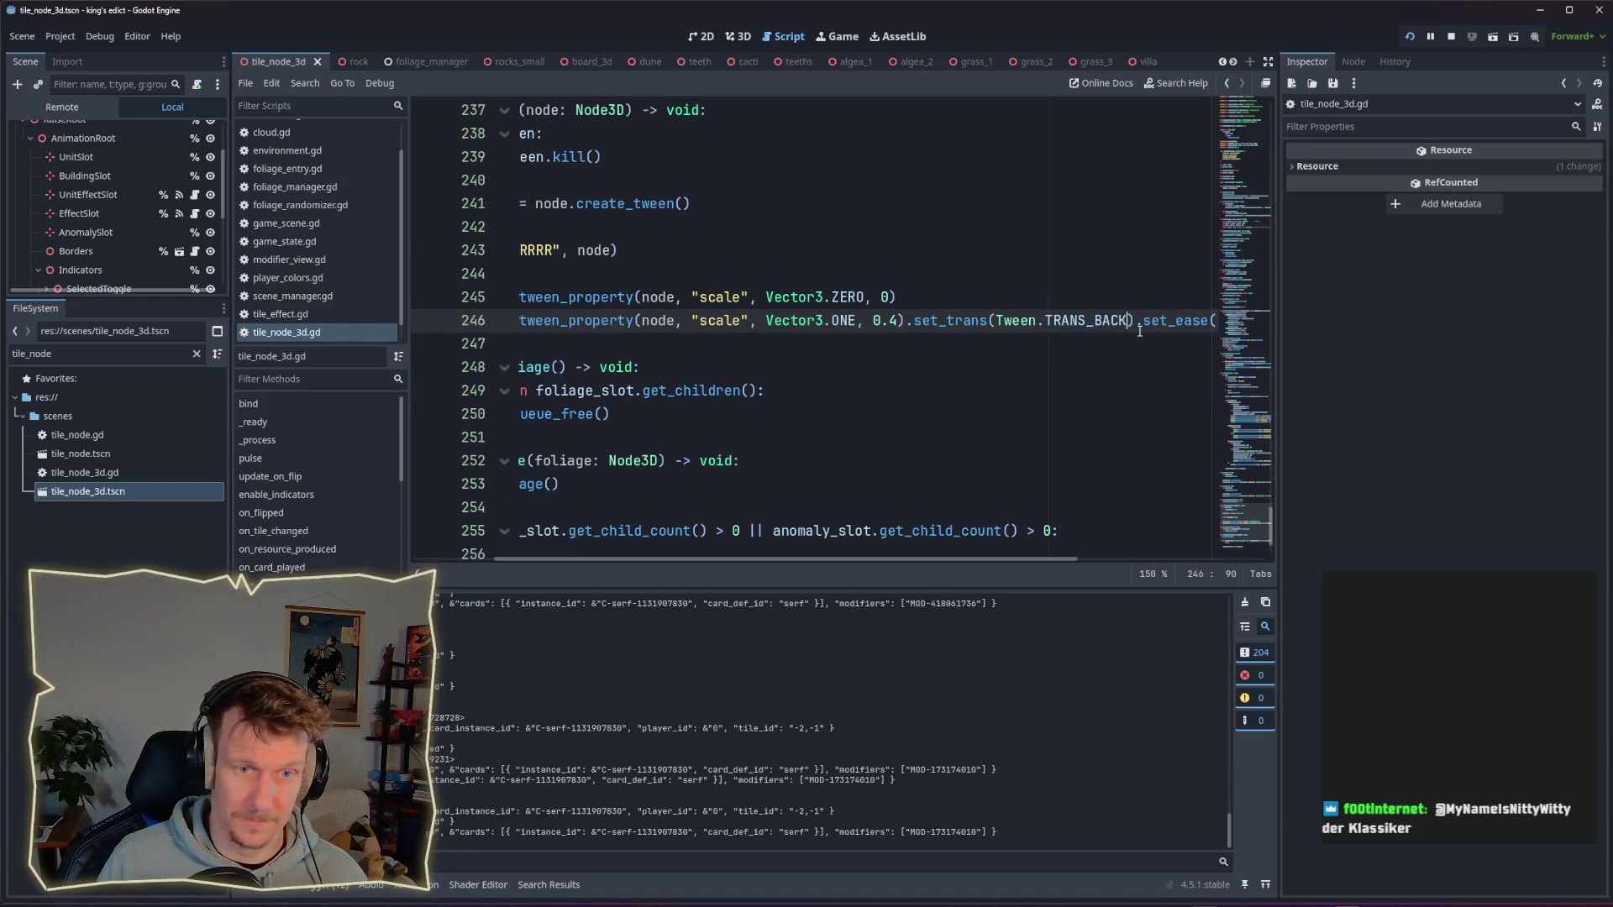
# Step: Remove the trailing .set_ease(Tween.EASE_OUT) call and save the script
pyautogui.moveTo(1014, 557); pyautogui.dragTo(1147, 564)
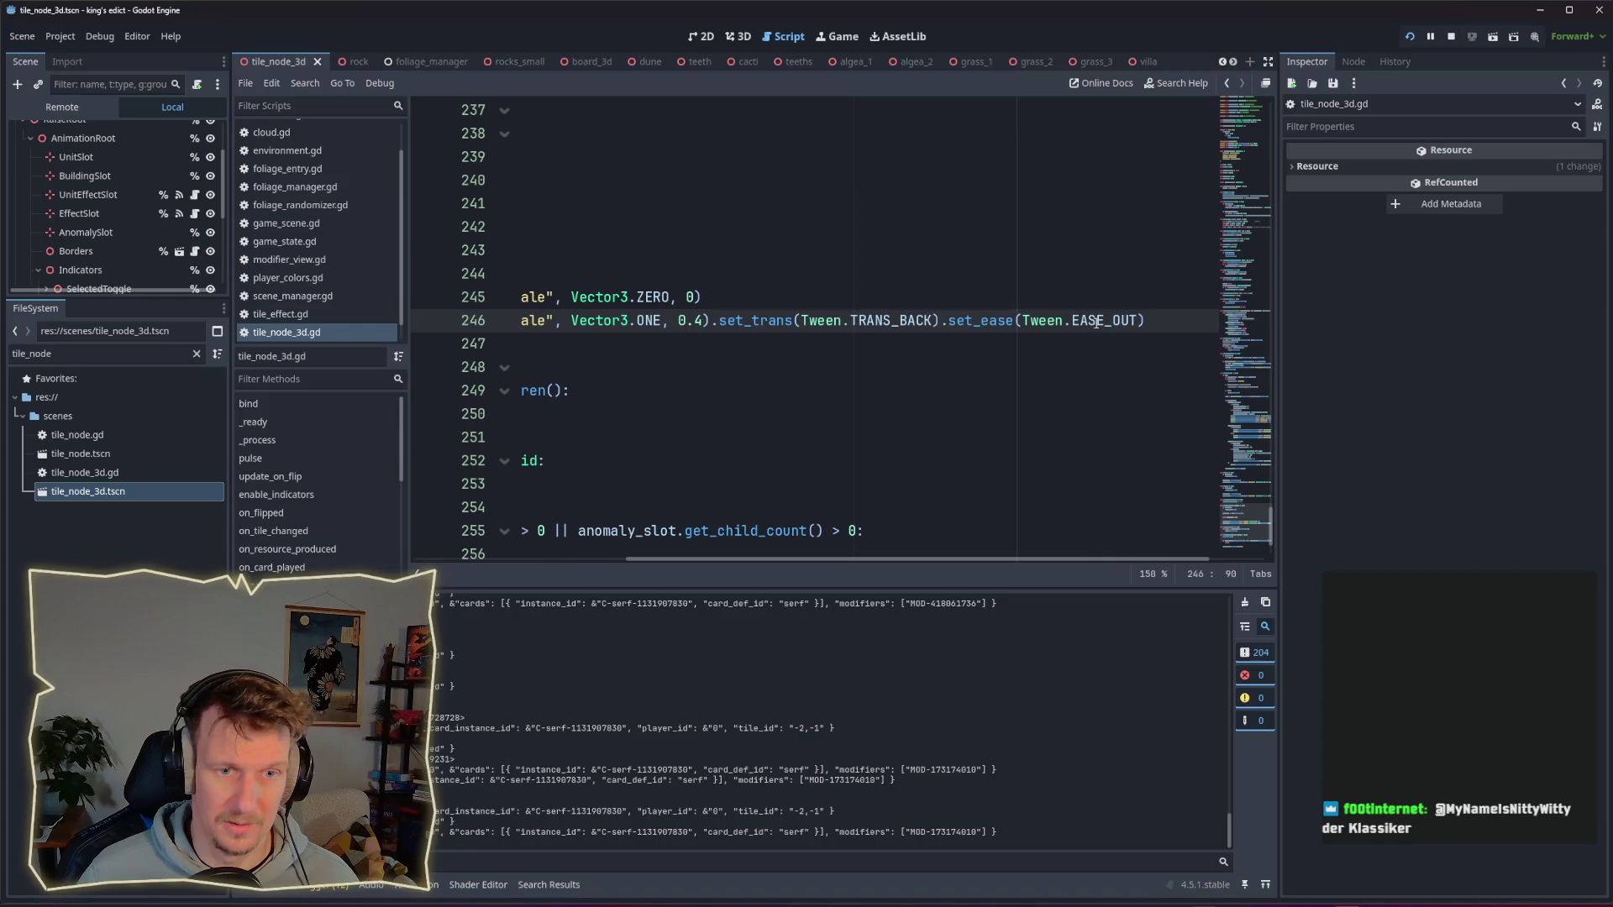
pyautogui.press('End')
pyautogui.hotkey('ctrl', 'shift', 'Left')
pyautogui.hotkey('ctrl', 'shift', 'Left')
pyautogui.hotkey('ctrl', 'shift', 'Left')
pyautogui.press('BackSpace')
pyautogui.hotkey('ctrl', 's')
pyautogui.moveTo(828, 565); pyautogui.dragTo(664, 556)
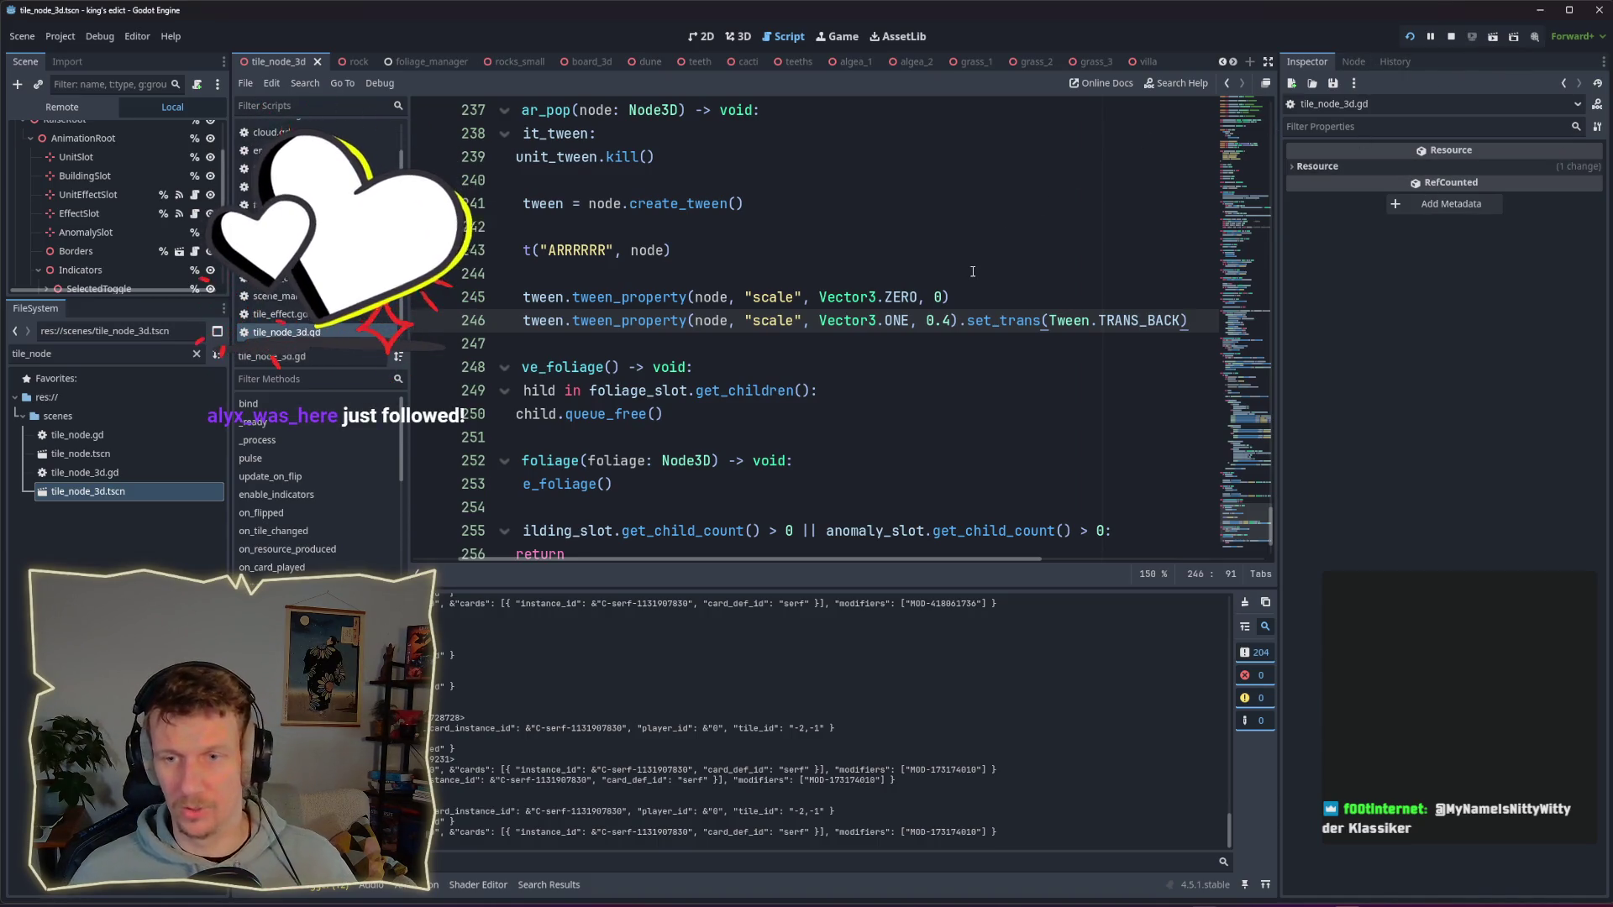
# Step: Restart the game and pick i_know_this_place.map in the multiplayer lobby
pyautogui.click(966, 367)
pyautogui.click(1411, 37)
pyautogui.click(1412, 38)
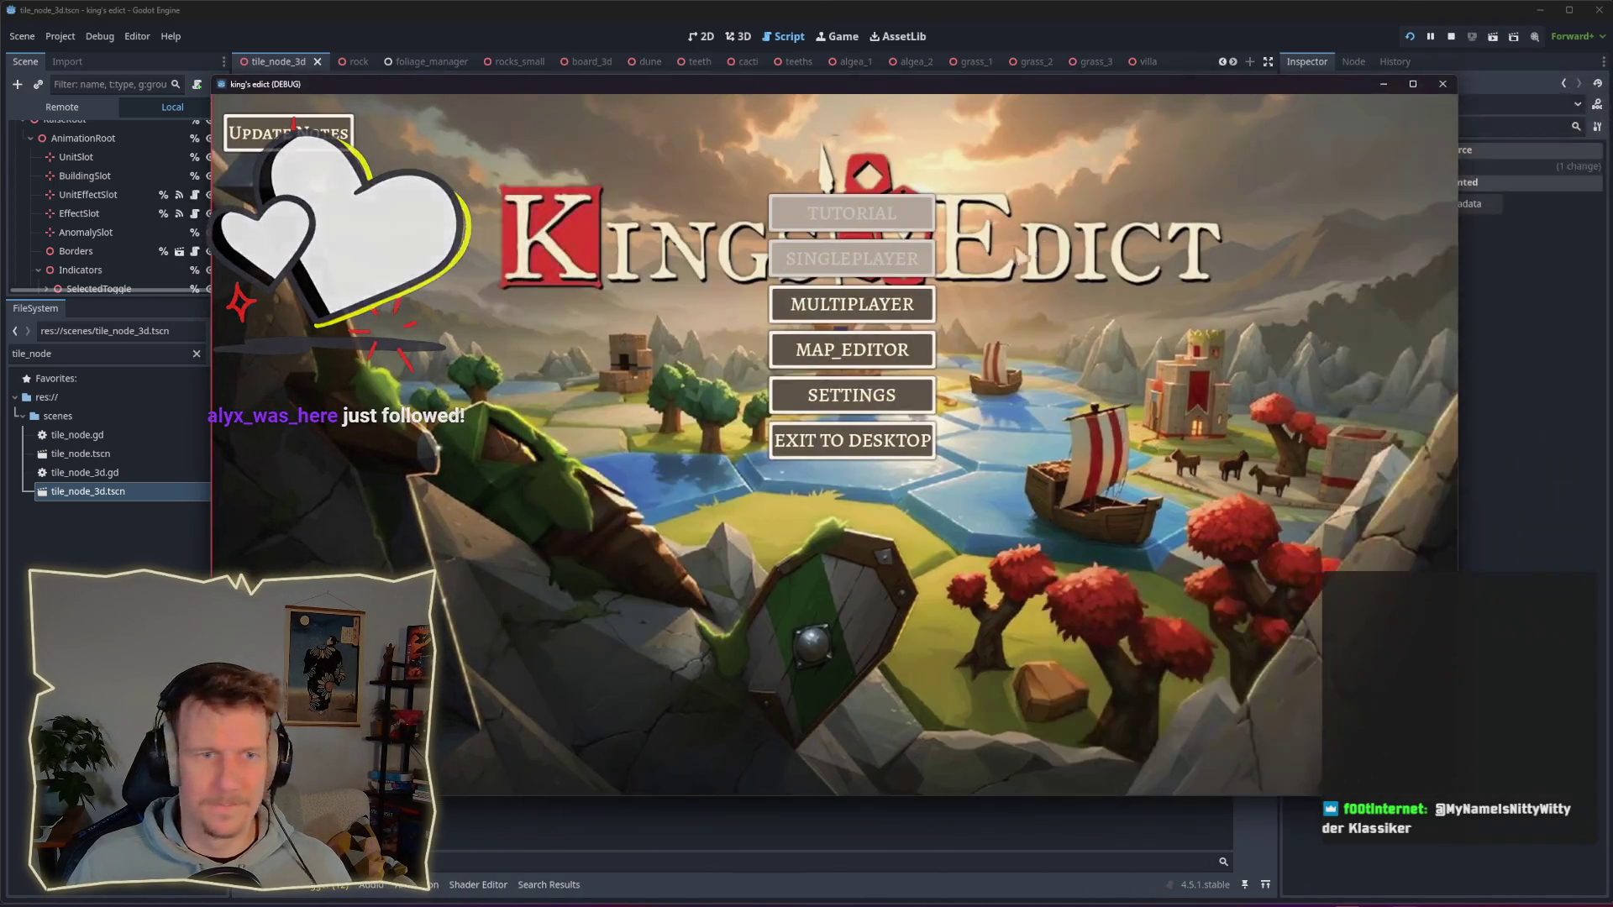
pyautogui.click(851, 304)
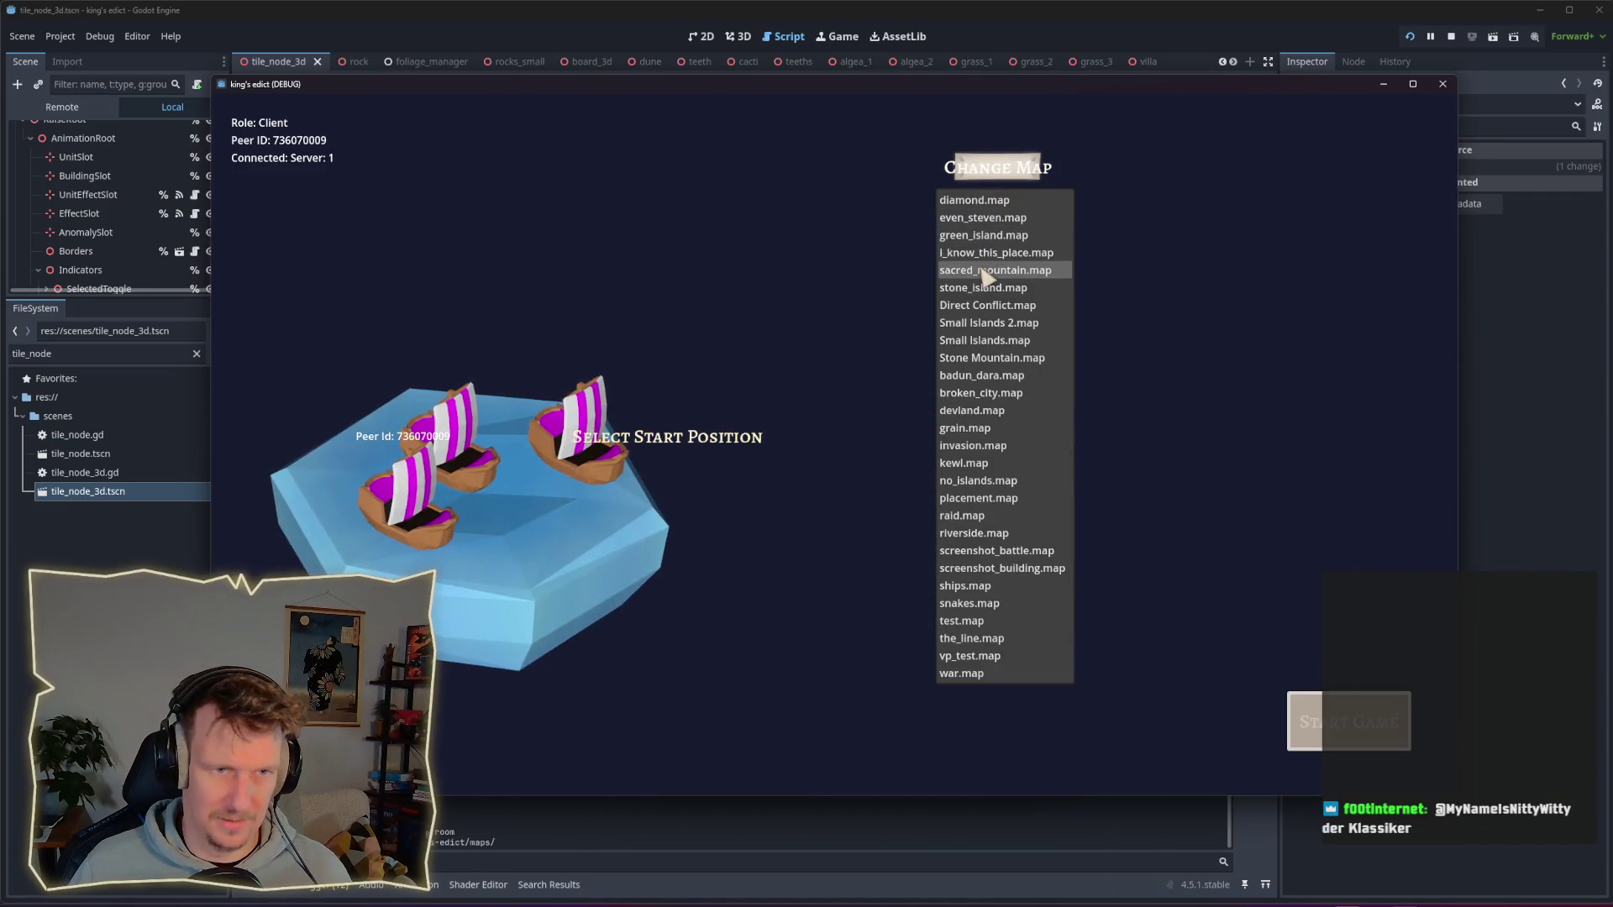
pyautogui.click(987, 254)
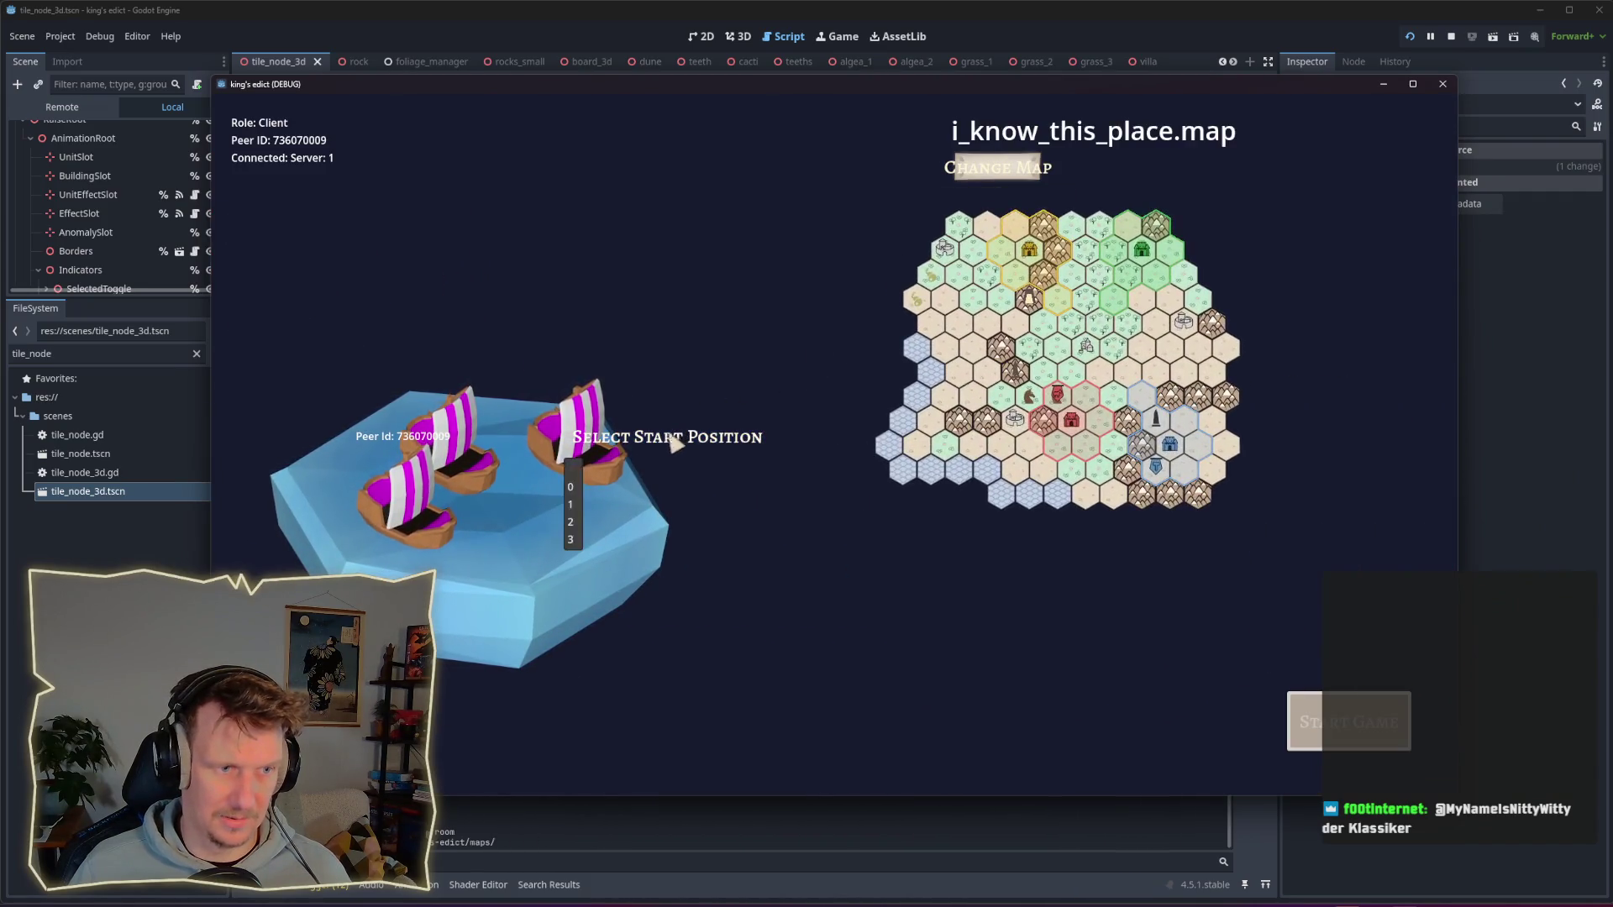
# Step: Start the match and play two serf cards onto the mountain tile
pyautogui.click(568, 542)
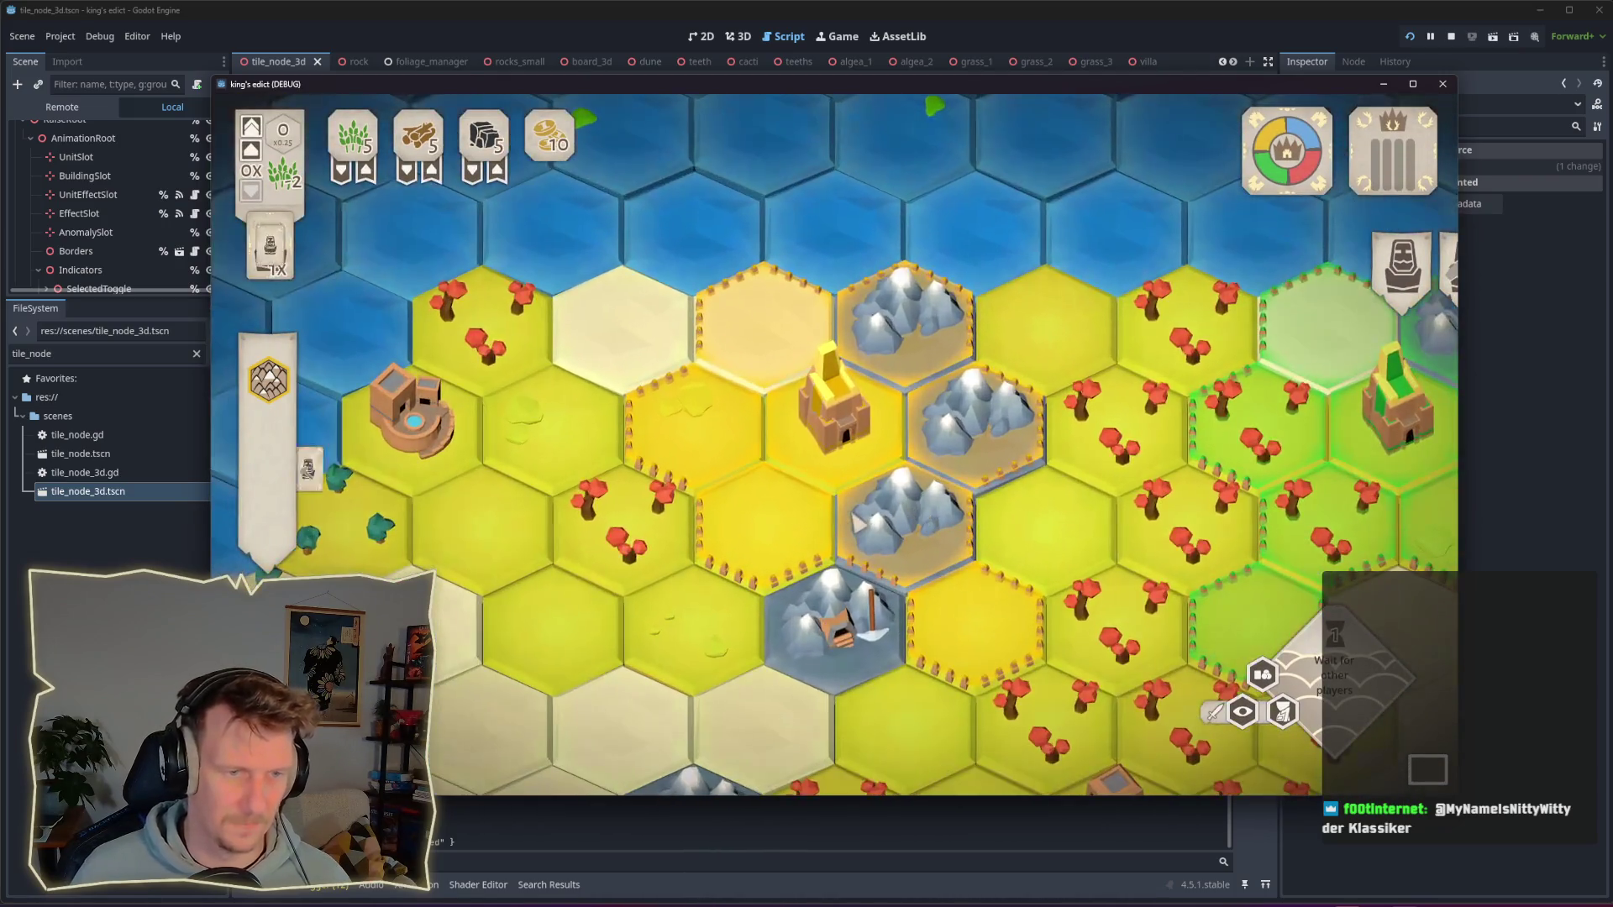
pyautogui.click(454, 706)
pyautogui.click(908, 512)
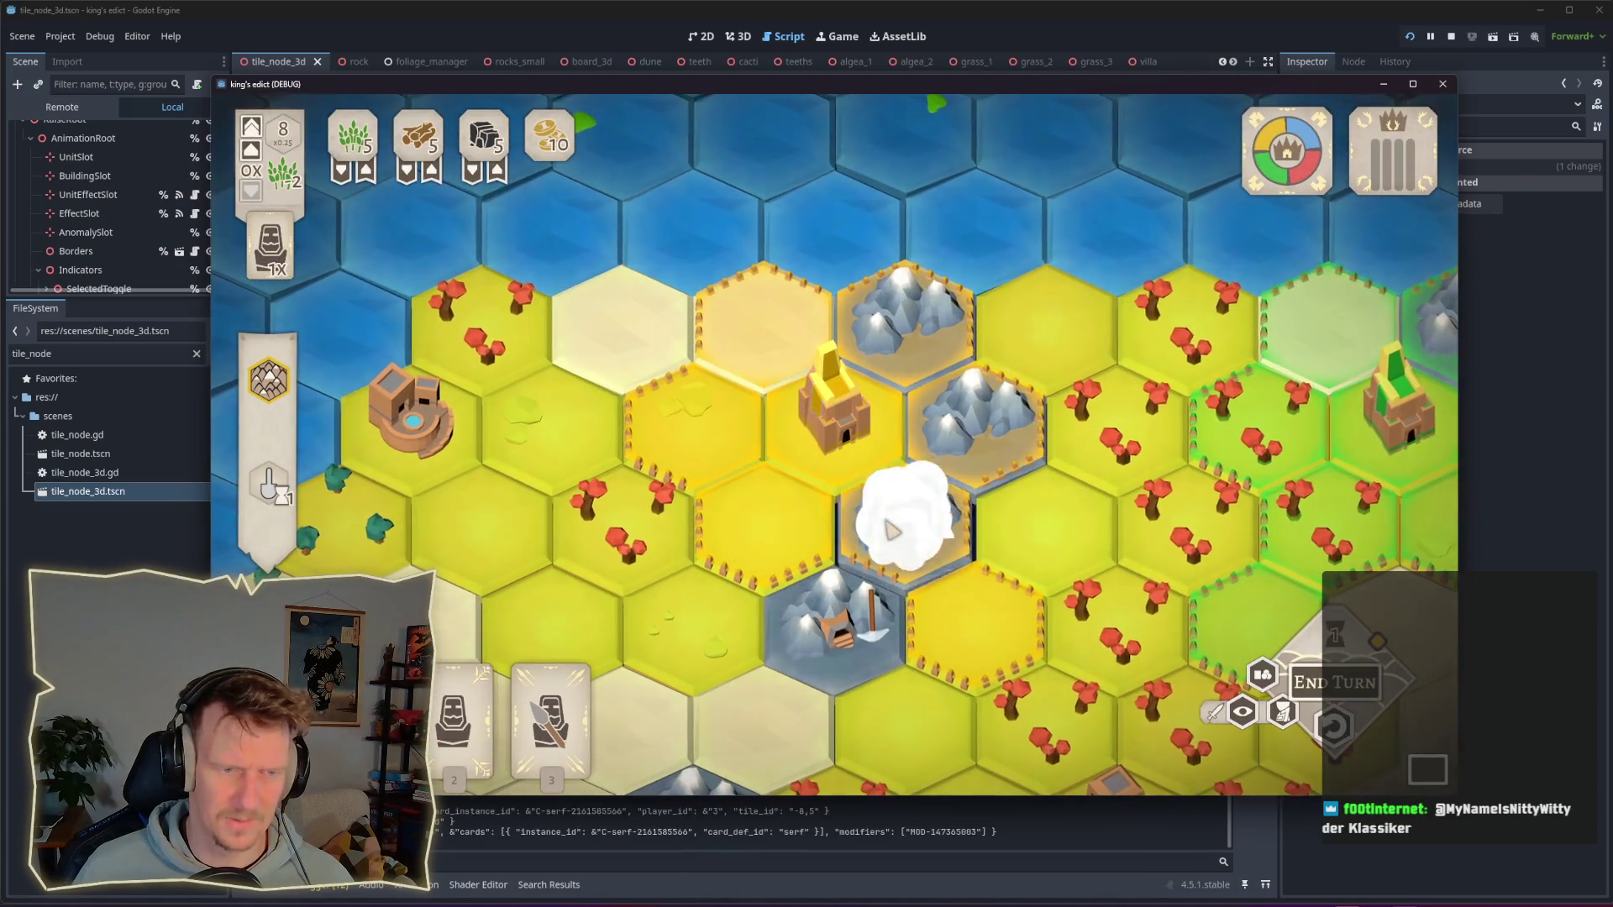
pyautogui.click(462, 714)
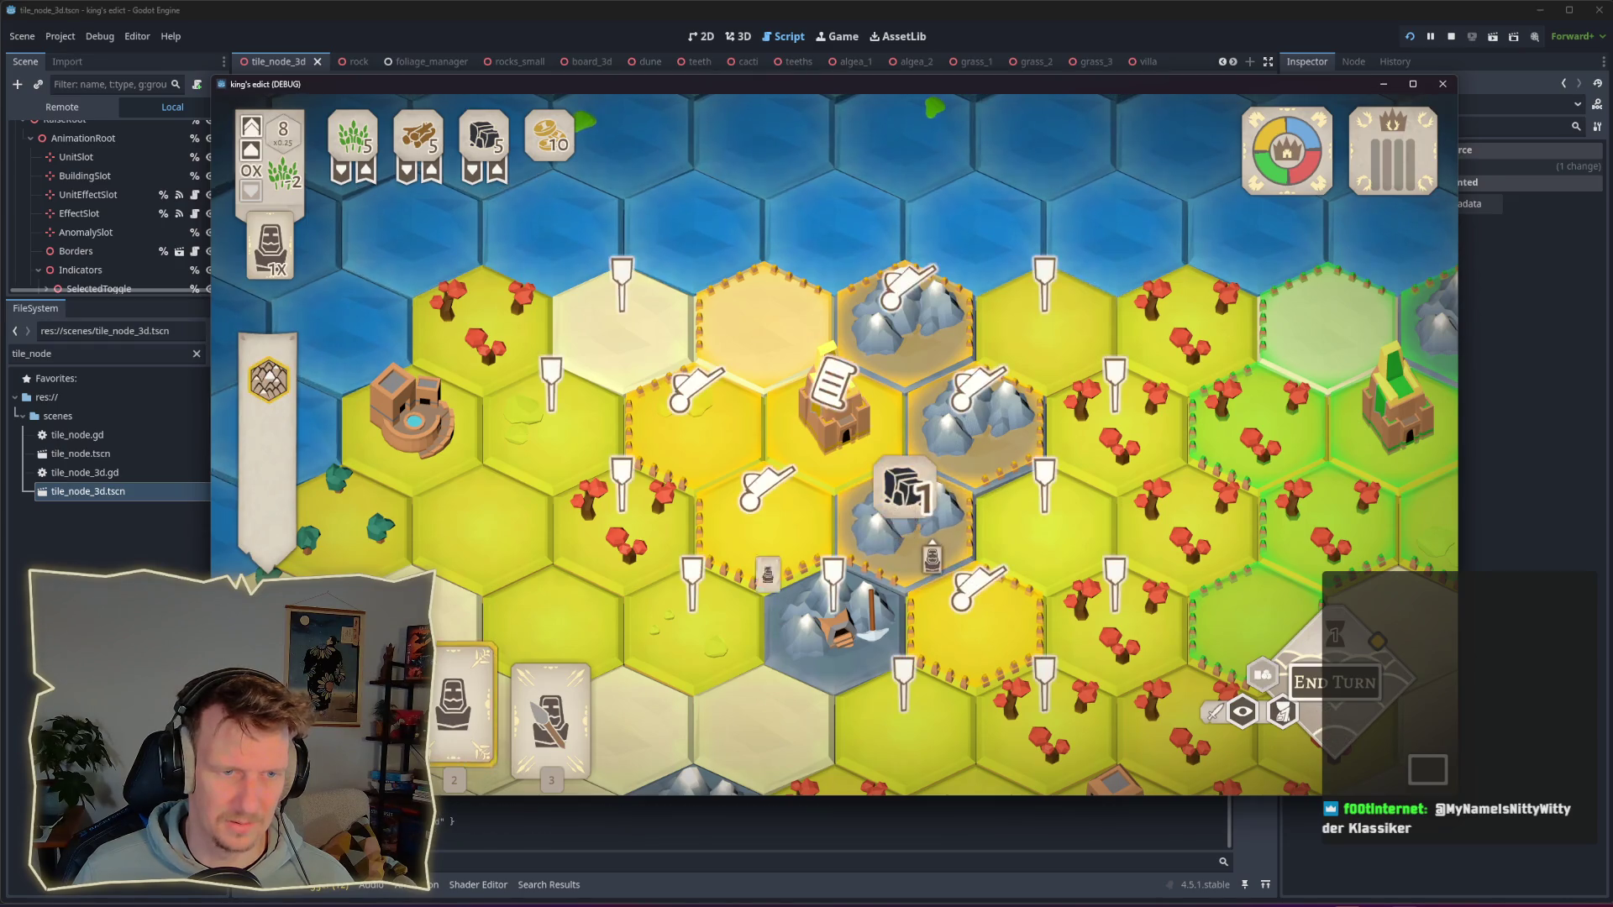
pyautogui.click(907, 513)
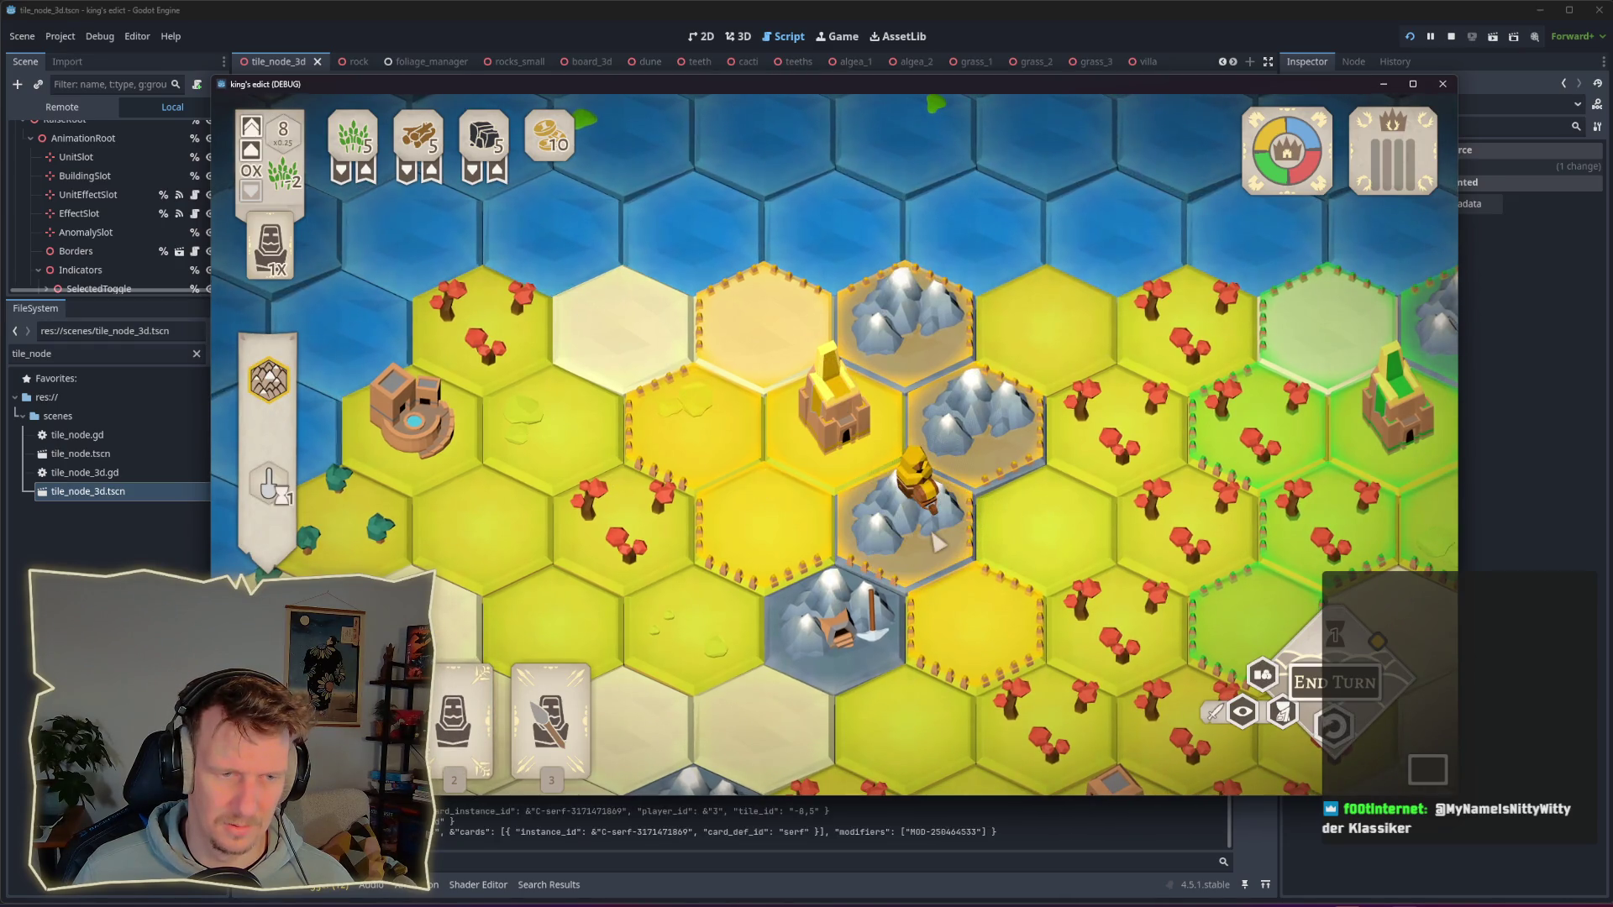
# Step: Undo and replay the serf placement twice to watch the pop, then return to the editor
pyautogui.rightClick(949, 543)
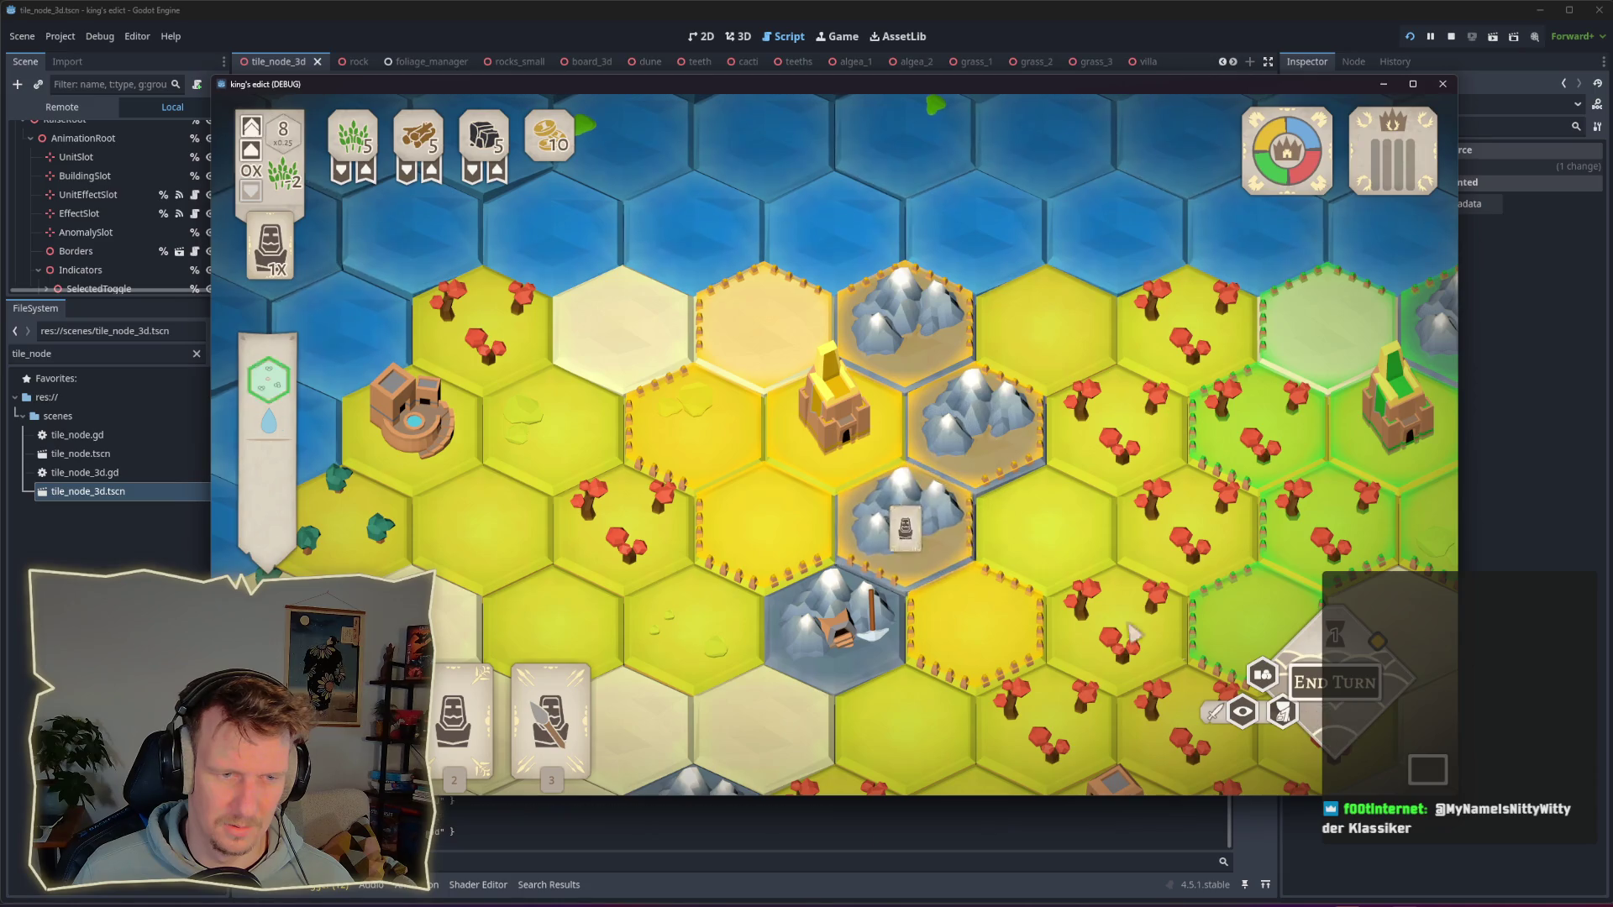
pyautogui.click(942, 534)
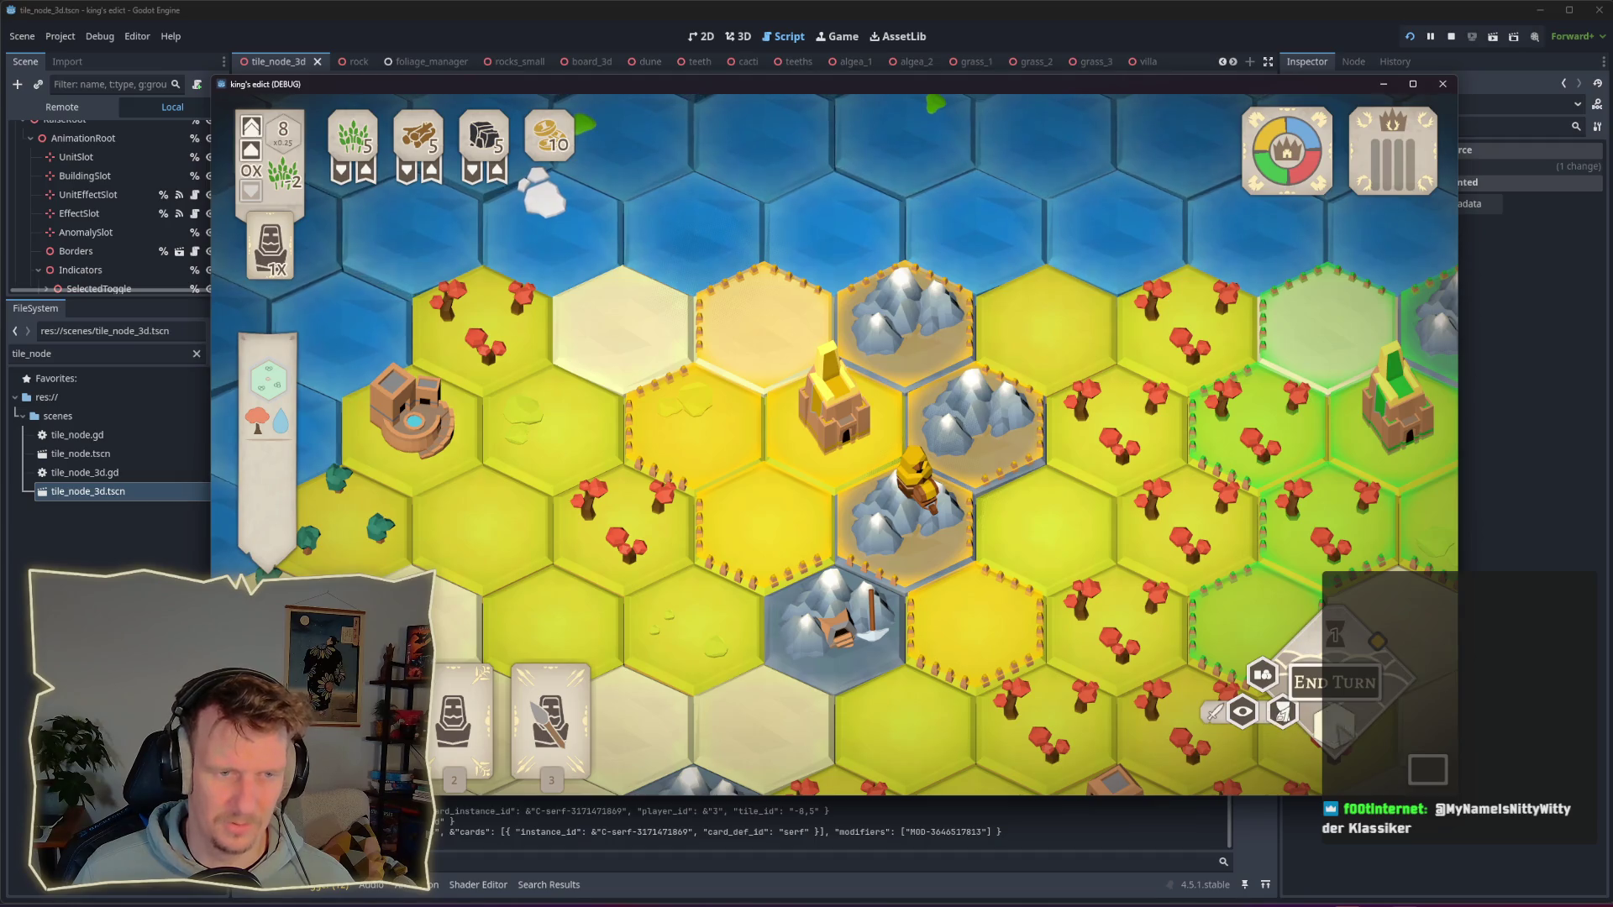
pyautogui.rightClick(947, 527)
pyautogui.click(947, 524)
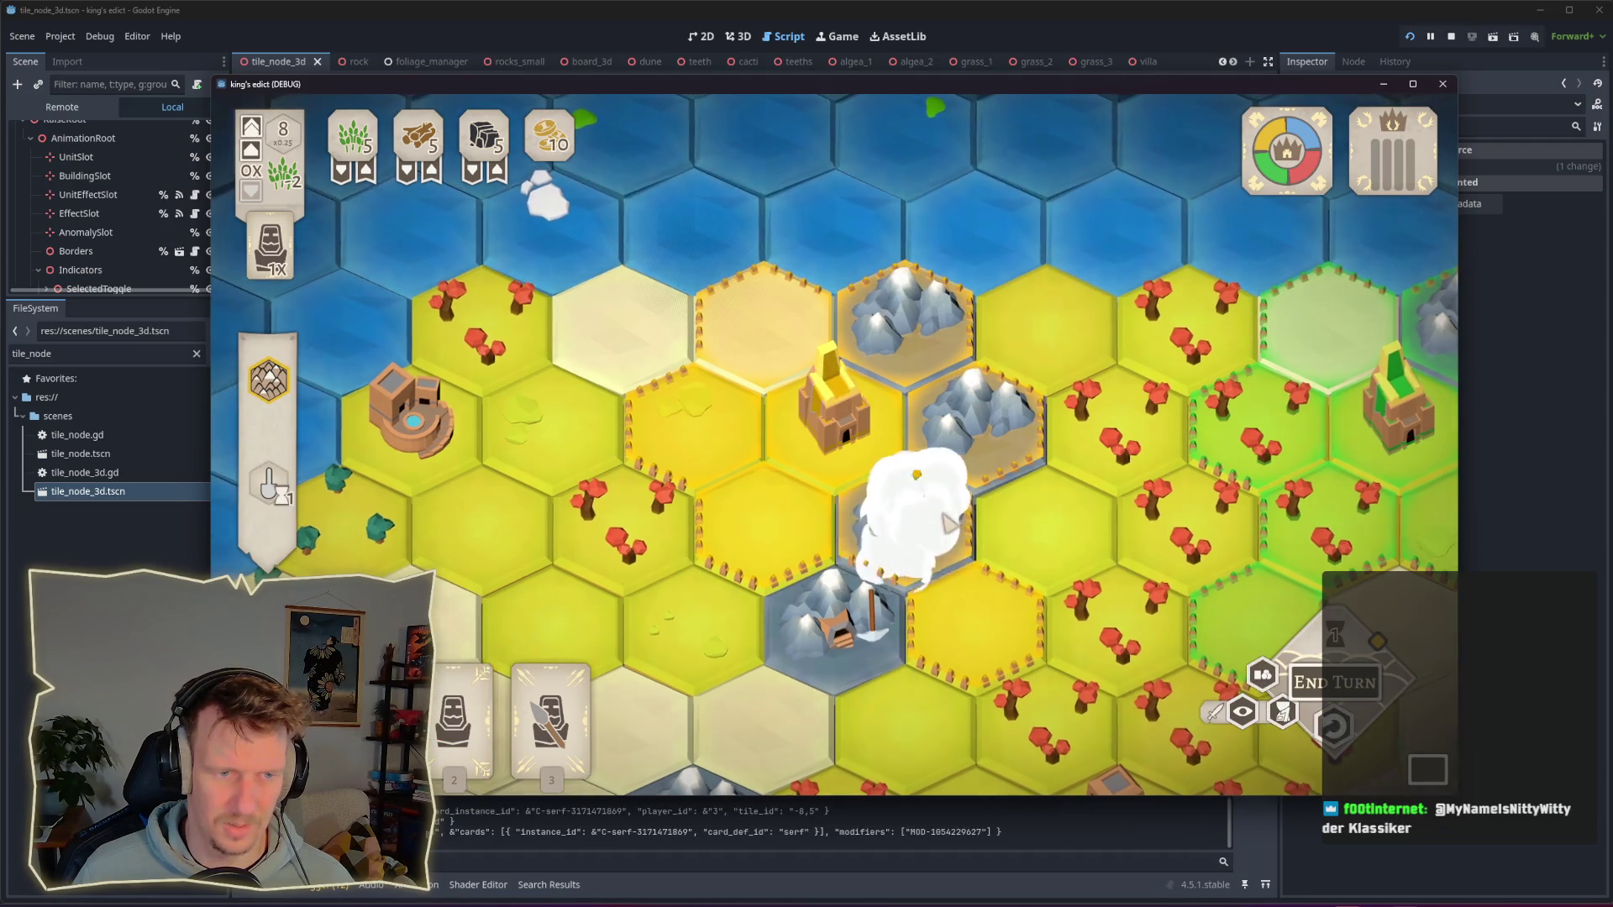
pyautogui.hotkey('alt', 'Tab')
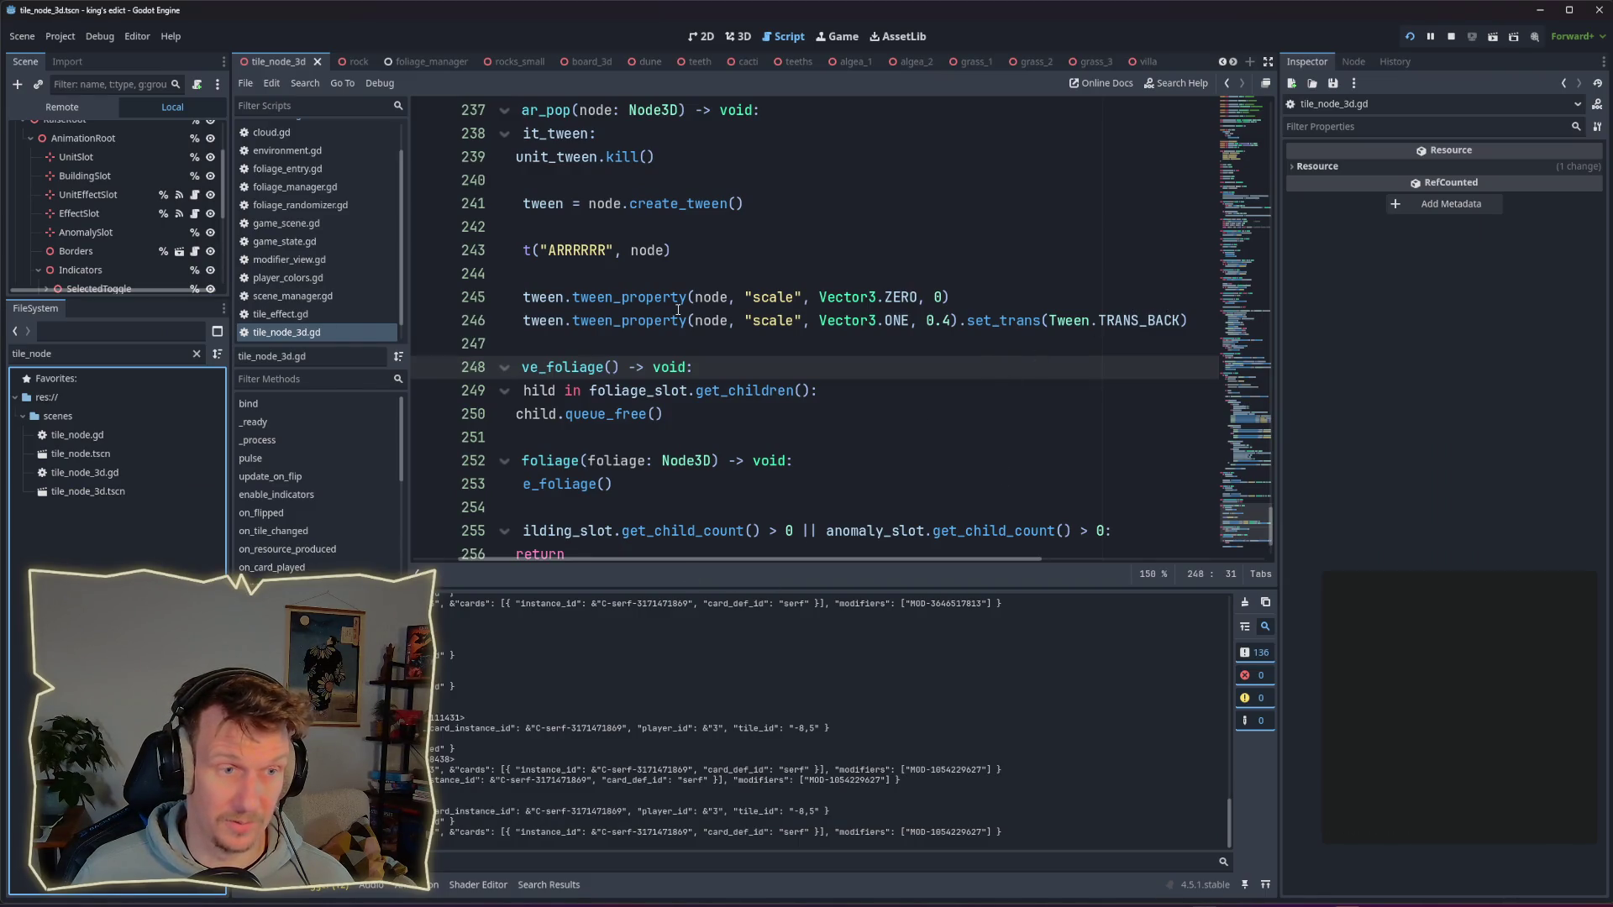
# Step: Shorten the pop-in tween duration on line 246 from 0.4 to 0.3 and save the script
pyautogui.click(944, 320)
pyautogui.hotkey('ctrl', 's')
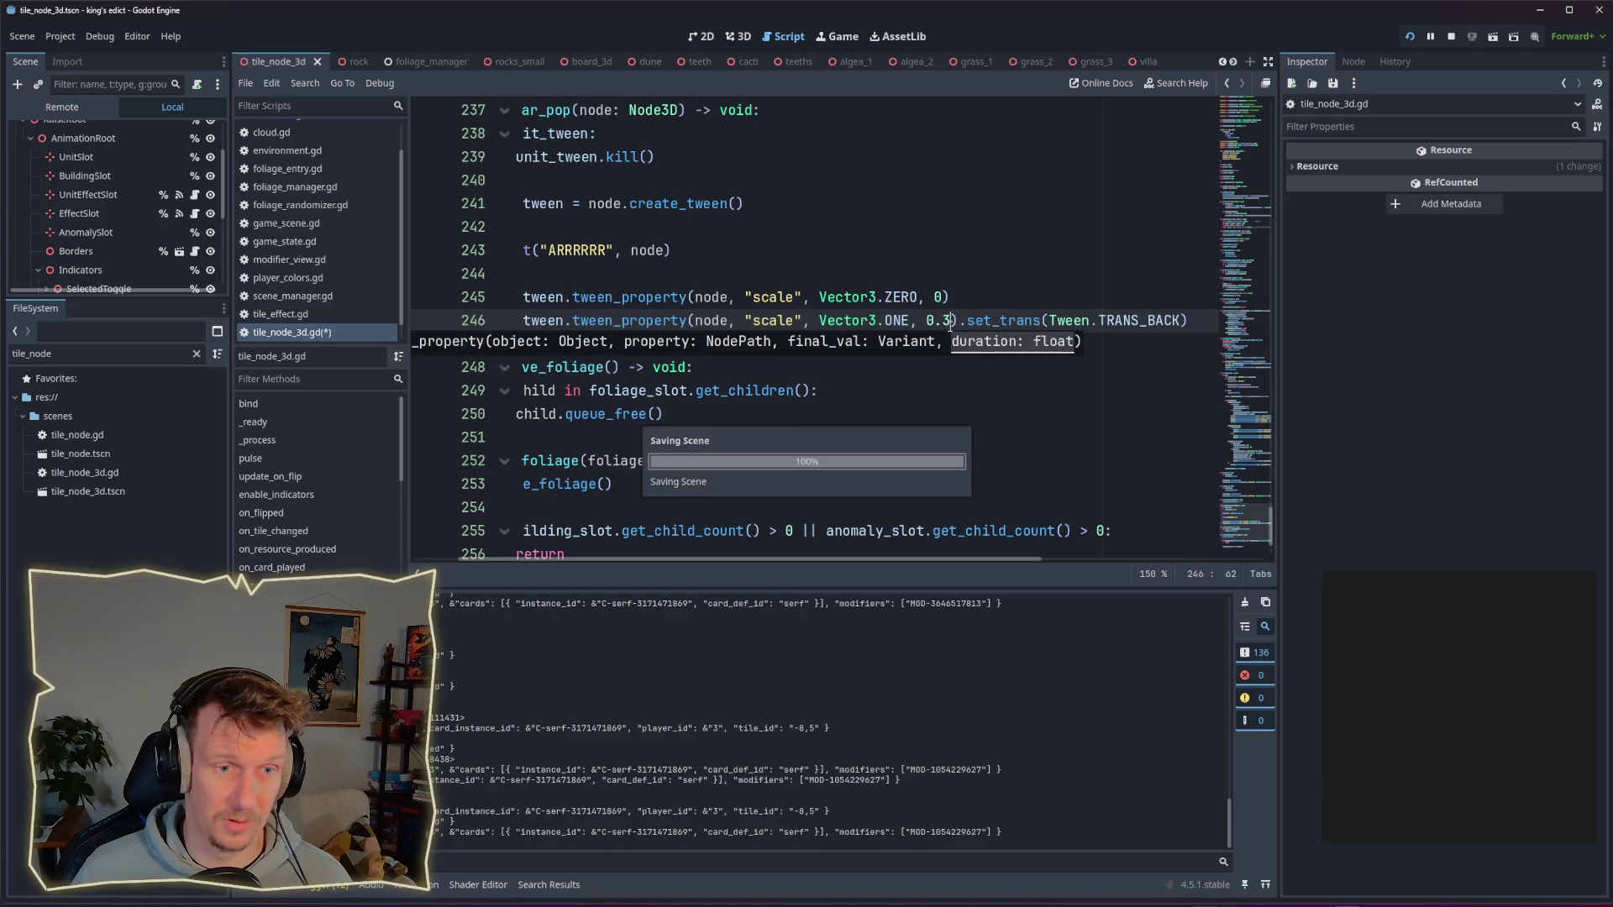
pyautogui.hotkey('alt', 'Tab')
# Step: In the game, place and remove the serf on the central mountain hex several times to watch the faster pop
pyautogui.click(1332, 726)
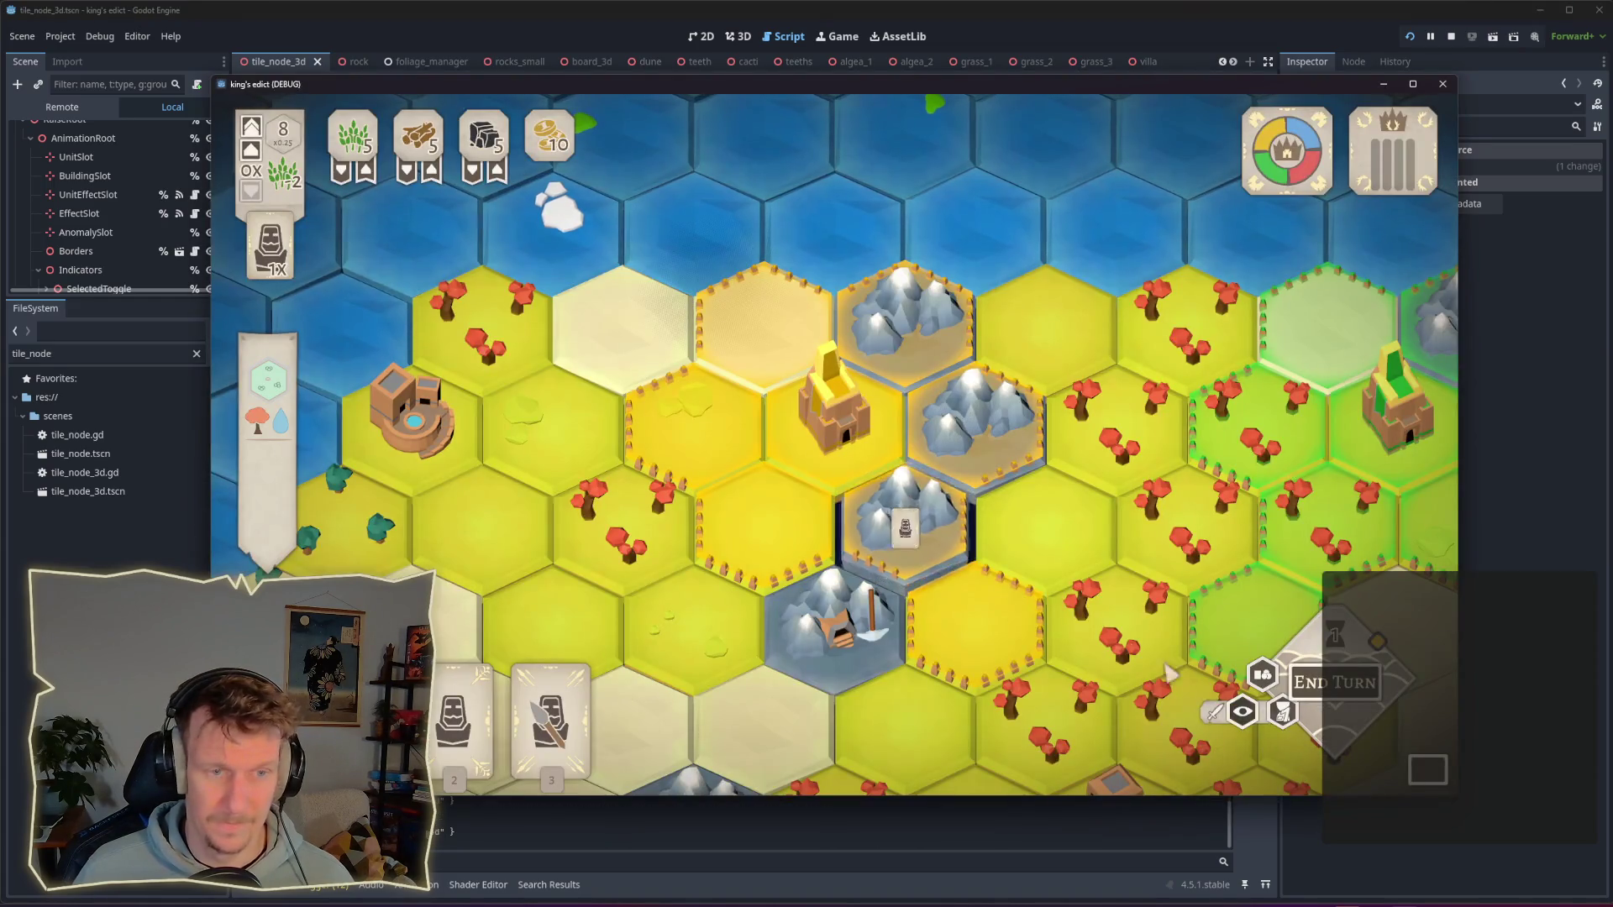
pyautogui.click(930, 502)
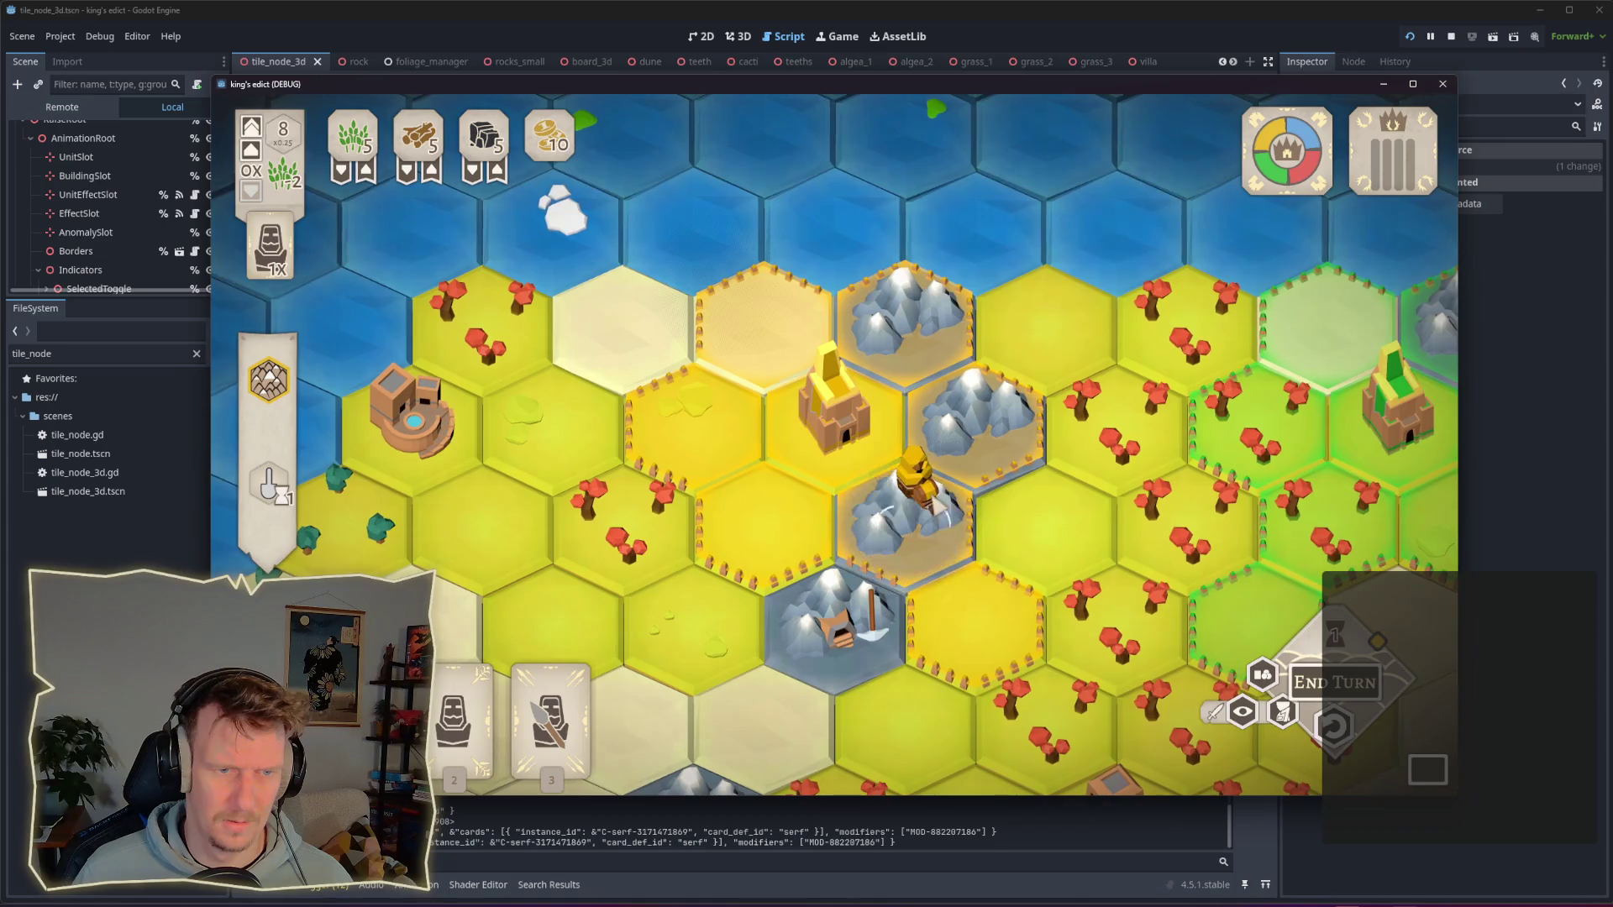
pyautogui.click(940, 541)
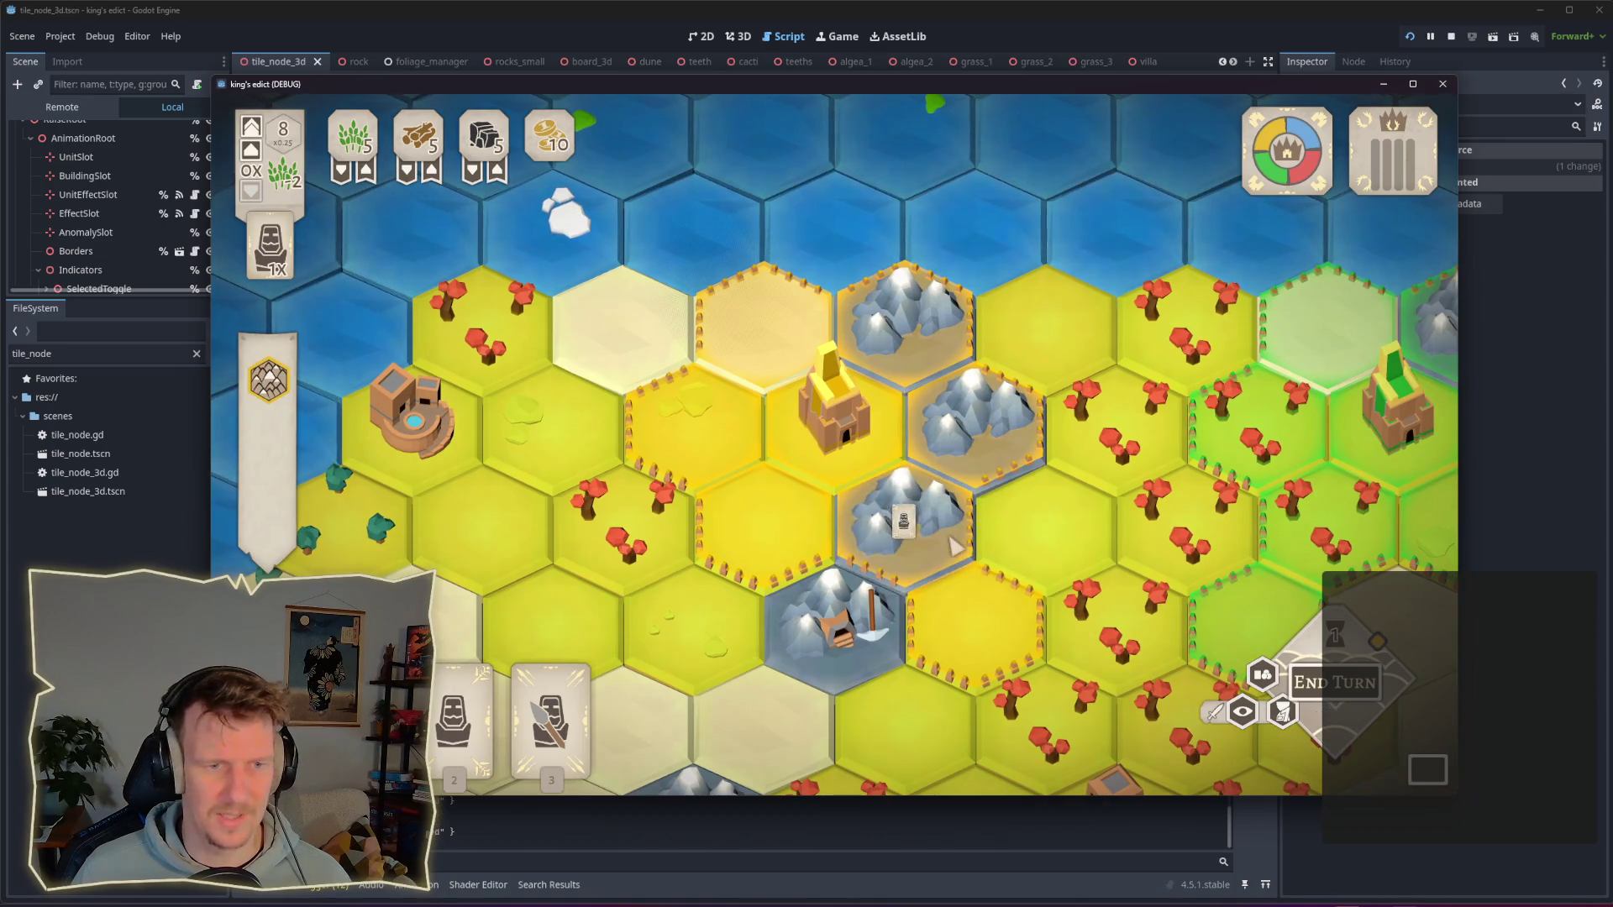
pyautogui.click(915, 508)
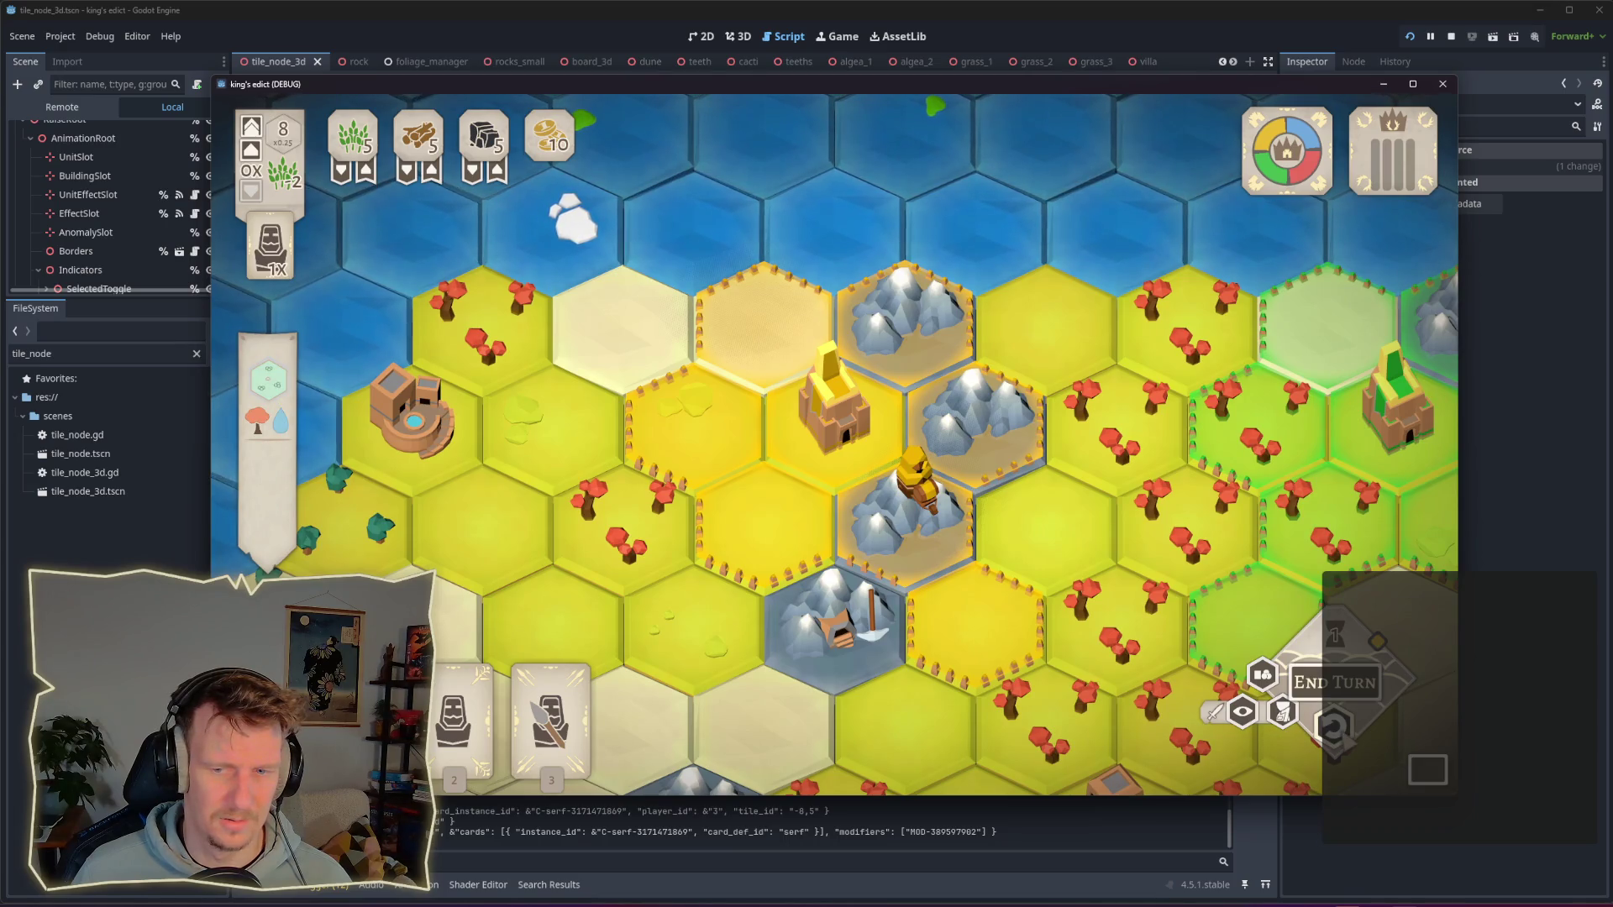
pyautogui.click(882, 495)
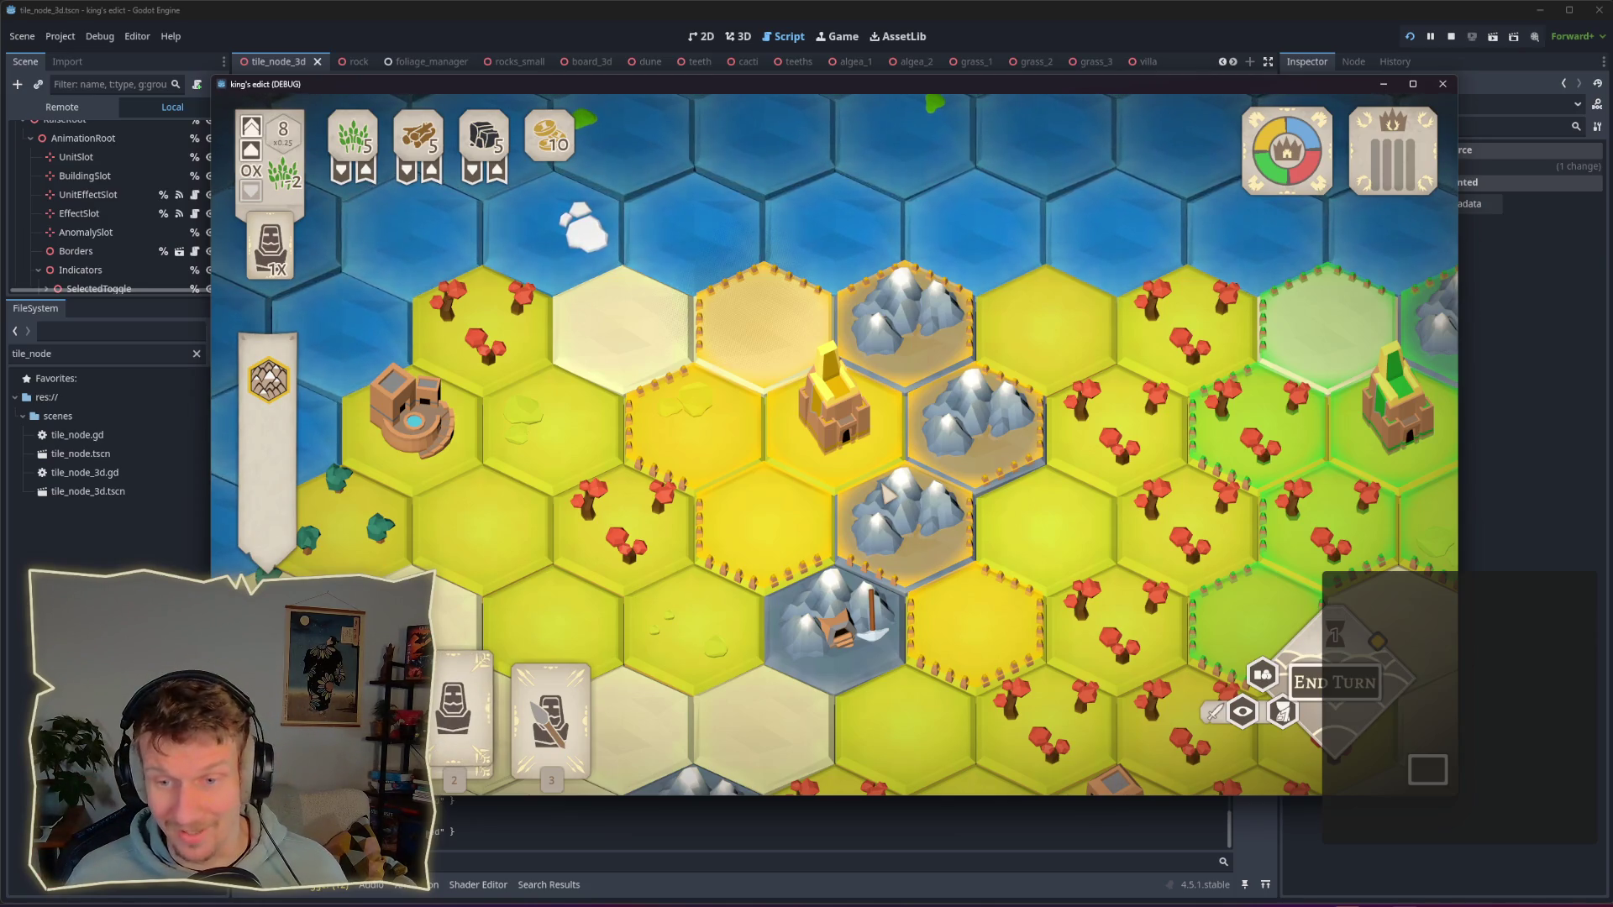
pyautogui.click(458, 714)
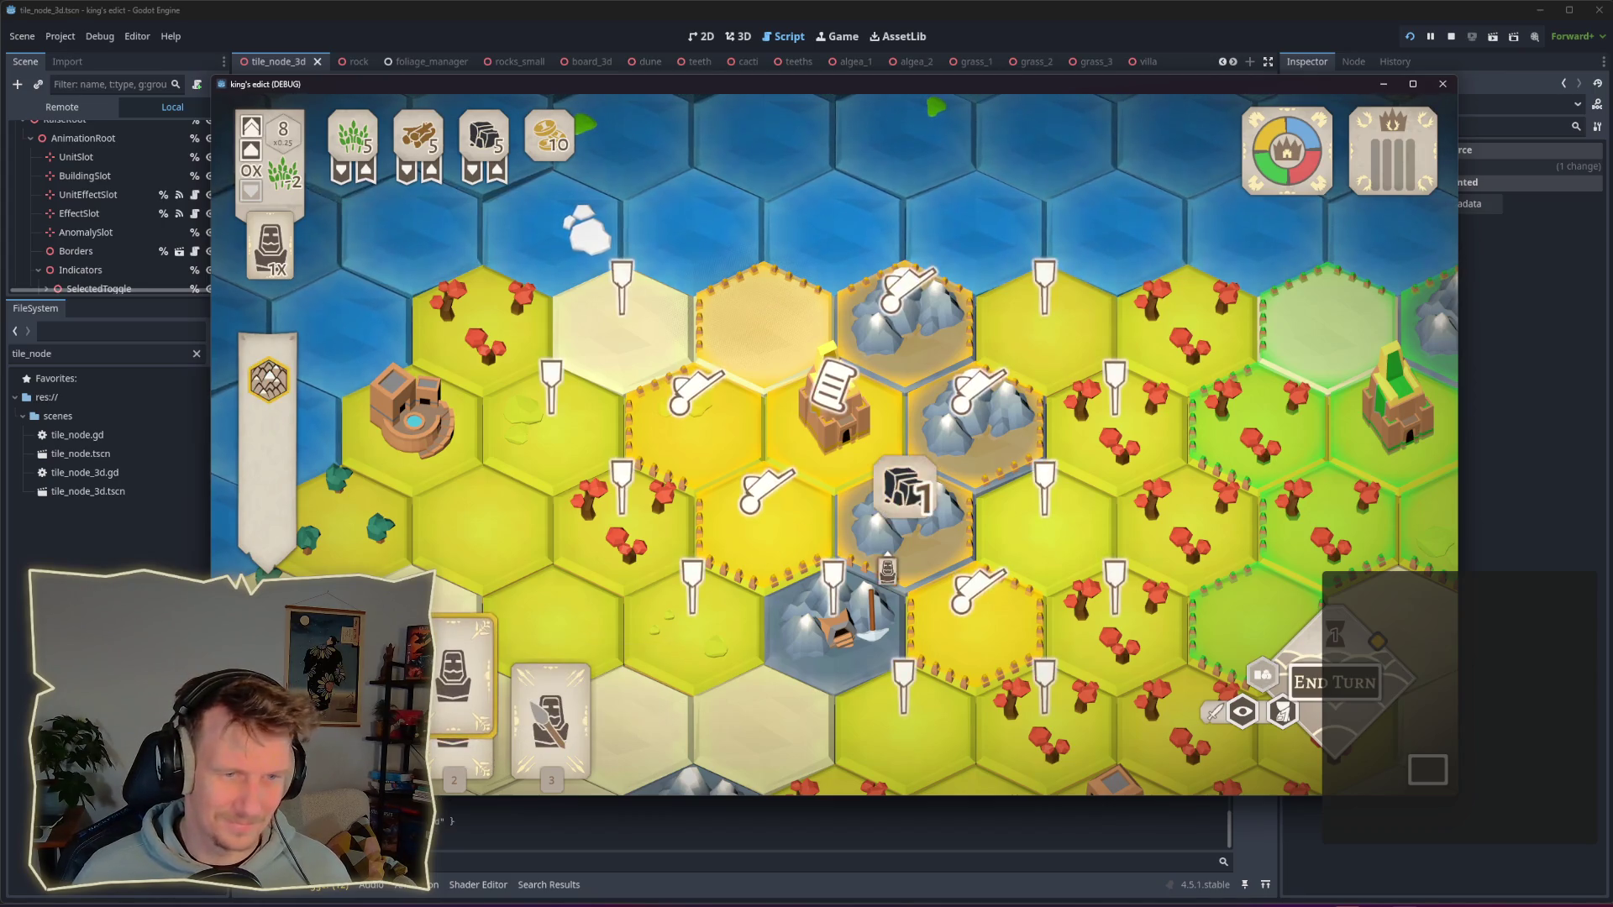
pyautogui.click(909, 541)
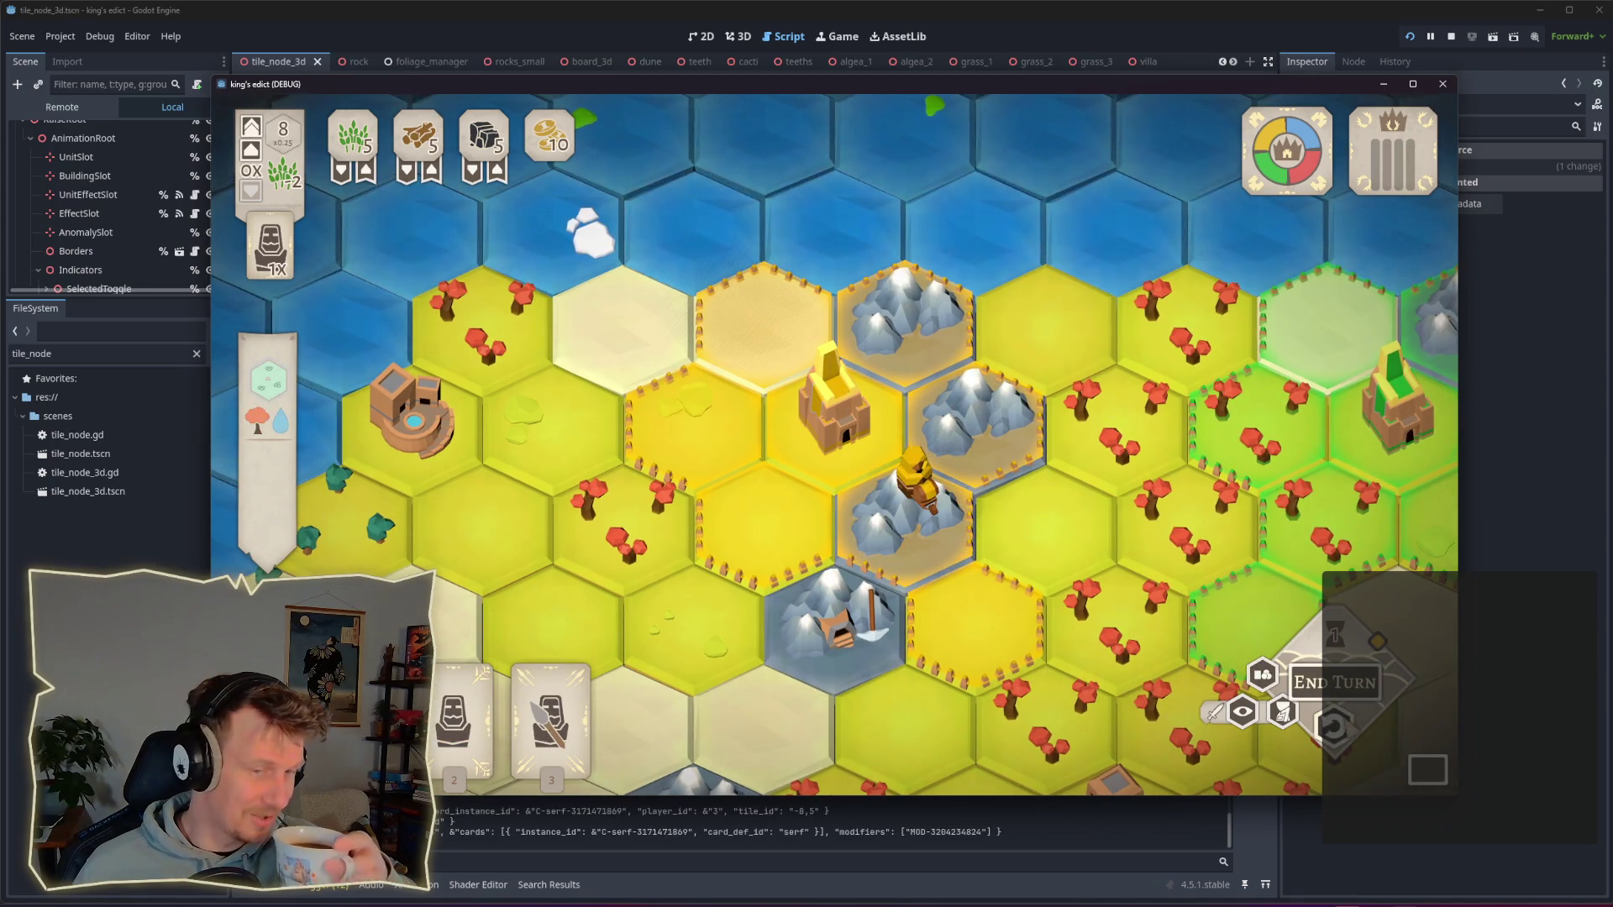
# Step: Select the serf card and play it onto the striped hex
pyautogui.click(462, 680)
pyautogui.scroll(-5, 743, 351)
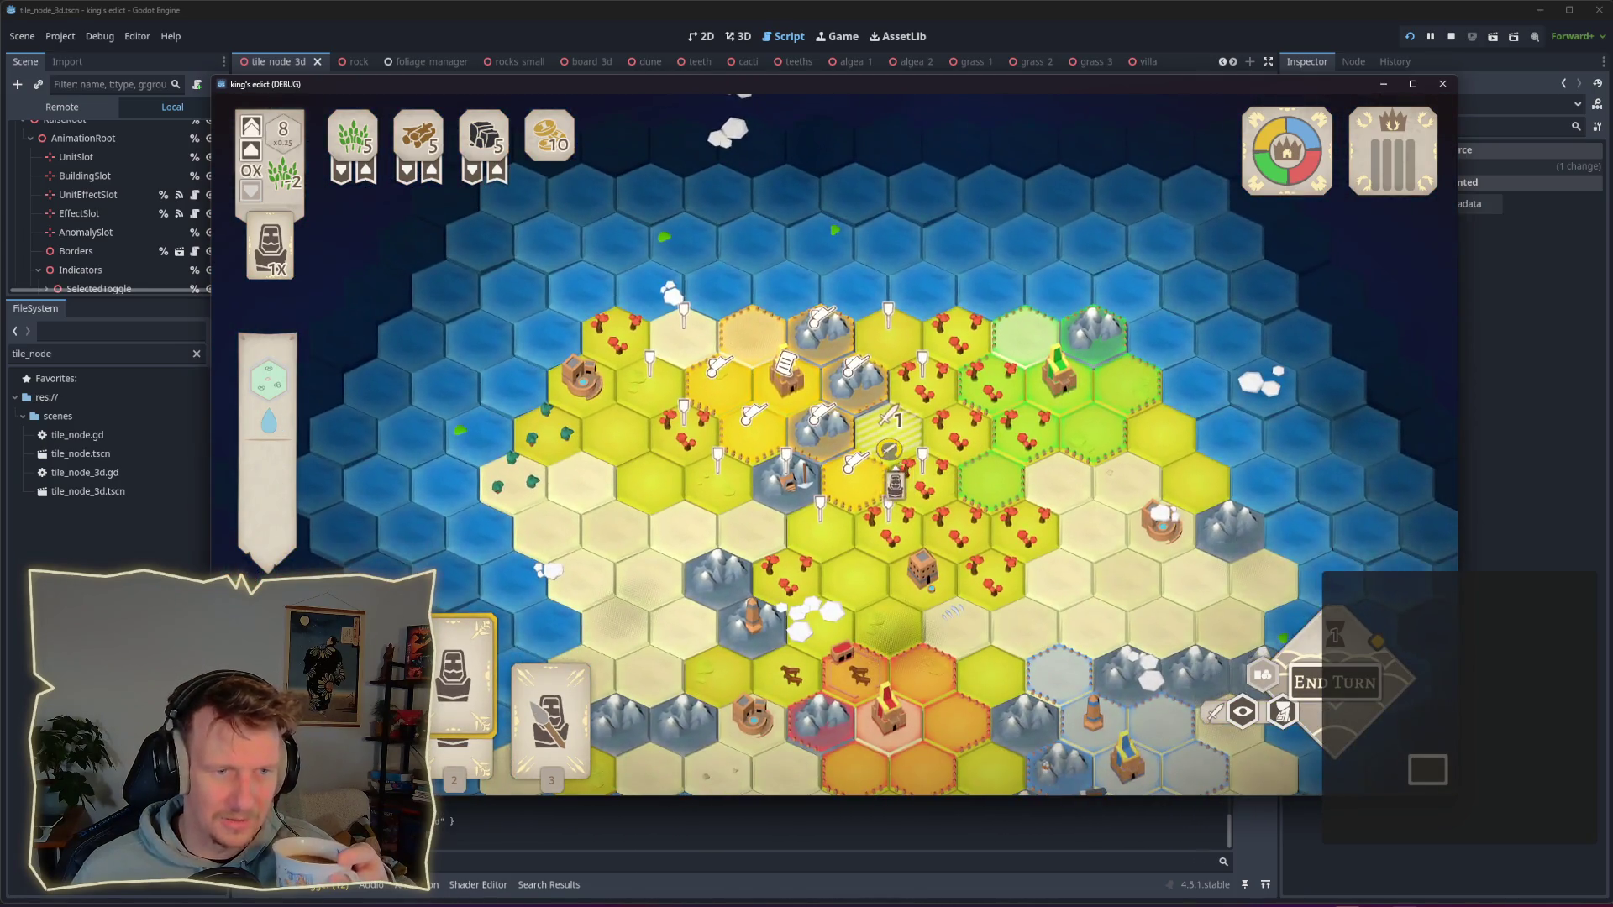
pyautogui.scroll(1, 856, 466)
pyautogui.click(813, 588)
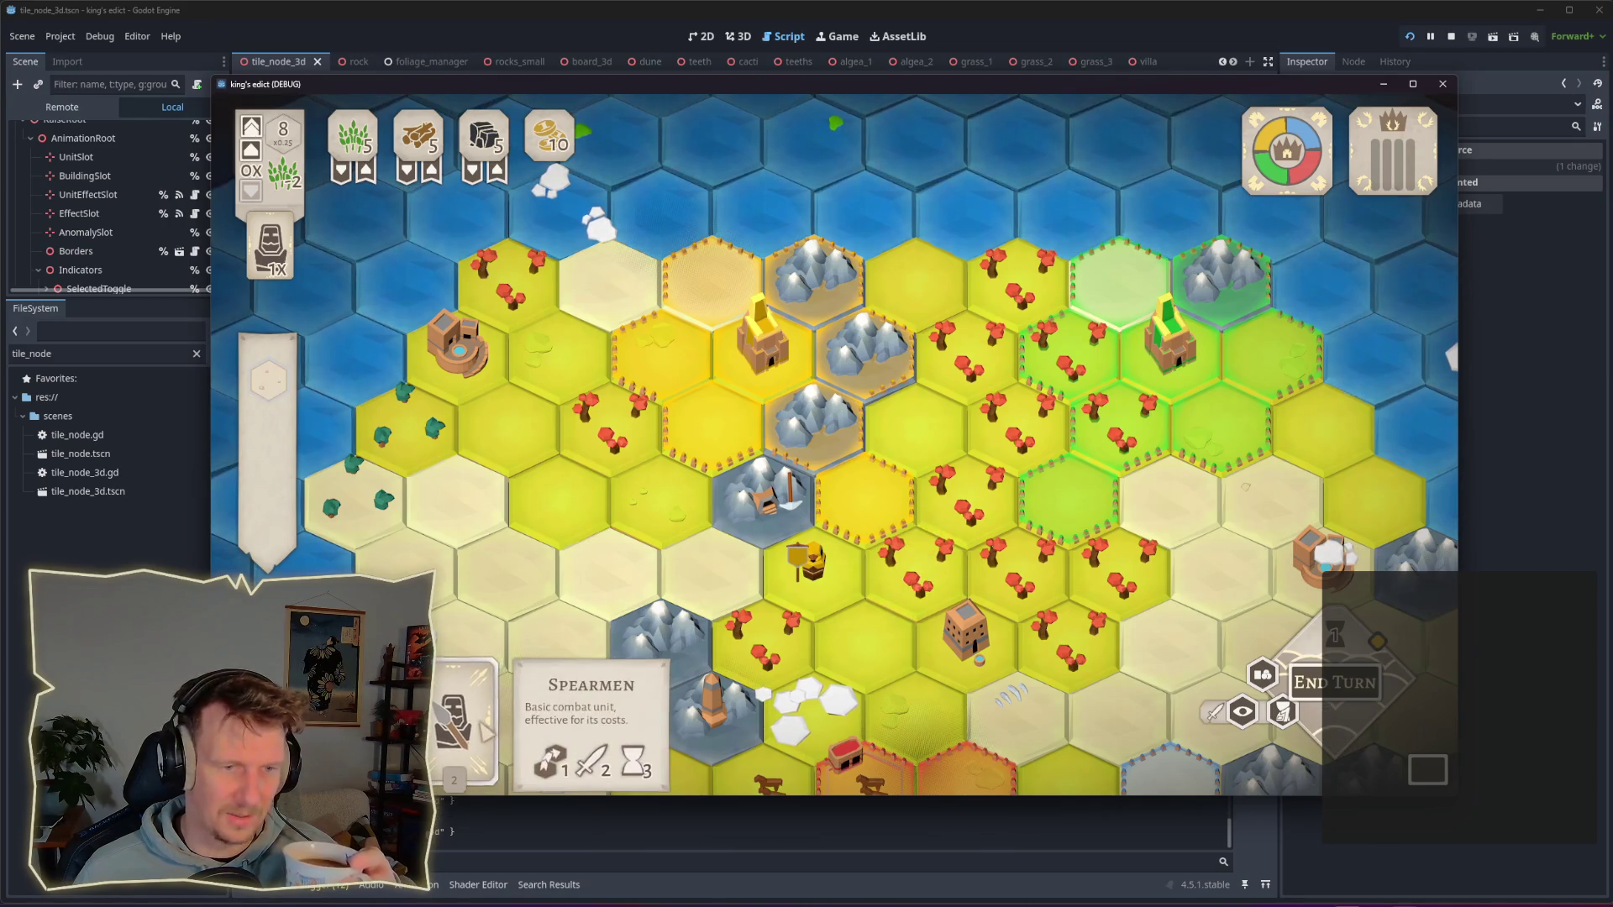
# Step: Place the Servant on a central hex and a hex left of centre, undoing and re-placing it
pyautogui.click(557, 702)
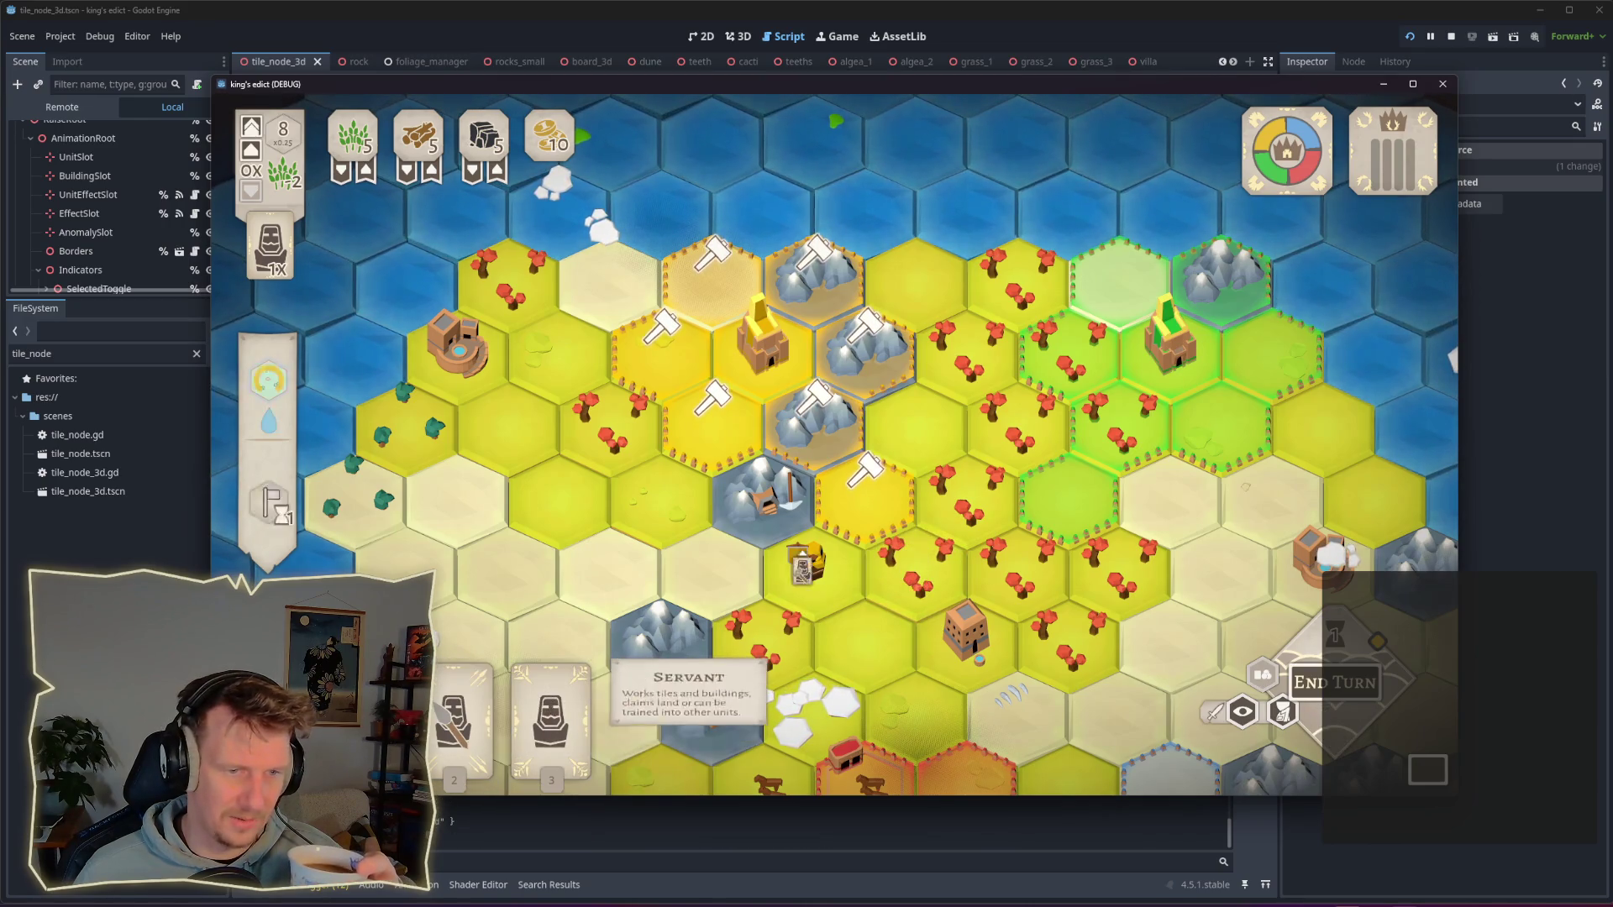
pyautogui.click(909, 565)
pyautogui.click(1334, 727)
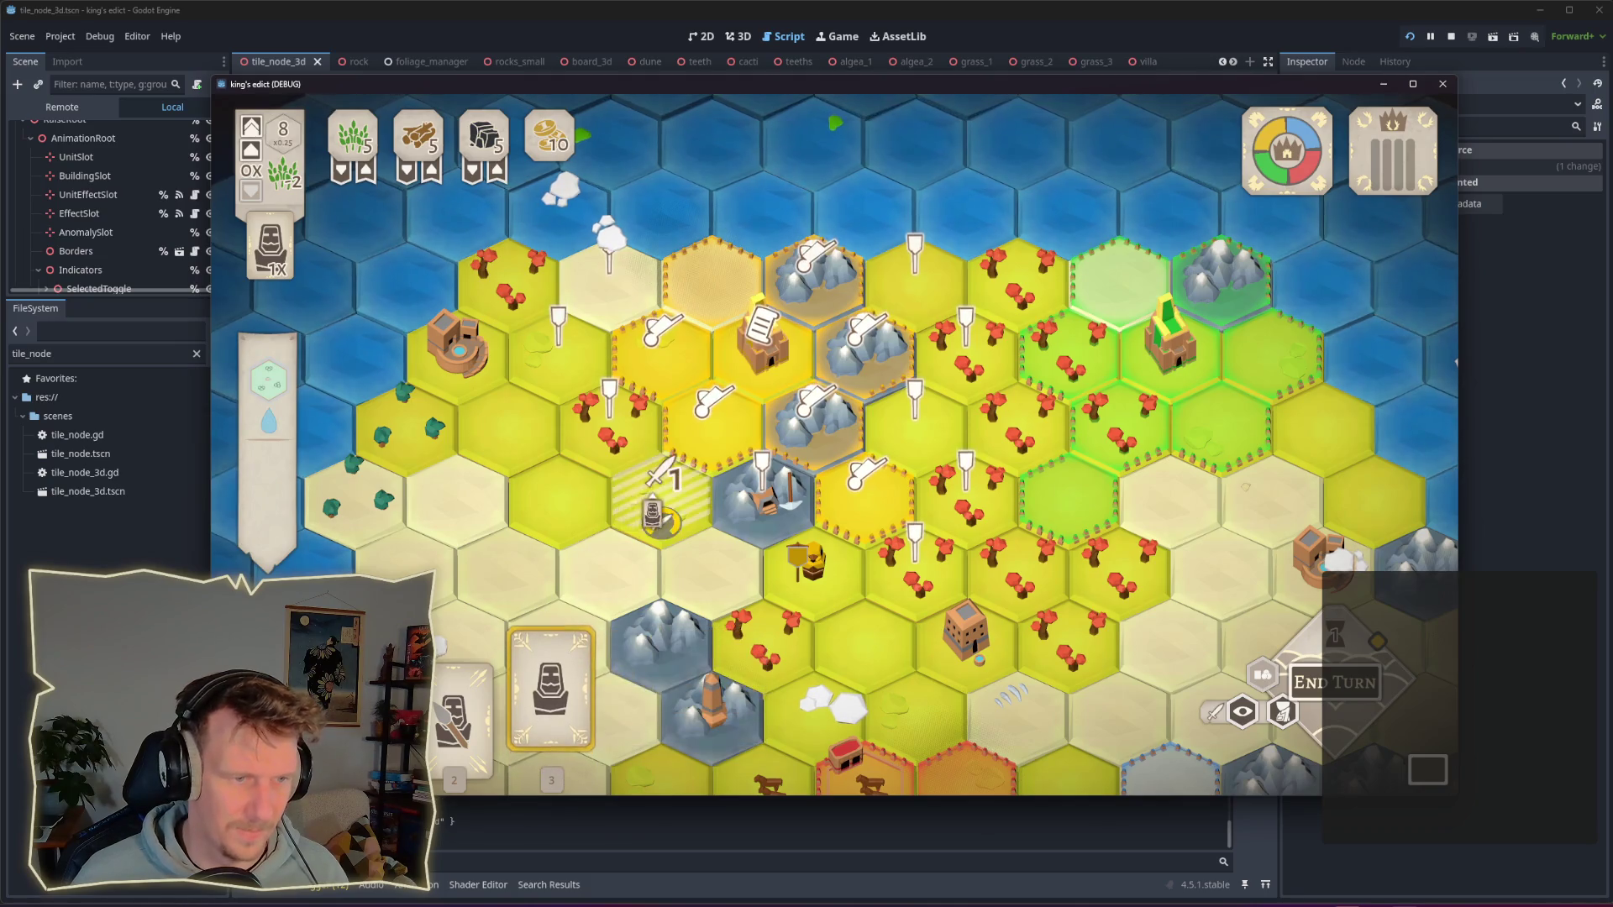
pyautogui.click(659, 491)
pyautogui.click(1334, 726)
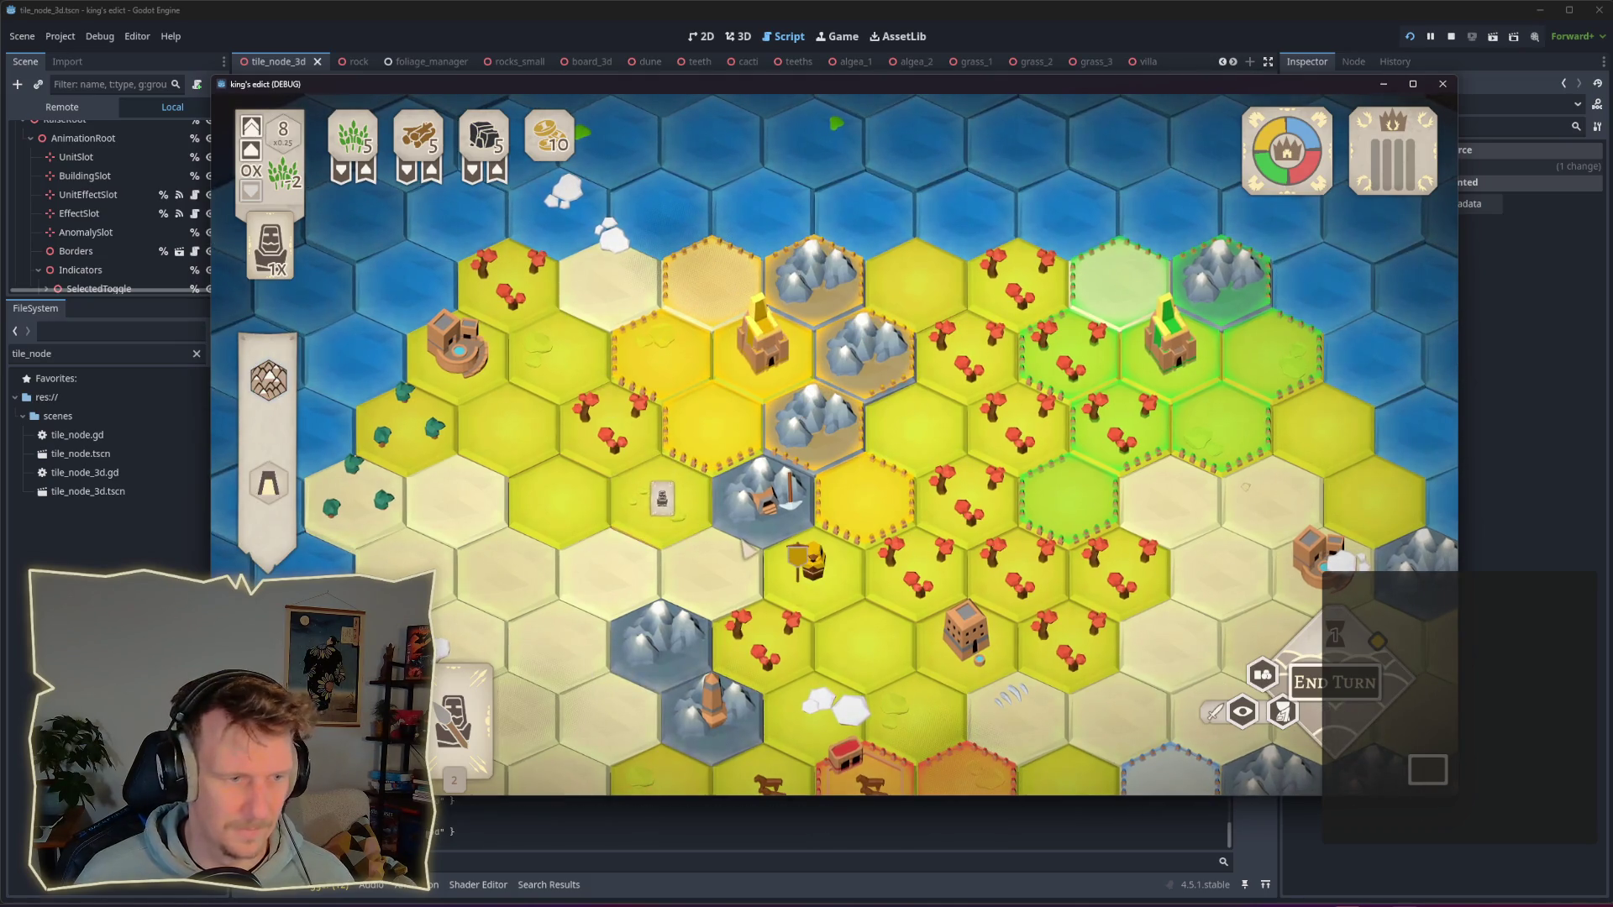
pyautogui.click(462, 698)
pyautogui.click(551, 714)
pyautogui.click(659, 492)
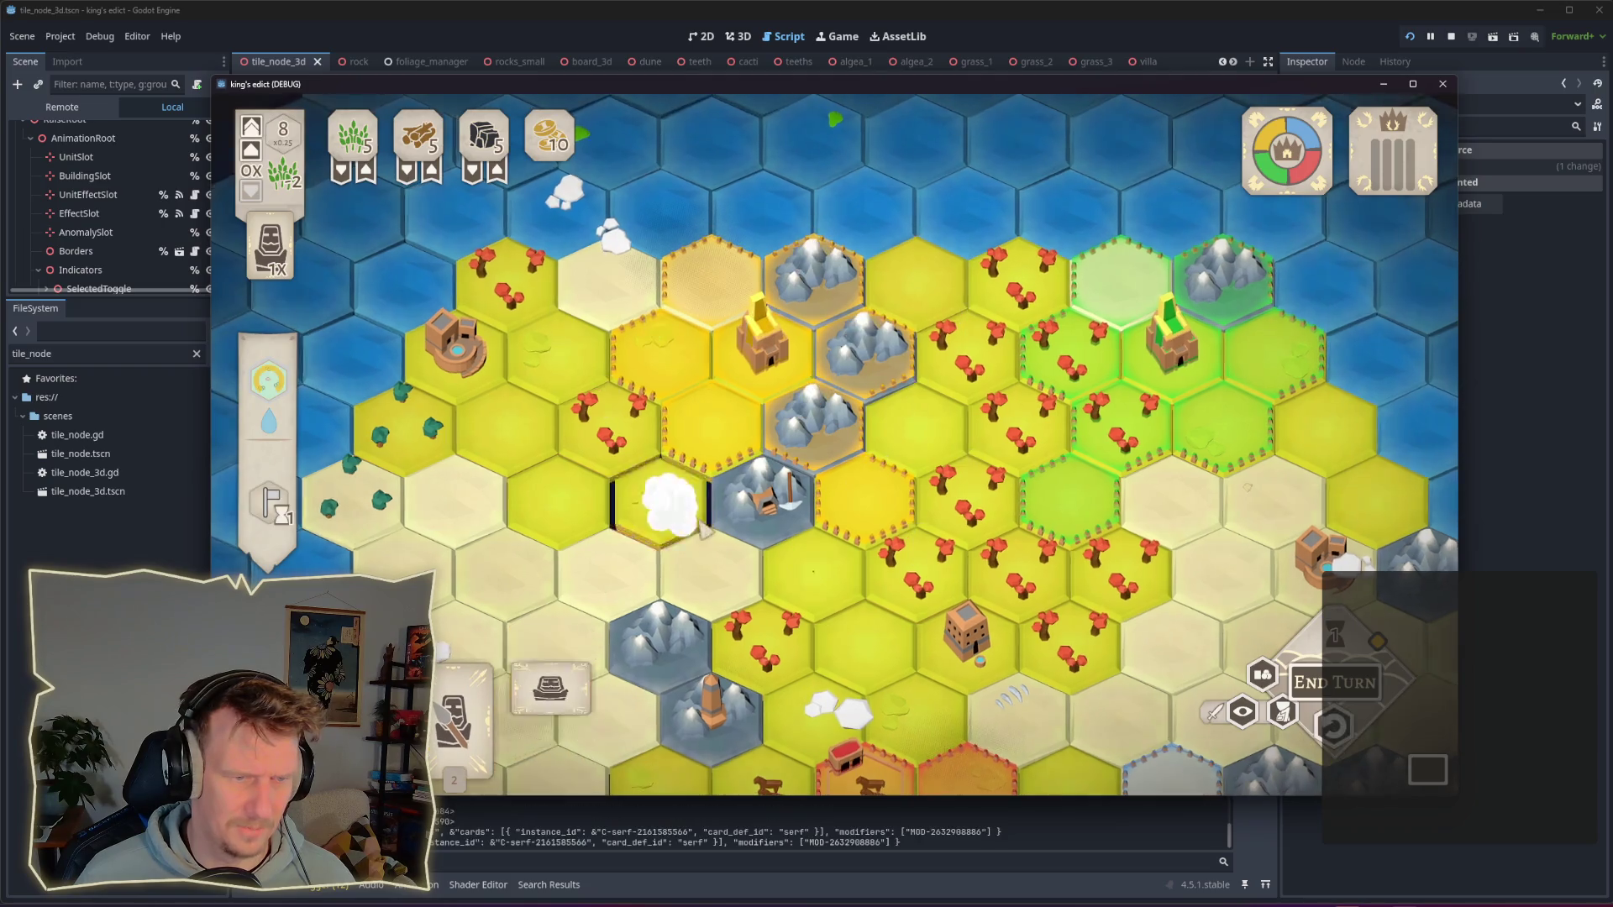
pyautogui.click(1334, 726)
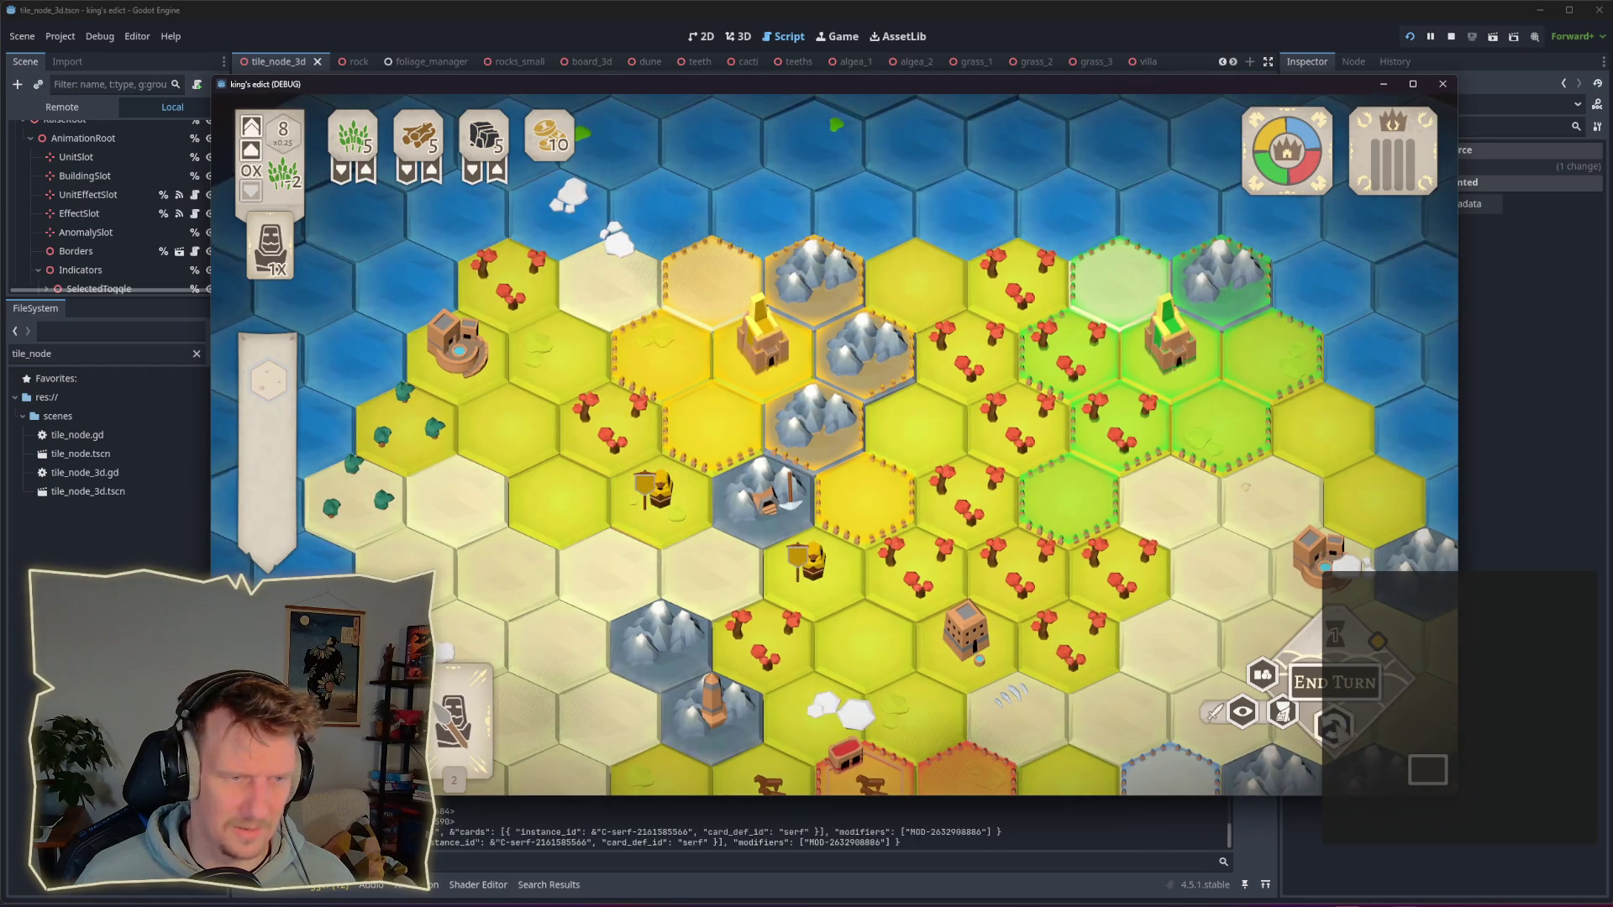
# Step: Repeatedly place and undo the unit on an upper hex, then leave the game for the editor
pyautogui.click(551, 713)
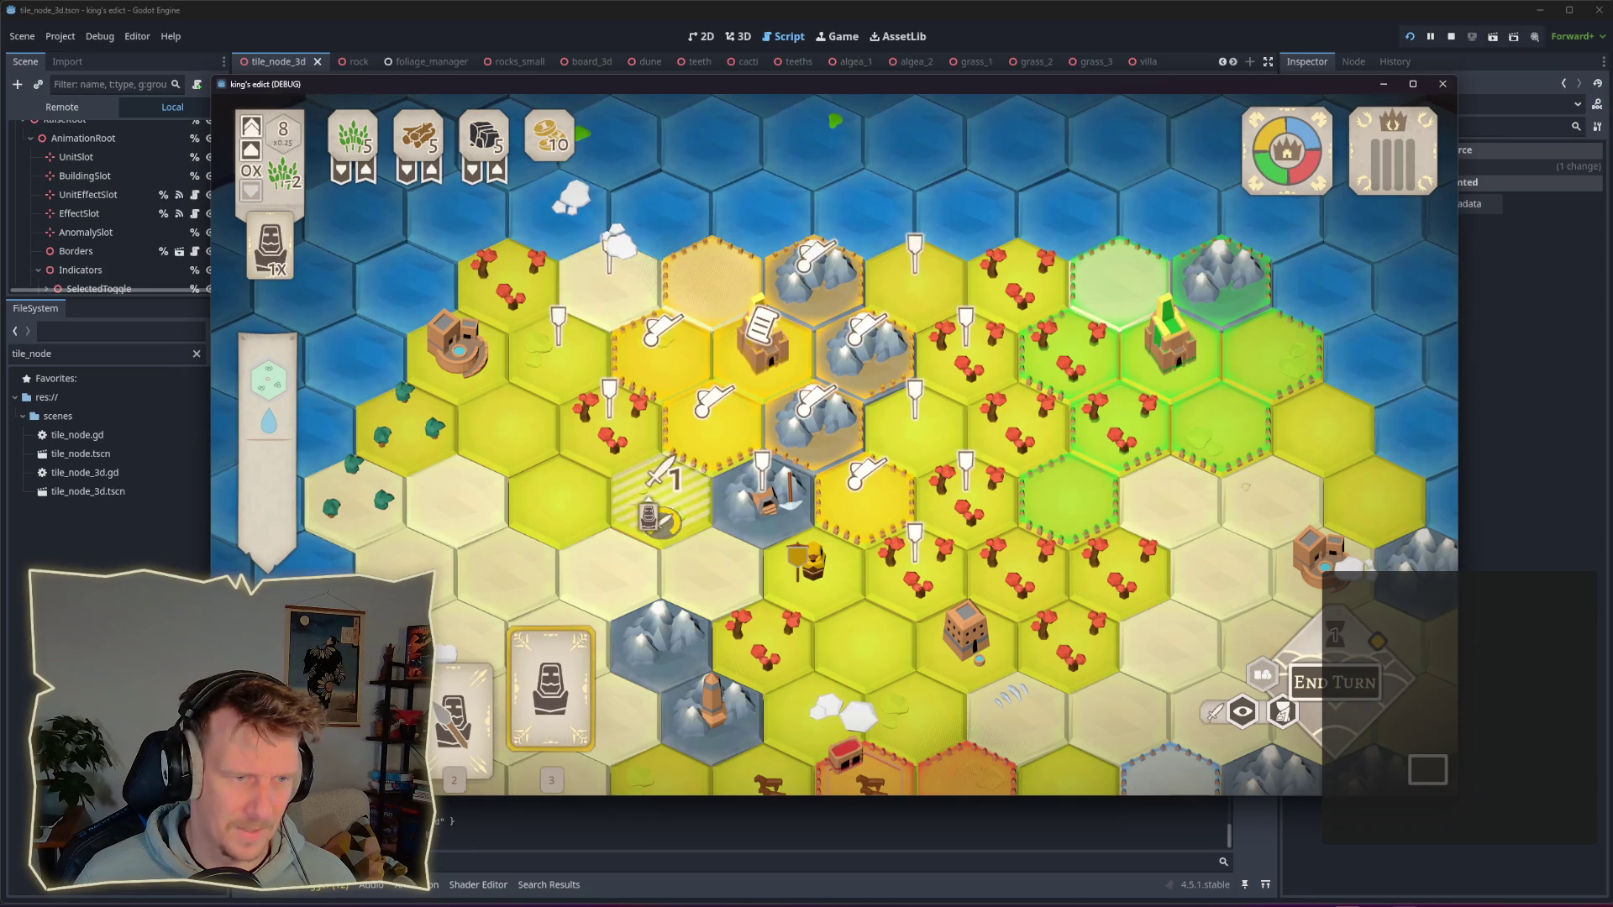
pyautogui.click(587, 380)
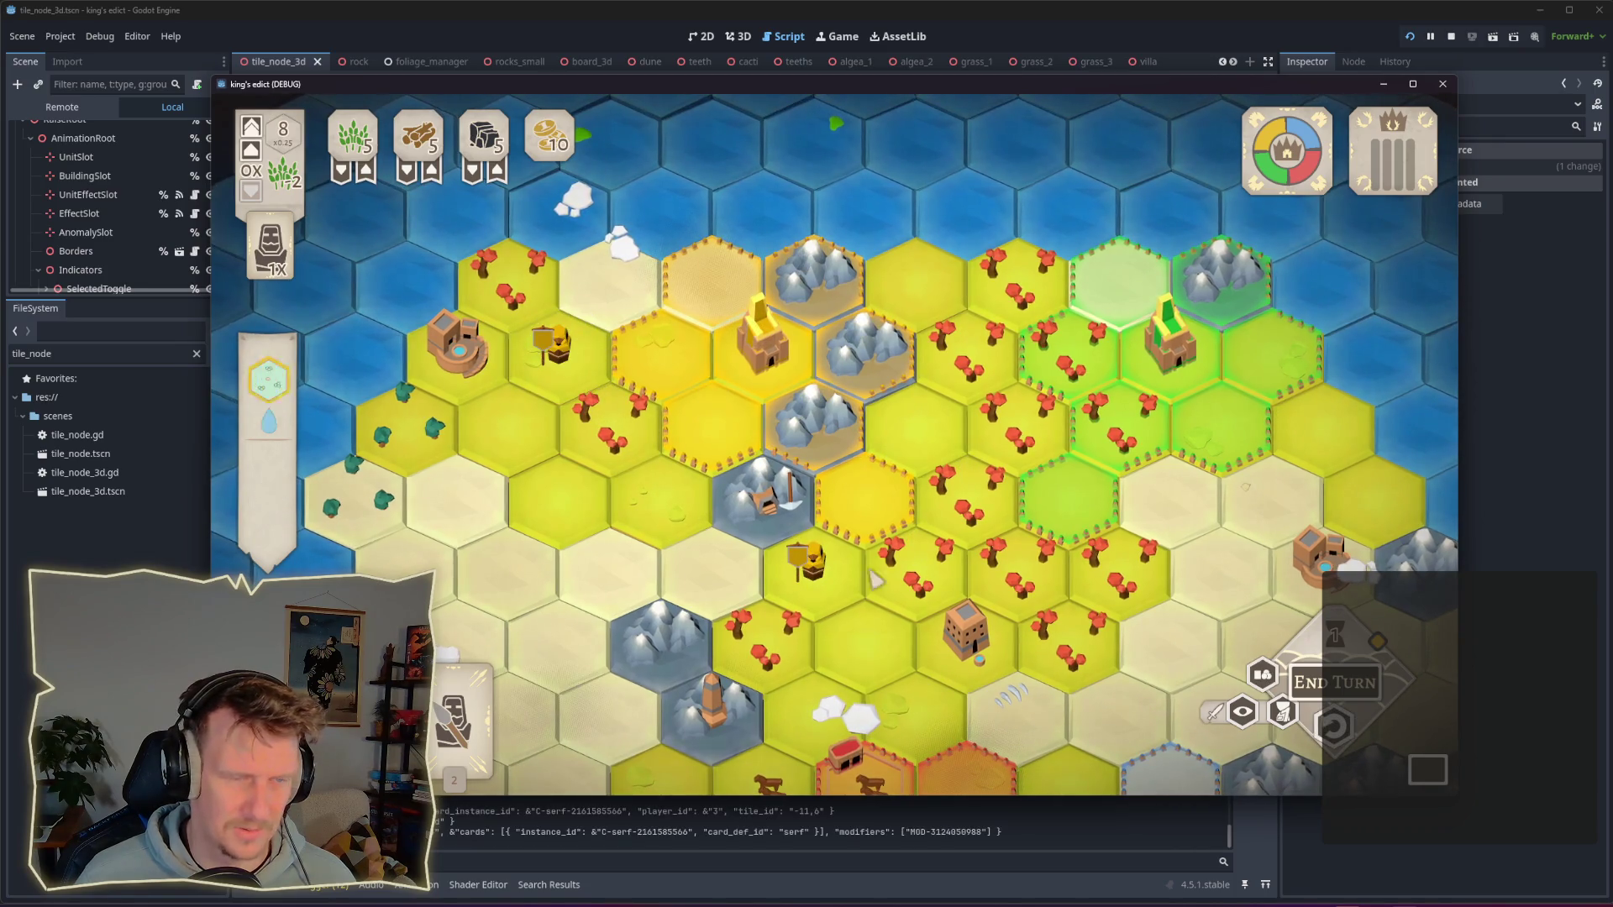
pyautogui.click(1334, 727)
pyautogui.click(551, 714)
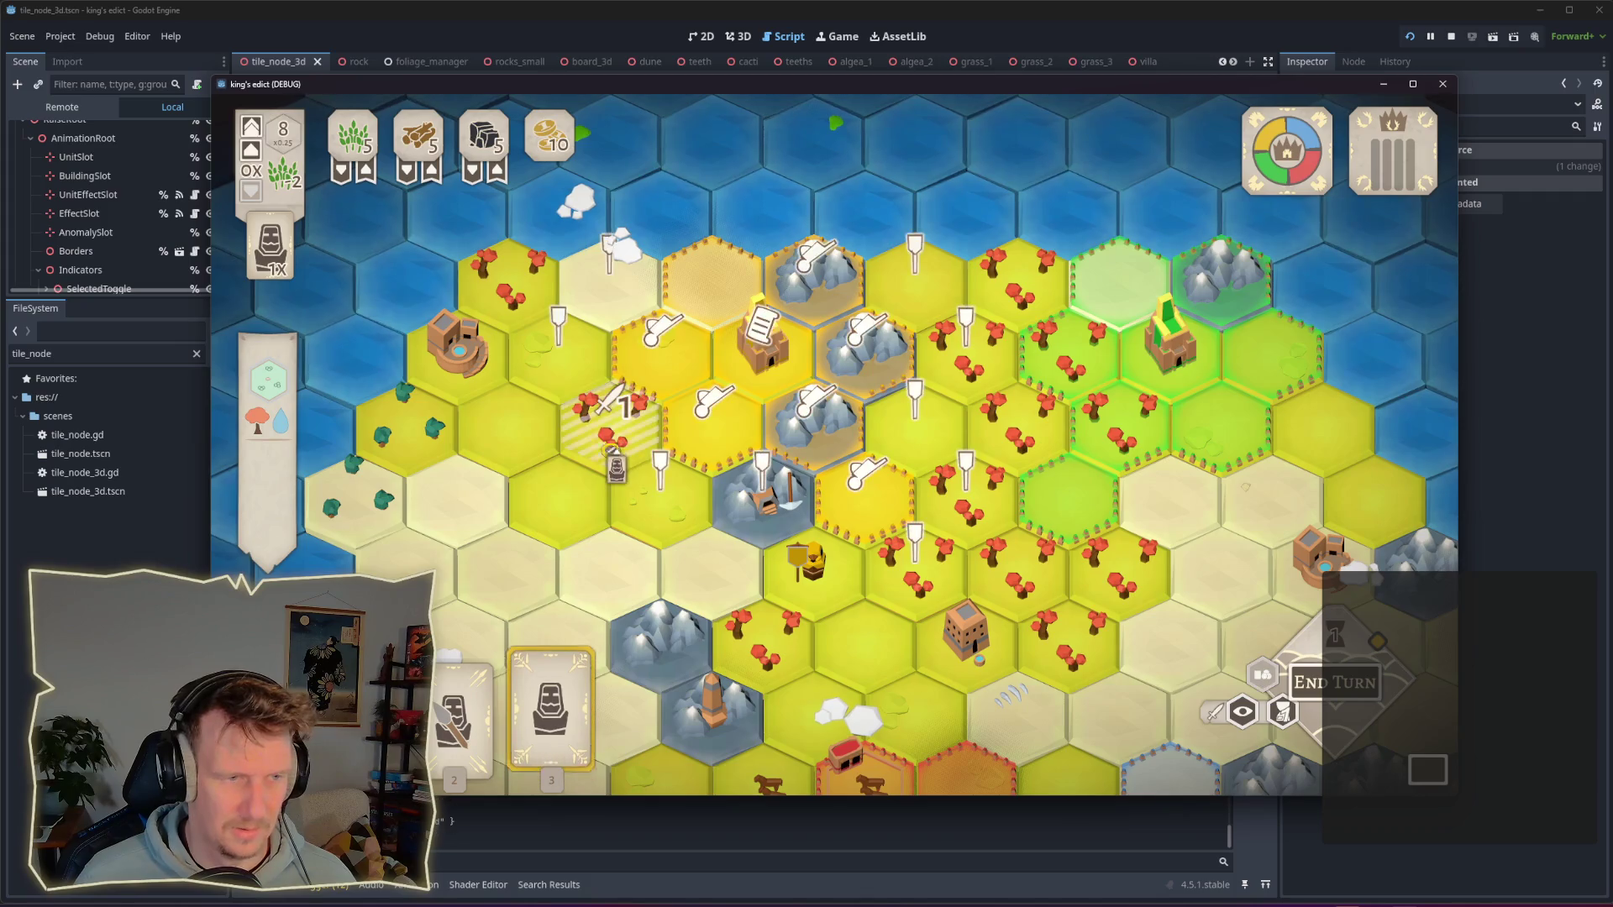
pyautogui.click(586, 383)
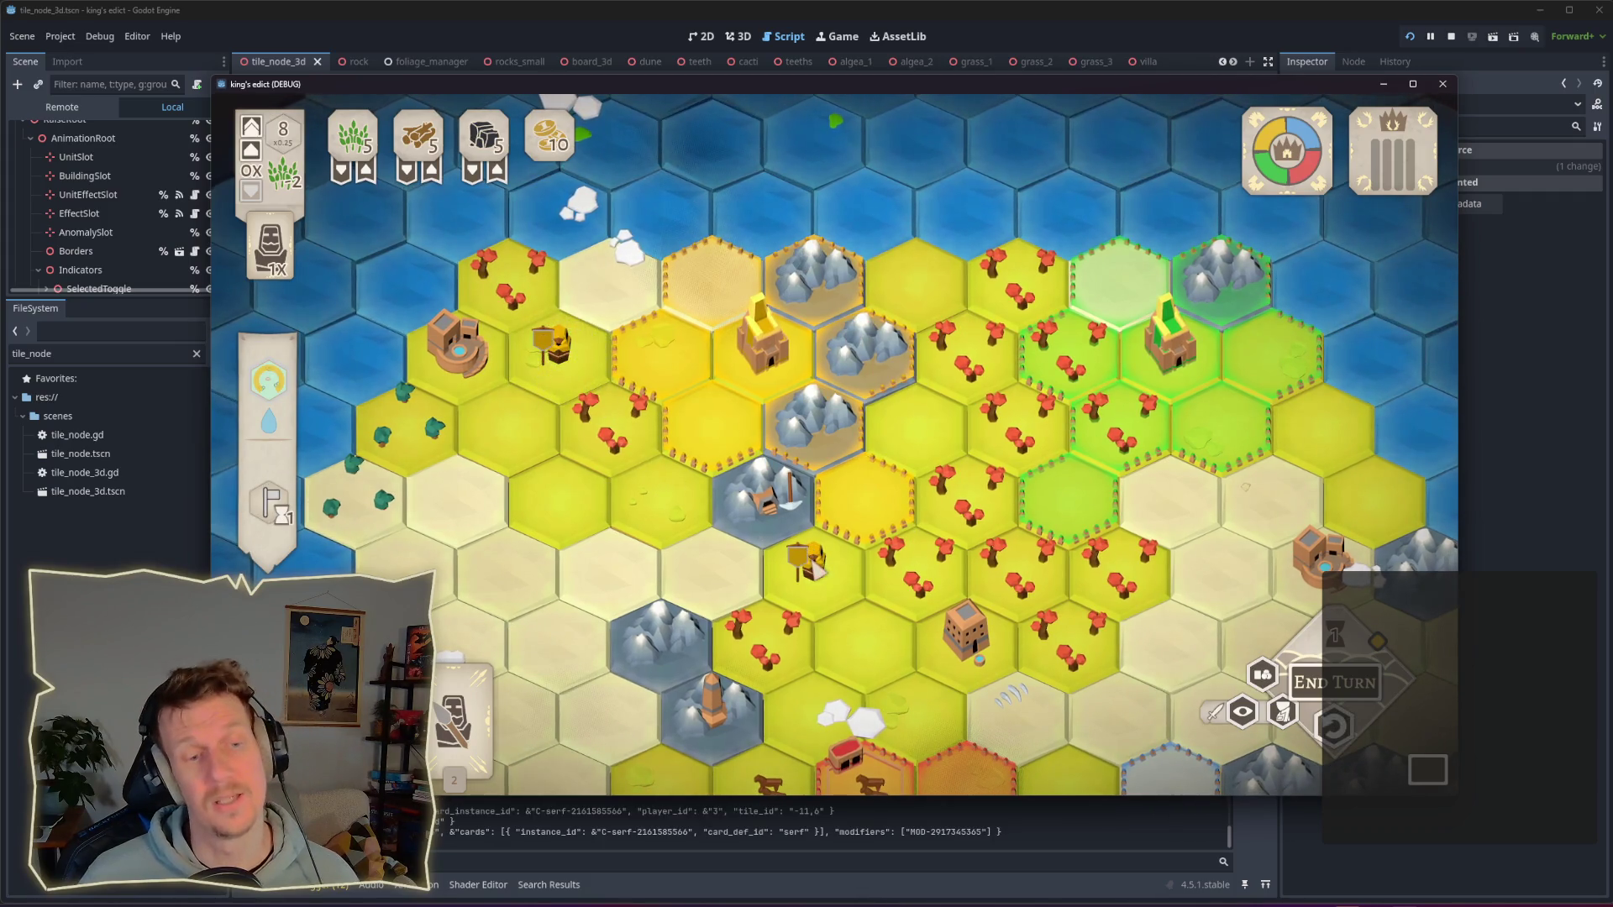
pyautogui.click(1333, 727)
pyautogui.click(581, 395)
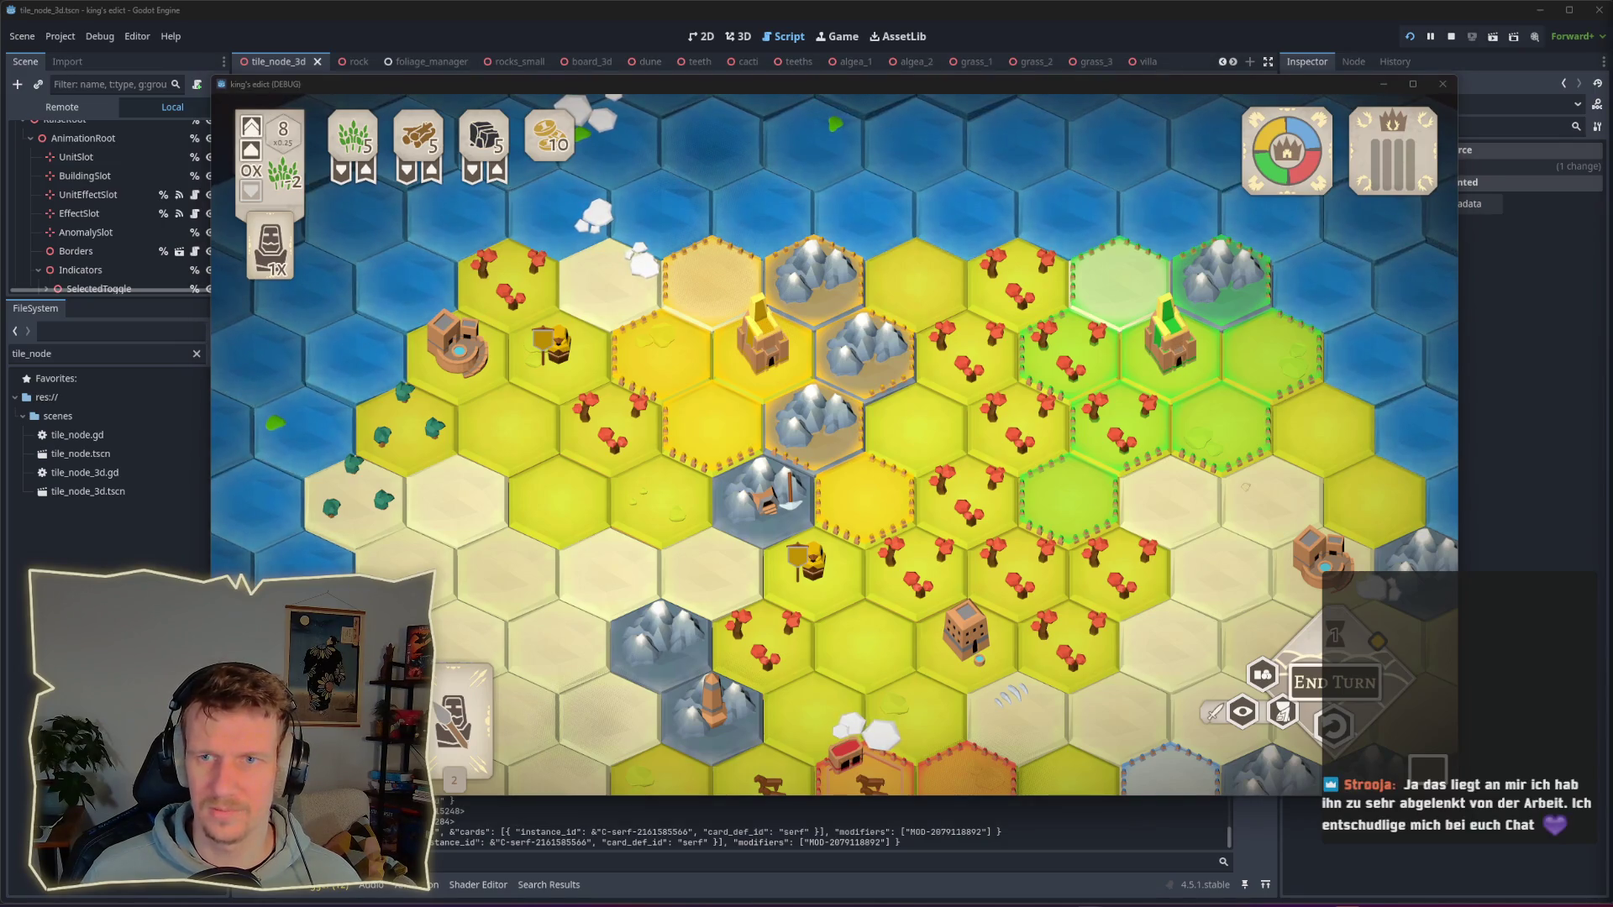
pyautogui.moveTo(614, 556)
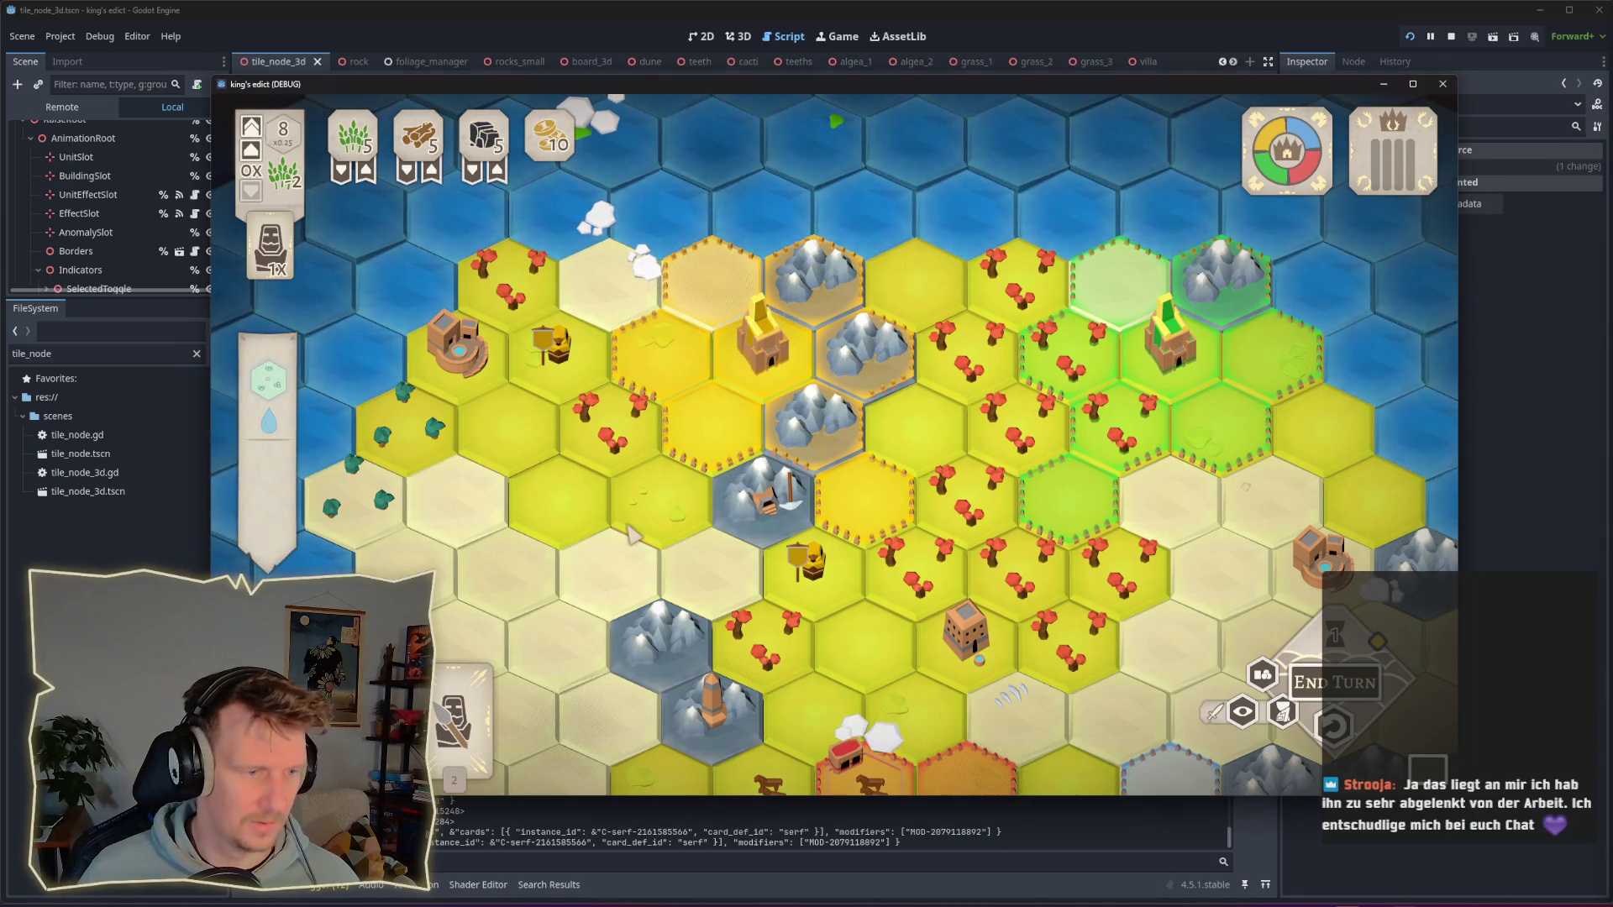
pyautogui.click(647, 555)
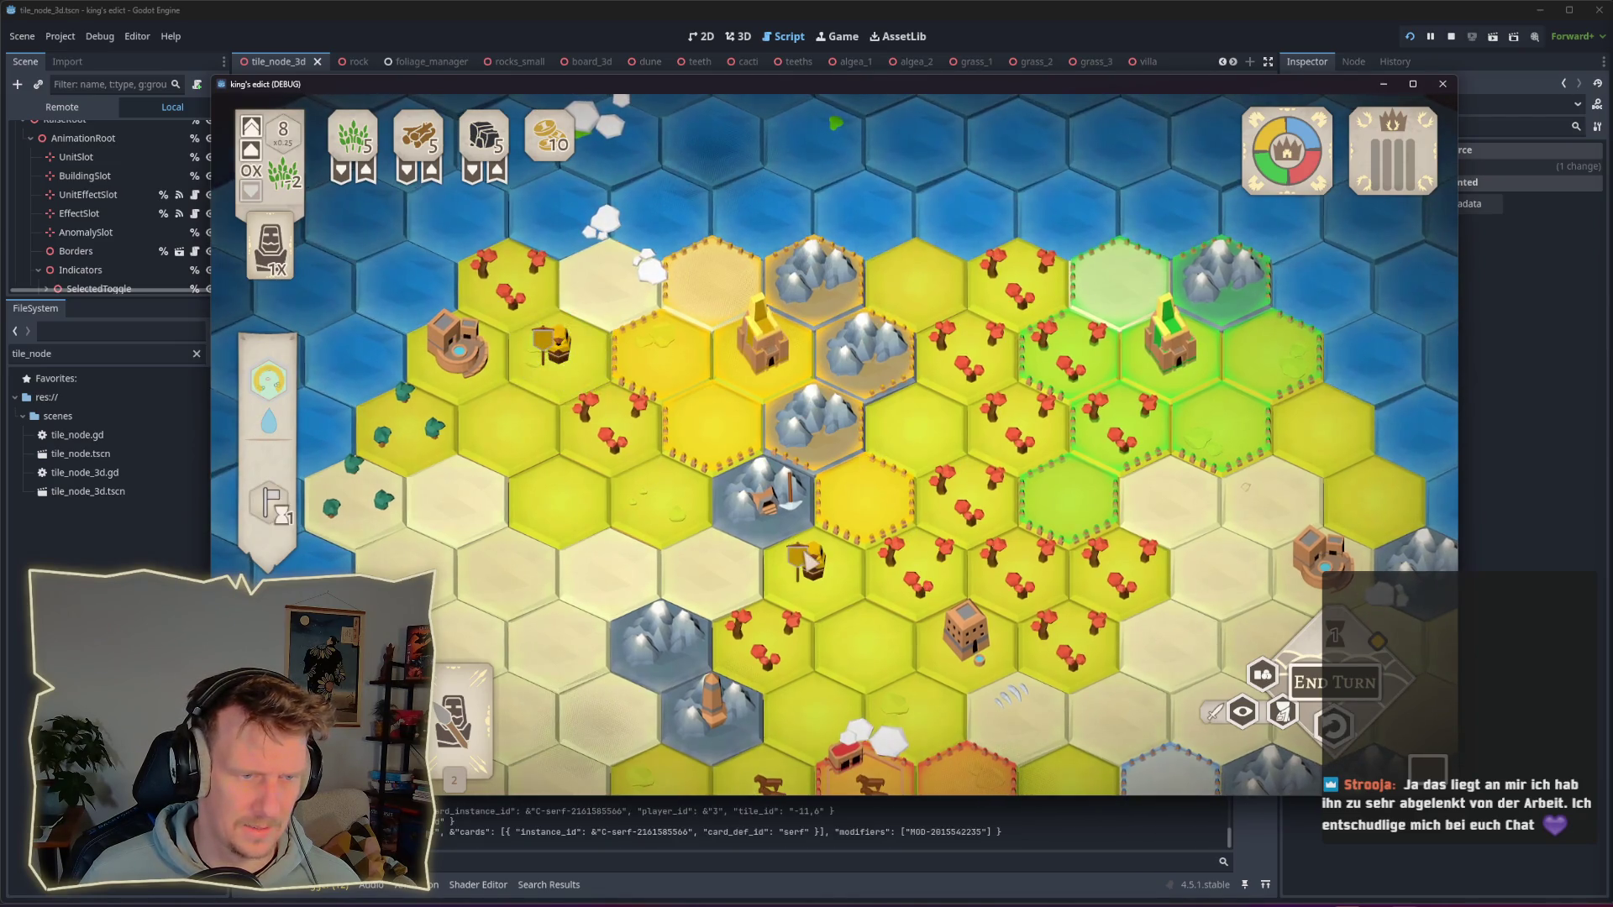
pyautogui.hotkey('alt', 'Tab')
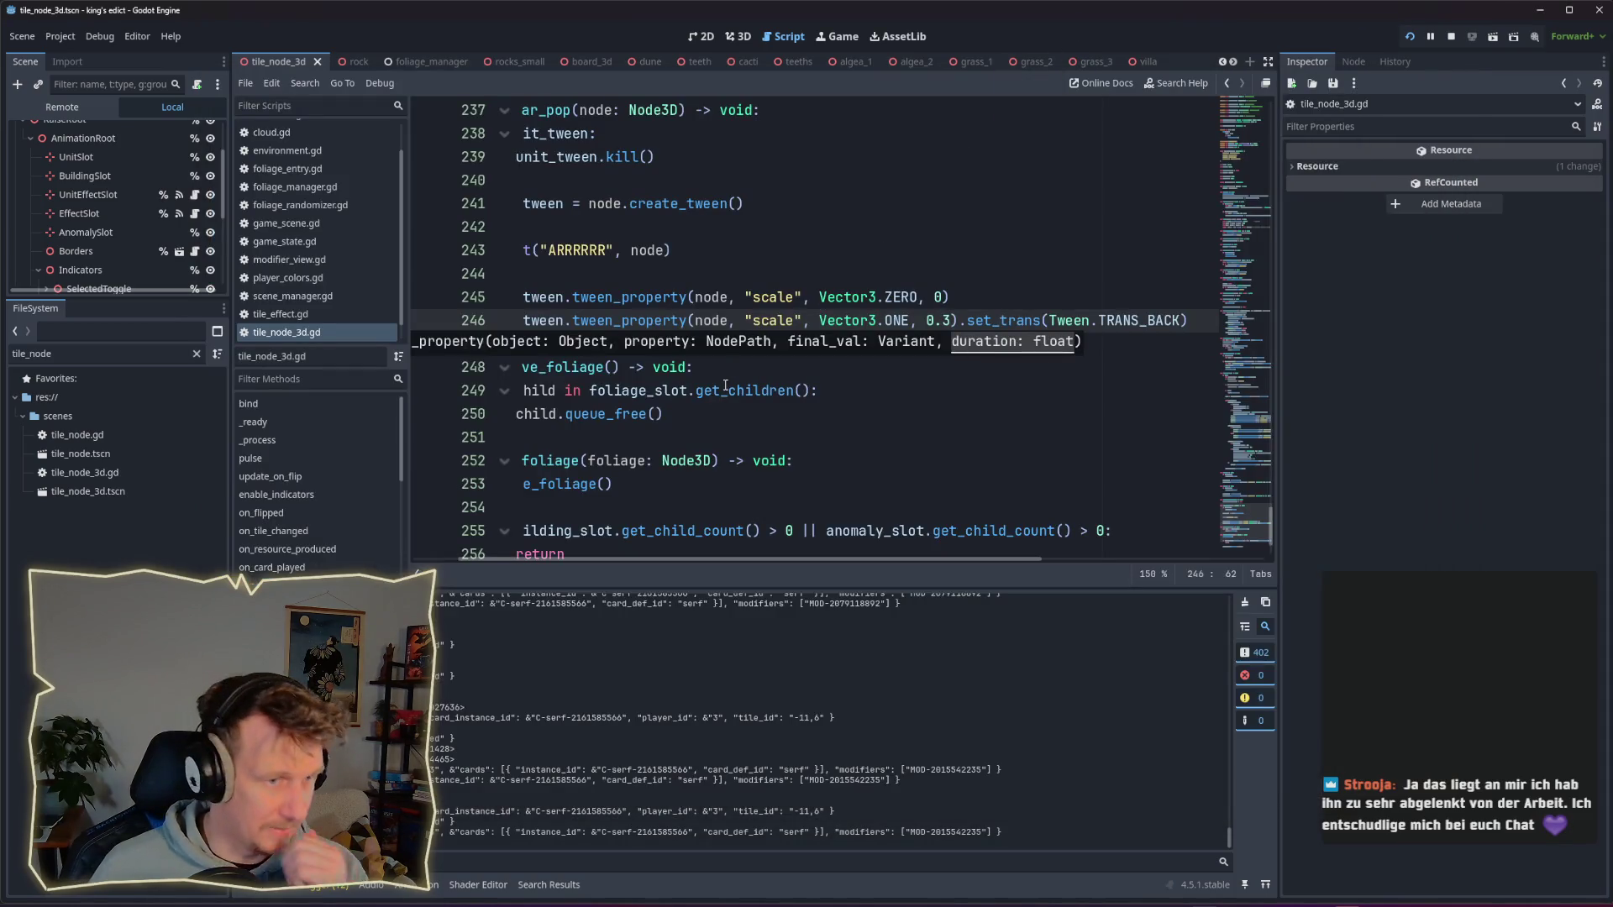
# Step: In tile_node_3d.gd, go to the appear_pop(view) call on line 145 and select place_modifier_view
pyautogui.hscroll(-3, 717, 559)
pyautogui.click(819, 391)
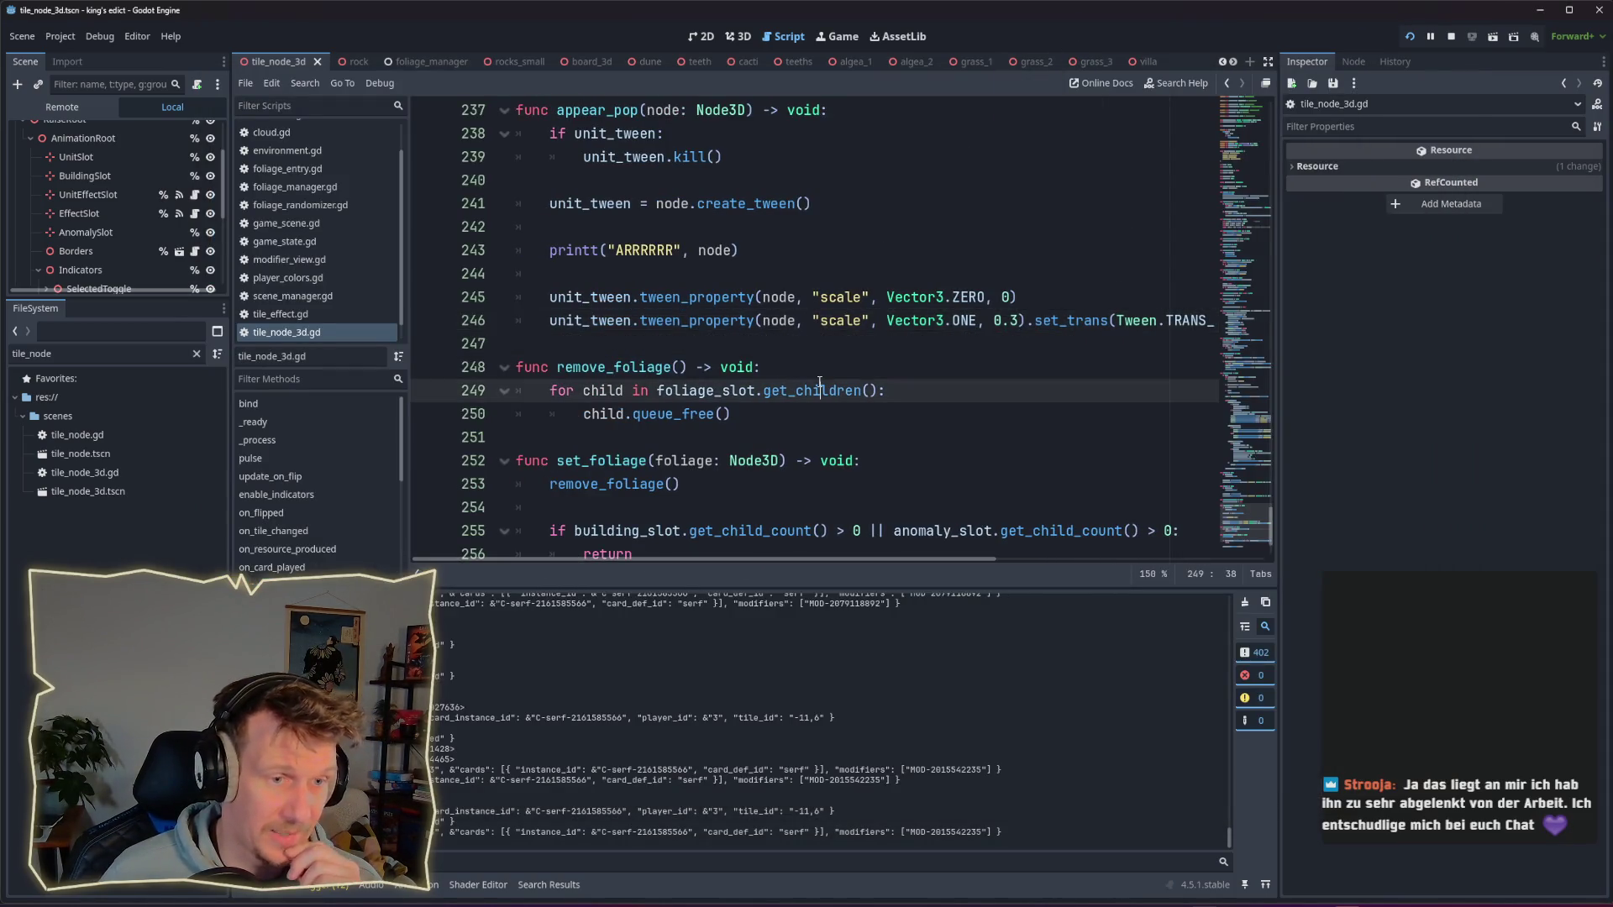
pyautogui.moveTo(819, 385)
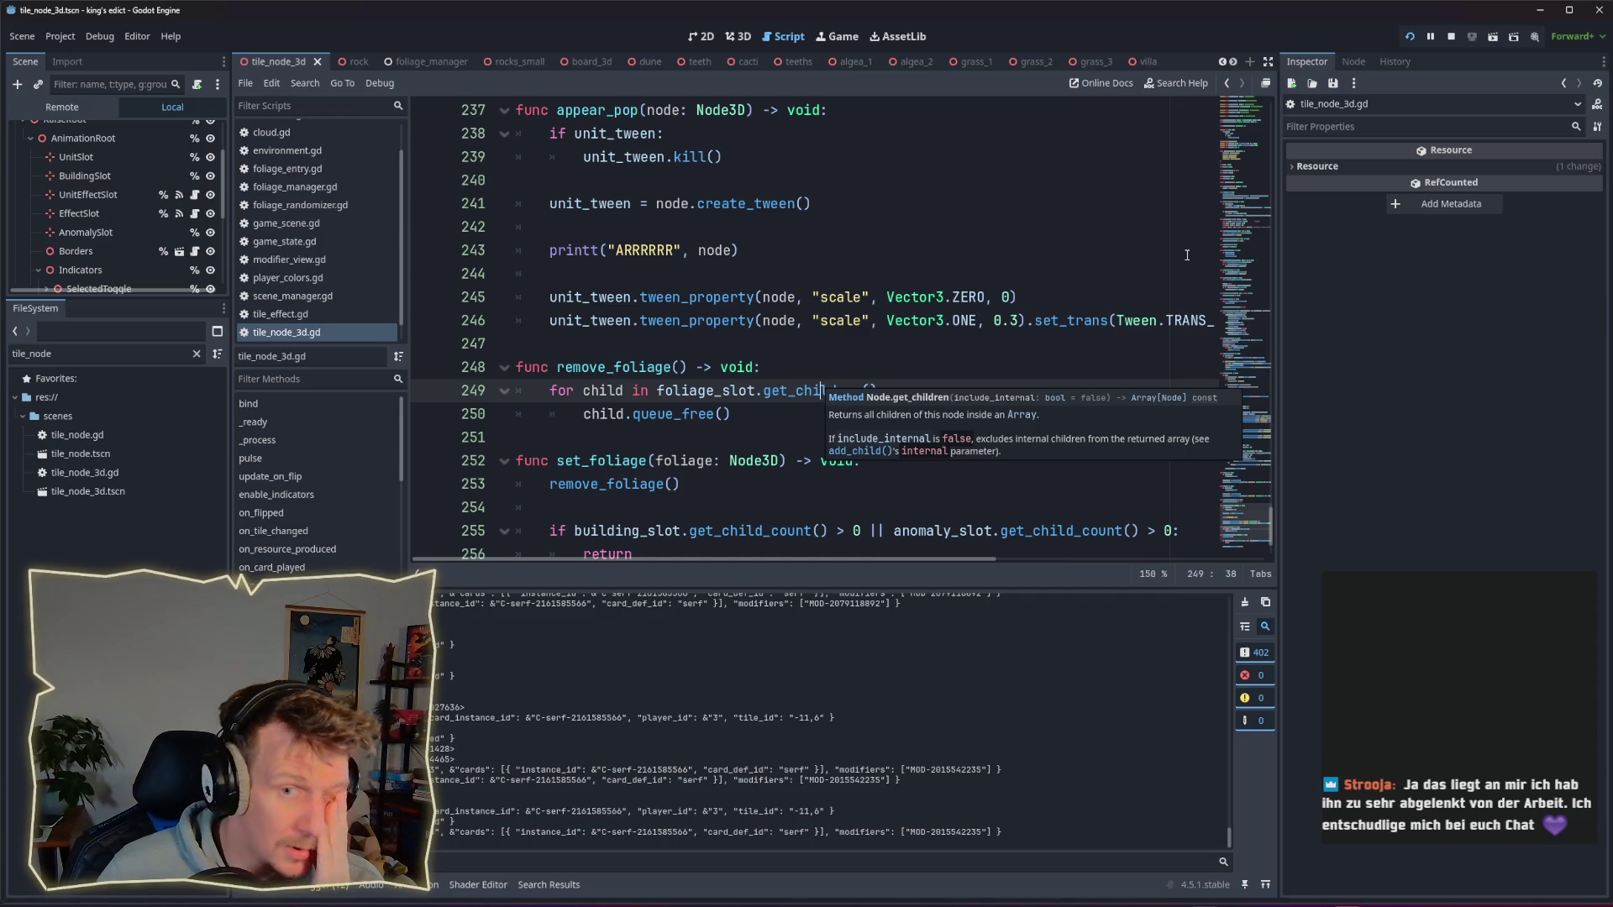
pyautogui.moveTo(1271, 523); pyautogui.dragTo(1267, 441)
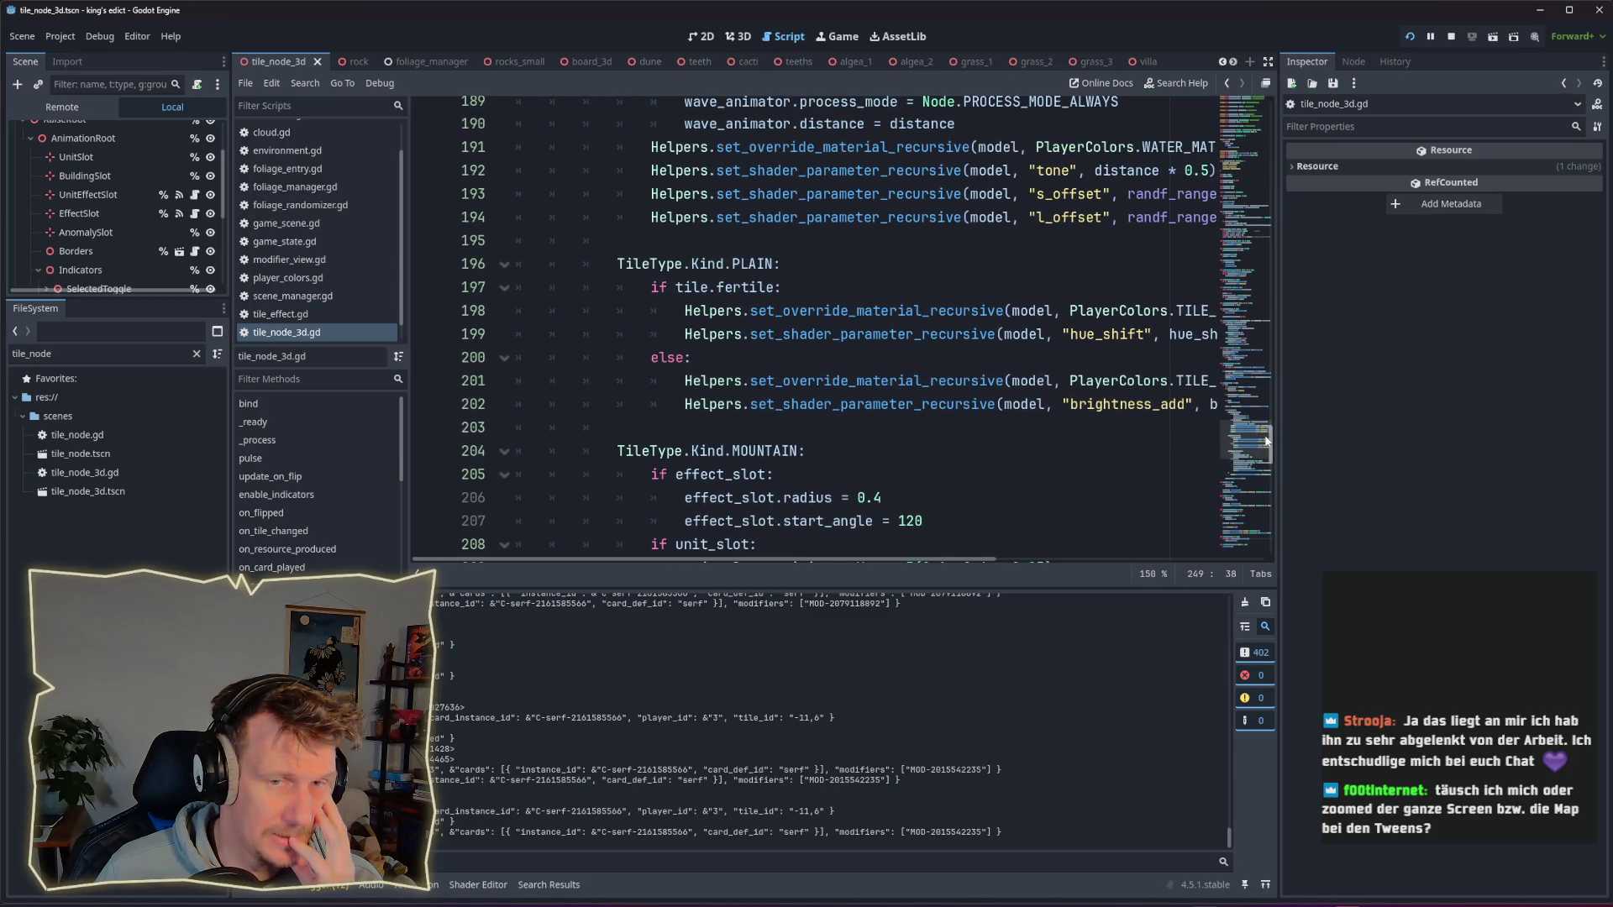
pyautogui.click(1248, 336)
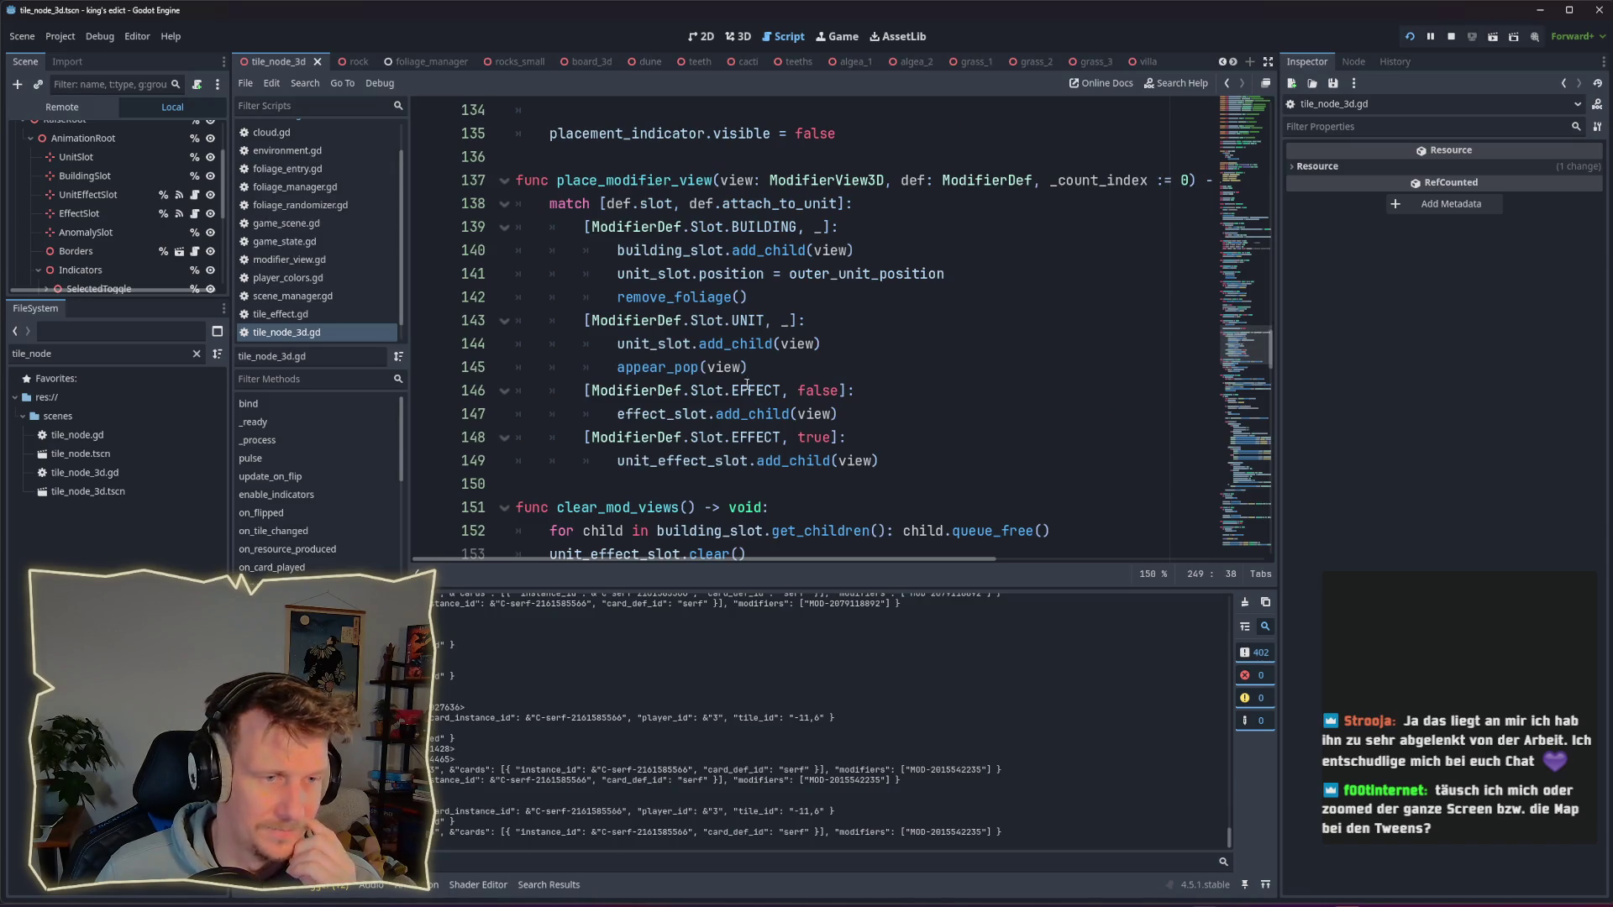
pyautogui.click(766, 366)
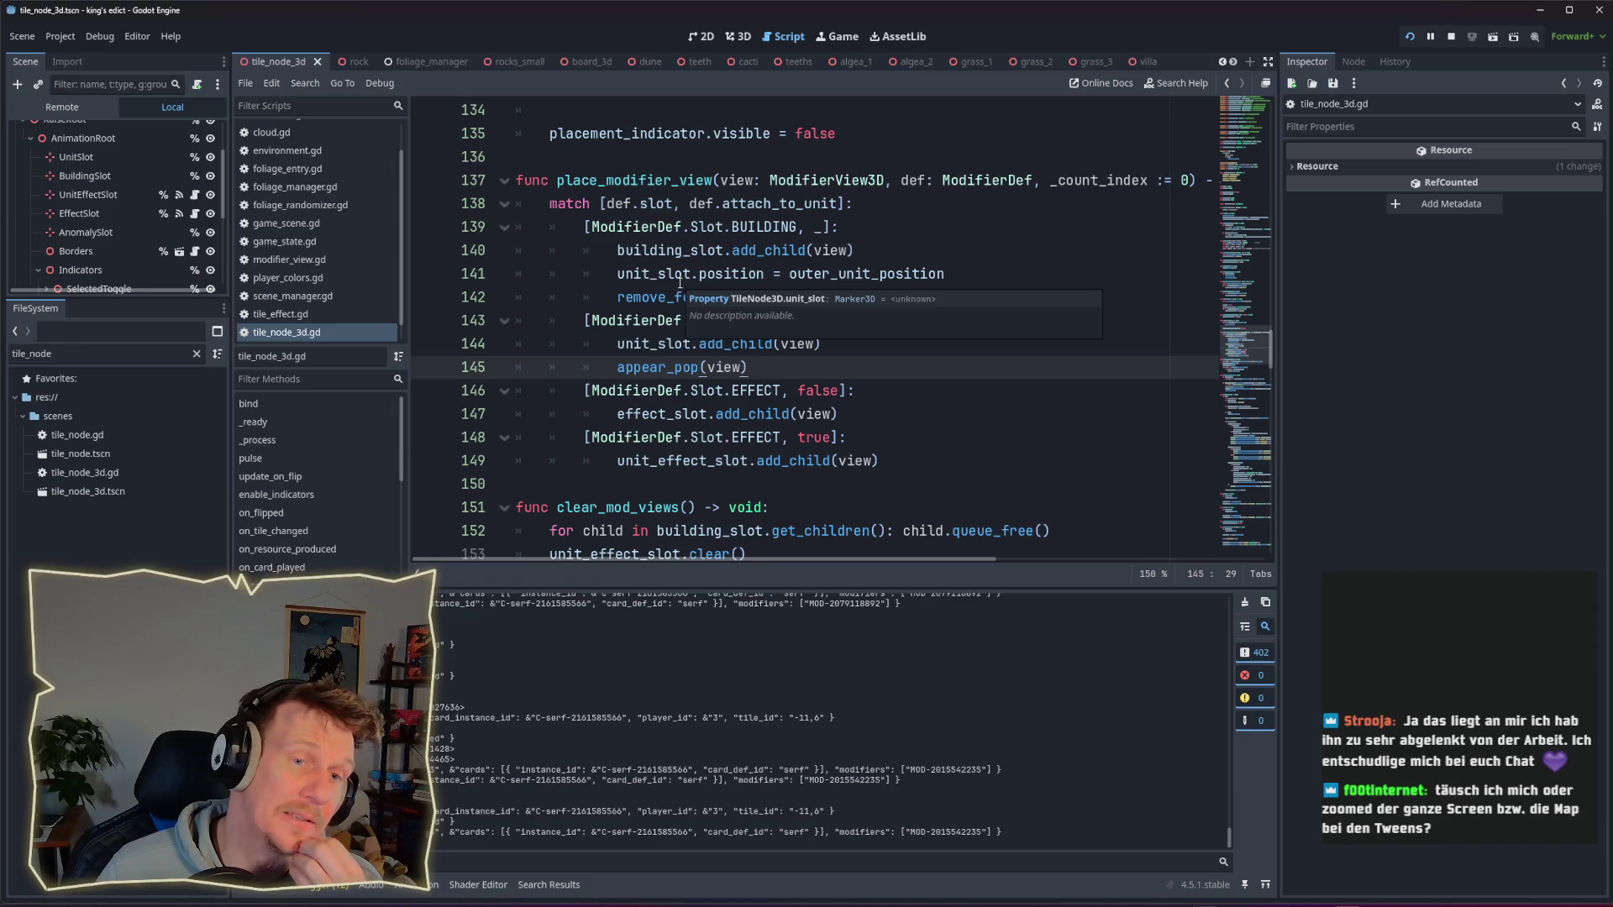
pyautogui.doubleClick(623, 182)
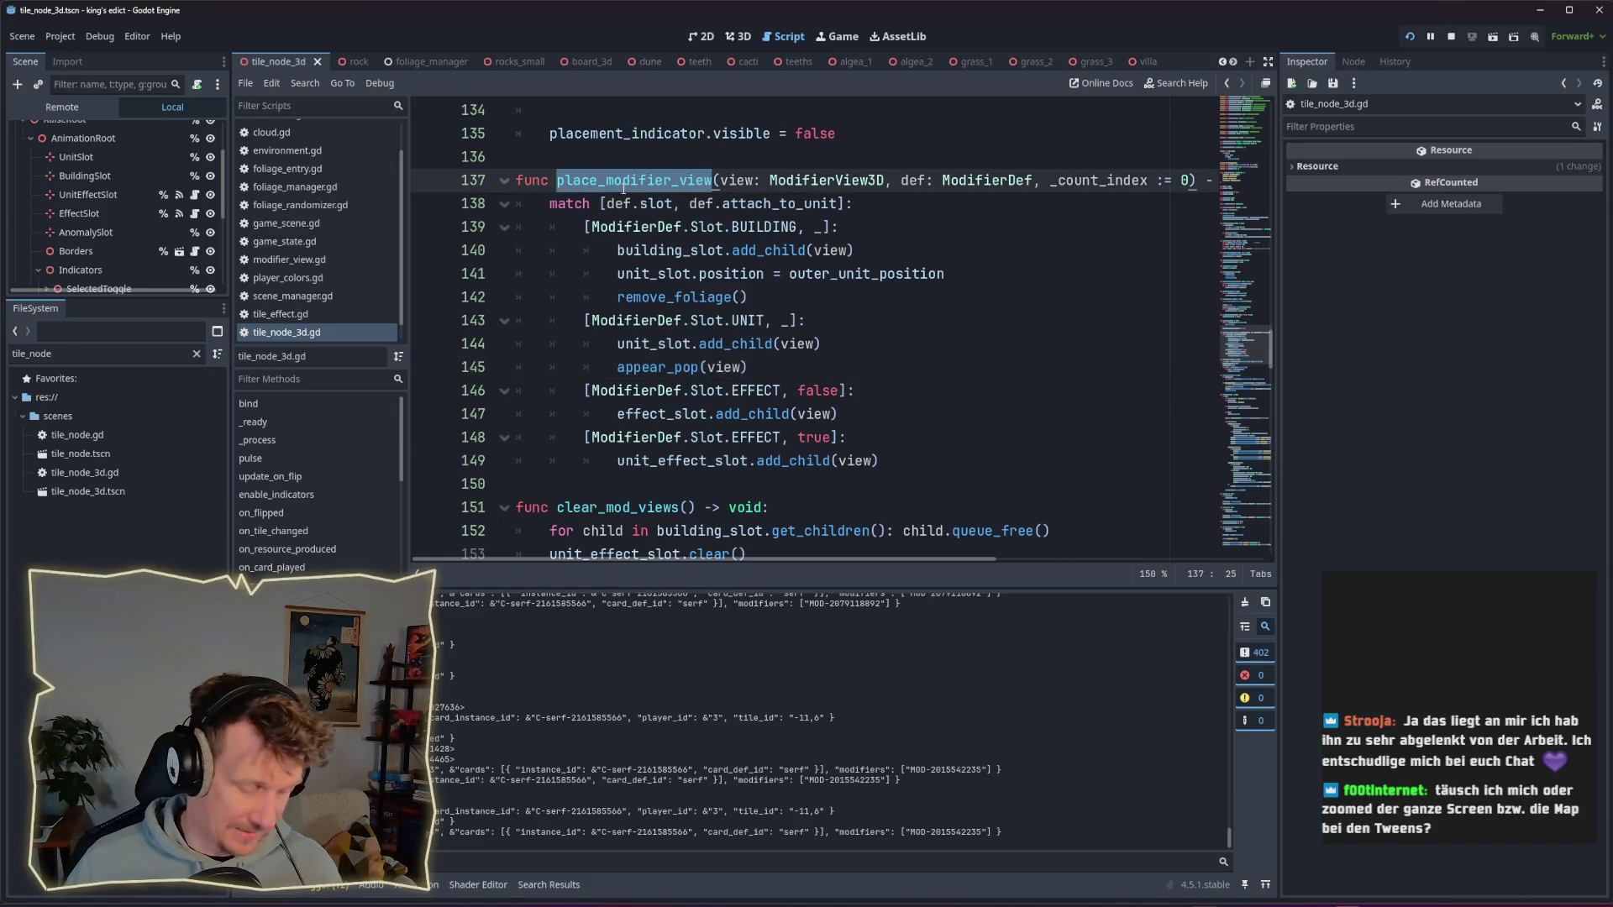
# Step: Search all scripts for place_modifier_view and open its call in board_3d.gd's _create_view at line 280
pyautogui.hotkey('ctrl', 'shift', 'f')
pyautogui.click(1122, 528)
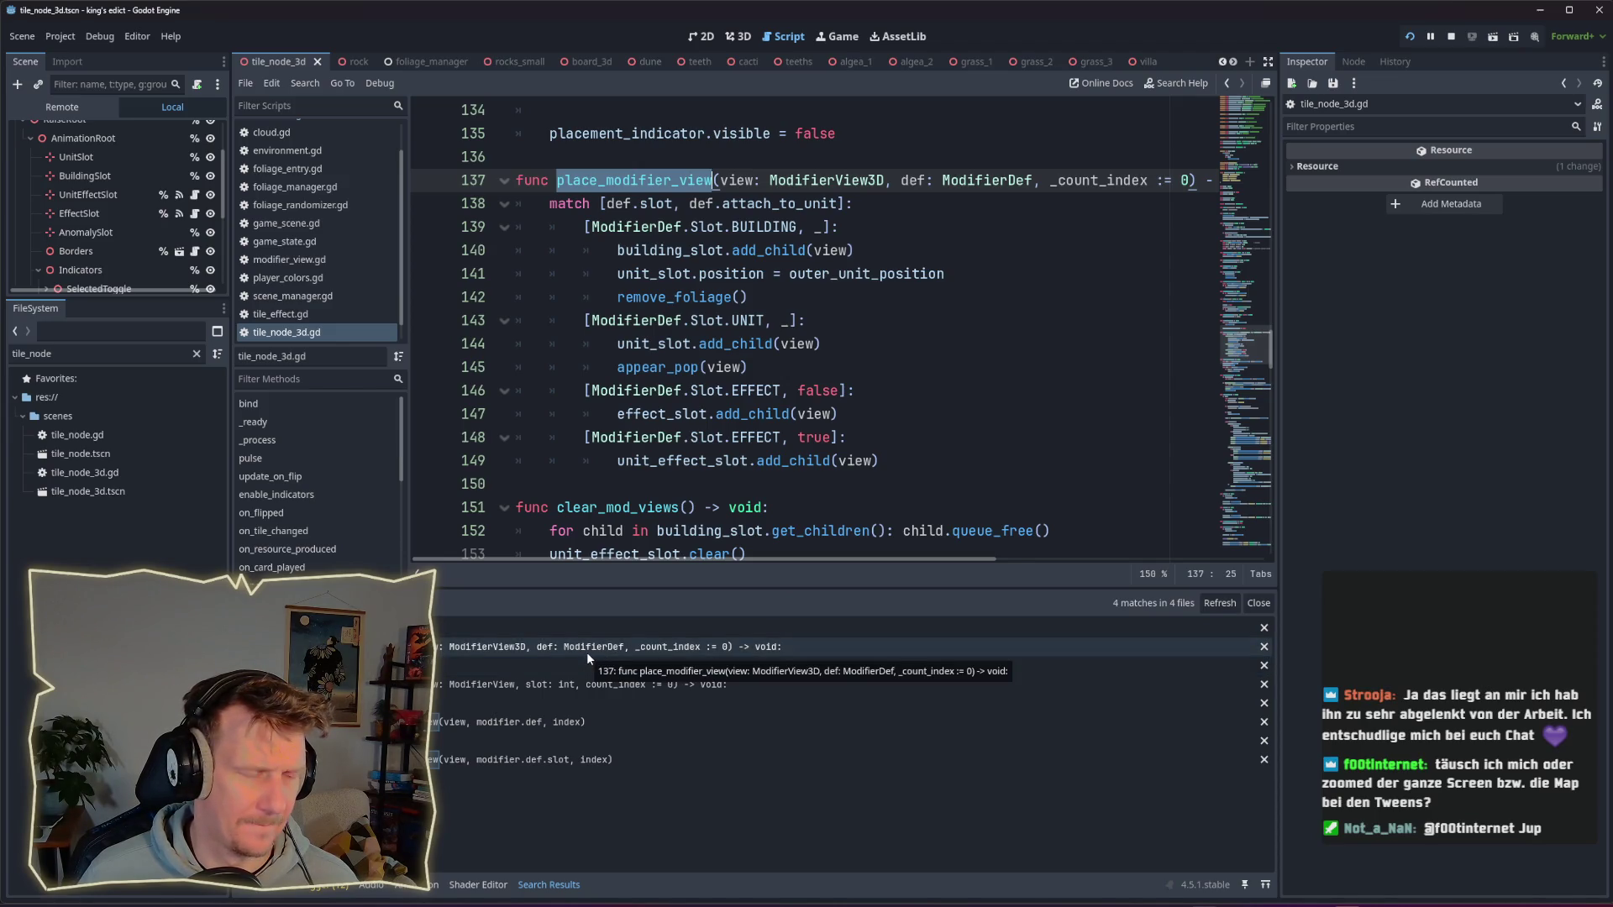
pyautogui.click(501, 728)
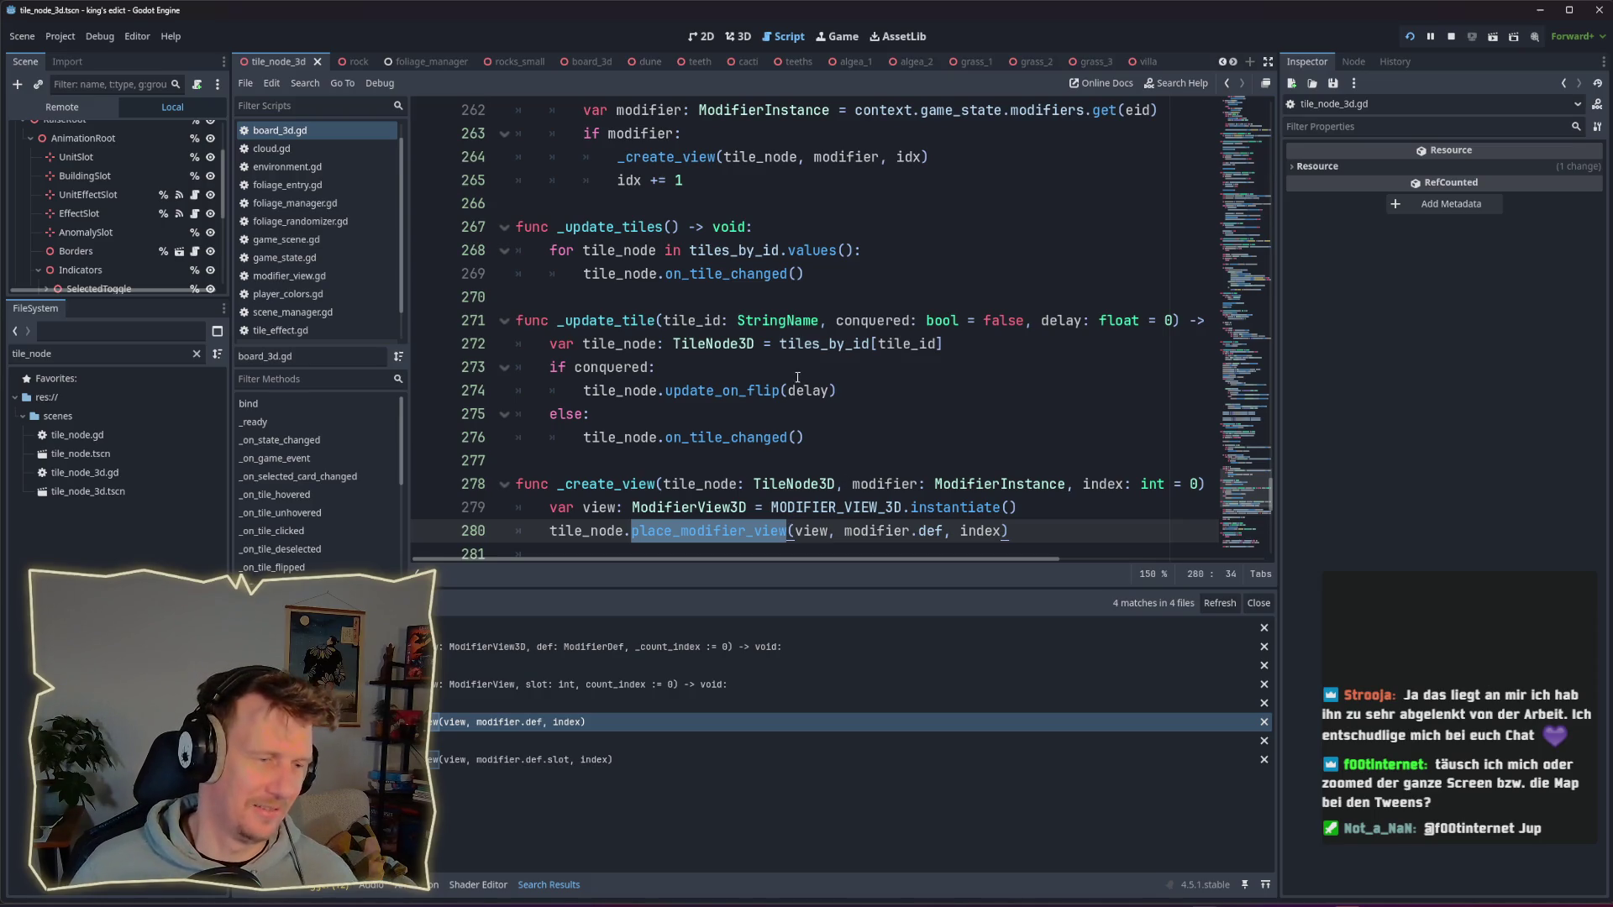
pyautogui.scroll(-3, 798, 392)
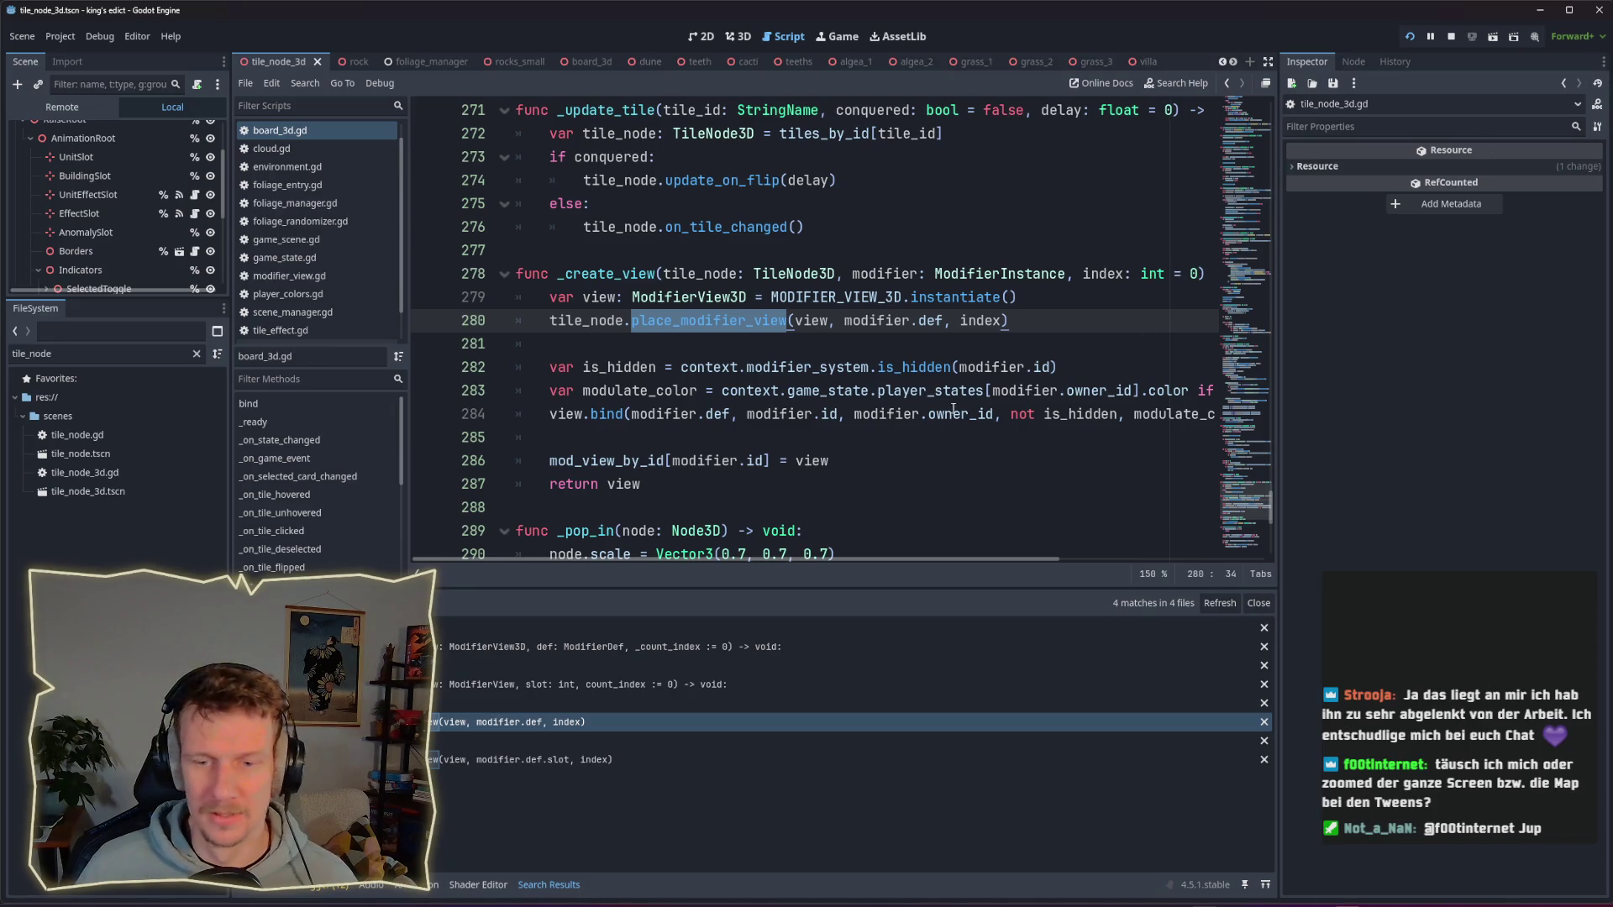
pyautogui.click(813, 346)
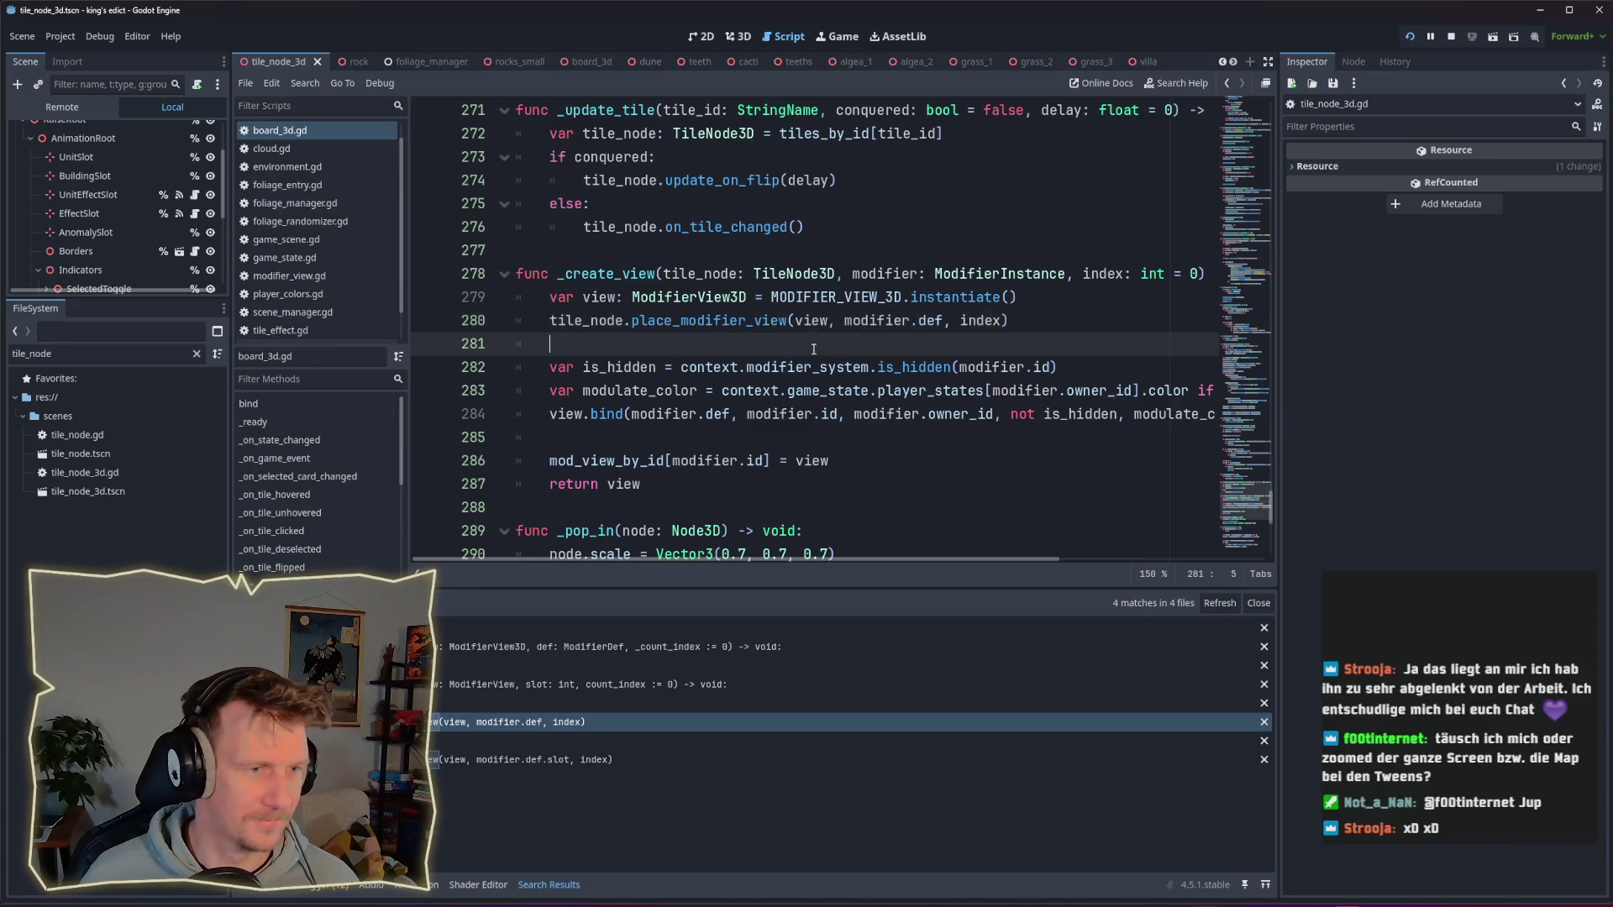
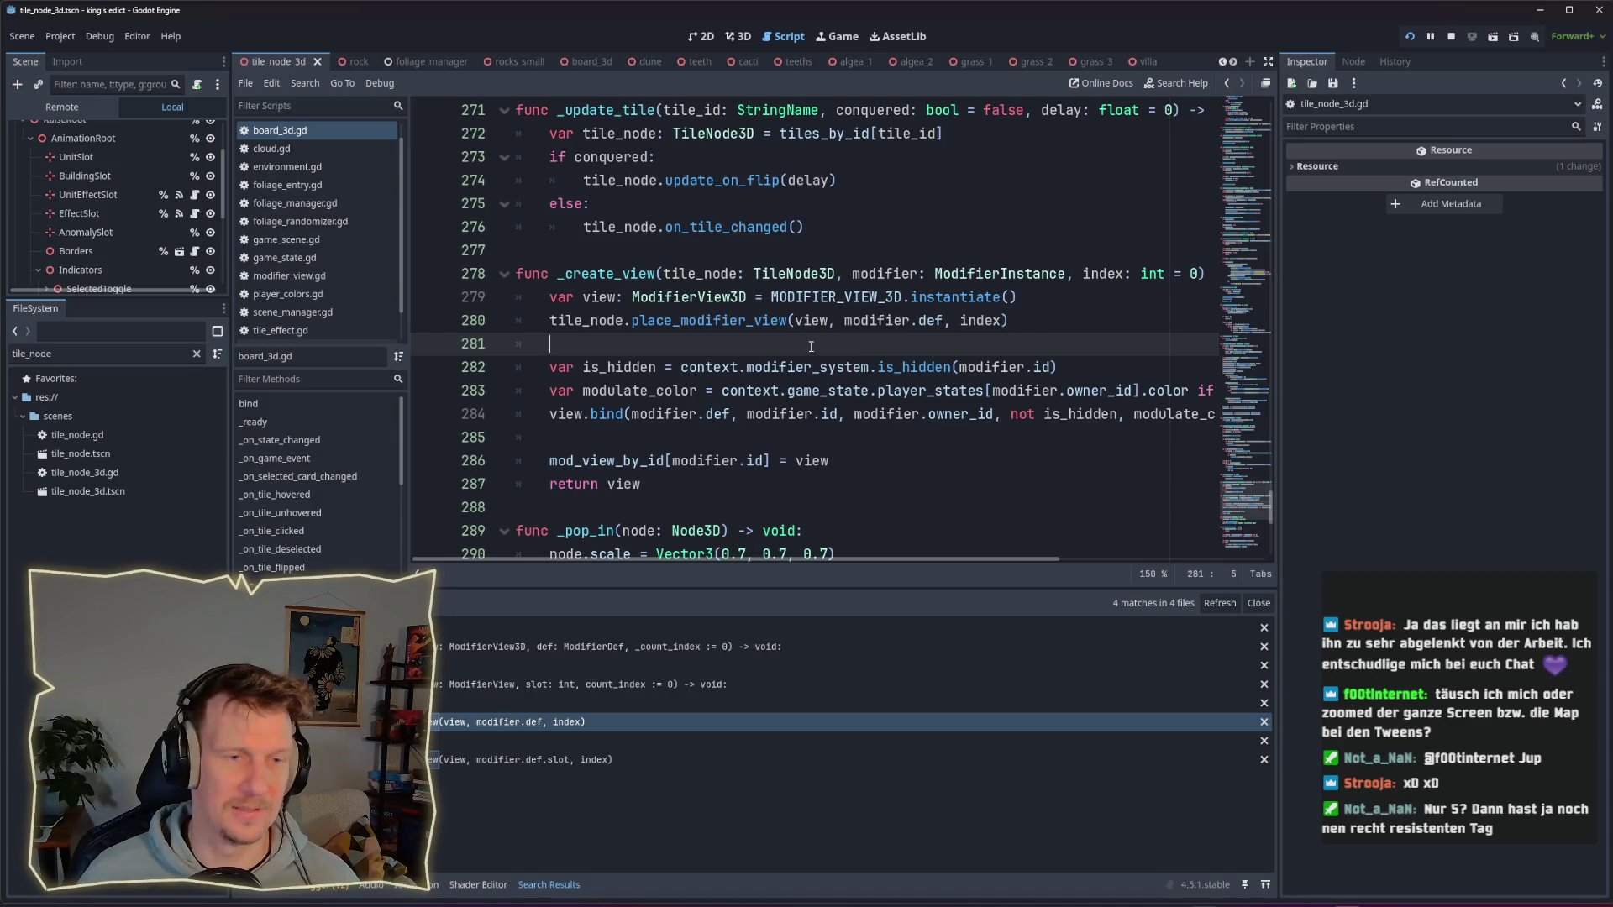
# Step: Switch to the running debug game and build a house on the hex beside the mine
pyautogui.hotkey('alt', 'Tab')
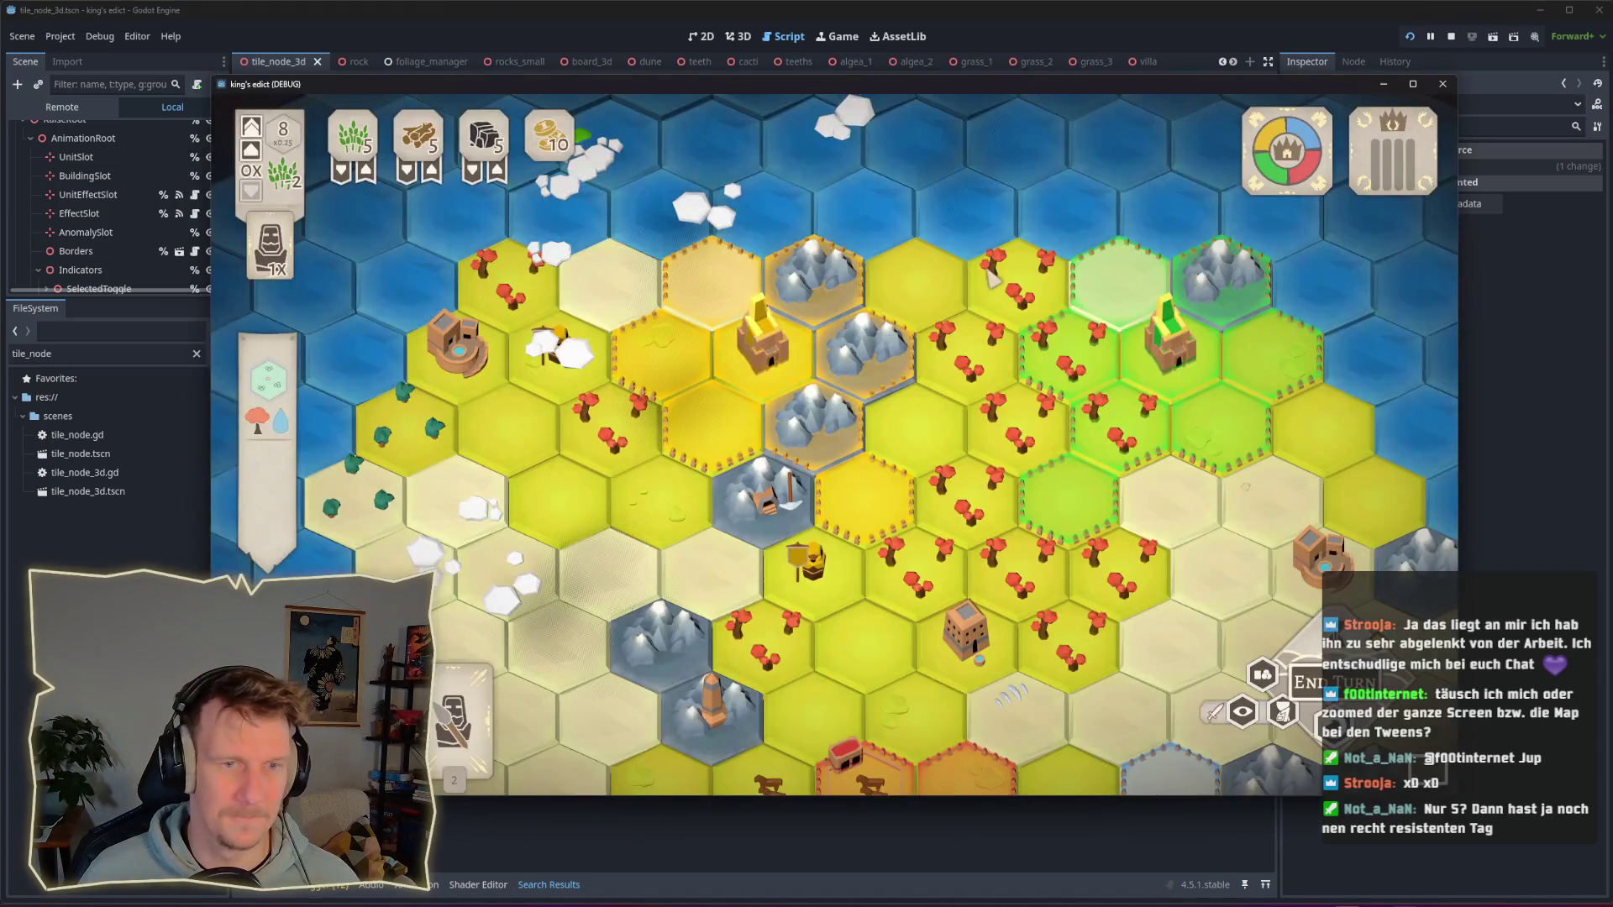
pyautogui.click(865, 497)
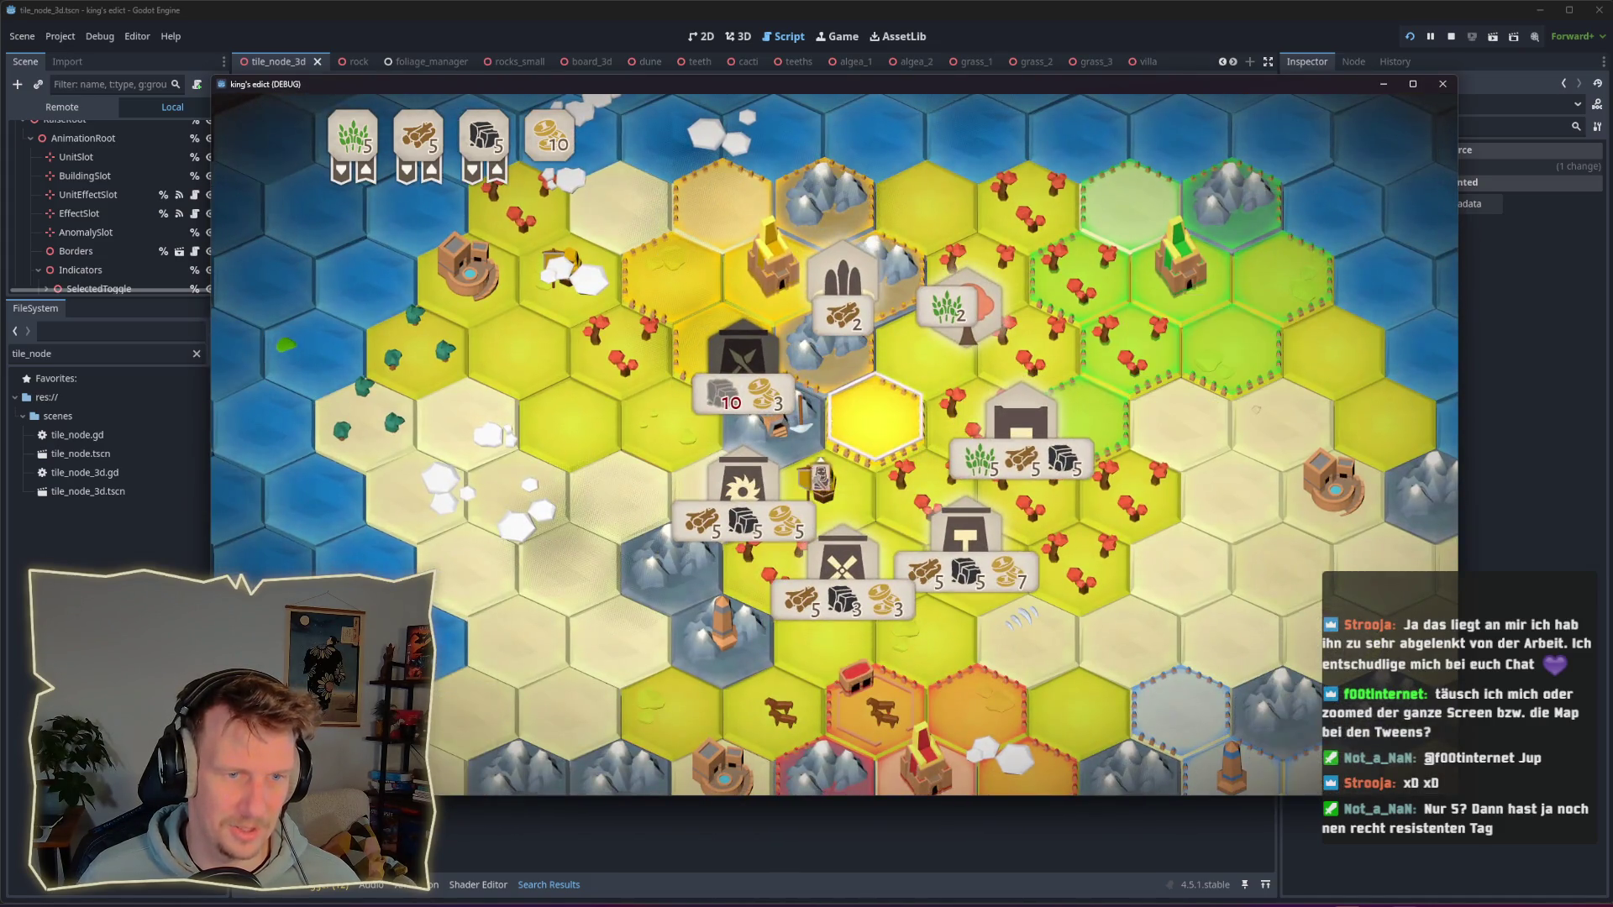
pyautogui.click(1021, 420)
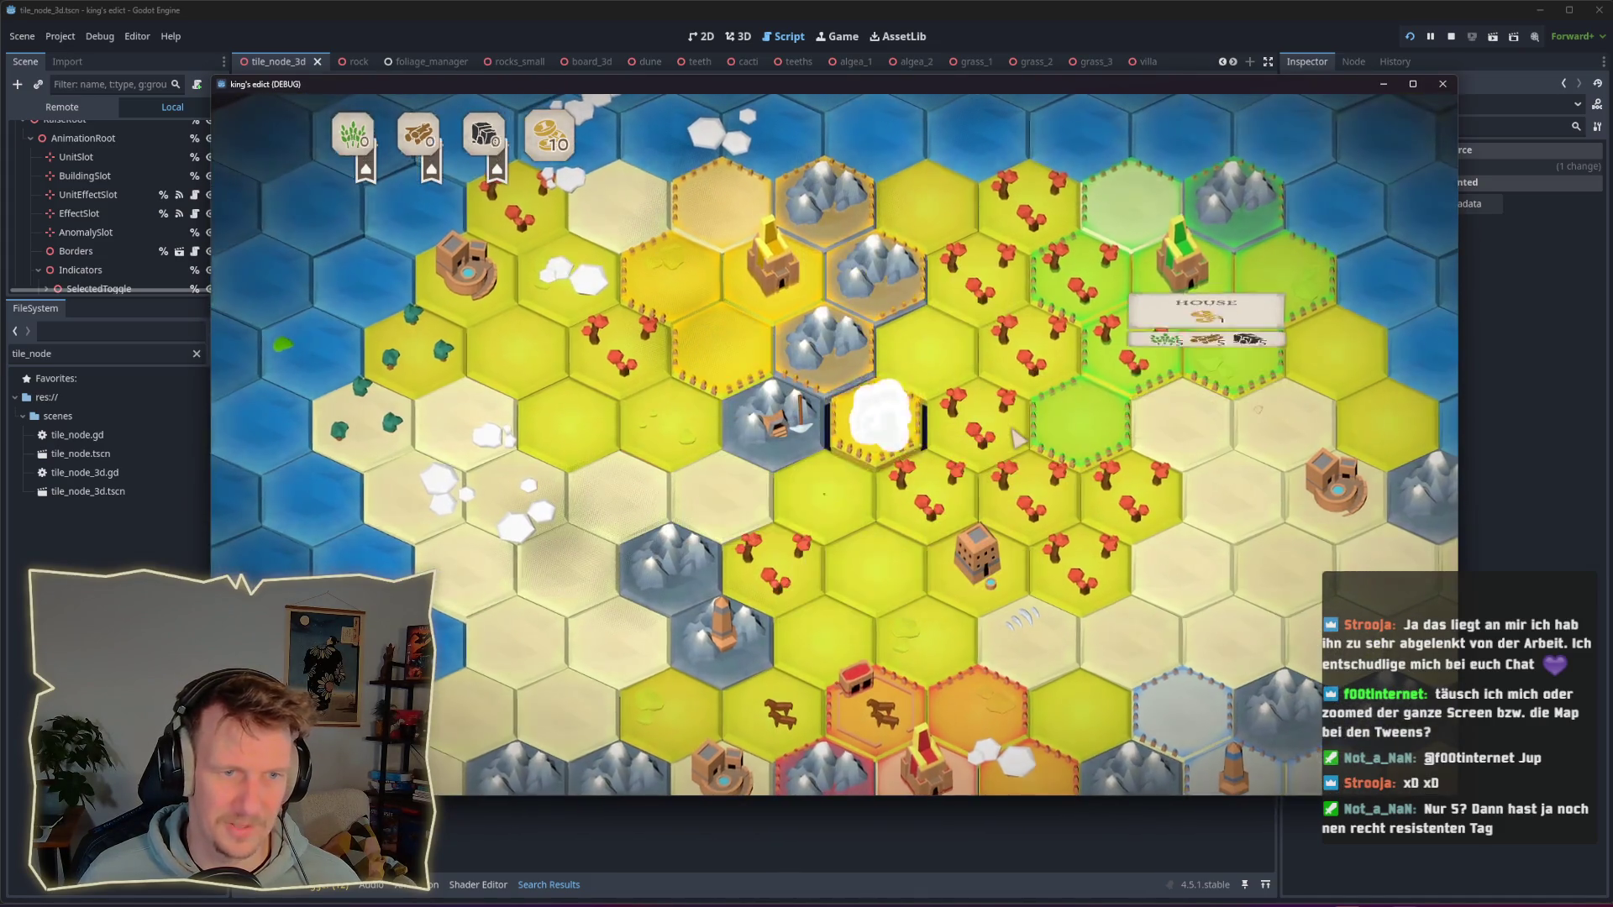
# Step: Place the worker on the central yellow hex and toggle its selection a few times
pyautogui.click(845, 432)
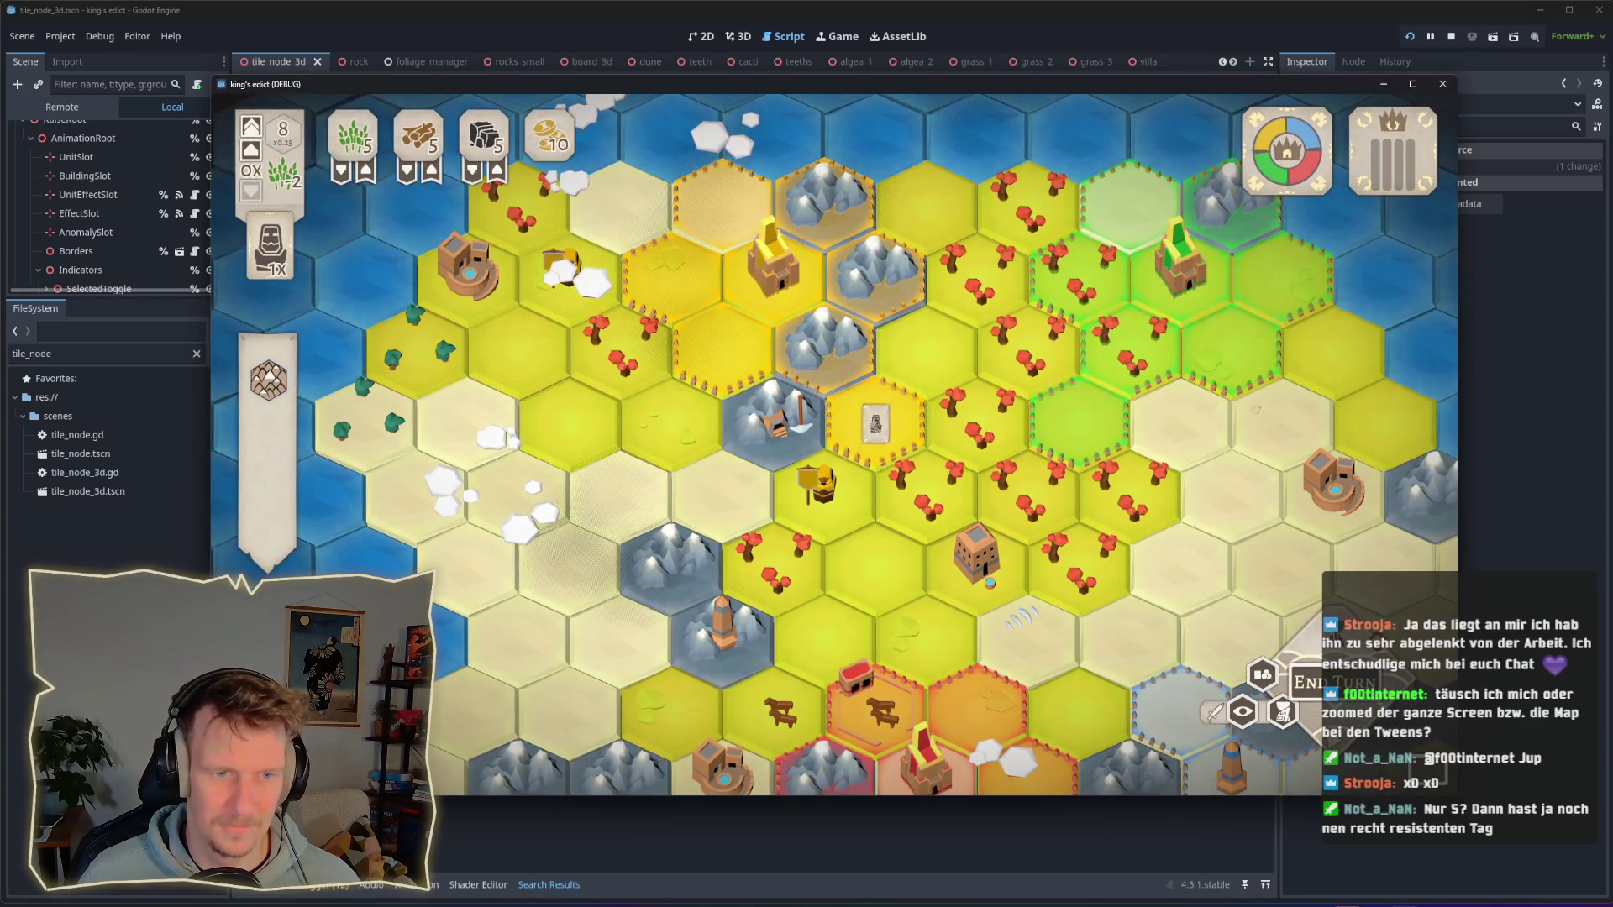
pyautogui.click(453, 722)
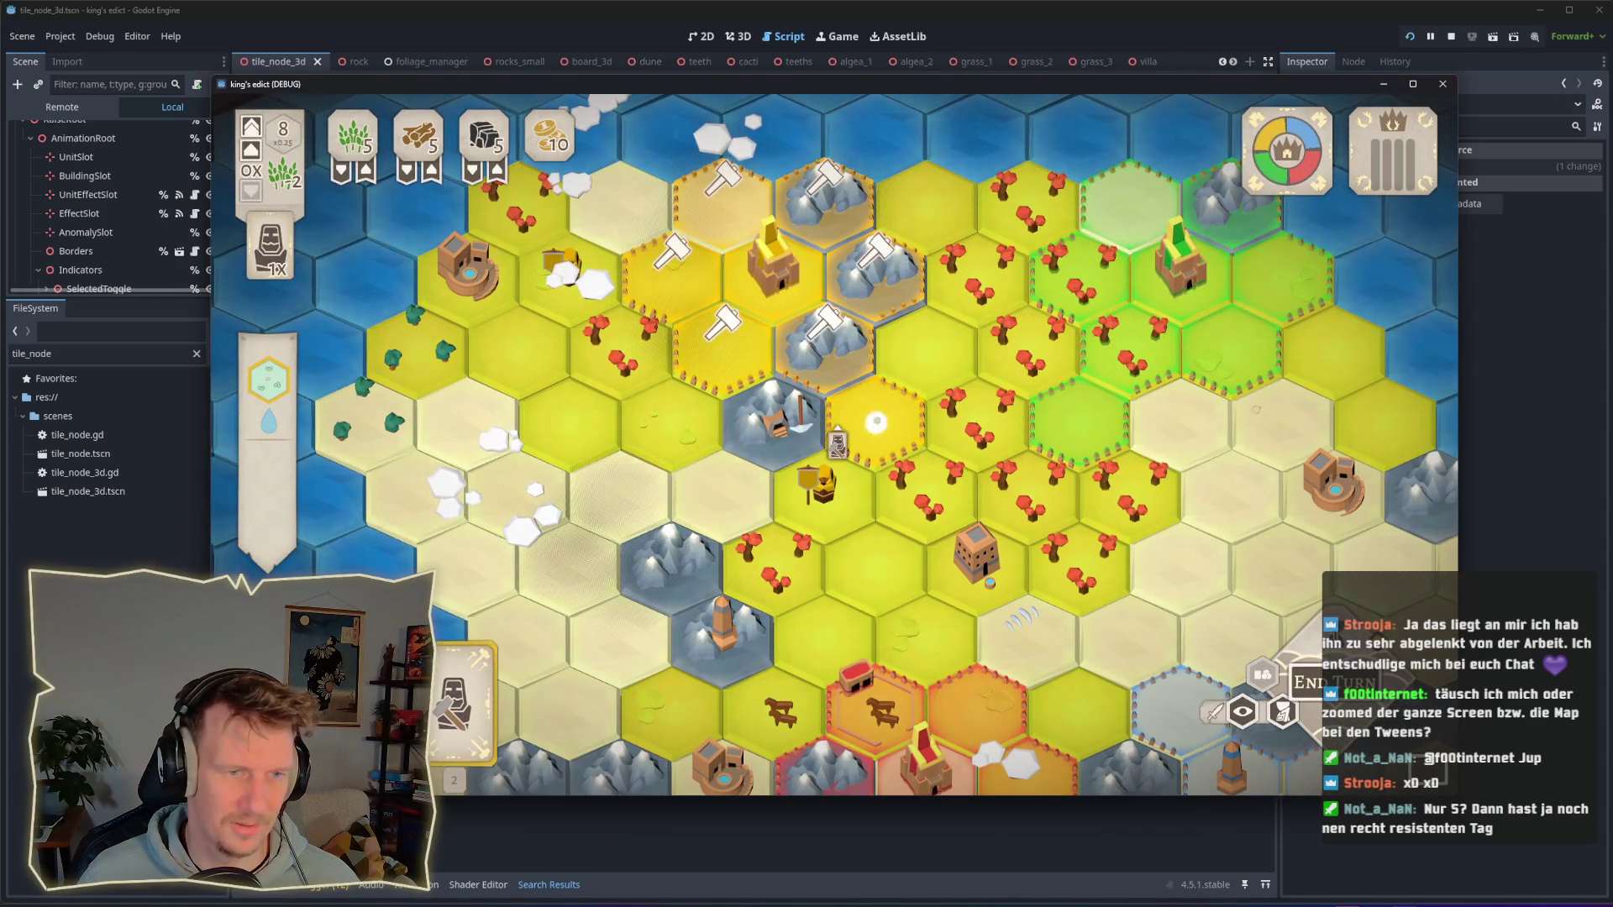
pyautogui.click(865, 425)
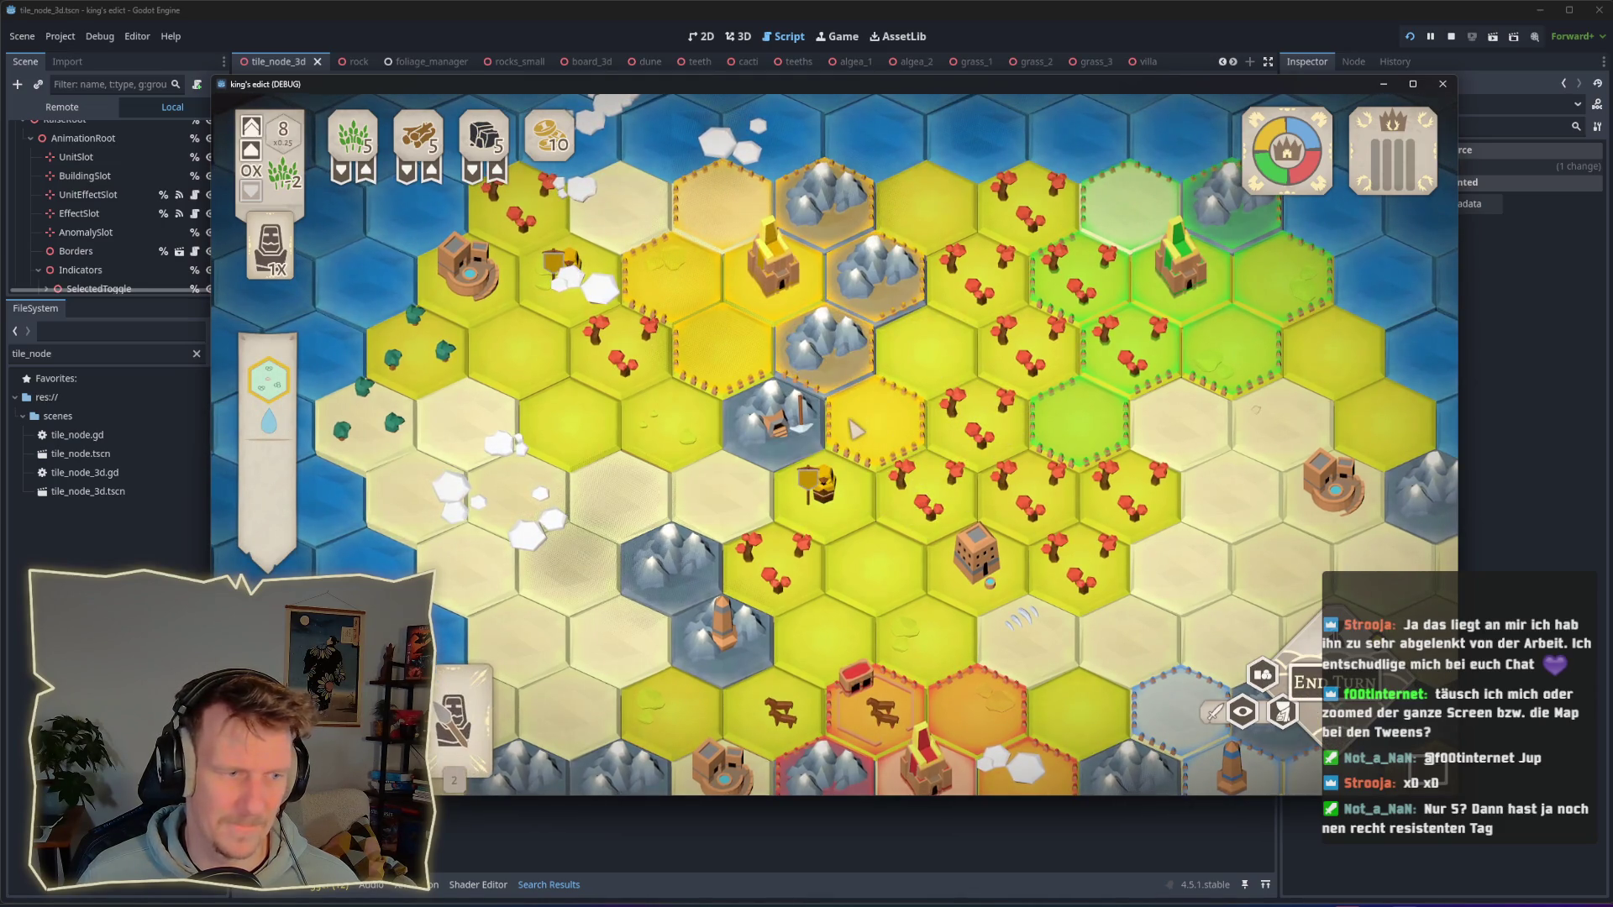
pyautogui.click(873, 437)
pyautogui.click(881, 441)
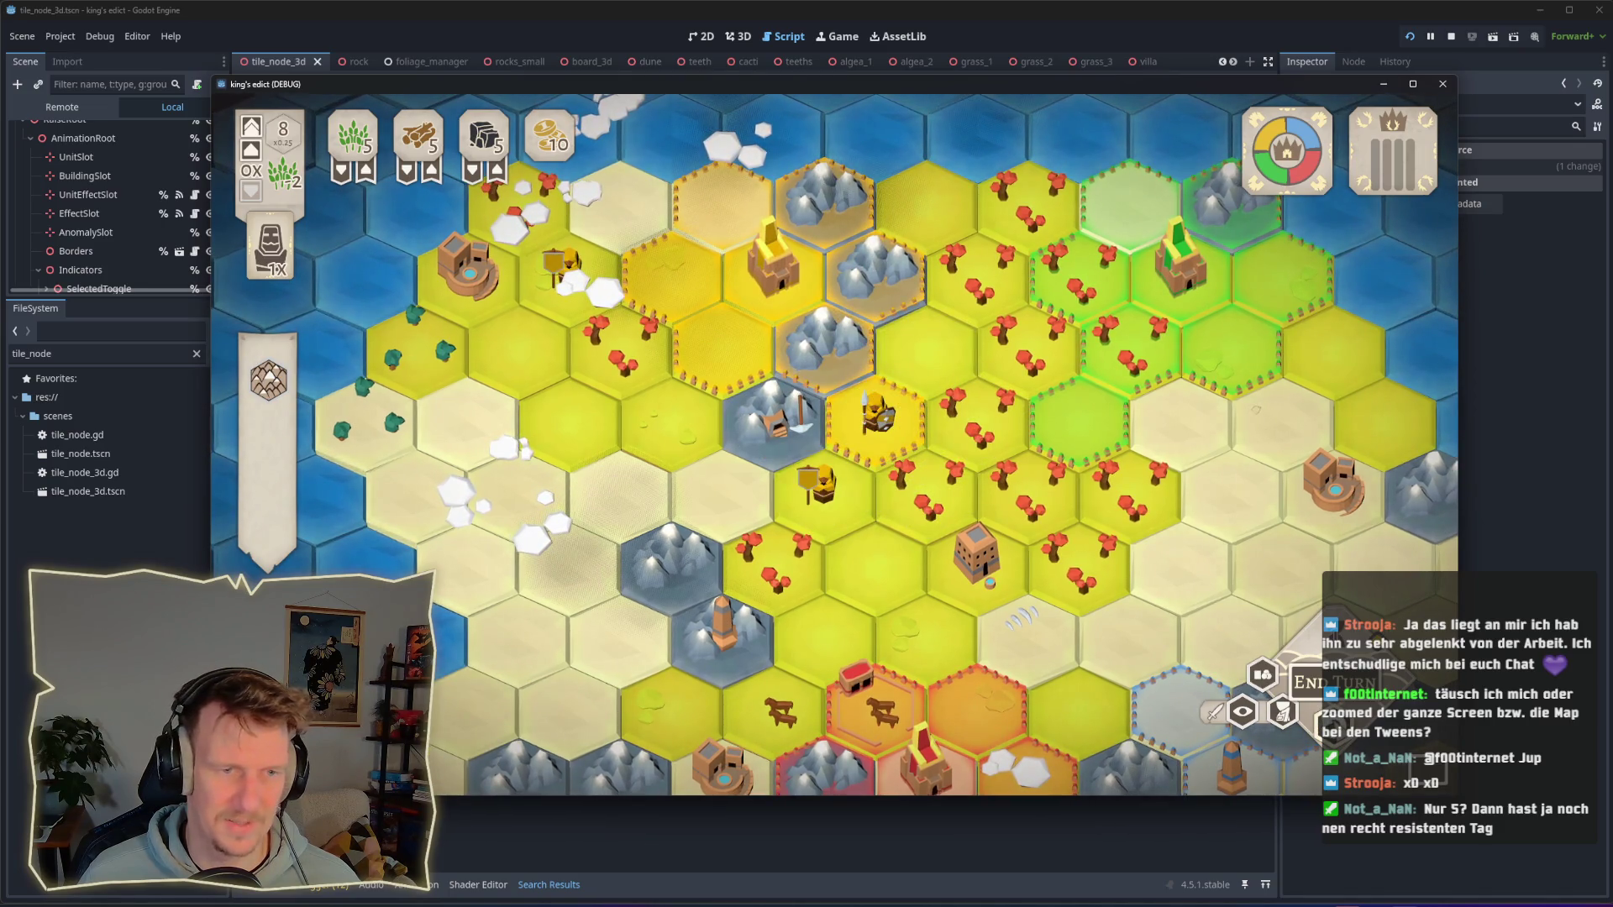
pyautogui.click(870, 453)
pyautogui.click(870, 443)
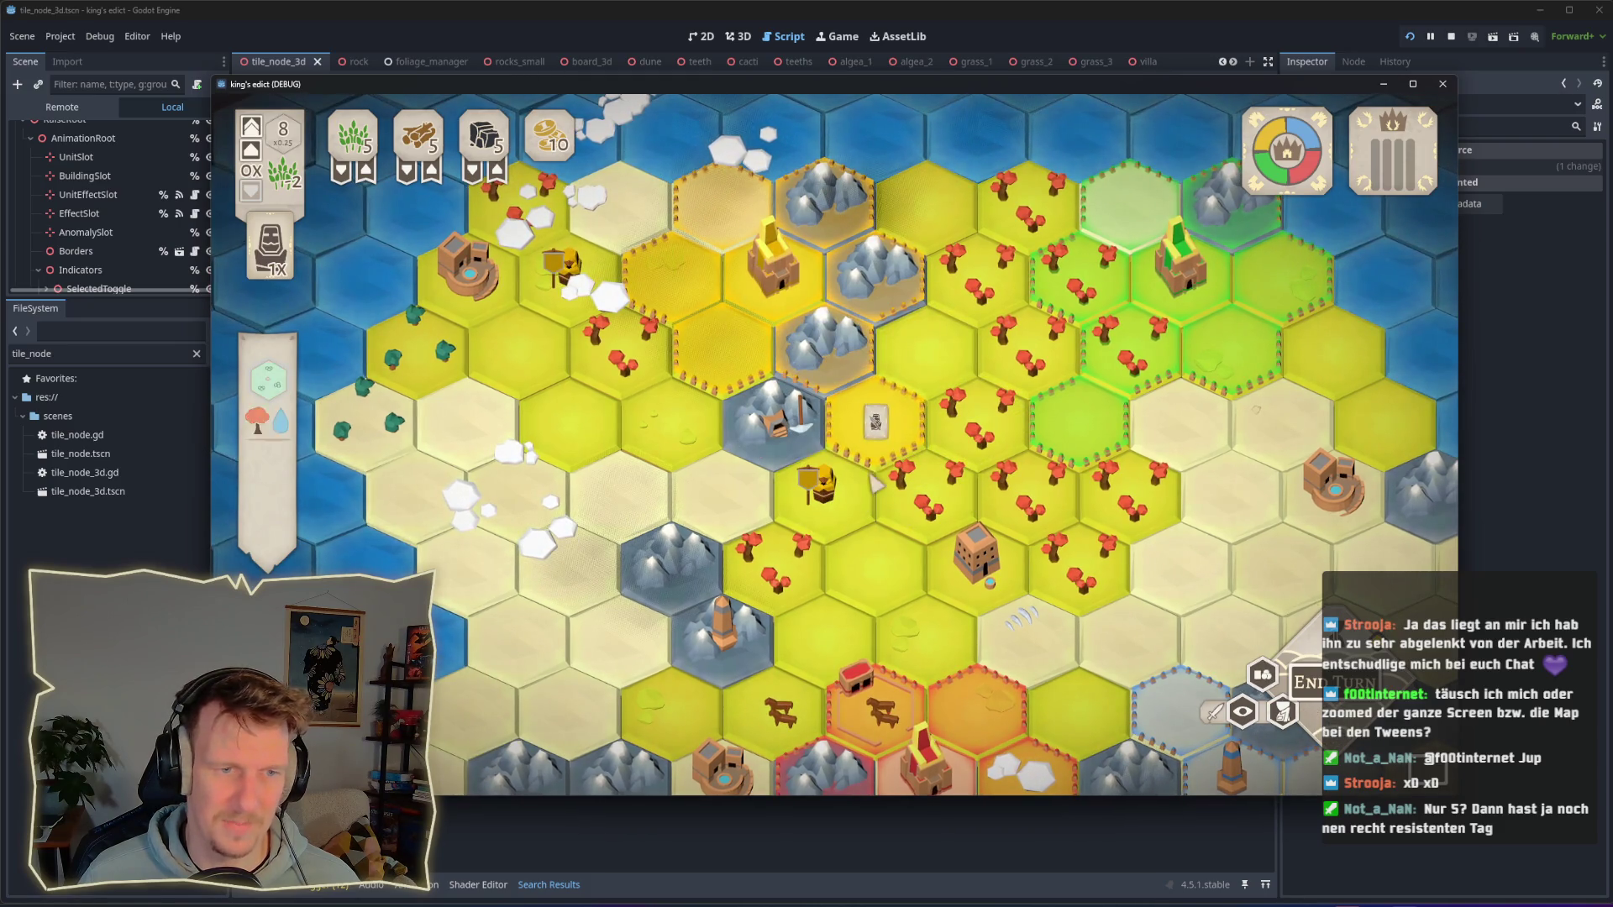
pyautogui.click(873, 437)
pyautogui.click(874, 436)
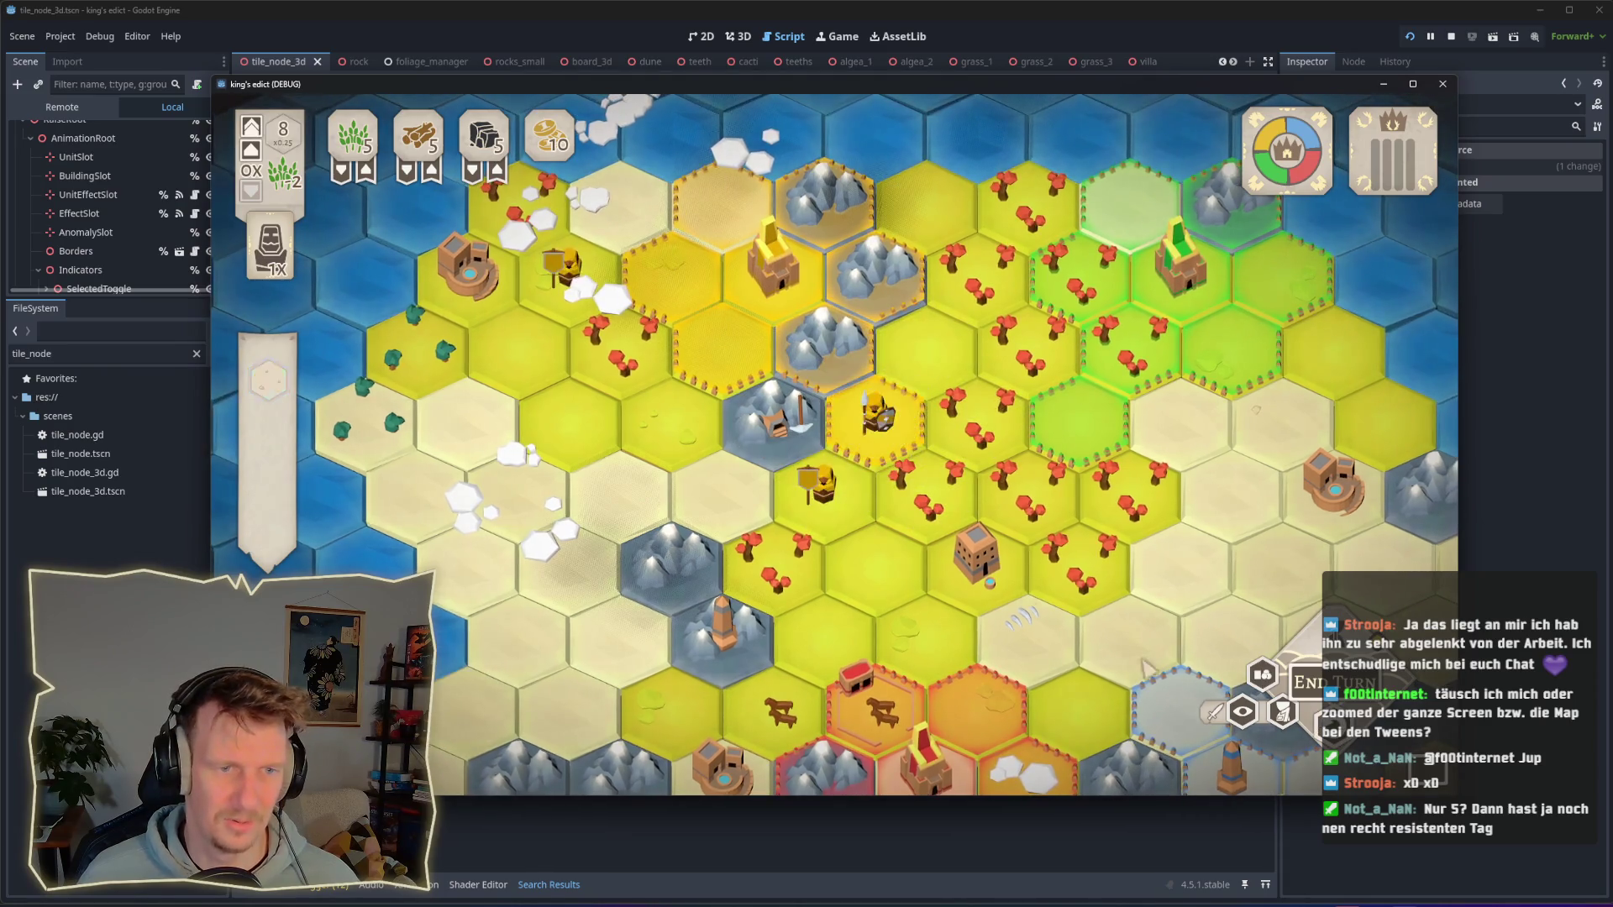
# Step: Take the worker off its hex, put it back on the central hex and play its action
pyautogui.click(873, 428)
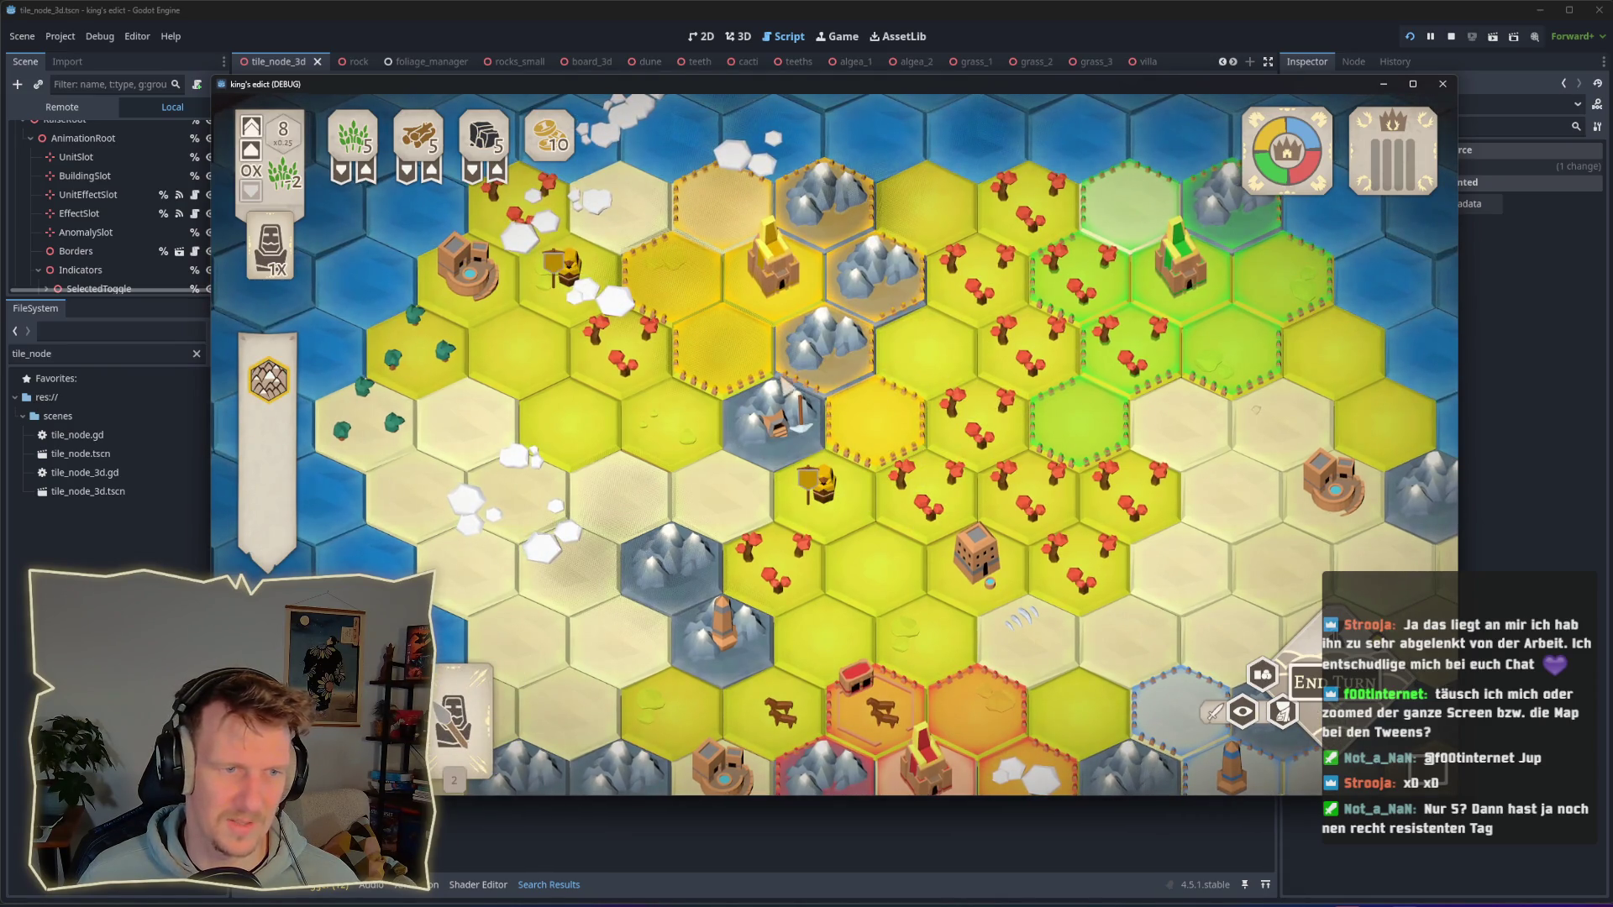
pyautogui.click(870, 424)
pyautogui.click(872, 447)
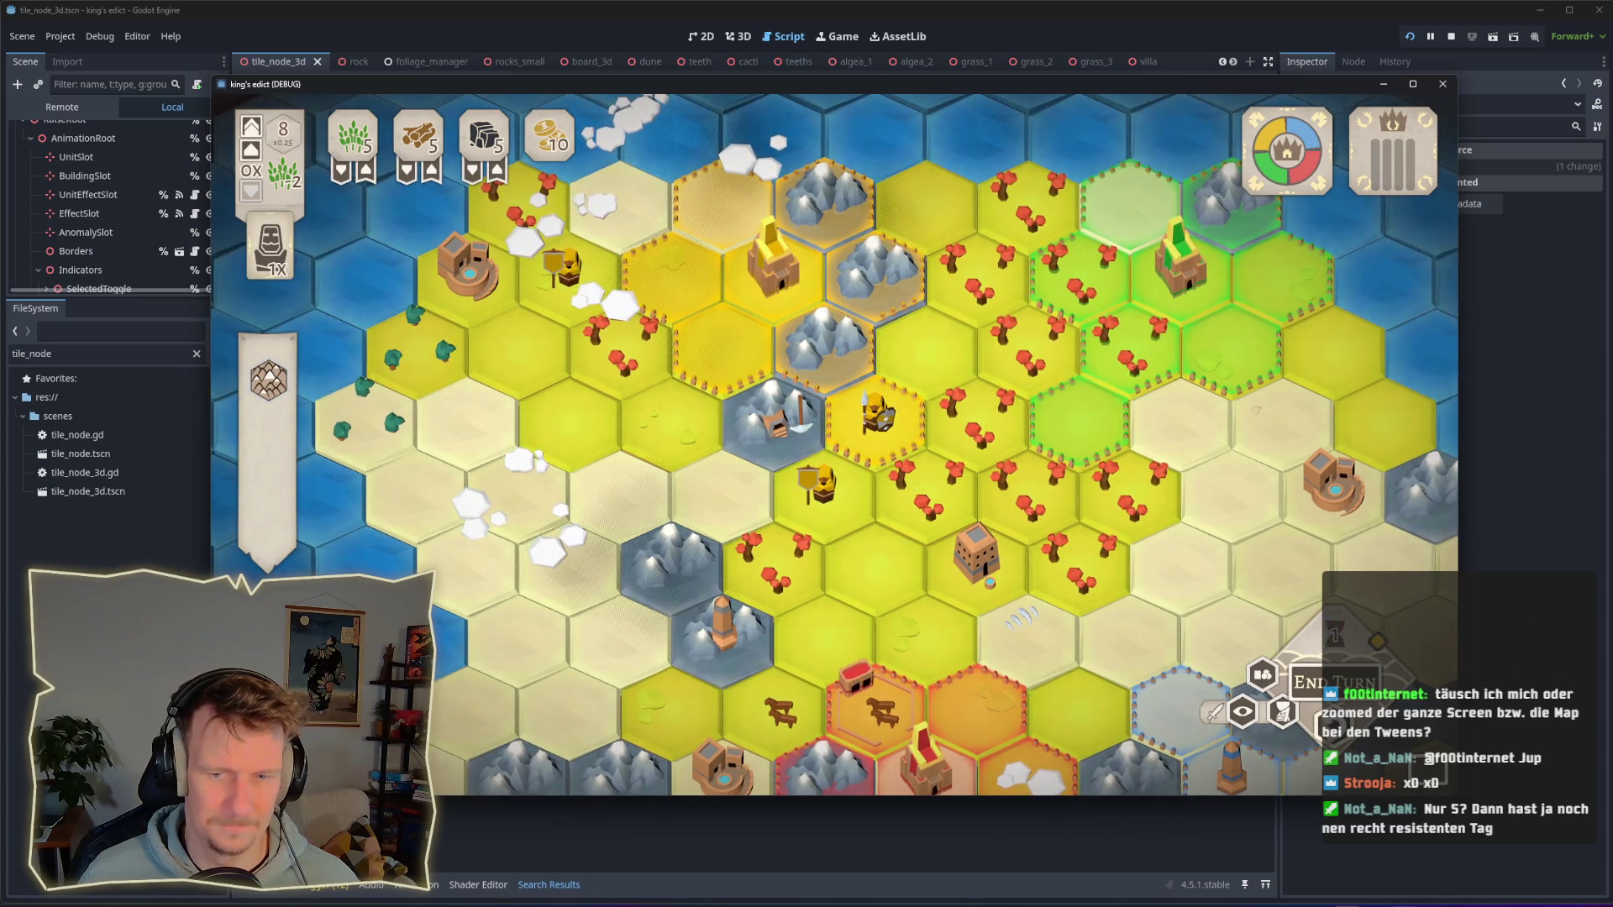
pyautogui.click(876, 416)
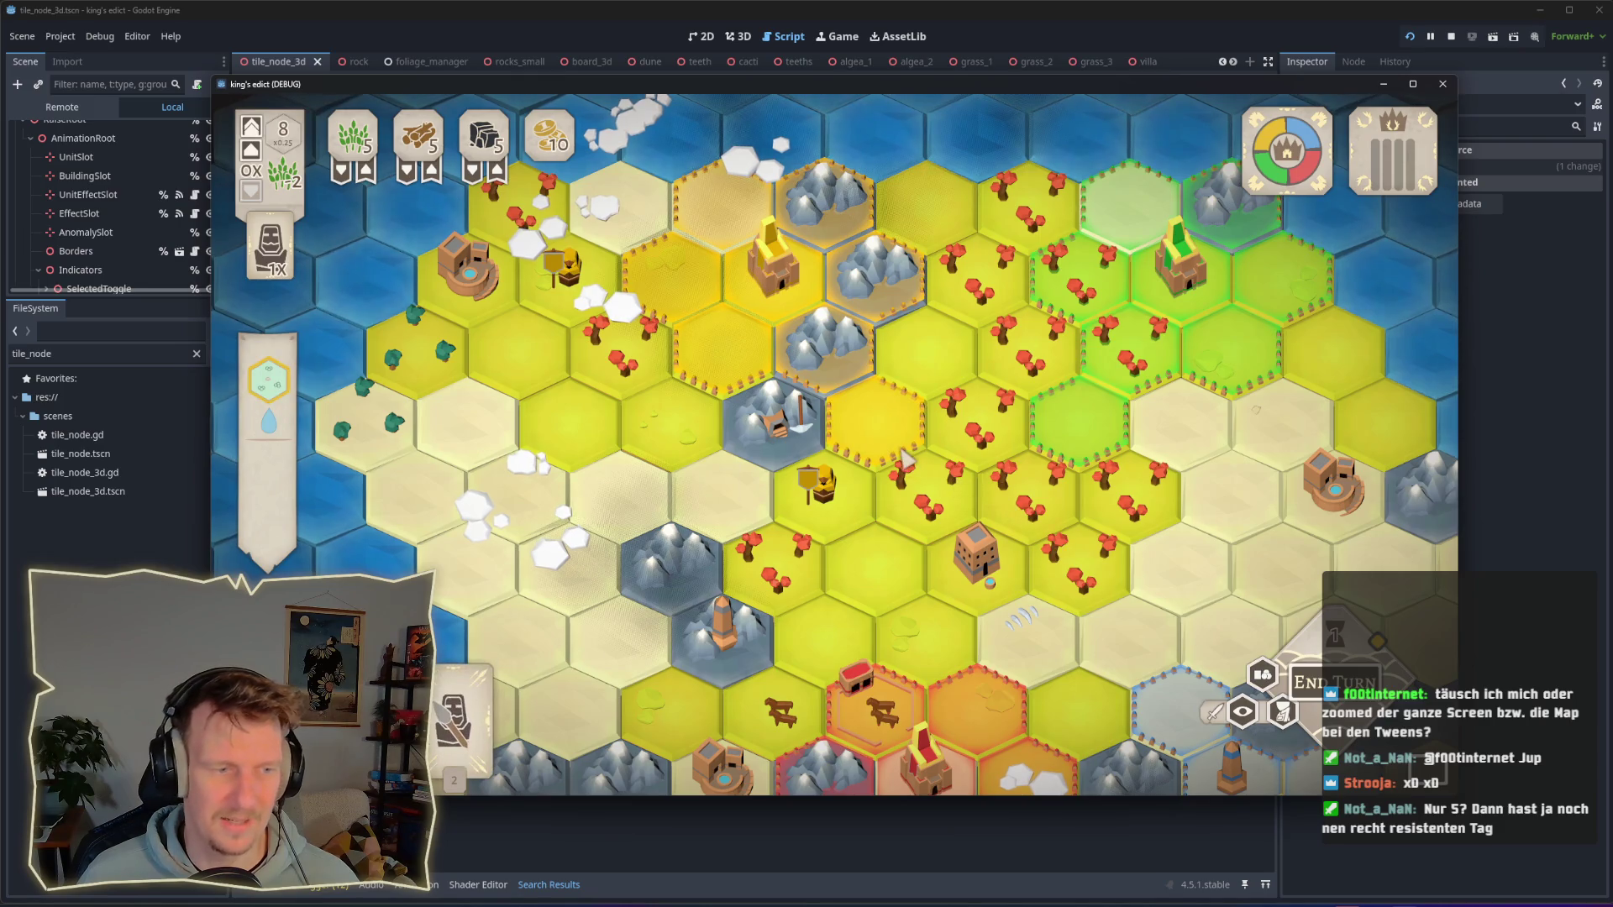
pyautogui.click(873, 437)
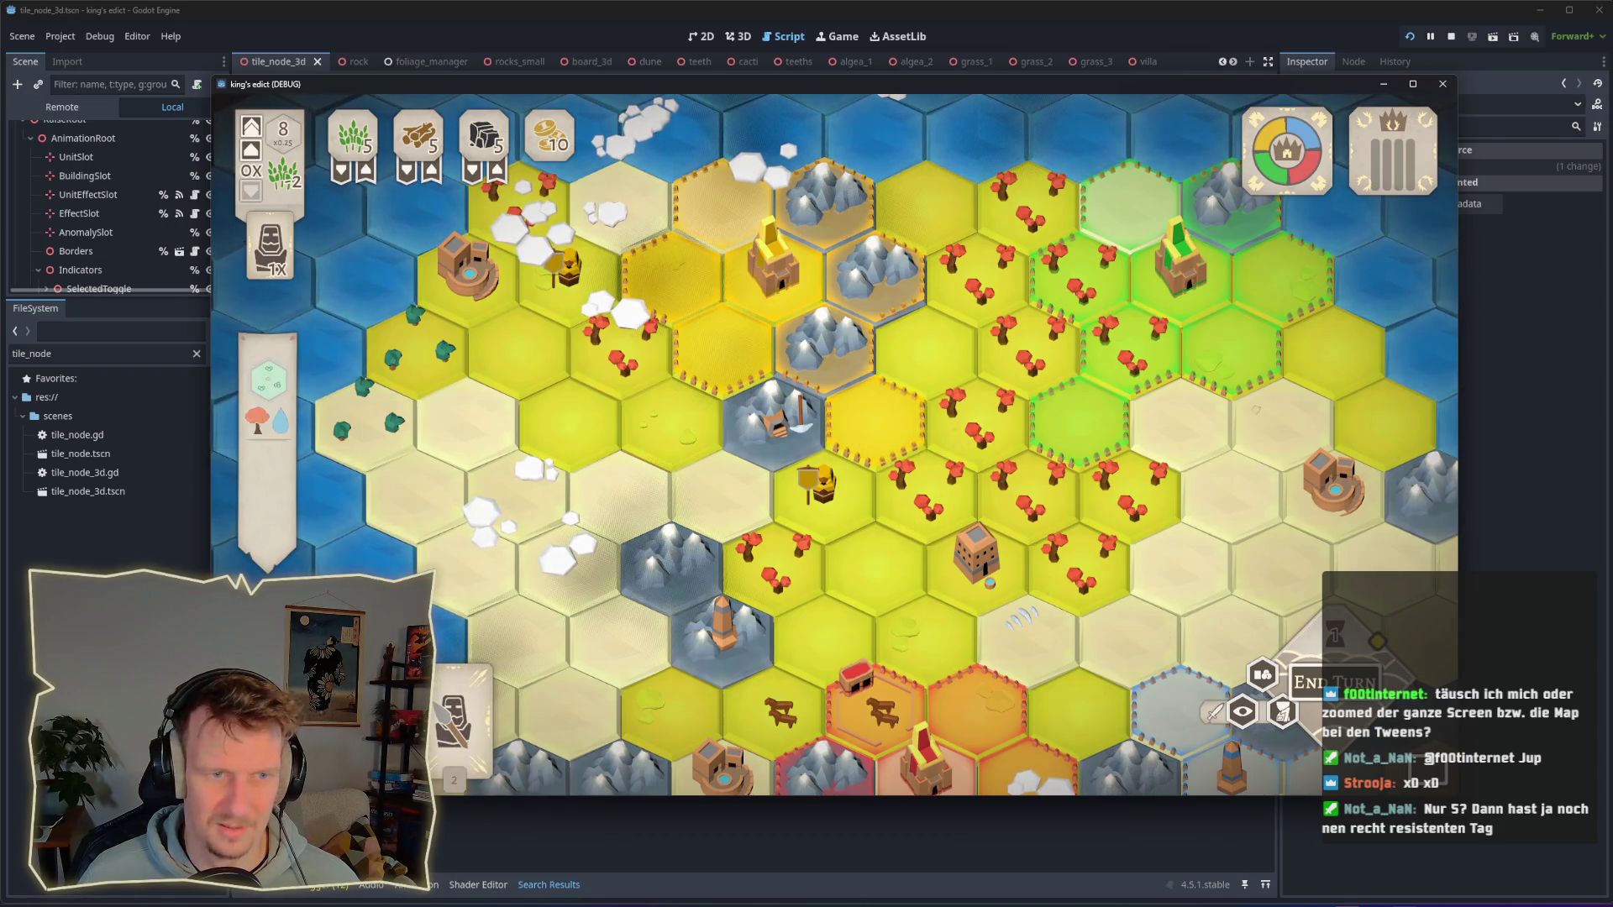
pyautogui.click(900, 446)
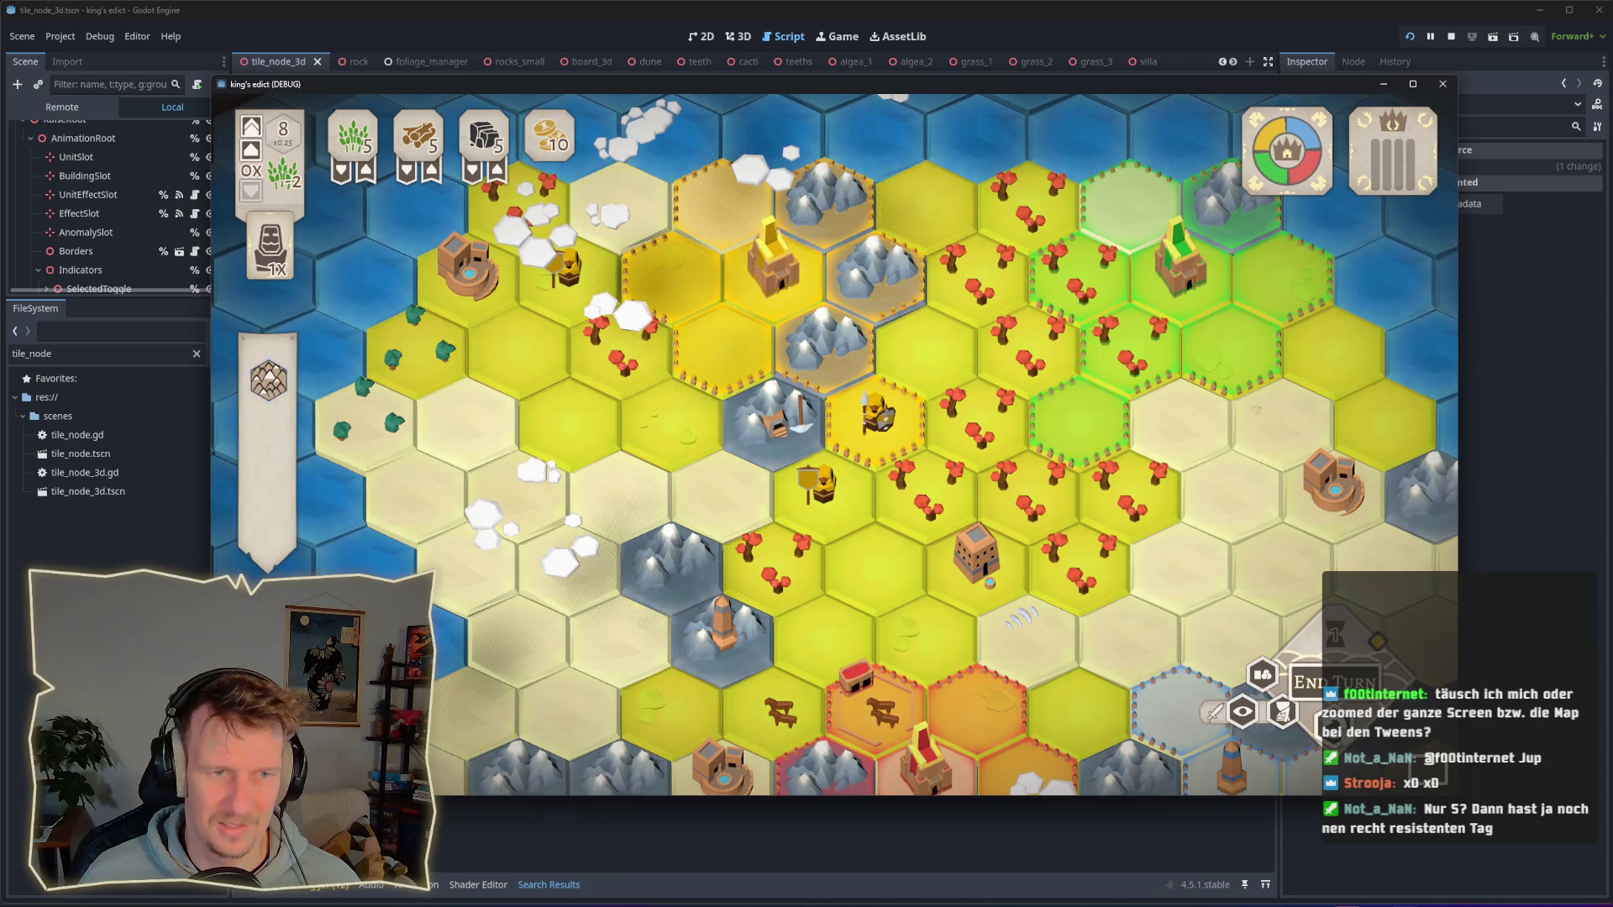
# Step: Place a worker, play a tile card and summon a warrior onto the central hex, then return to the editor
pyautogui.click(888, 446)
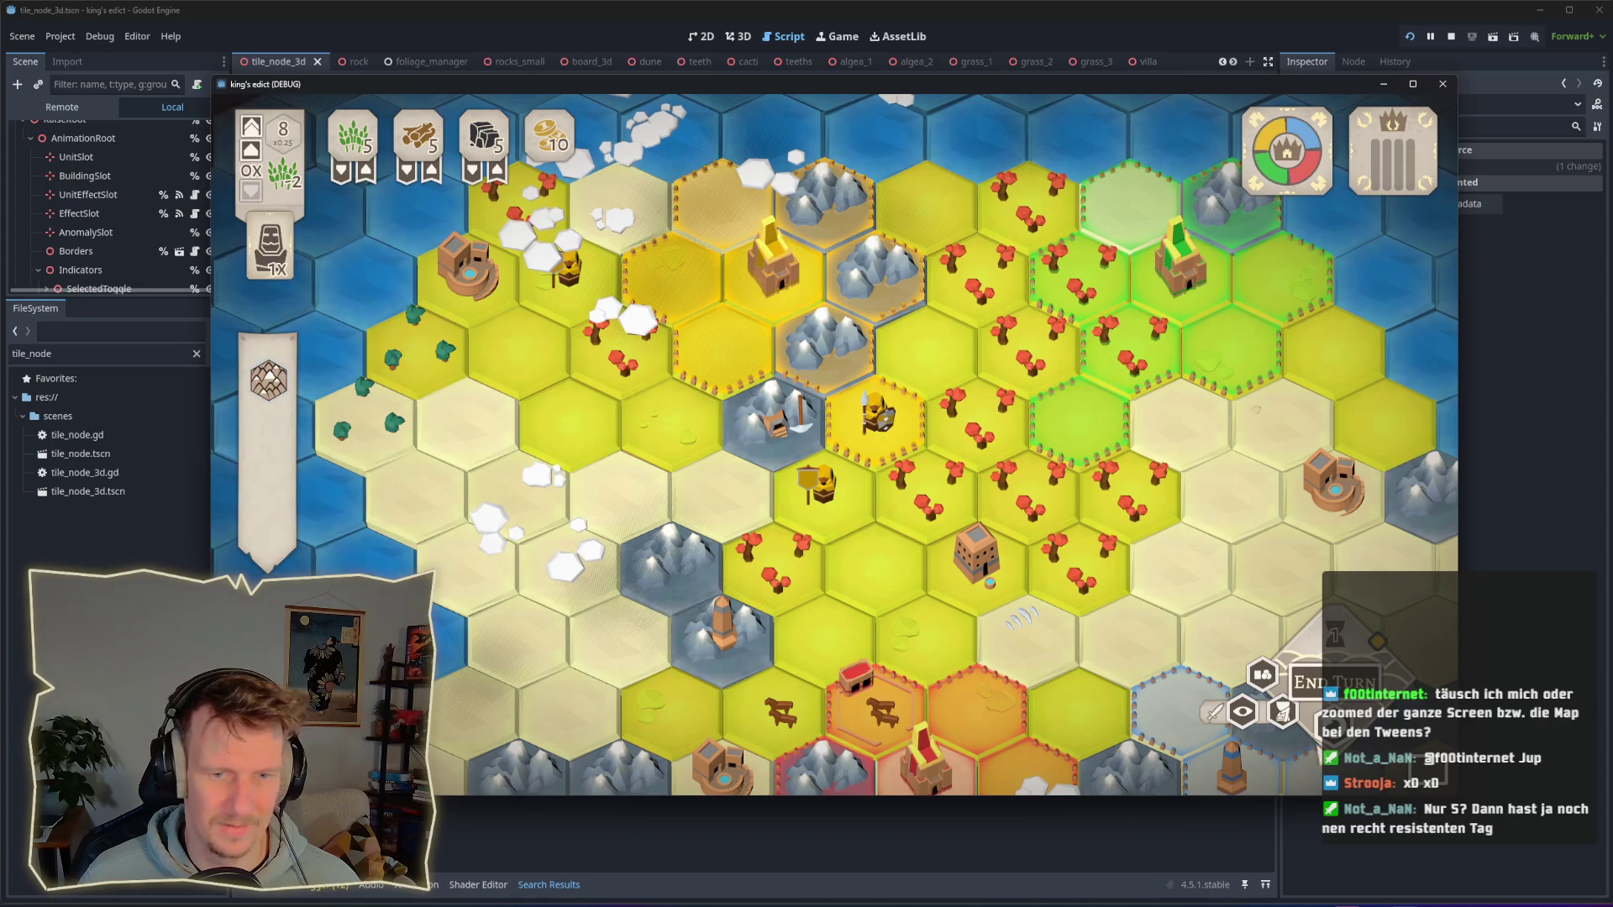
pyautogui.click(890, 452)
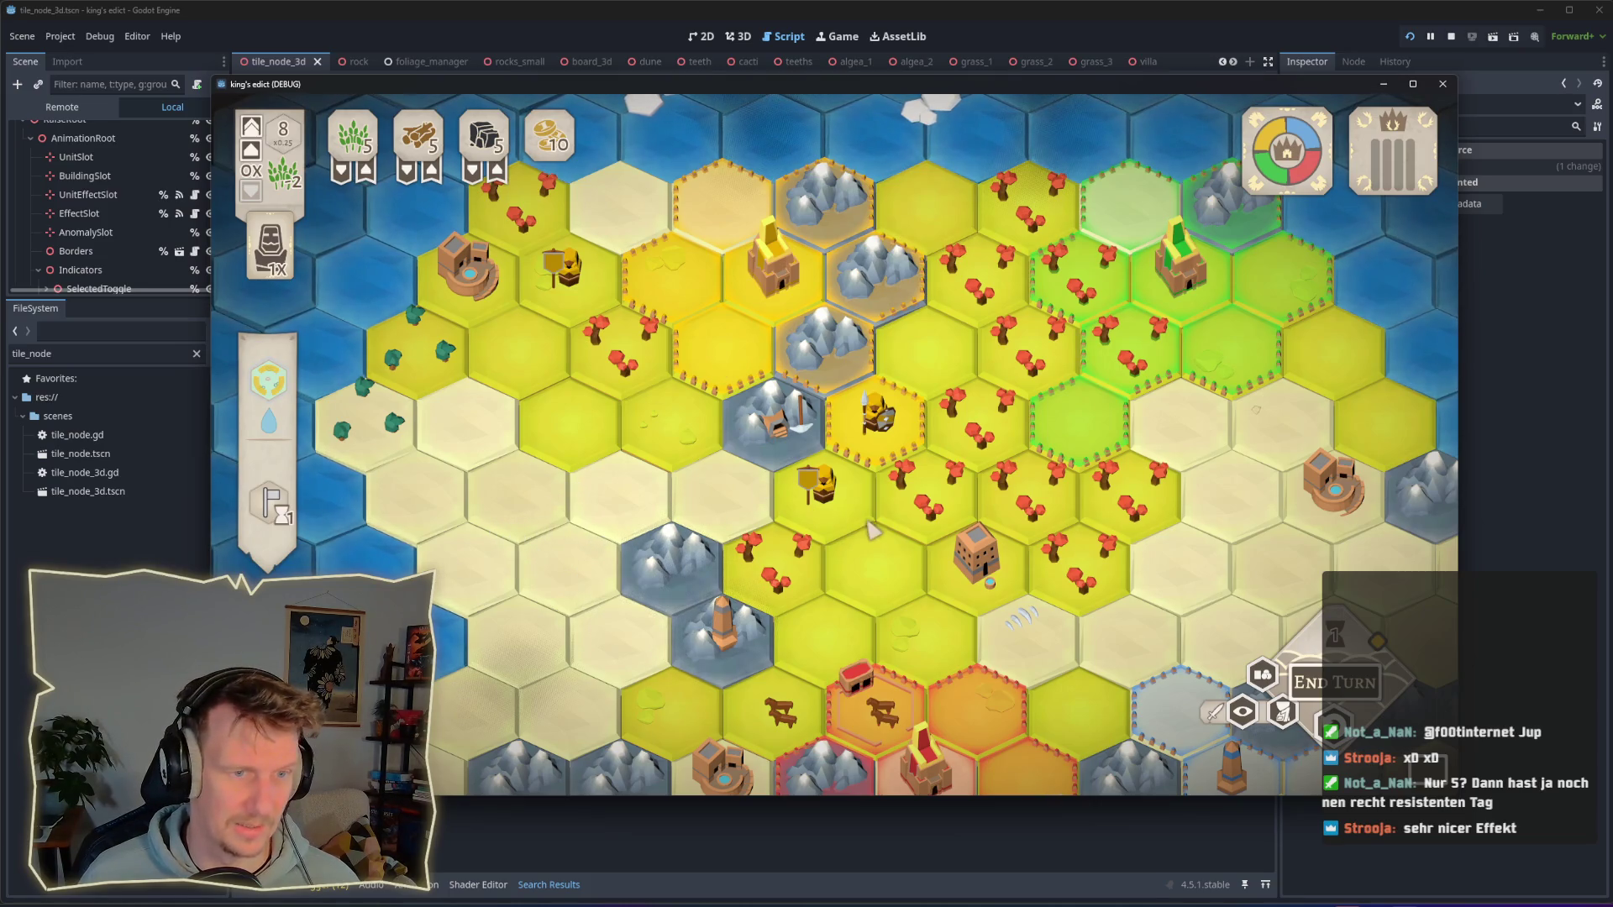
pyautogui.click(870, 481)
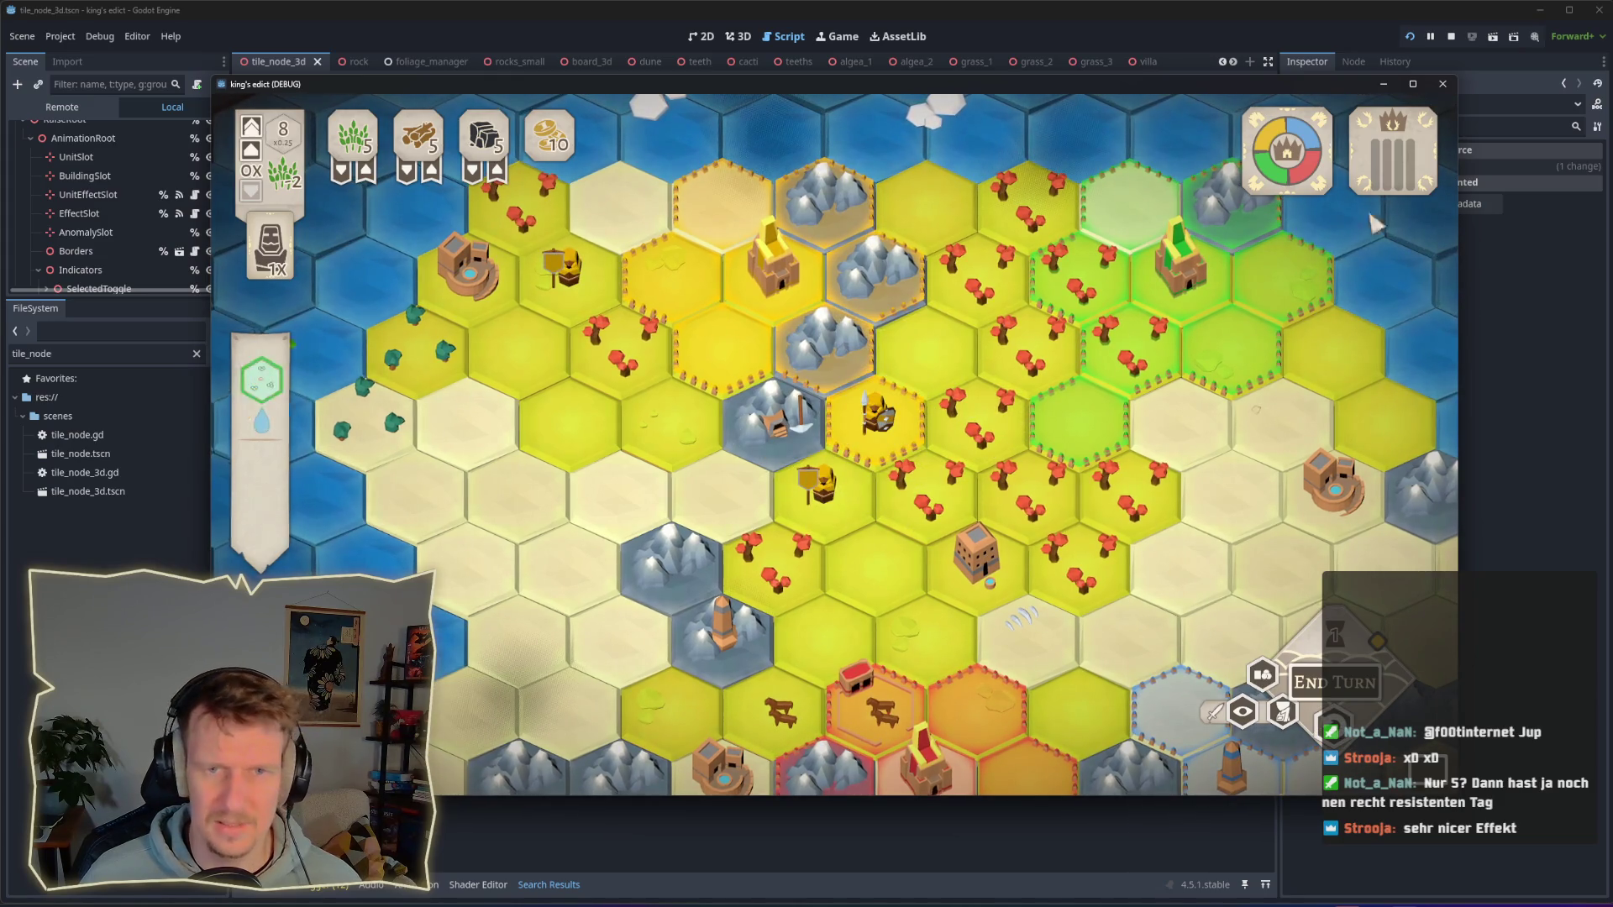
pyautogui.click(1191, 23)
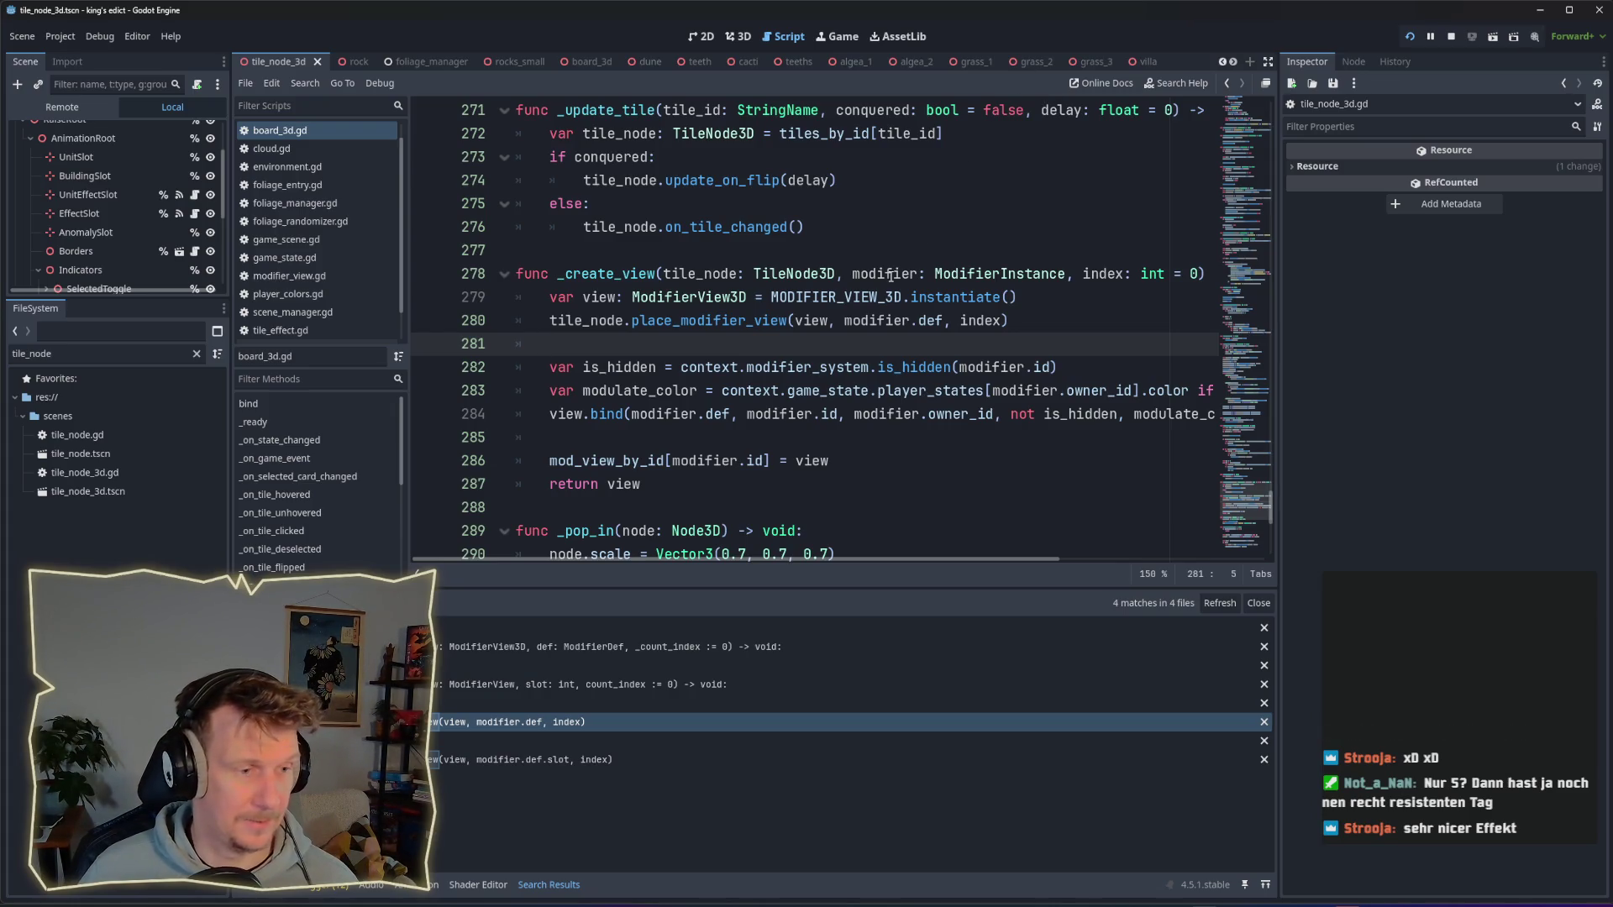
pyautogui.scroll(-2, 314, 311)
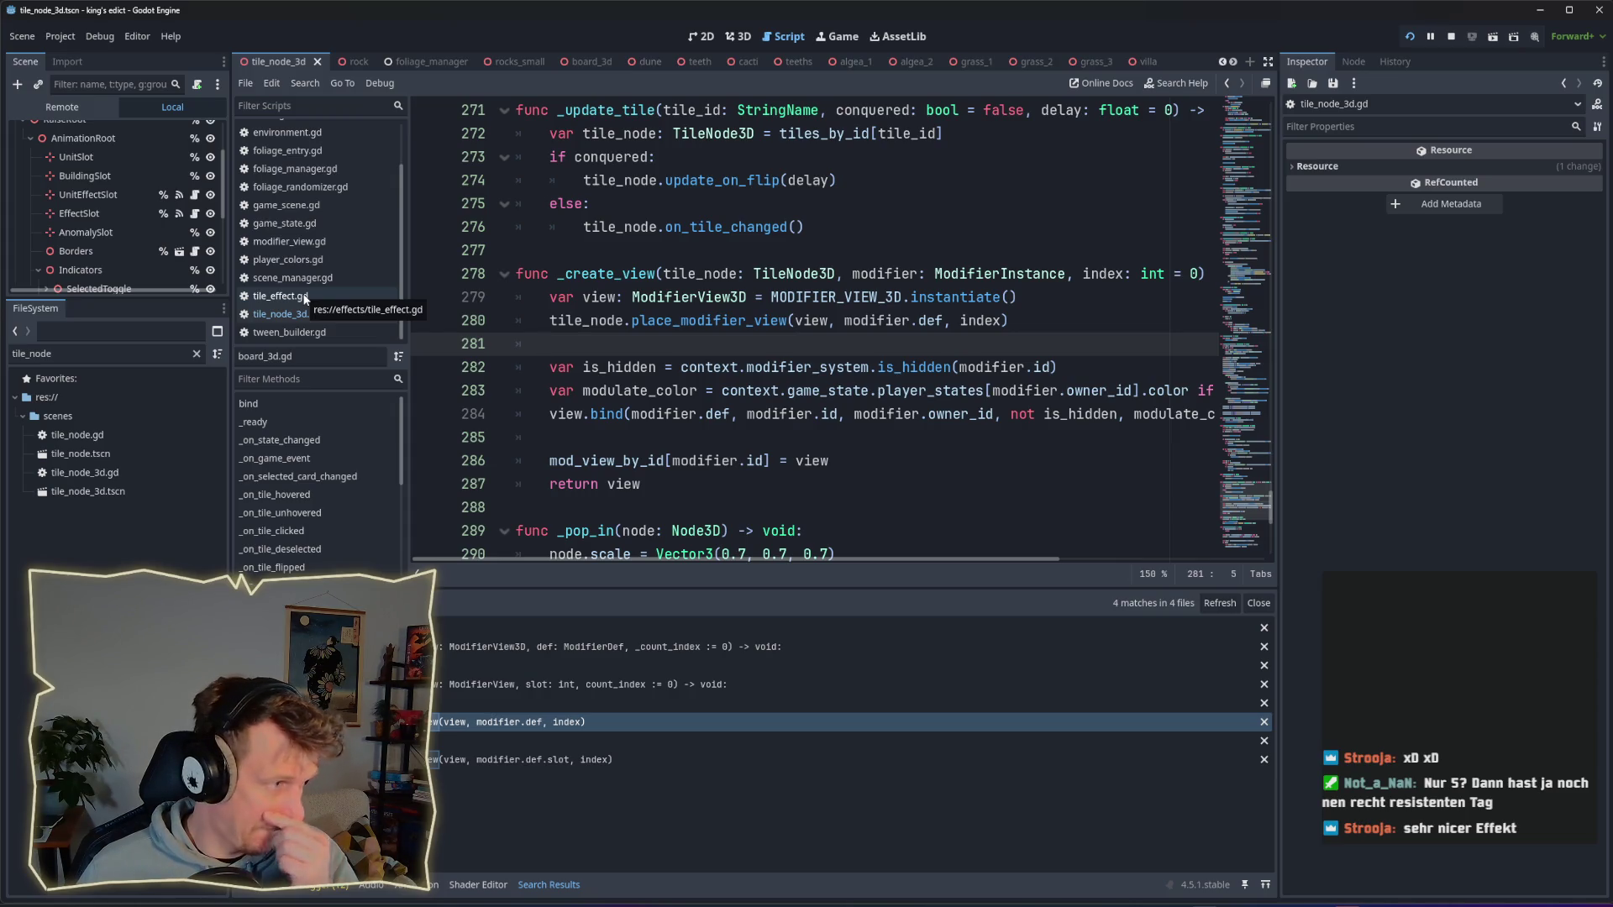
pyautogui.scroll(3, 304, 252)
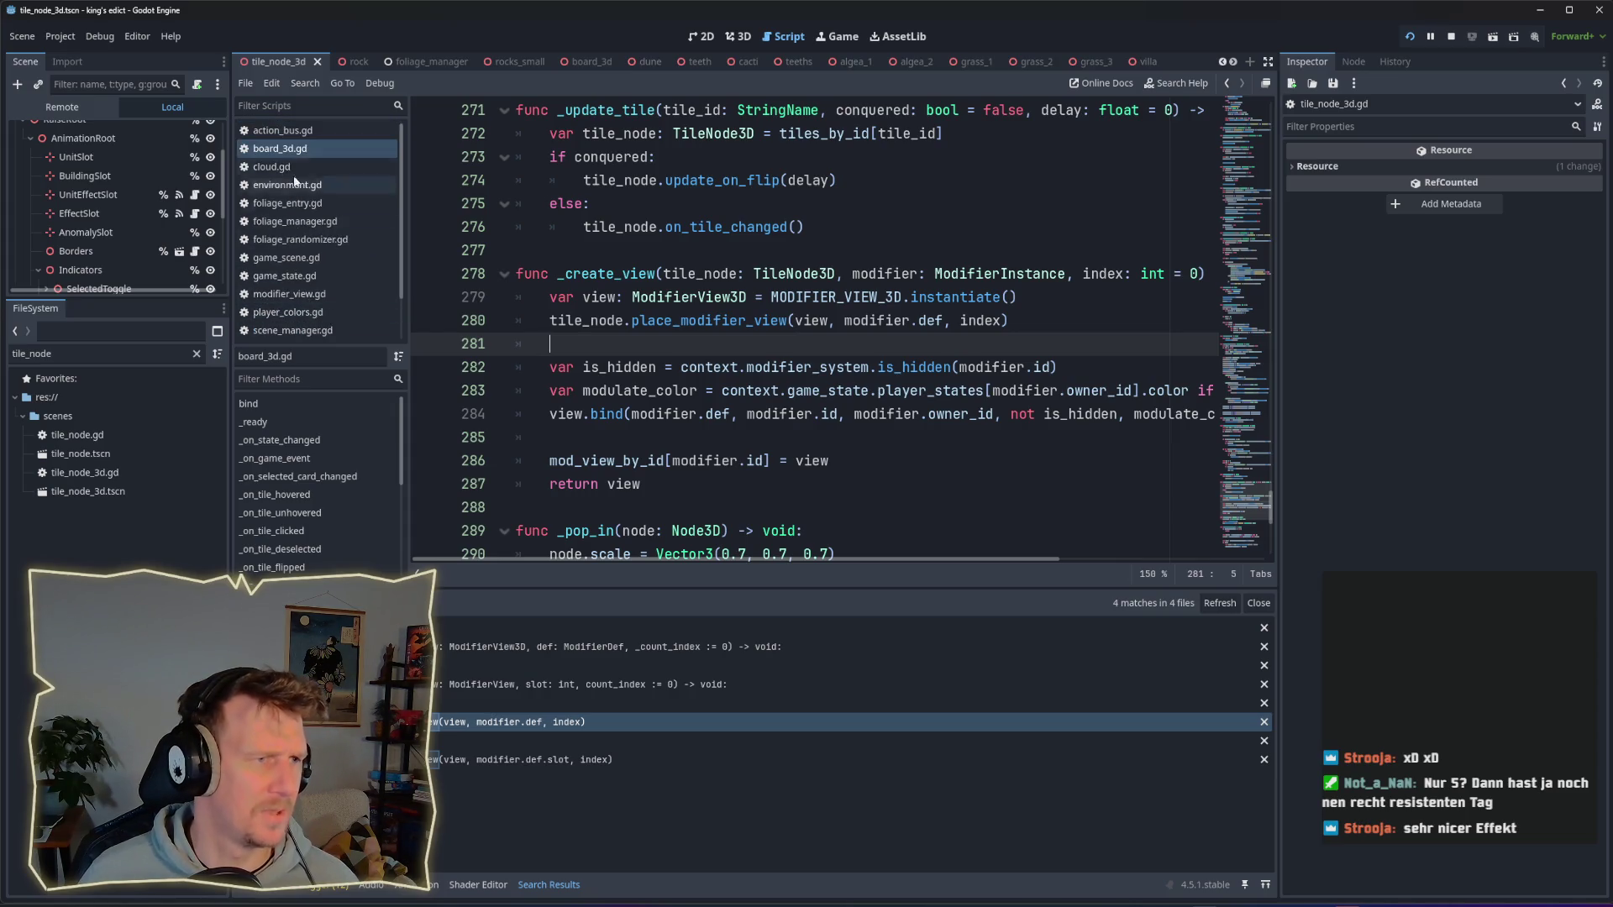
pyautogui.click(294, 129)
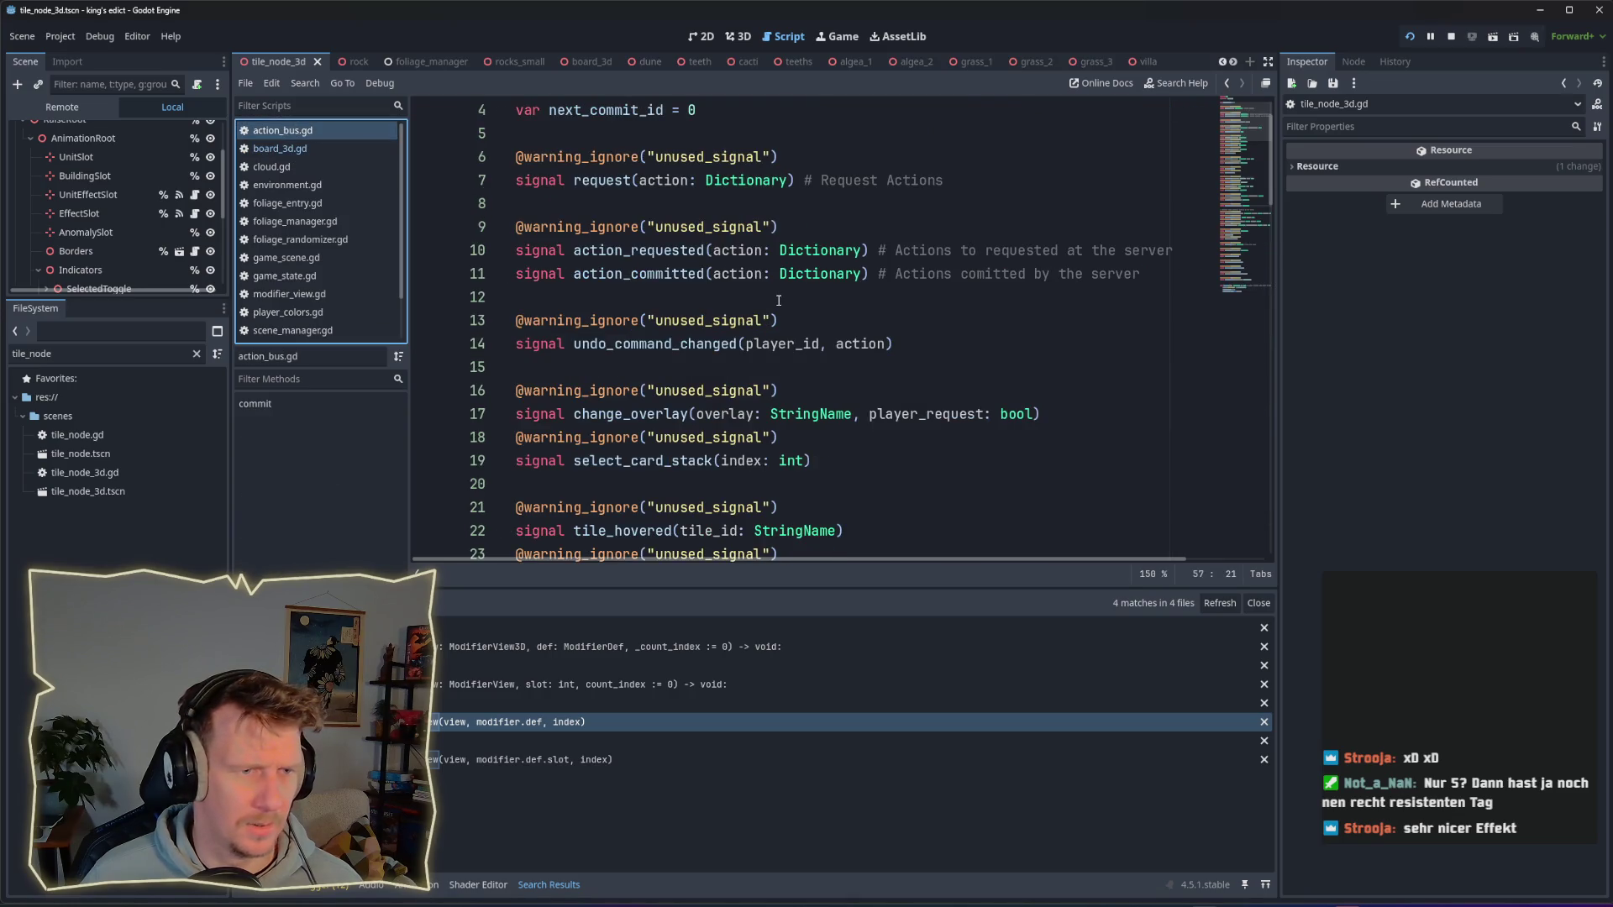
pyautogui.scroll(-8, 778, 300)
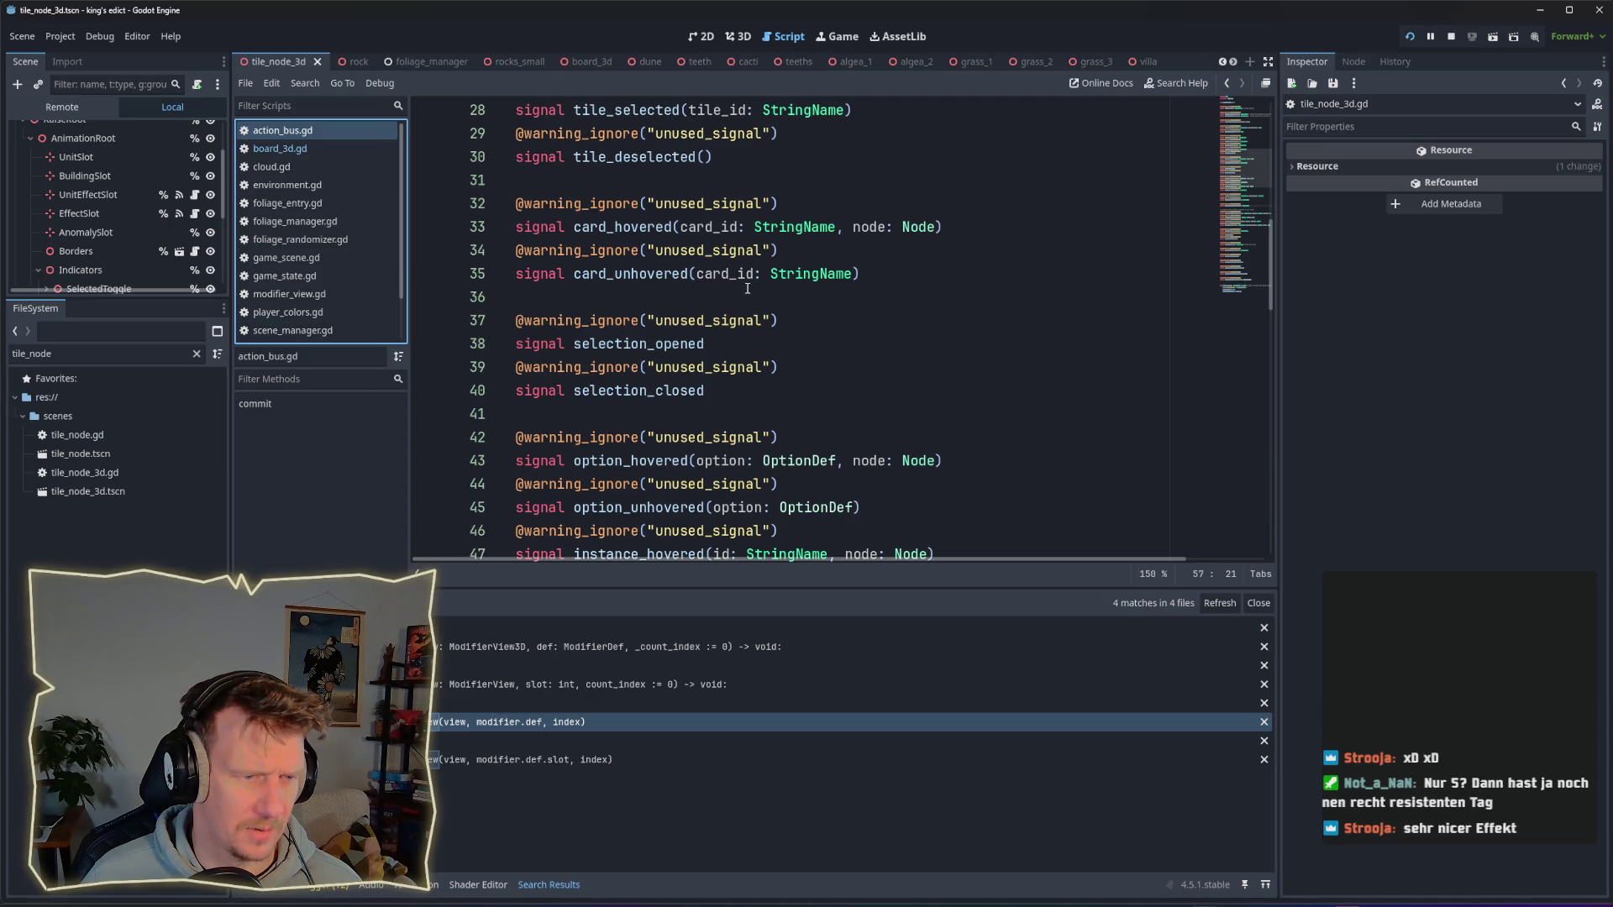
pyautogui.scroll(-3, 746, 288)
pyautogui.click(546, 722)
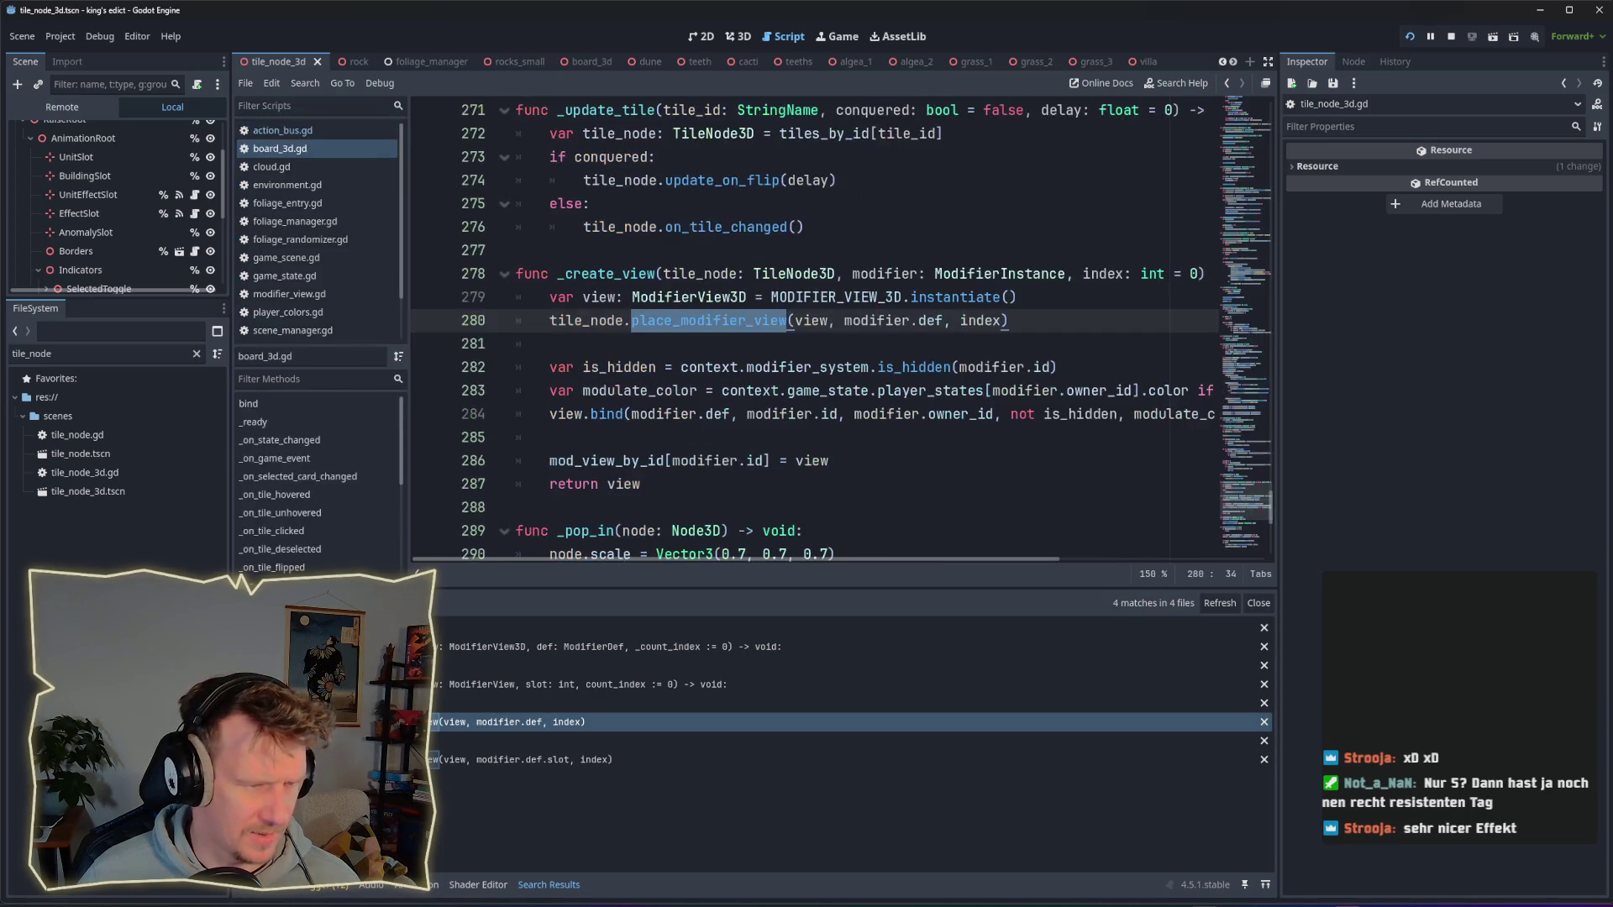
# Step: Search the project for _create_view and jump to its call on line 156
pyautogui.scroll(-2, 689, 340)
pyautogui.doubleClick(605, 344)
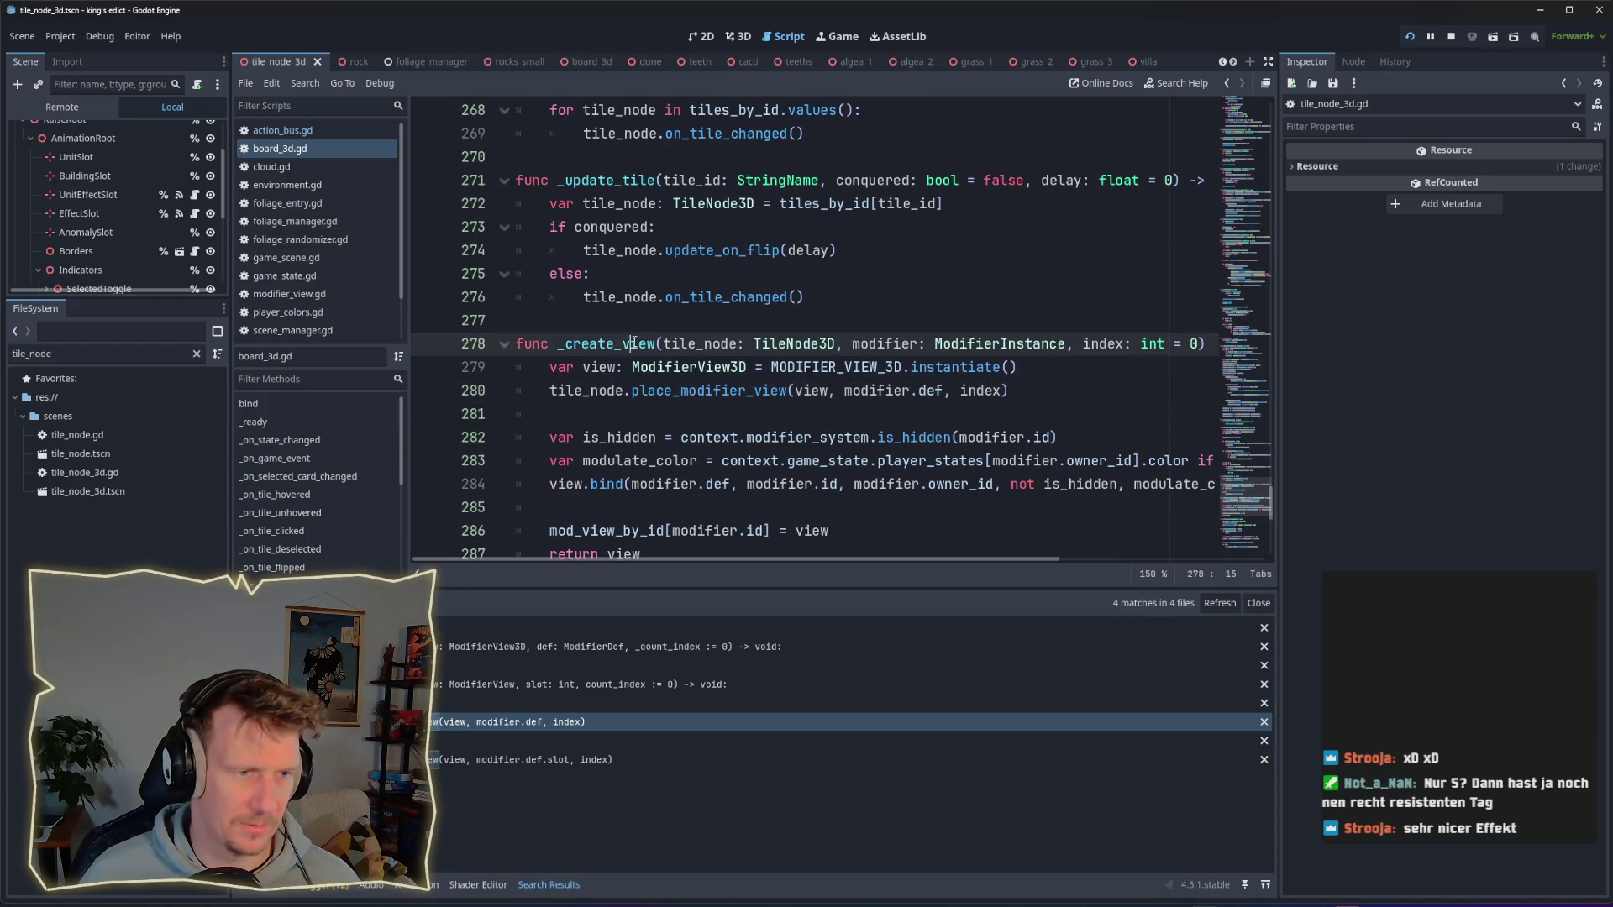
pyautogui.hotkey('ctrl', 'shift', 'f')
pyautogui.click(1116, 535)
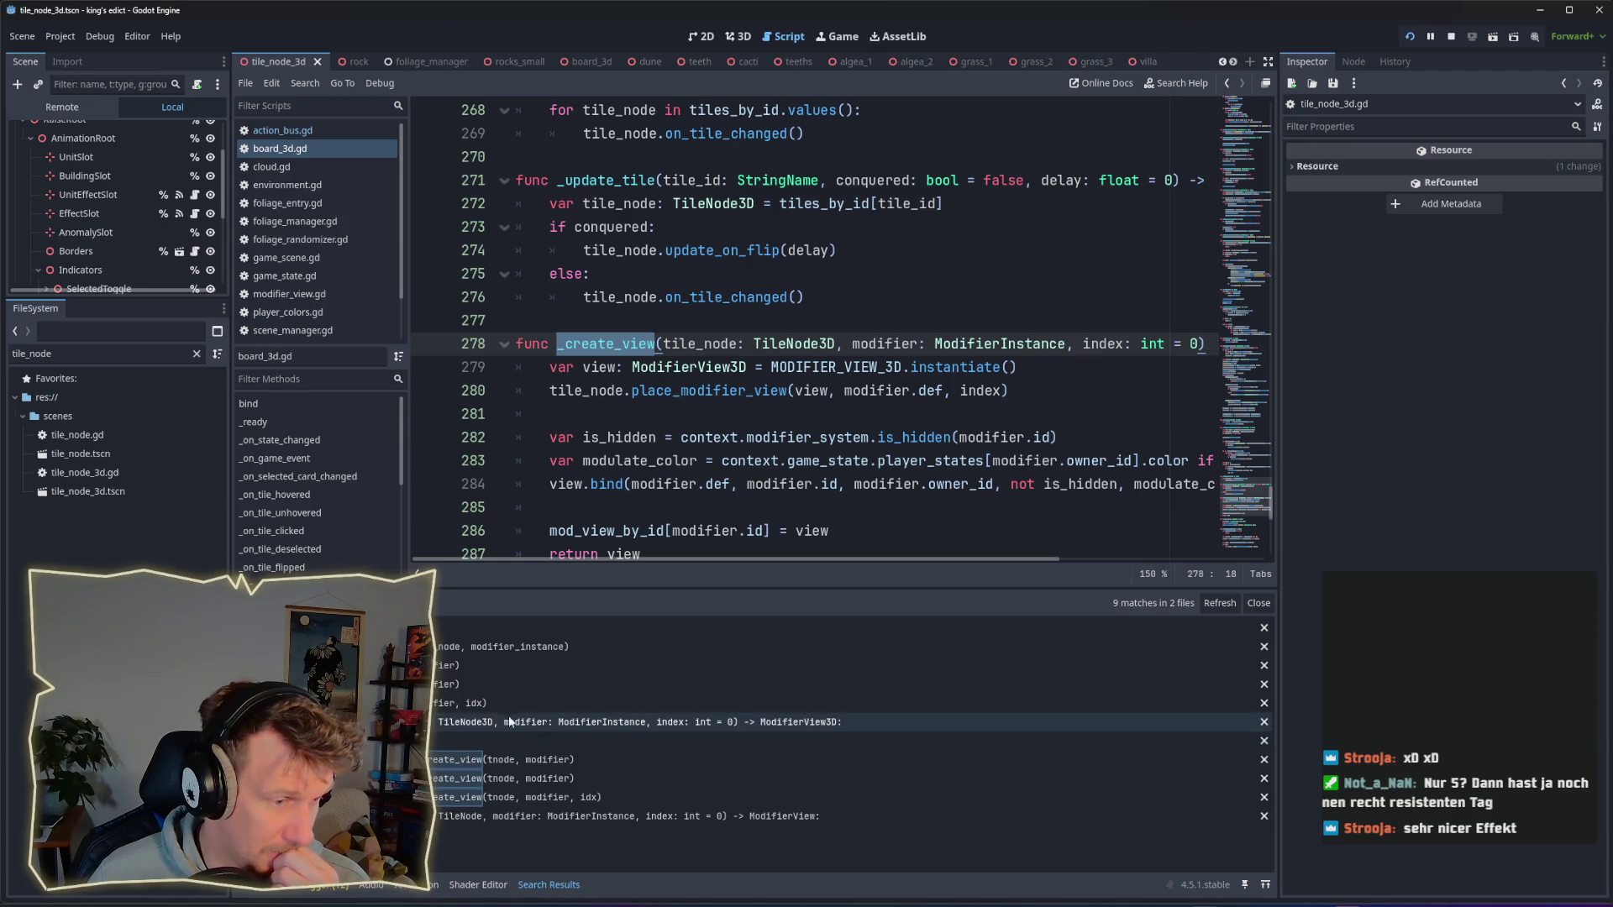
pyautogui.click(469, 646)
# Step: Select the _on_unit_placed function name and open Find in Files for it
pyautogui.scroll(6, 701, 458)
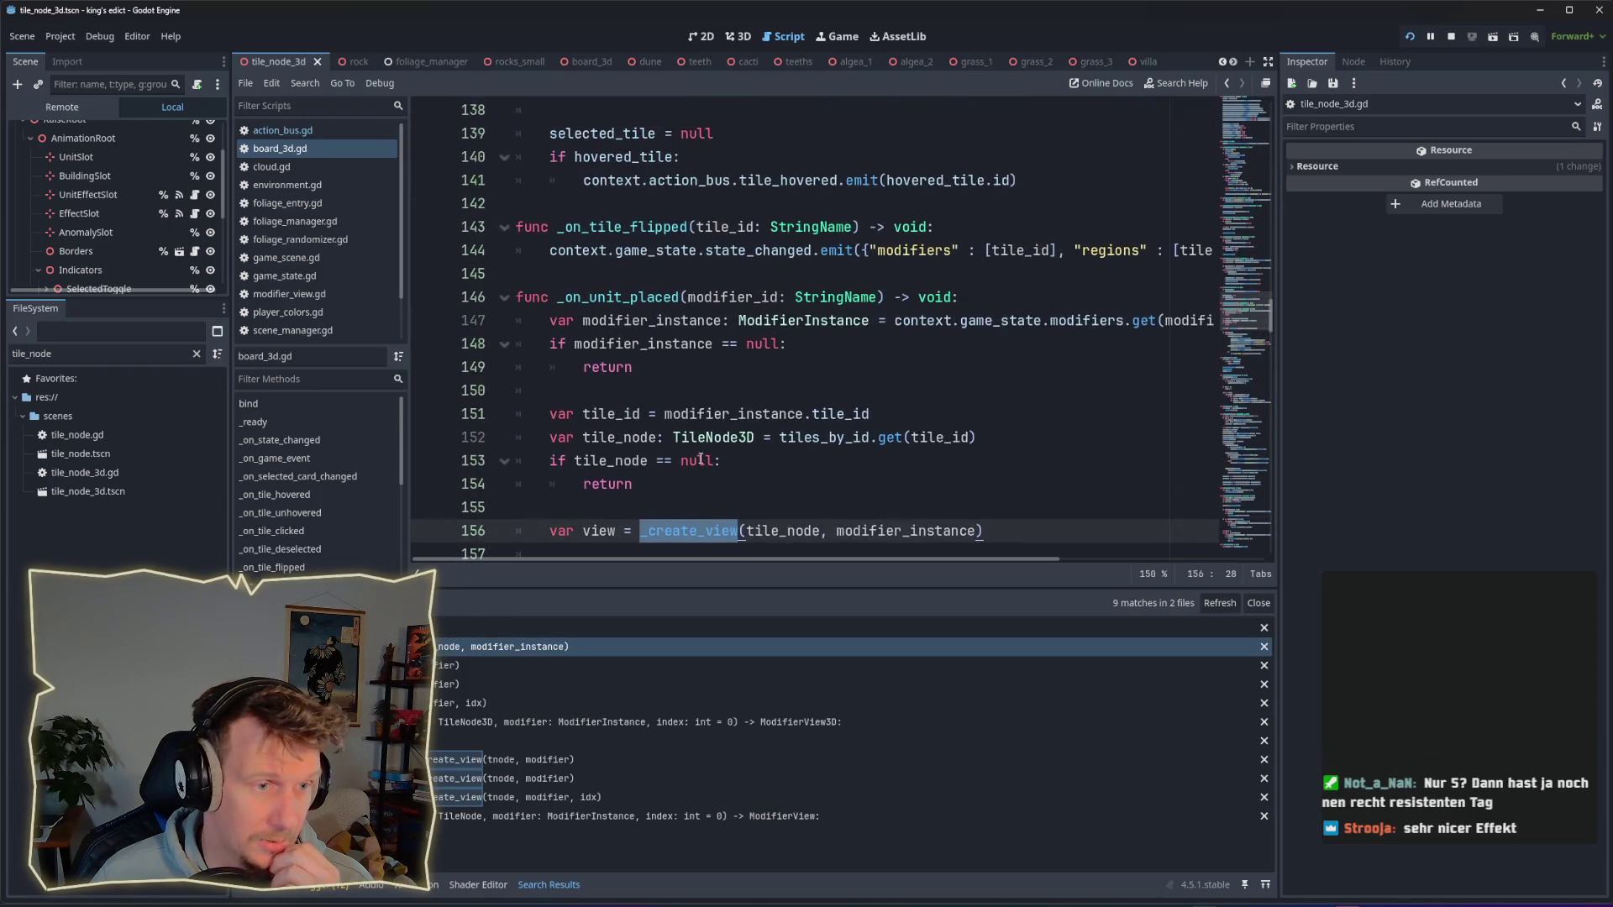
pyautogui.doubleClick(641, 296)
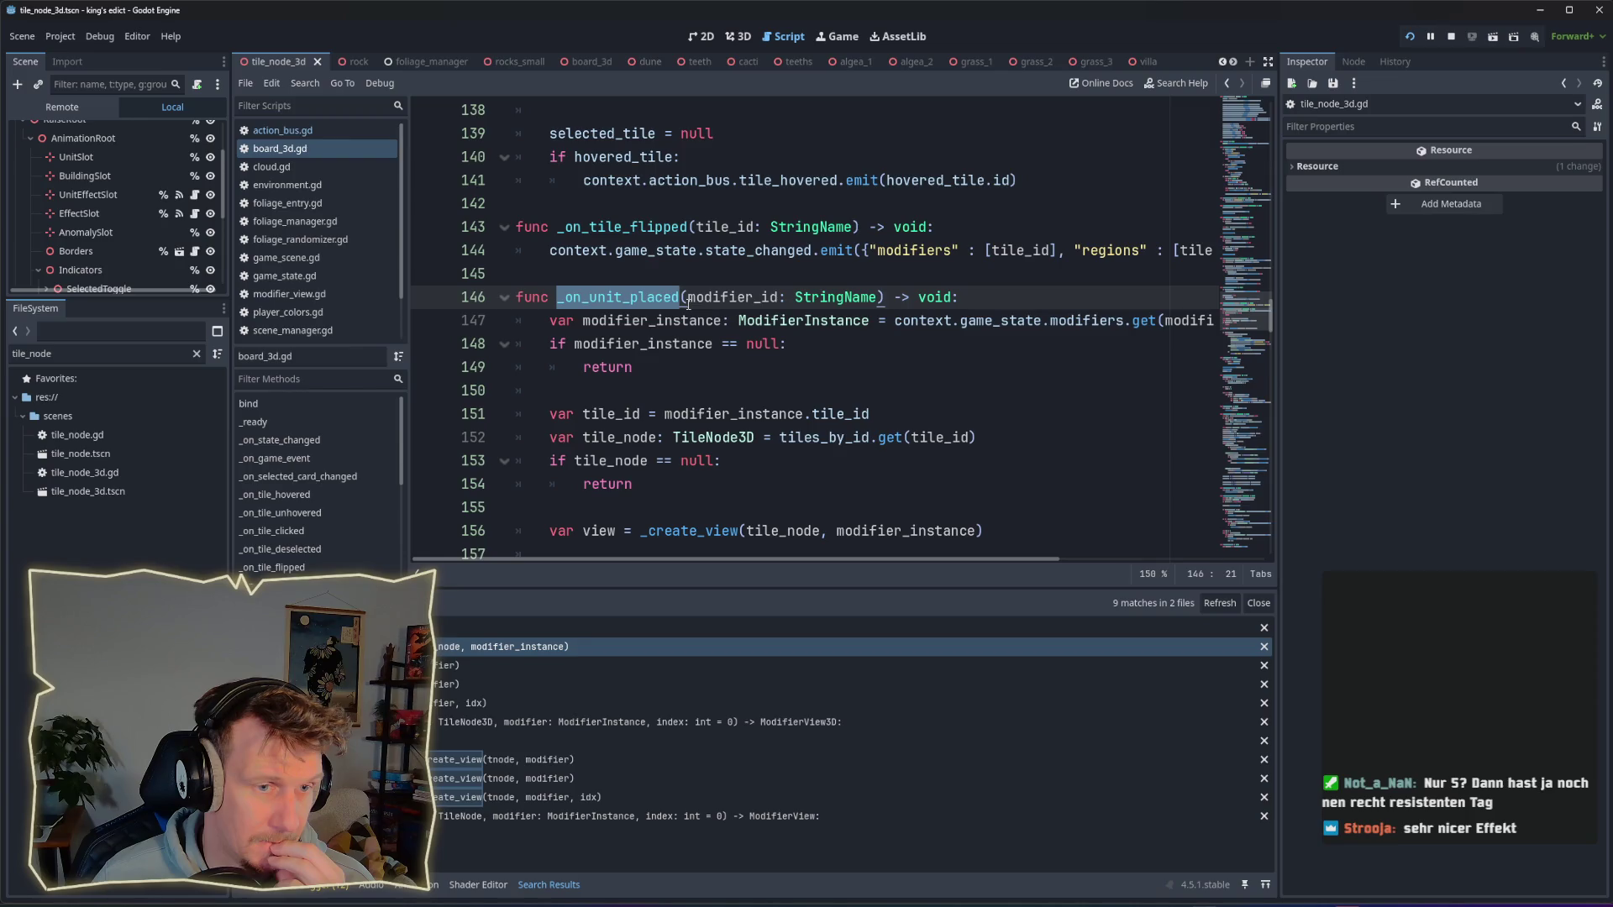
pyautogui.moveTo(778, 559)
pyautogui.mouseDown()
pyautogui.moveTo(884, 559)
pyautogui.moveTo(755, 560)
pyautogui.mouseUp()
pyautogui.scroll(-5, 708, 456)
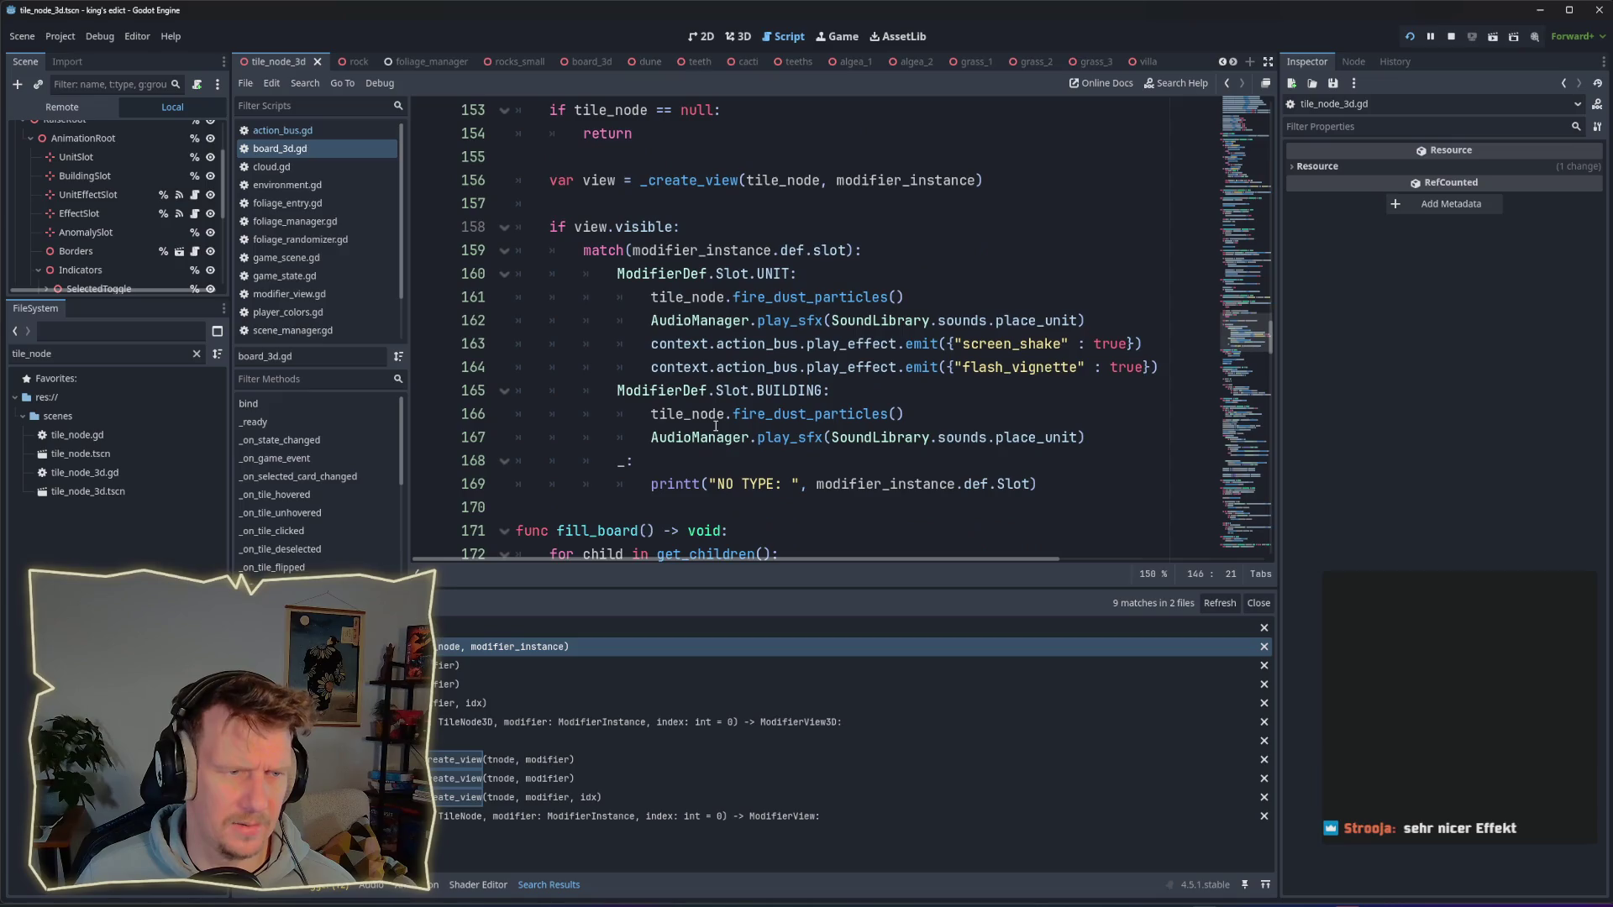
pyautogui.scroll(4, 716, 426)
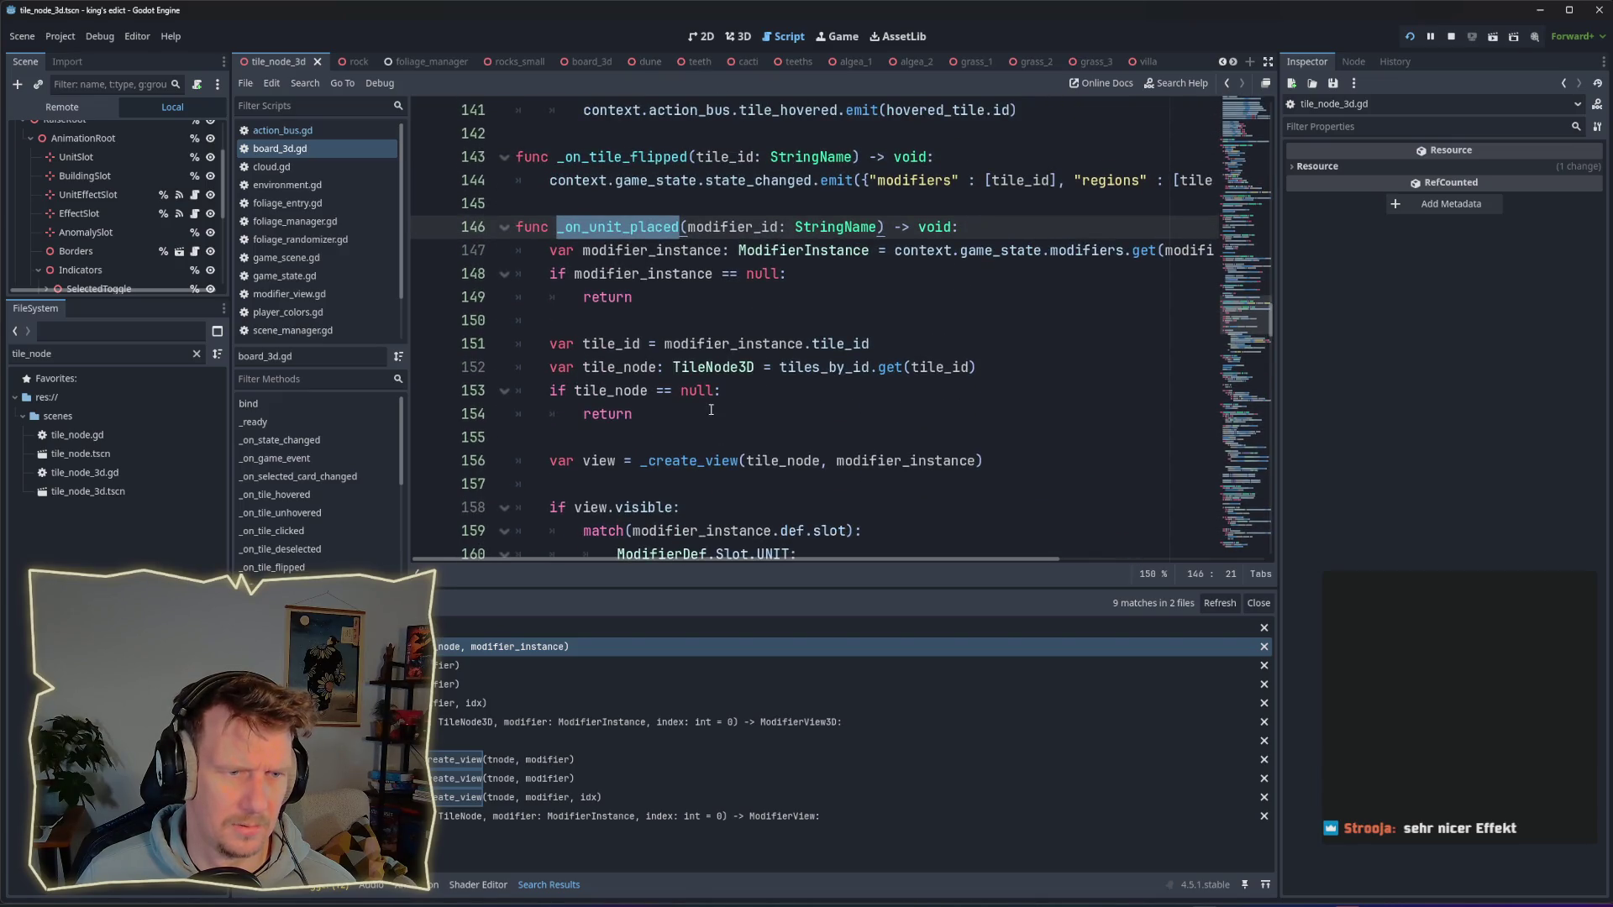
pyautogui.scroll(-2, 712, 404)
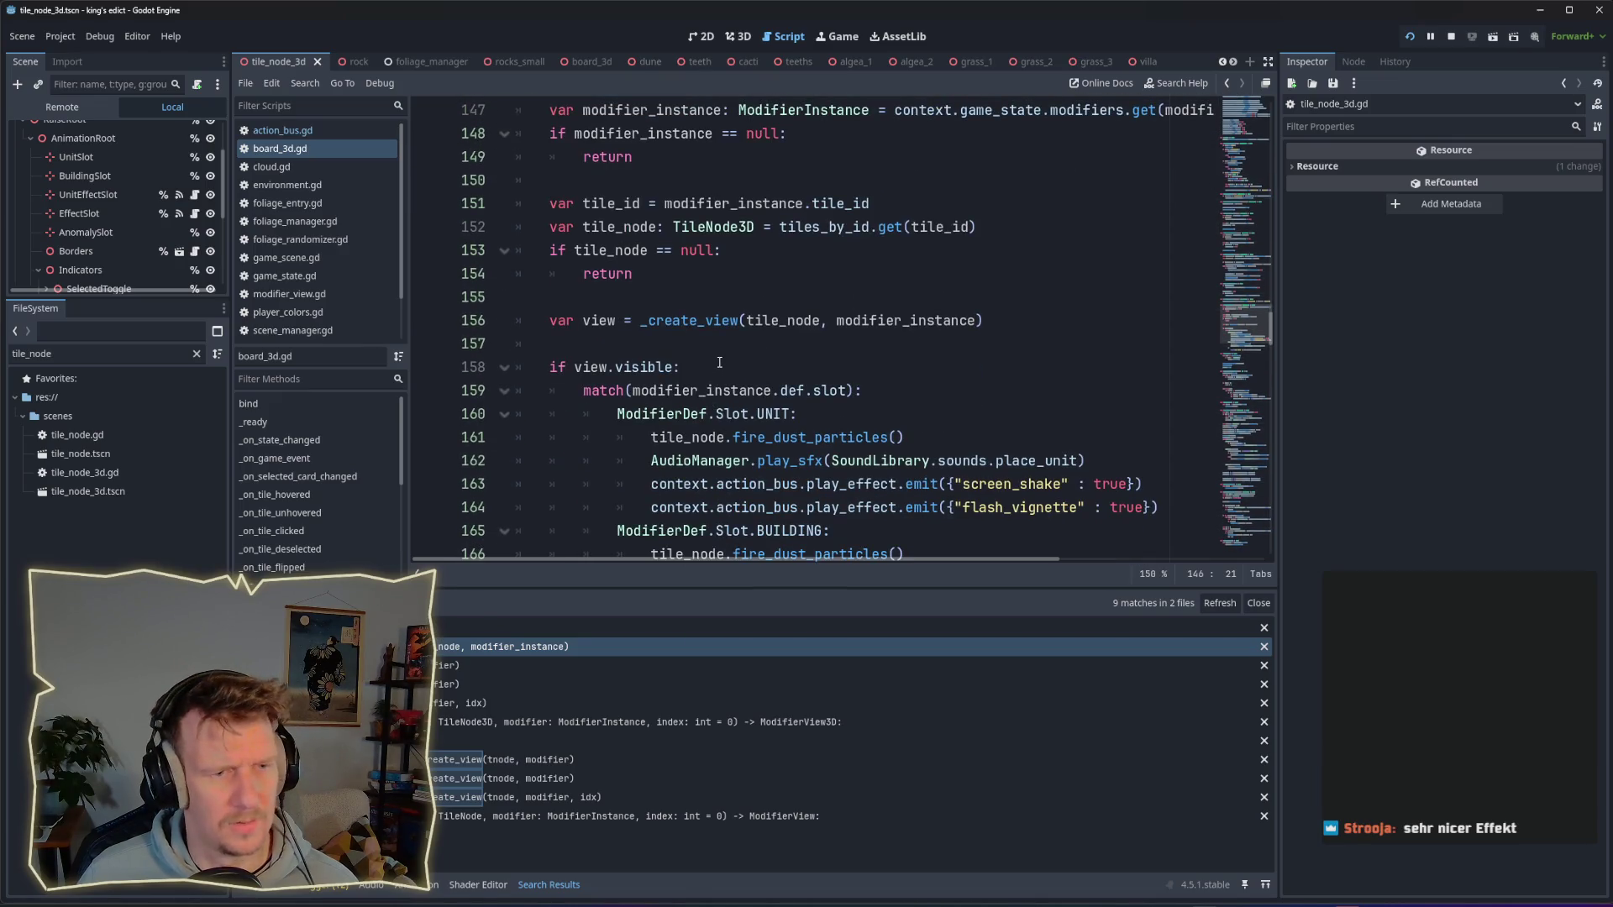
pyautogui.scroll(-1, 719, 362)
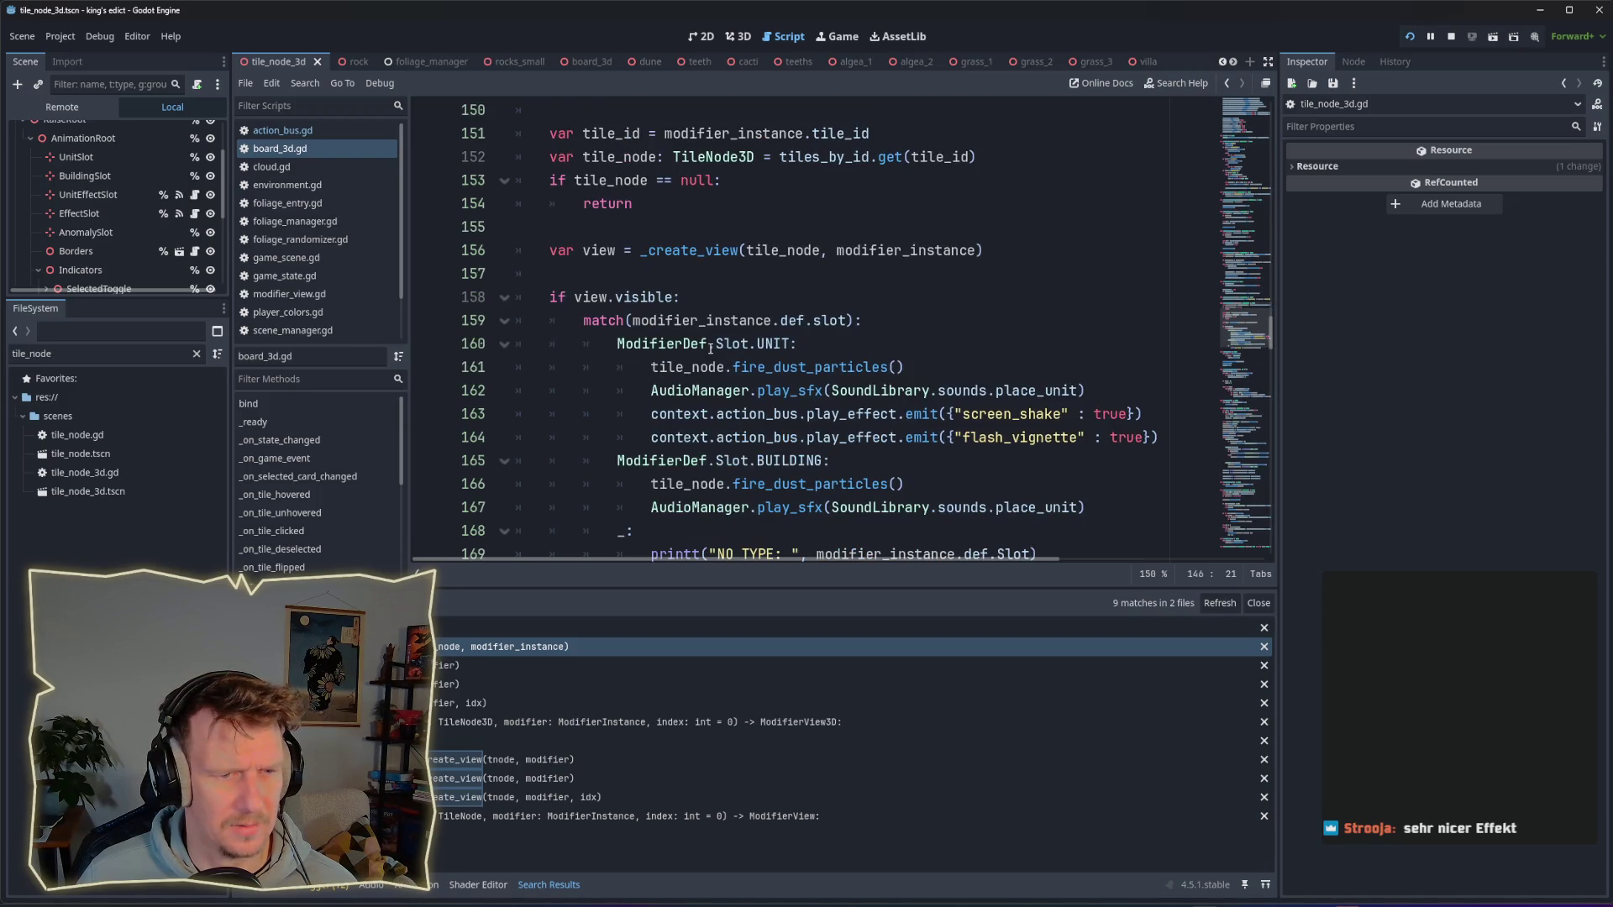
pyautogui.scroll(-2, 669, 365)
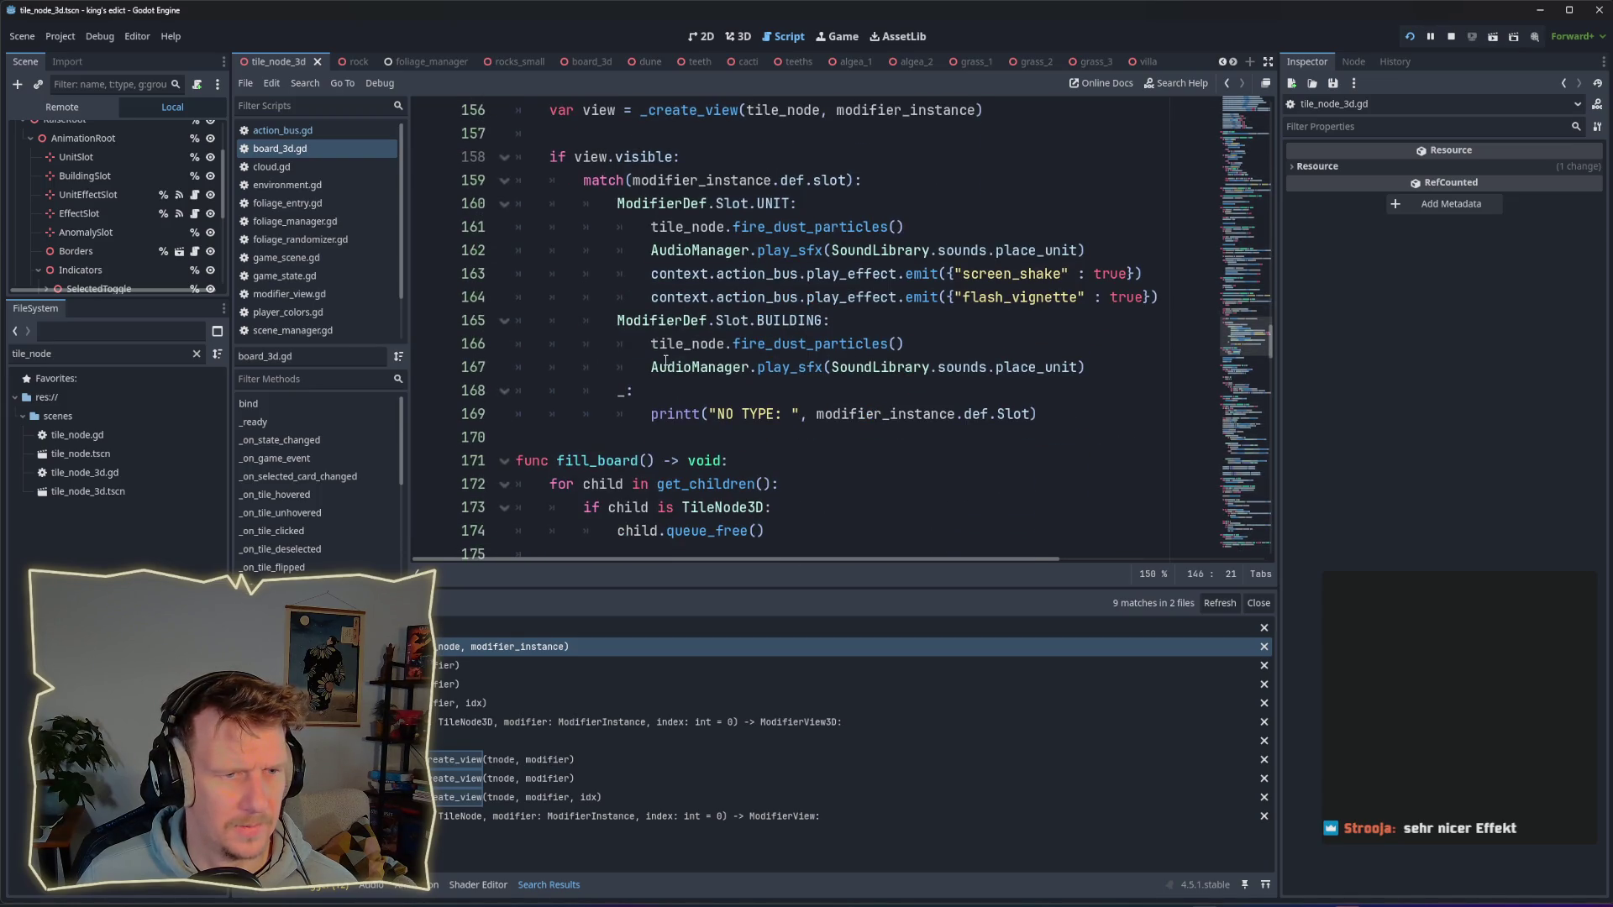
pyautogui.scroll(4, 665, 361)
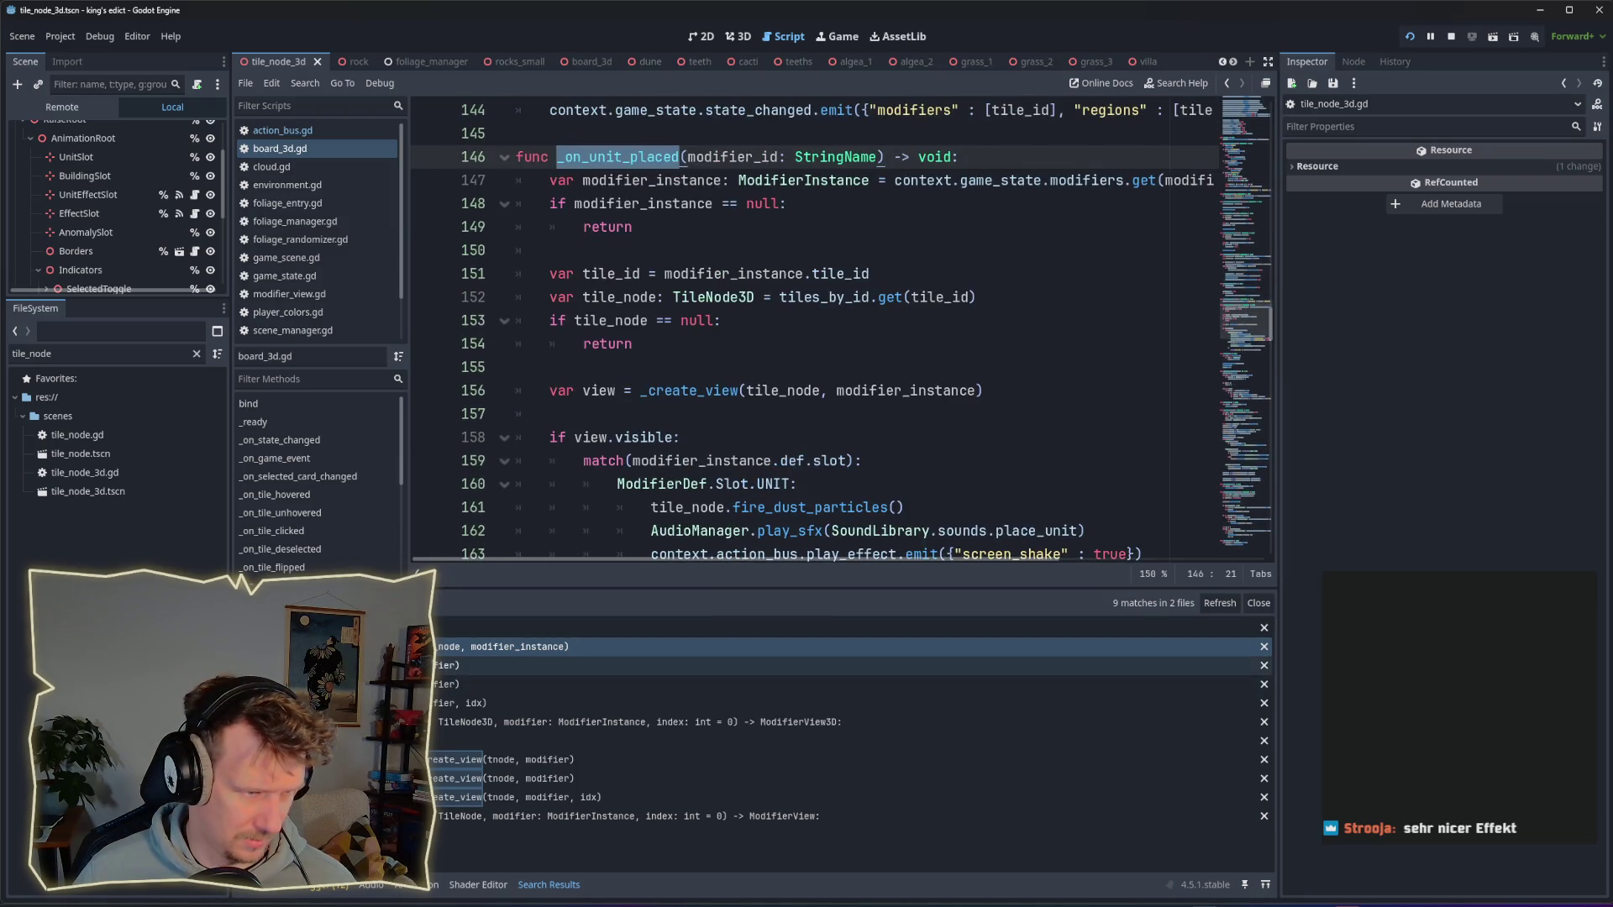
pyautogui.hotkey('ctrl', 'shift', 'f')
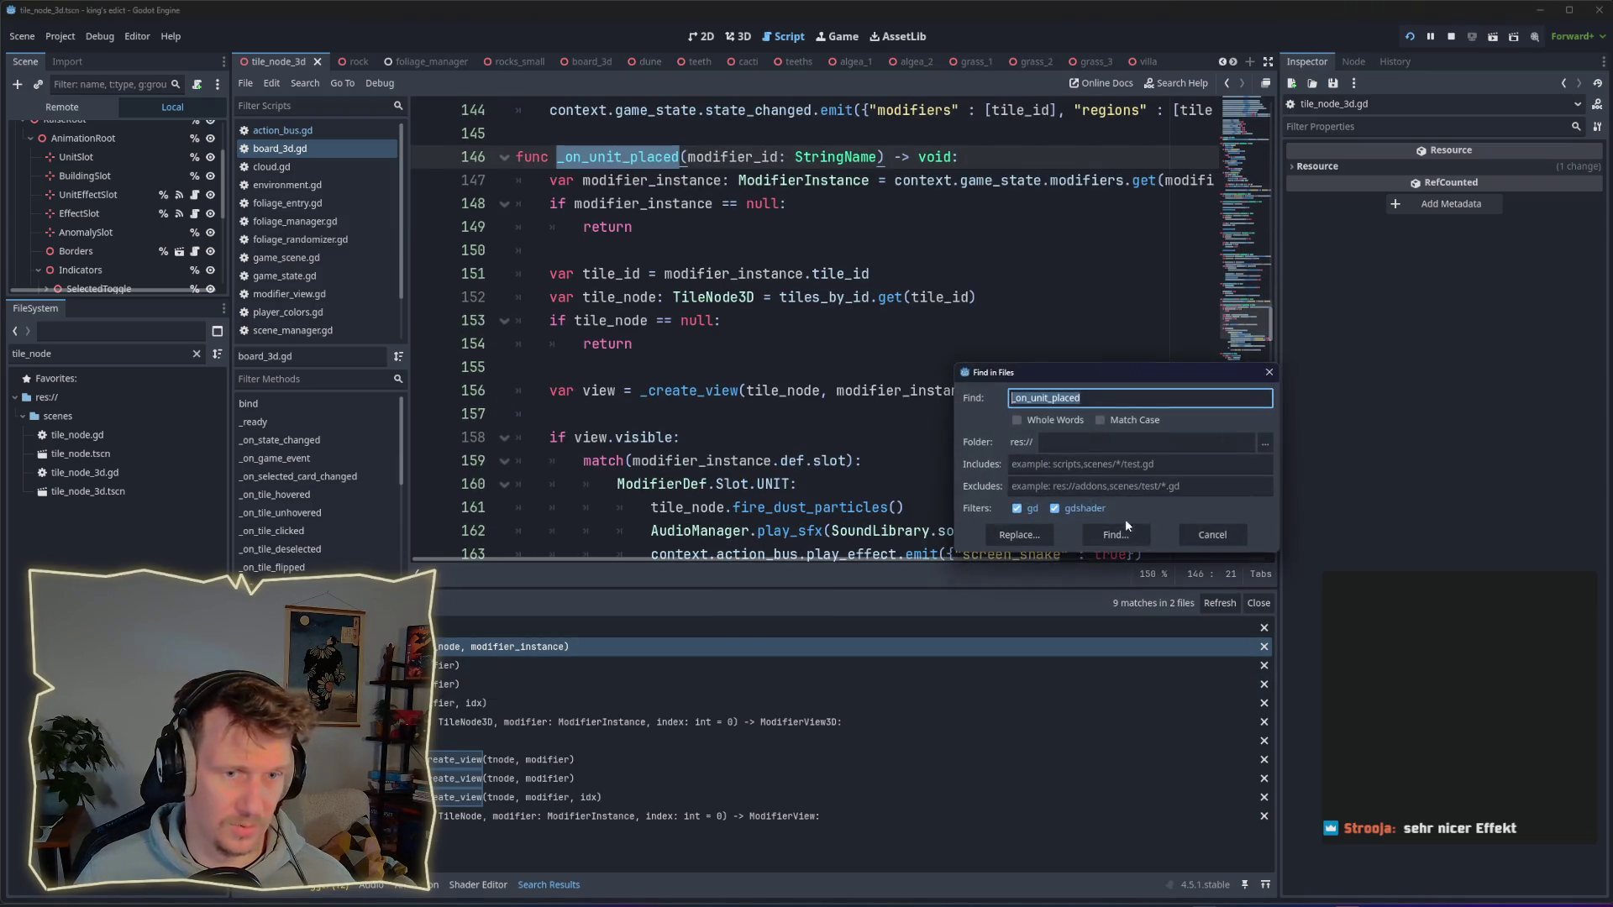
# Step: Search for _on_unit_placed and visit where it is connected and defined
pyautogui.click(1121, 531)
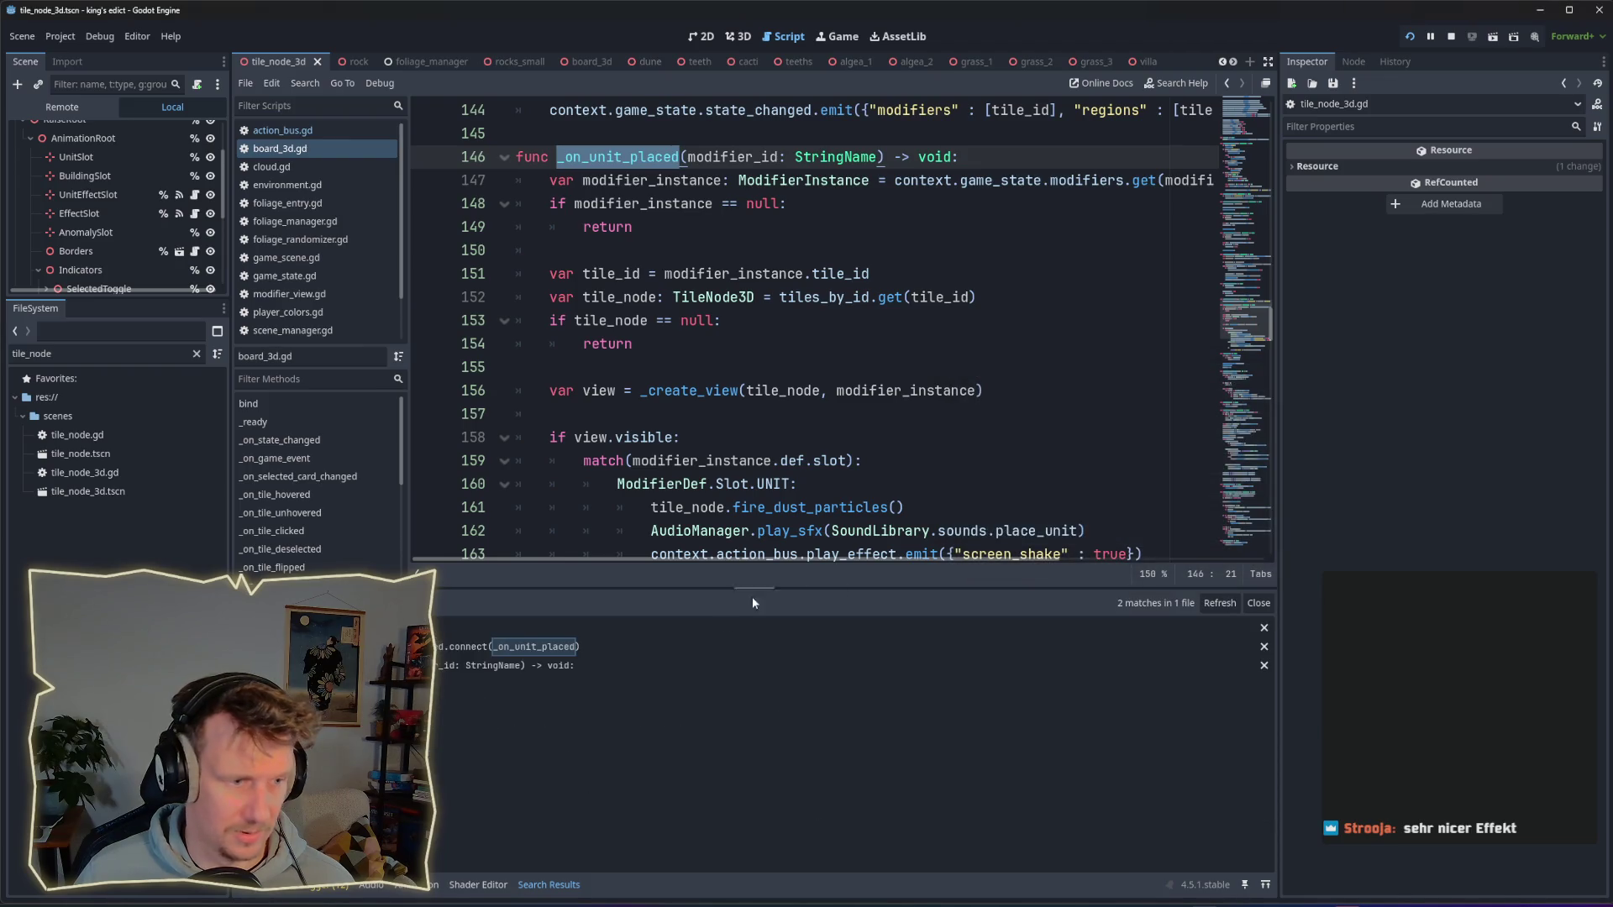
pyautogui.click(486, 648)
pyautogui.scroll(2, 949, 299)
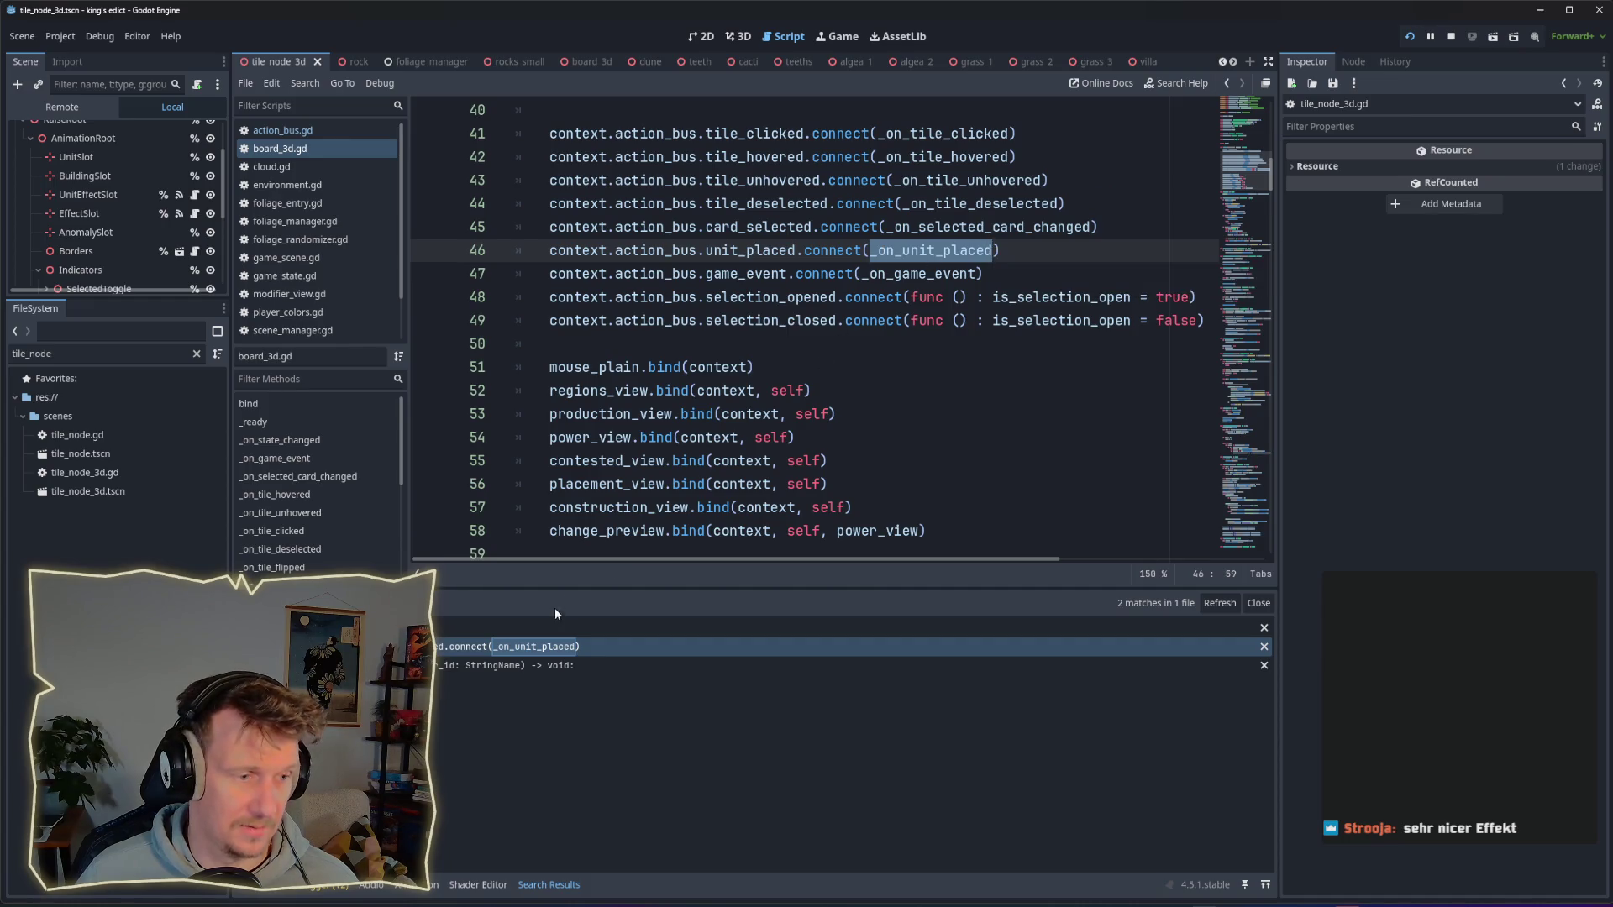
pyautogui.click(461, 664)
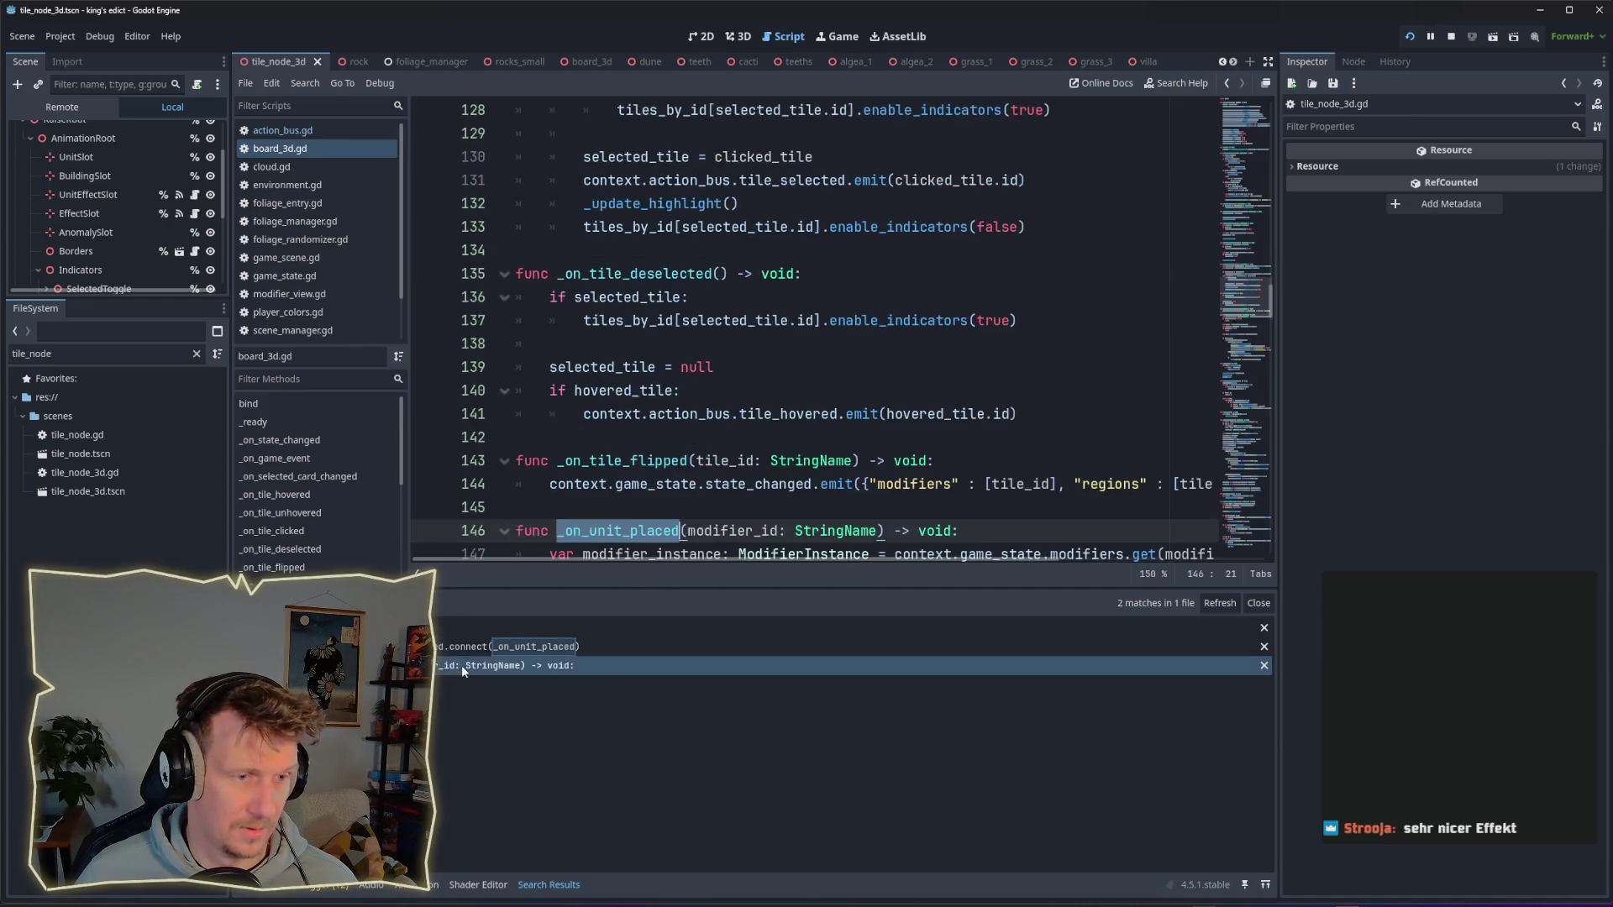
pyautogui.scroll(-3, 730, 430)
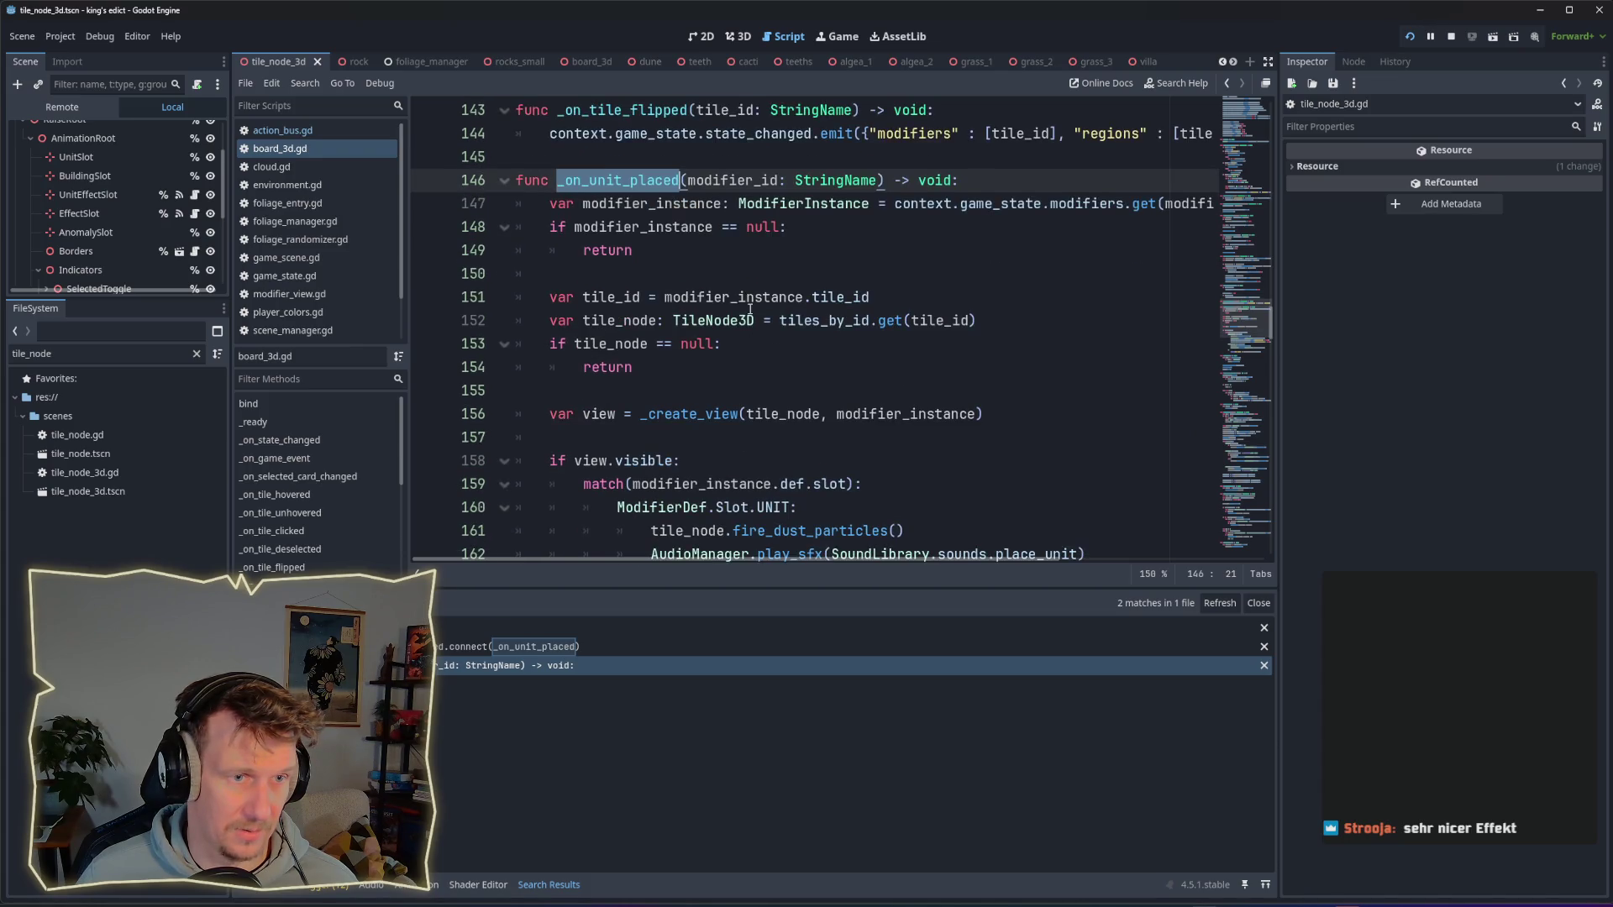
# Step: Search for _create_view and step through its calls on lines 252 and 264 and its definition
pyautogui.doubleClick(698, 414)
pyautogui.hotkey('ctrl', 'shift', 'f')
pyautogui.press('Return')
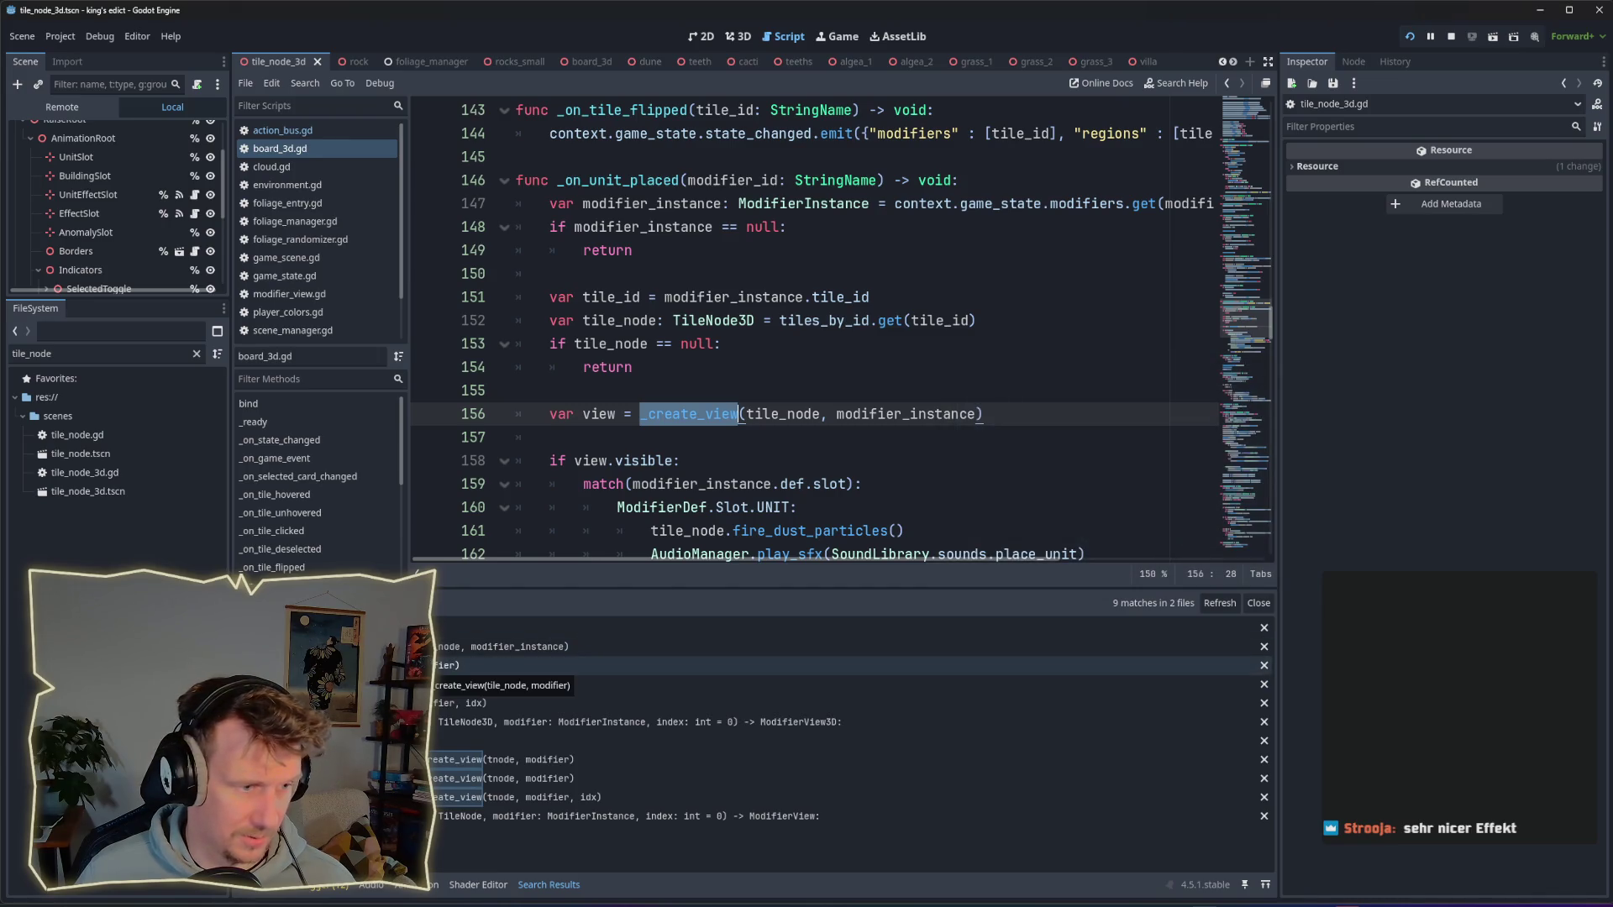
pyautogui.click(449, 665)
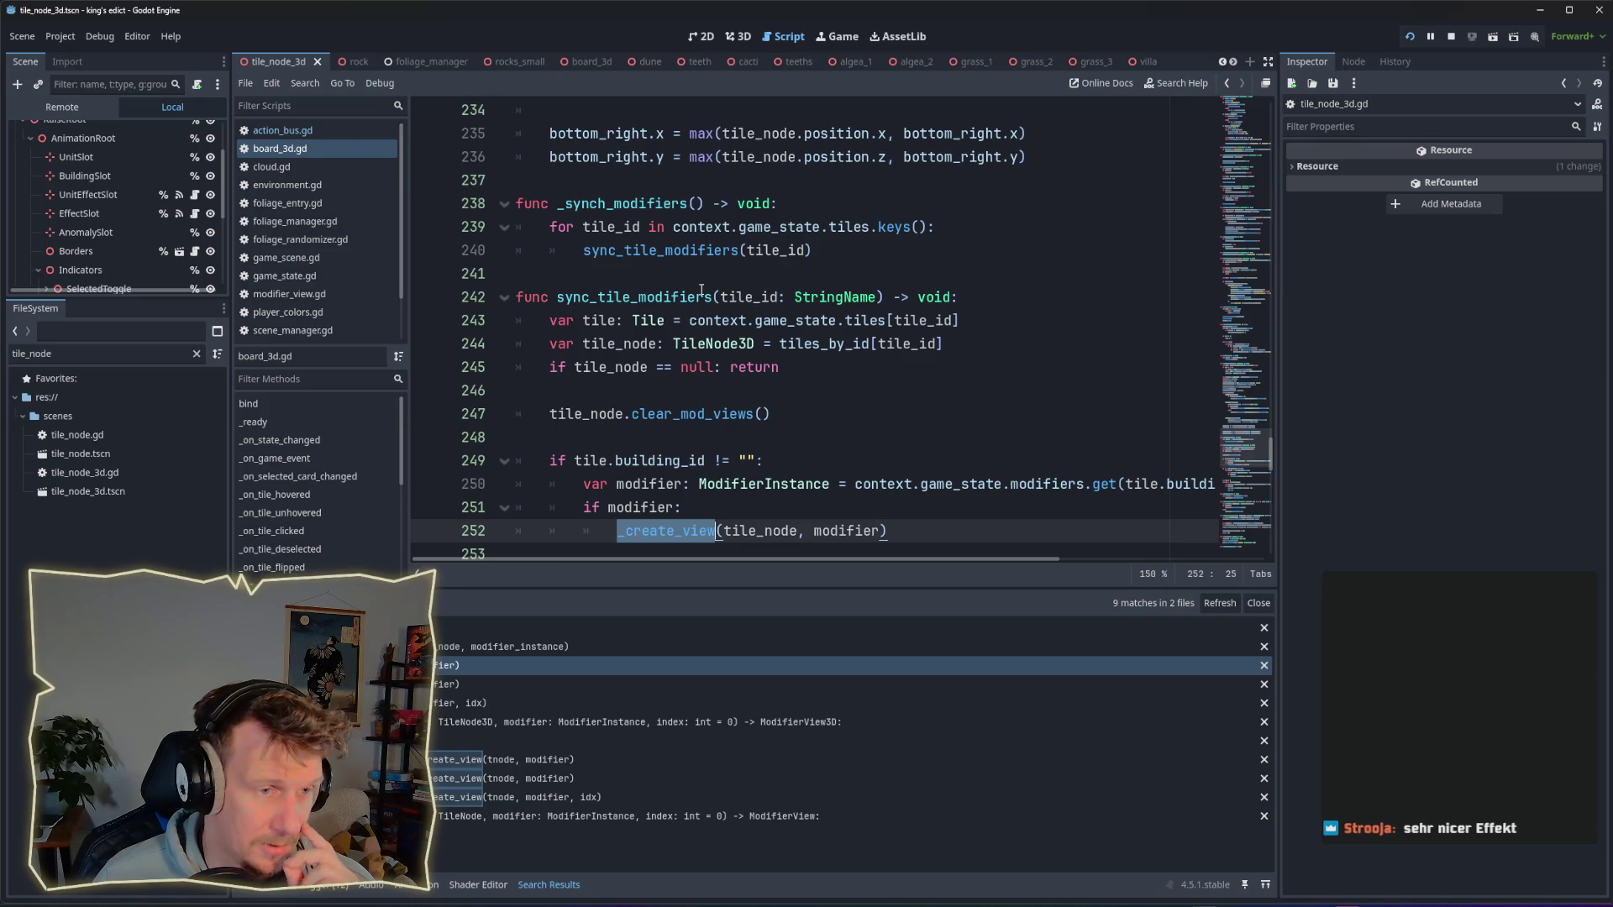
pyautogui.scroll(-3, 701, 289)
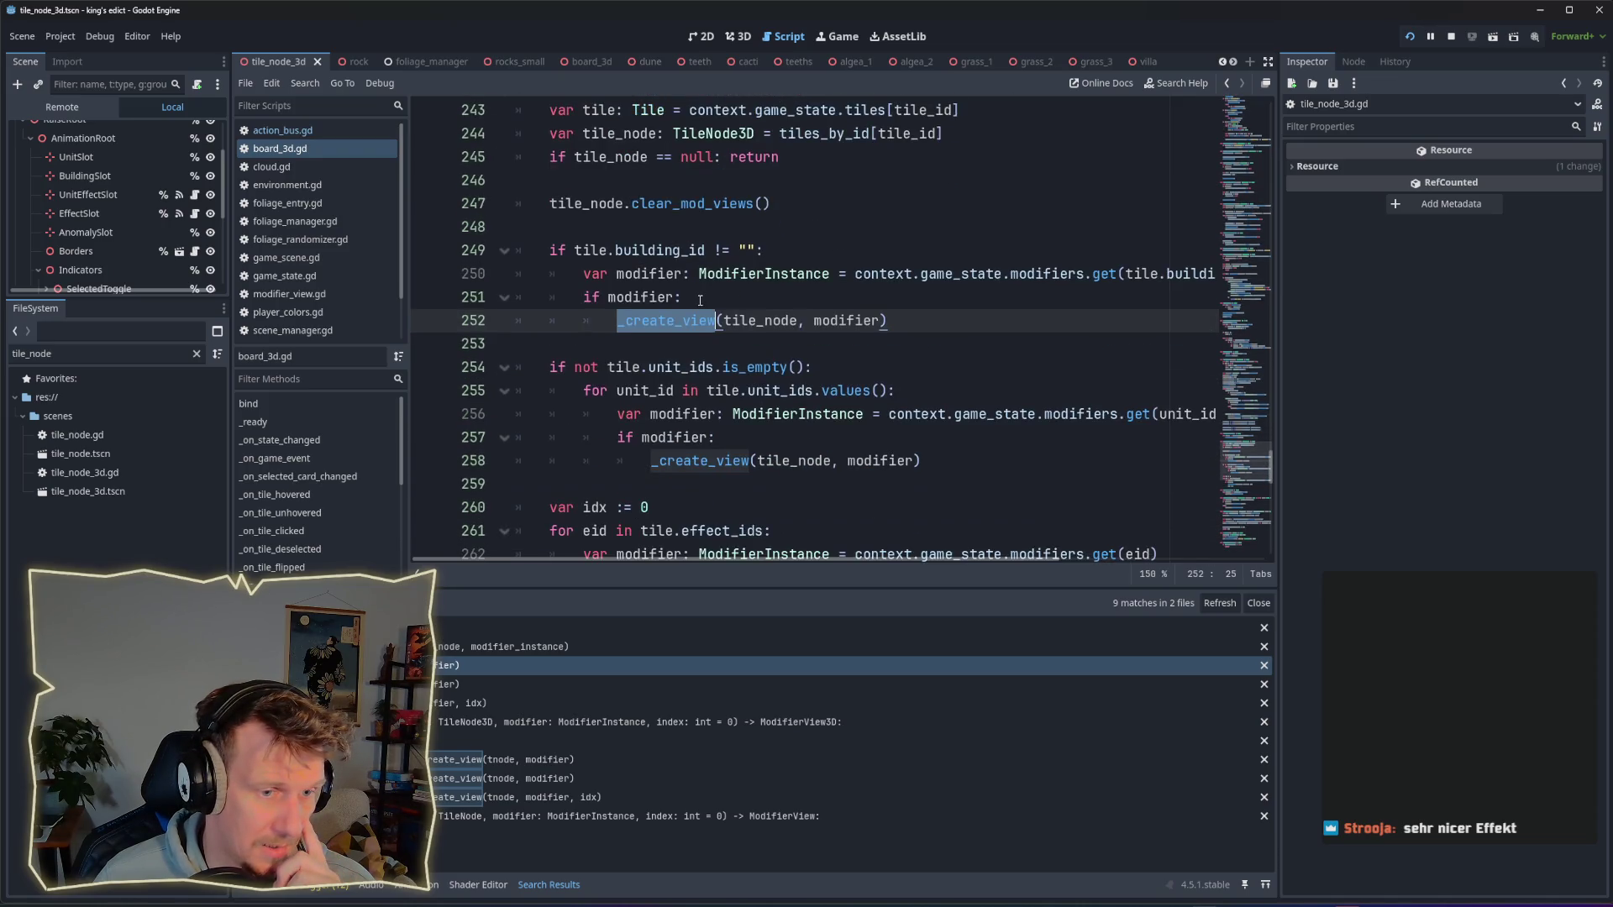
pyautogui.click(504, 685)
pyautogui.click(504, 703)
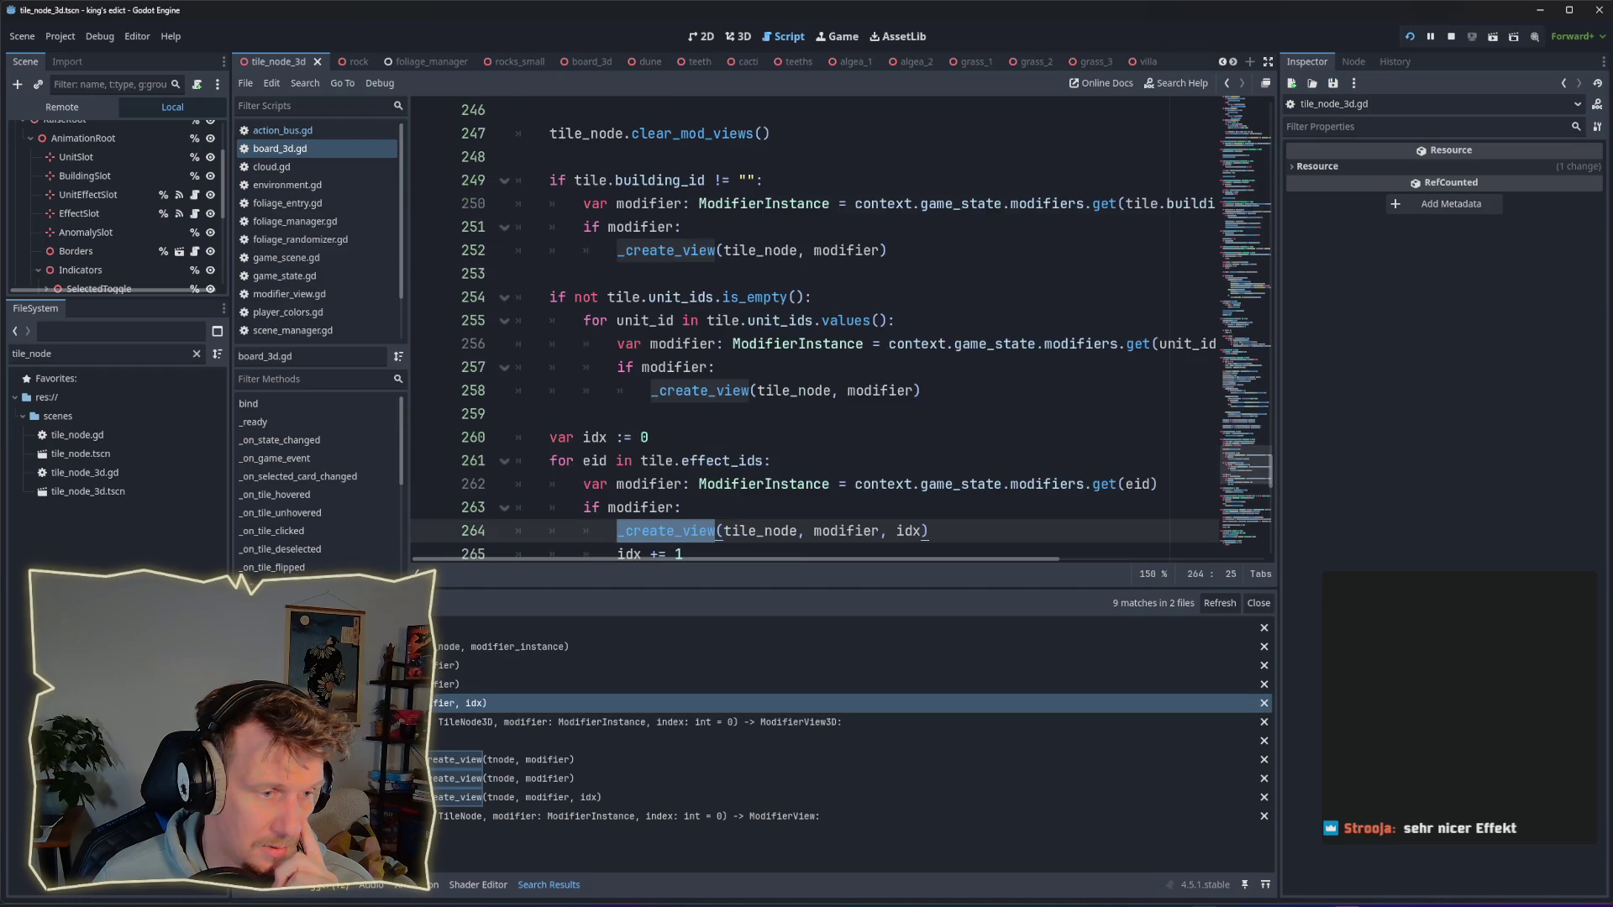
pyautogui.press('Up')
pyautogui.press('Down')
pyautogui.press('Down')
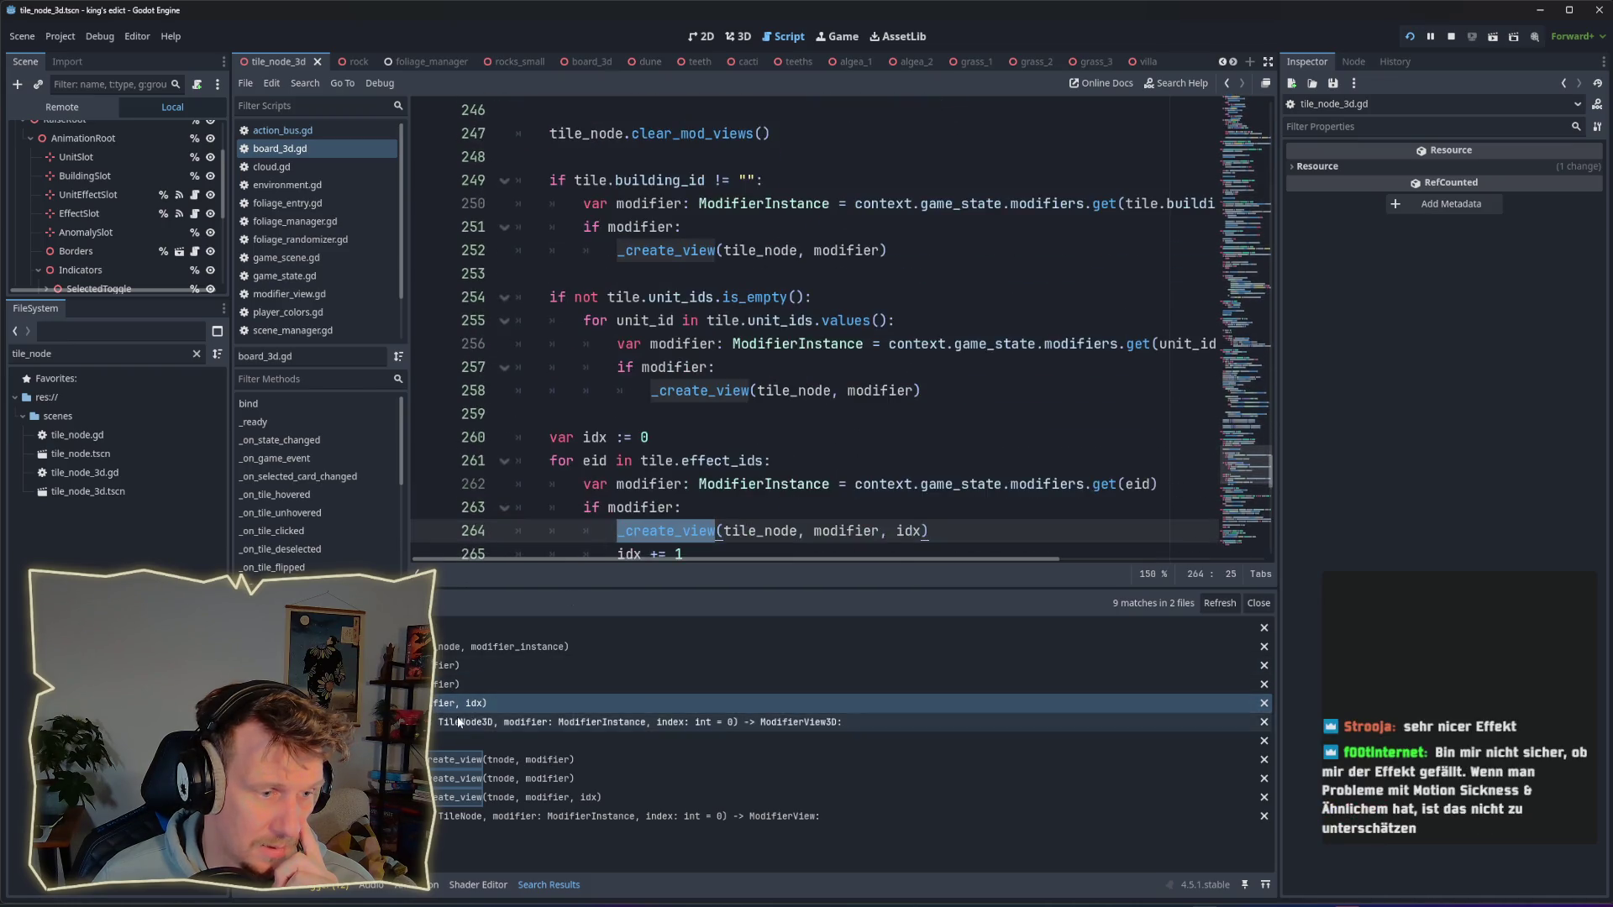
pyautogui.scroll(-1, 649, 502)
pyautogui.press('Up')
pyautogui.press('Up')
pyautogui.press('Up')
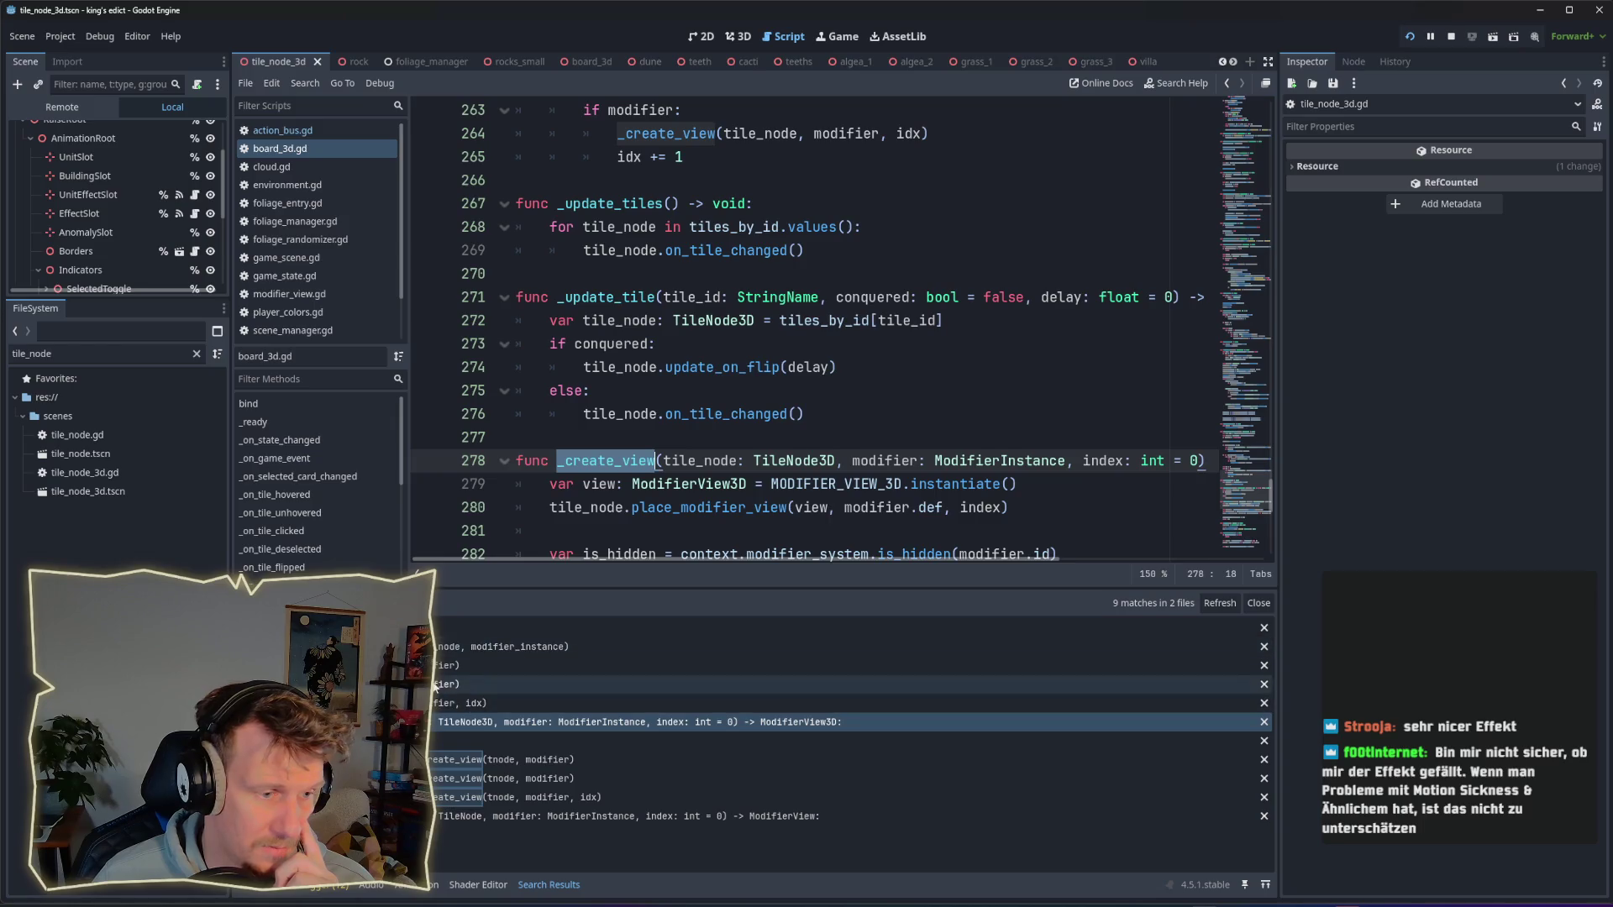
pyautogui.scroll(7, 718, 367)
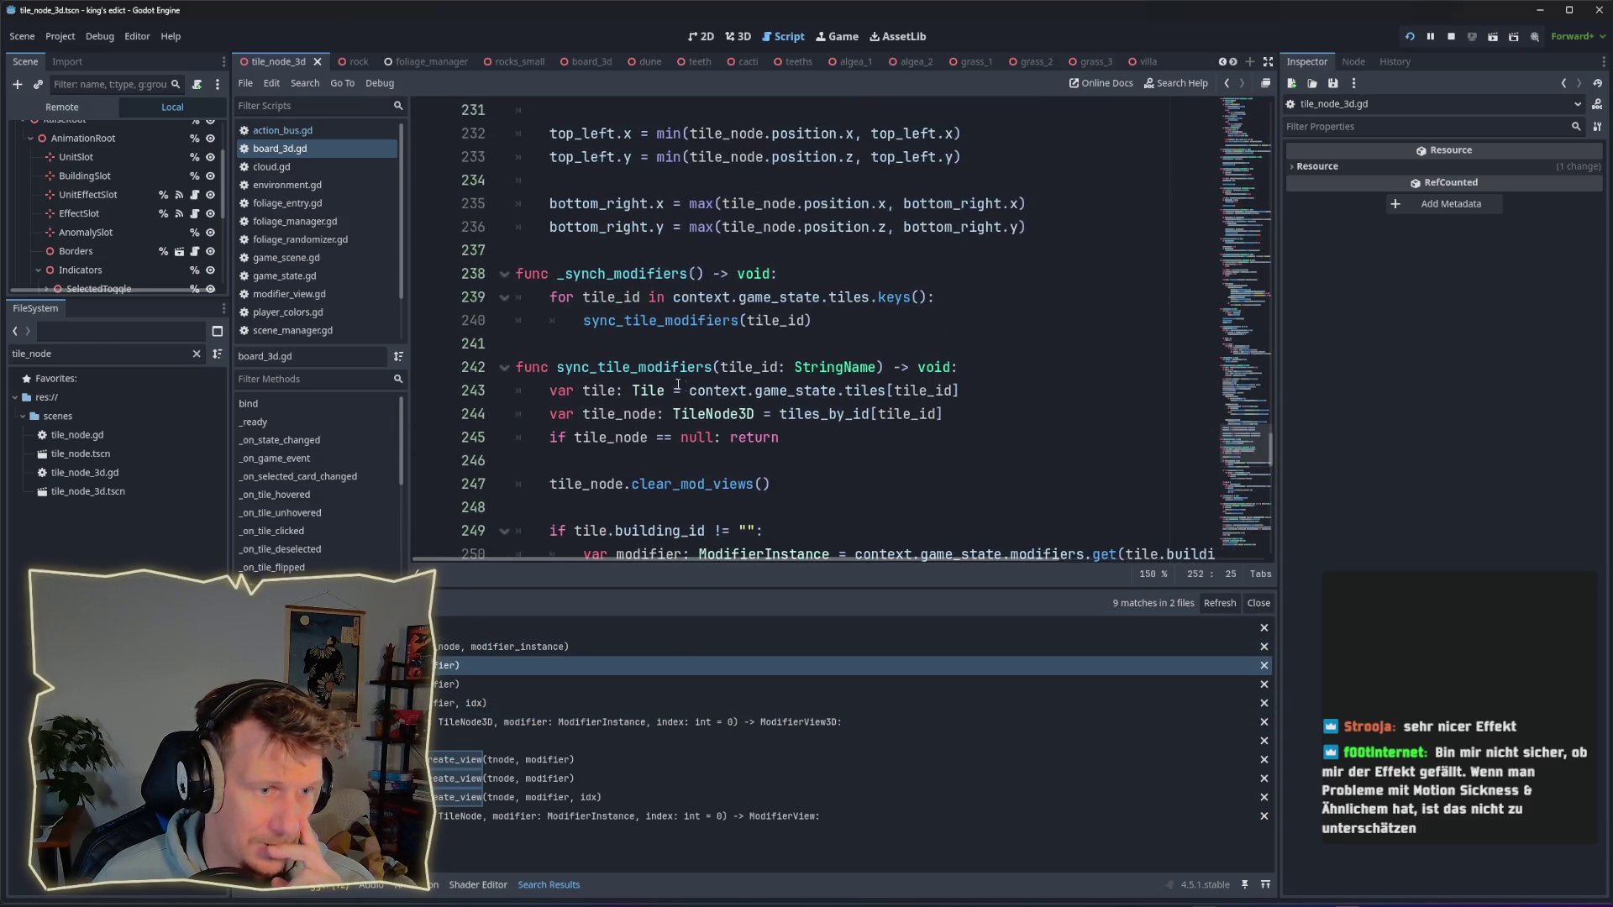
# Step: Inspect the sync_tile_modifiers call in the line 239 loop, then search the project for _synch_modifiers
pyautogui.doubleClick(661, 370)
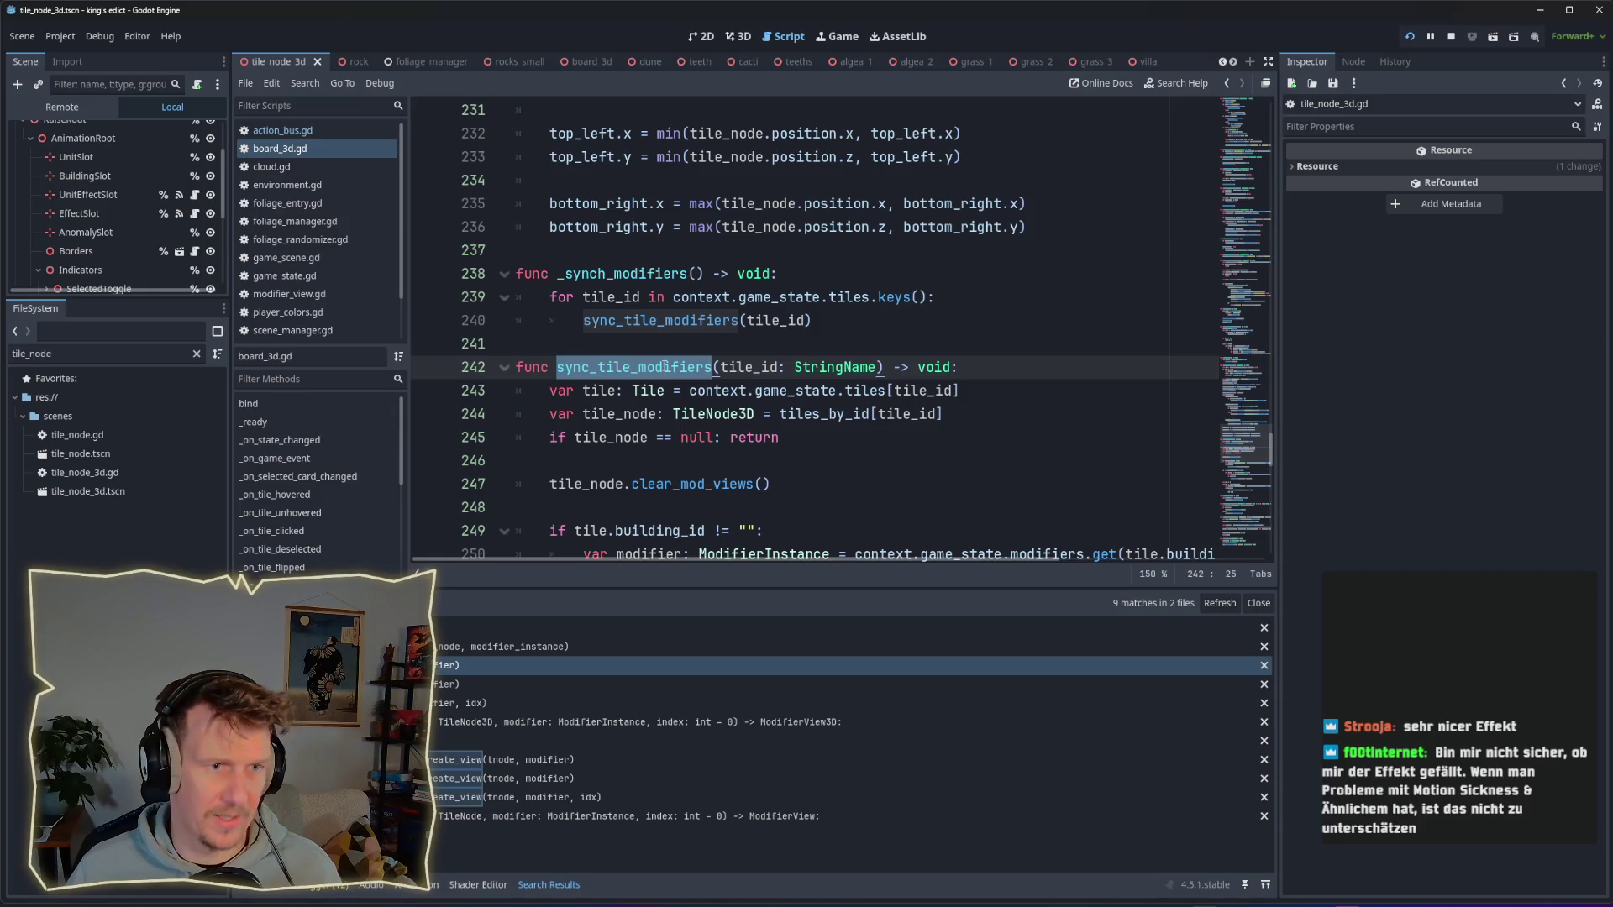
pyautogui.doubleClick(686, 320)
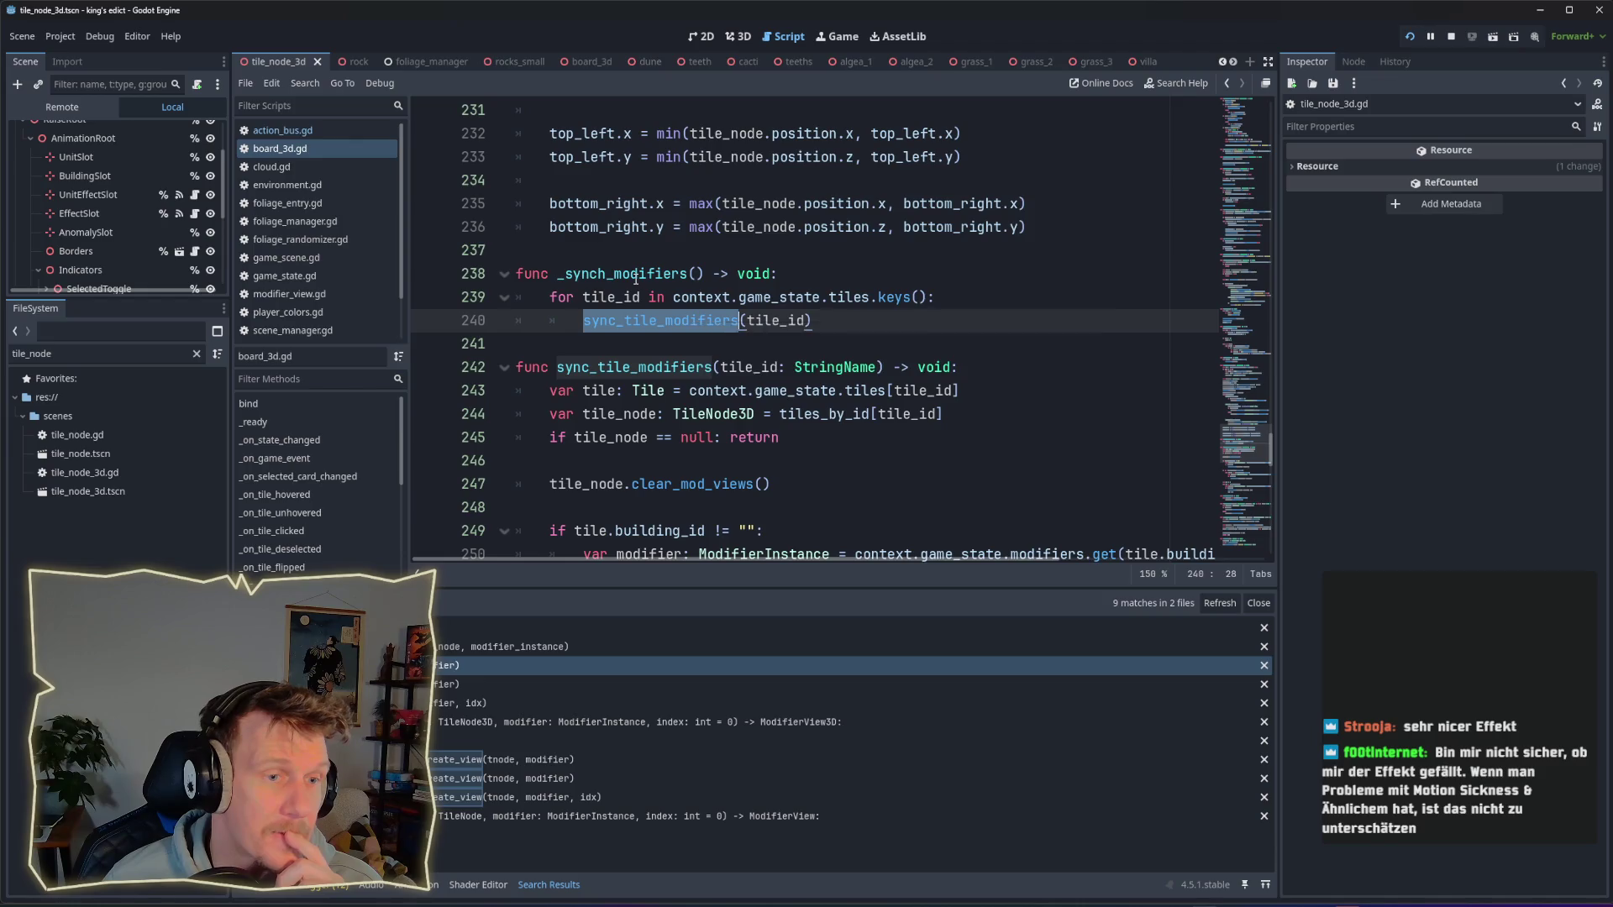
pyautogui.moveTo(934, 296); pyautogui.dragTo(520, 296)
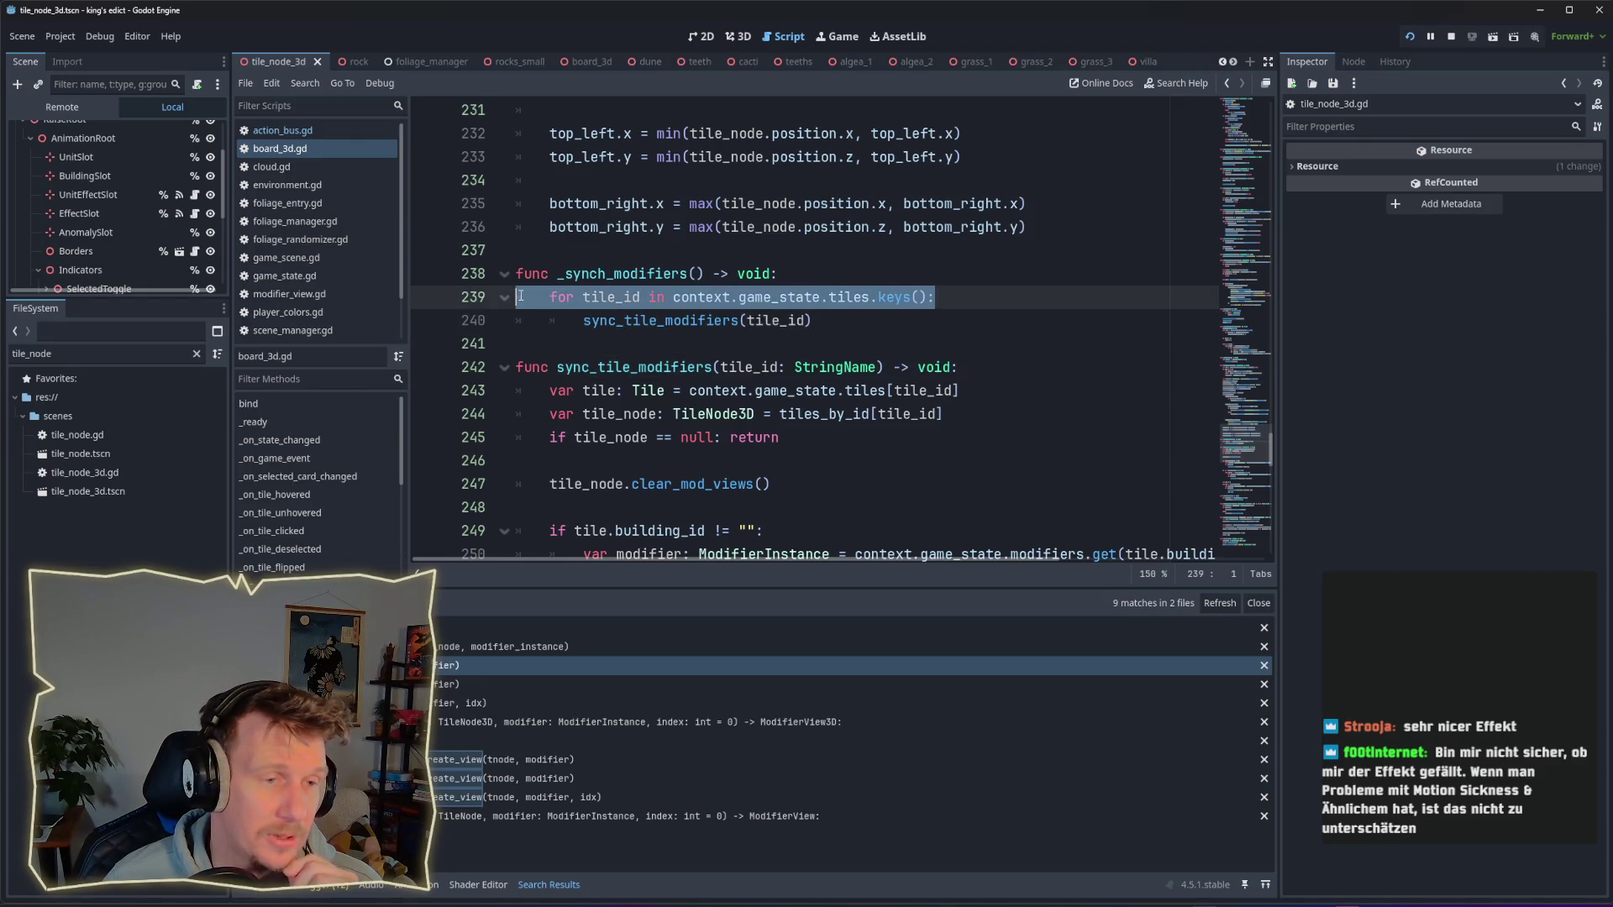
pyautogui.moveTo(811, 320); pyautogui.dragTo(508, 323)
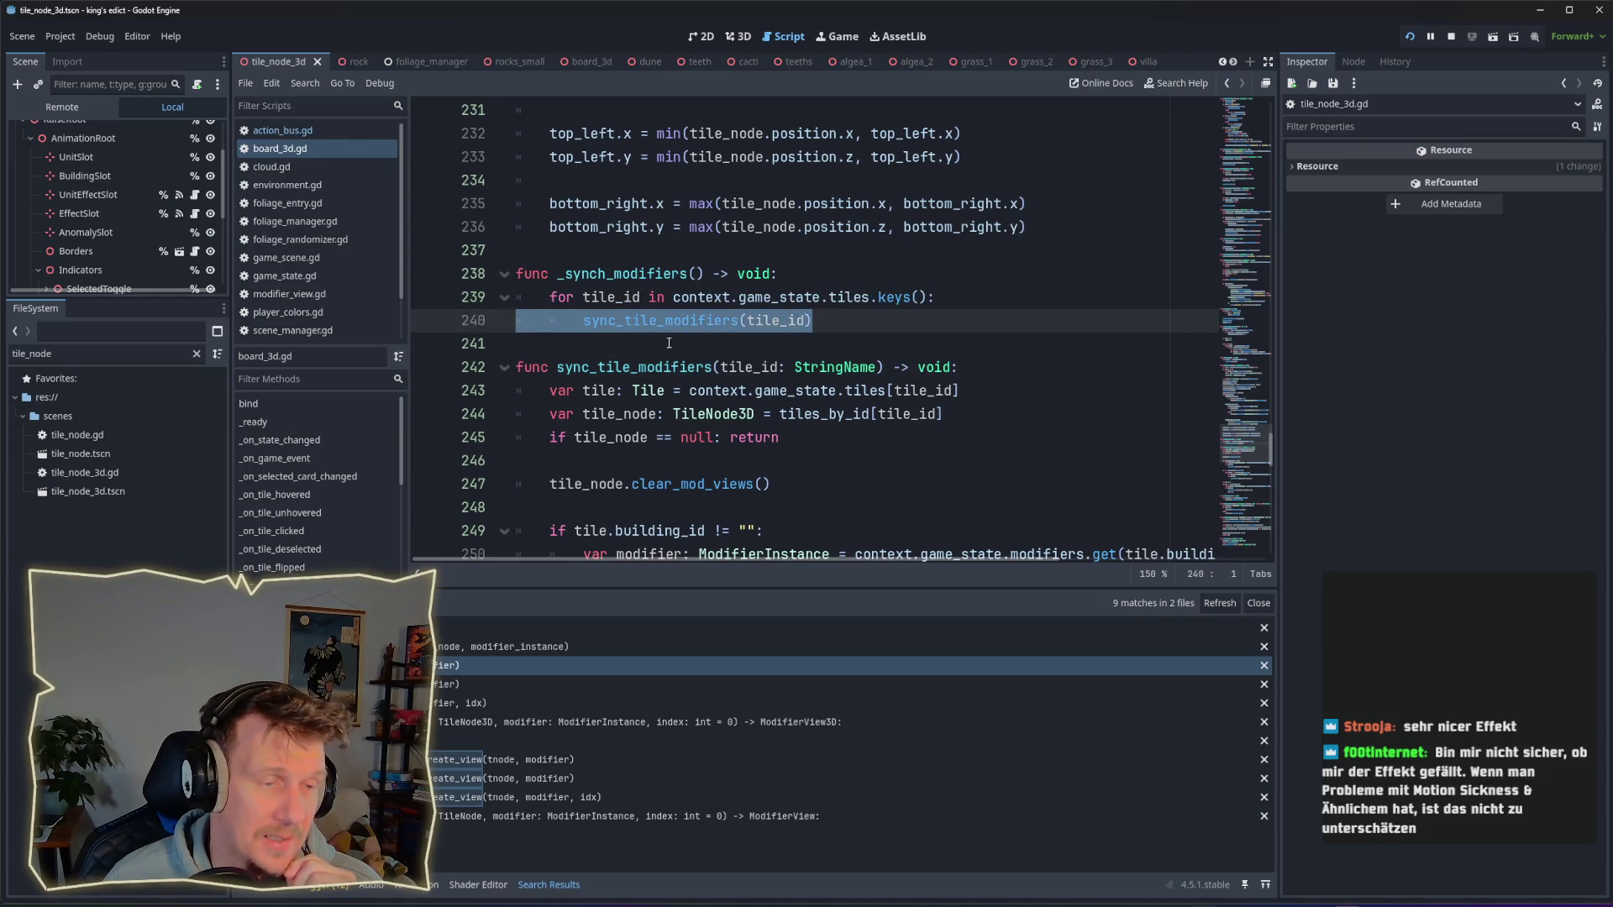
pyautogui.doubleClick(627, 277)
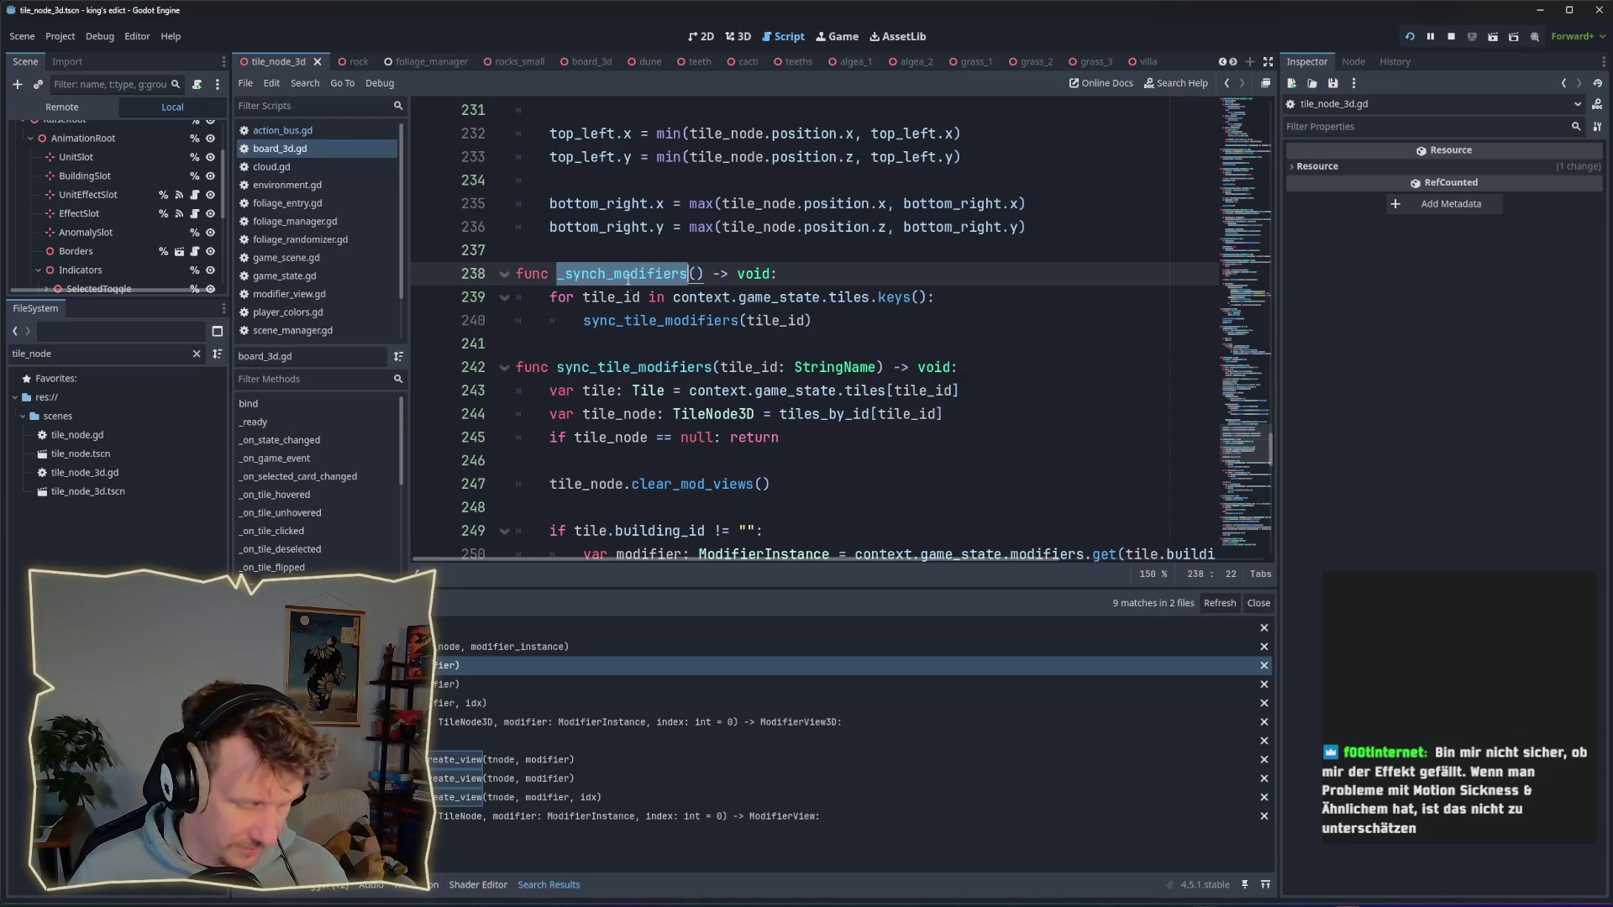
pyautogui.hotkey('ctrl', 'shift', 'f')
pyautogui.click(1126, 533)
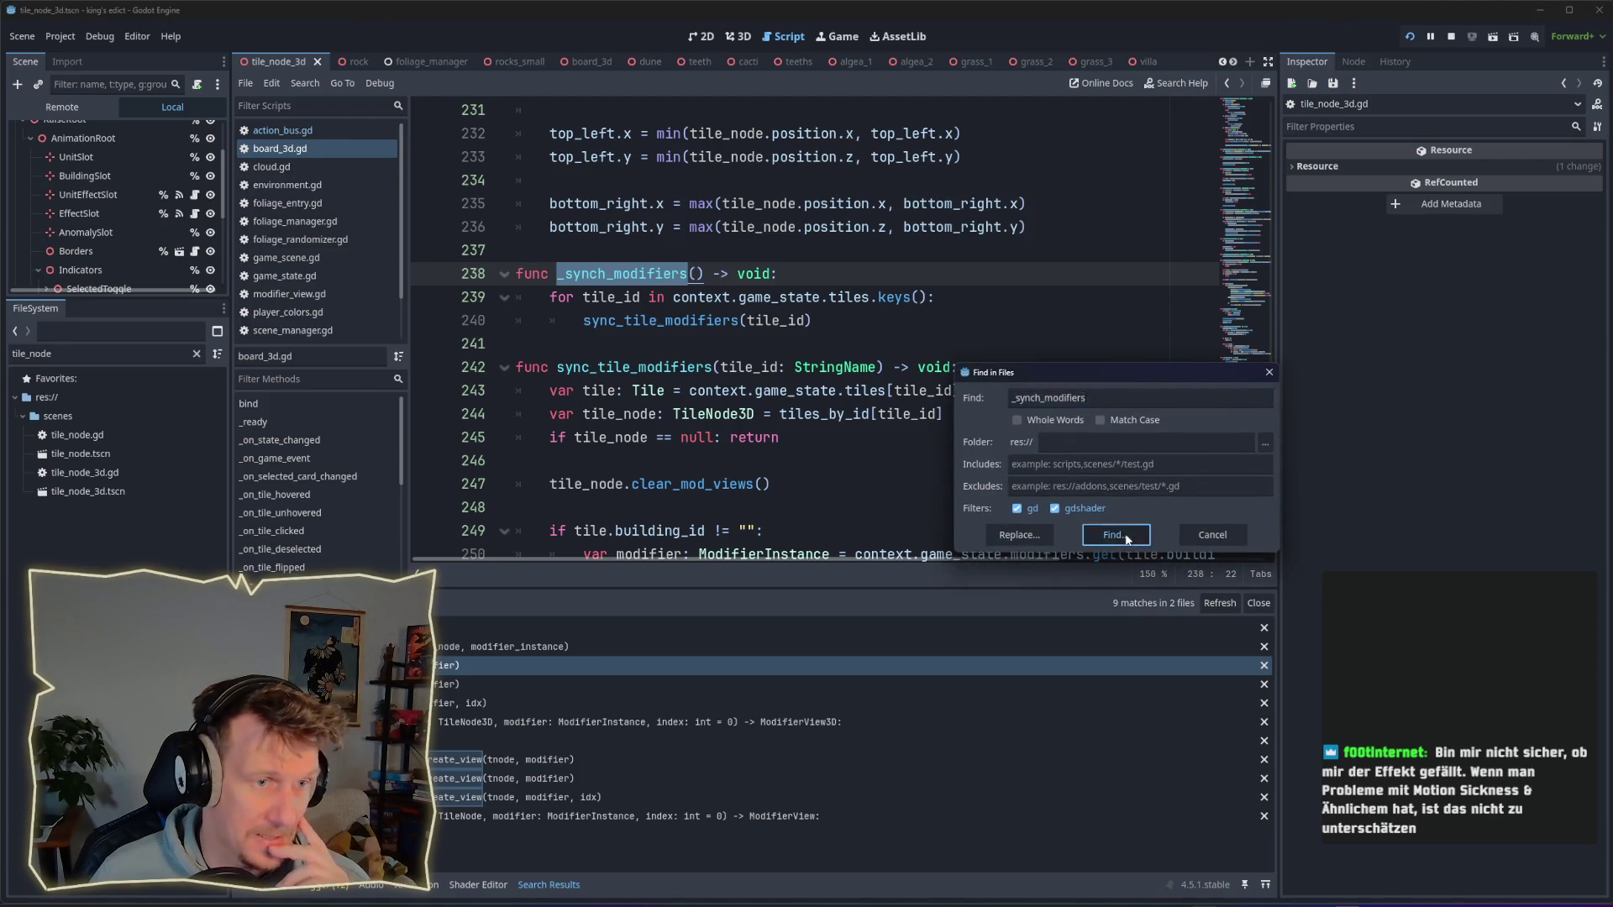
# Step: Jump to the _synch_modifiers call on line 68 and examine the modifiers.is_empty() check above it
pyautogui.click(588, 645)
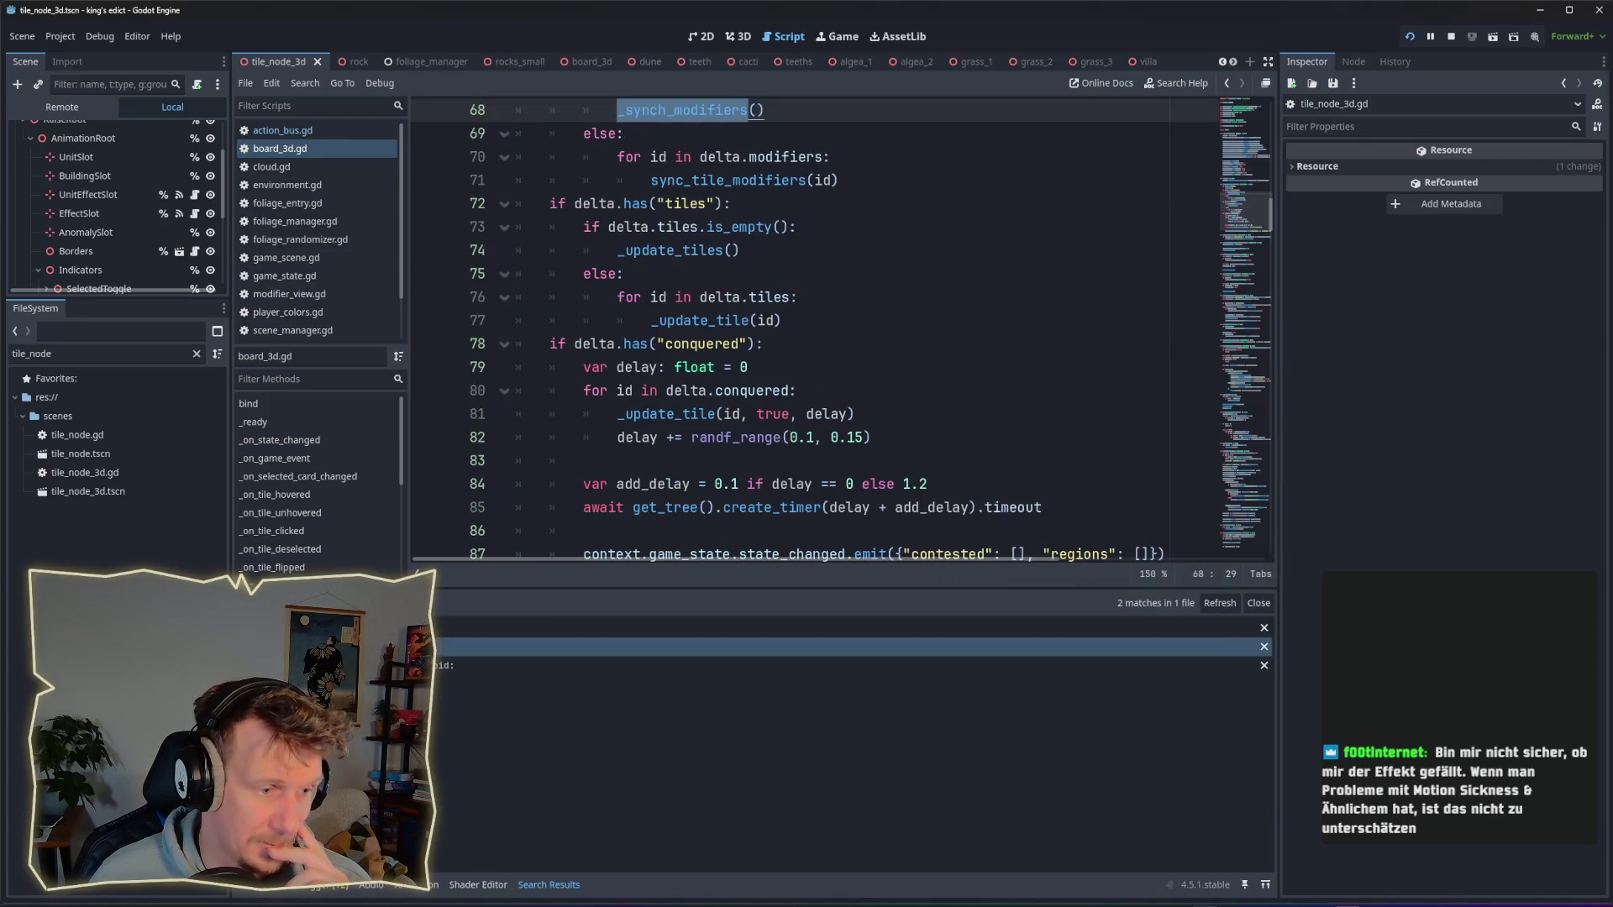
pyautogui.scroll(3, 798, 415)
pyautogui.click(779, 319)
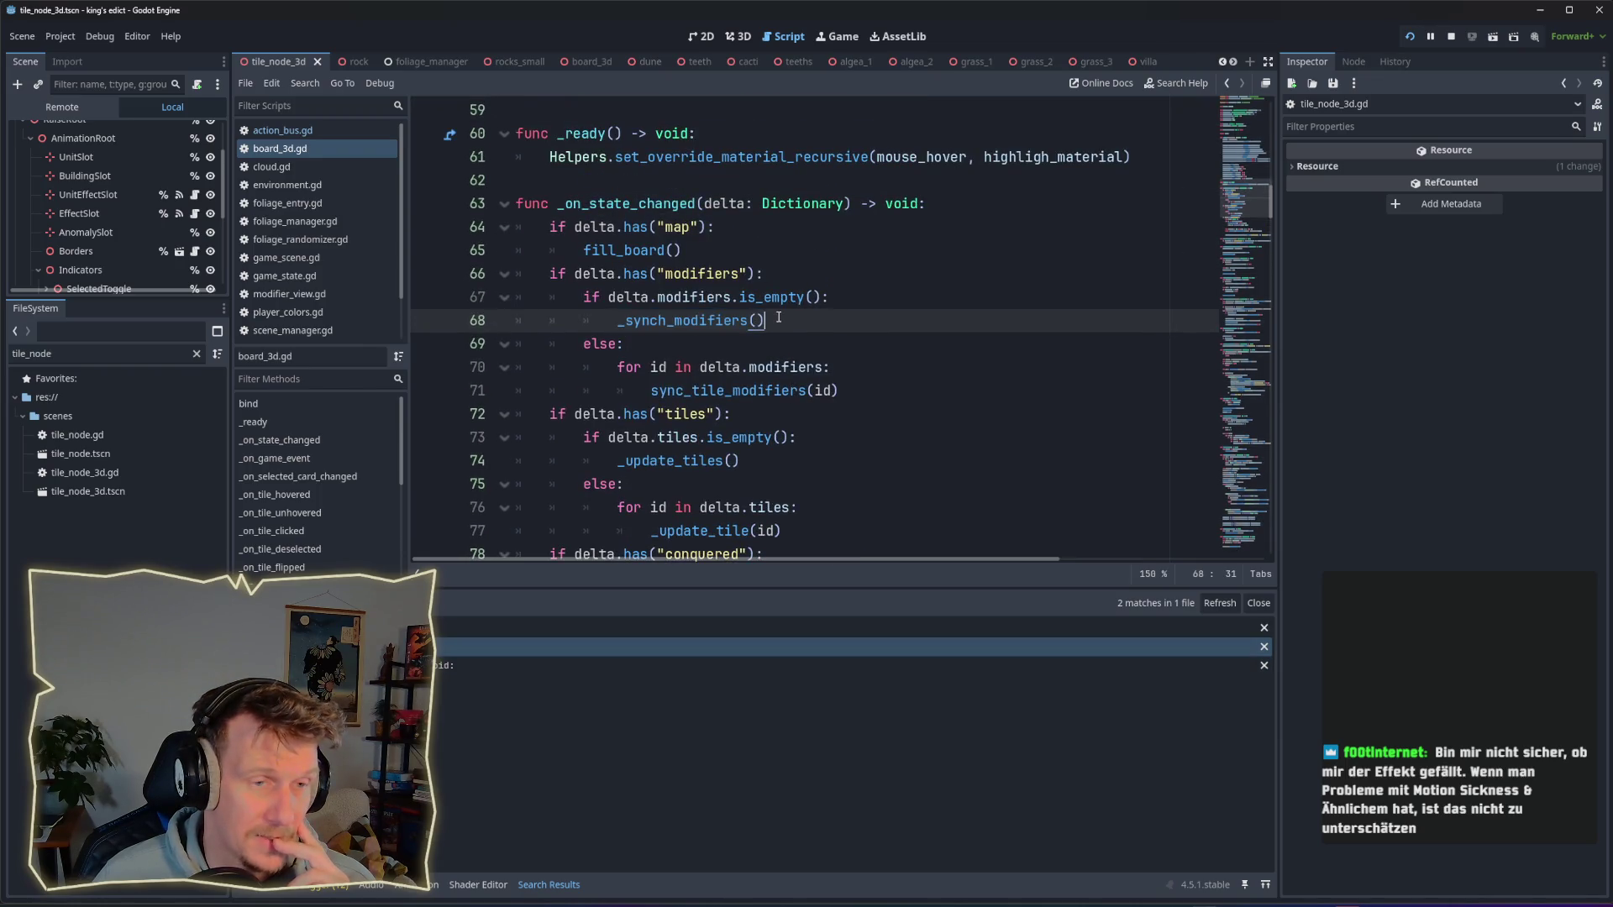
pyautogui.moveTo(821, 297); pyautogui.dragTo(659, 301)
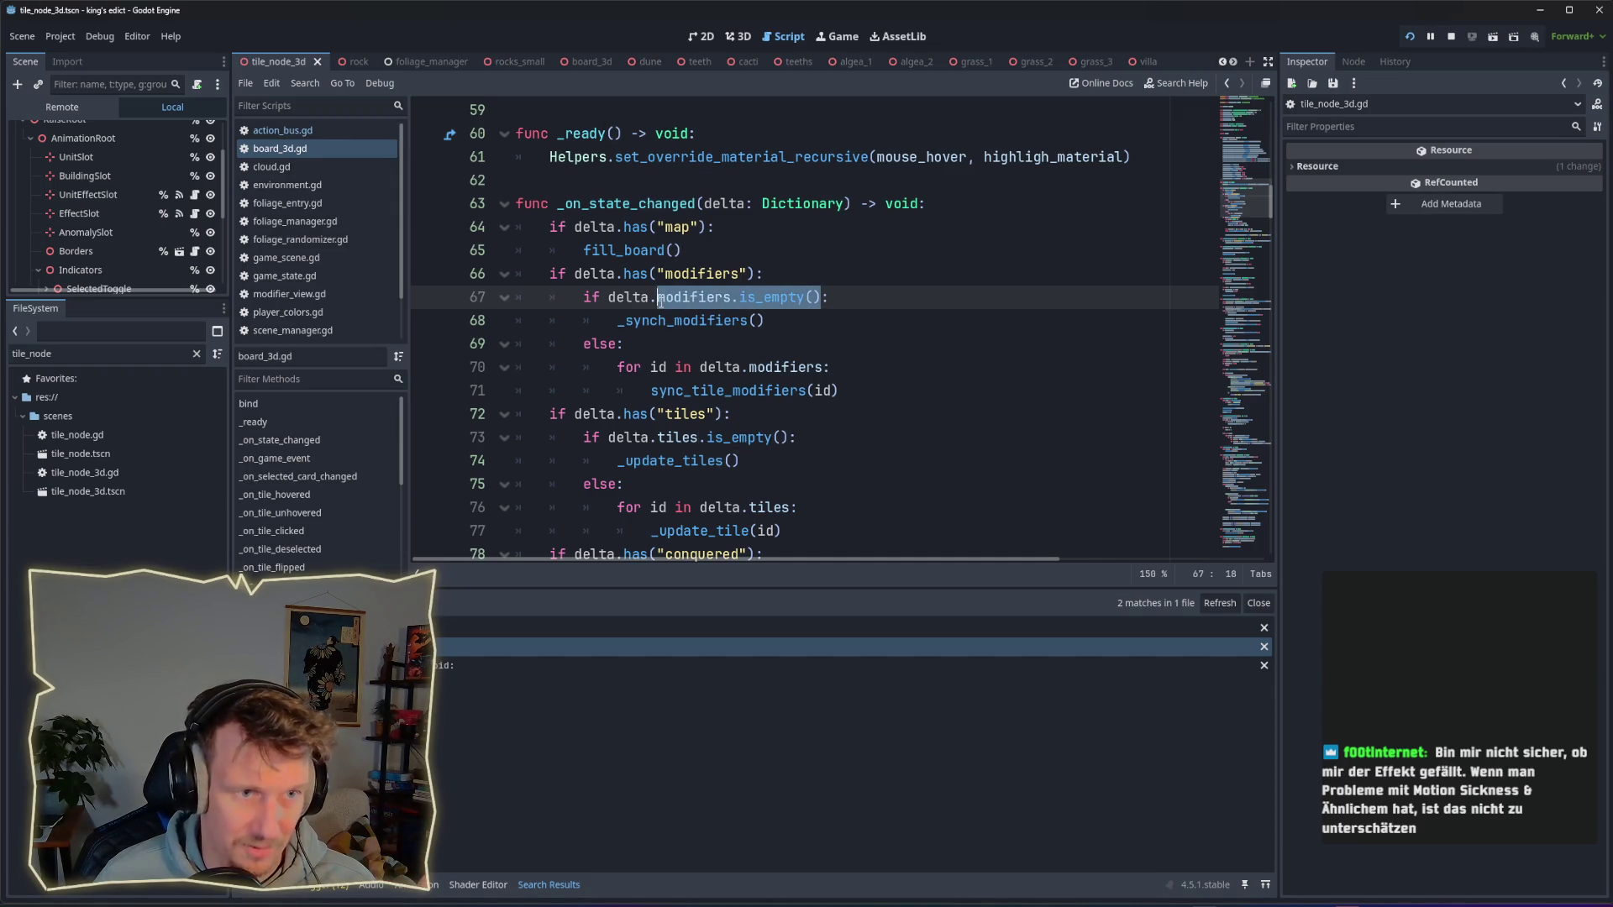
pyautogui.click(769, 320)
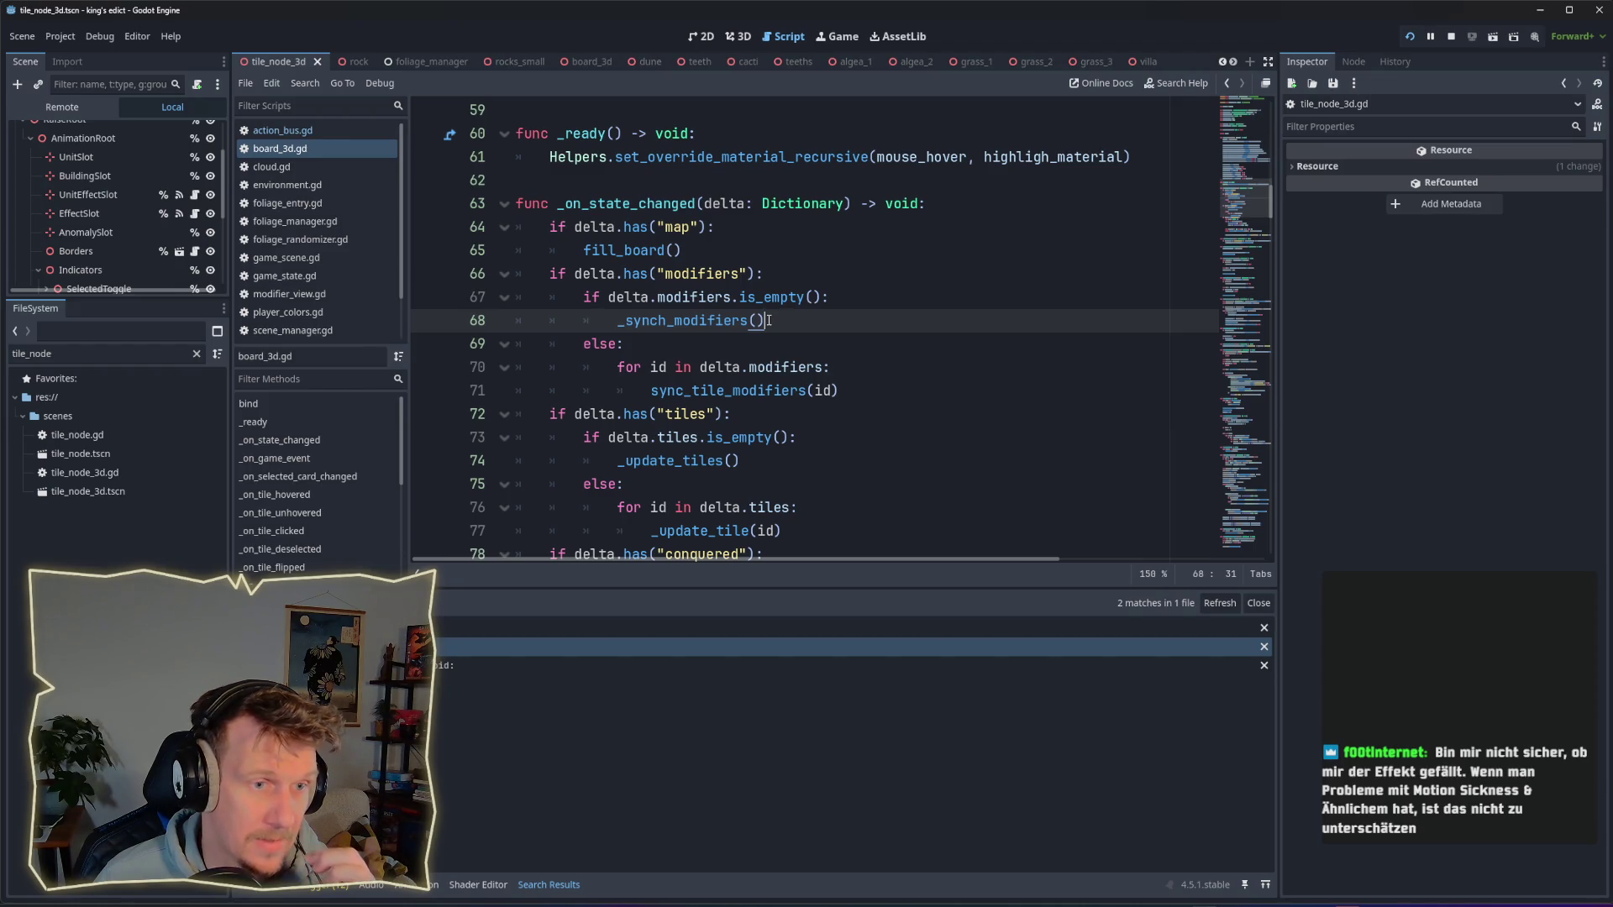
pyautogui.moveTo(762, 320); pyautogui.dragTo(630, 320)
# Step: Mark the word modifiers on line 66 and start a project-wide search for it
pyautogui.click(740, 273)
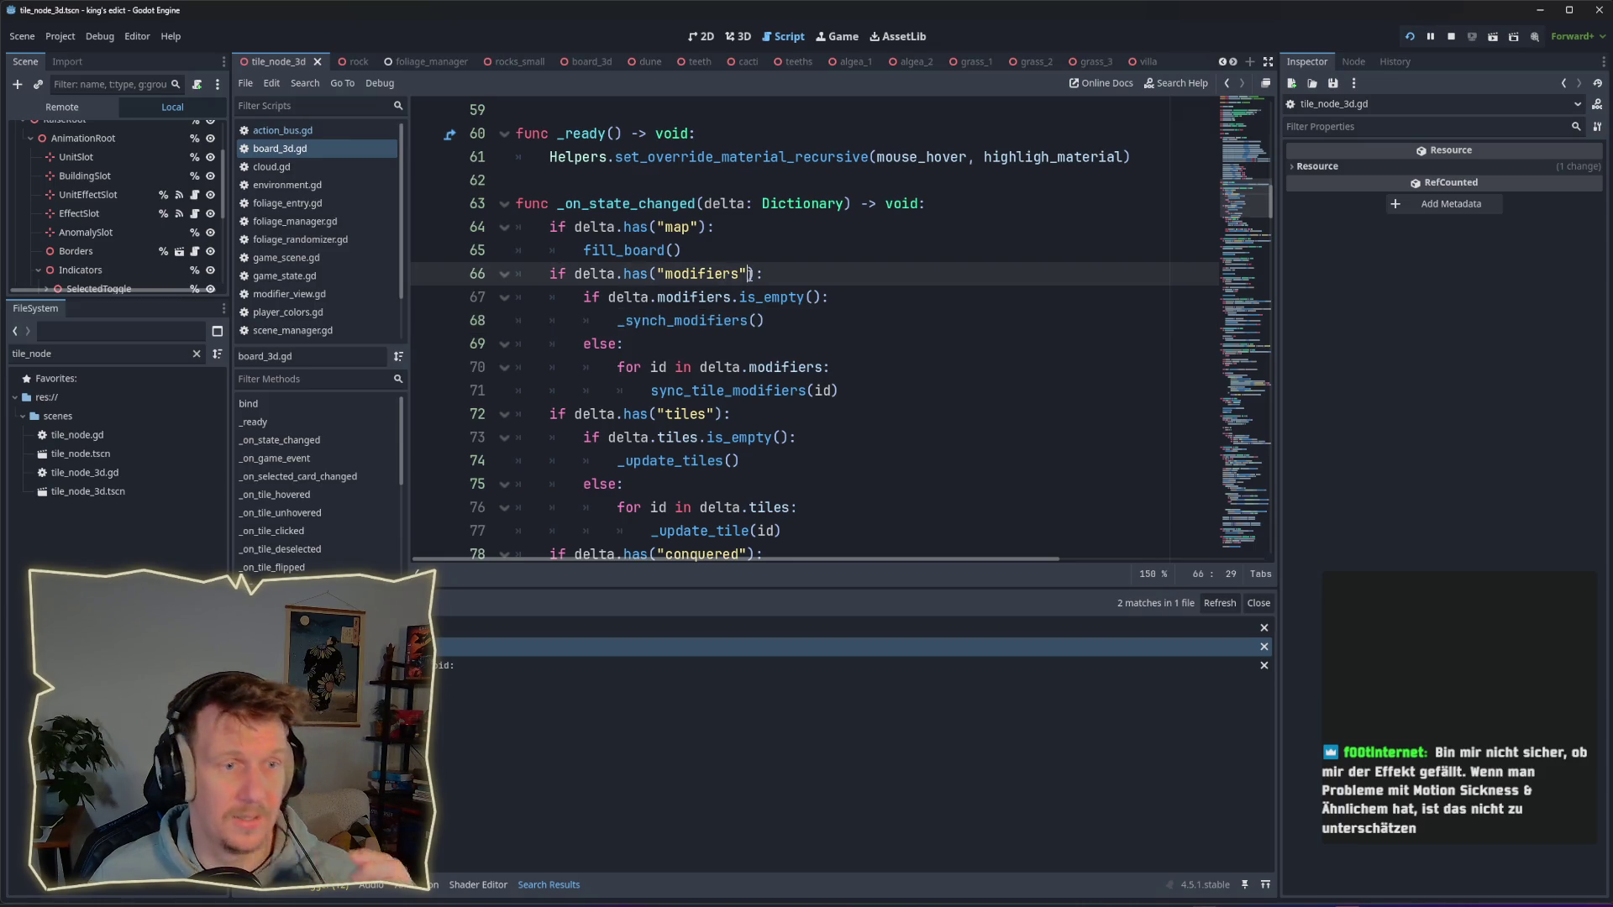
pyautogui.moveTo(740, 274)
pyautogui.mouseDown()
pyautogui.moveTo(661, 273)
pyautogui.moveTo(745, 273)
pyautogui.mouseUp()
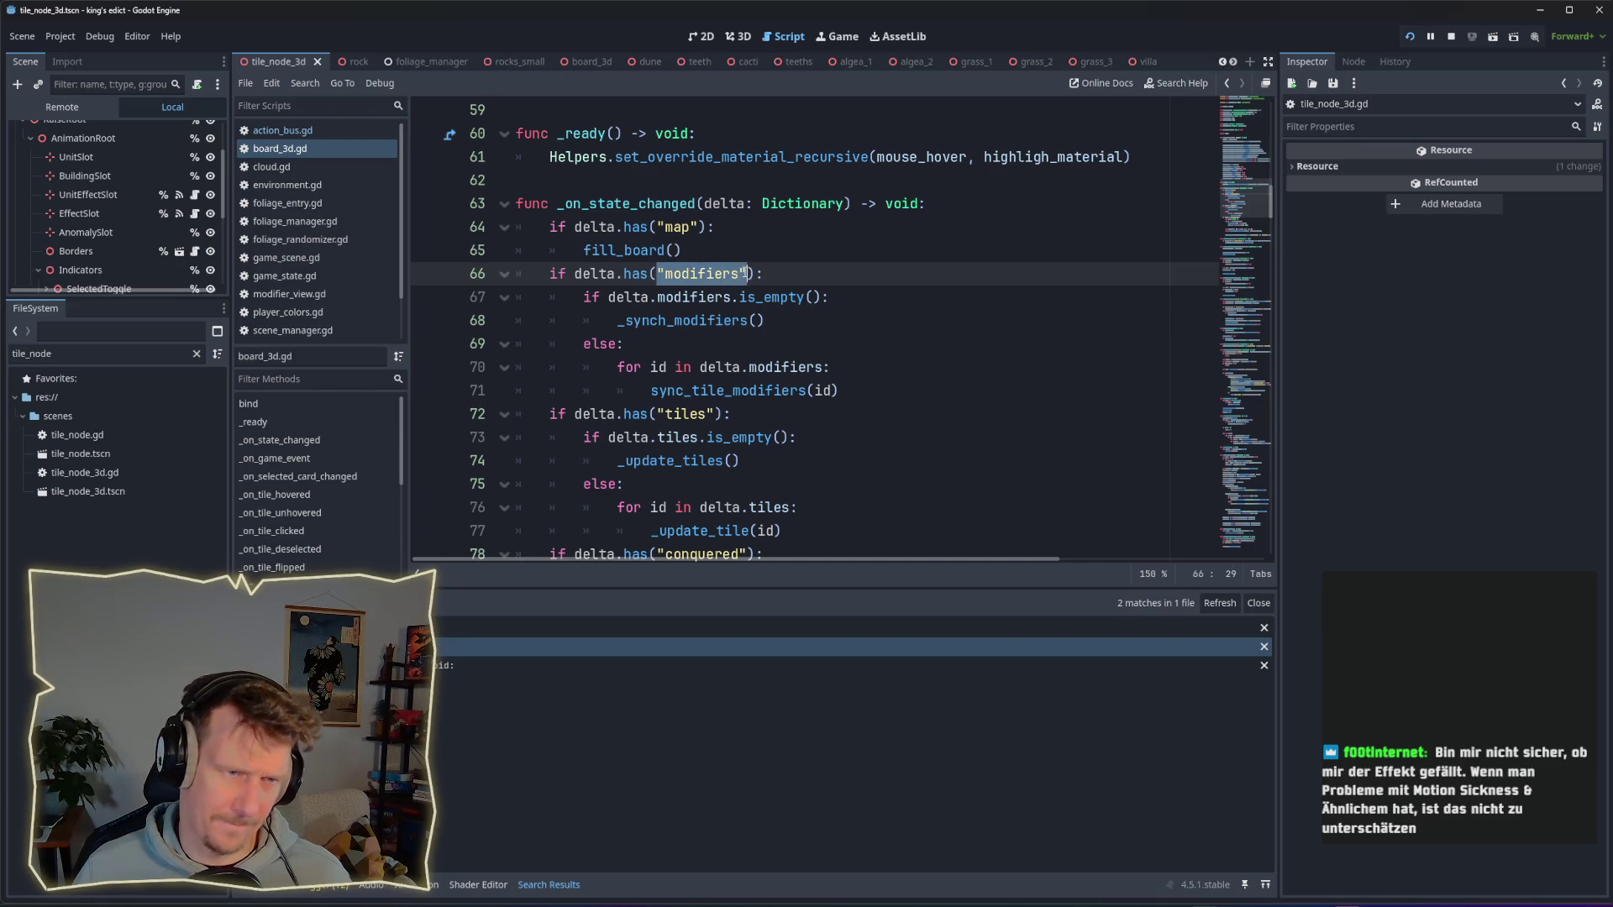
pyautogui.hotkey('ctrl', 'shift', 'f')
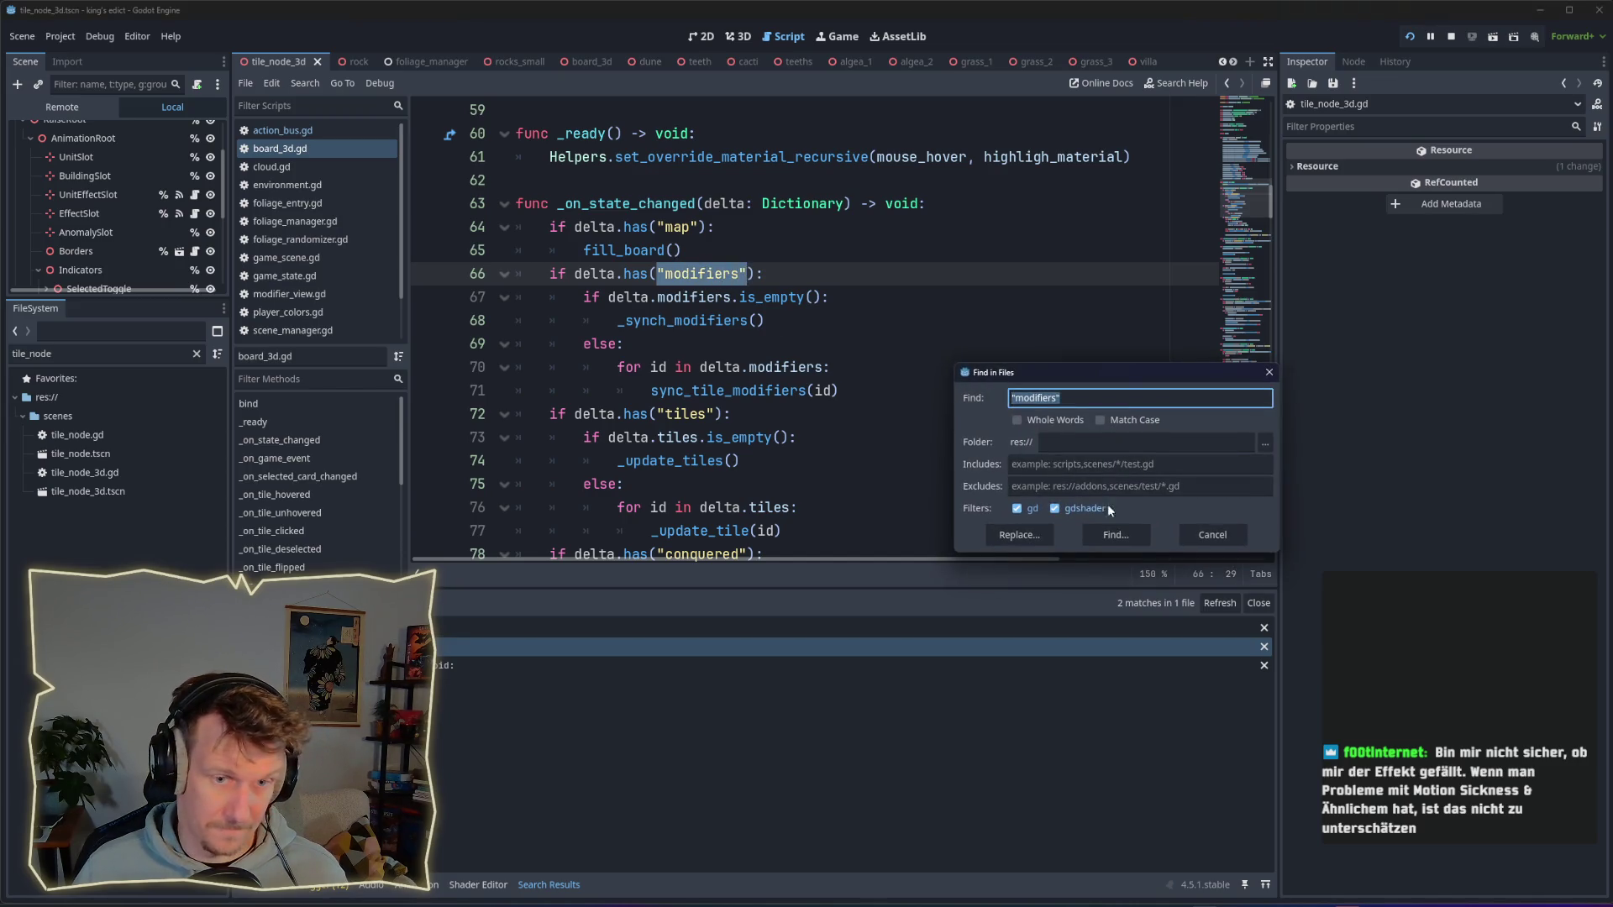
# Step: Search for 'modifiers' (20 matches in 11 files), open the undo_system.gd match, then return to the game
pyautogui.press('Return')
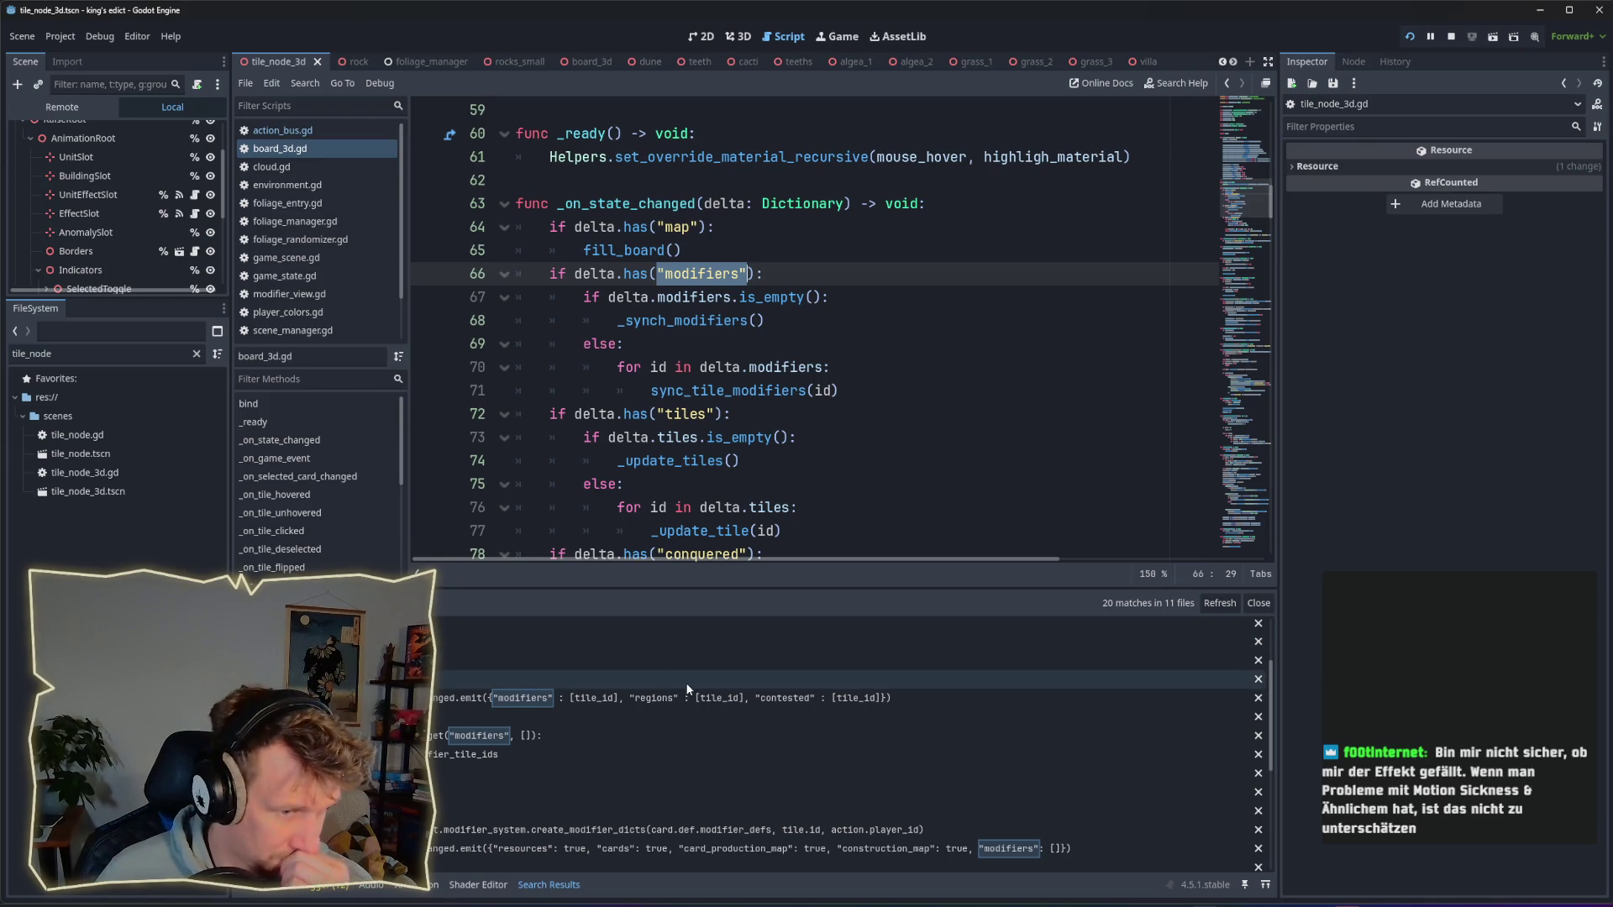
pyautogui.scroll(1, 682, 682)
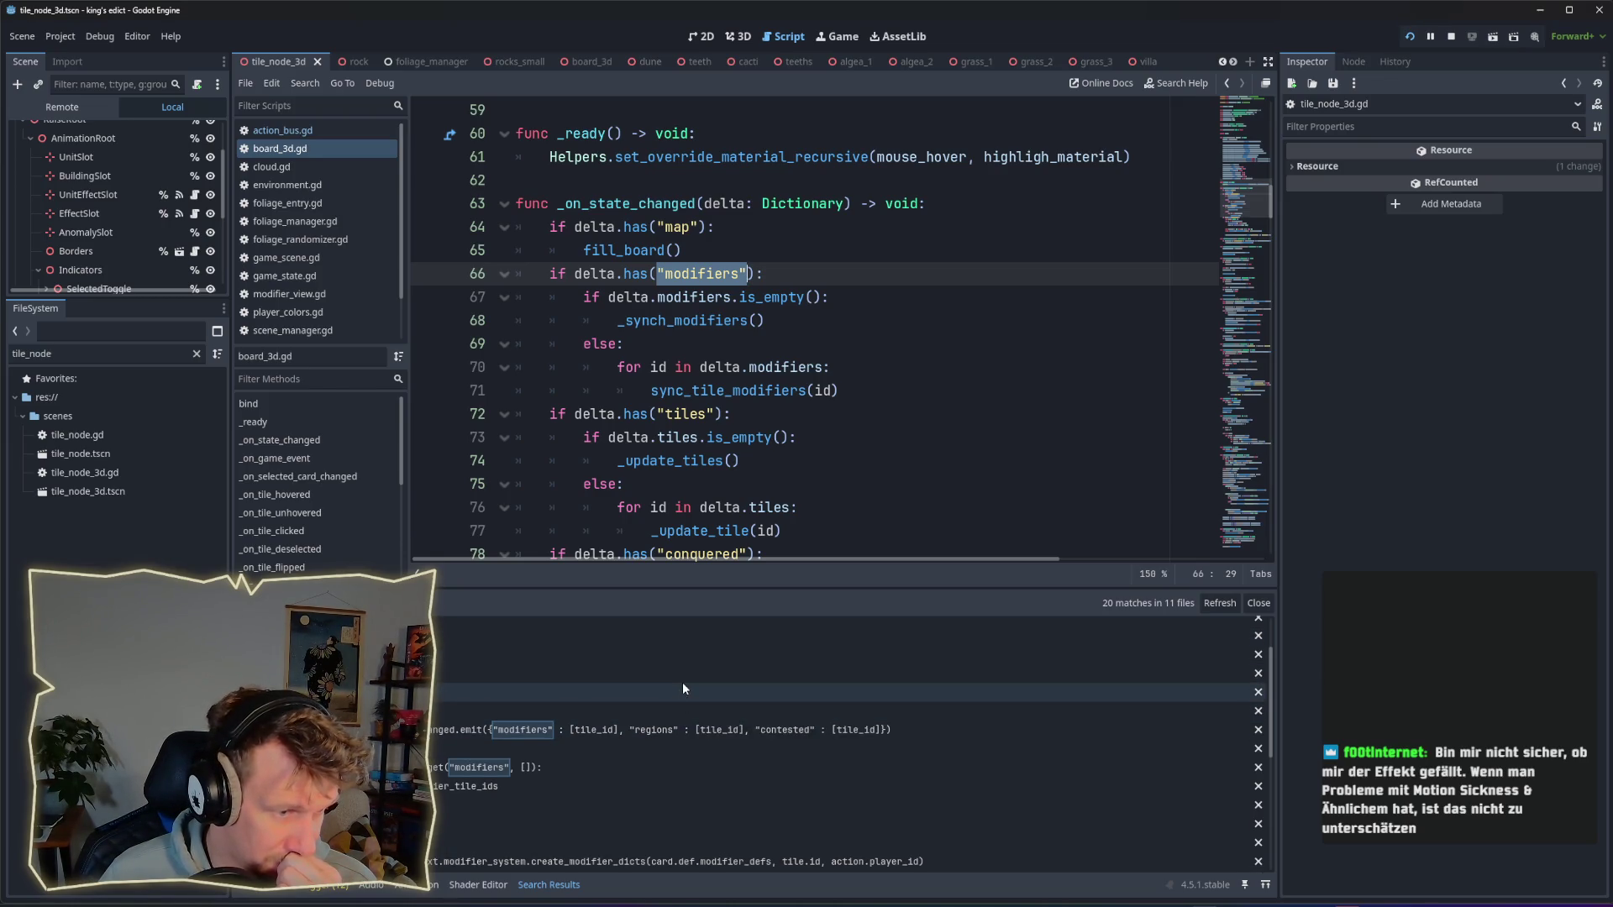
pyautogui.scroll(-1, 682, 682)
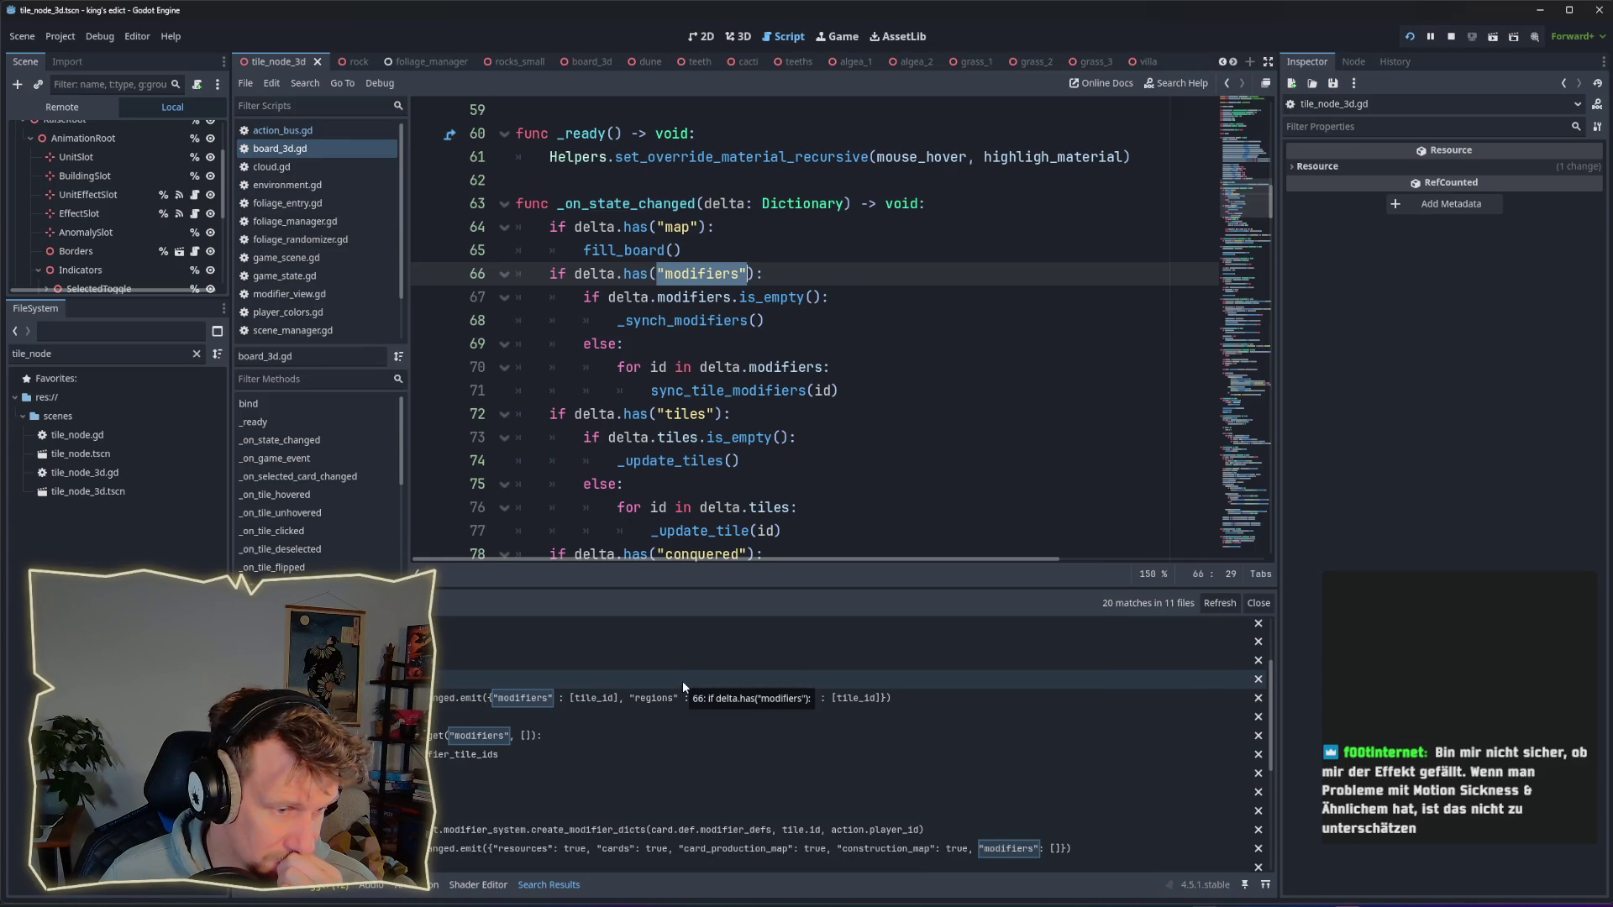
pyautogui.scroll(-1, 683, 684)
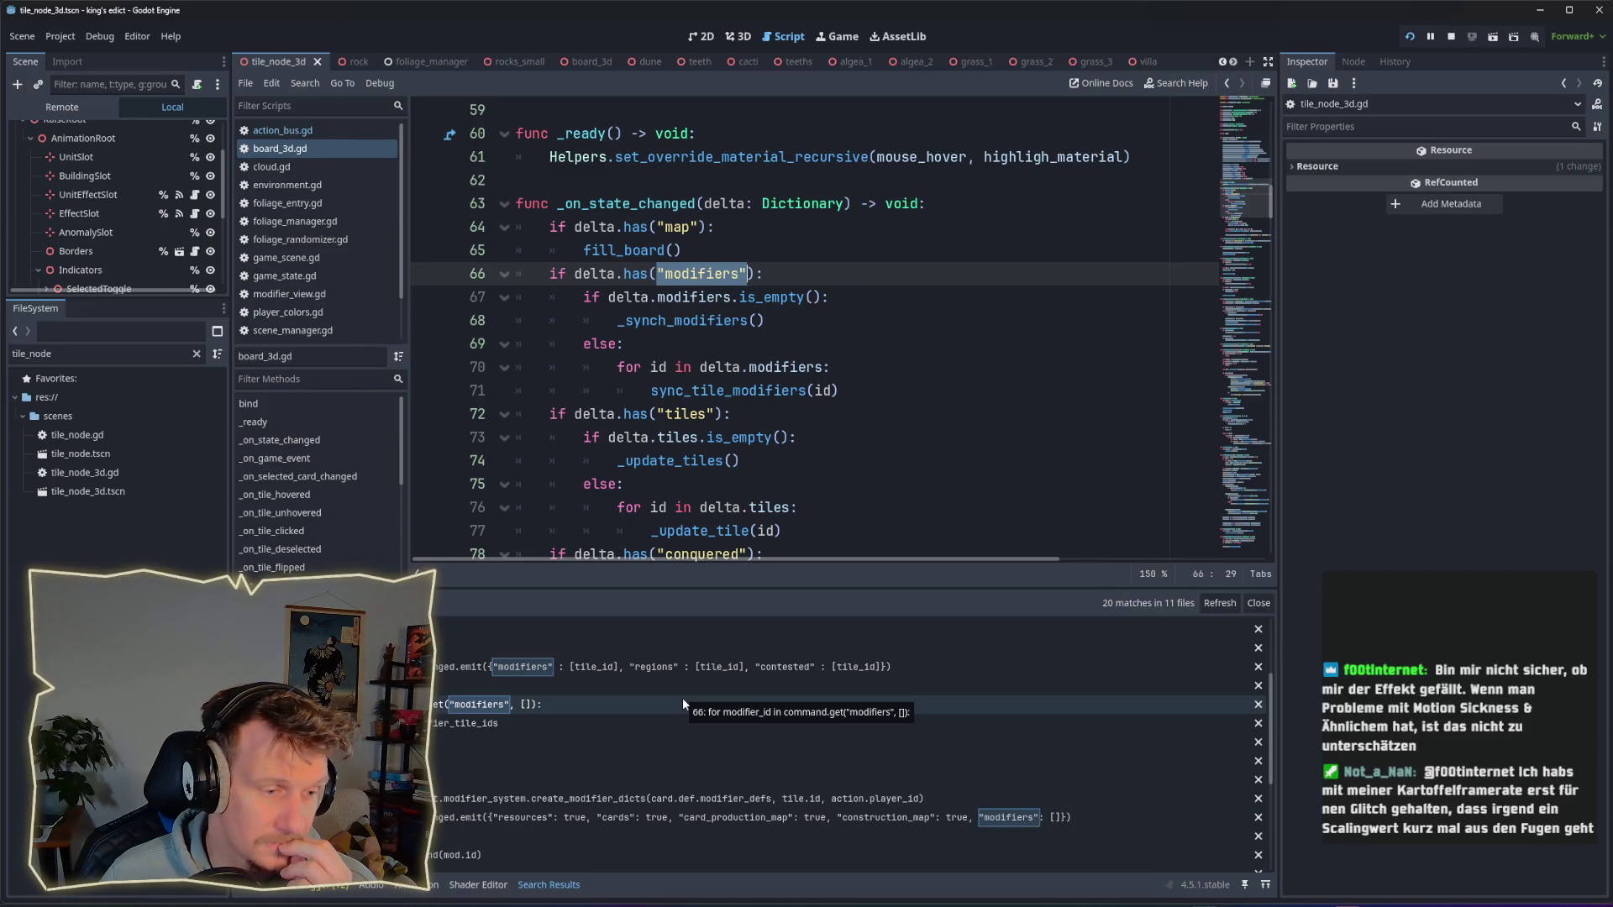
pyautogui.click(683, 702)
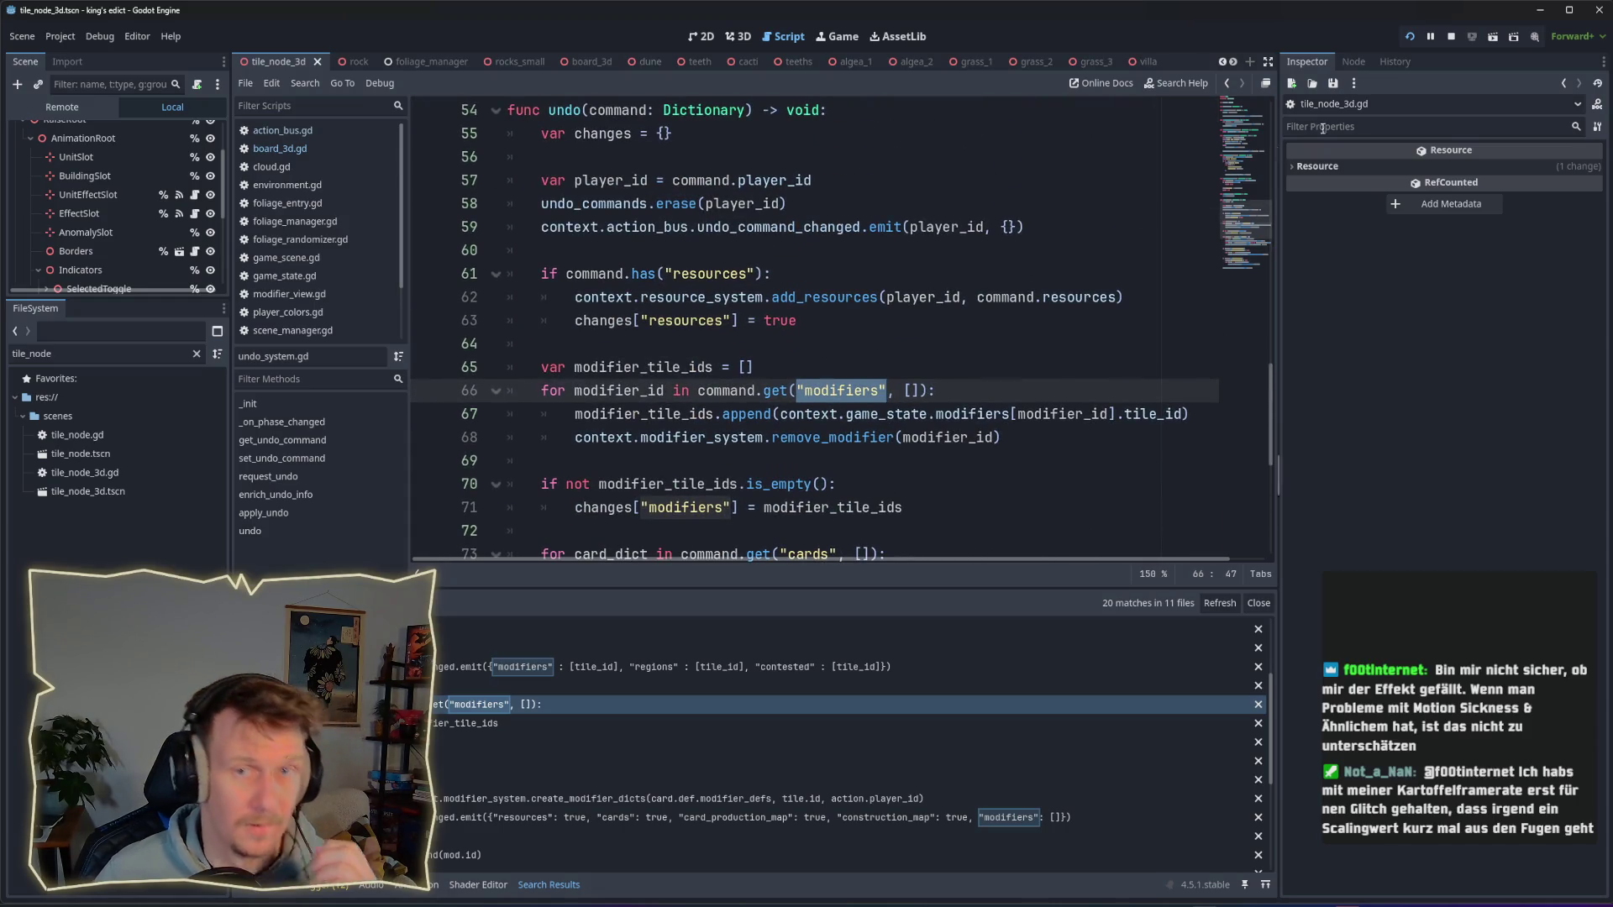
pyautogui.hotkey('alt', 'Tab')
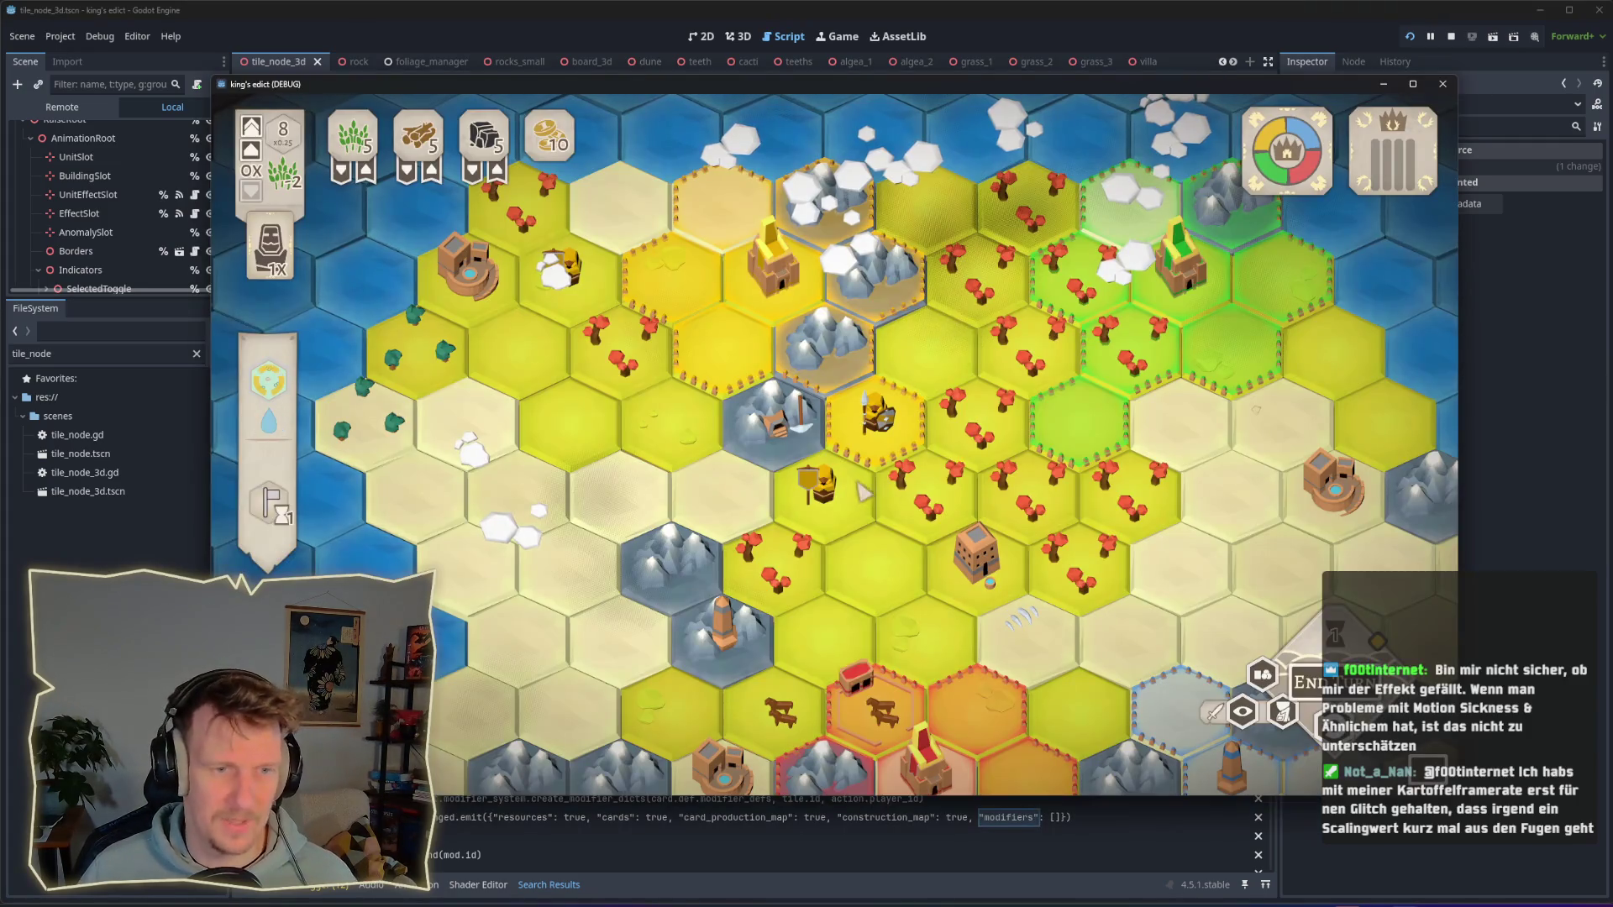
# Step: Play a hand card onto a hex, then drag another hand card onto a map tile
pyautogui.click(840, 492)
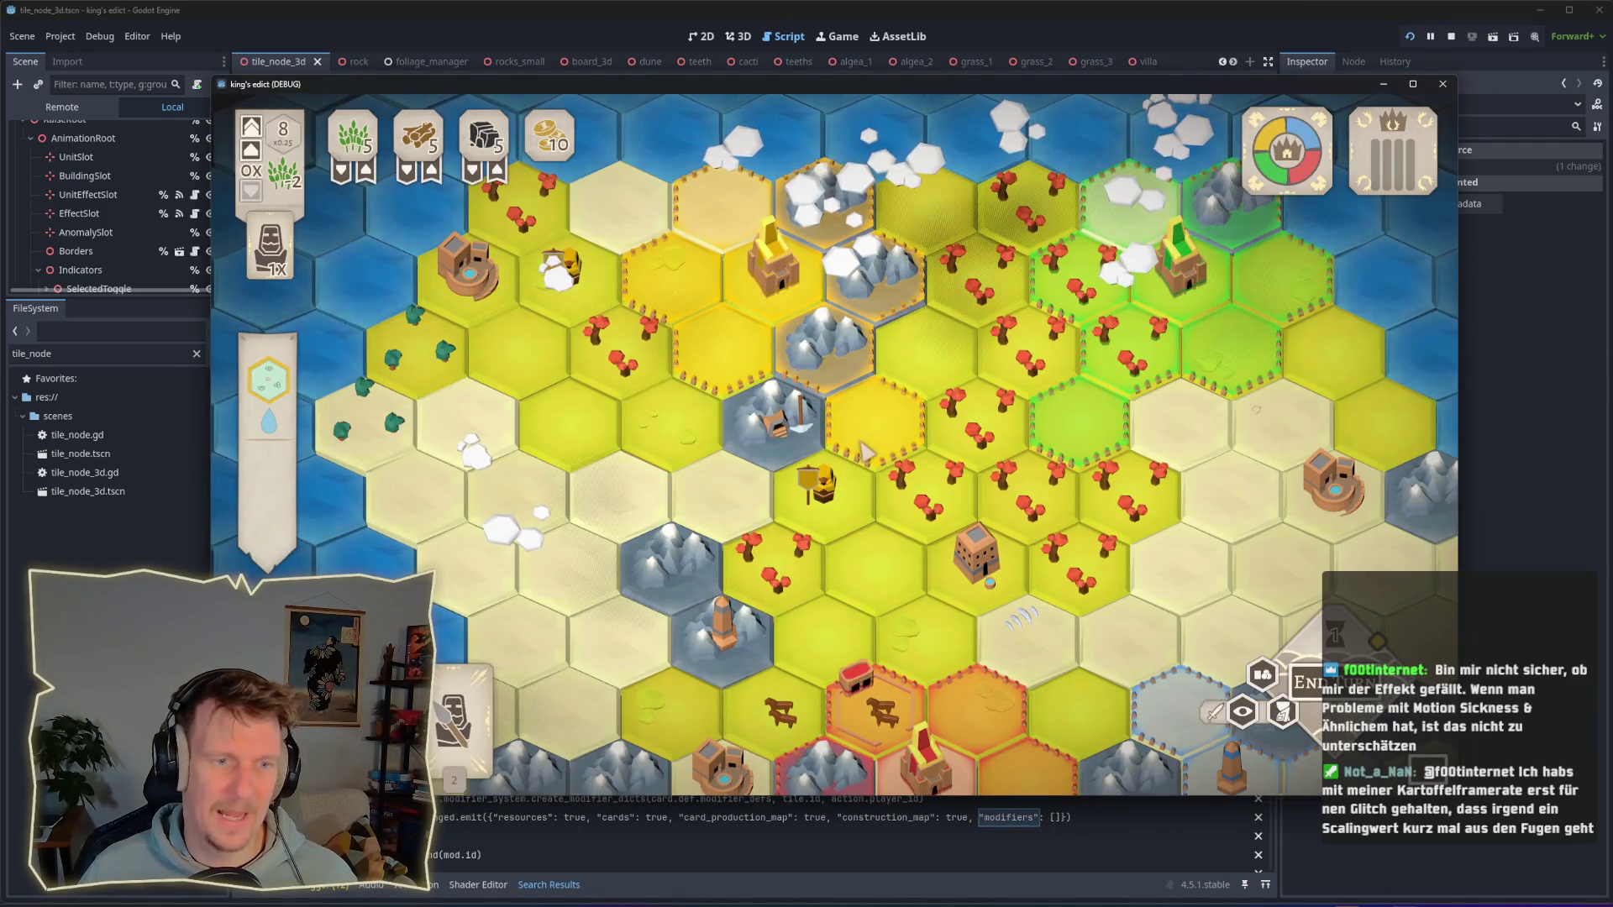
pyautogui.click(875, 441)
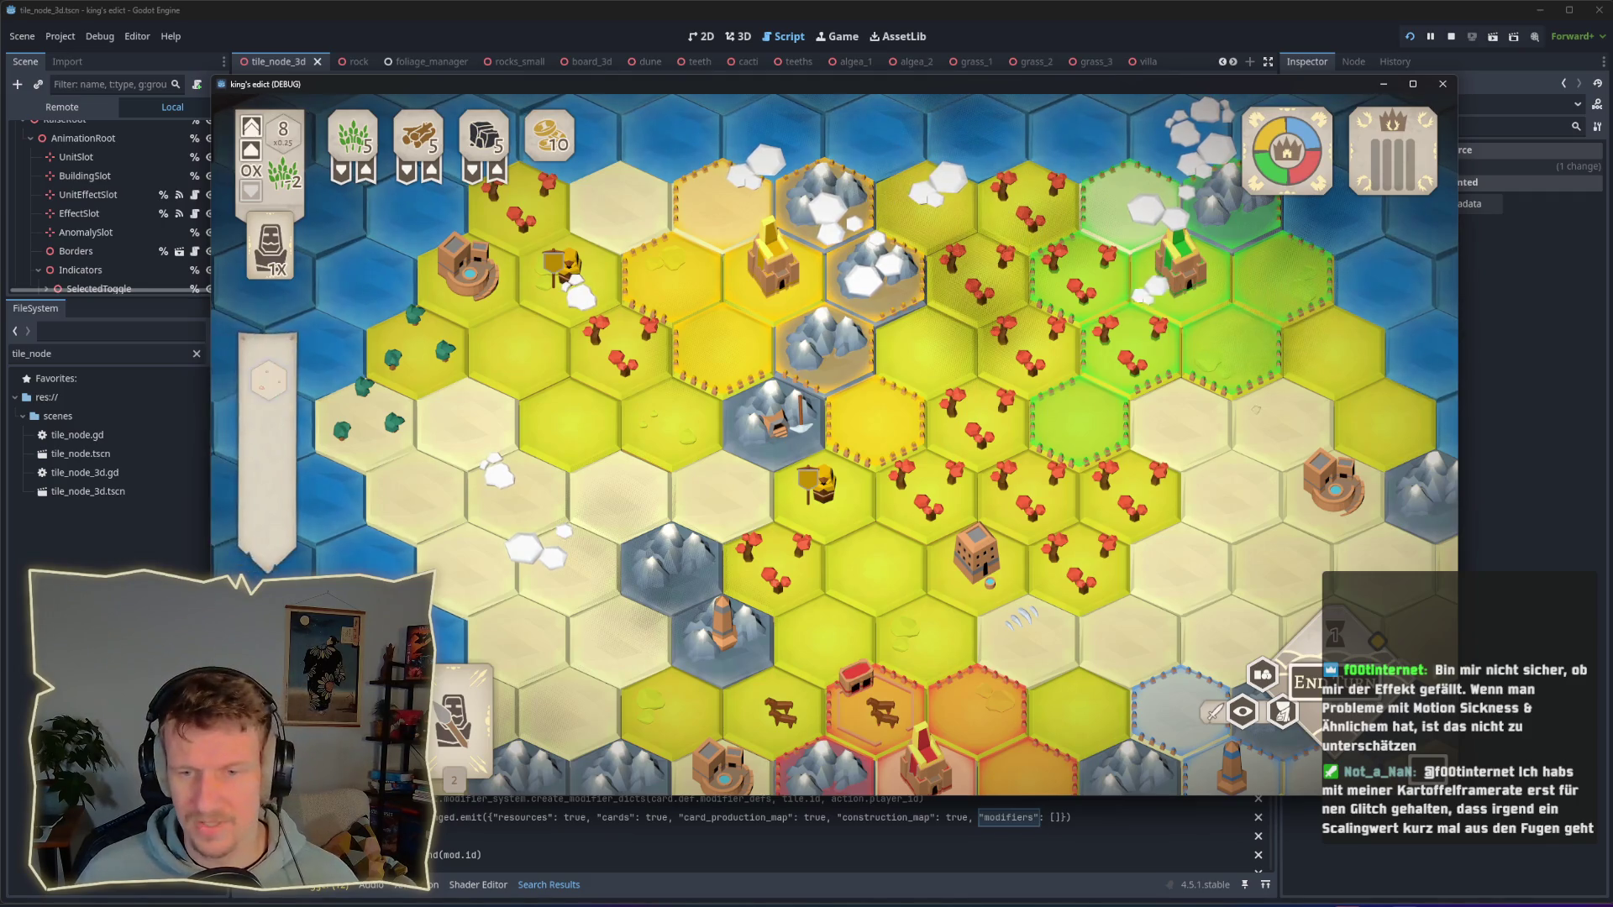
pyautogui.moveTo(882, 516)
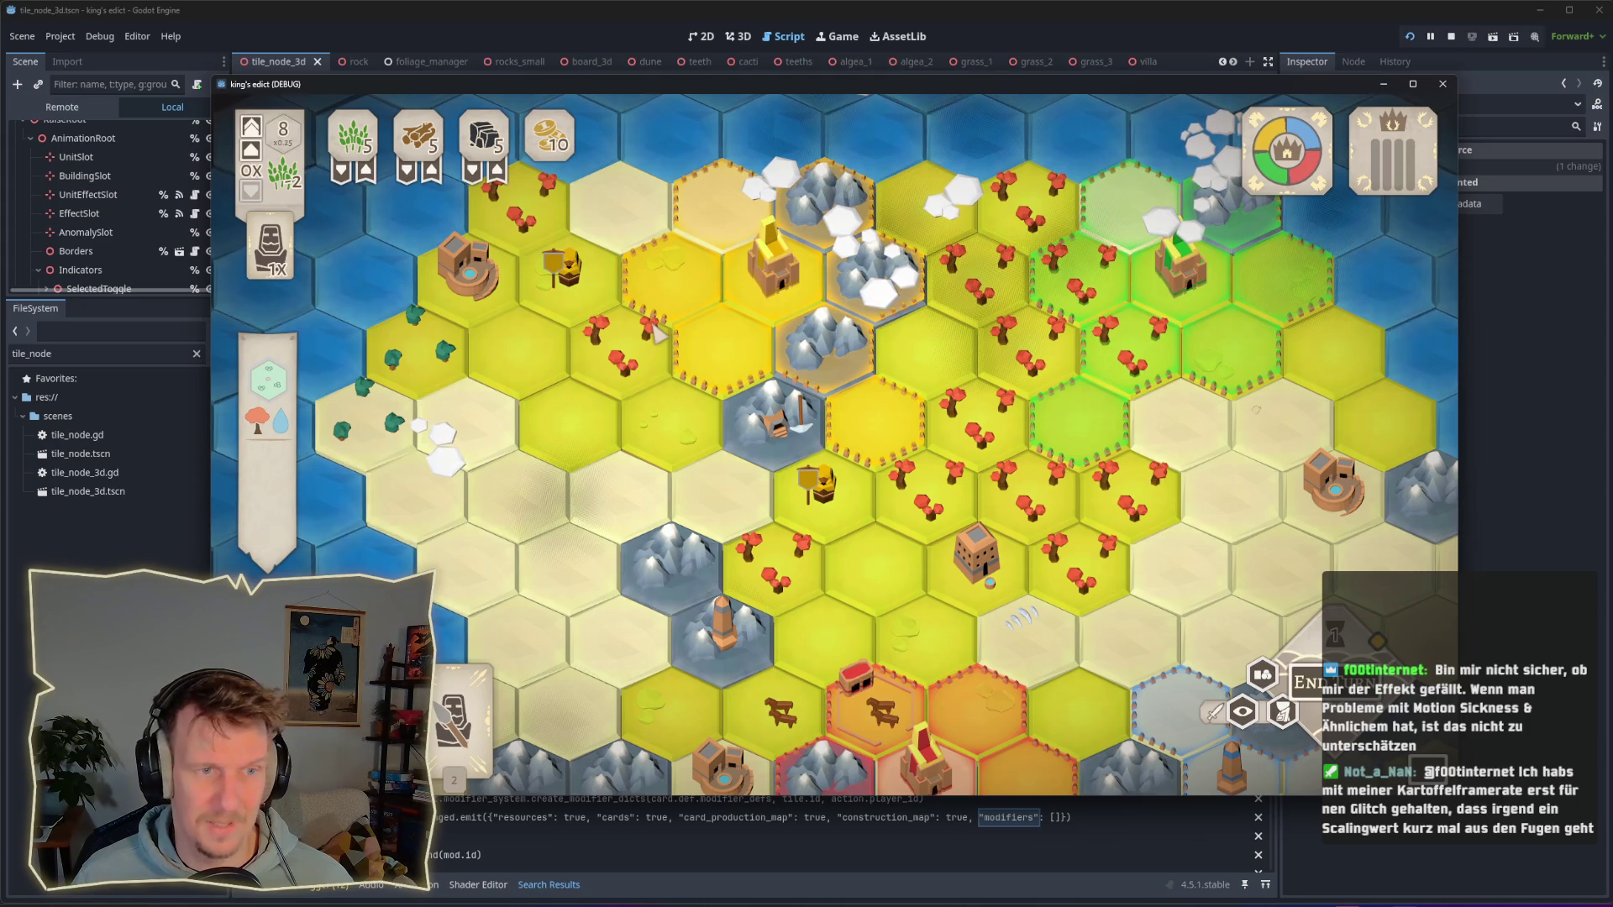
pyautogui.moveTo(453, 714)
pyautogui.mouseDown()
pyautogui.moveTo(739, 338)
pyautogui.moveTo(729, 367)
pyautogui.mouseUp()
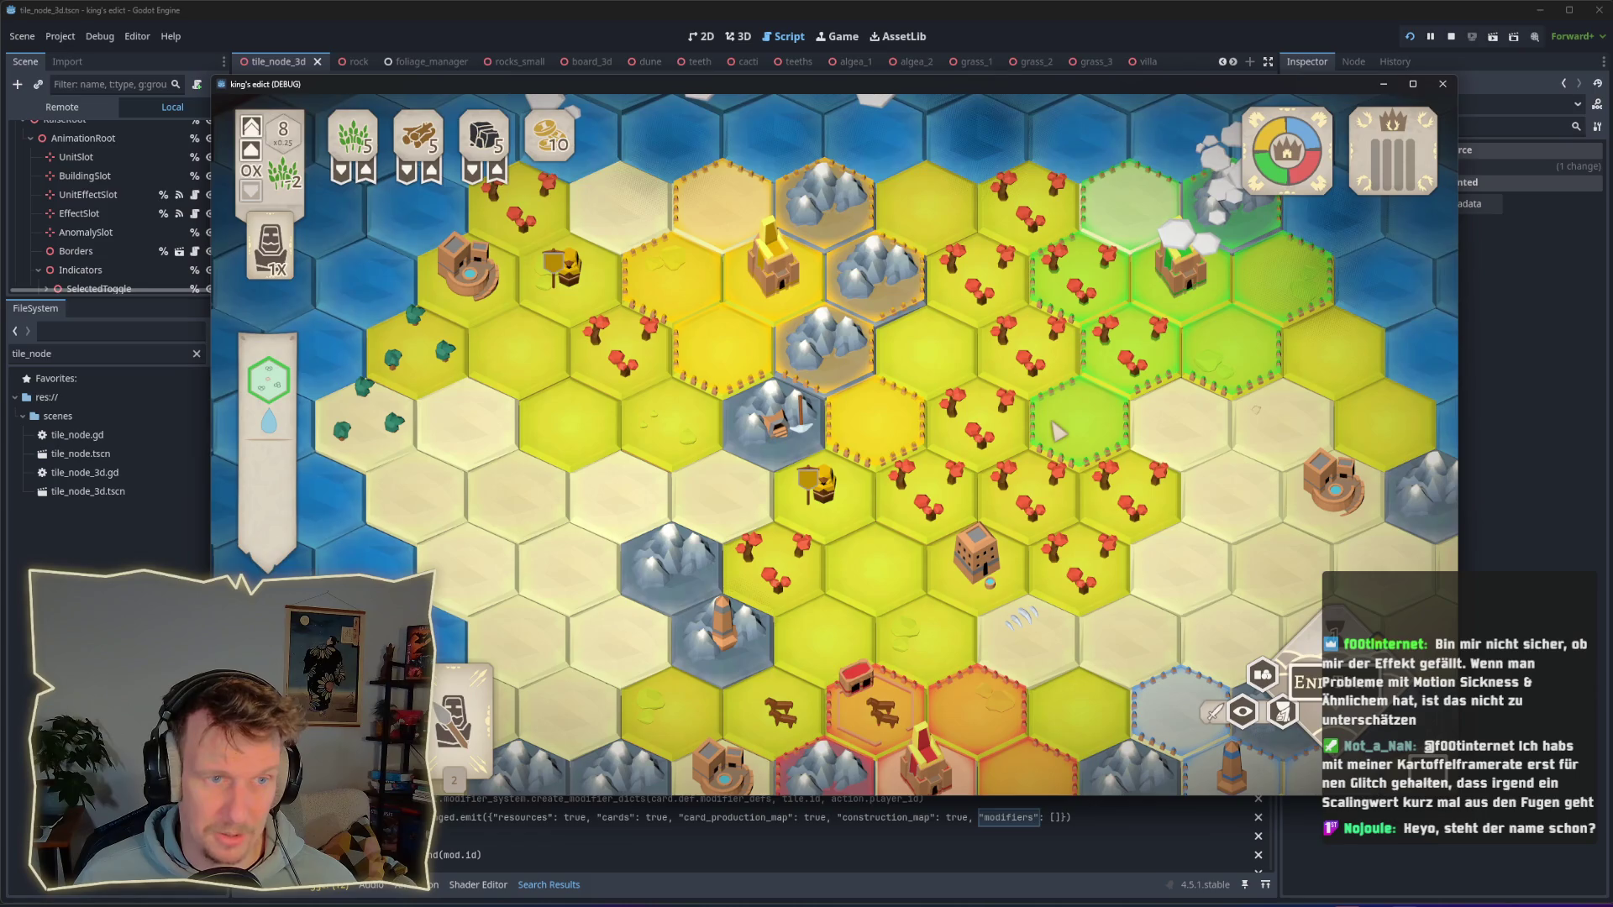
pyautogui.scroll(-2, 966, 420)
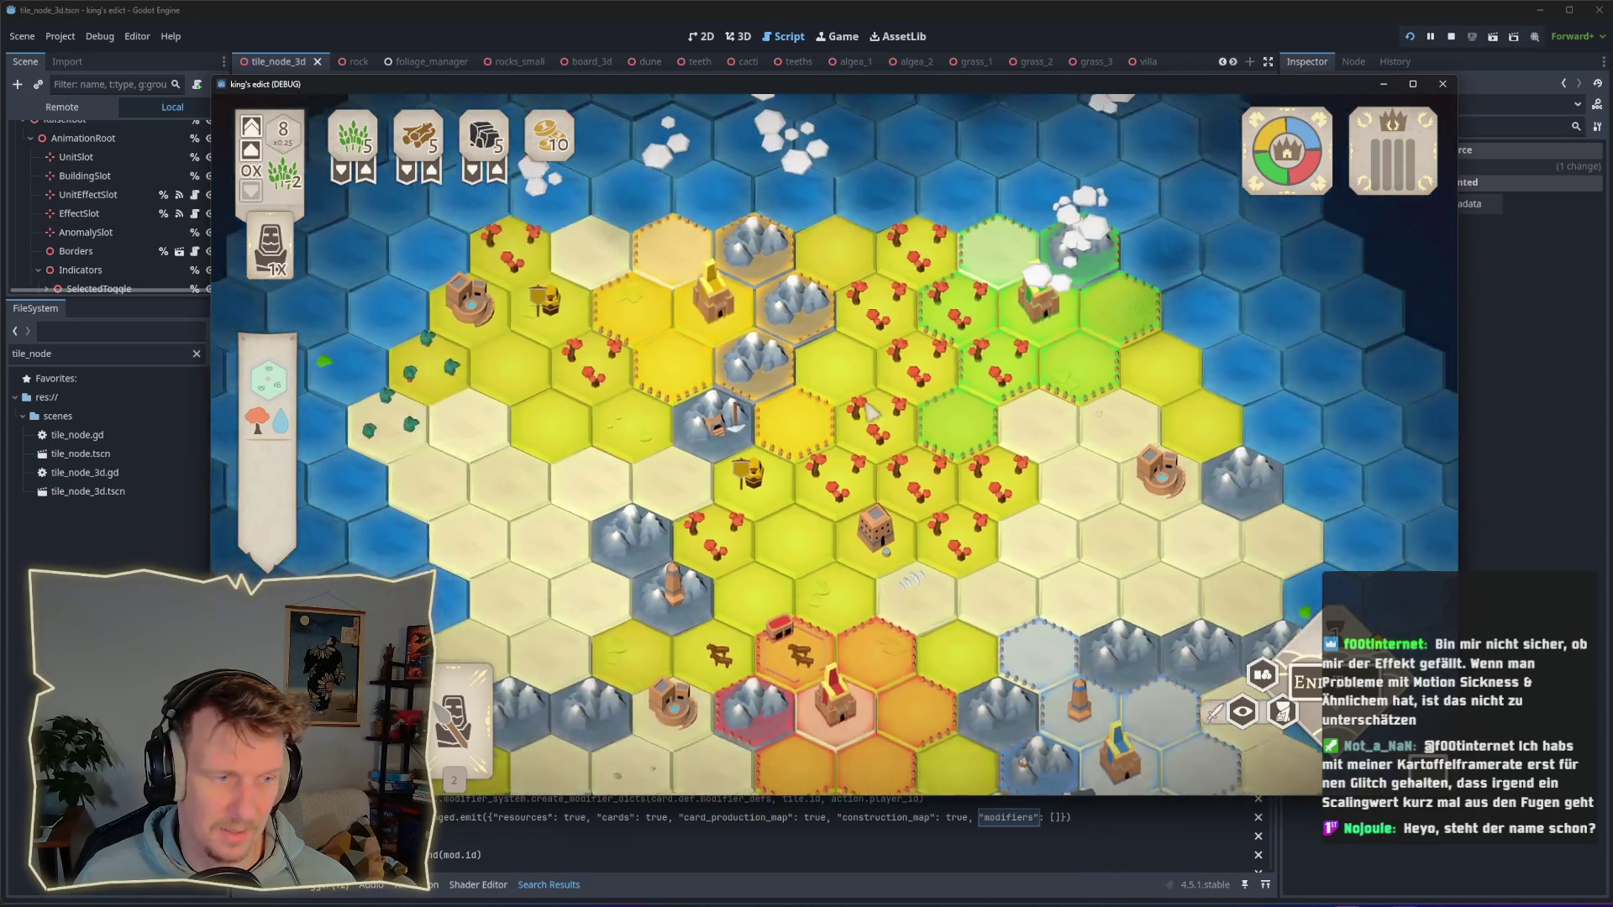
# Step: Pan the game map with S and D, zoom the view, then switch to Affinity Designer
pyautogui.press('s')
pyautogui.press('d')
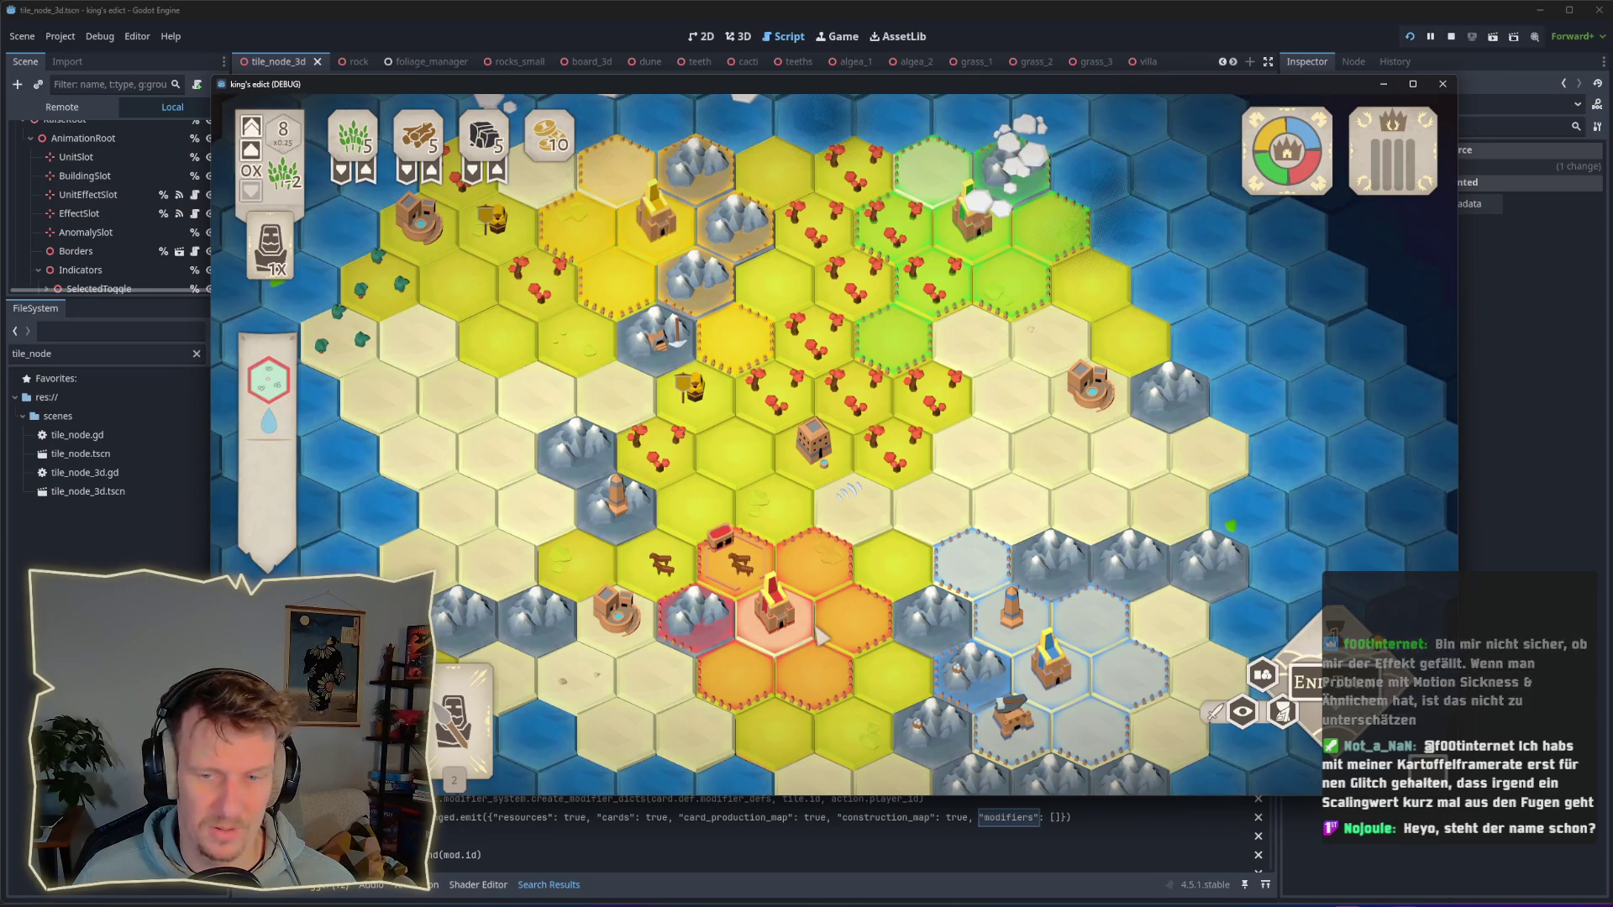
pyautogui.scroll(2, 803, 487)
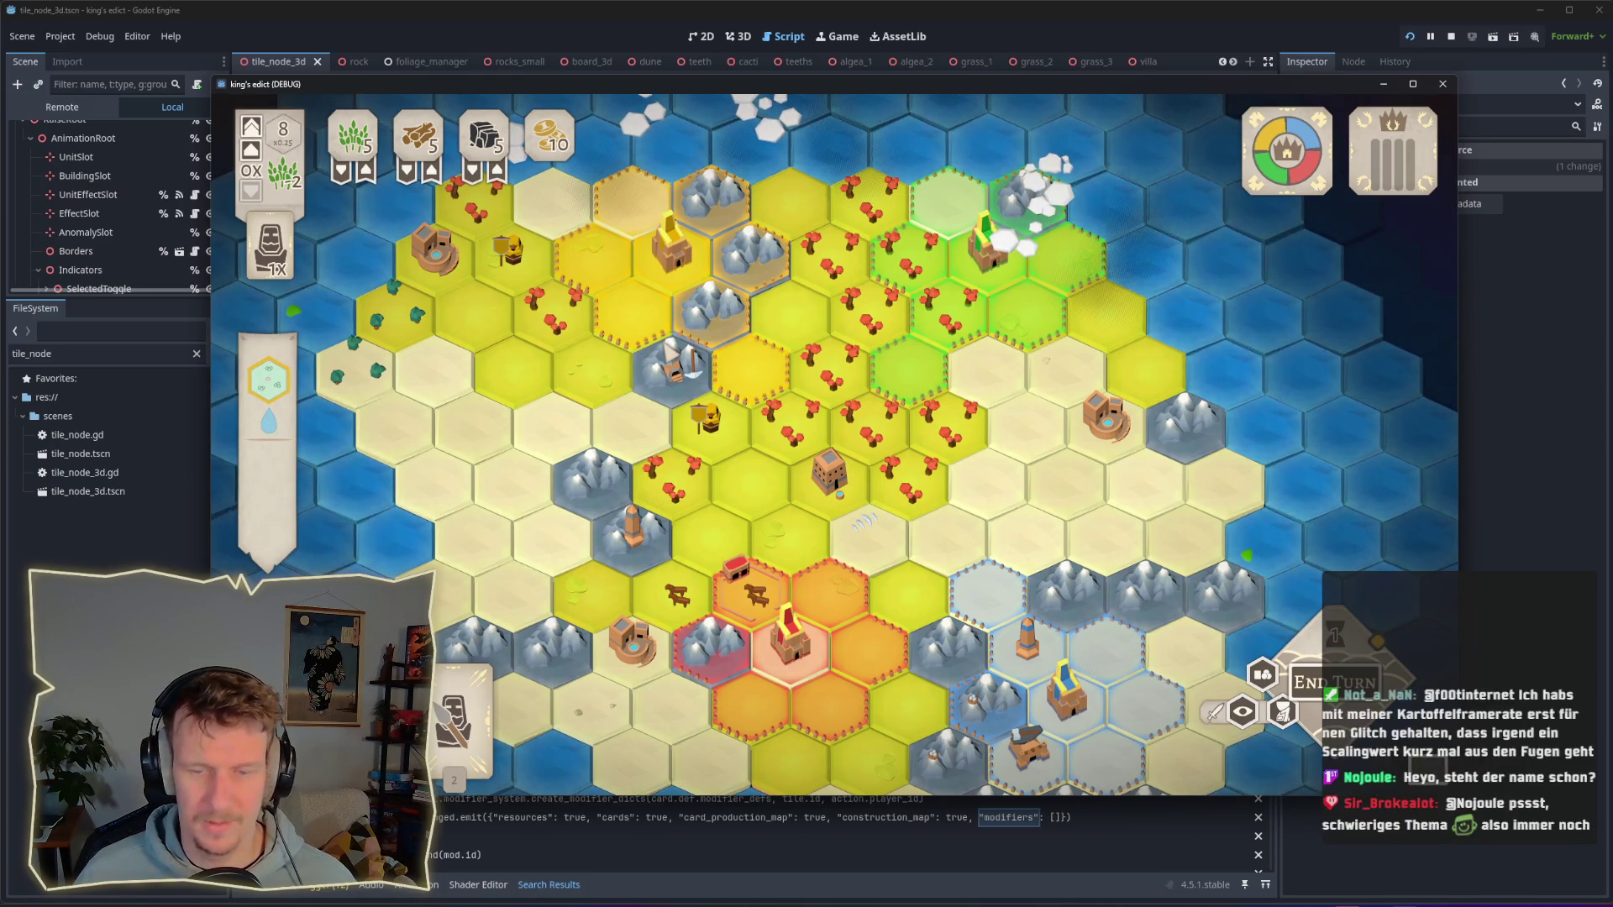
pyautogui.scroll(2, 672, 361)
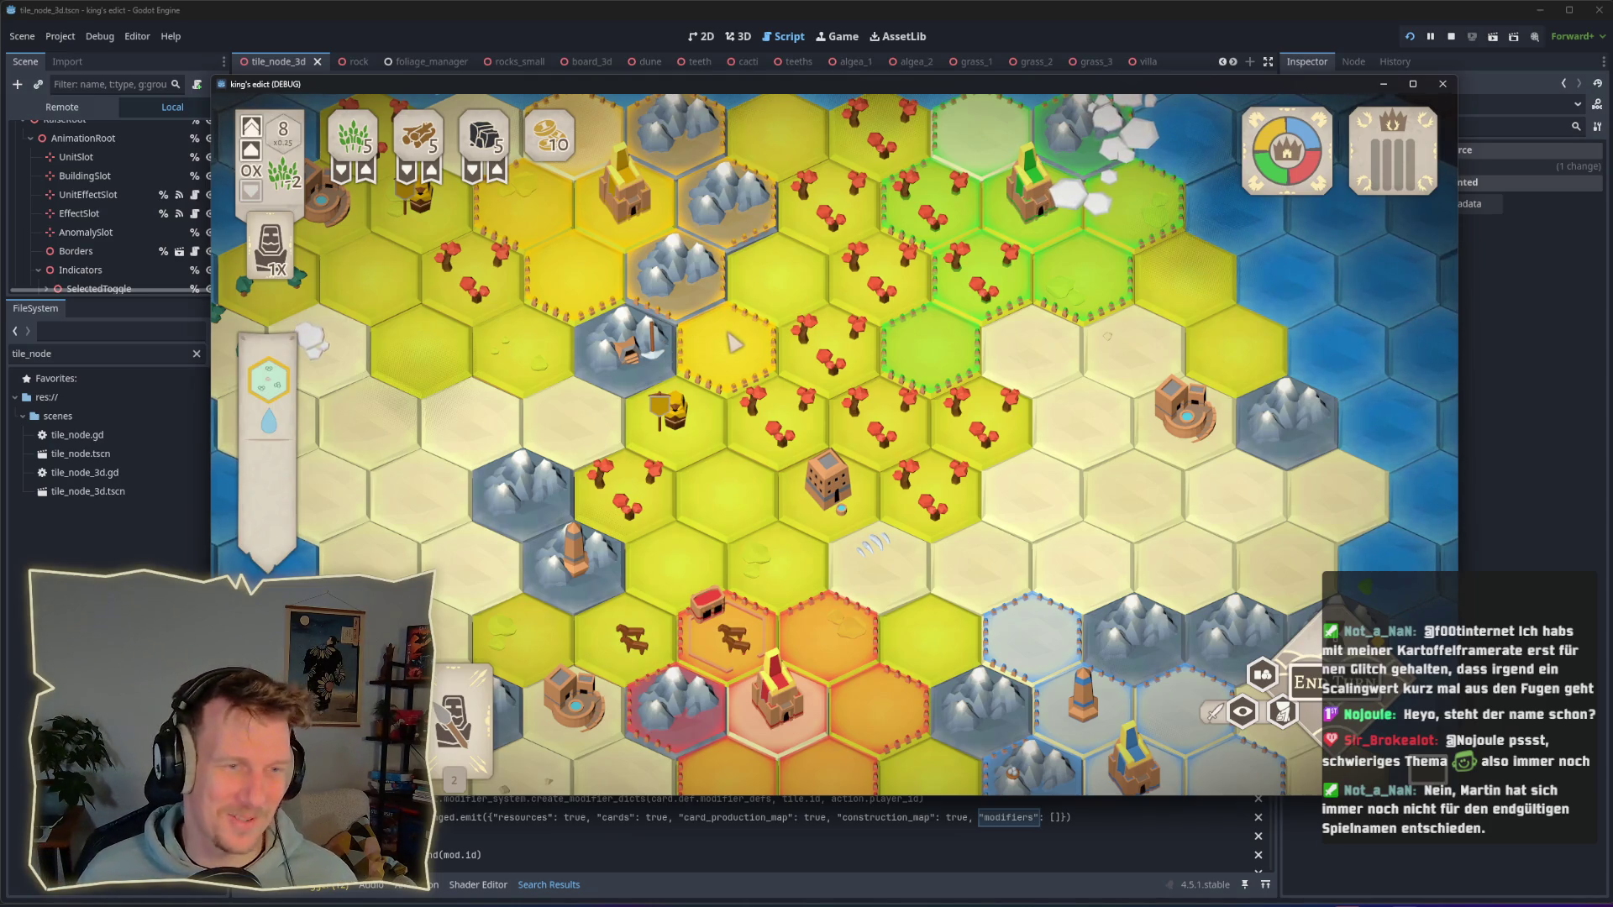
pyautogui.hotkey('alt', 'Tab')
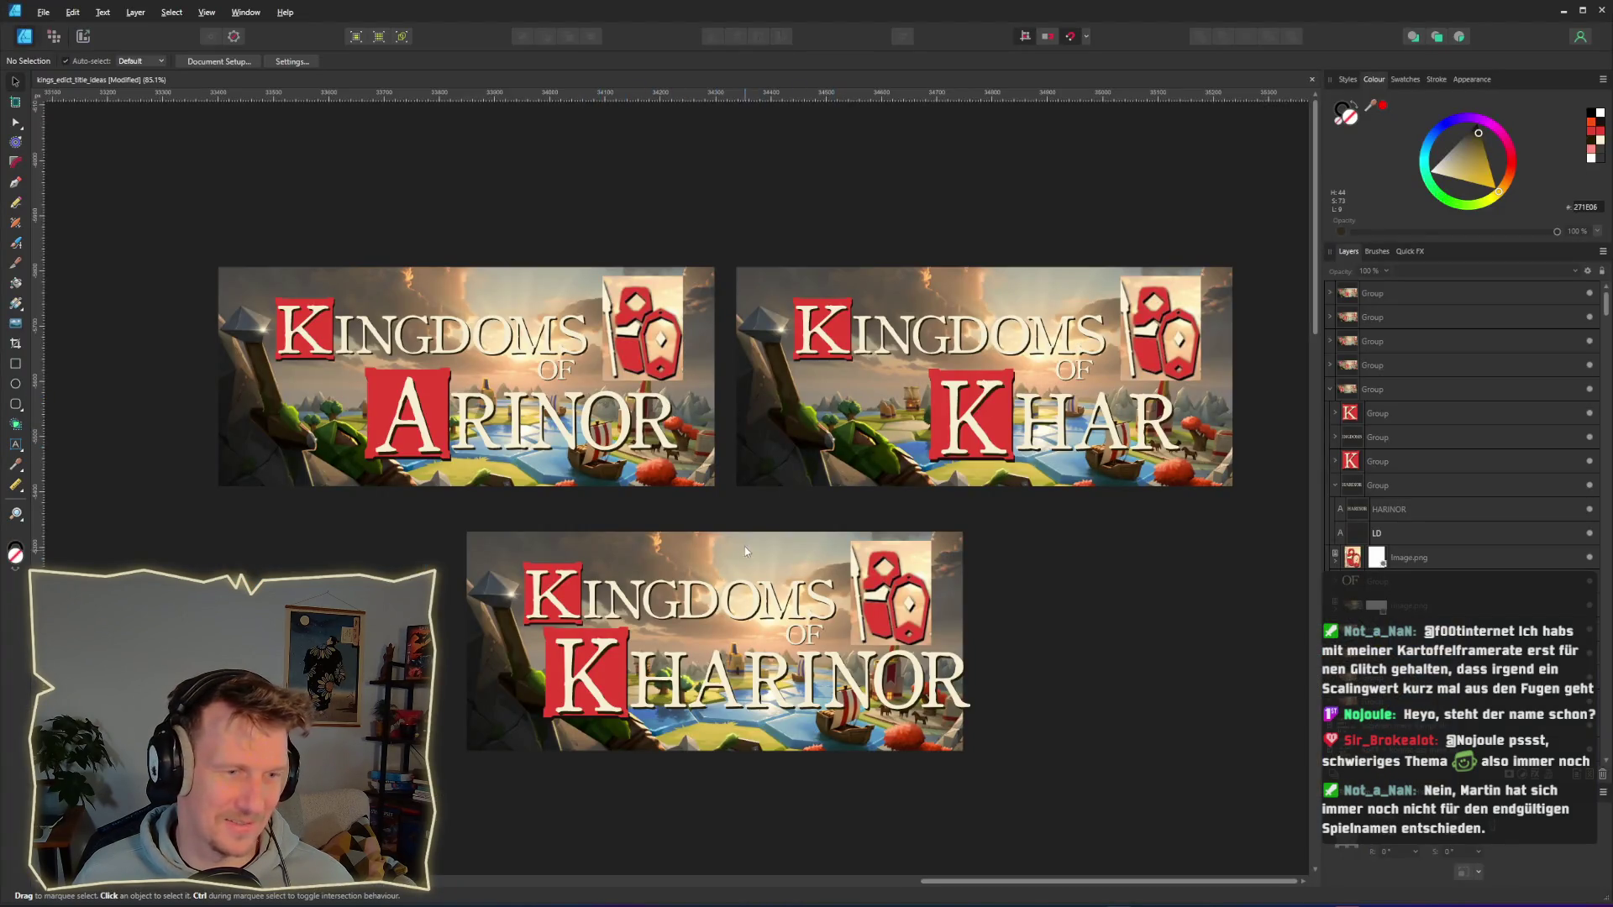
# Step: Move the Kingdoms of Kharinor title group away from the other banners
pyautogui.click(770, 749)
pyautogui.moveTo(769, 749)
pyautogui.mouseDown()
pyautogui.moveTo(807, 326)
pyautogui.moveTo(753, 831)
pyautogui.moveTo(723, 709)
pyautogui.mouseUp()
pyautogui.scroll(3, 717, 579)
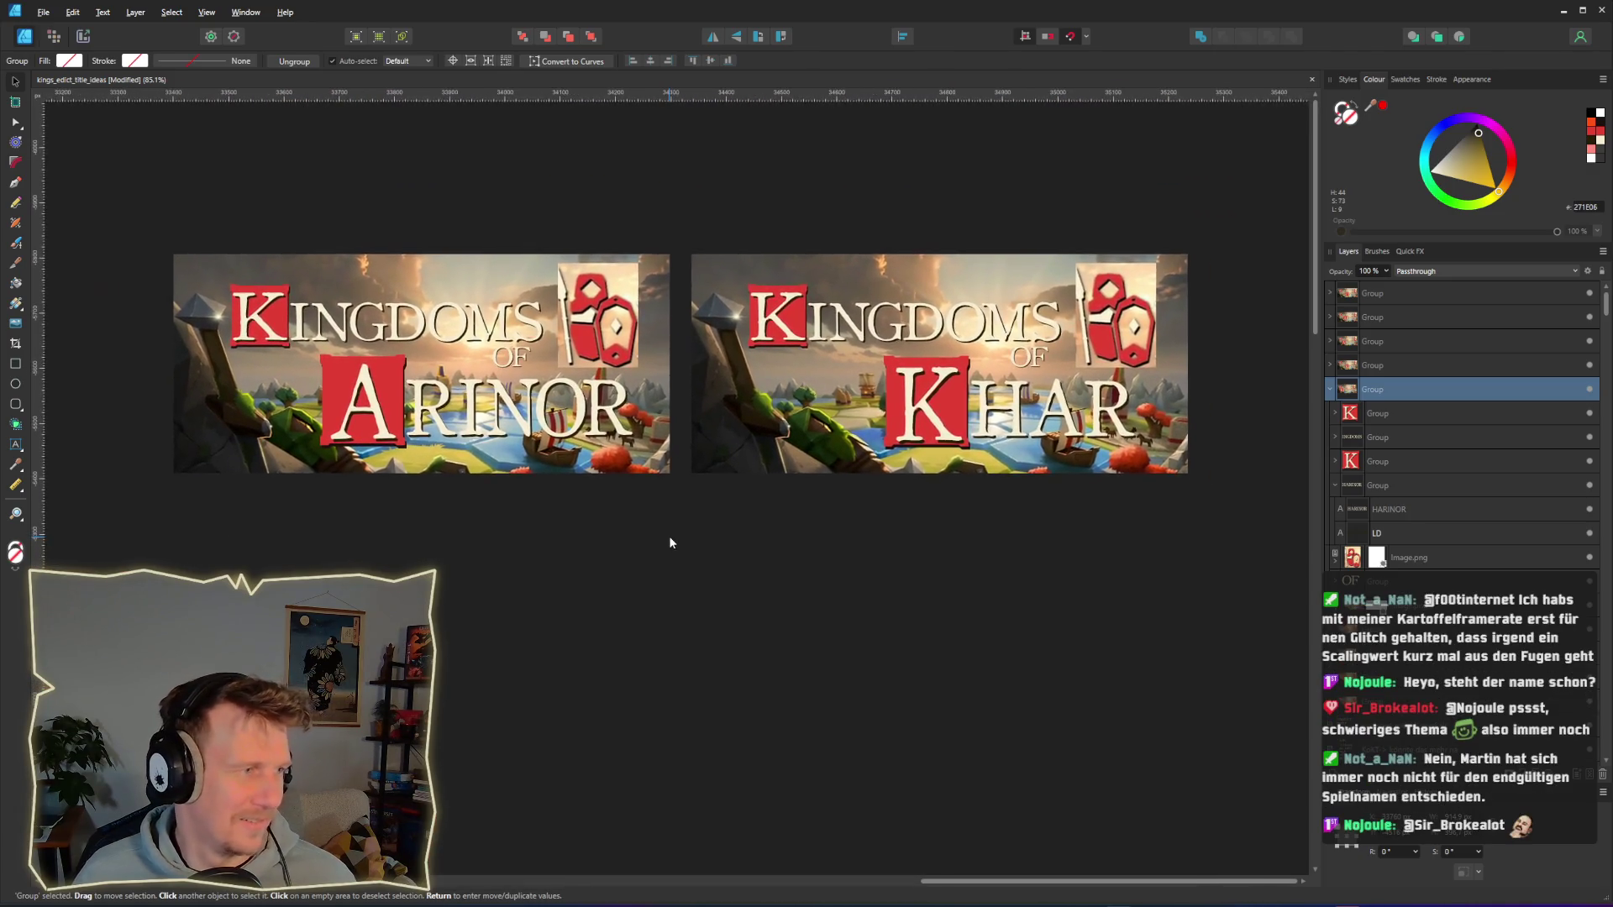
pyautogui.scroll(-2, 645, 548)
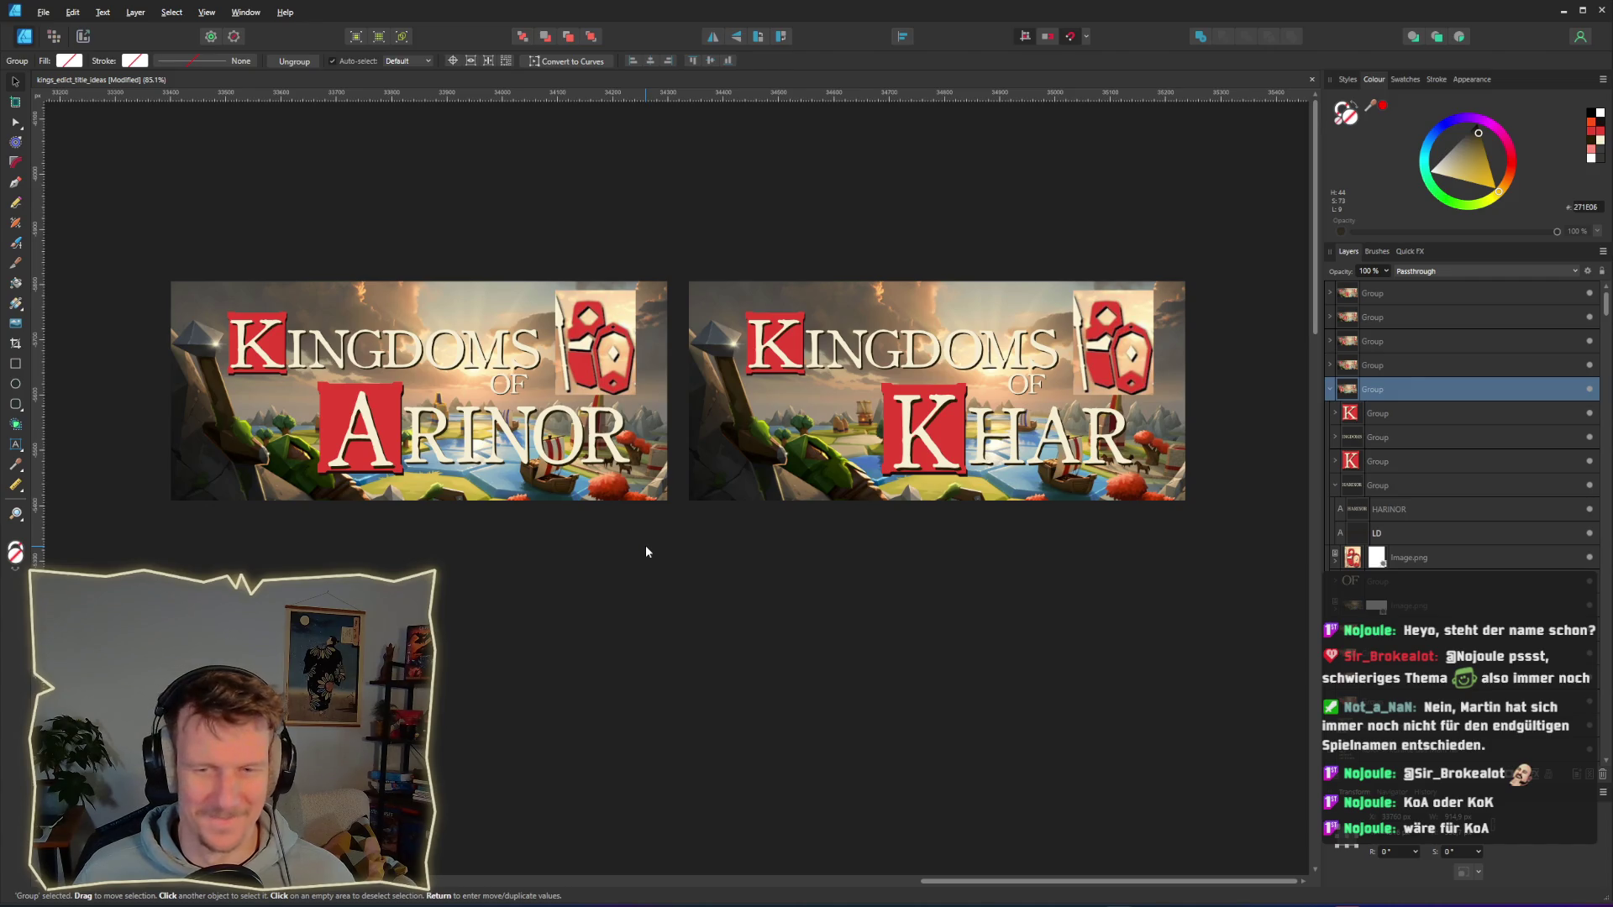
# Step: Box-select over the remaining banners, then switch back to the Godot editor
pyautogui.hotkey('alt', 'Tab')
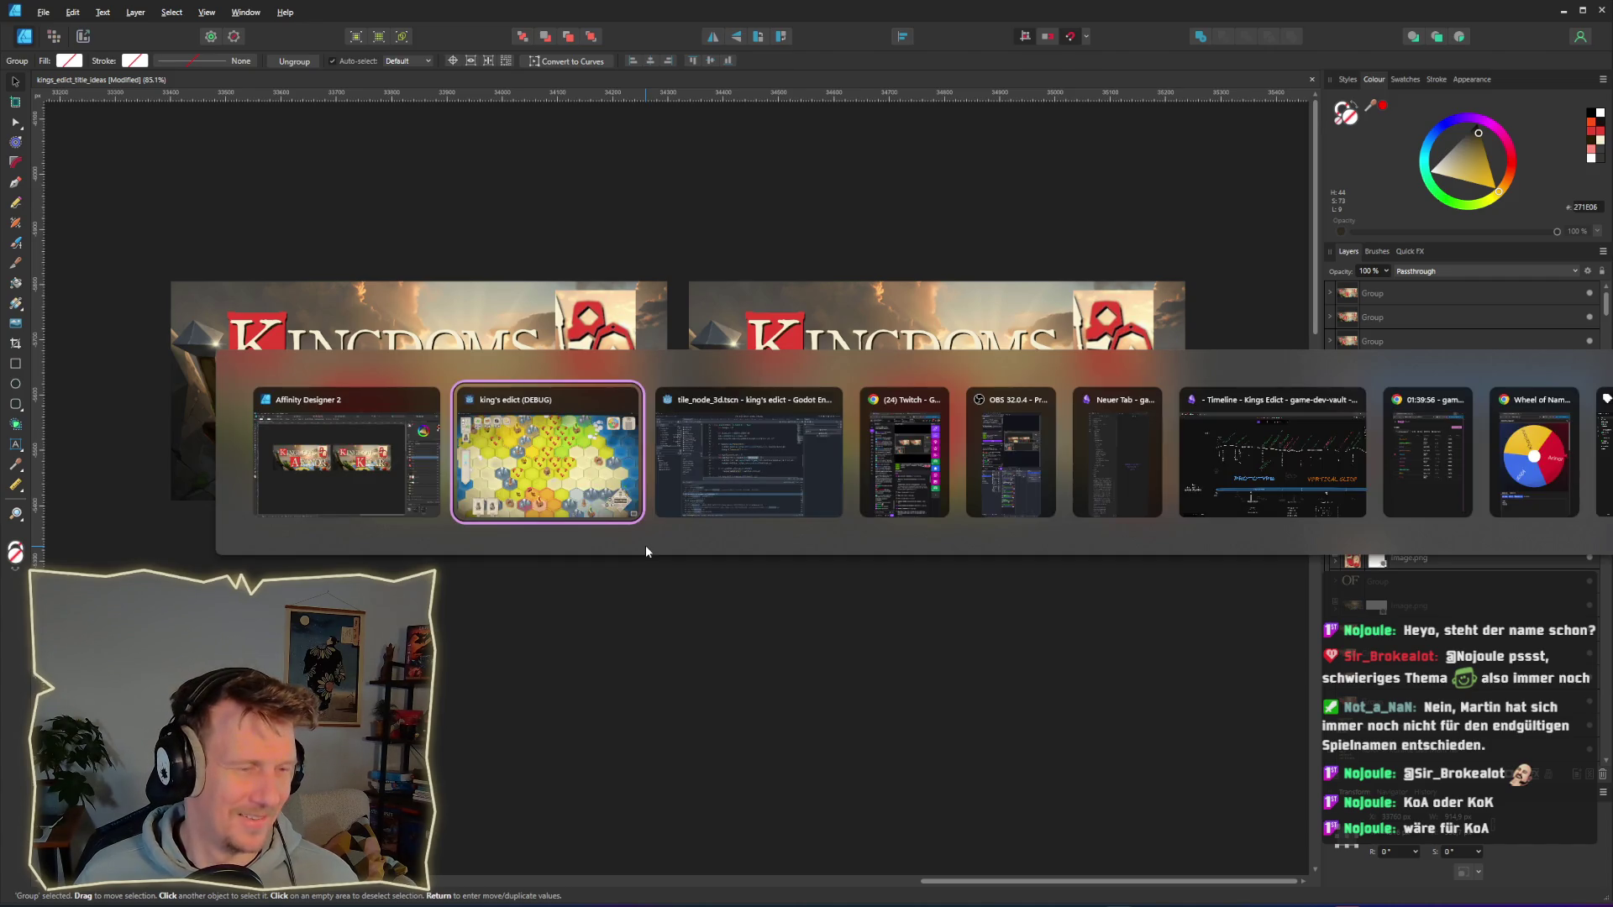
pyautogui.press('Escape')
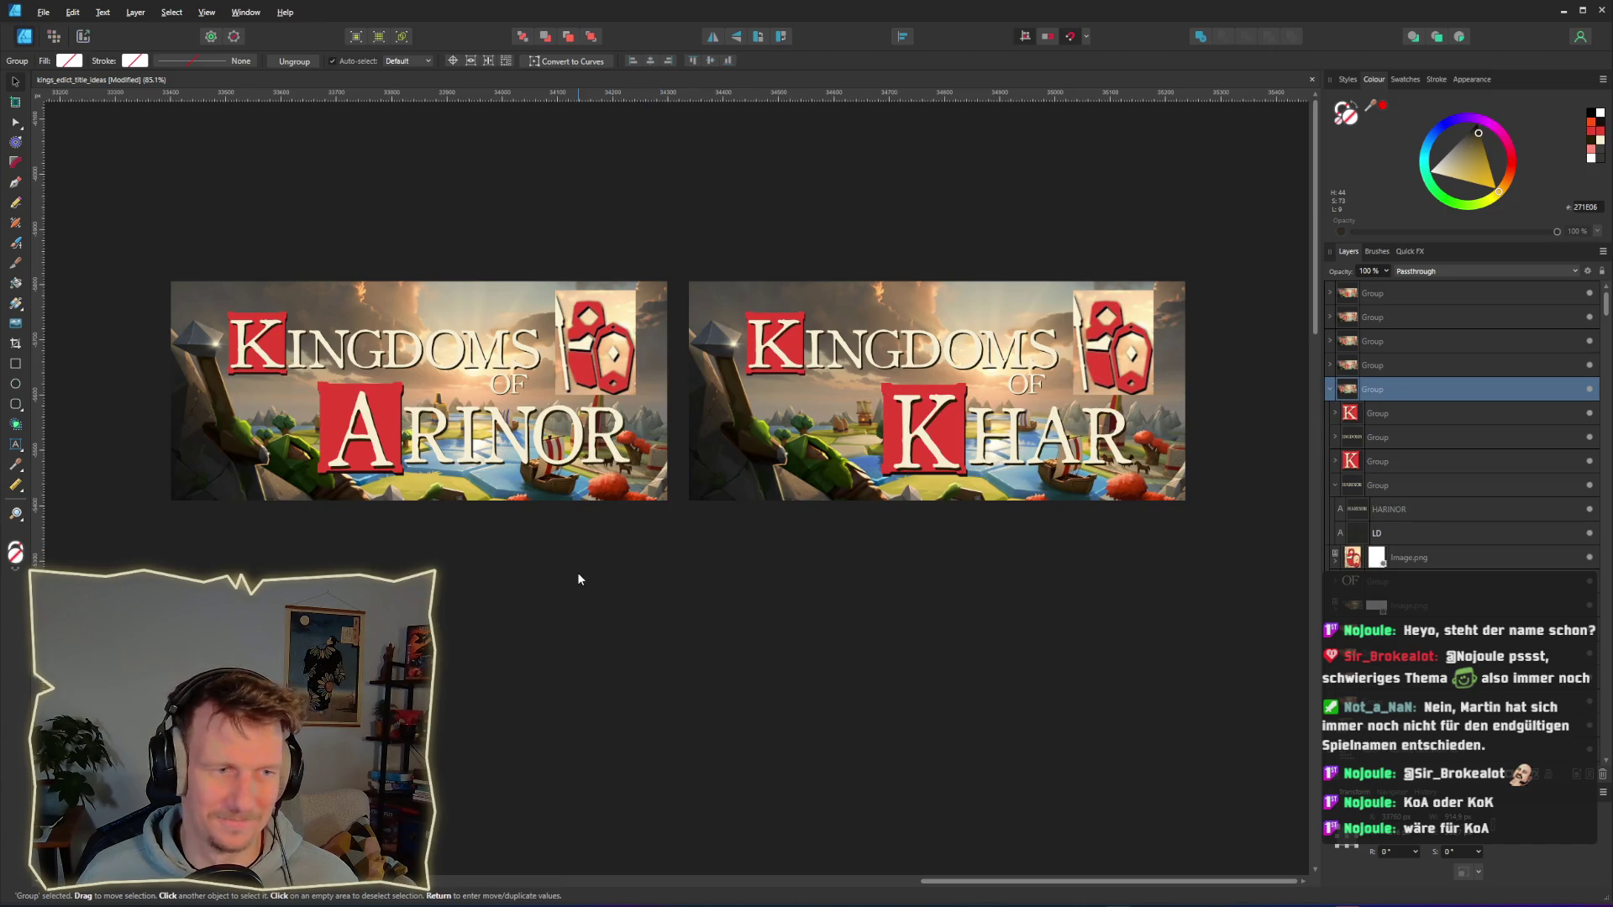
pyautogui.moveTo(651, 610)
pyautogui.mouseDown()
pyautogui.moveTo(295, 385)
pyautogui.moveTo(313, 382)
pyautogui.mouseUp()
pyautogui.moveTo(1144, 612)
pyautogui.mouseDown()
pyautogui.moveTo(1147, 592)
pyautogui.moveTo(904, 504)
pyautogui.moveTo(872, 383)
pyautogui.mouseUp()
pyautogui.moveTo(1159, 554)
pyautogui.mouseDown()
pyautogui.moveTo(877, 405)
pyautogui.moveTo(845, 555)
pyautogui.mouseUp()
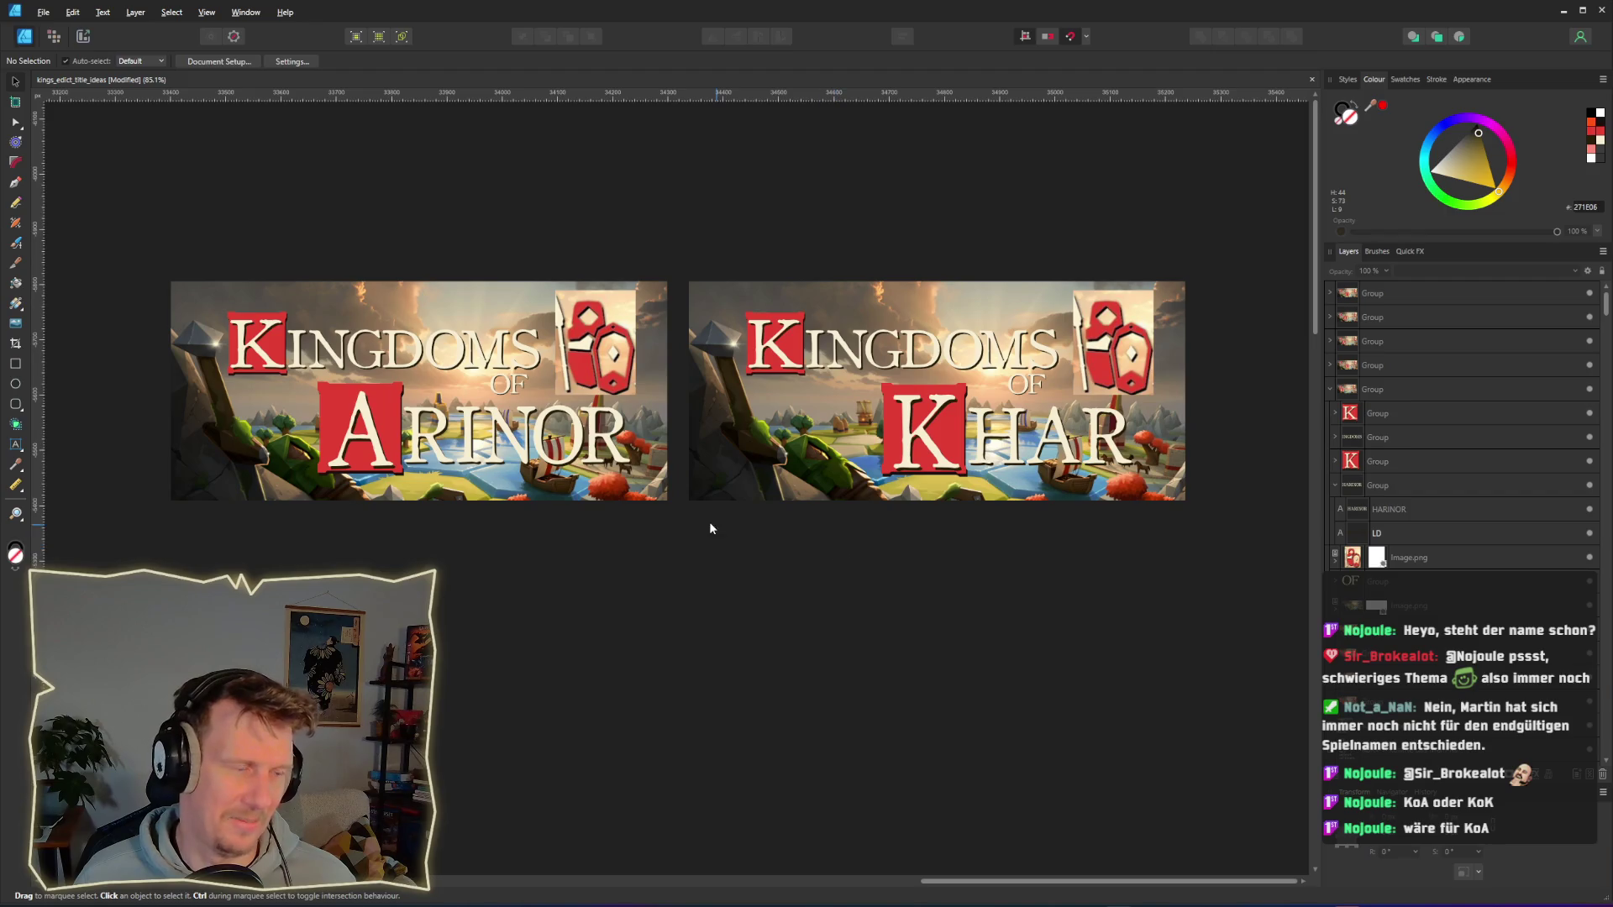
pyautogui.hotkey('alt', 'Tab')
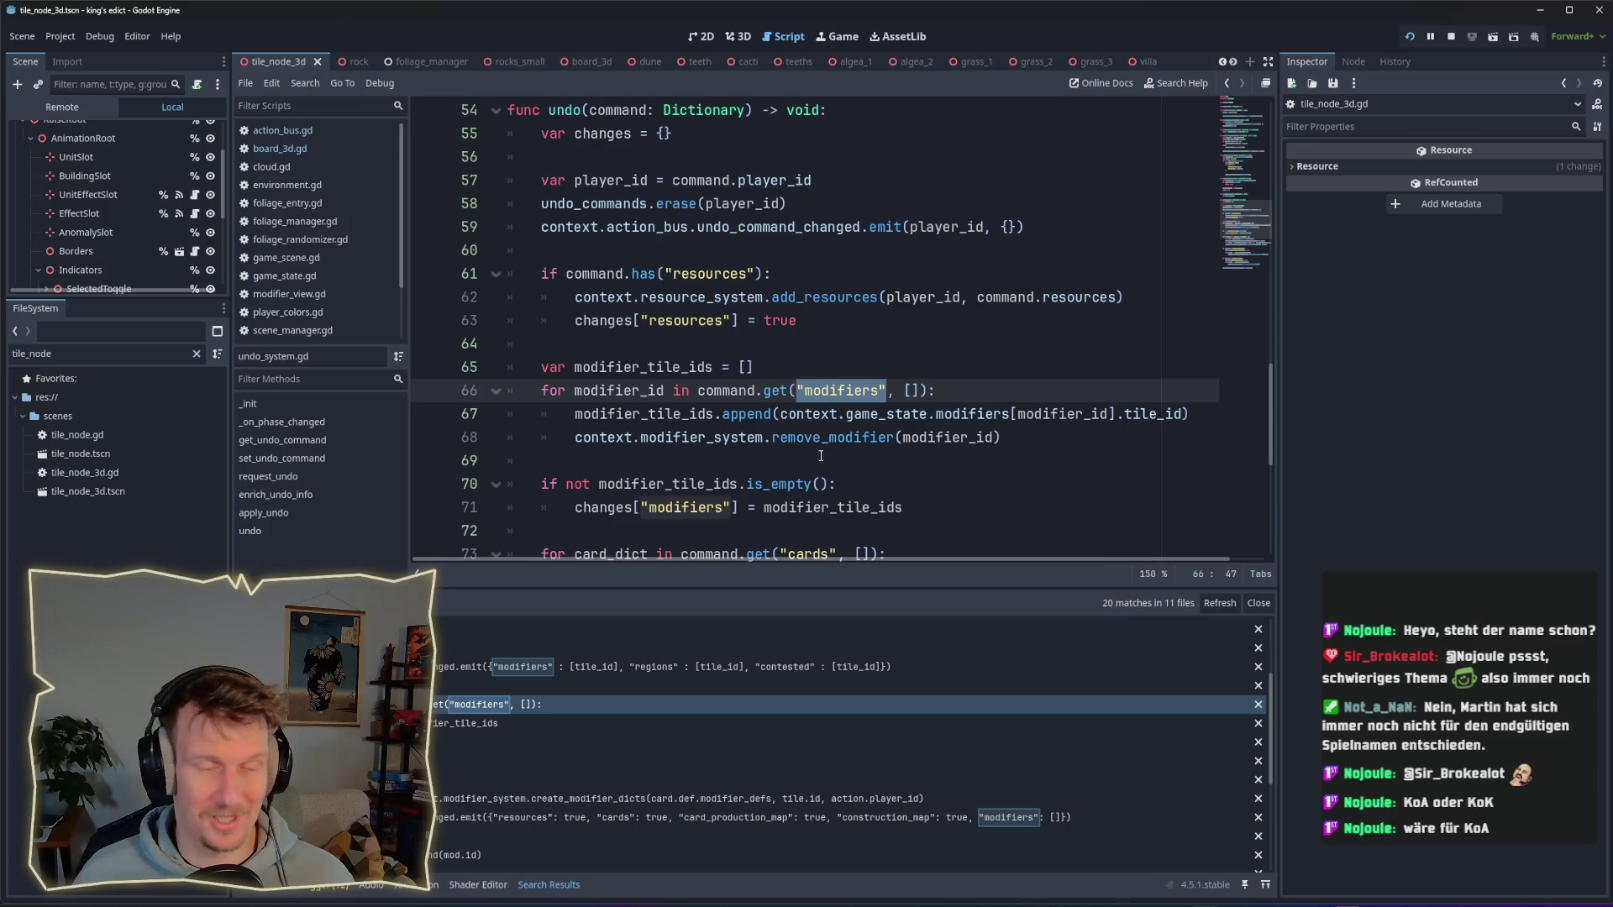
# Step: Open the play_card_system.gd 'modifiers' result where undo_info["modifiers"] collects modifier ids
pyautogui.click(902, 375)
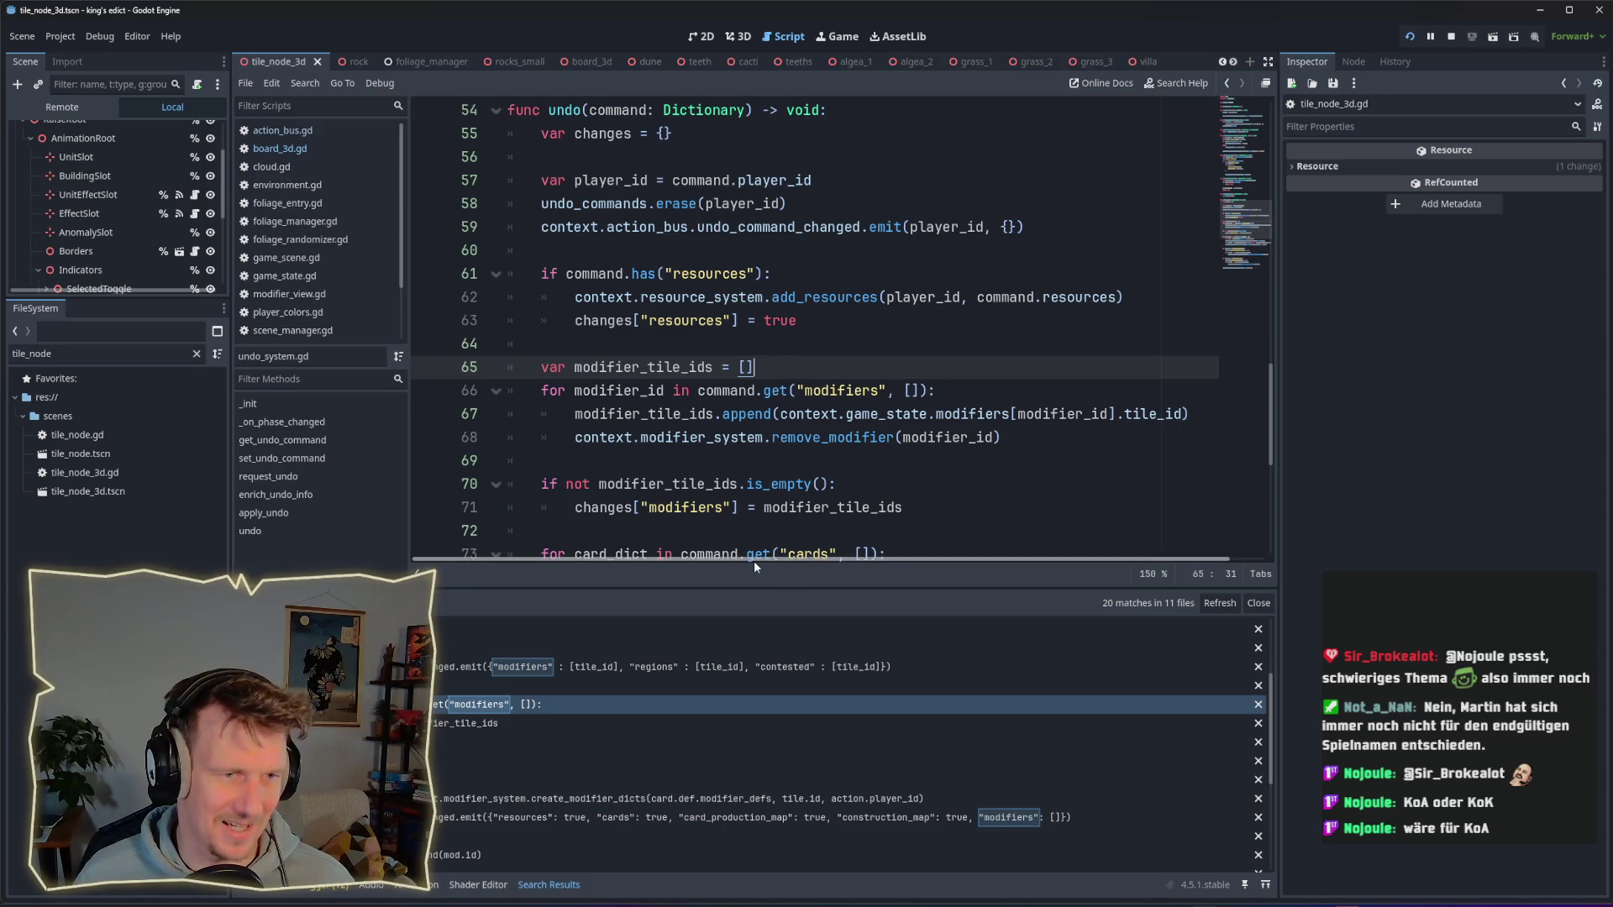
pyautogui.moveTo(790, 397)
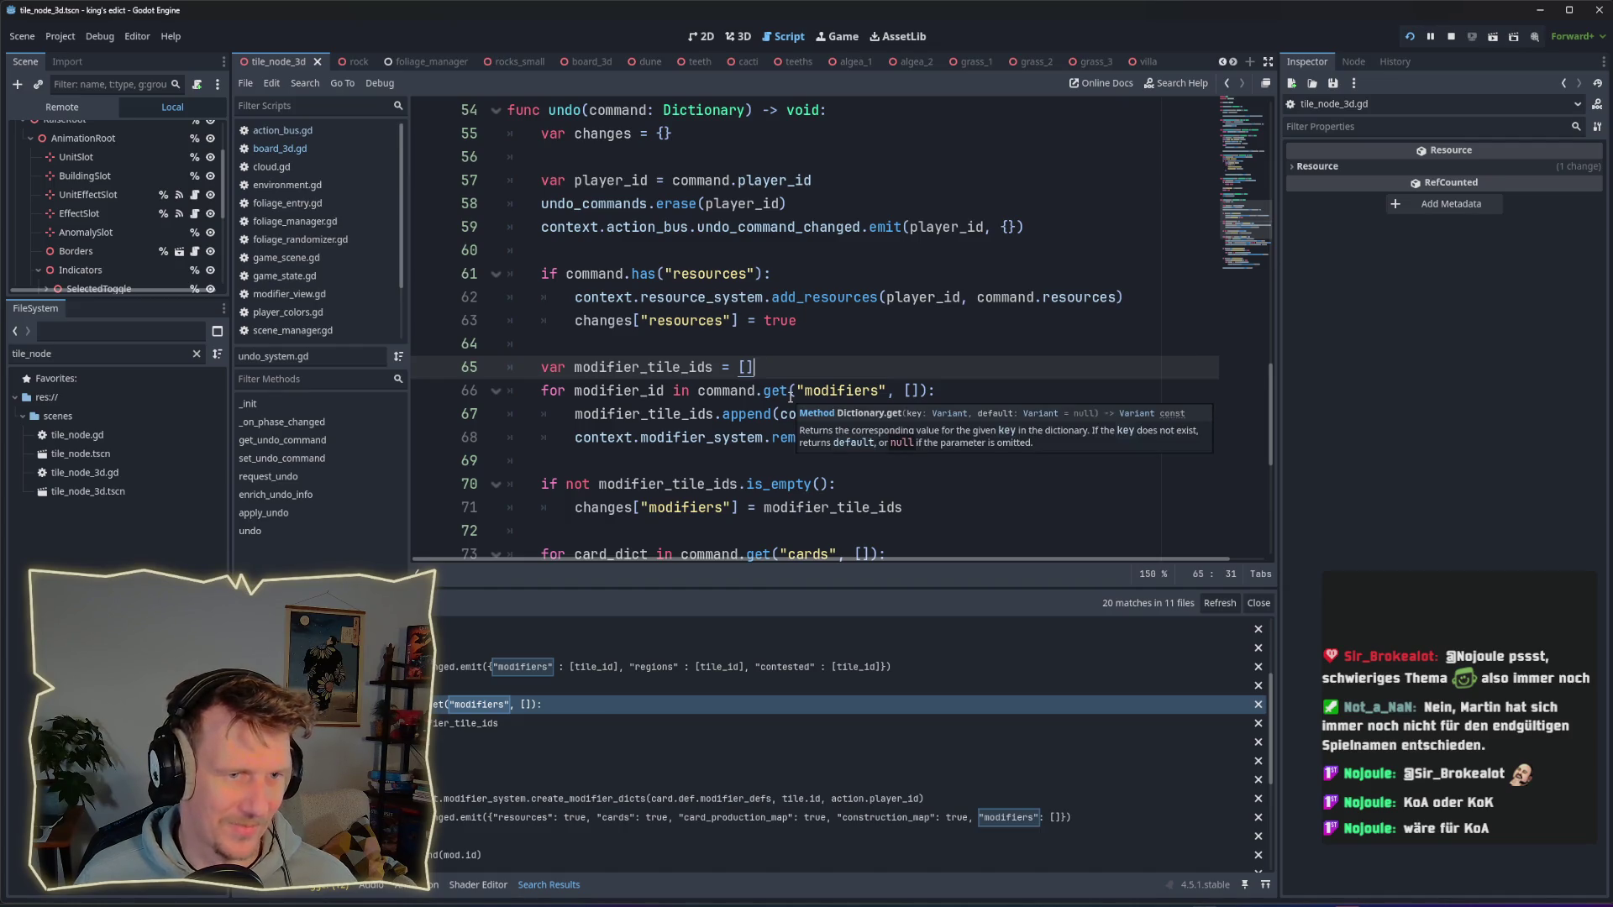
pyautogui.scroll(-1, 792, 374)
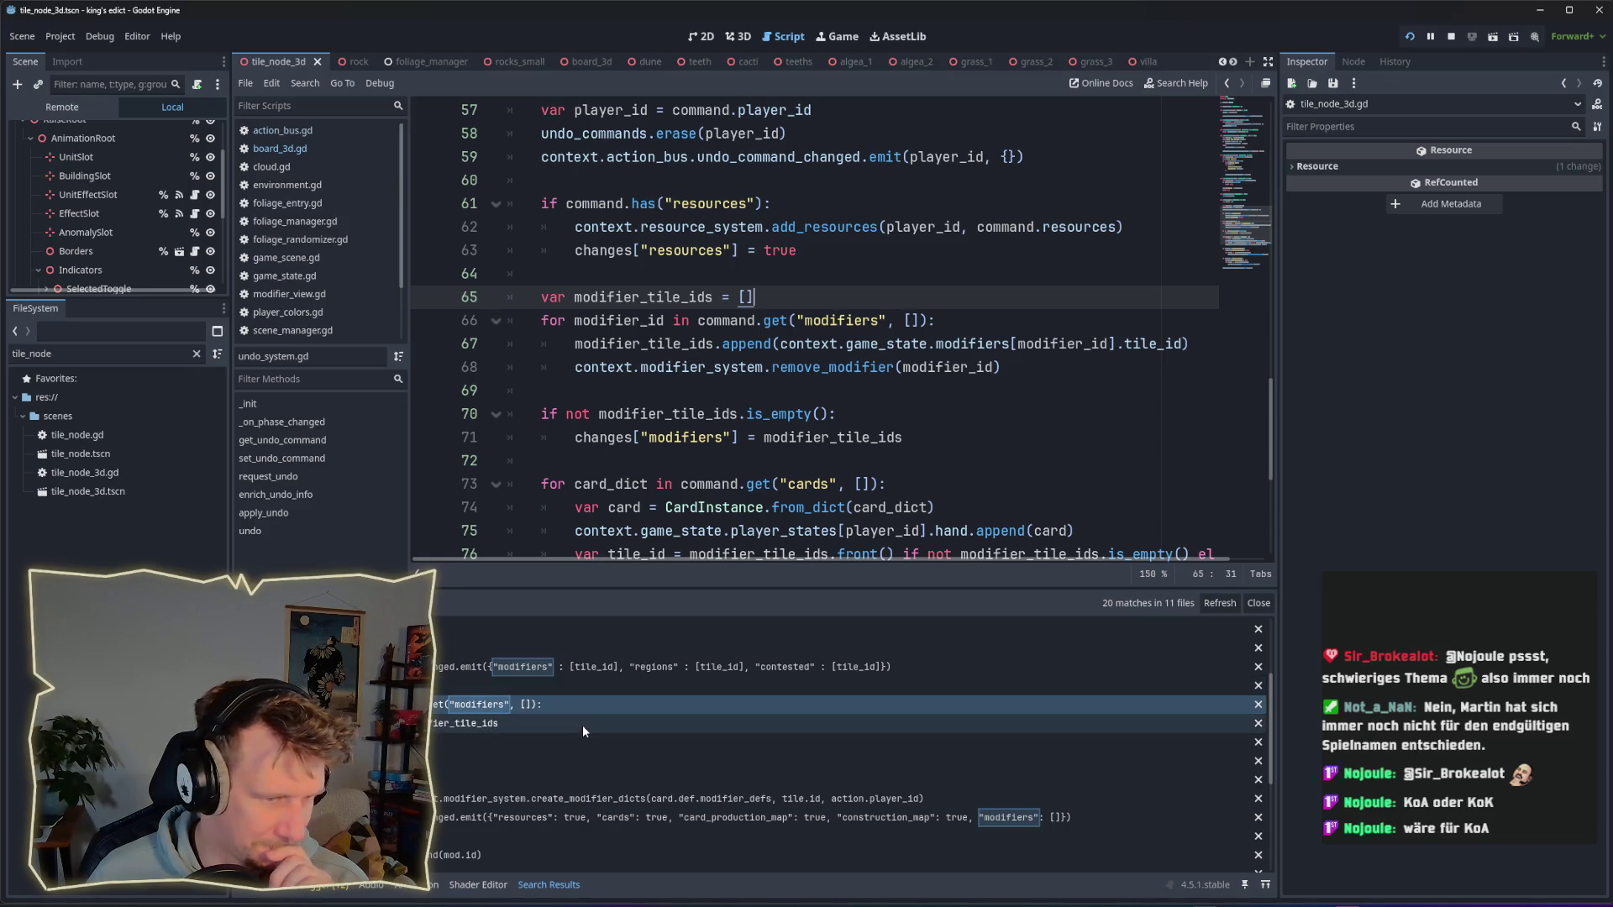
pyautogui.scroll(-1, 573, 778)
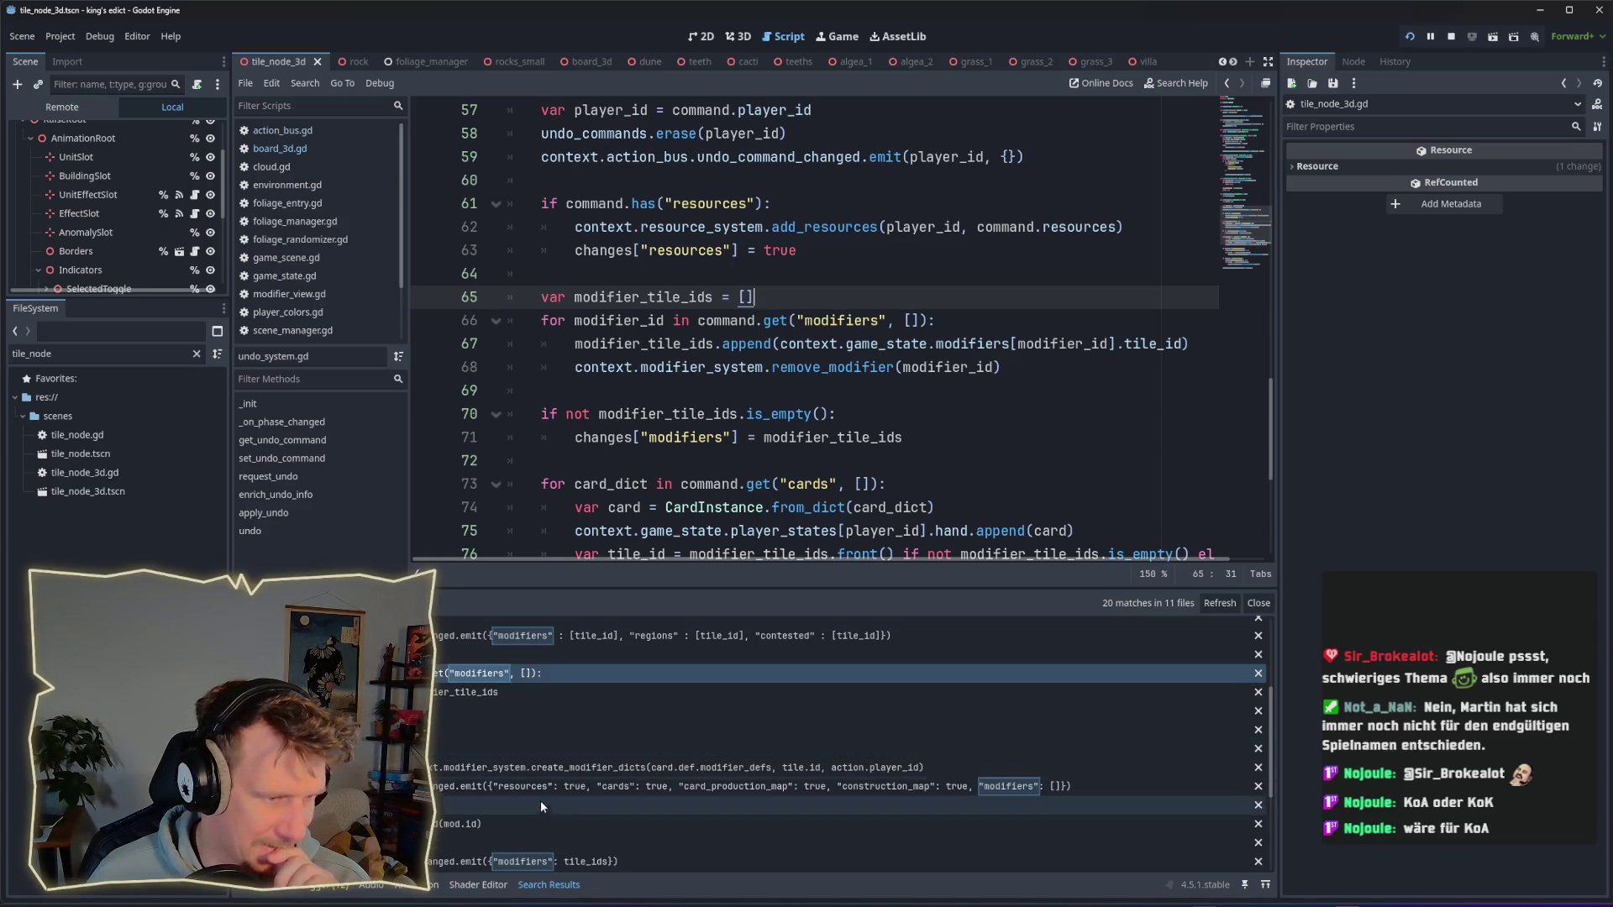
pyautogui.click(541, 799)
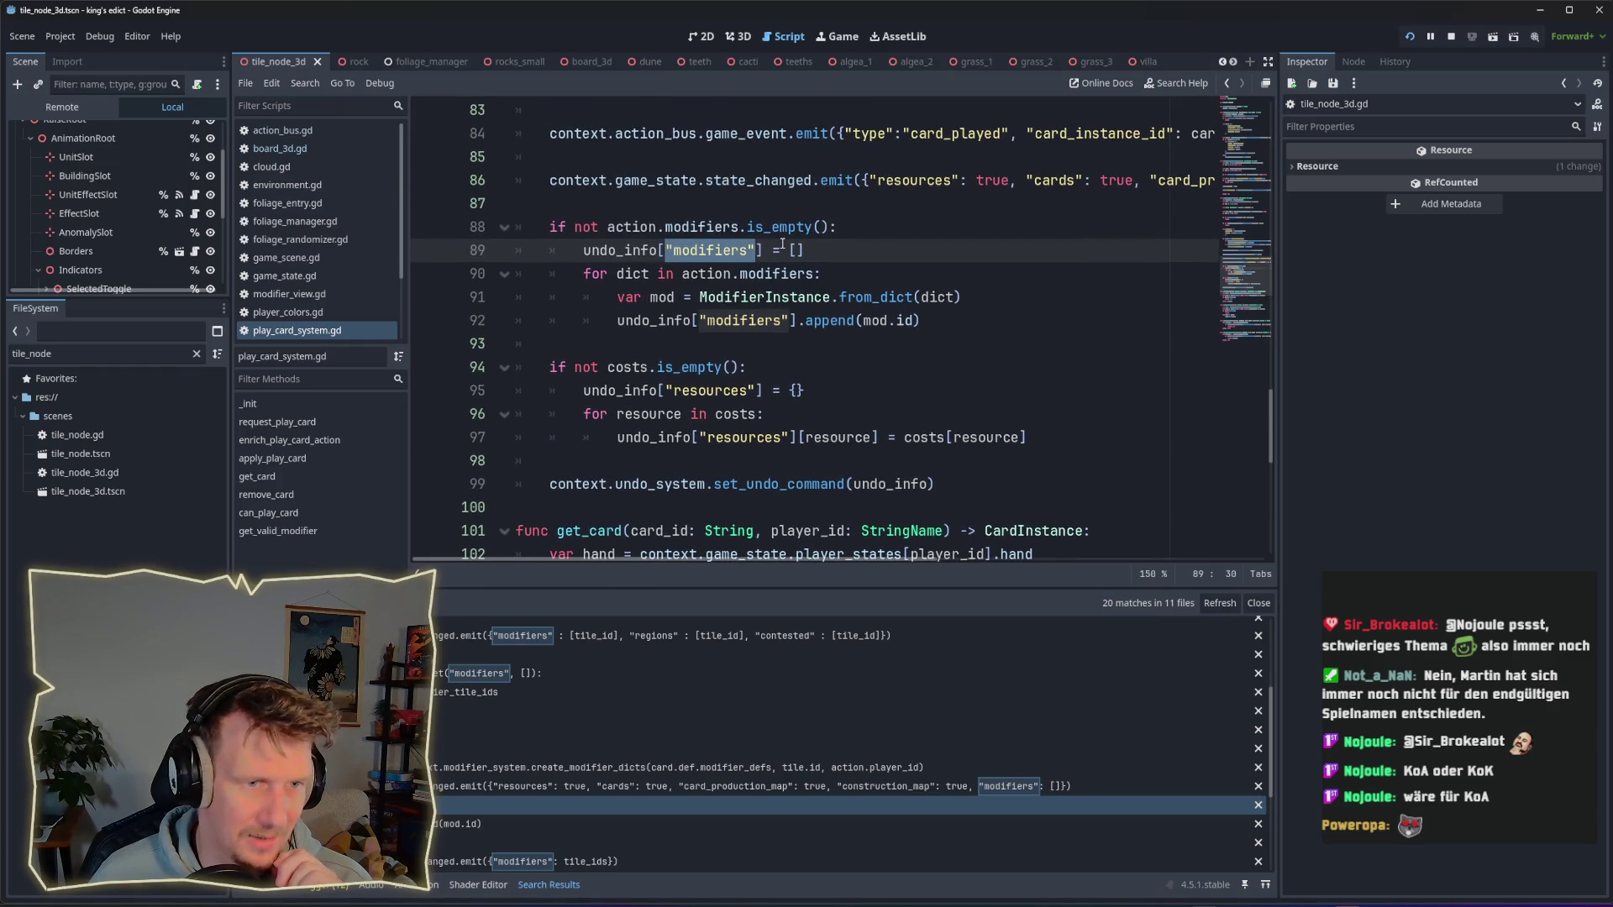
pyautogui.moveTo(804, 251); pyautogui.dragTo(660, 252)
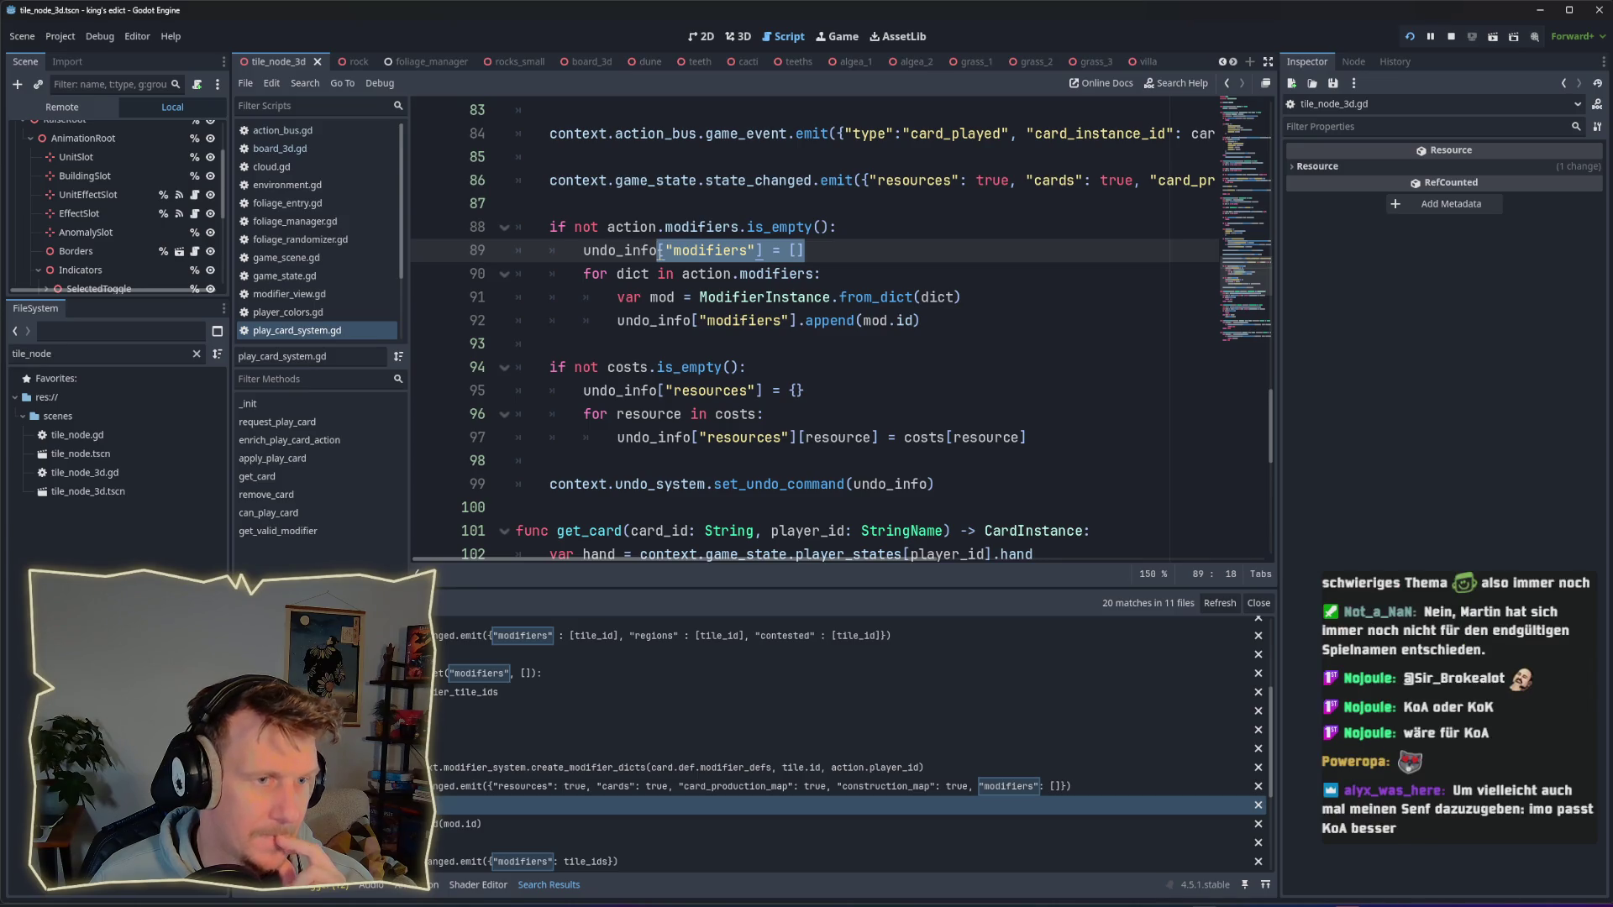
pyautogui.click(767, 294)
pyautogui.moveTo(813, 273); pyautogui.dragTo(682, 270)
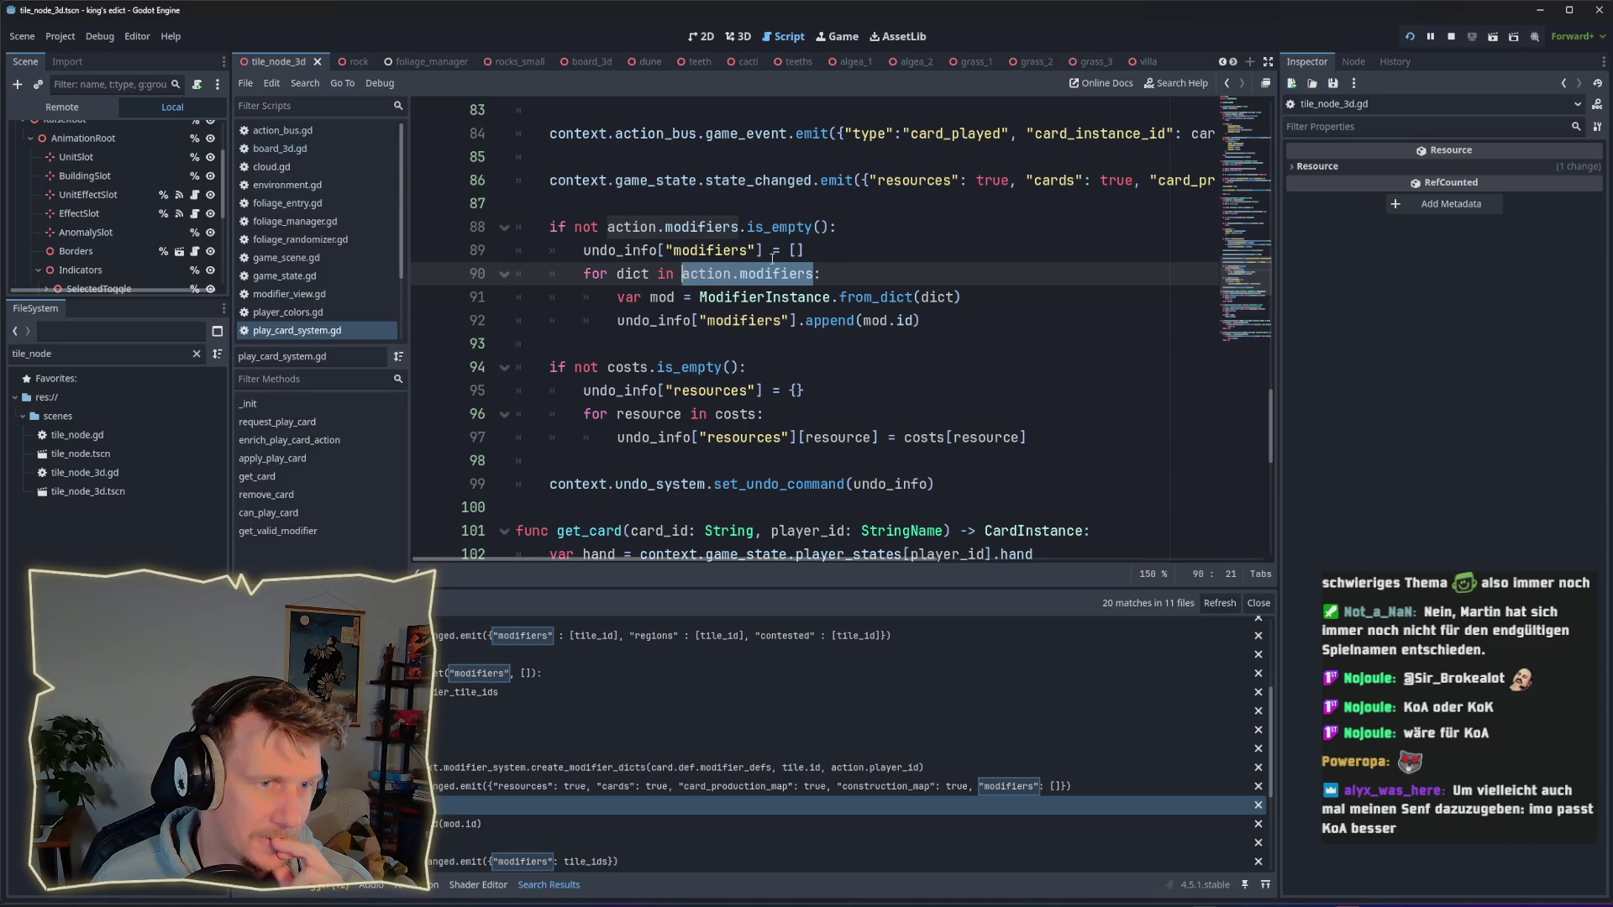
pyautogui.scroll(10, 765, 257)
pyautogui.scroll(-10, 783, 301)
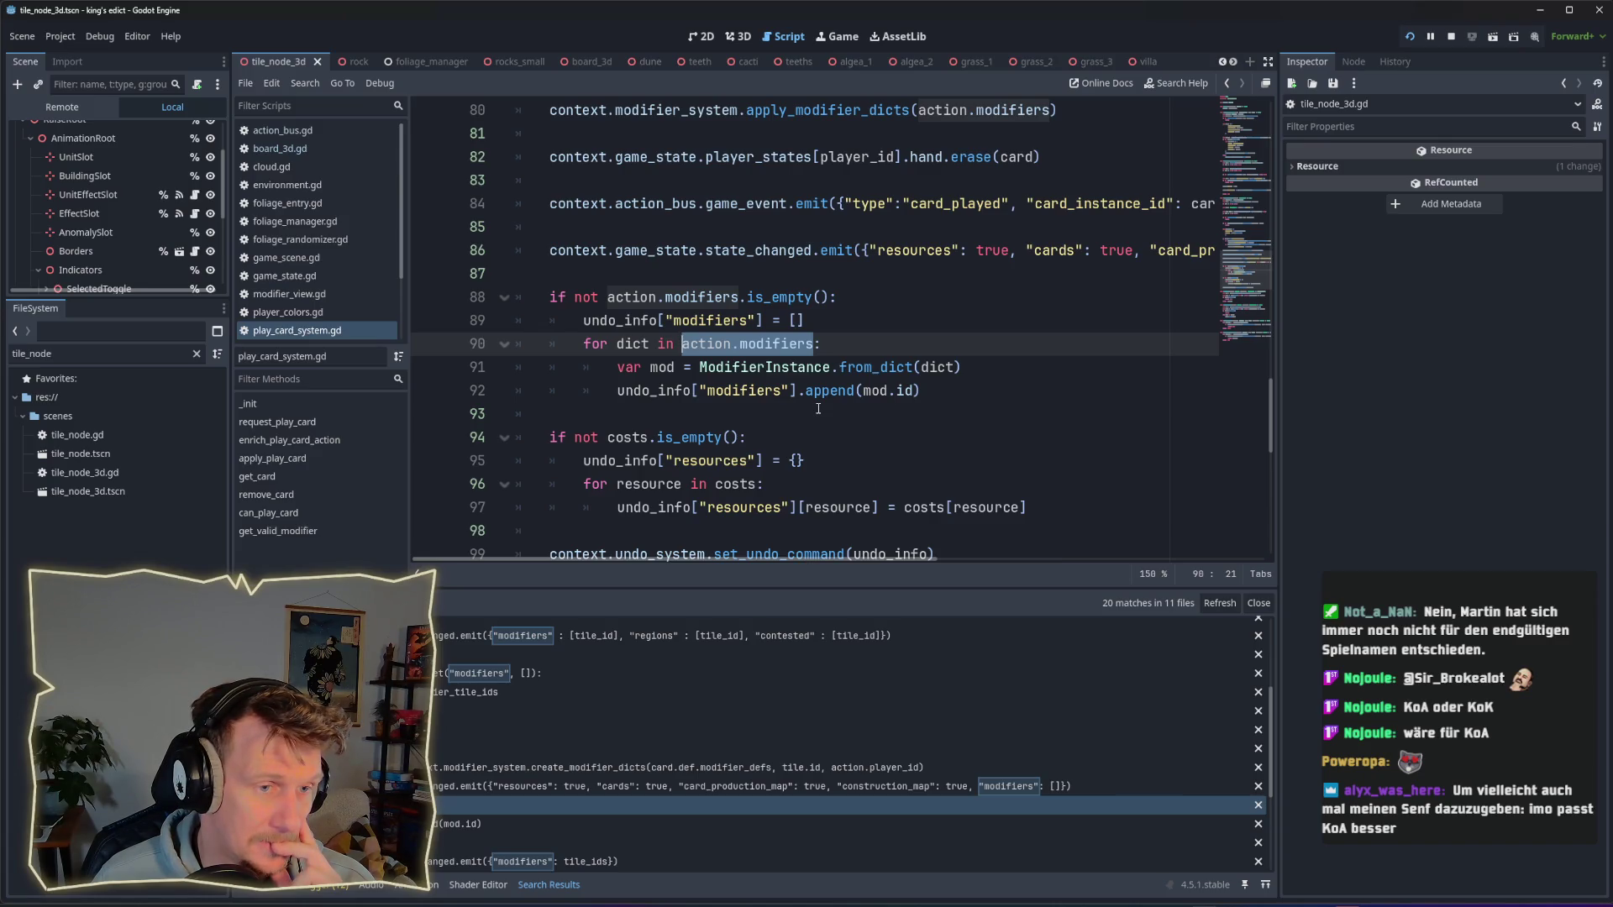
pyautogui.moveTo(921, 390)
pyautogui.mouseDown()
pyautogui.moveTo(657, 391)
pyautogui.moveTo(616, 371)
pyautogui.mouseUp()
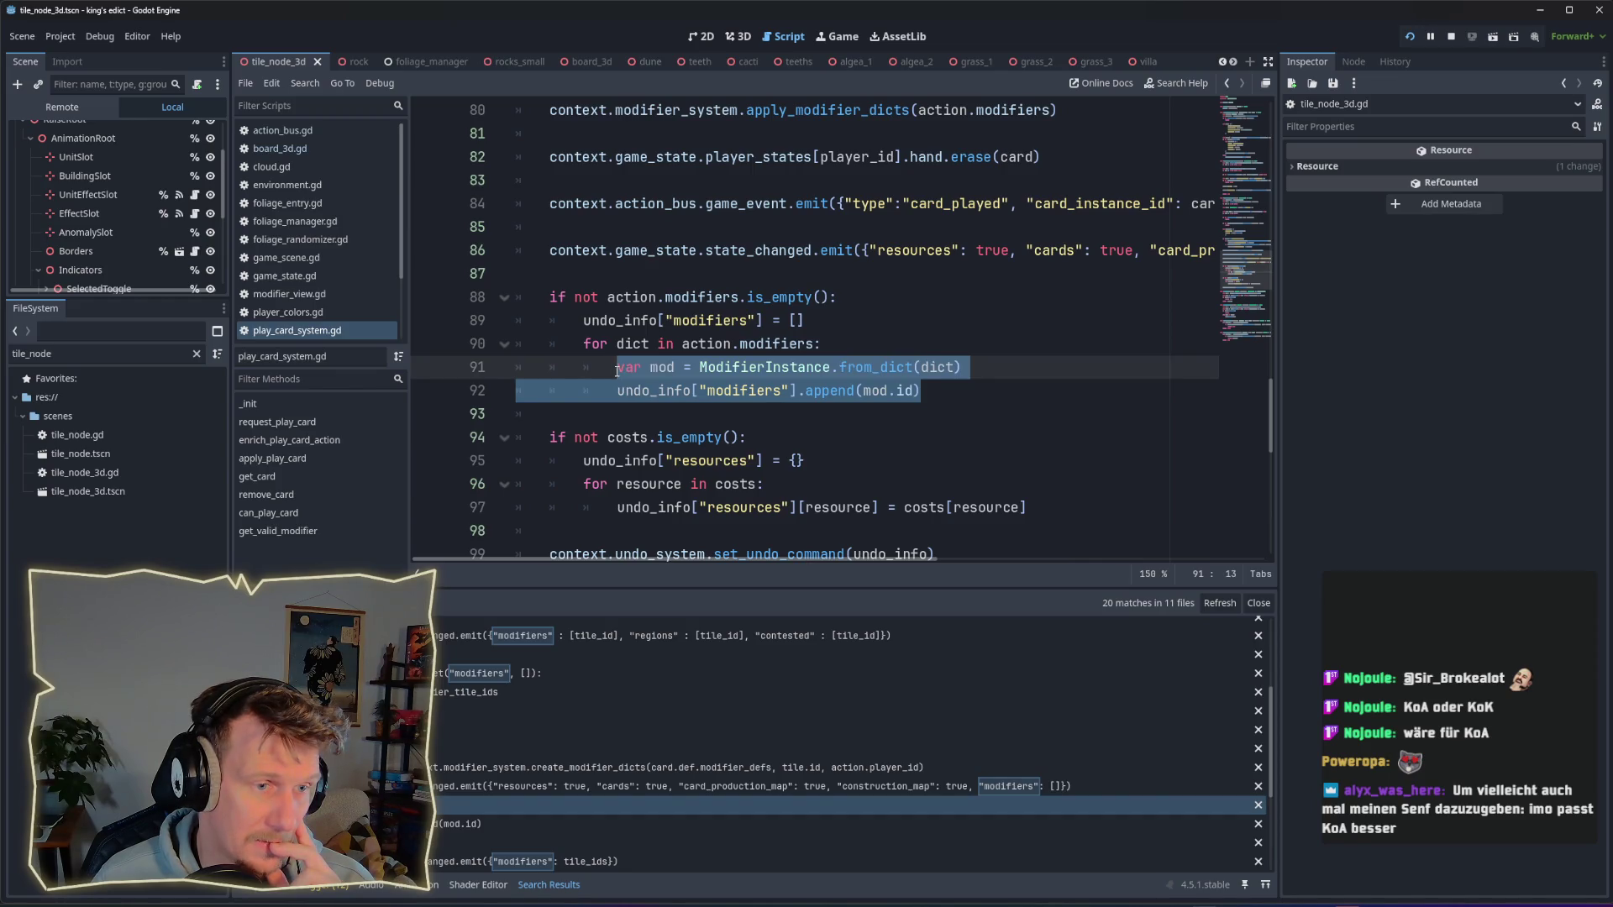
pyautogui.scroll(-1, 719, 392)
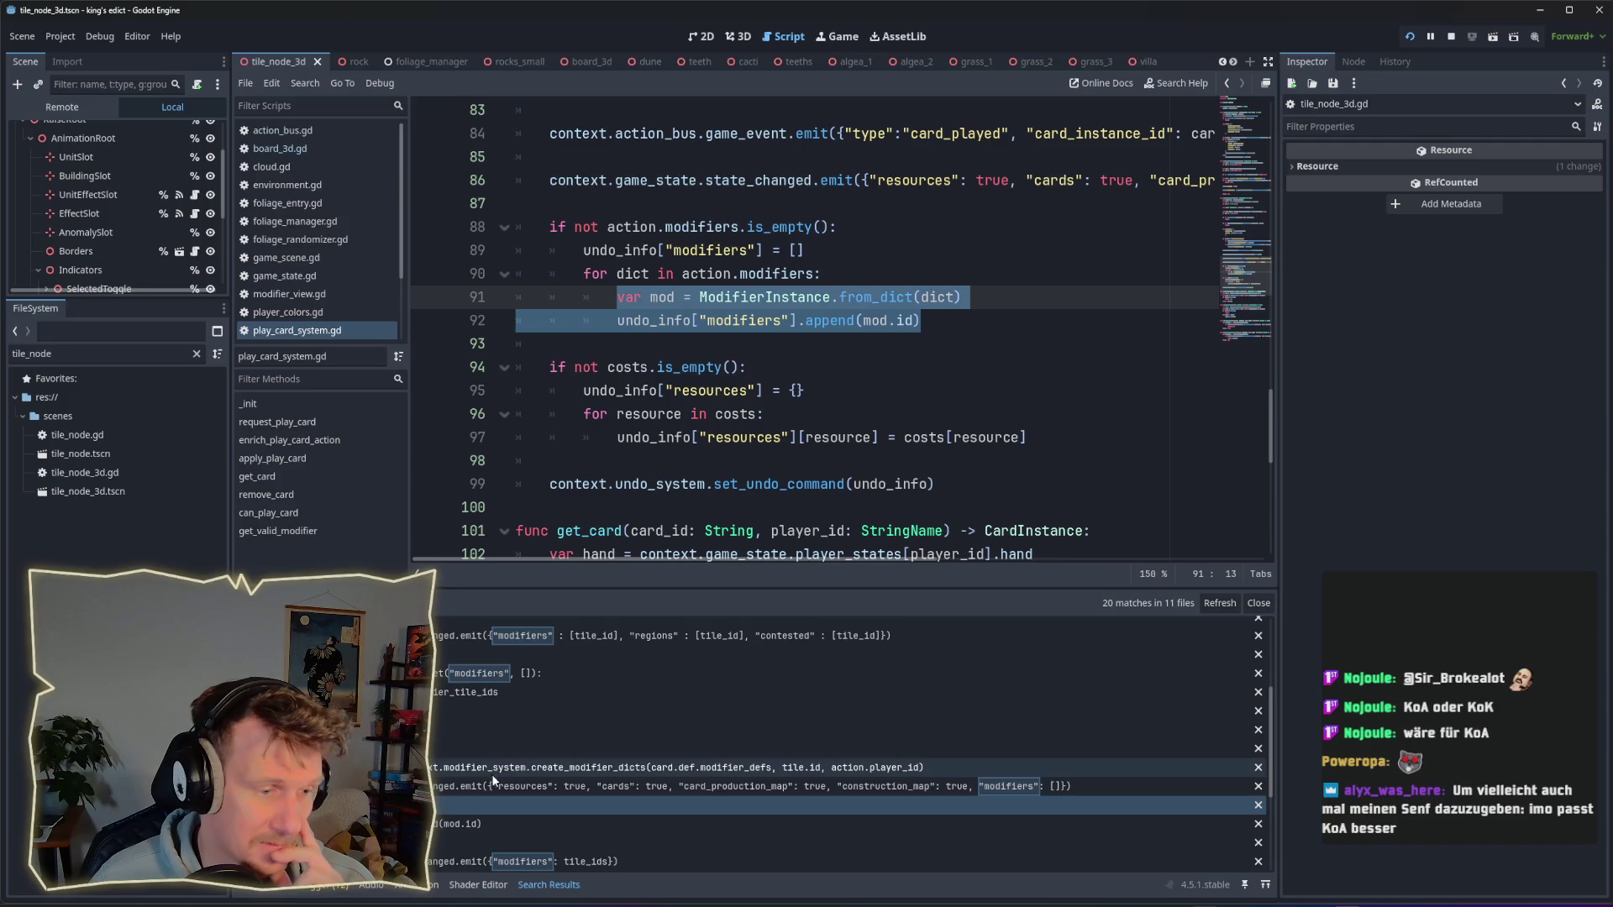
pyautogui.scroll(-1, 491, 777)
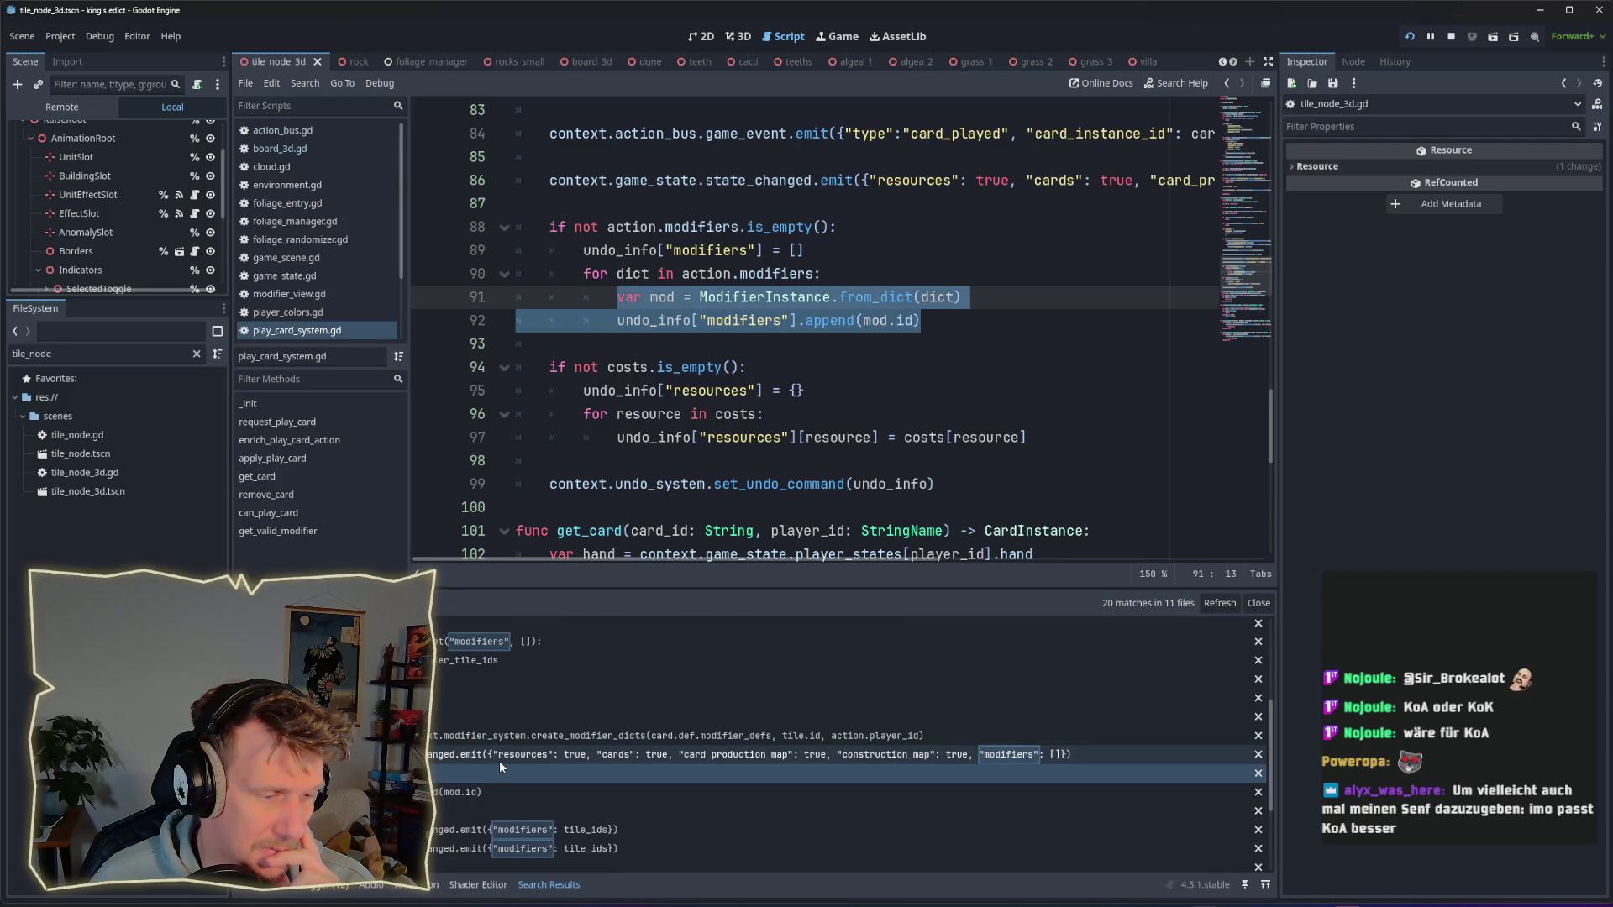
pyautogui.click(499, 759)
pyautogui.scroll(2, 871, 471)
pyautogui.moveTo(859, 560); pyautogui.dragTo(510, 519)
pyautogui.scroll(5, 740, 403)
pyautogui.scroll(3, 740, 403)
pyautogui.scroll(-4, 740, 403)
pyautogui.scroll(-3, 740, 403)
pyautogui.moveTo(812, 559)
pyautogui.mouseDown()
pyautogui.moveTo(1092, 560)
pyautogui.moveTo(1184, 525)
pyautogui.mouseUp()
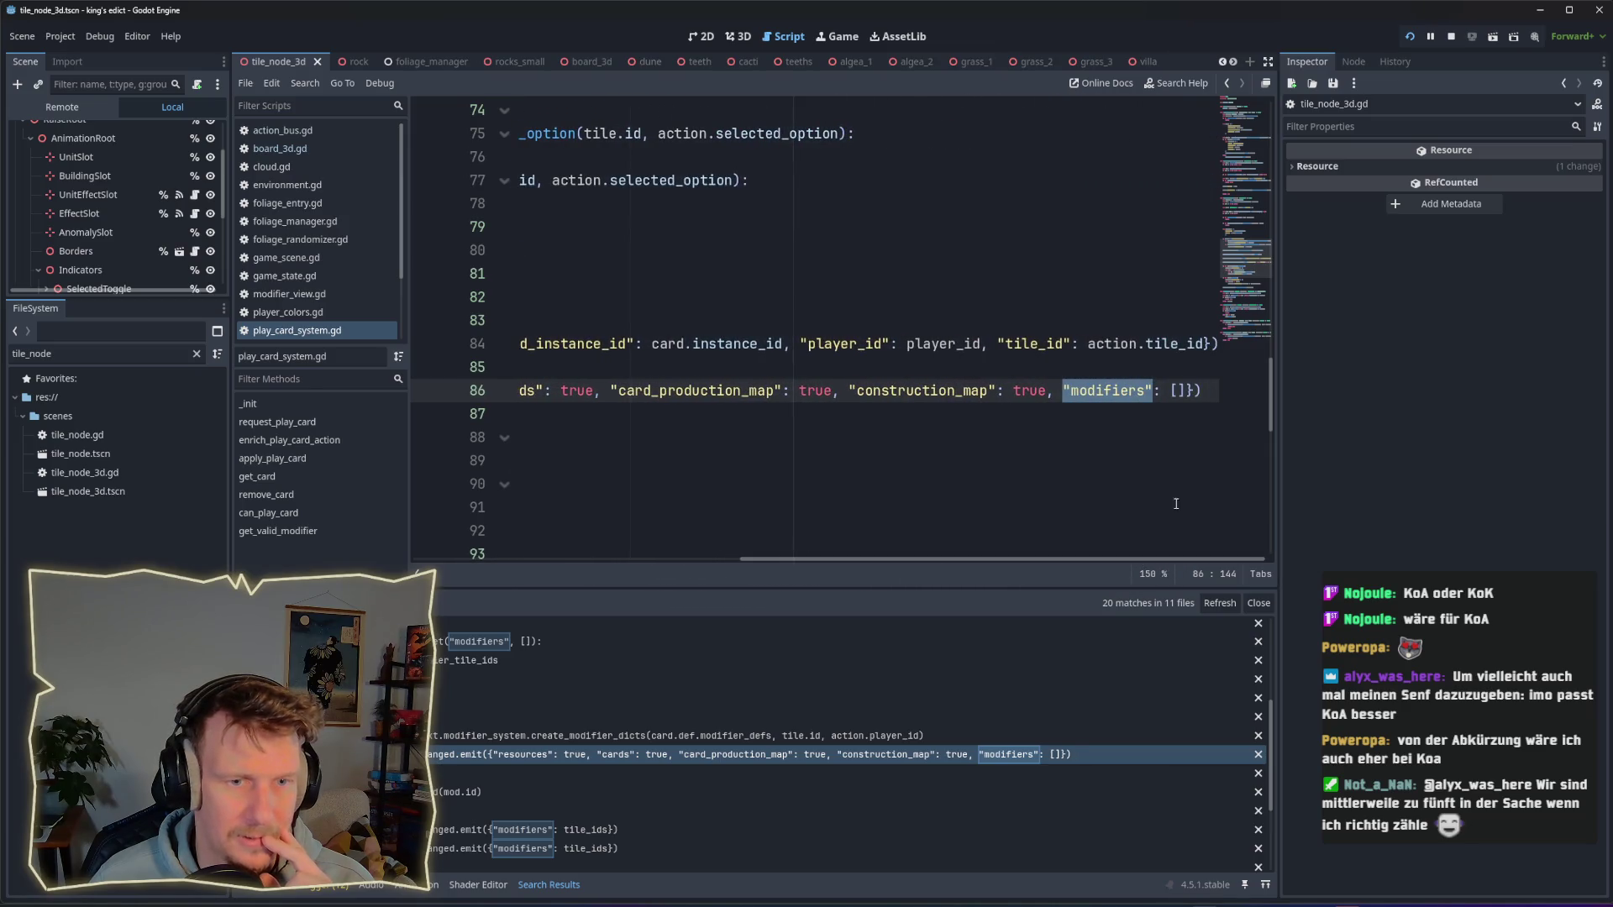
pyautogui.click(1162, 377)
pyautogui.moveTo(880, 559)
pyautogui.mouseDown()
pyautogui.moveTo(1121, 556)
pyautogui.moveTo(1186, 527)
pyautogui.mouseUp()
pyautogui.moveTo(1185, 387); pyautogui.dragTo(1062, 394)
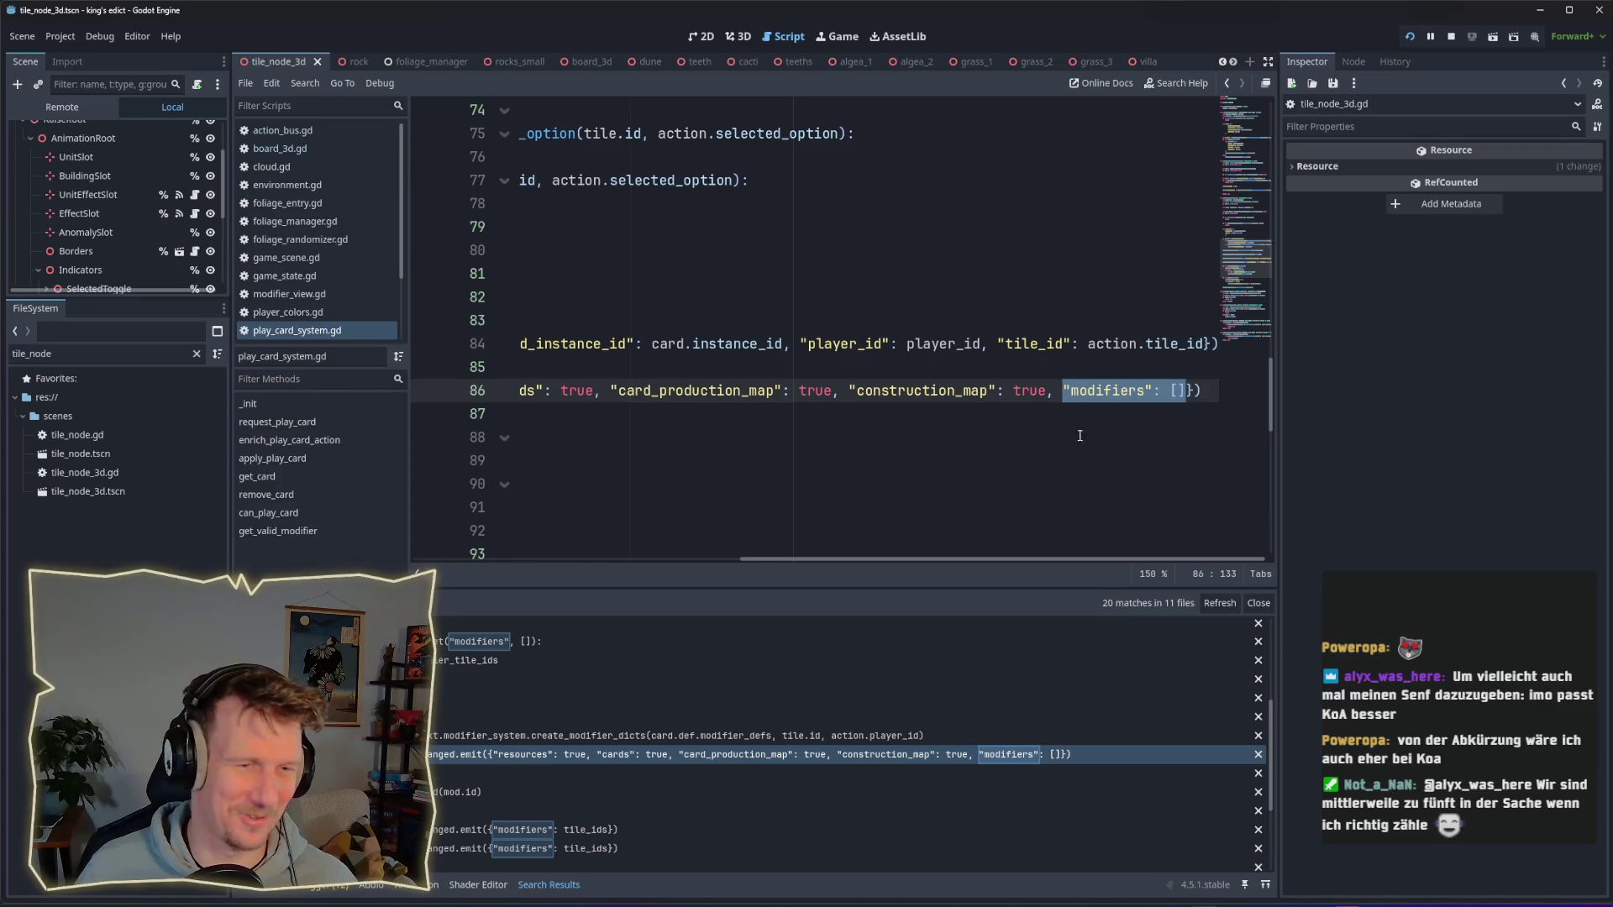
# Step: Read through play_card_system.gd's card-play code, checking the player_states tooltip
pyautogui.moveTo(960, 559); pyautogui.dragTo(631, 527)
pyautogui.scroll(1, 700, 446)
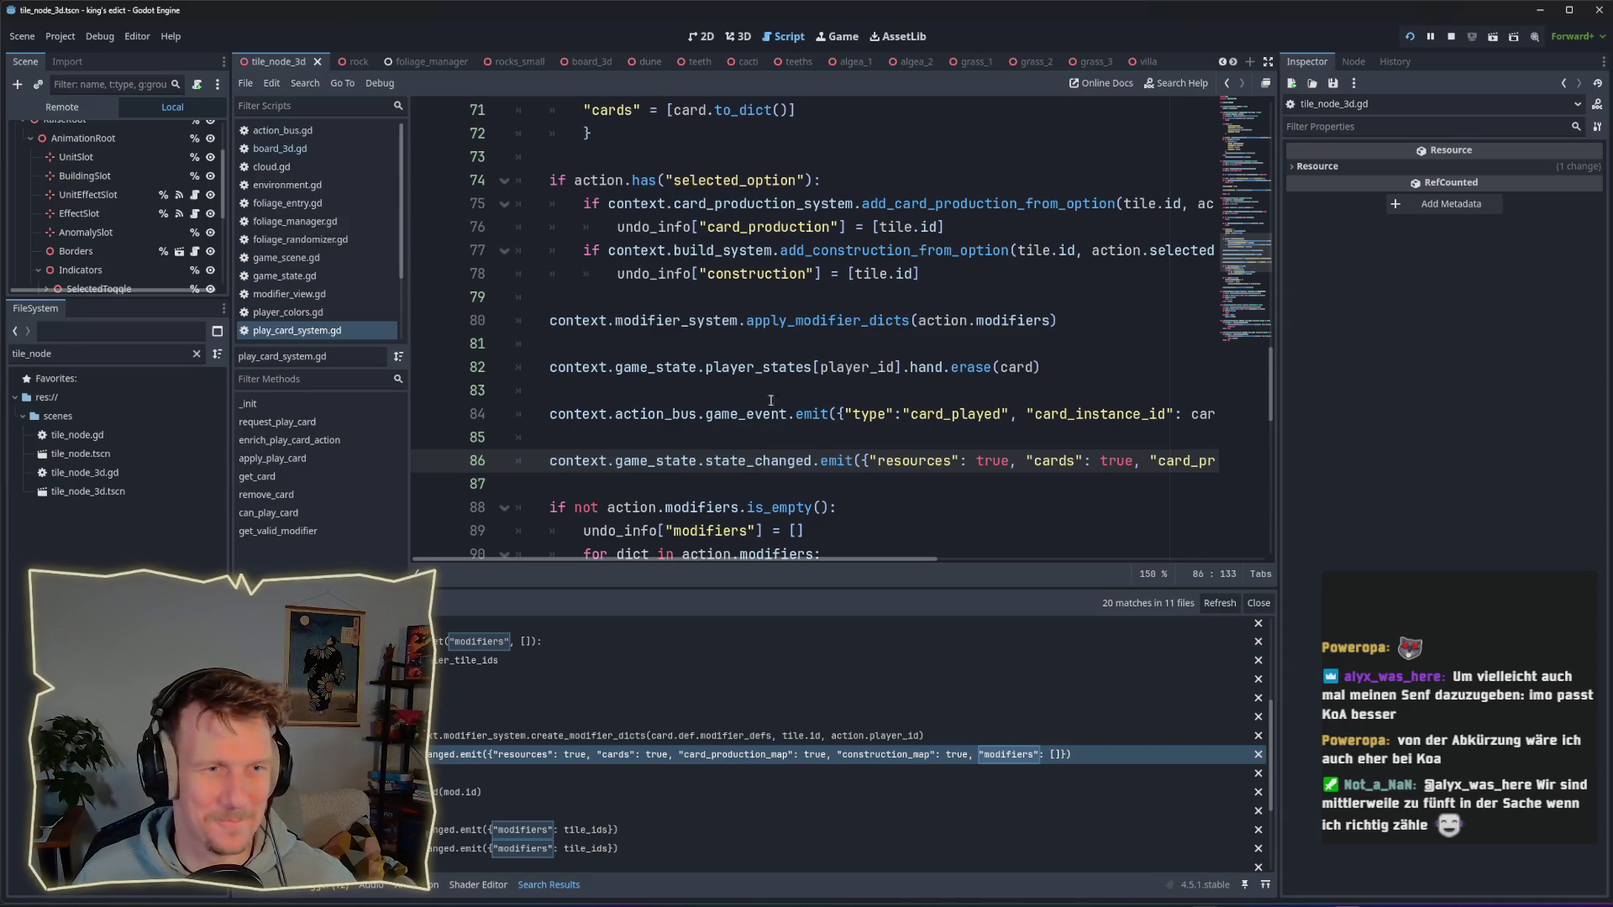
pyautogui.moveTo(814, 367)
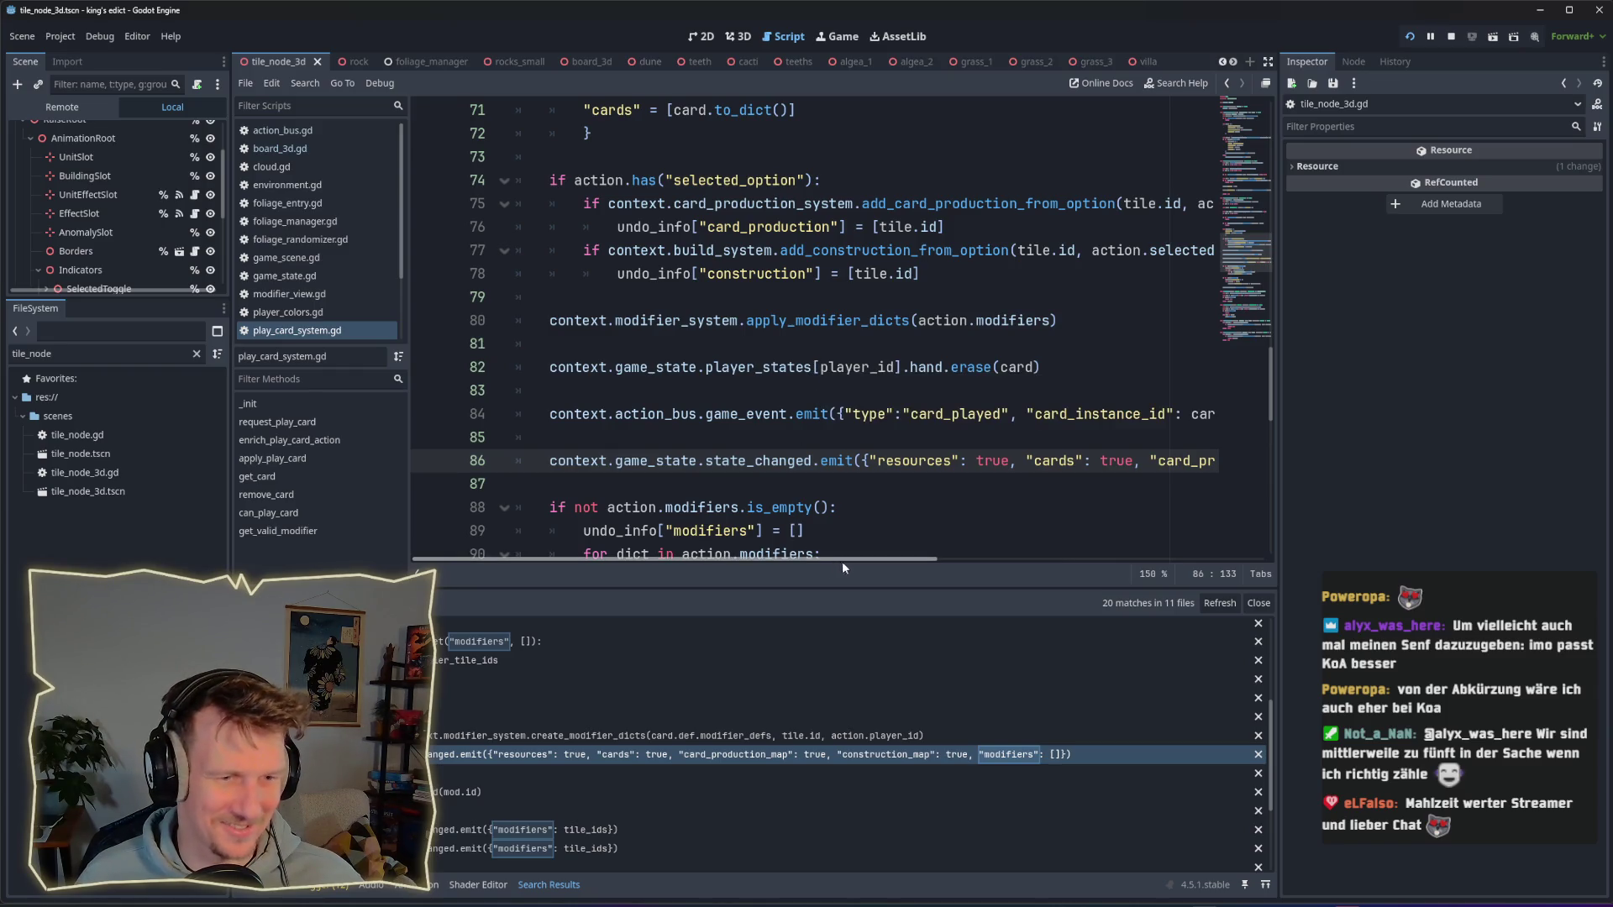
pyautogui.hscroll(2, 827, 555)
pyautogui.hscroll(-2, 827, 555)
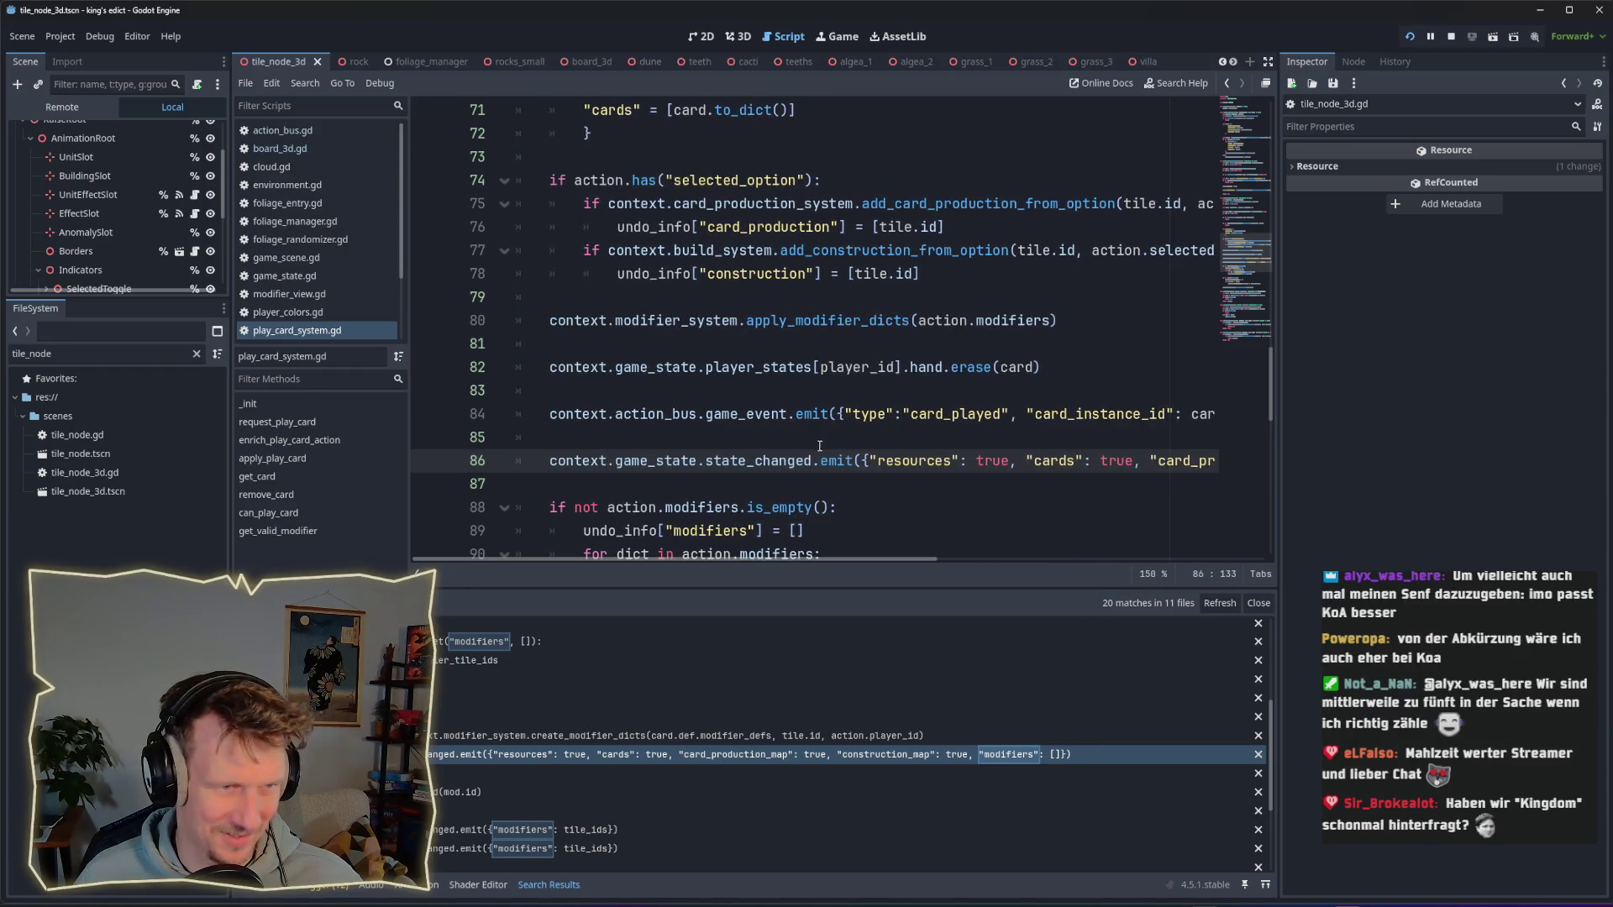
pyautogui.scroll(-3, 821, 443)
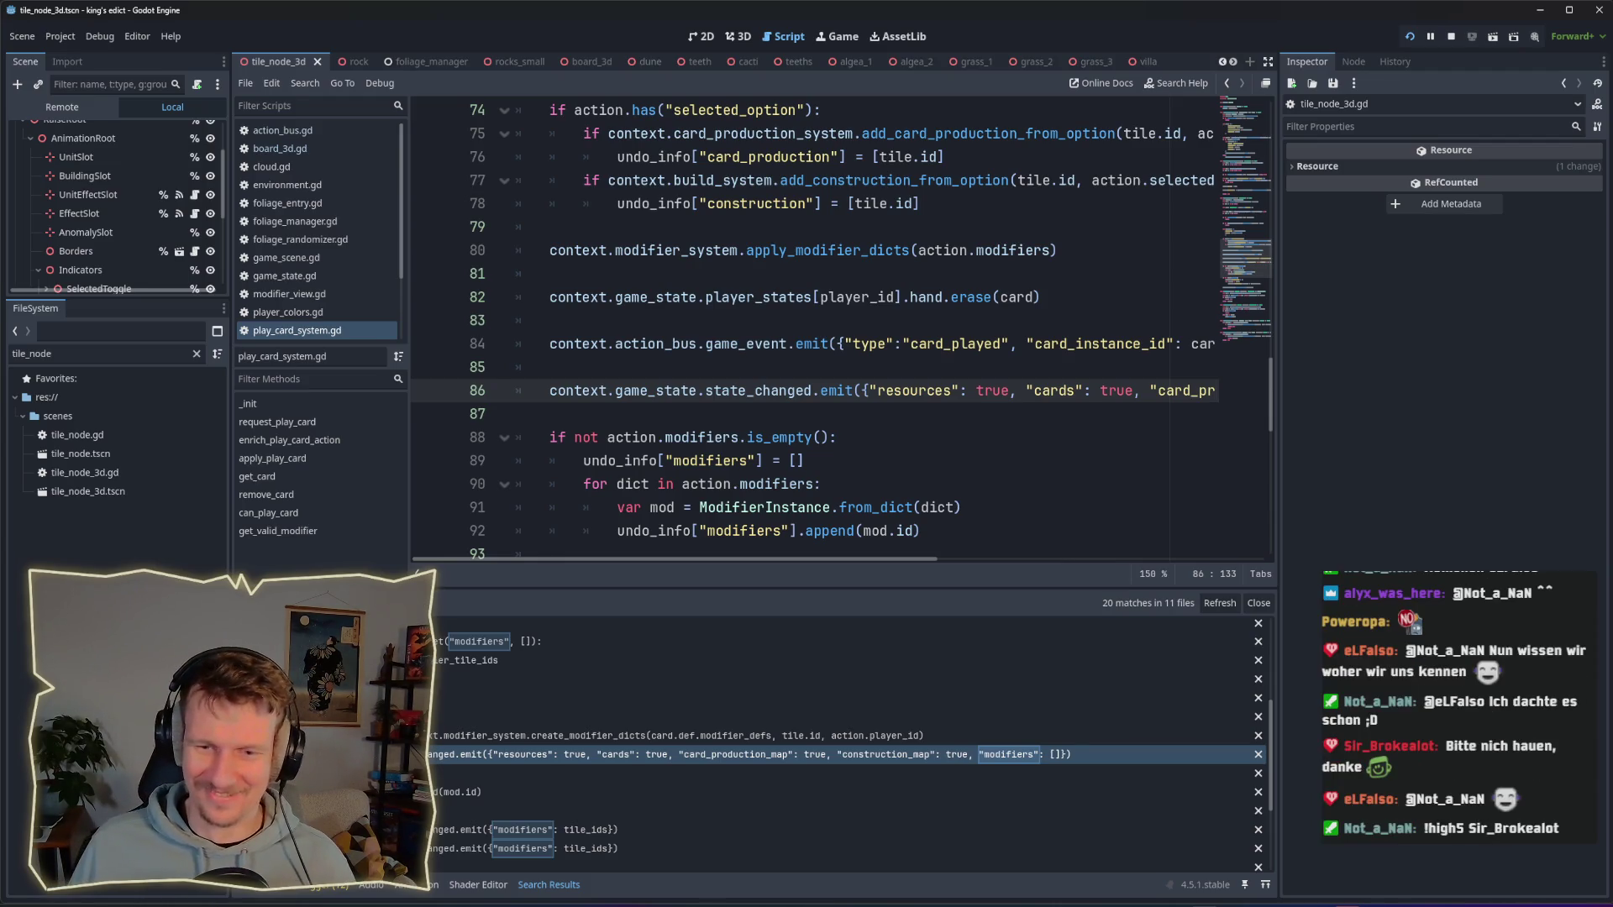
pyautogui.moveTo(903, 558)
pyautogui.mouseDown()
pyautogui.moveTo(1114, 555)
pyautogui.moveTo(981, 542)
pyautogui.moveTo(911, 556)
pyautogui.moveTo(1193, 560)
pyautogui.moveTo(917, 558)
pyautogui.mouseUp()
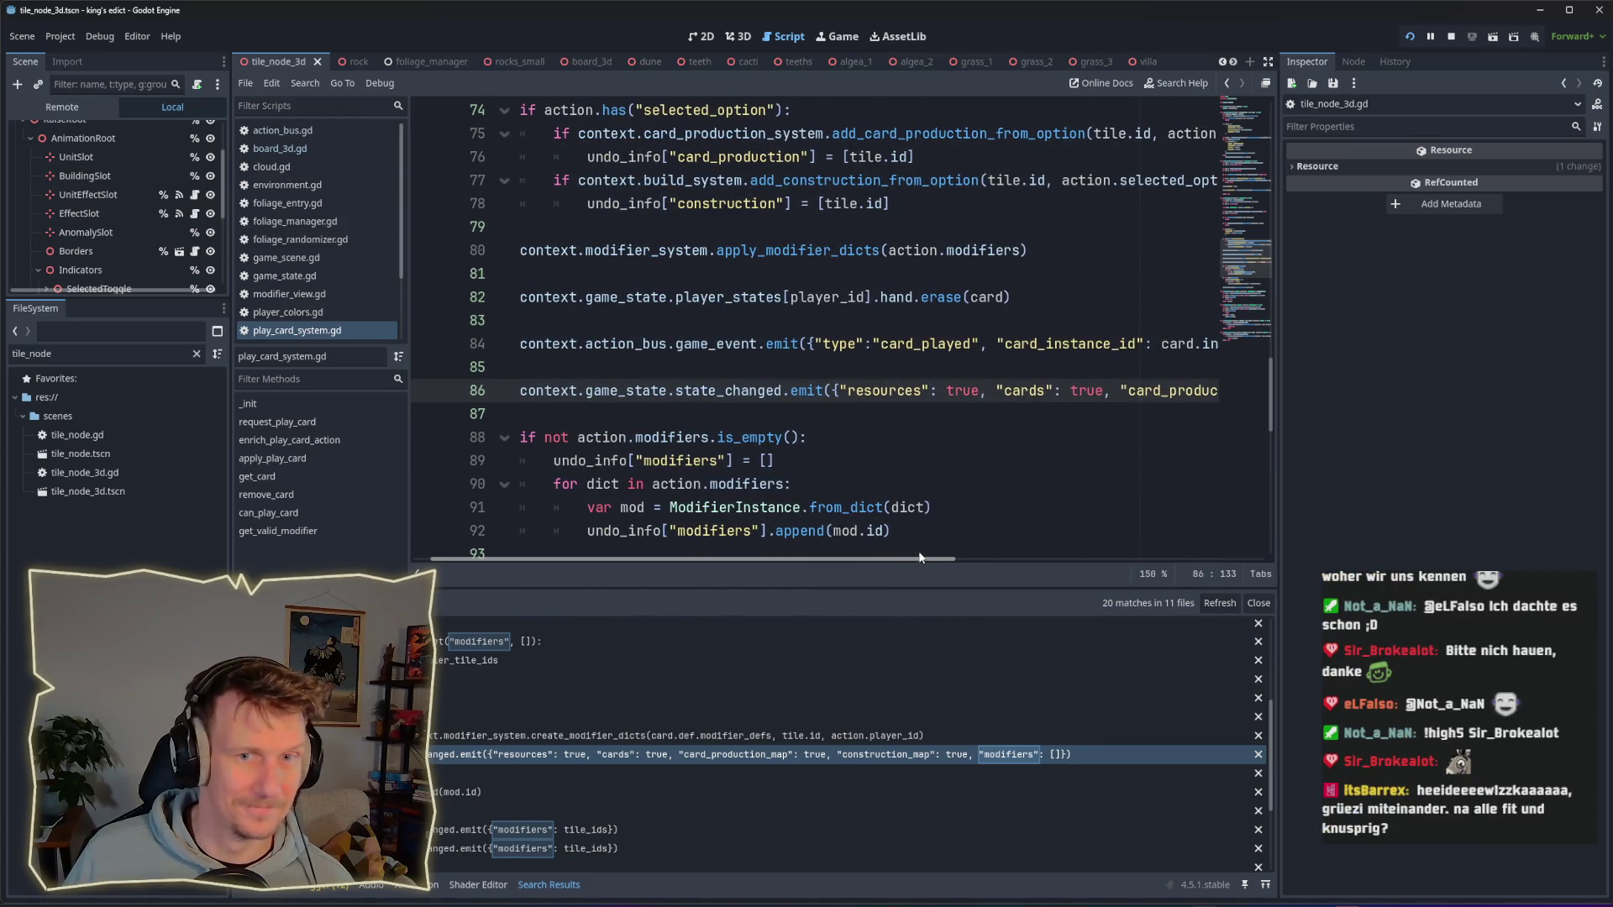
pyautogui.scroll(4, 1003, 402)
# Step: Widen the script editor by dragging the splitter right, narrowing the Inspector dock
pyautogui.moveTo(1279, 420); pyautogui.dragTo(1456, 420)
pyautogui.scroll(1, 1256, 433)
pyautogui.scroll(-2, 1257, 433)
pyautogui.moveTo(741, 561); pyautogui.dragTo(710, 562)
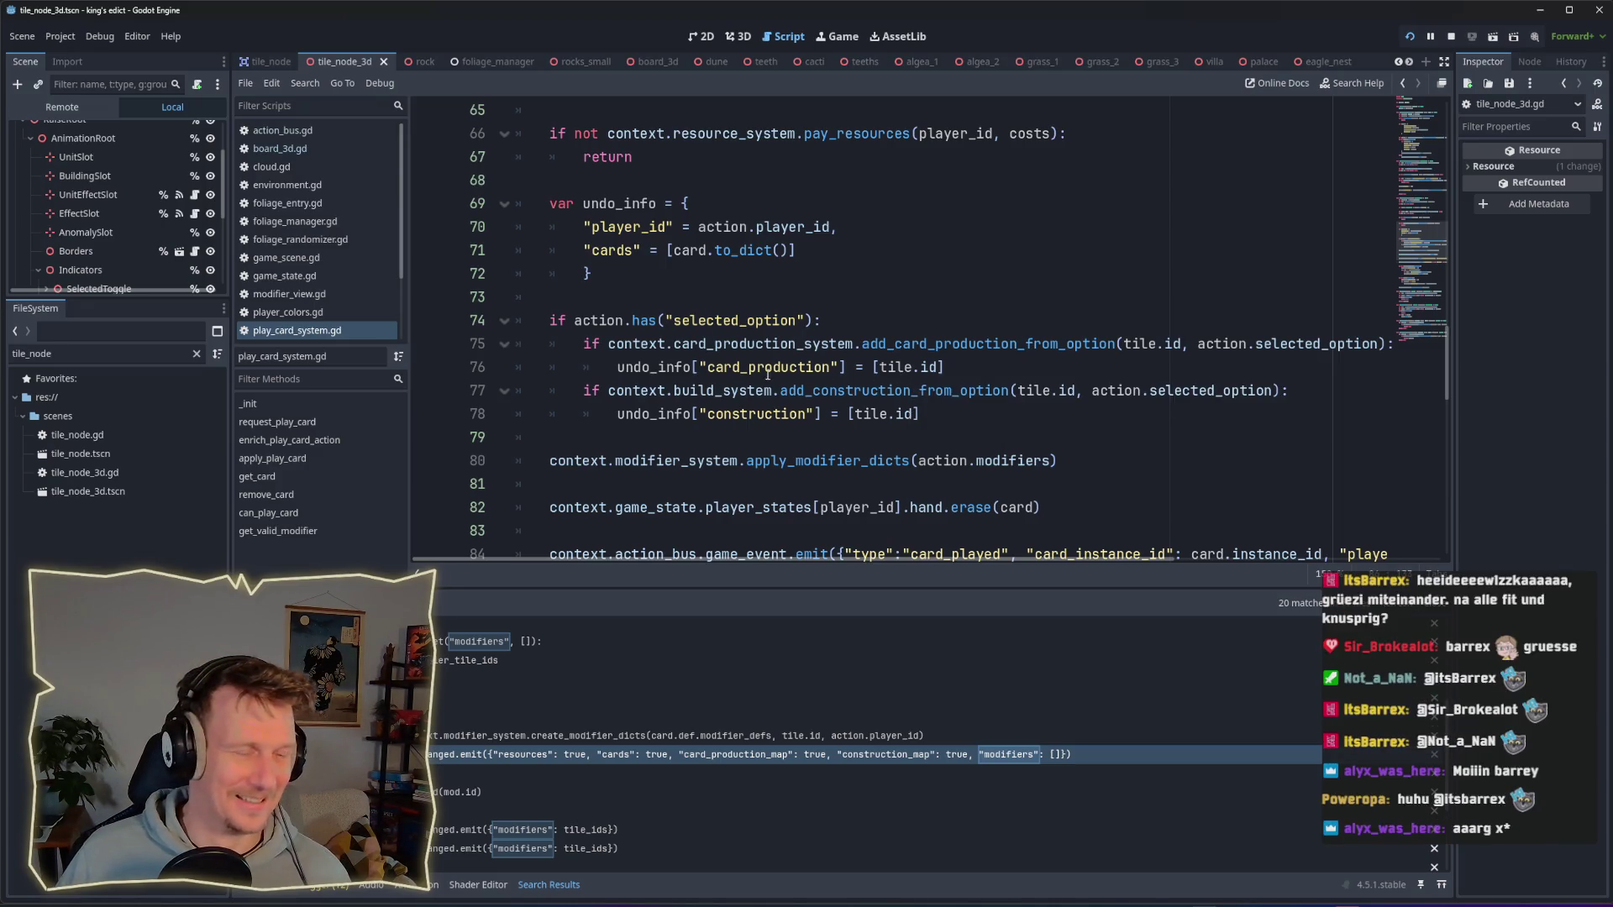
# Step: Check the empty "modifiers" entry on line 86, then close all scripts except play_card_system.gd
pyautogui.scroll(1, 762, 391)
pyautogui.scroll(-3, 763, 391)
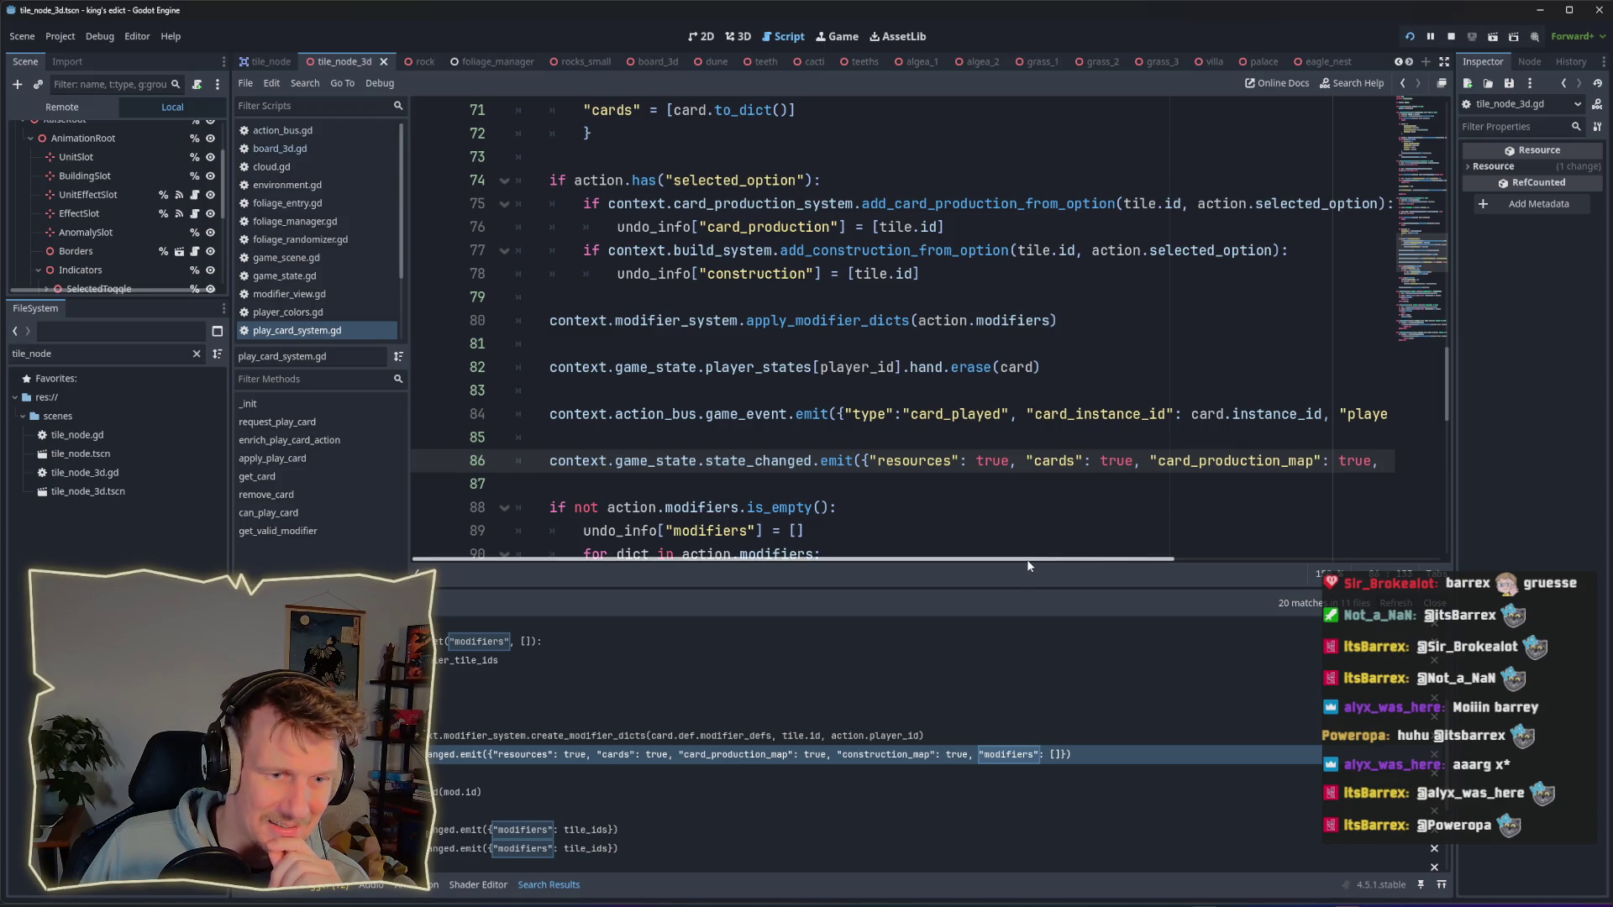
pyautogui.moveTo(1034, 559); pyautogui.dragTo(1291, 567)
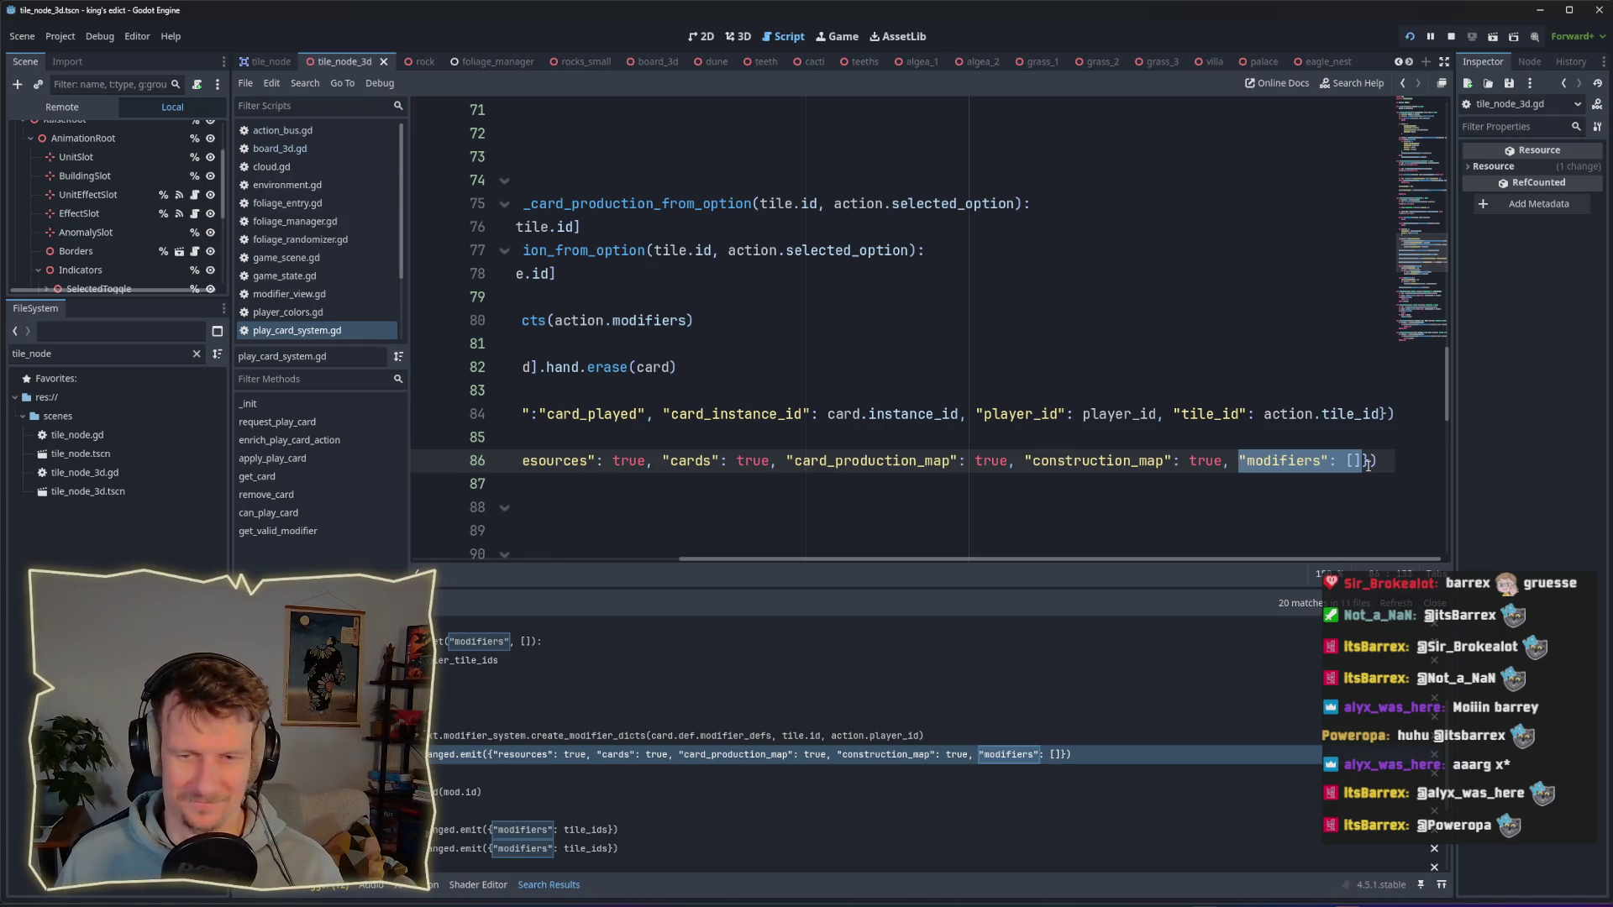
pyautogui.click(1367, 464)
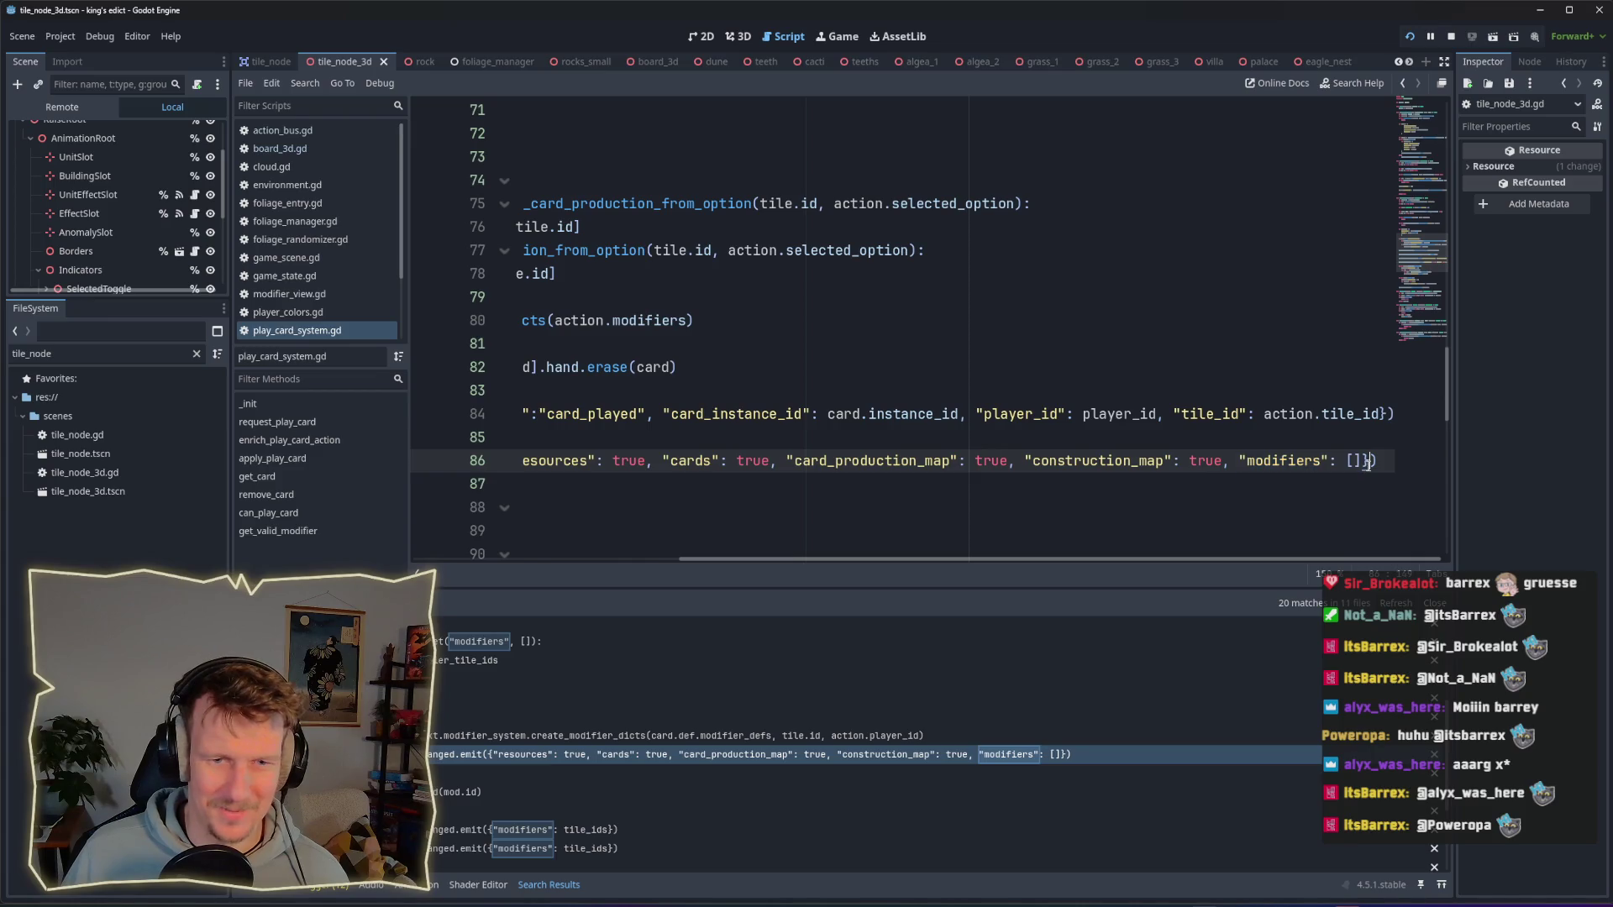
pyautogui.moveTo(1317, 558)
pyautogui.mouseDown()
pyautogui.moveTo(1033, 561)
pyautogui.moveTo(1299, 564)
pyautogui.moveTo(1080, 551)
pyautogui.moveTo(803, 646)
pyautogui.mouseUp()
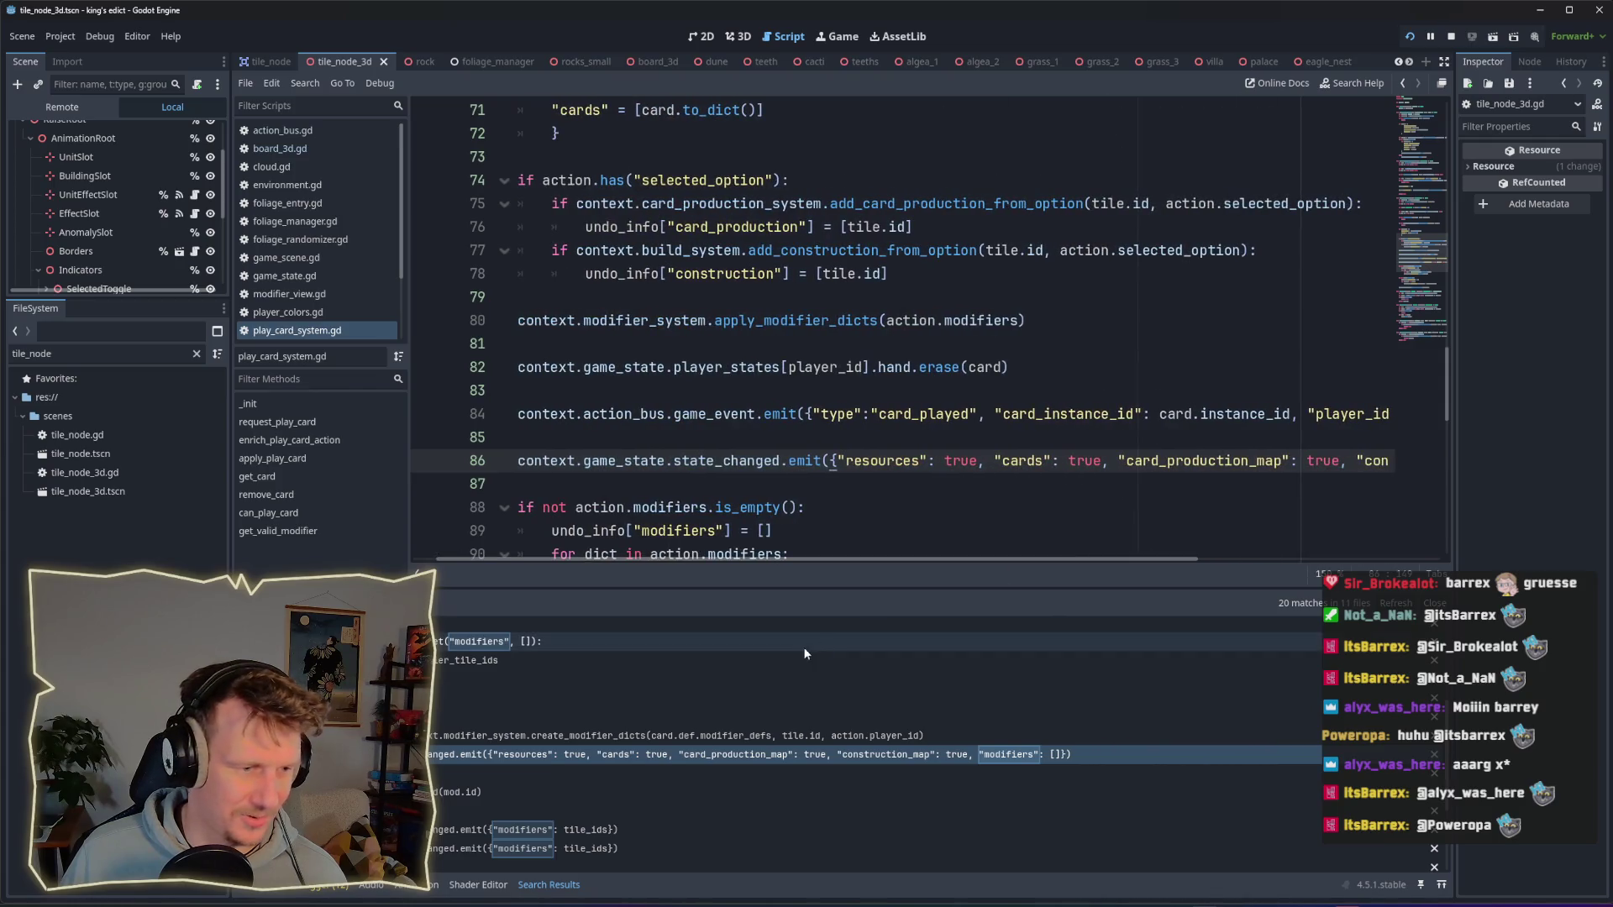
pyautogui.rightClick(314, 334)
pyautogui.click(355, 402)
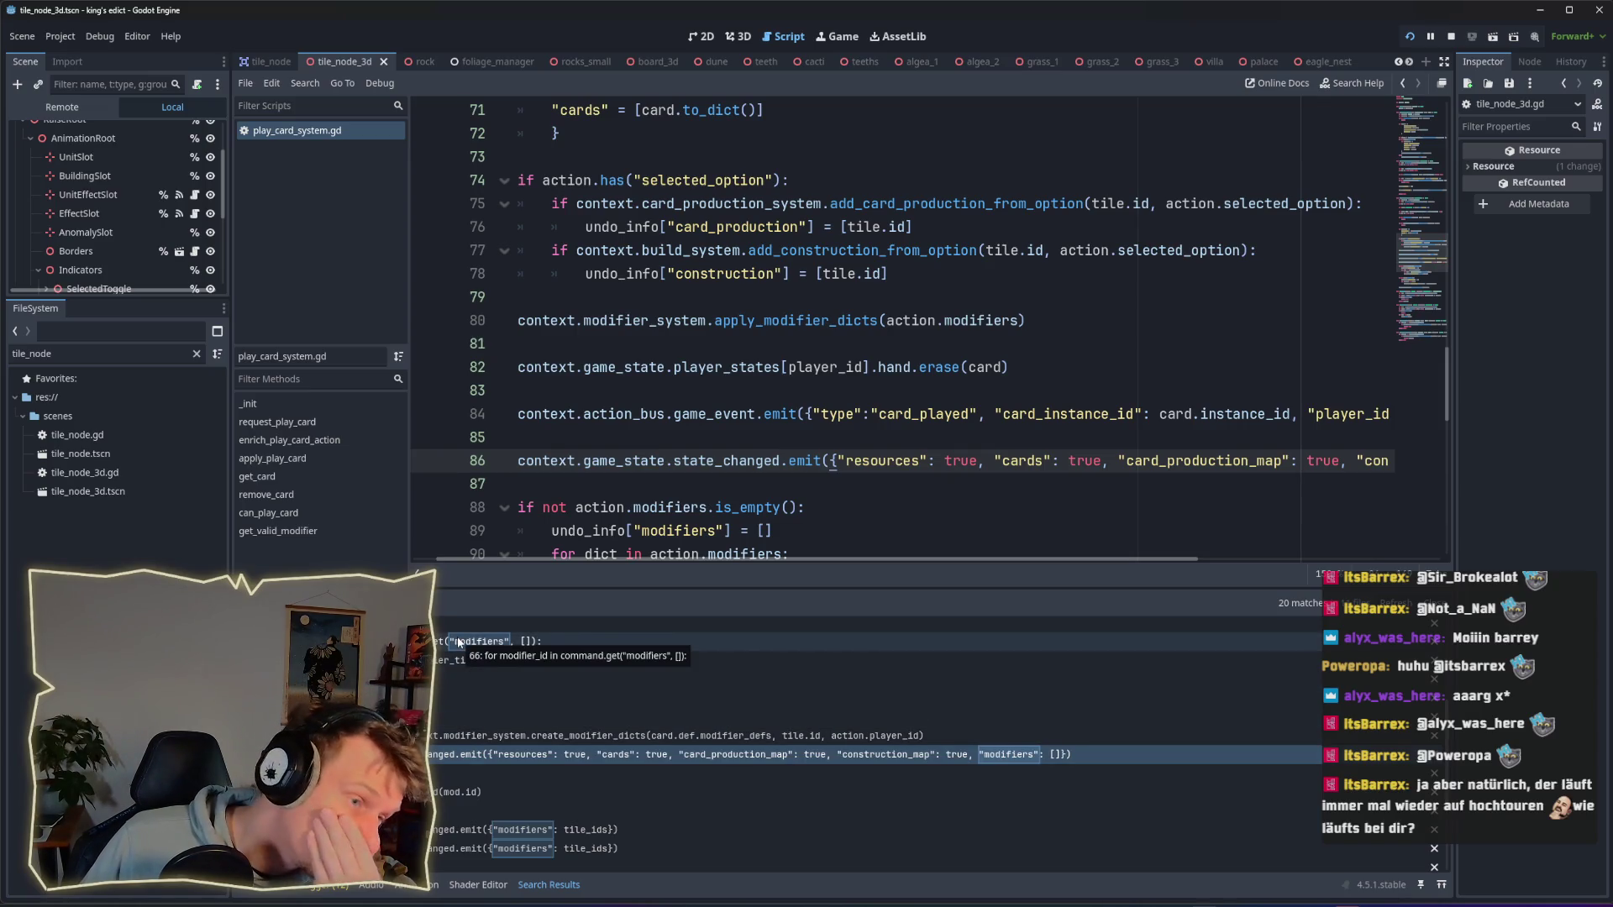
# Step: Filter the FileSystem for "board_" and open board_3d.gd
pyautogui.doubleClick(84, 354)
pyautogui.write('board_')
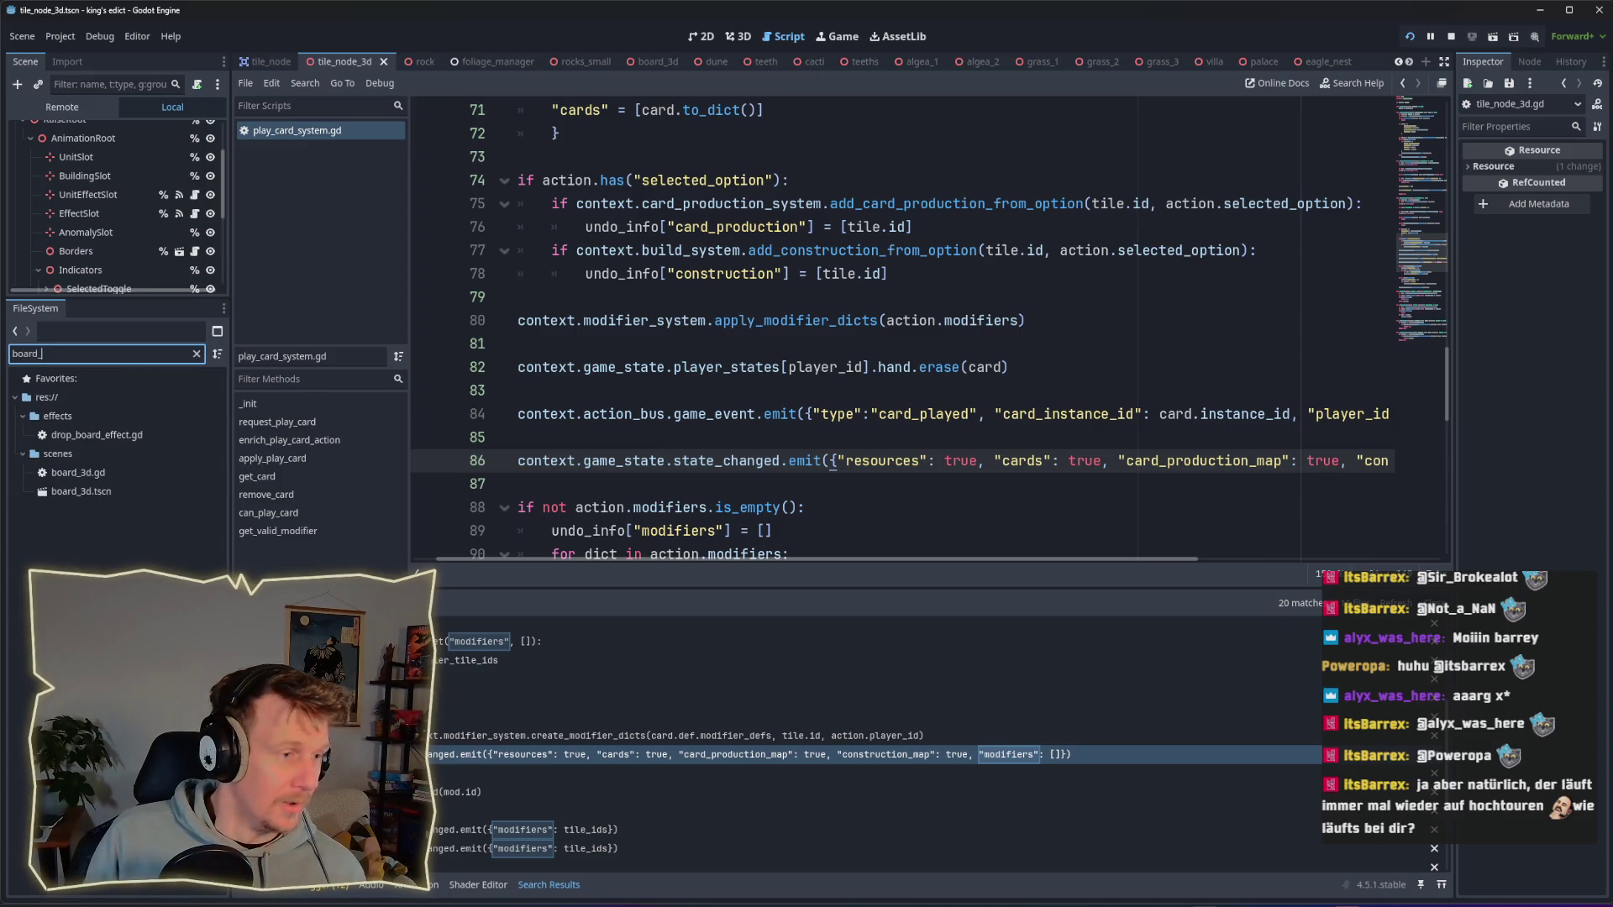
pyautogui.click(90, 473)
pyautogui.doubleClick(91, 473)
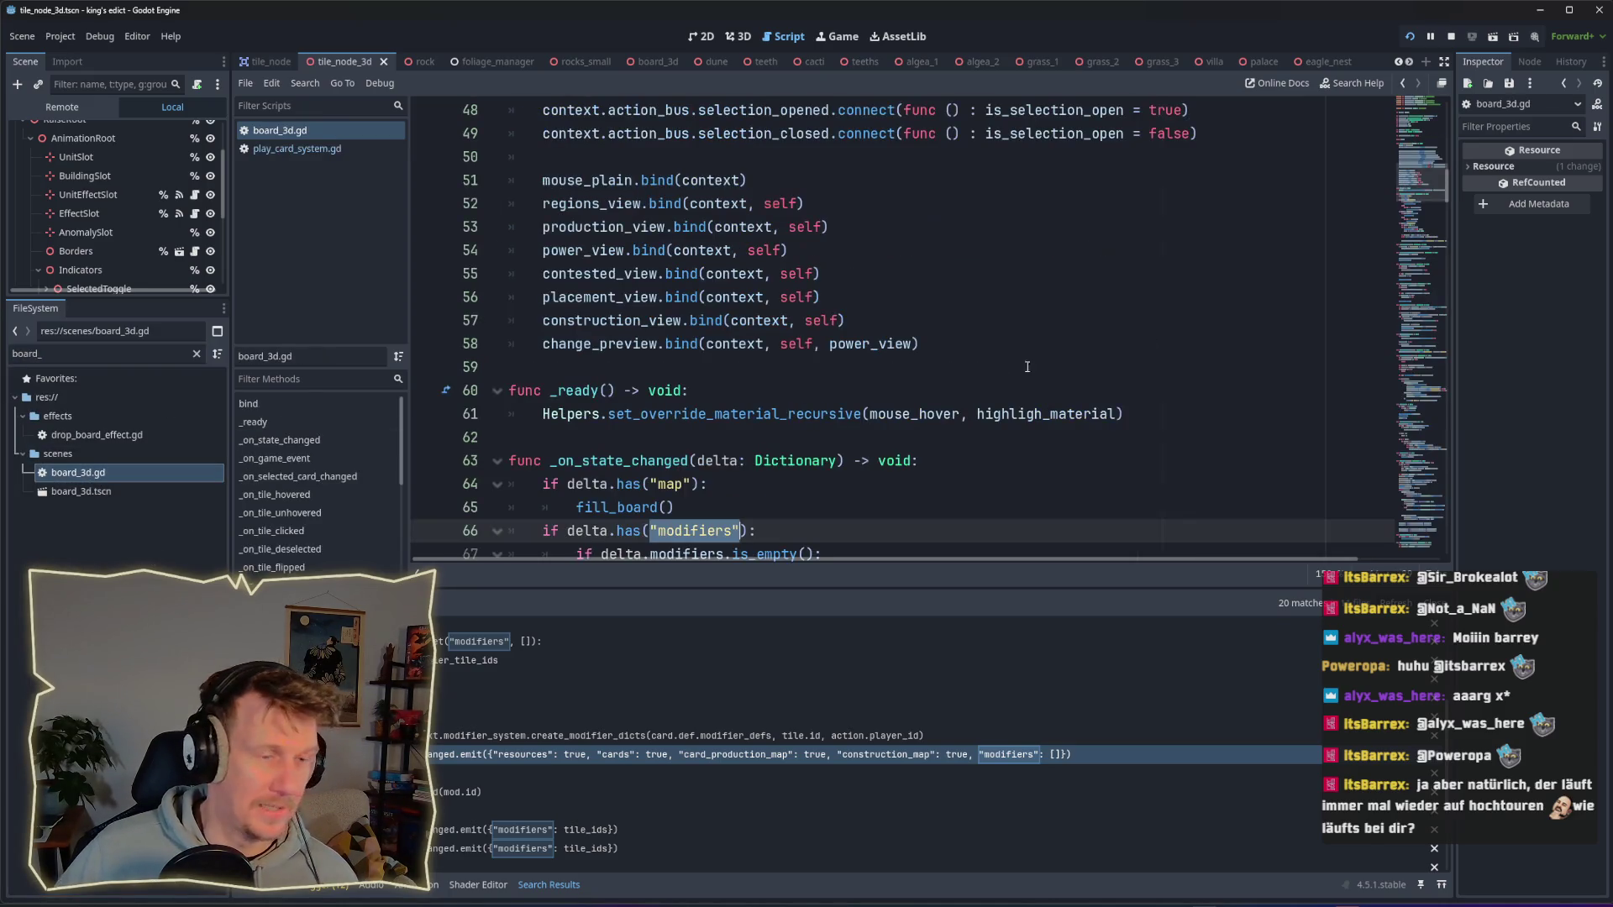
pyautogui.scroll(-1, 1446, 198)
pyautogui.moveTo(1446, 199)
pyautogui.mouseDown()
pyautogui.moveTo(1451, 253)
pyautogui.moveTo(1455, 139)
pyautogui.moveTo(1463, 274)
pyautogui.moveTo(1265, 357)
pyautogui.mouseUp()
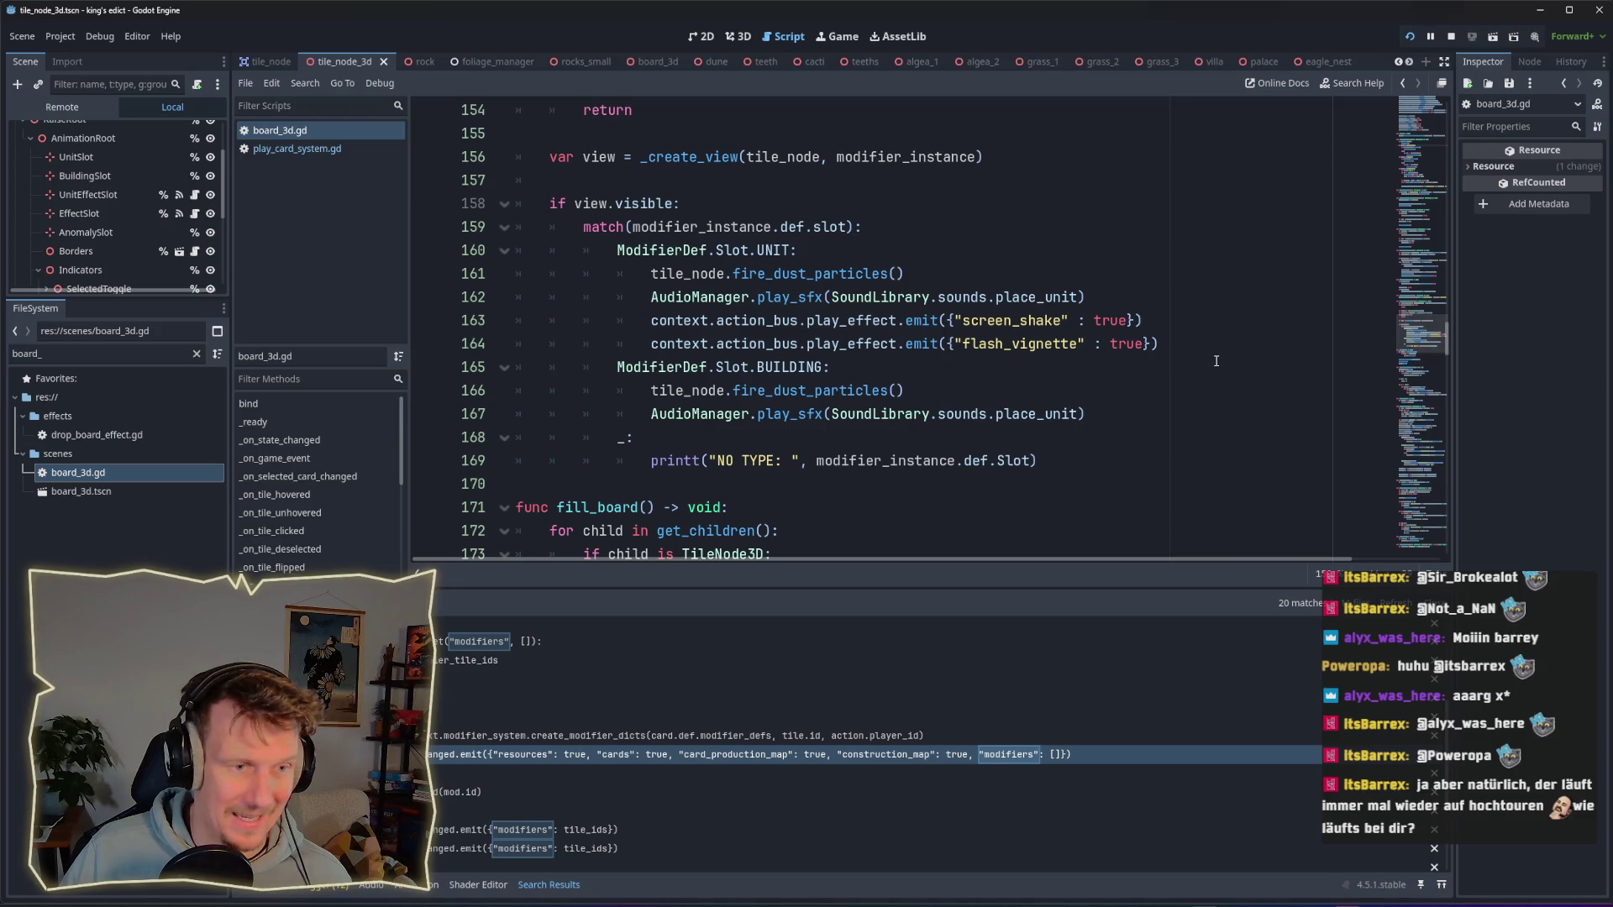
# Step: Visit _synch_modifiers and sync_tile_modifiers, then inspect the sync_tile_modifiers(id) call on line 71
pyautogui.click(311, 106)
pyautogui.scroll(-4, 307, 495)
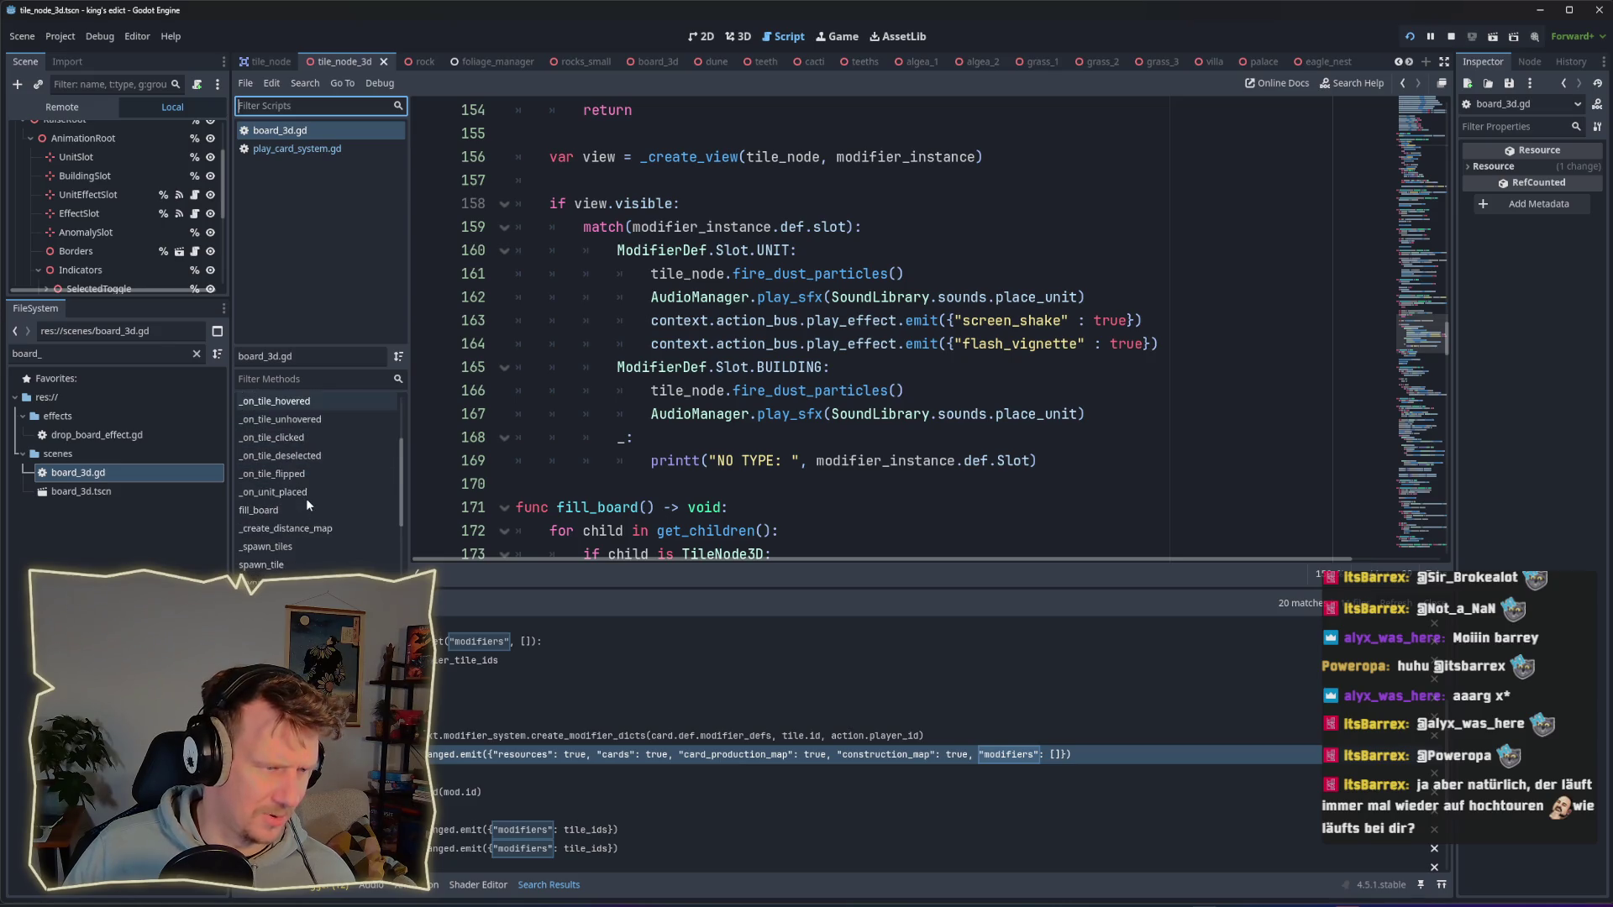
pyautogui.click(311, 513)
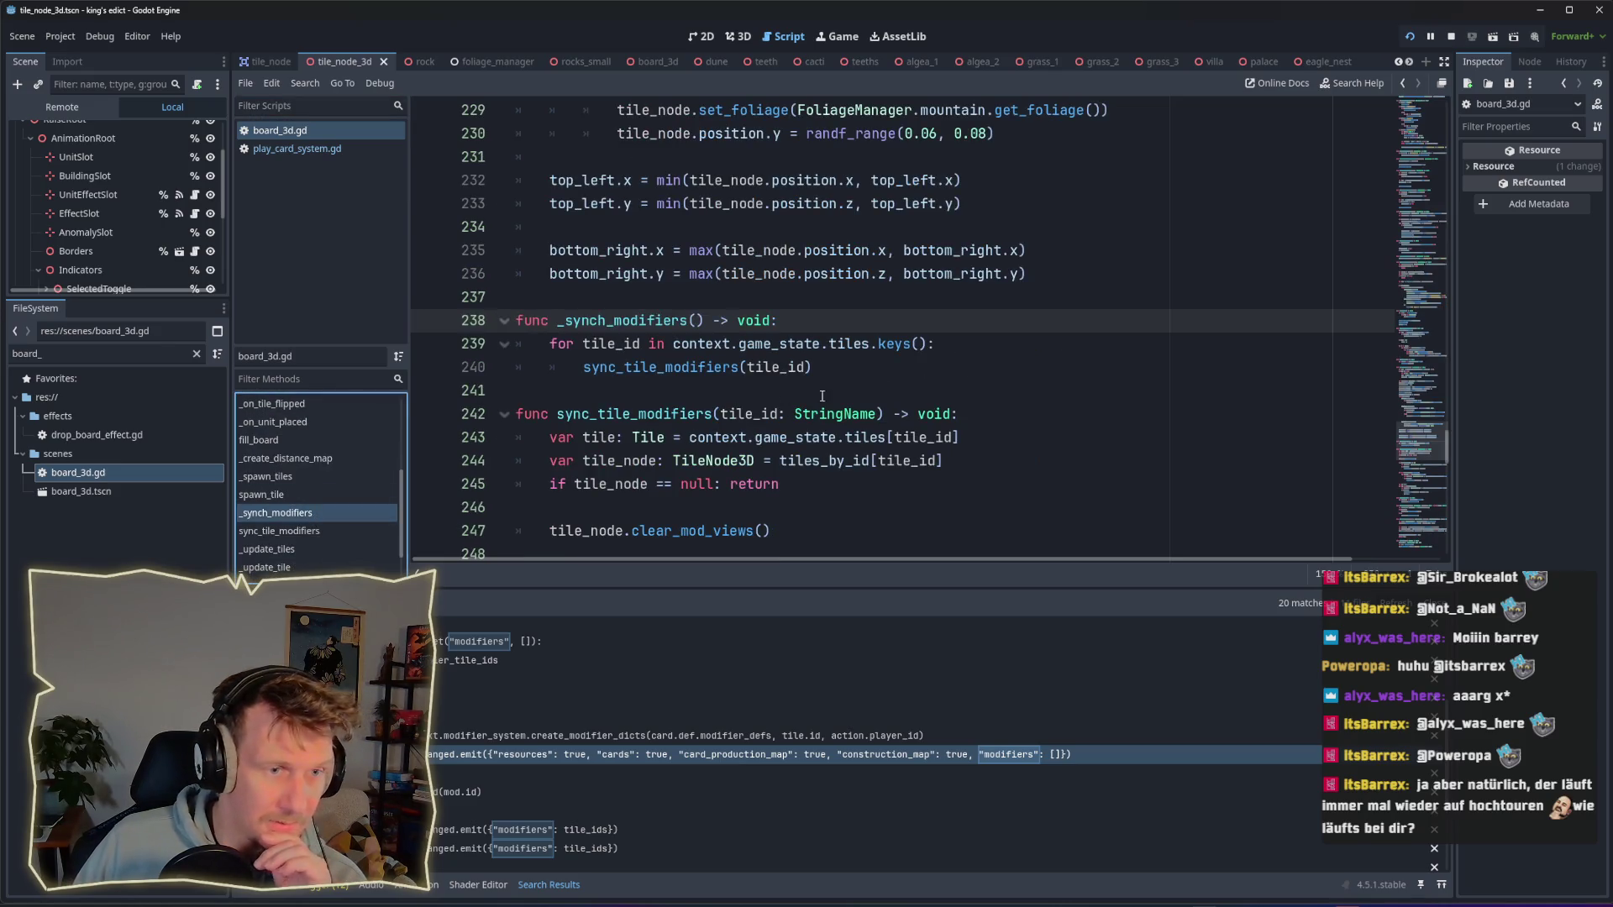
pyautogui.click(326, 533)
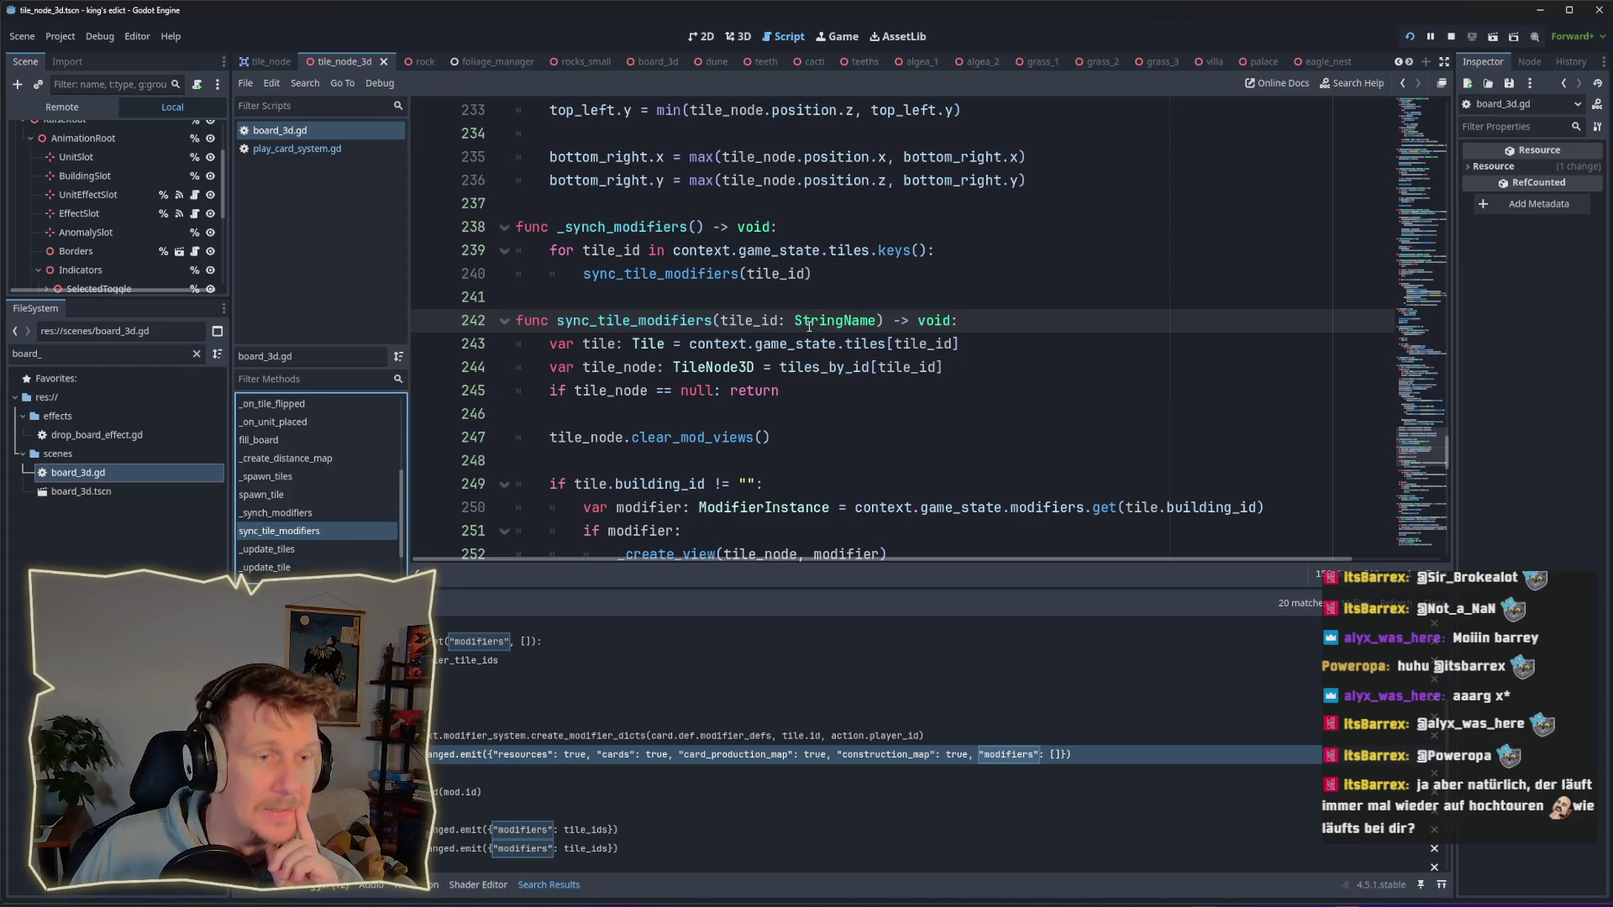
pyautogui.moveTo(809, 328)
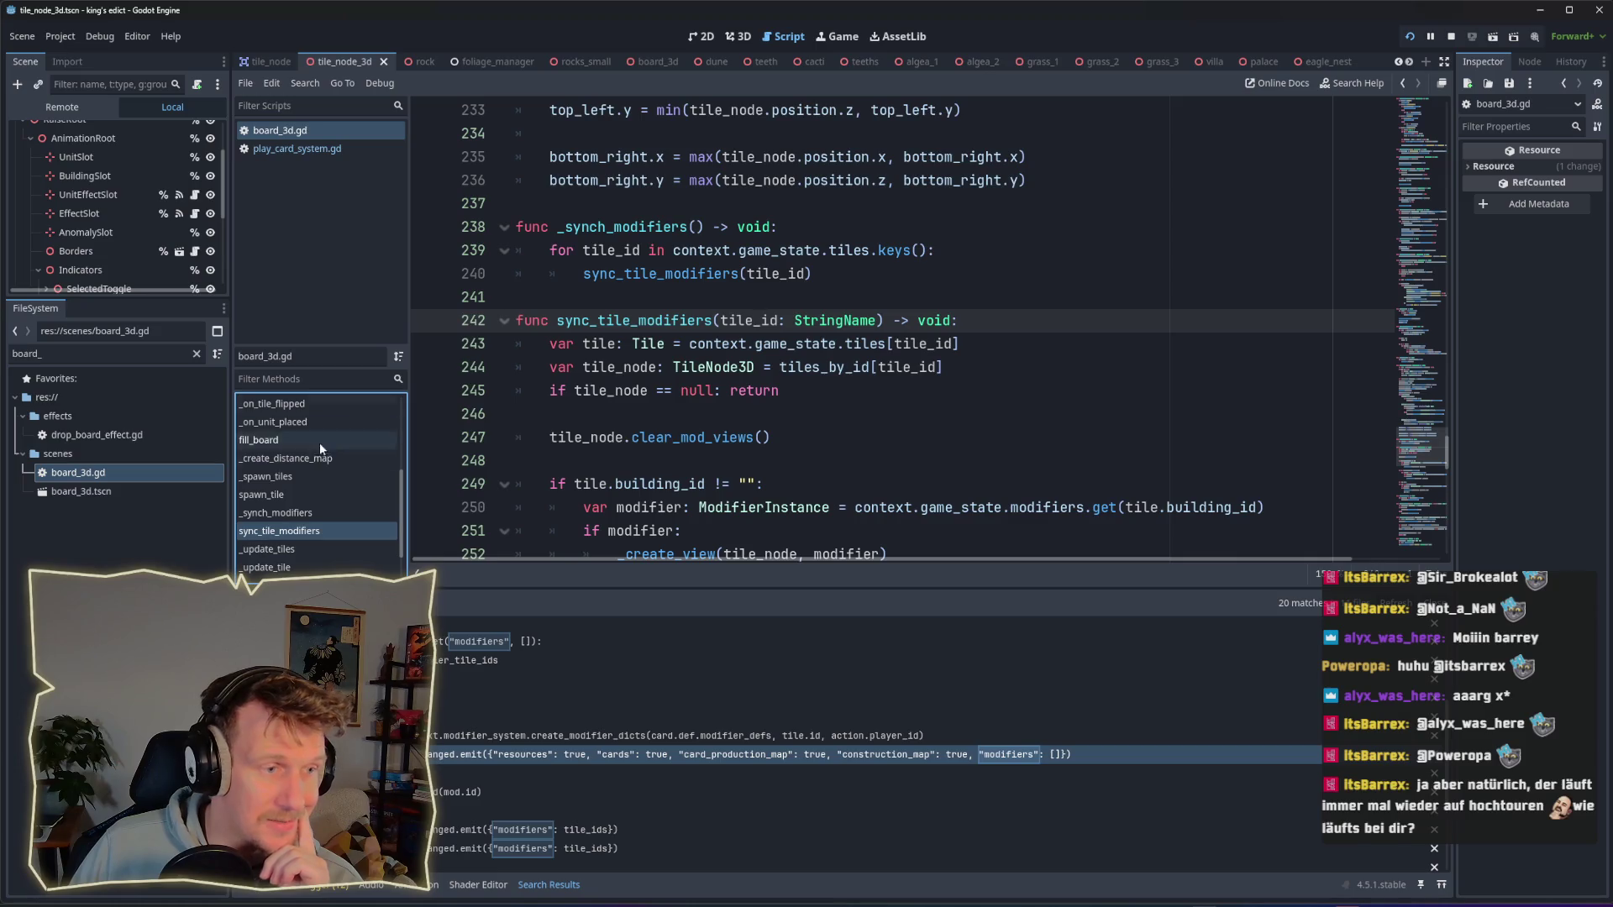
pyautogui.click(287, 515)
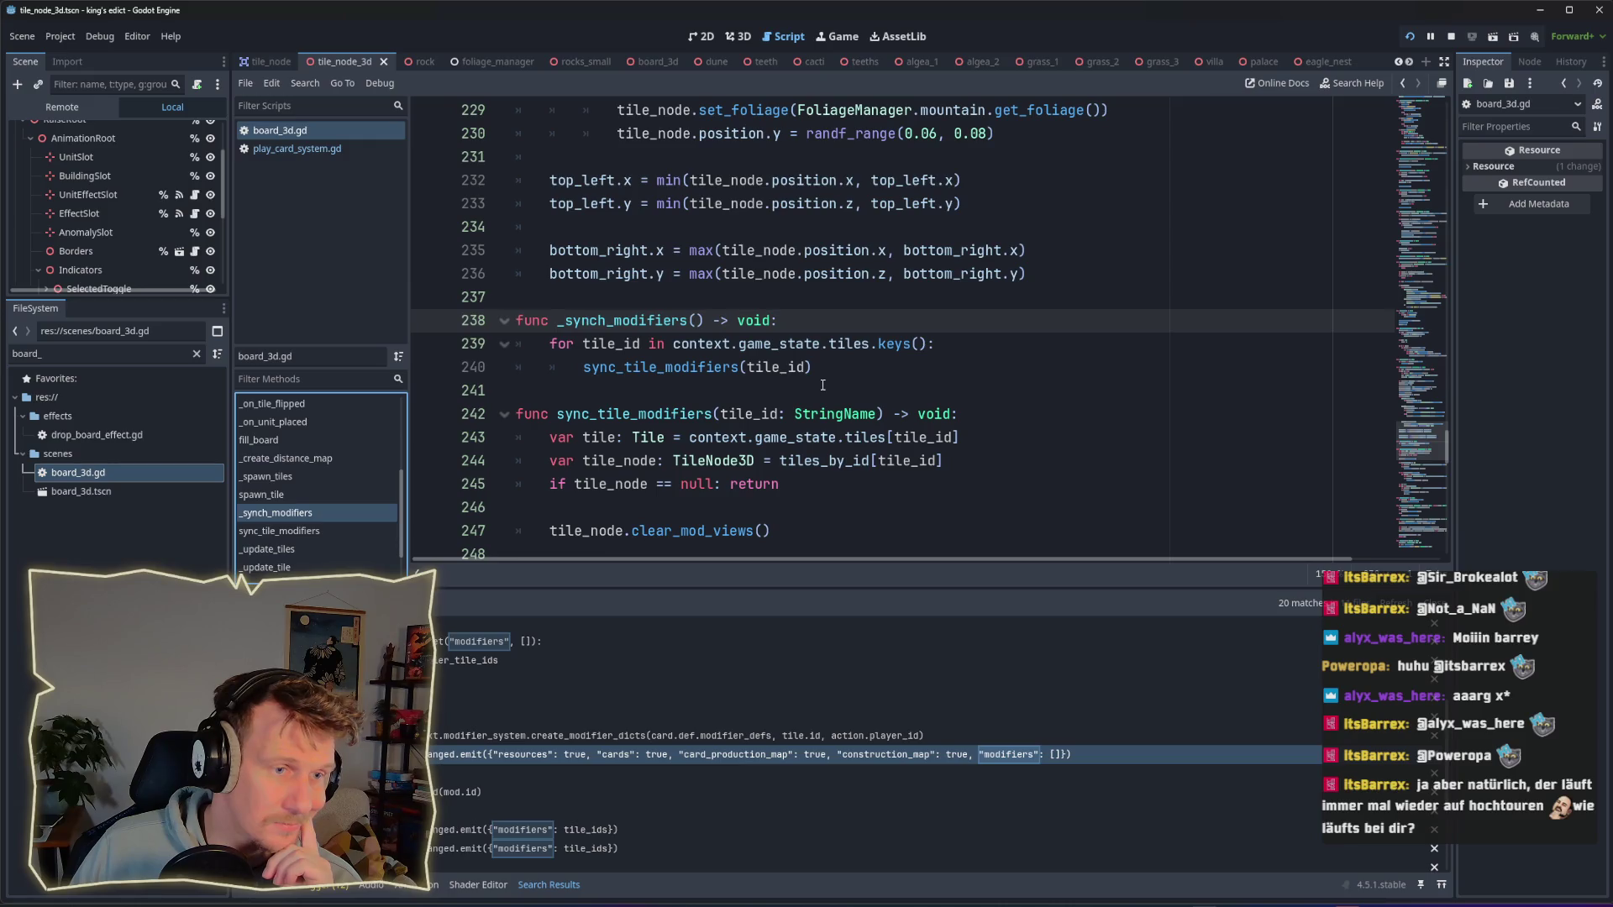
pyautogui.scroll(5, 822, 385)
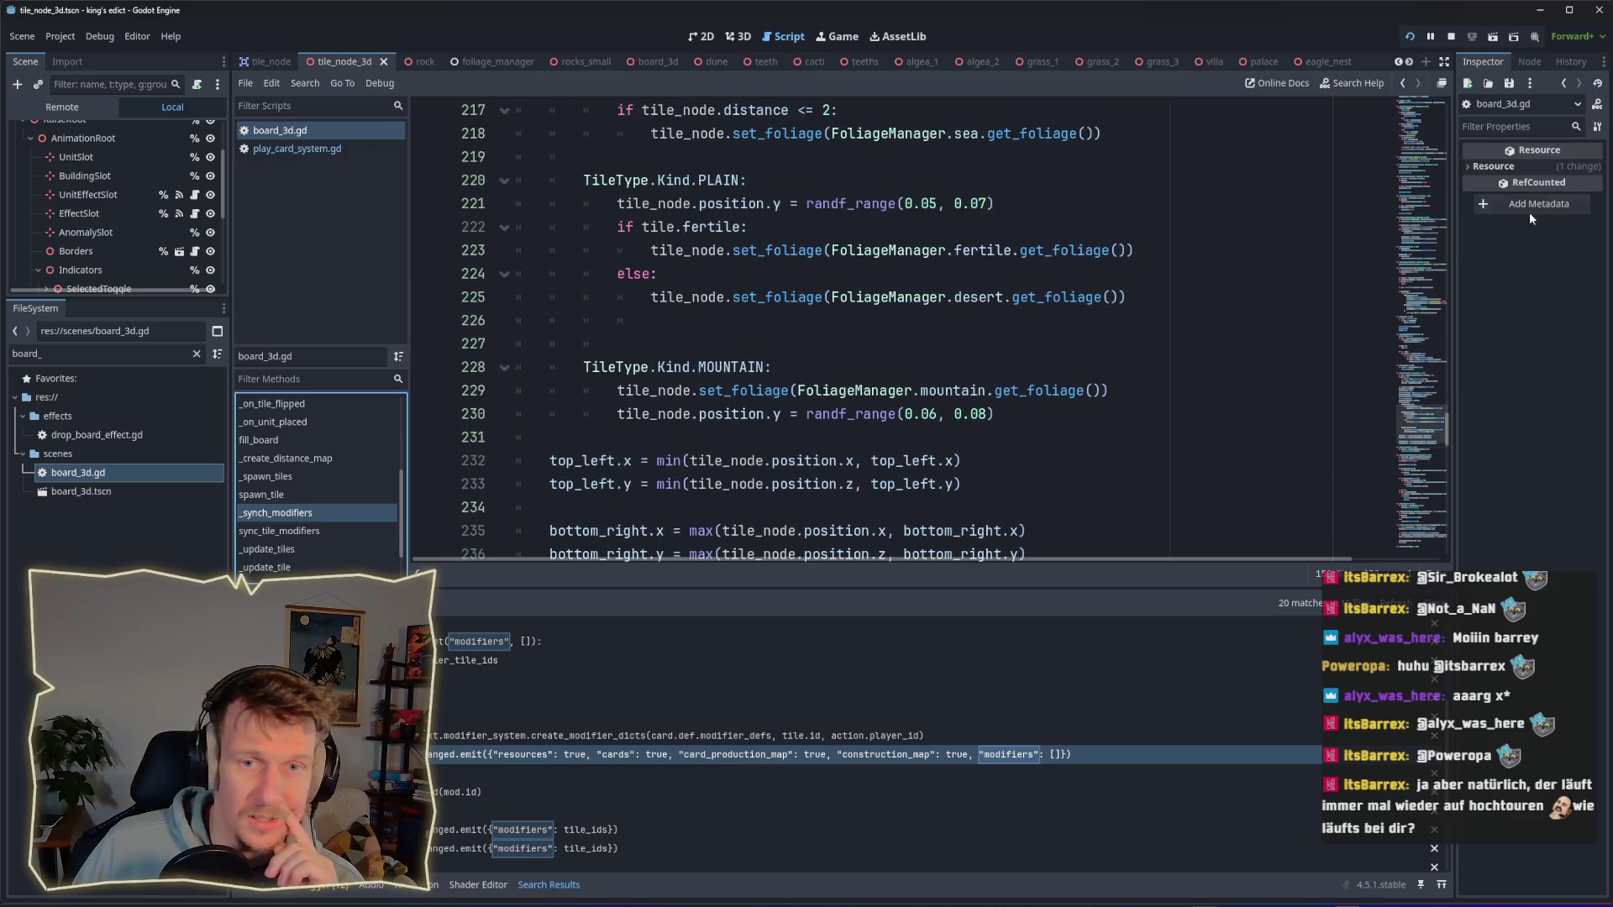
pyautogui.scroll(20, 799, 359)
pyautogui.moveTo(838, 297); pyautogui.dragTo(652, 298)
pyautogui.click(867, 299)
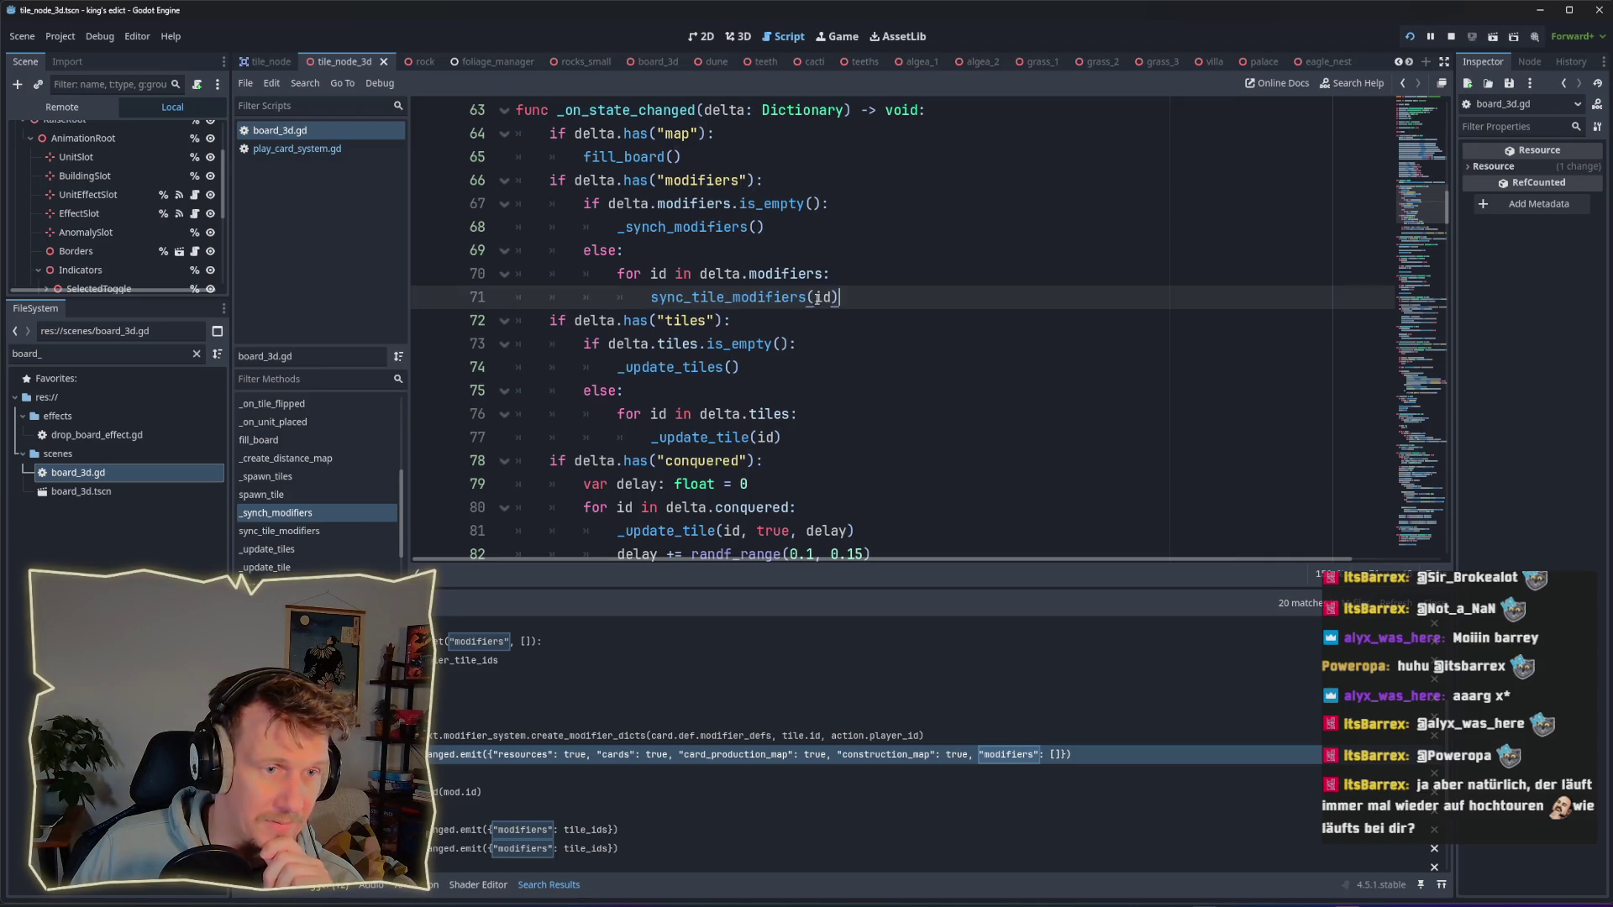
# Step: Look up where sync_tile_modifiers is defined from its call in _on_state_changed
pyautogui.keyDown('ctrl'); pyautogui.click(777, 298); pyautogui.keyUp('ctrl')
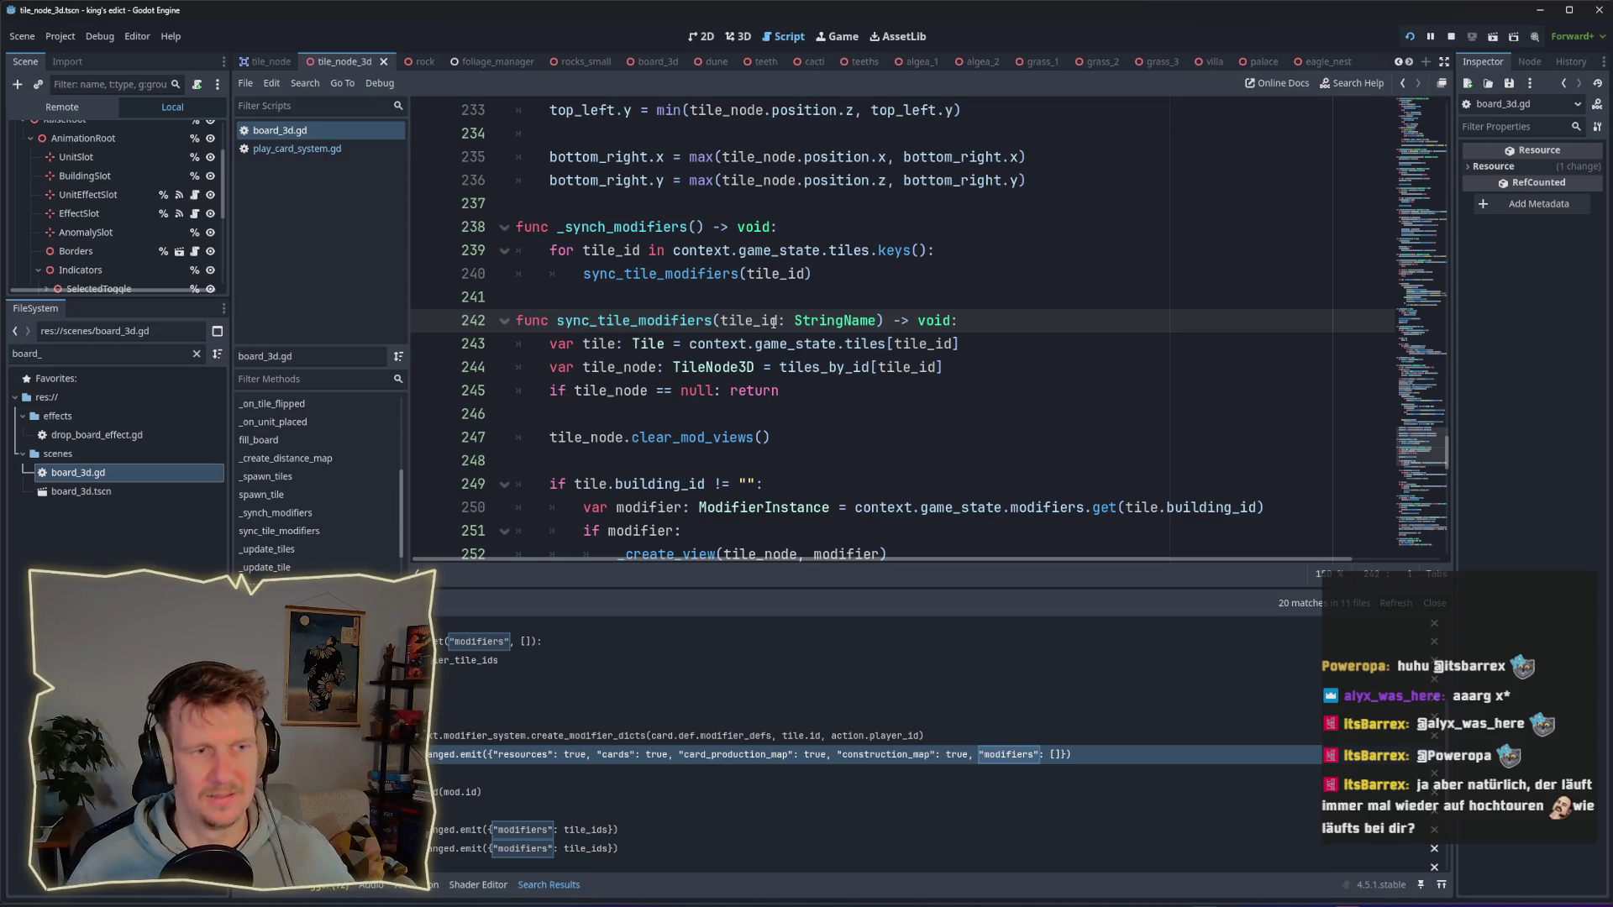
pyautogui.scroll(10, 775, 320)
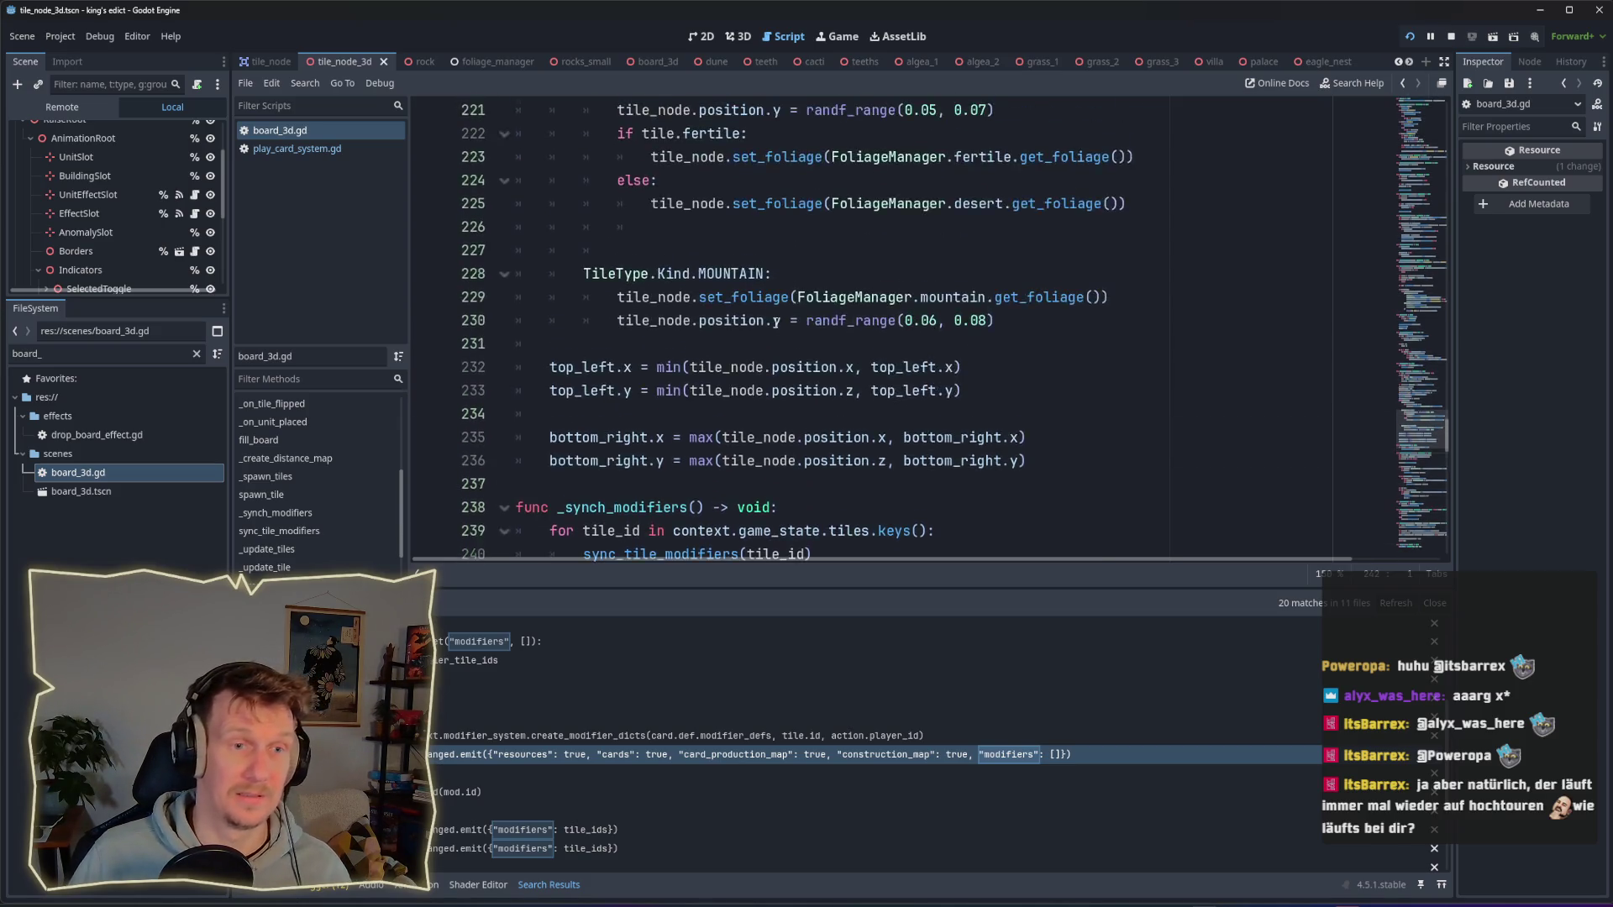
pyautogui.click(1430, 135)
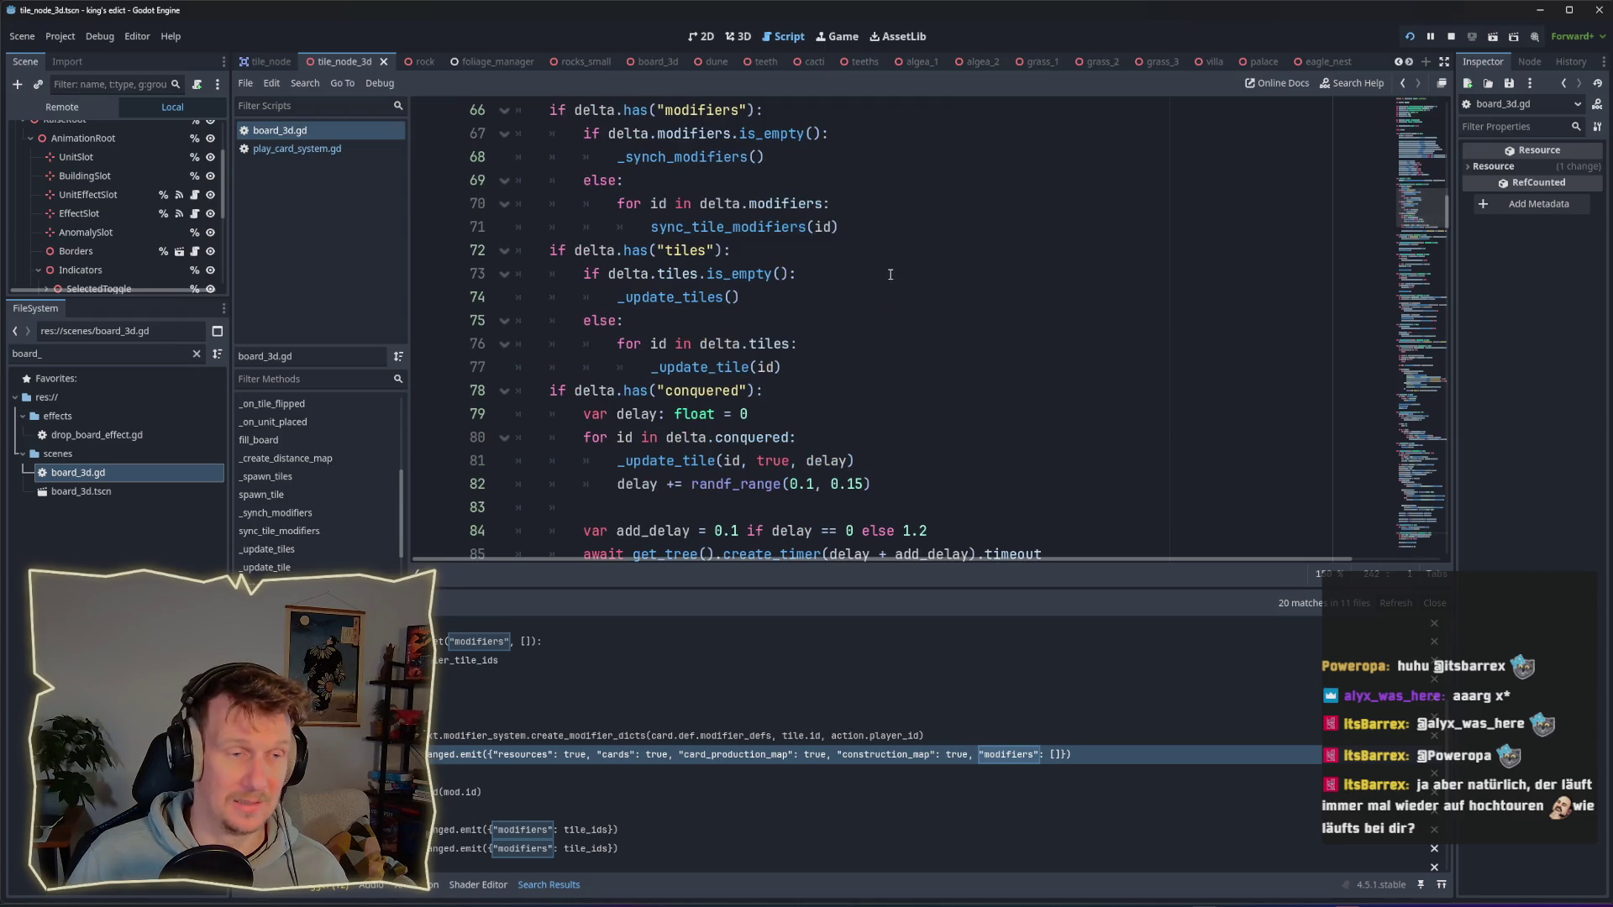
pyautogui.scroll(1, 893, 273)
pyautogui.click(855, 296)
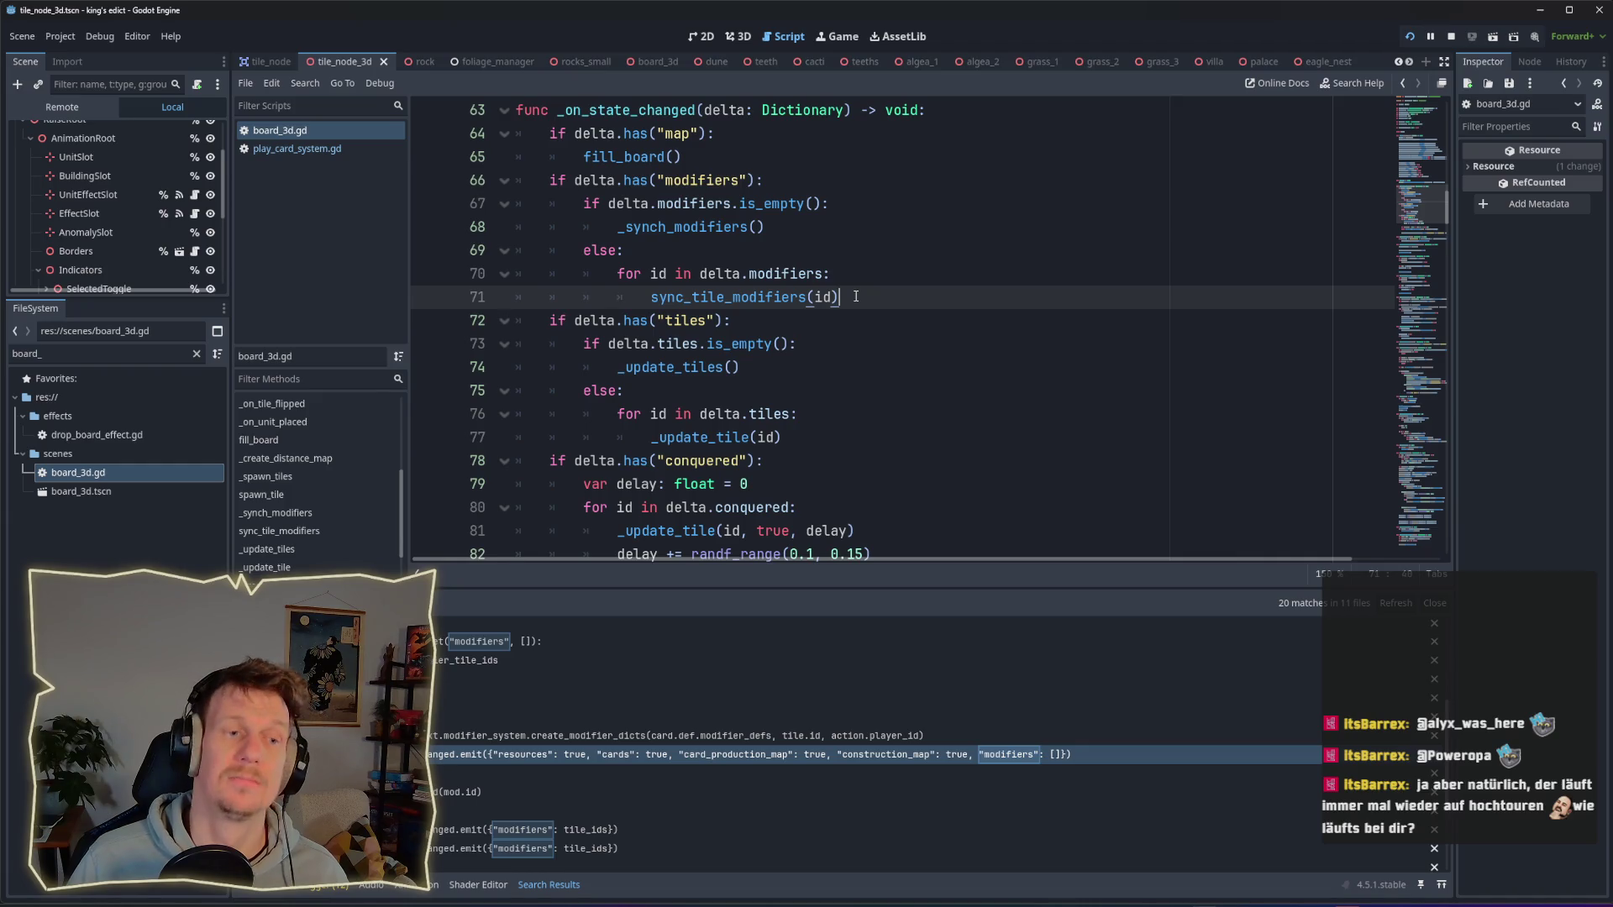
pyautogui.moveTo(762, 299)
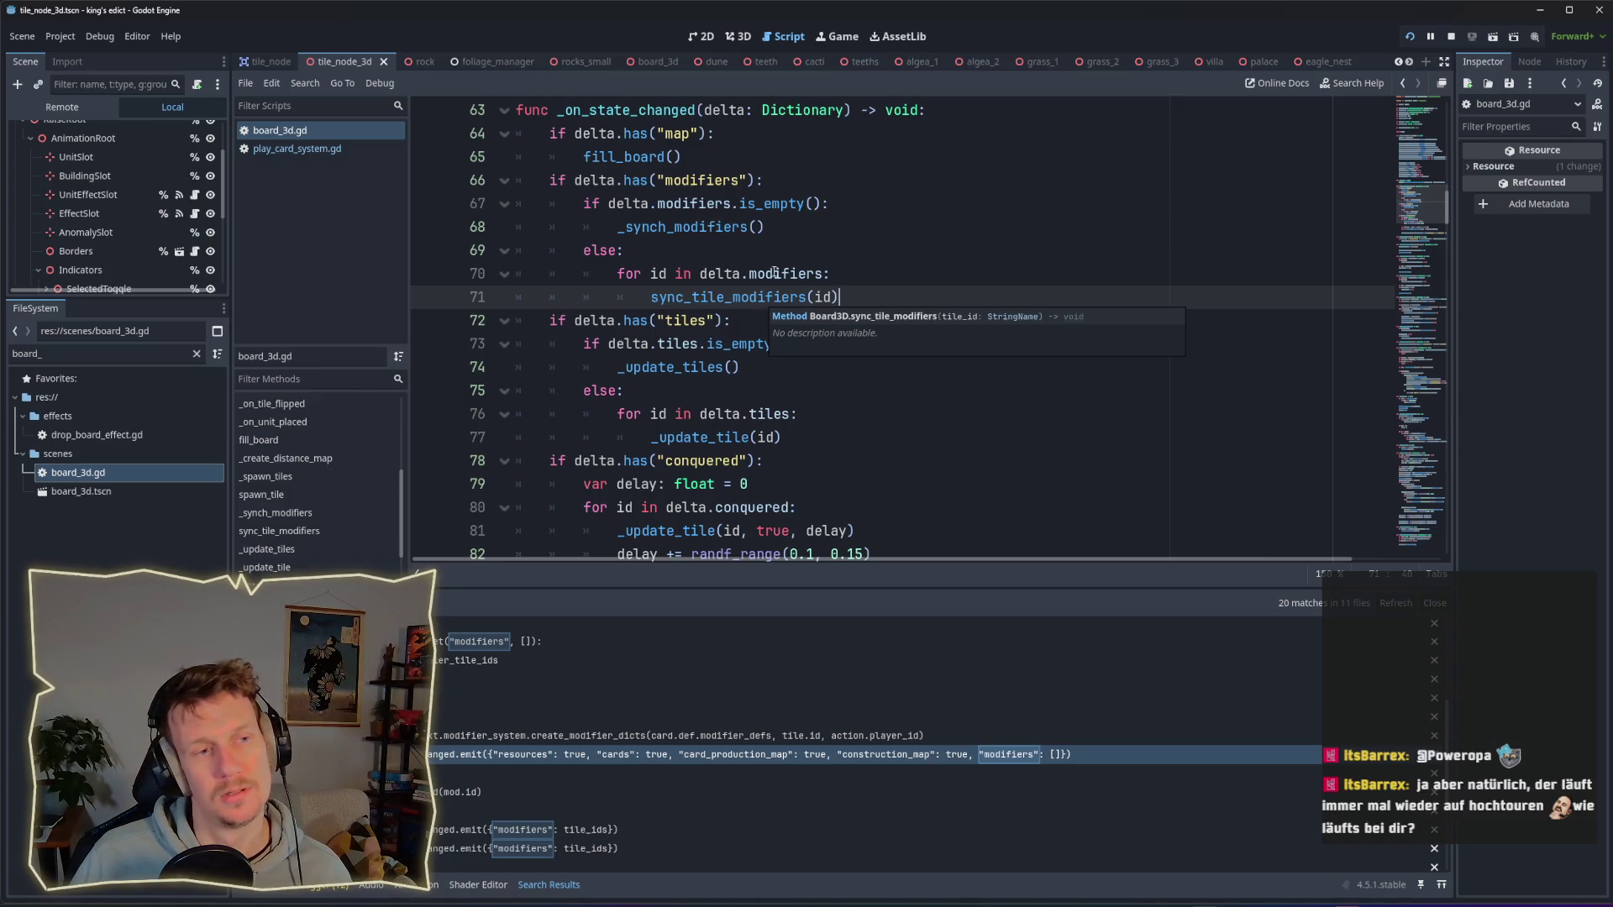
pyautogui.press('ctrl')
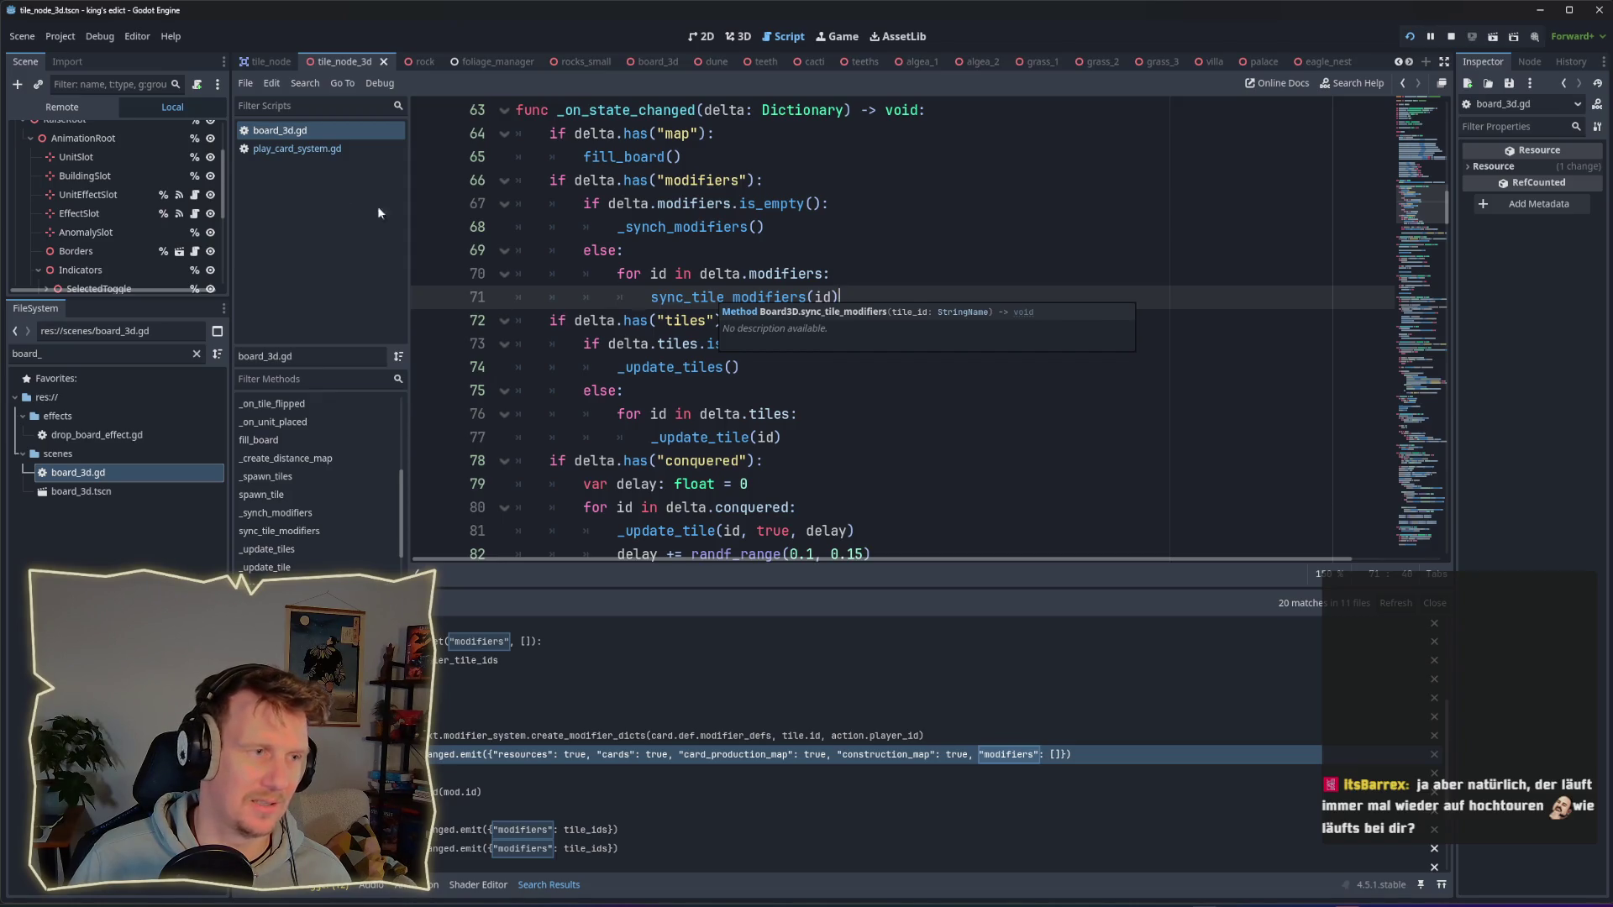
# Step: Switch to play_card_system.gd and scroll to the apply_modifier_dicts(action.modifiers) call
pyautogui.click(347, 151)
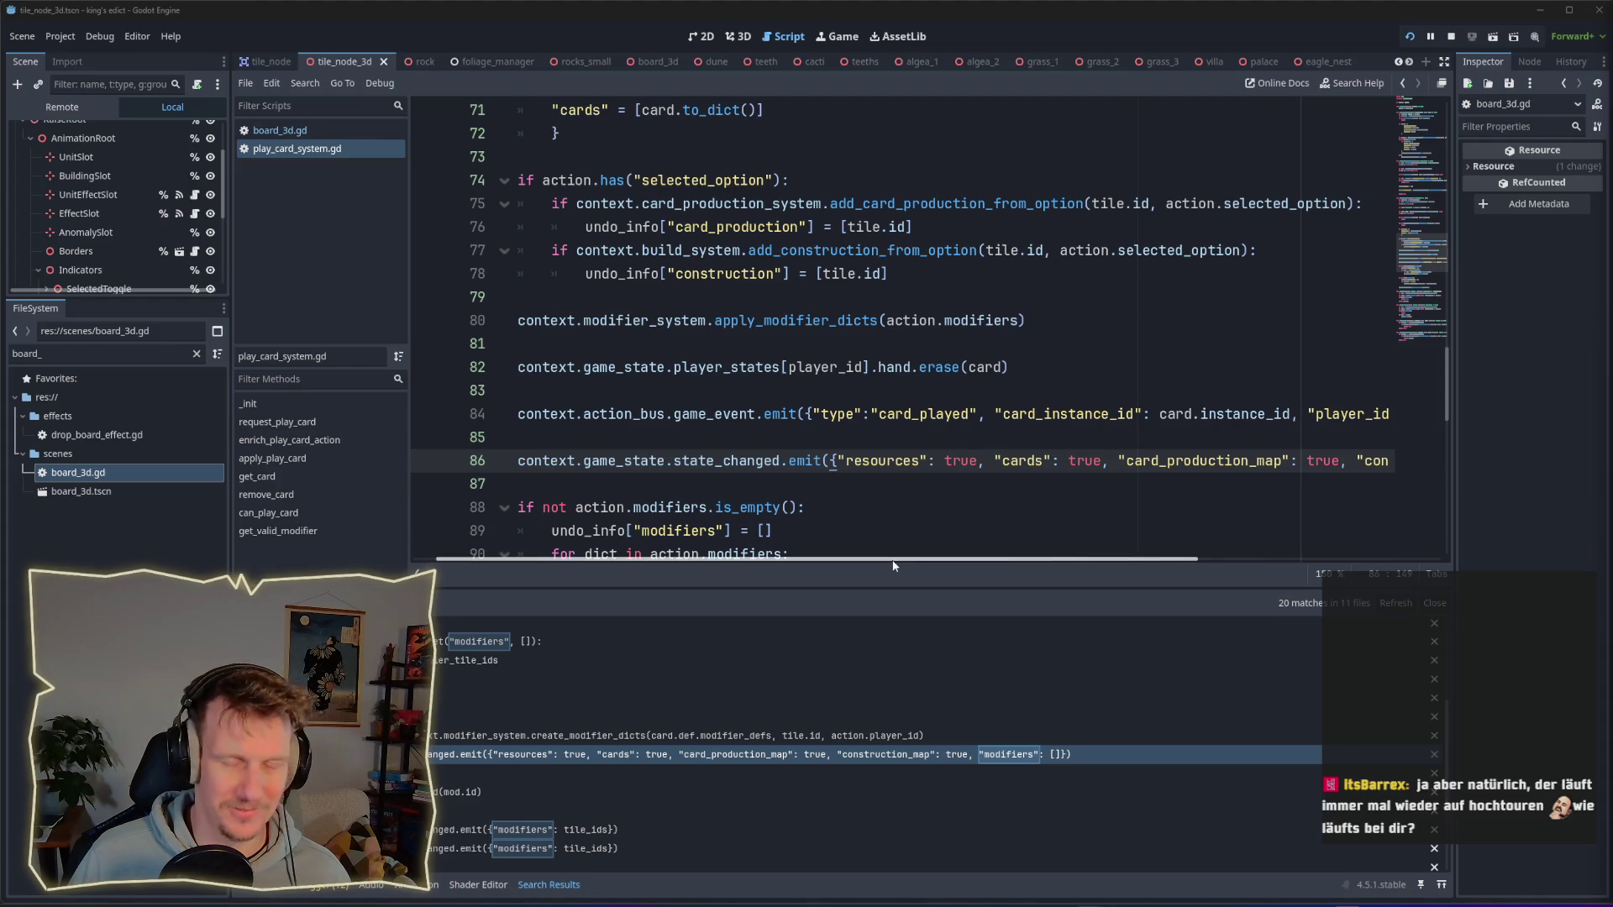
pyautogui.moveTo(893, 565)
pyautogui.mouseDown()
pyautogui.moveTo(1131, 568)
pyautogui.moveTo(868, 561)
pyautogui.mouseUp()
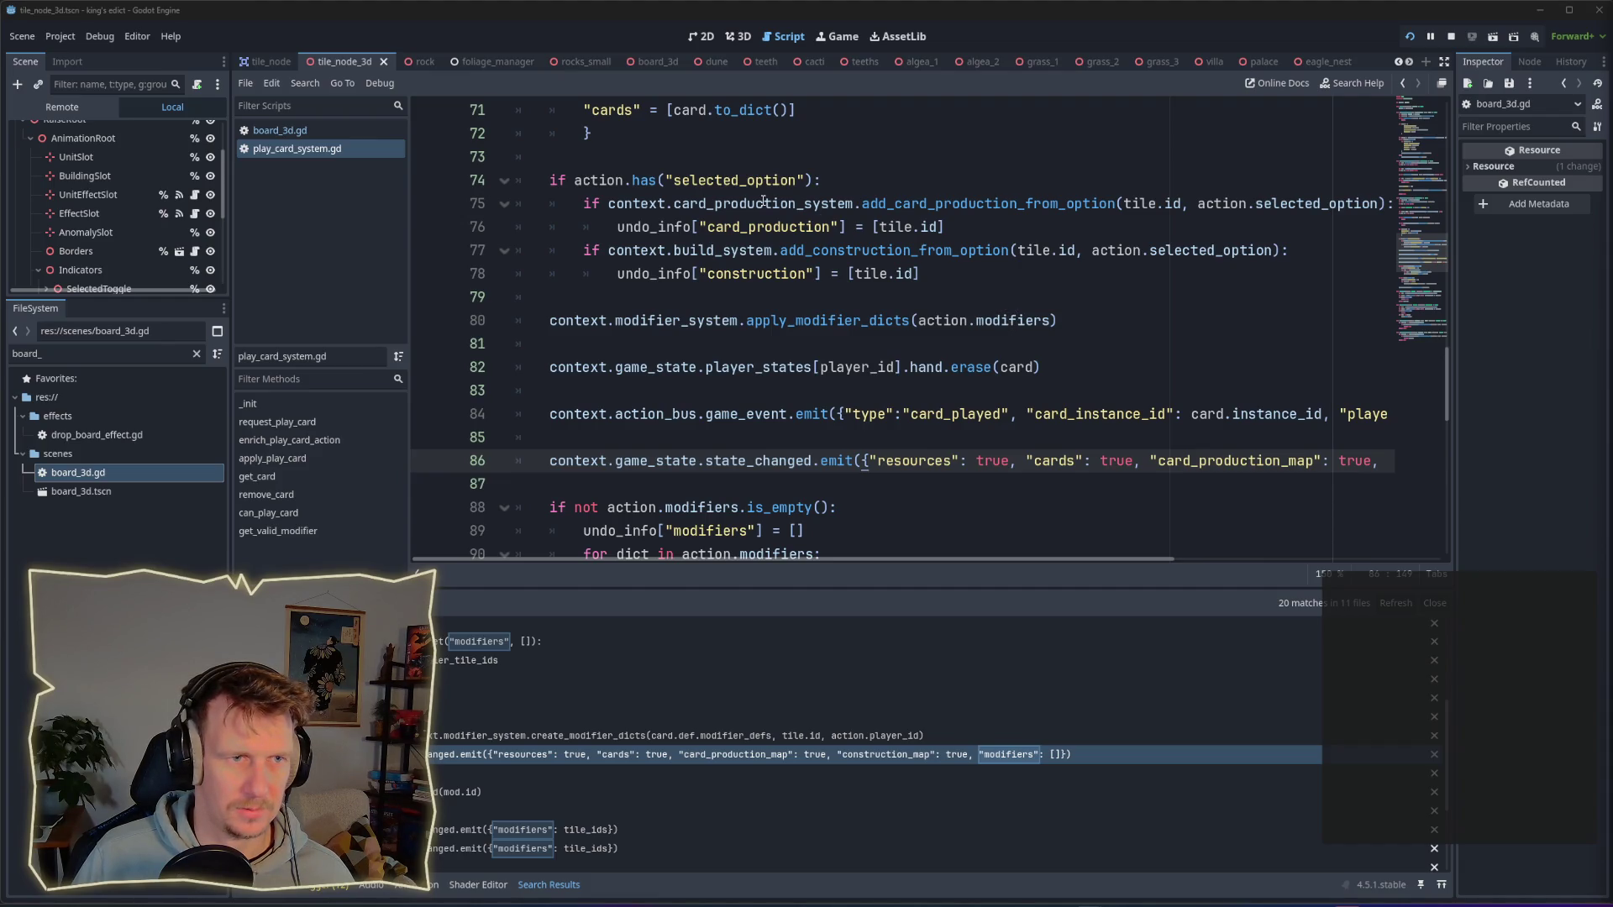
pyautogui.scroll(1, 914, 390)
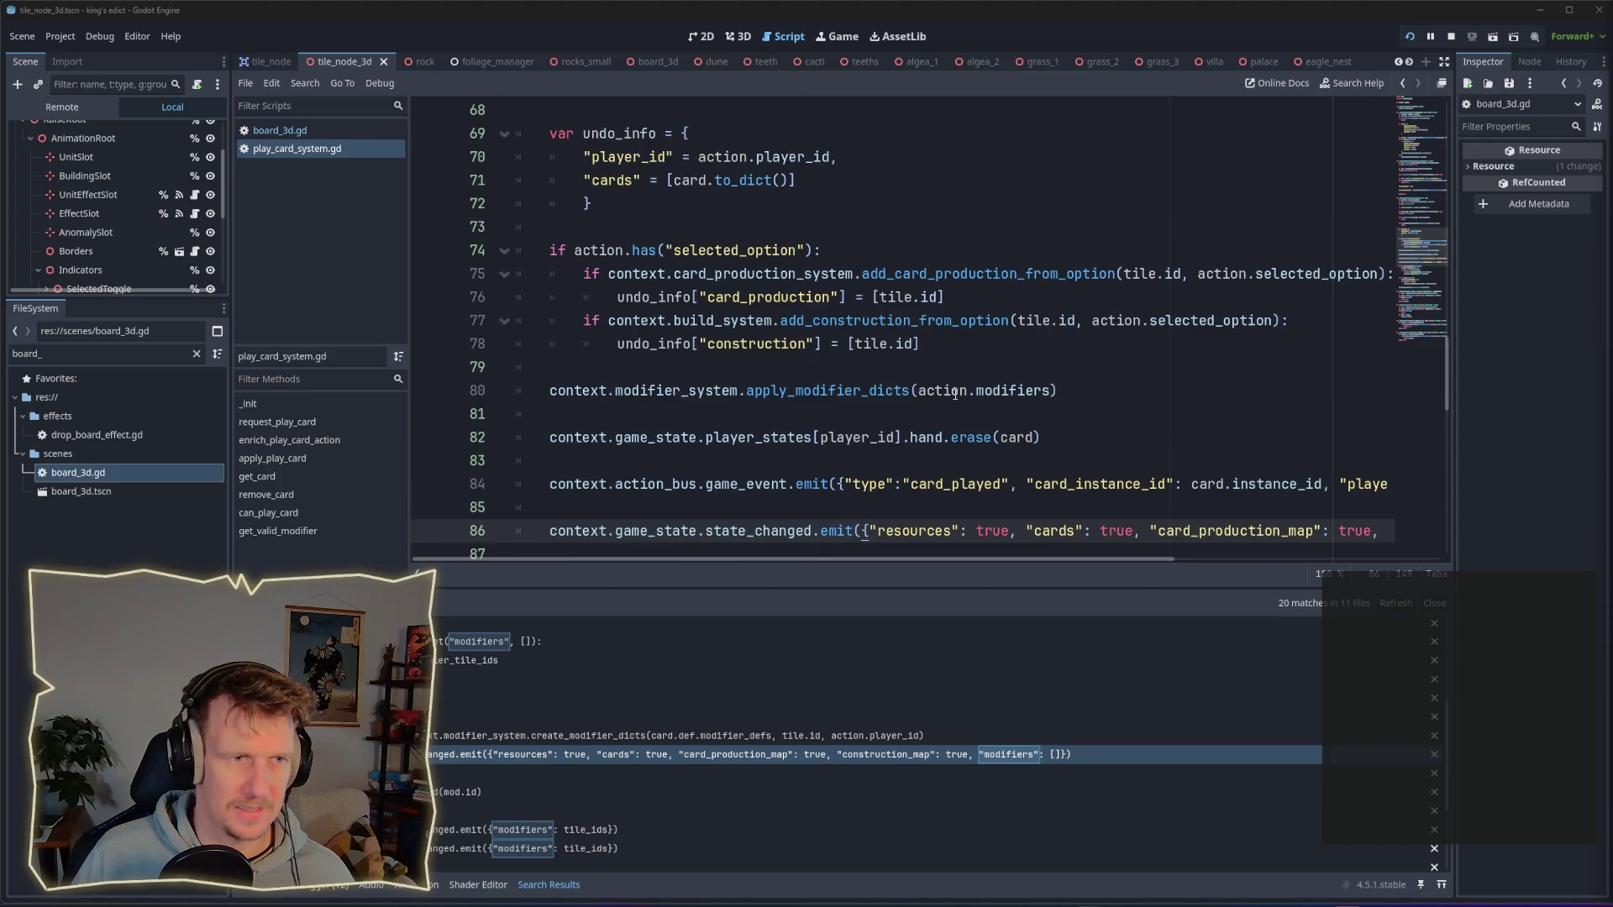
pyautogui.scroll(1, 955, 394)
pyautogui.scroll(-1, 1041, 419)
# Step: Add print("ARRRR", action.modifiers) on line 82 and save play_card_system.gd
pyautogui.click(1080, 418)
pyautogui.press('Return')
pyautogui.press('Return')
pyautogui.press('Up')
pyautogui.write('p')
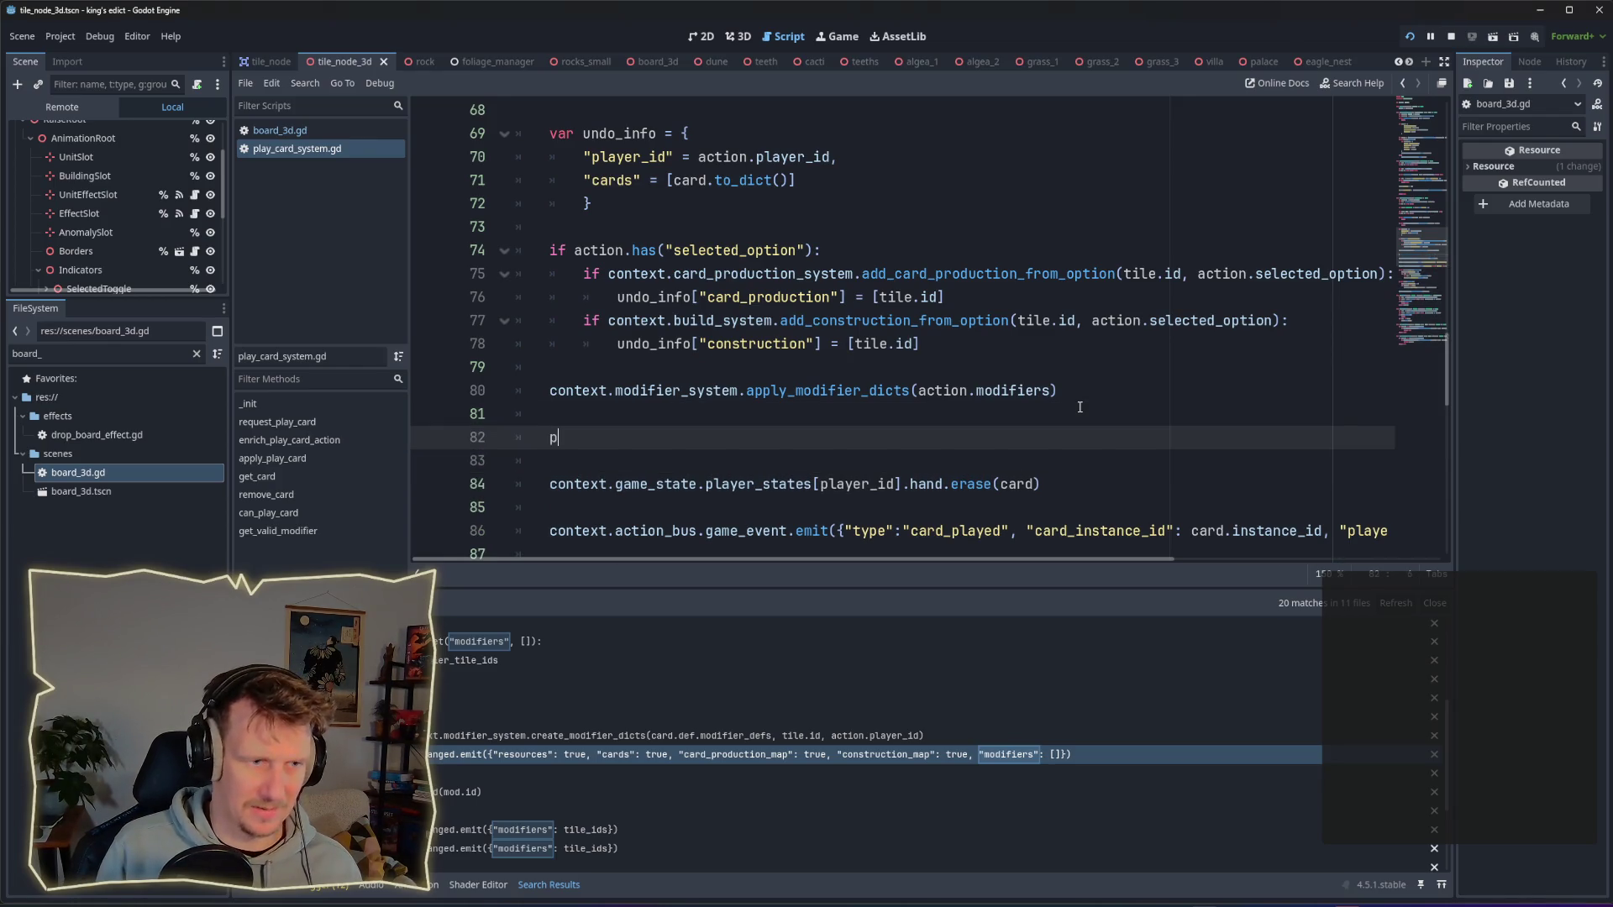
pyautogui.write('rint("')
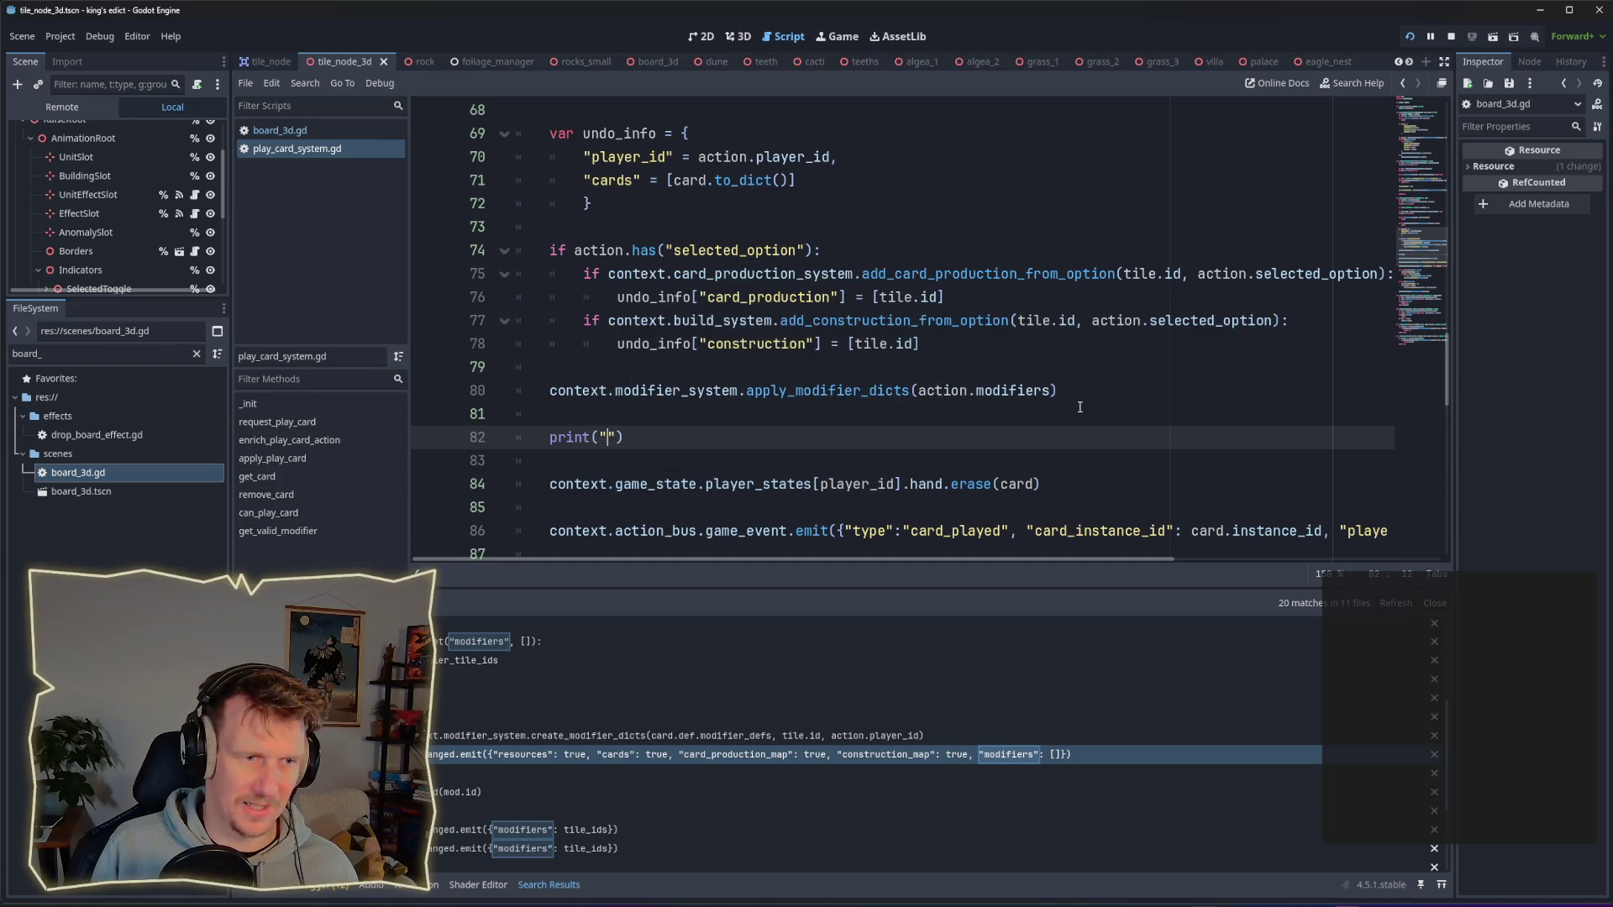
pyautogui.write('ARRRR", ')
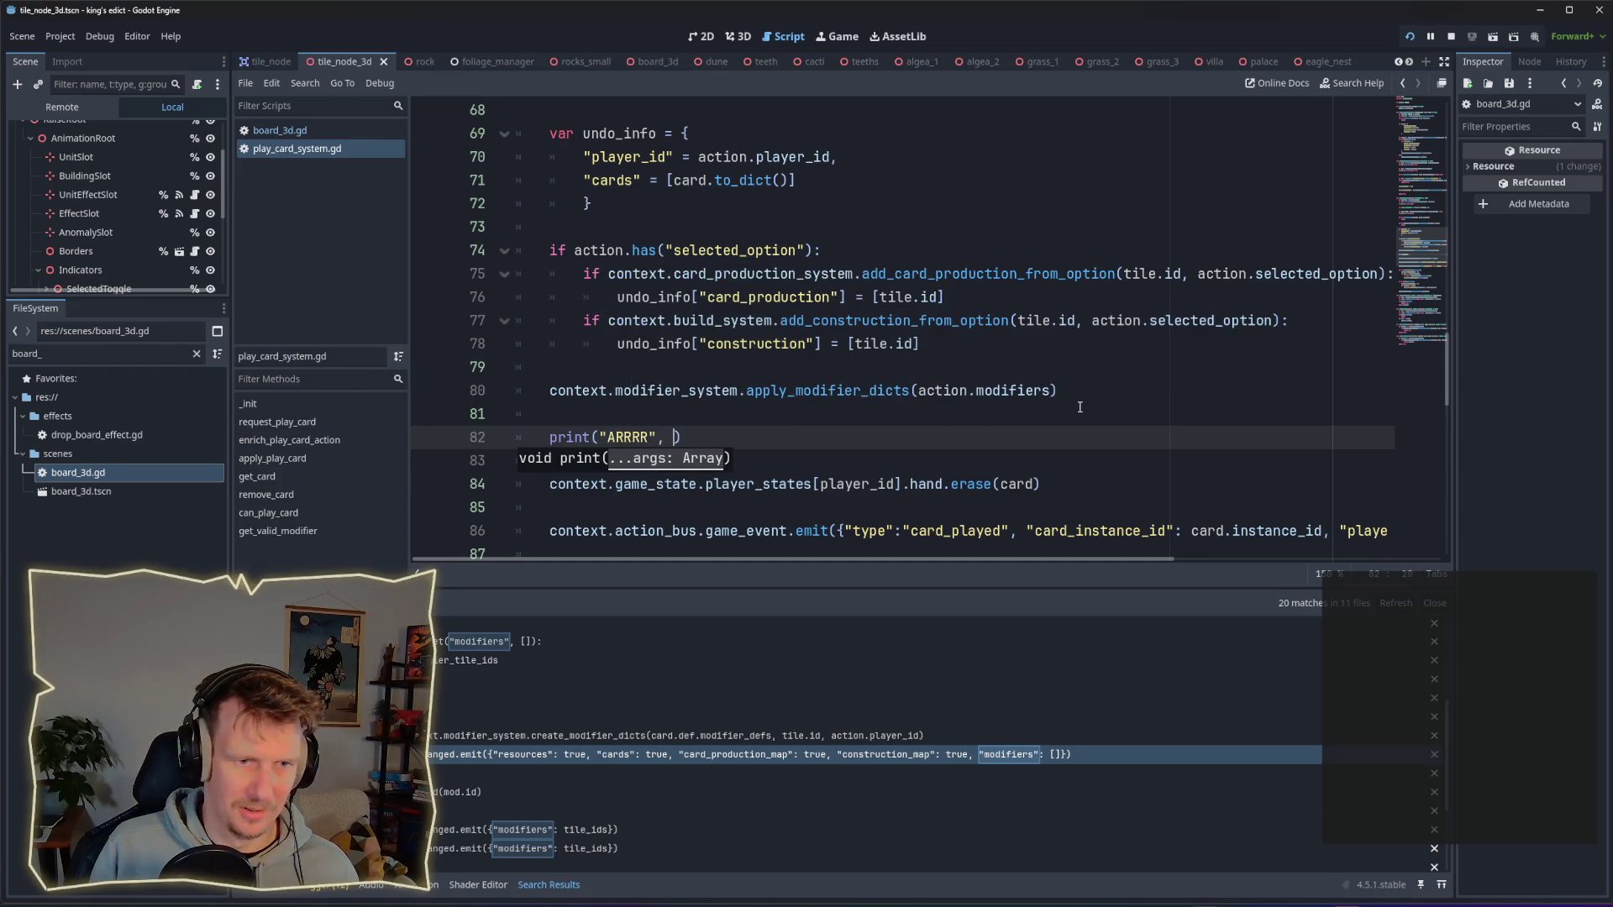
pyautogui.write('actions')
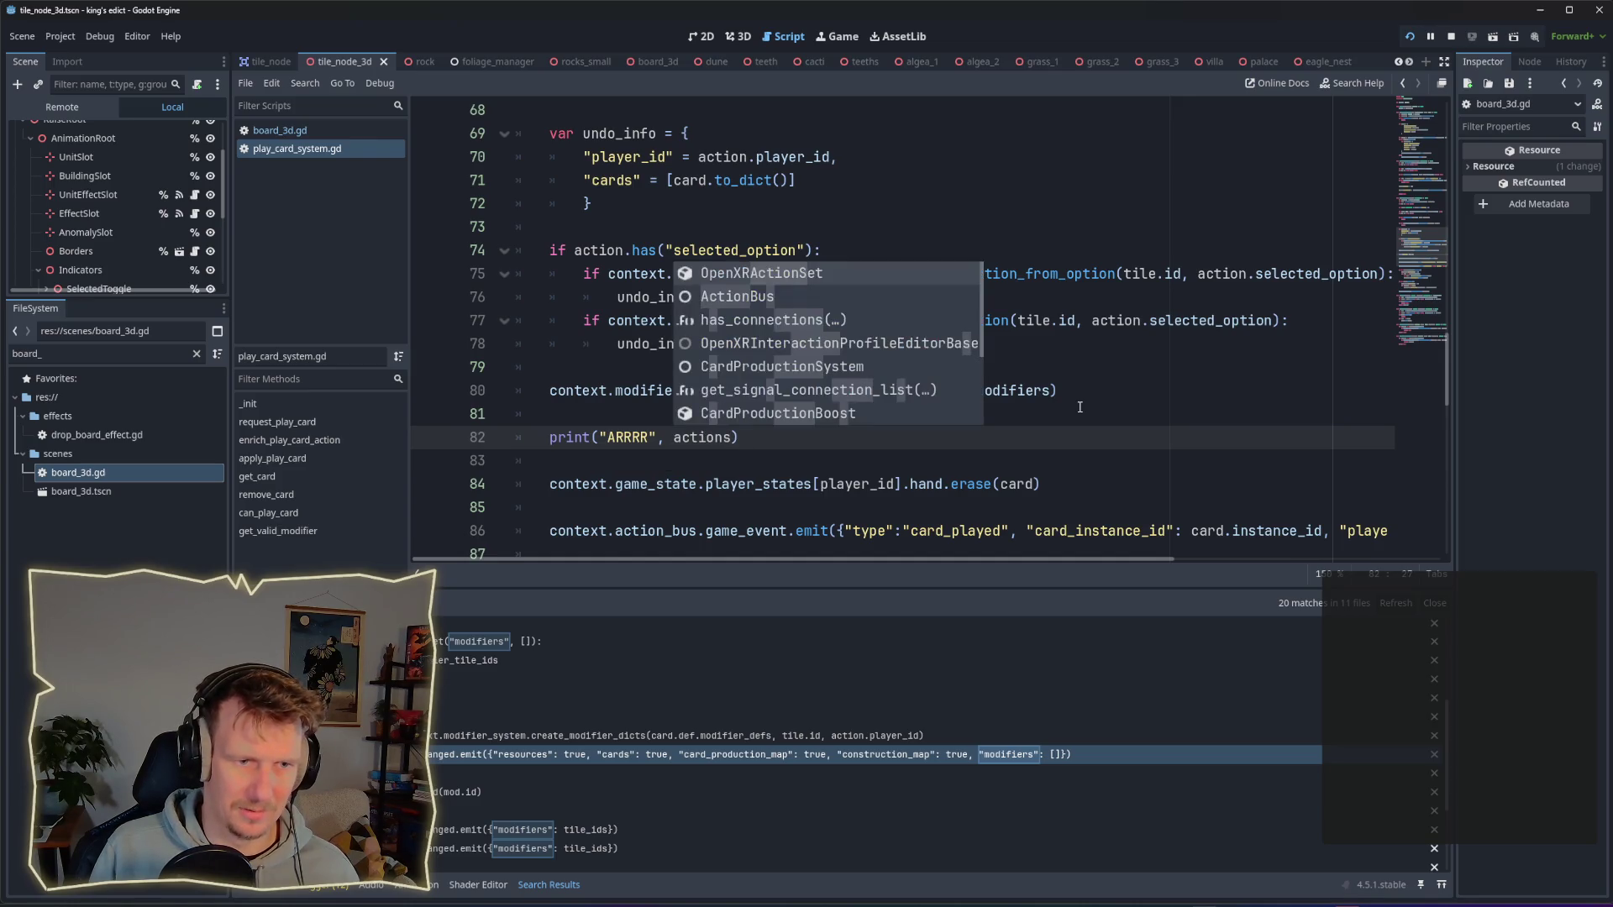
pyautogui.press('Escape')
pyautogui.press('BackSpace')
pyautogui.write('.modifier')
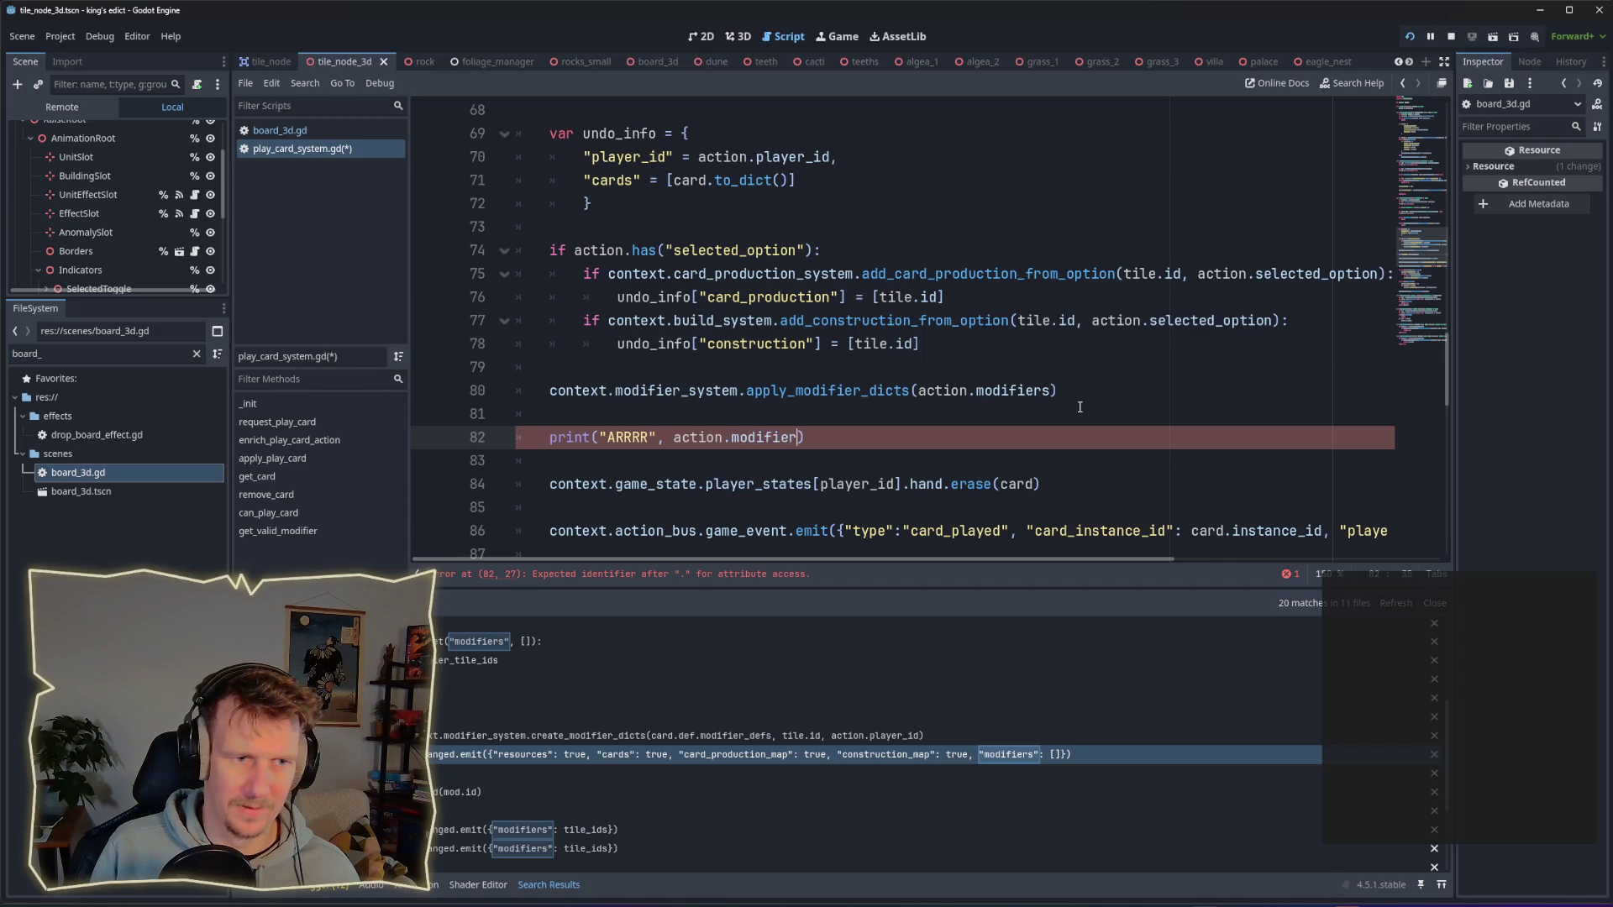
pyautogui.write('s')
pyautogui.hotkey('ctrl', 's')
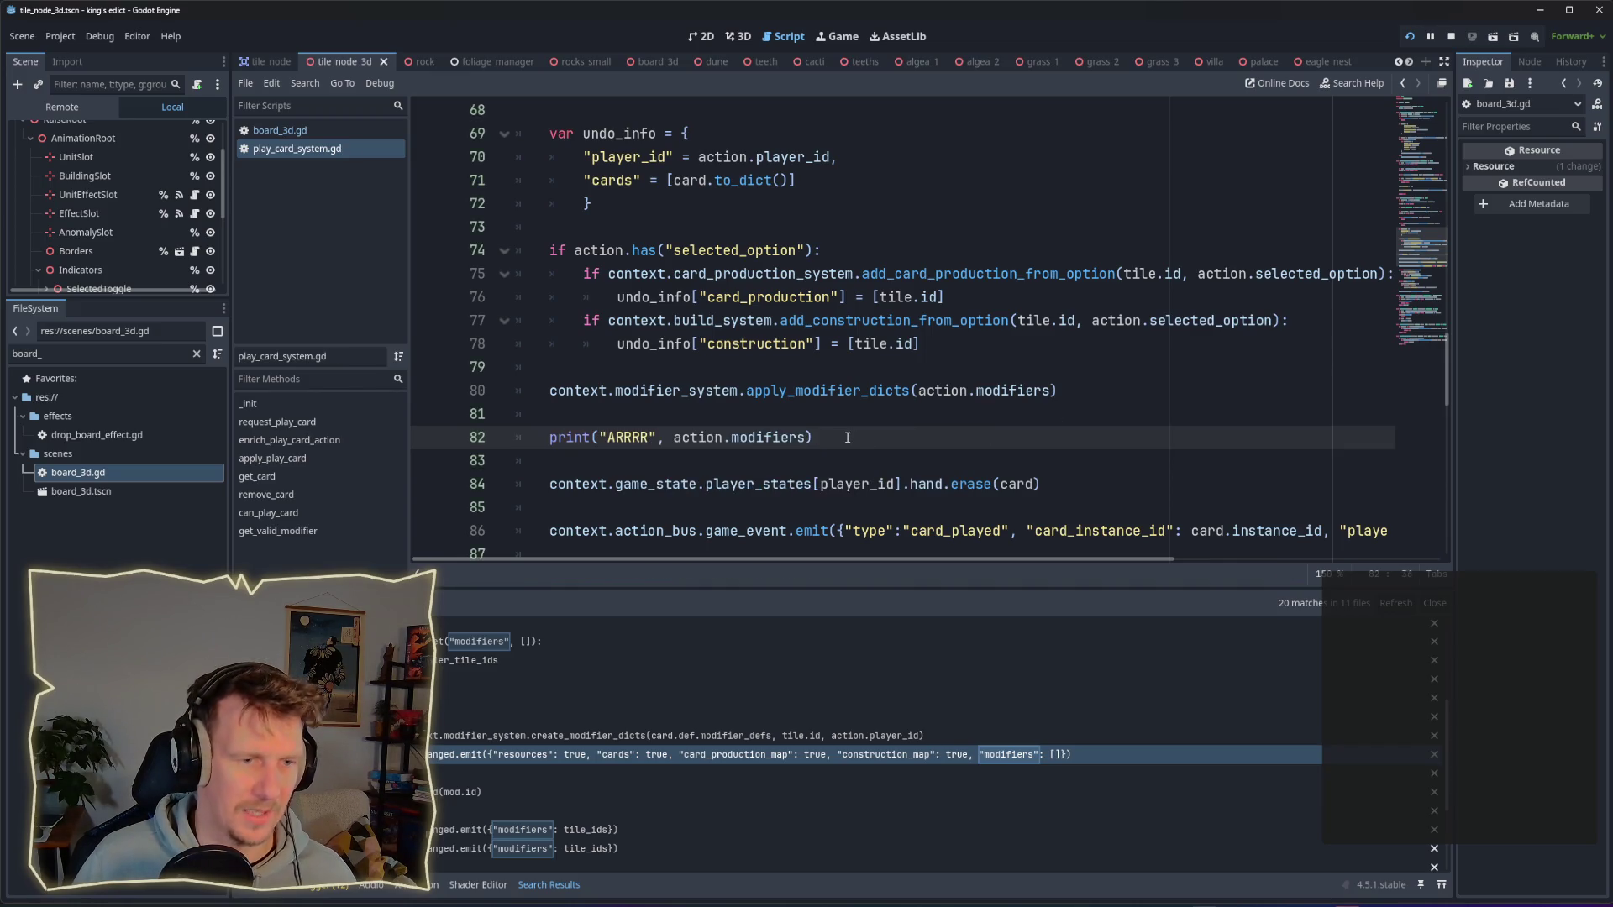
# Step: Stop the game, delete the ARRRRRR printt line in tile_node_3d.gd, and relaunch with F5
pyautogui.click(1451, 37)
pyautogui.hotkey('ctrl', 'shift', 'f')
pyautogui.write('ARRRRR')
pyautogui.press('Return')
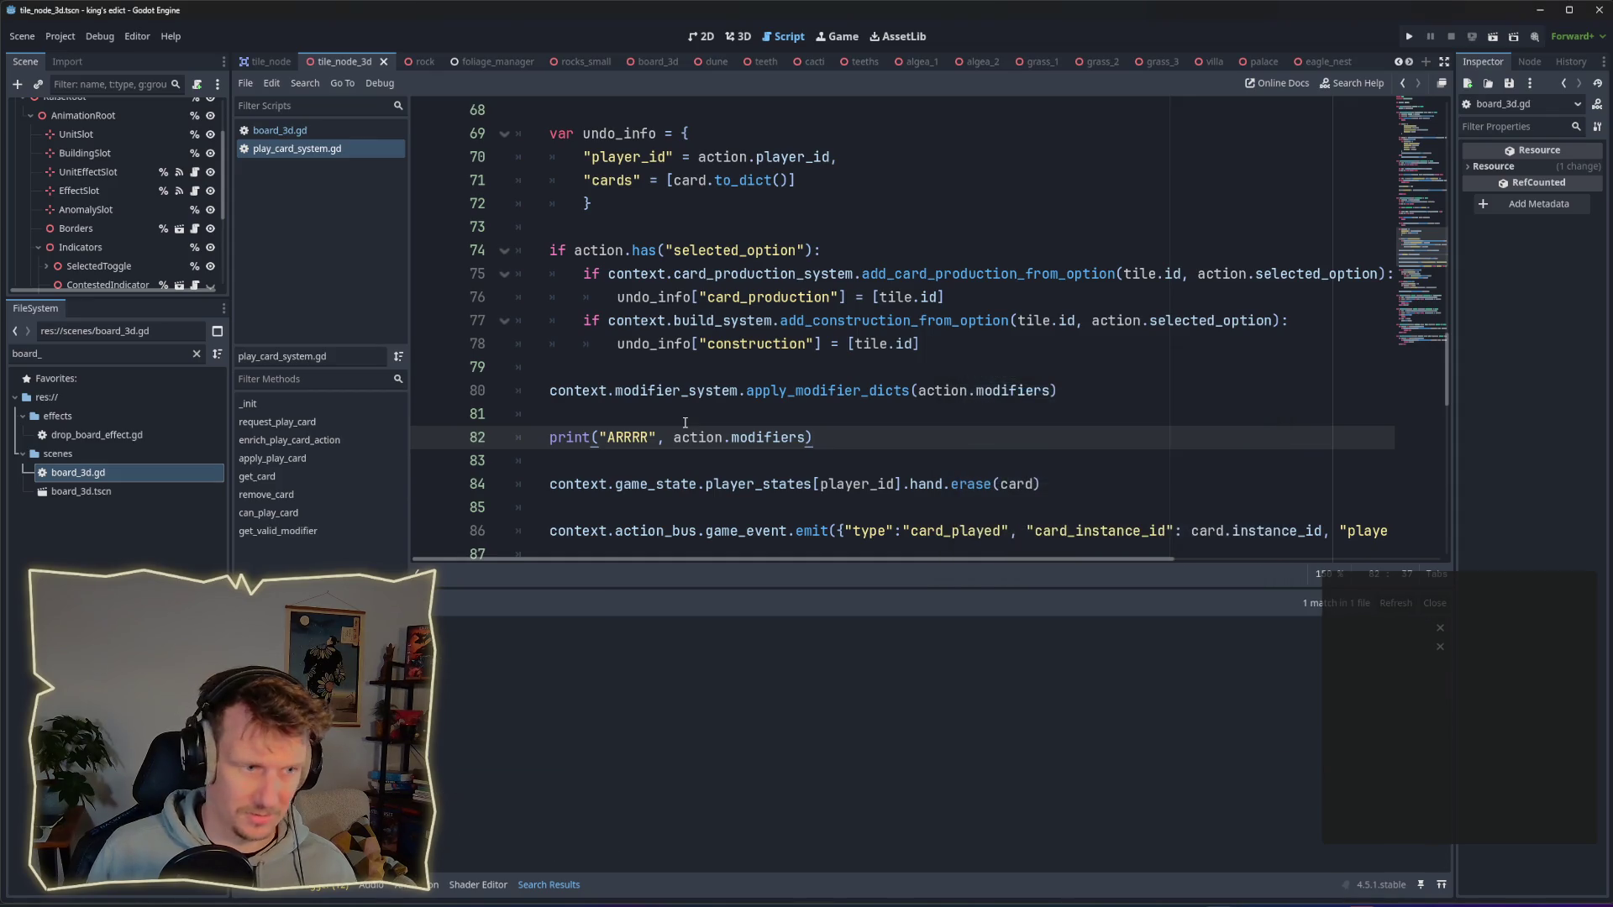
pyautogui.click(470, 647)
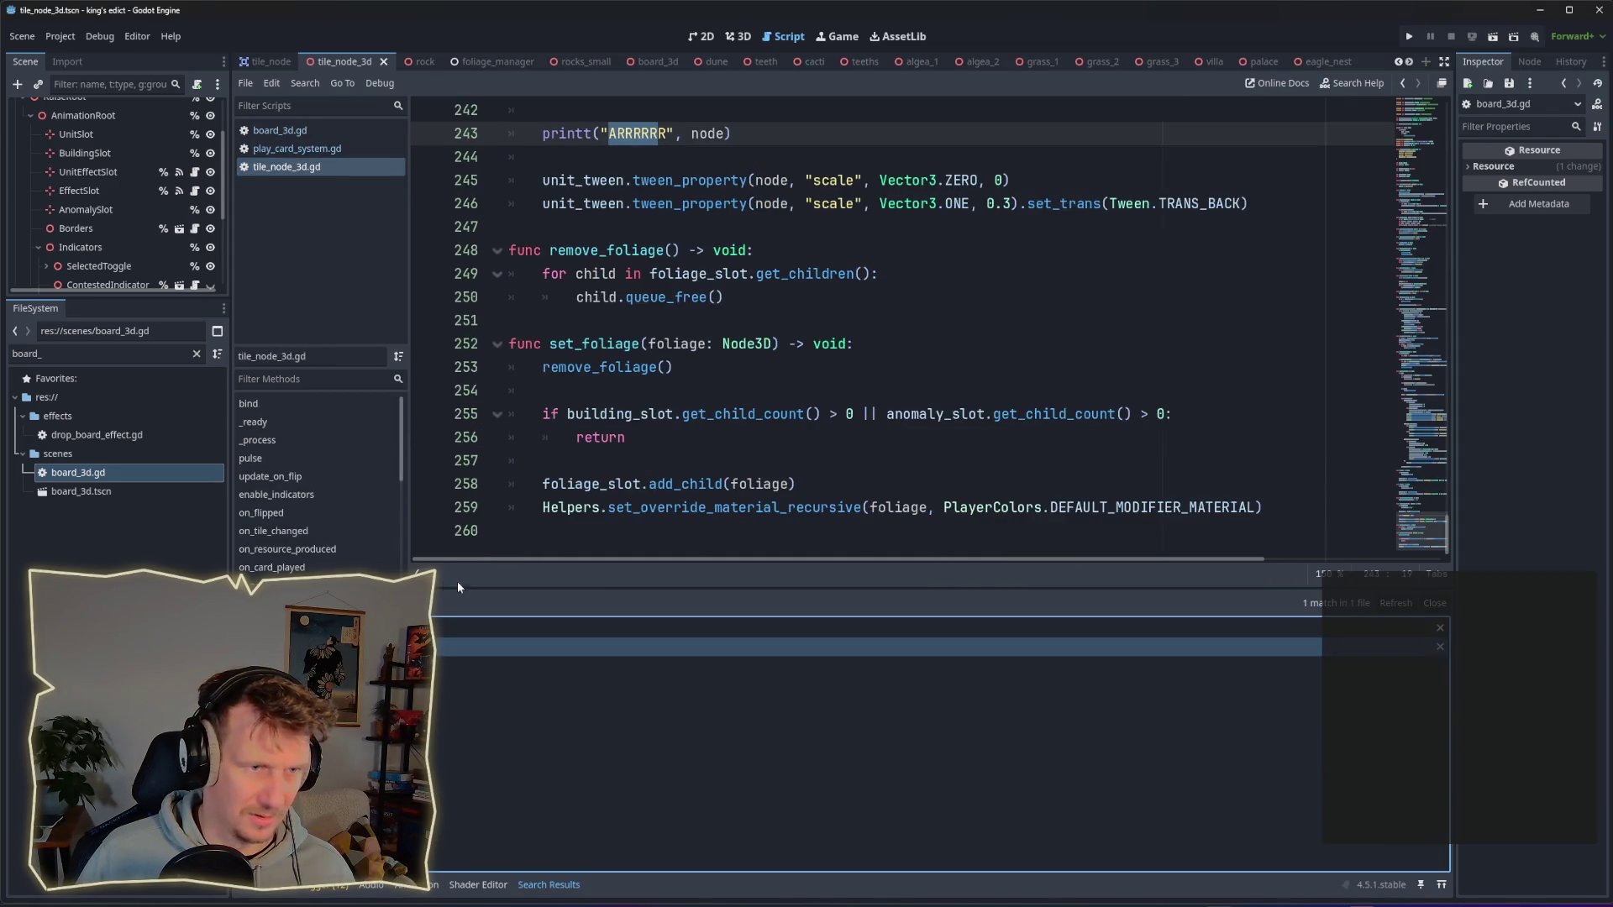
pyautogui.click(759, 273)
pyautogui.moveTo(759, 273); pyautogui.dragTo(497, 264)
pyautogui.press('BackSpace')
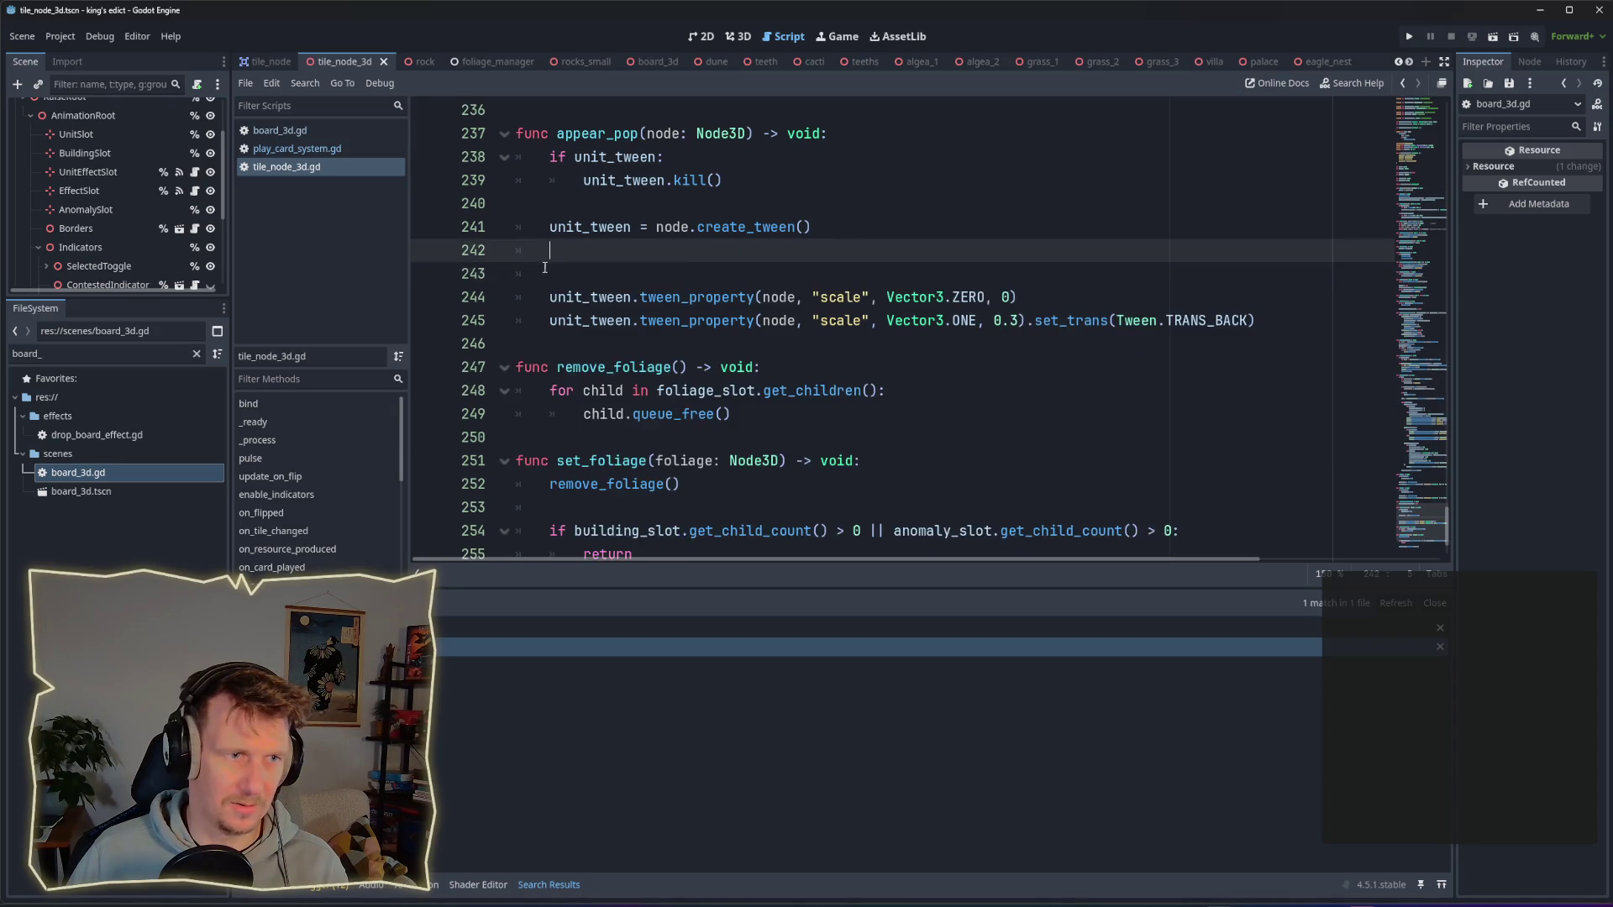
pyautogui.press('BackSpace')
pyautogui.press('BackSpace')
pyautogui.press('F5')
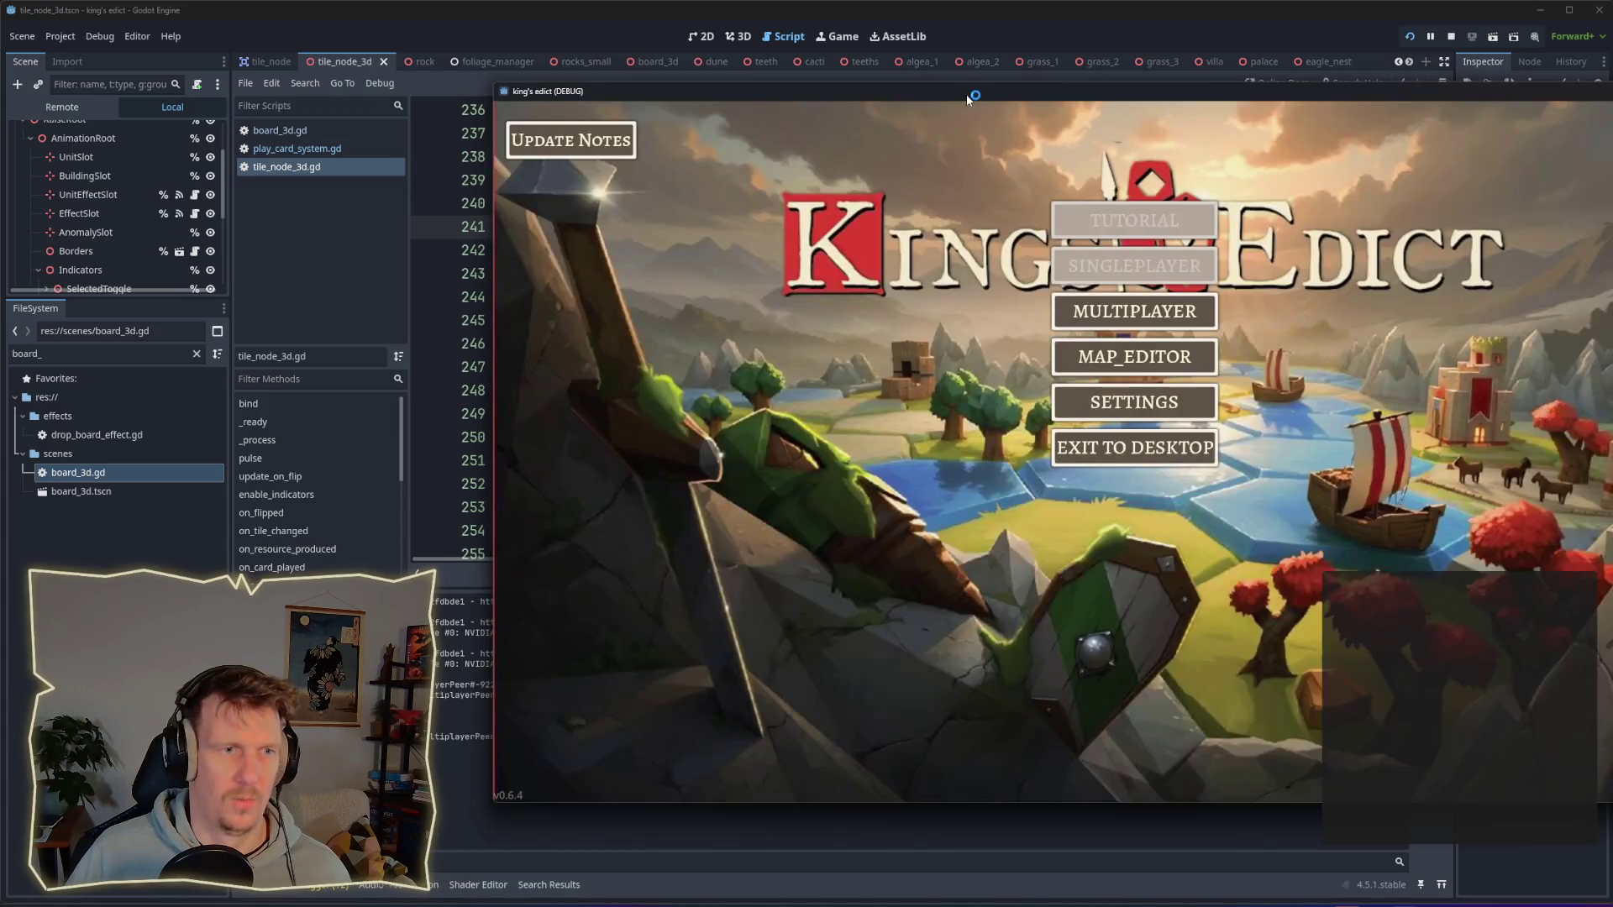
# Step: Create a game on i_know_this_place.map, pick a start position, and start the match
pyautogui.moveTo(957, 97); pyautogui.dragTo(629, 117)
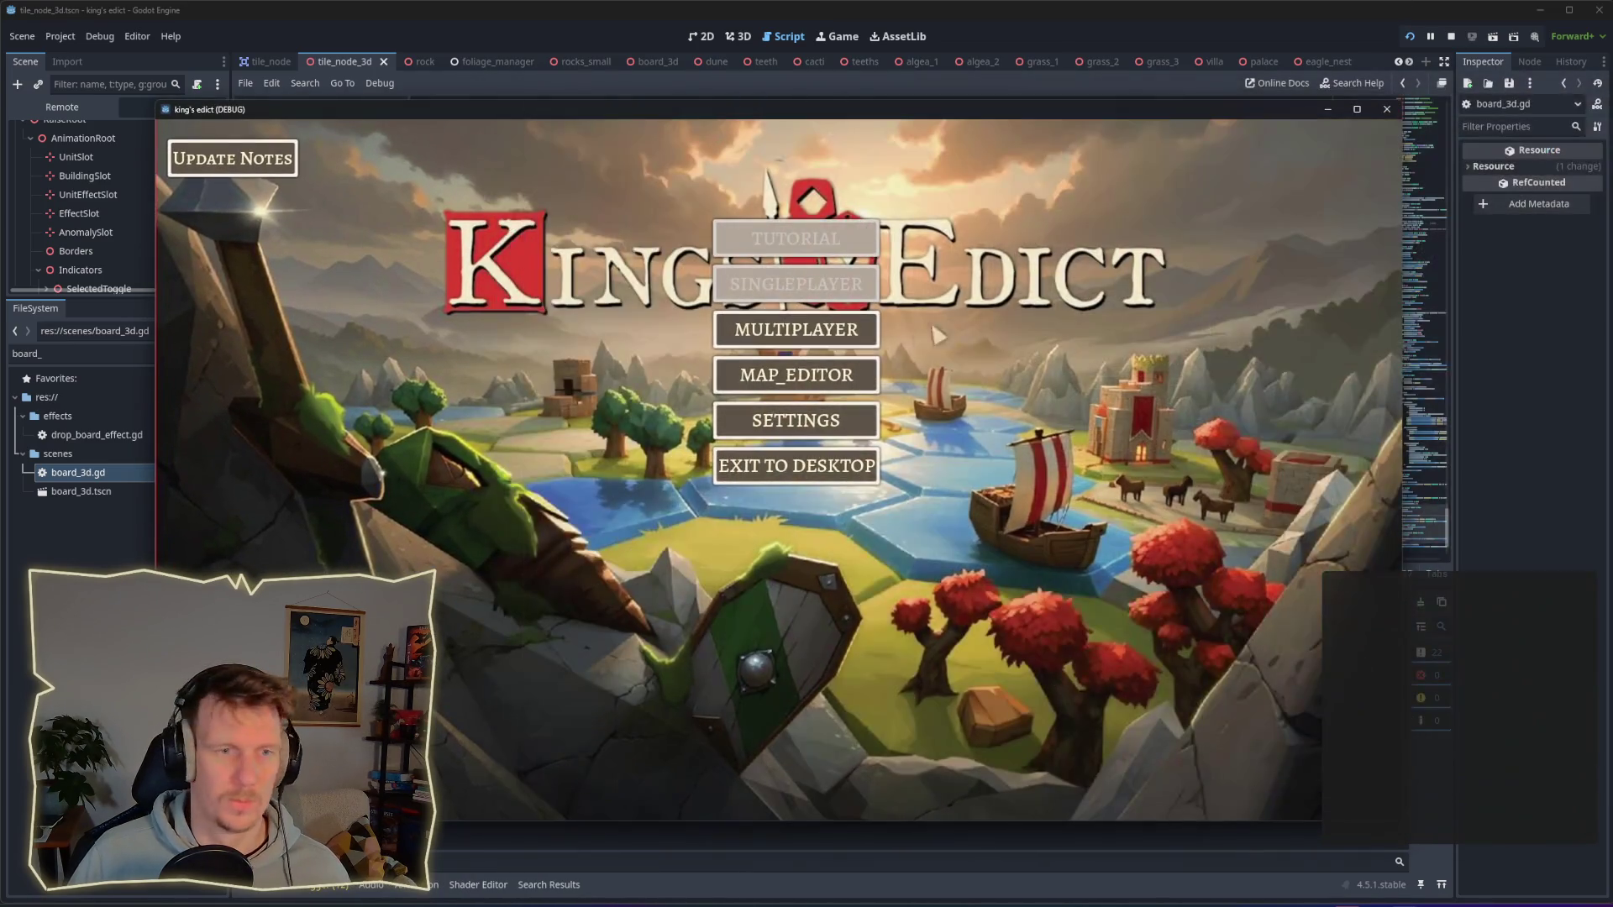
pyautogui.click(834, 336)
pyautogui.click(873, 332)
pyautogui.click(934, 192)
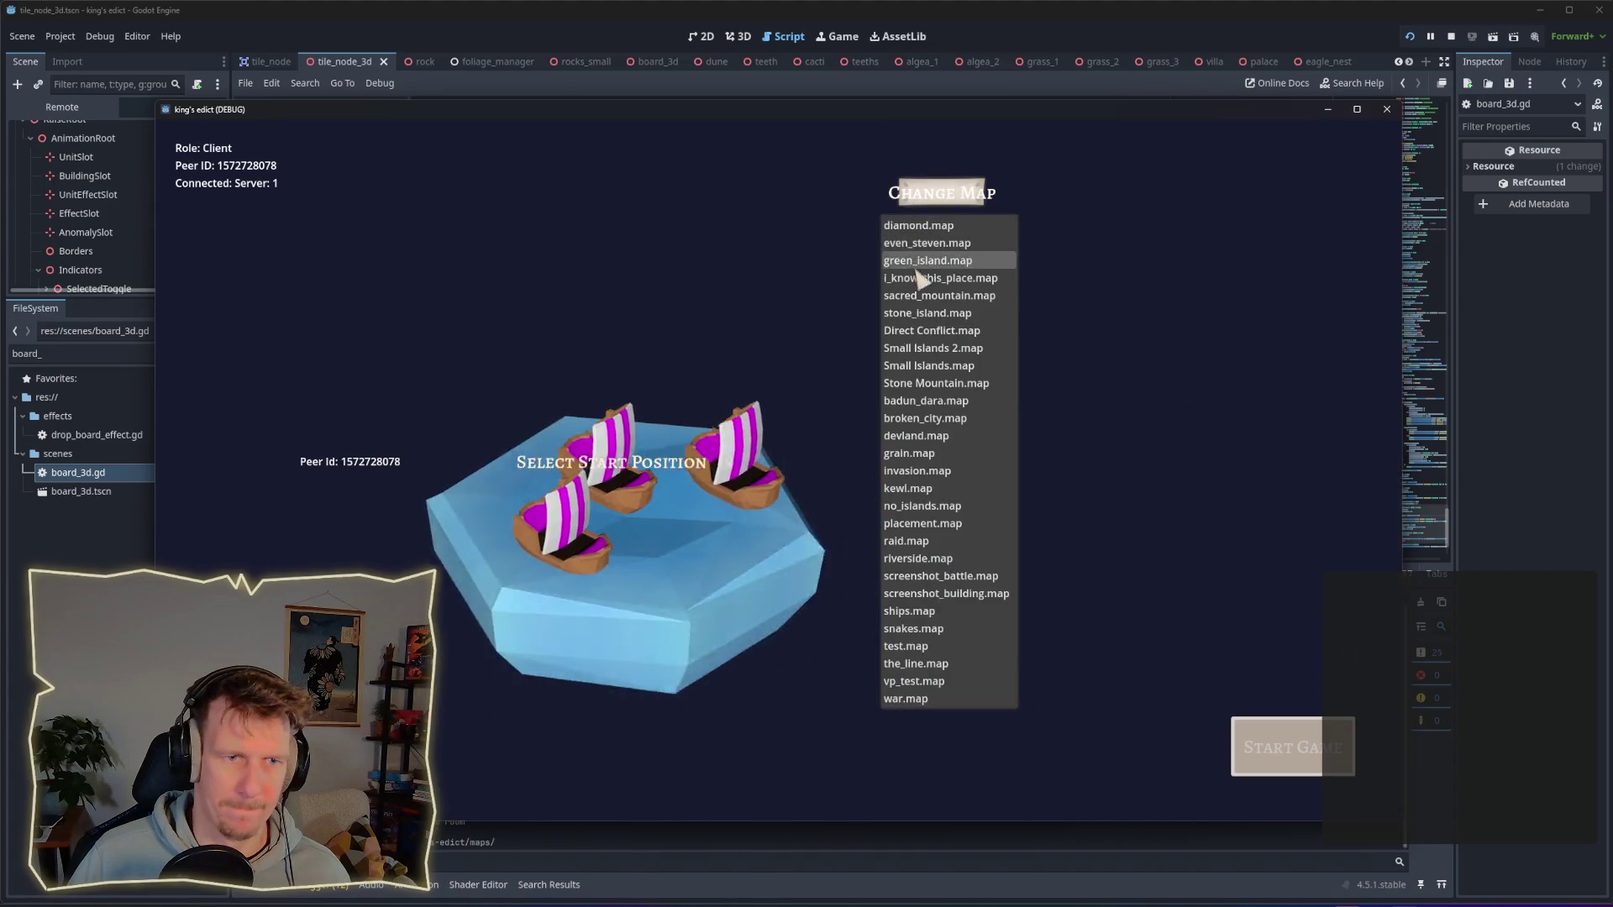
pyautogui.click(930, 277)
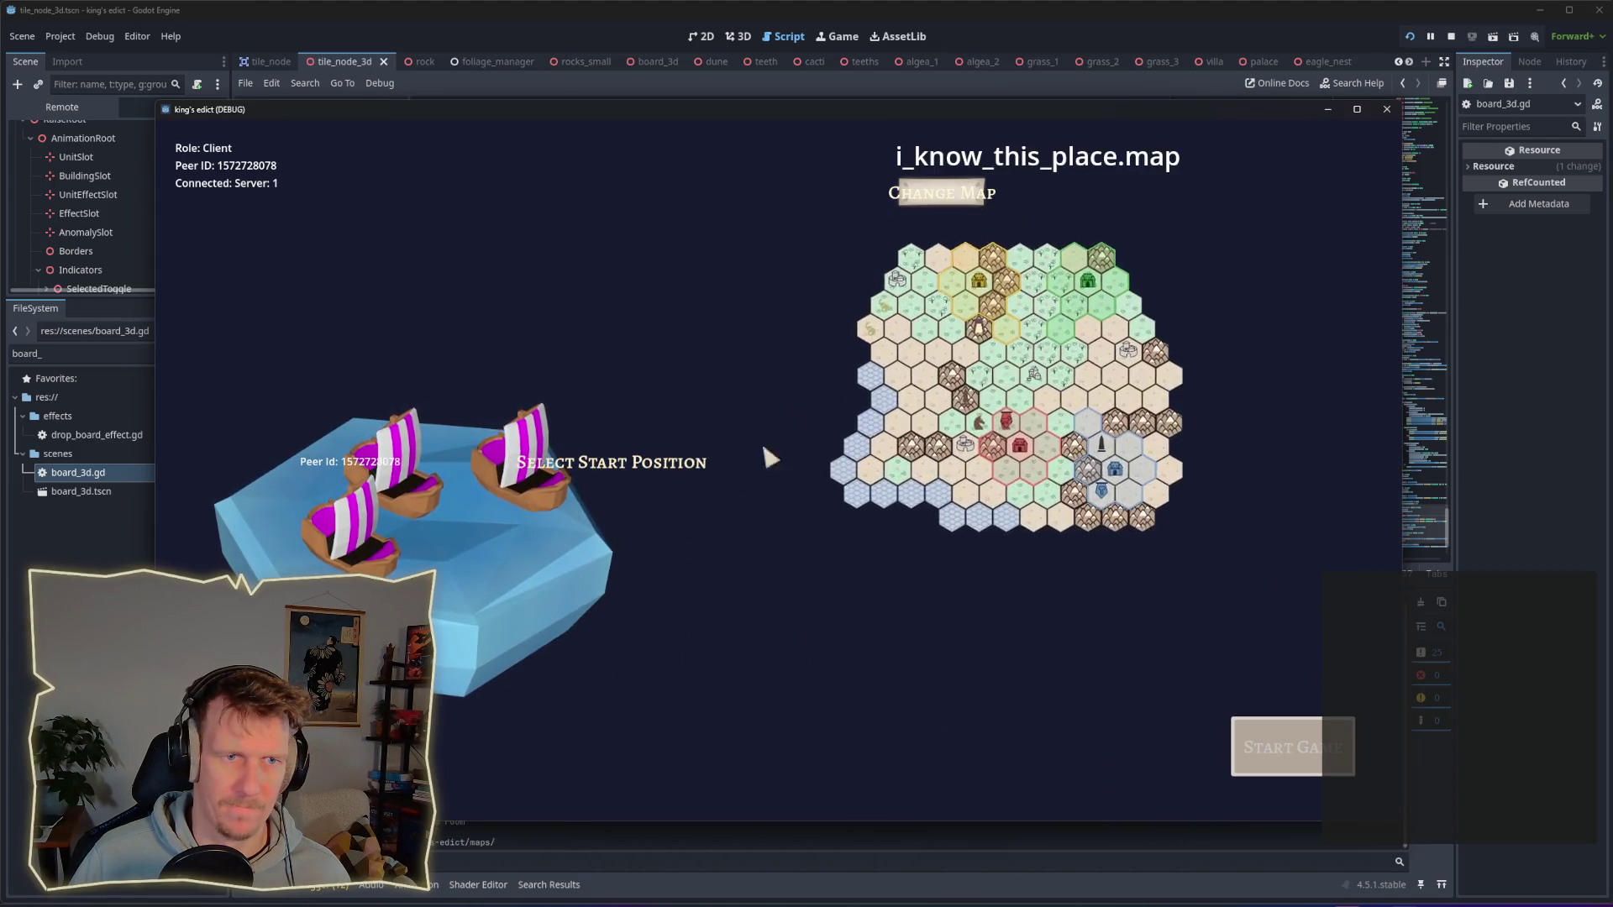
pyautogui.click(672, 463)
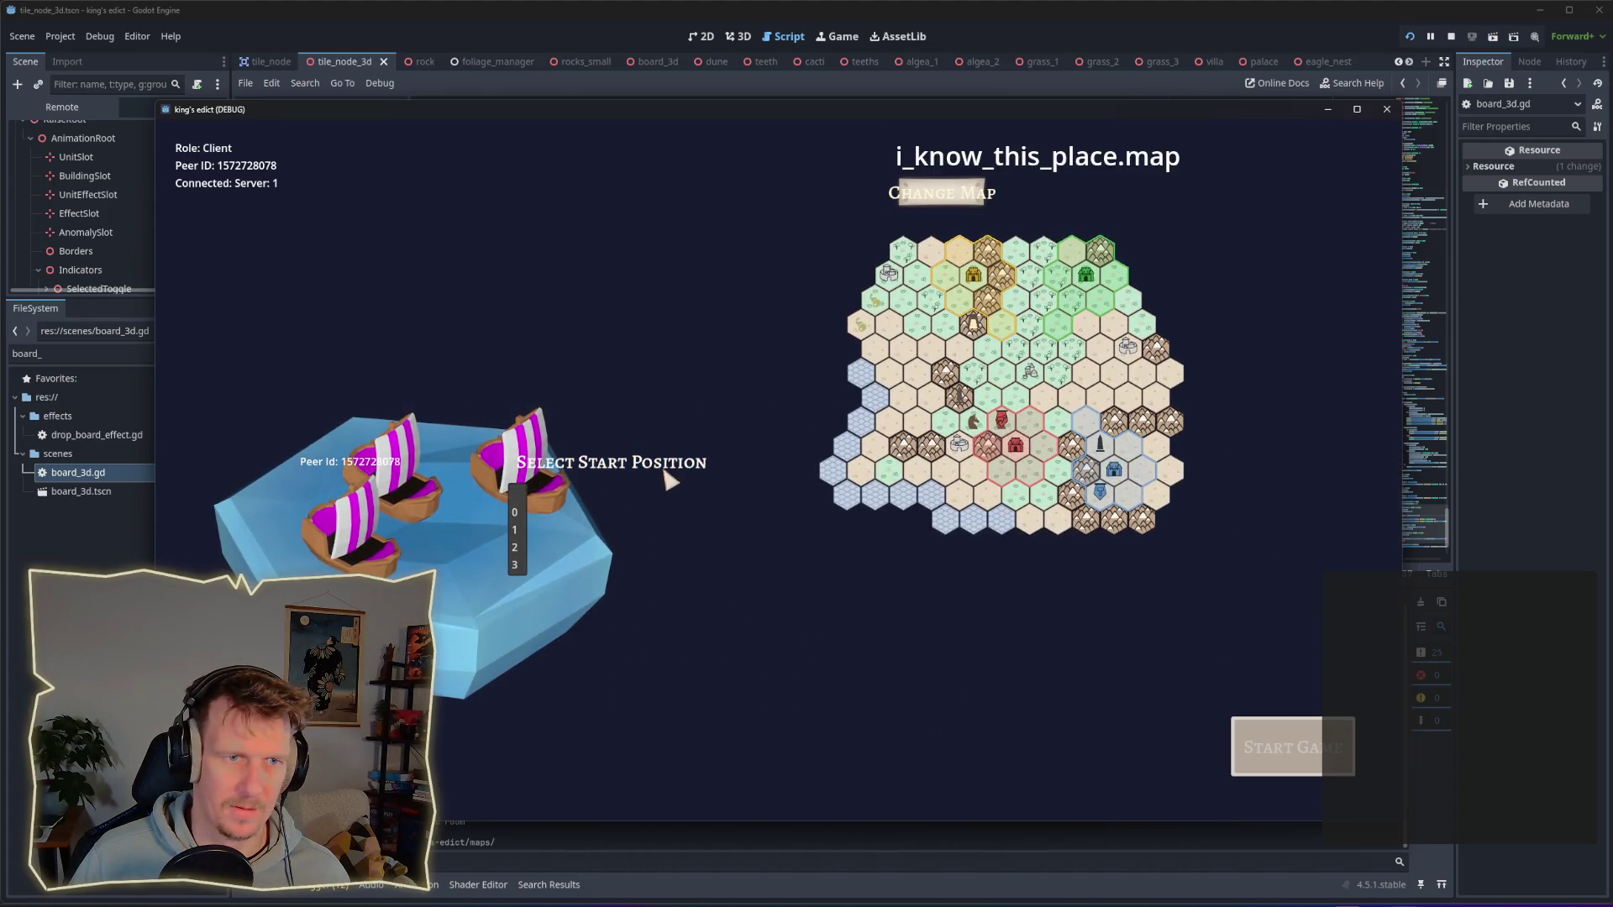
pyautogui.click(516, 528)
pyautogui.click(1277, 746)
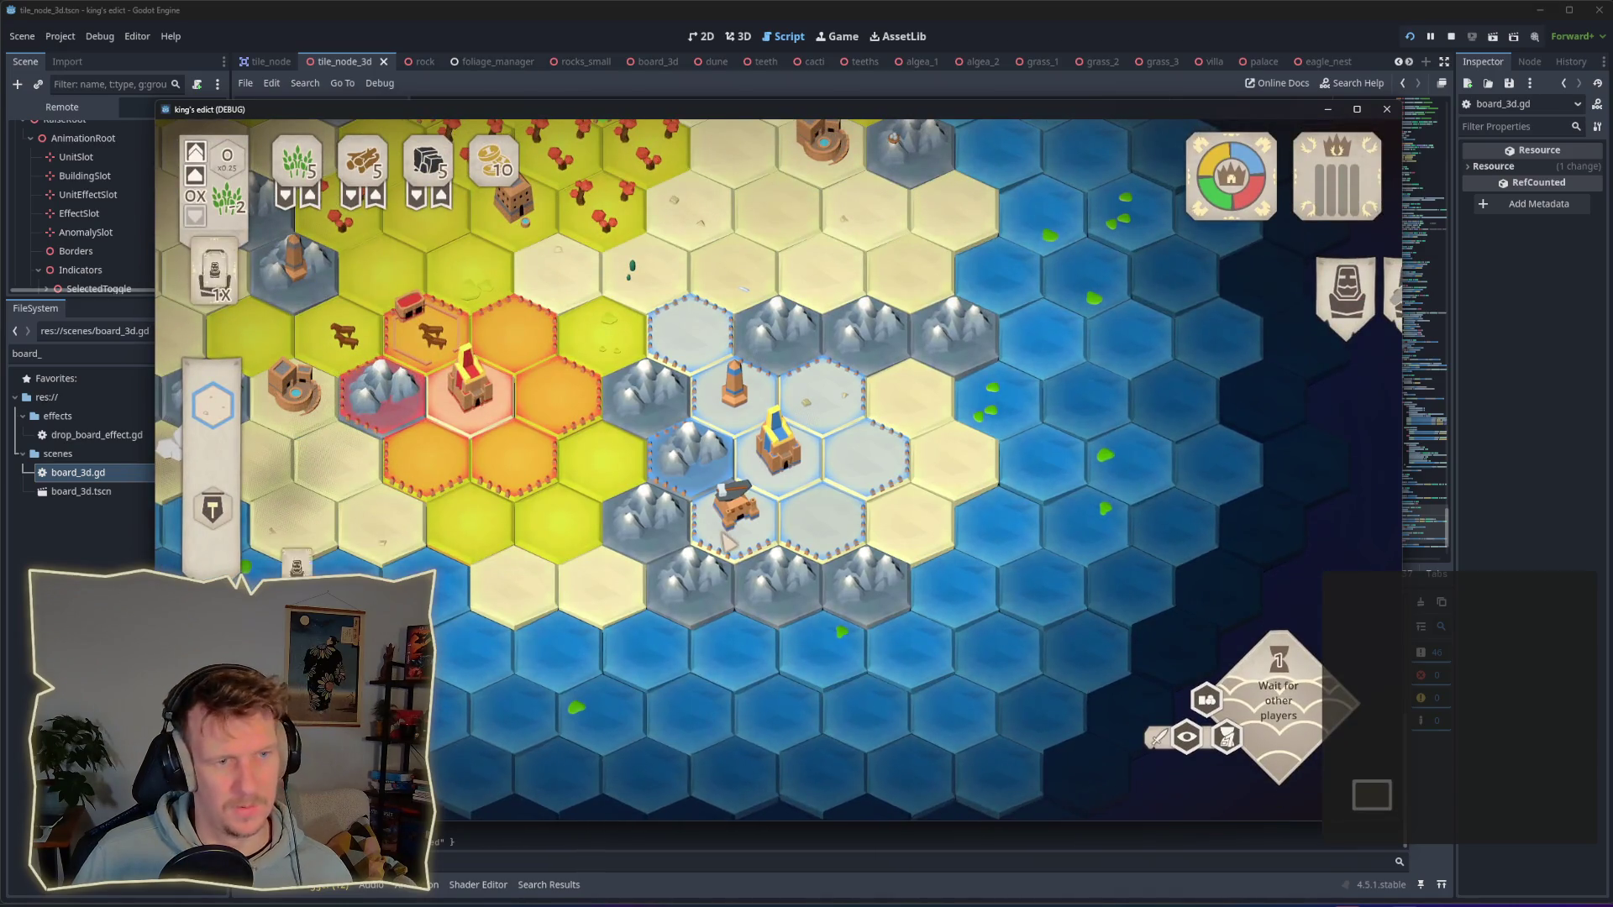
# Step: Play the serf card onto the mountain hex beside the capital
pyautogui.scroll(1, 924, 415)
pyautogui.click(215, 273)
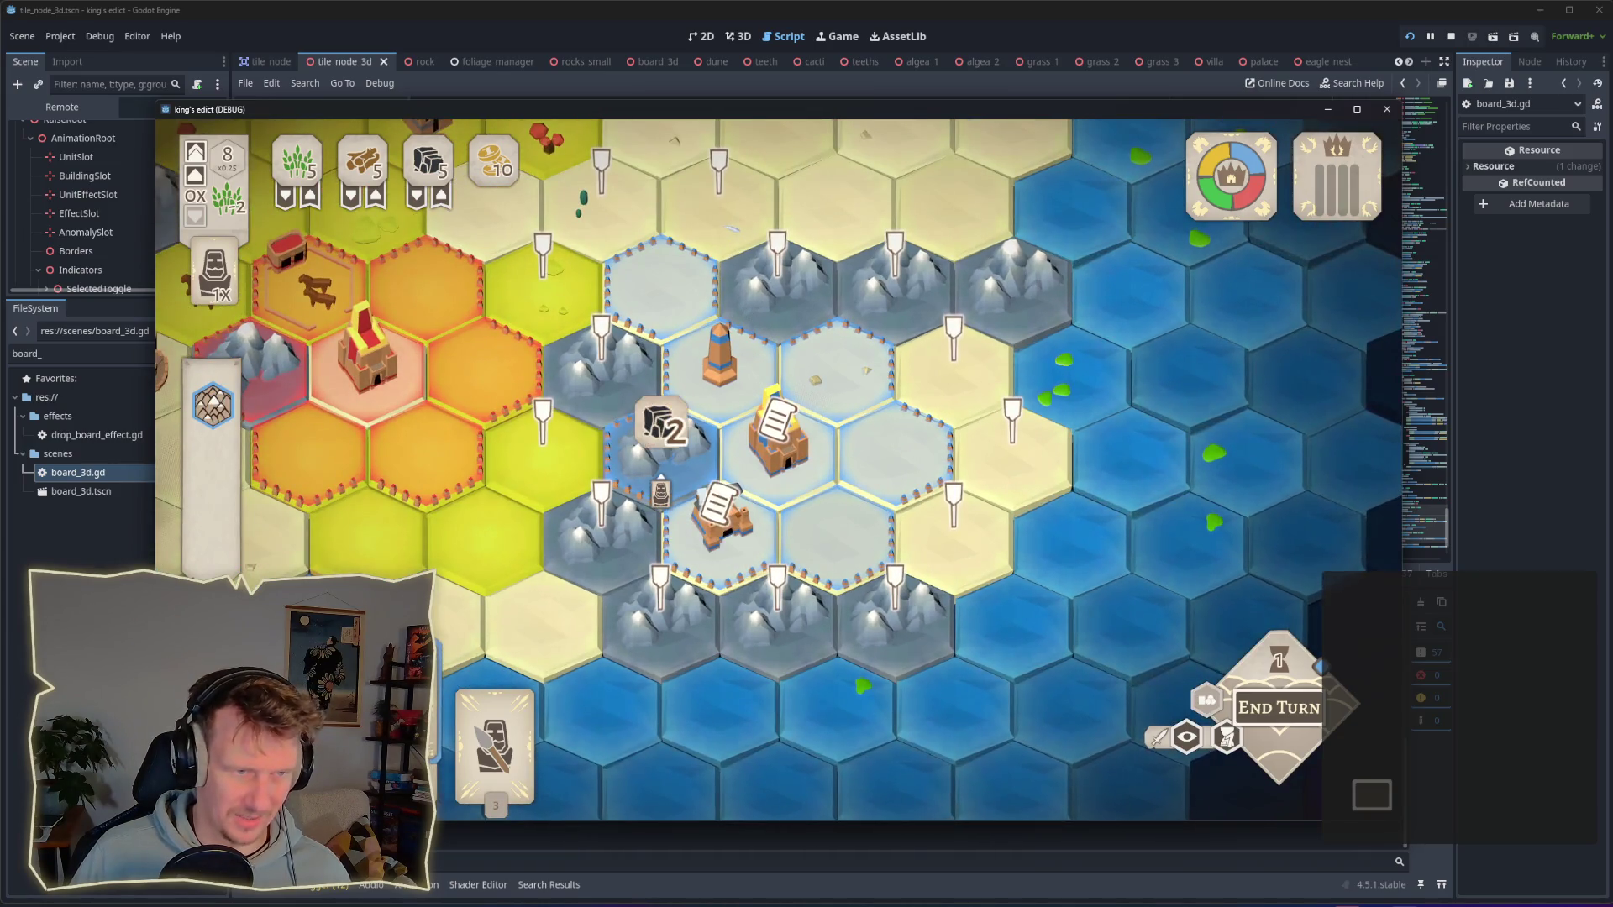
pyautogui.click(663, 480)
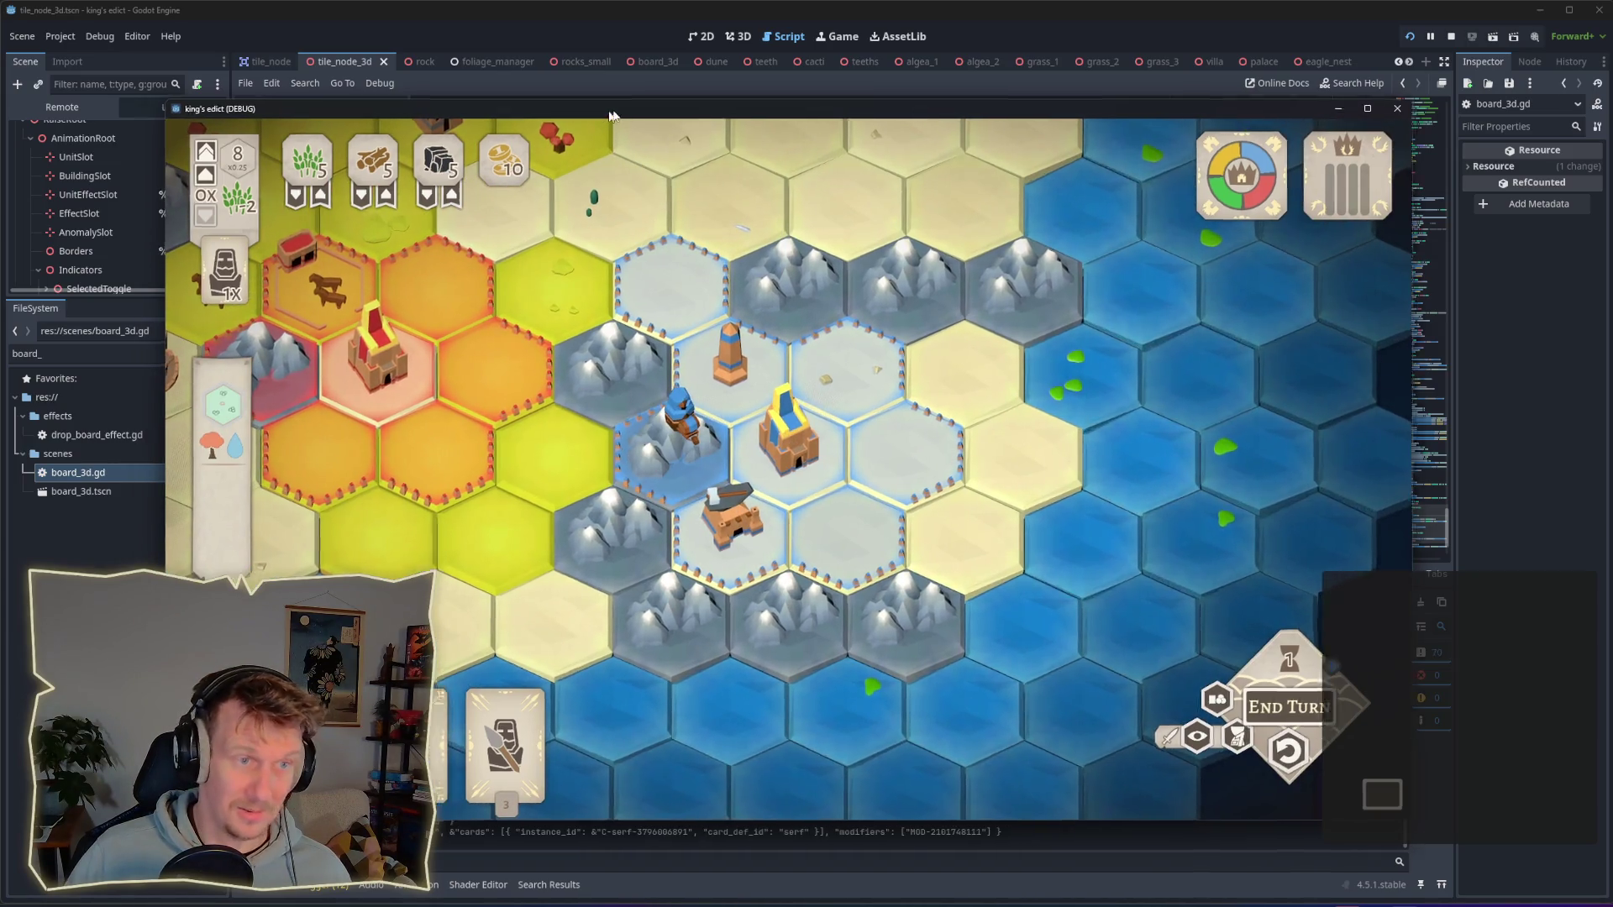
pyautogui.moveTo(210, 109); pyautogui.dragTo(504, 90)
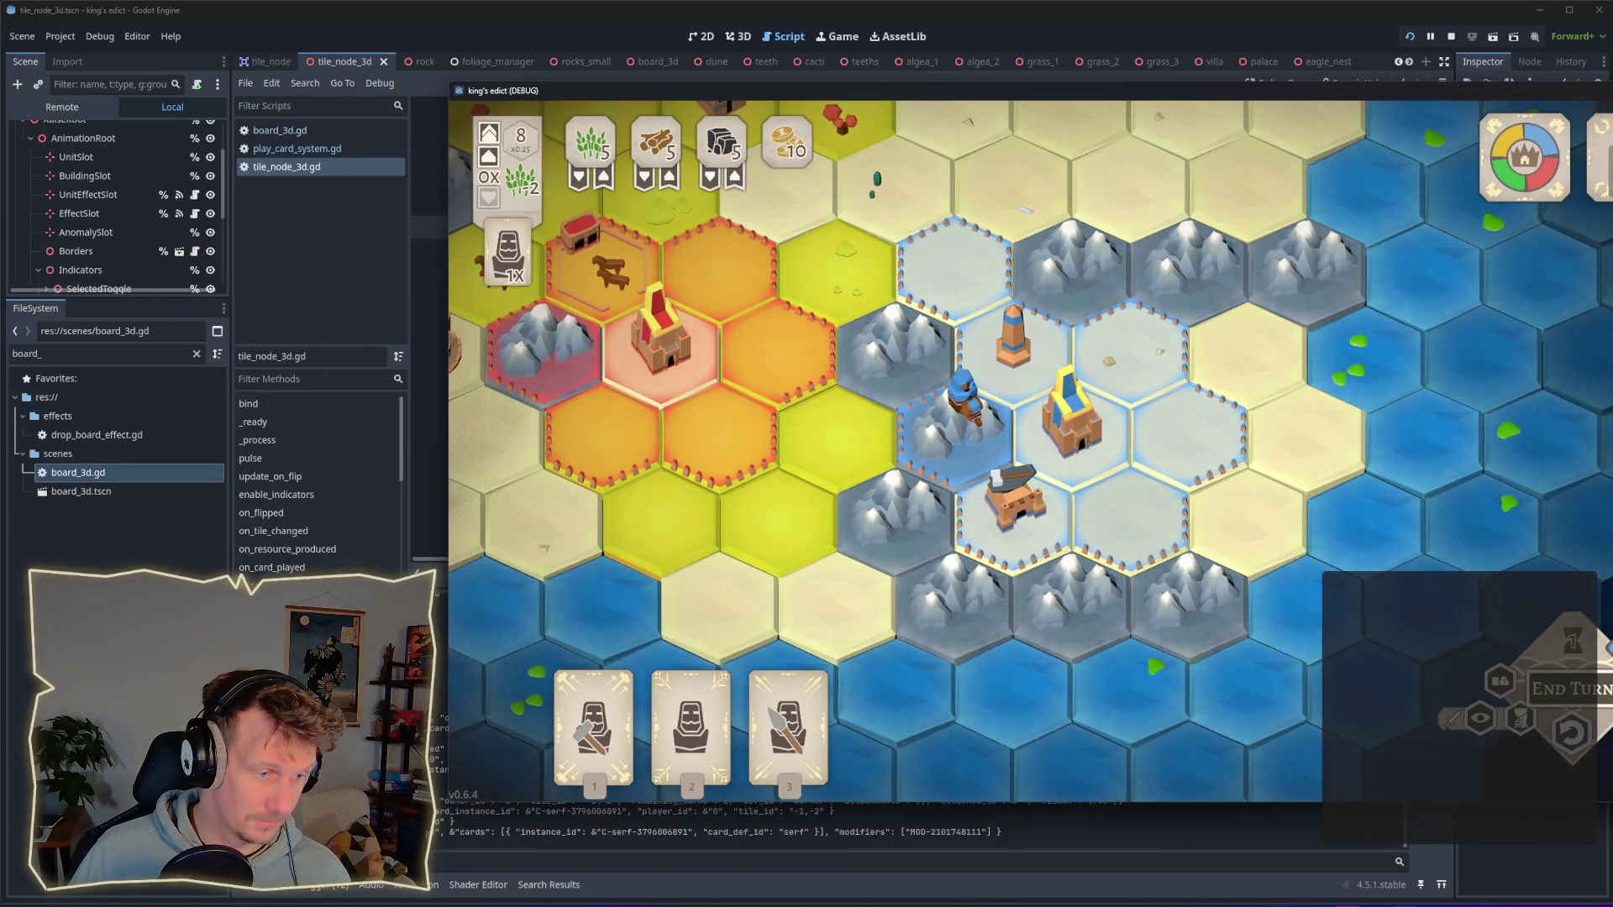
pyautogui.hotkey('alt', 'Tab')
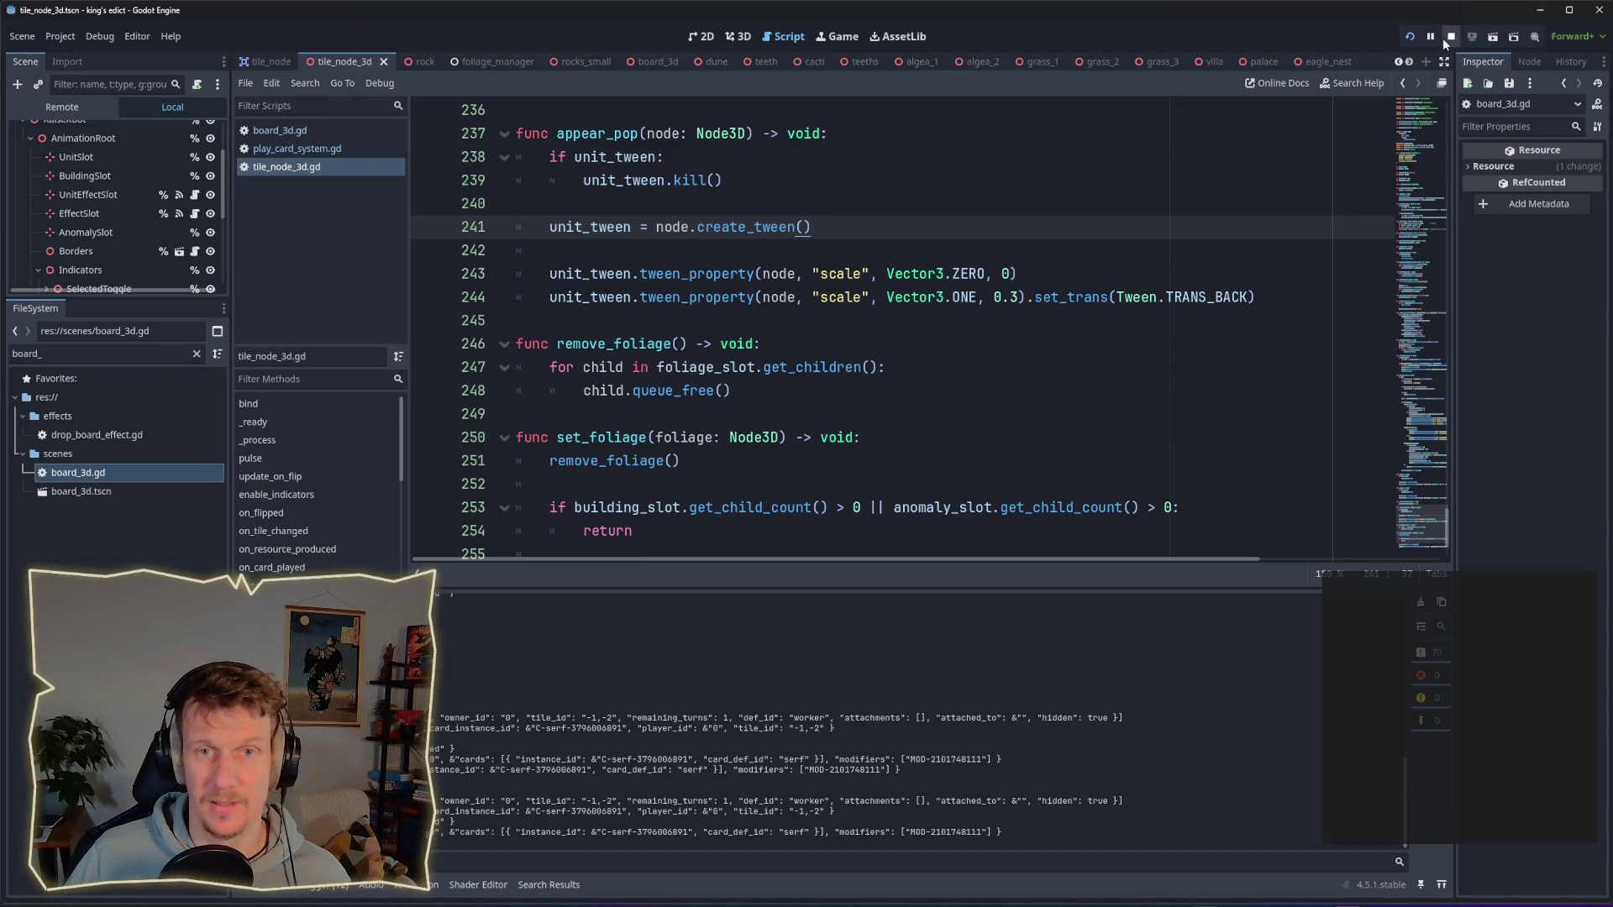
# Step: Return to play_card_system.gd at the print("ARRRR", action.modifiers) debug line
pyautogui.press('Down')
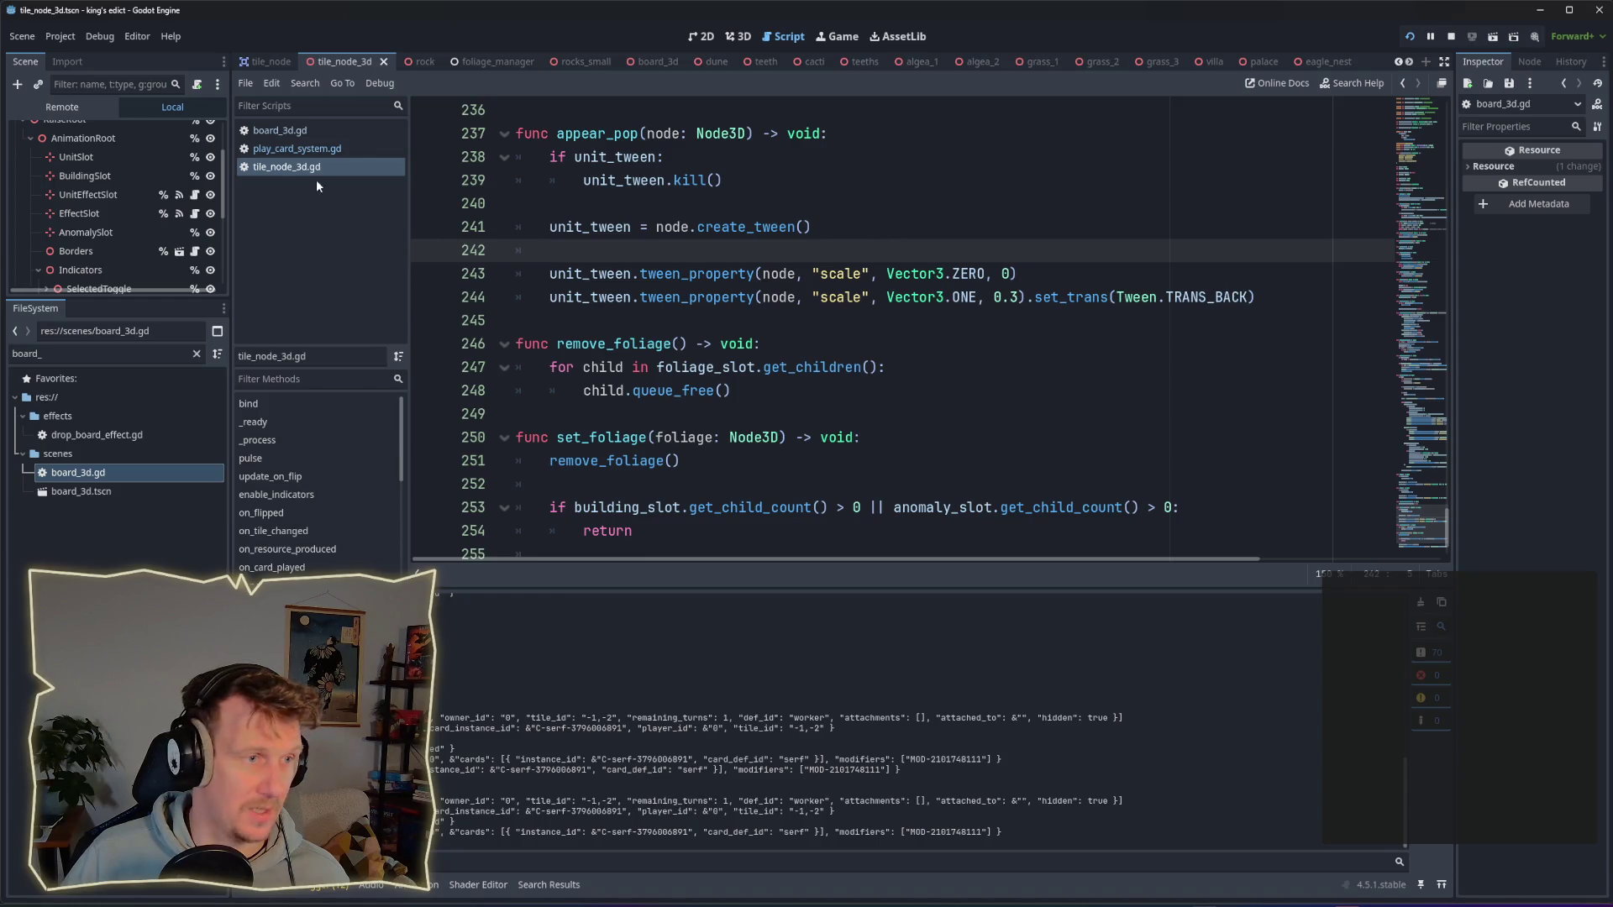
pyautogui.click(311, 149)
pyautogui.scroll(-1, 831, 446)
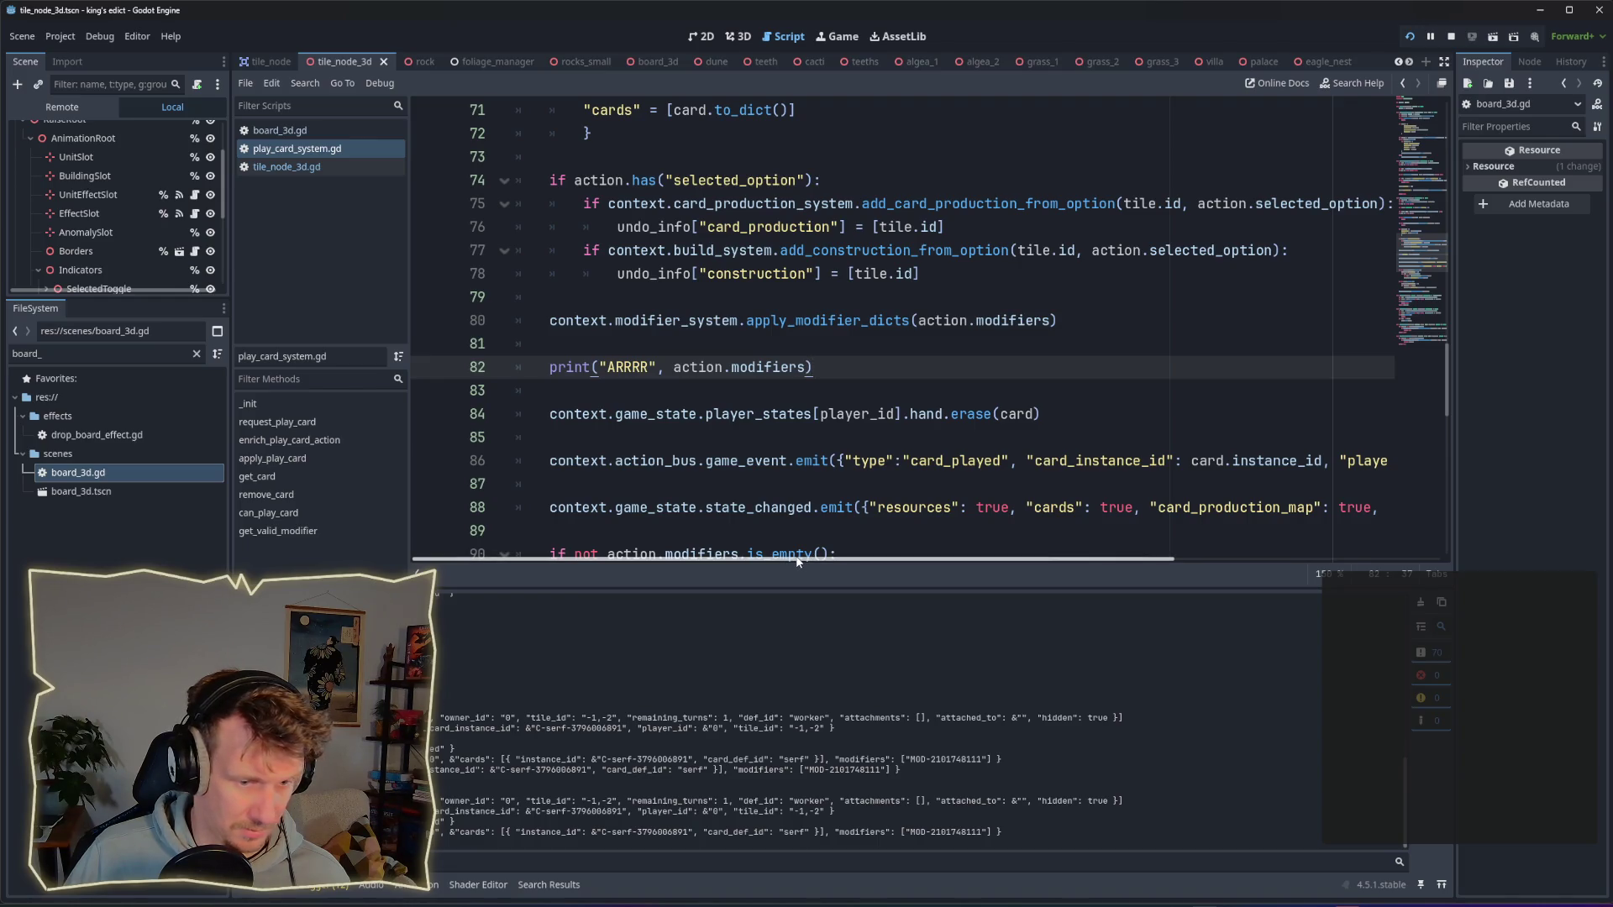
pyautogui.click(788, 438)
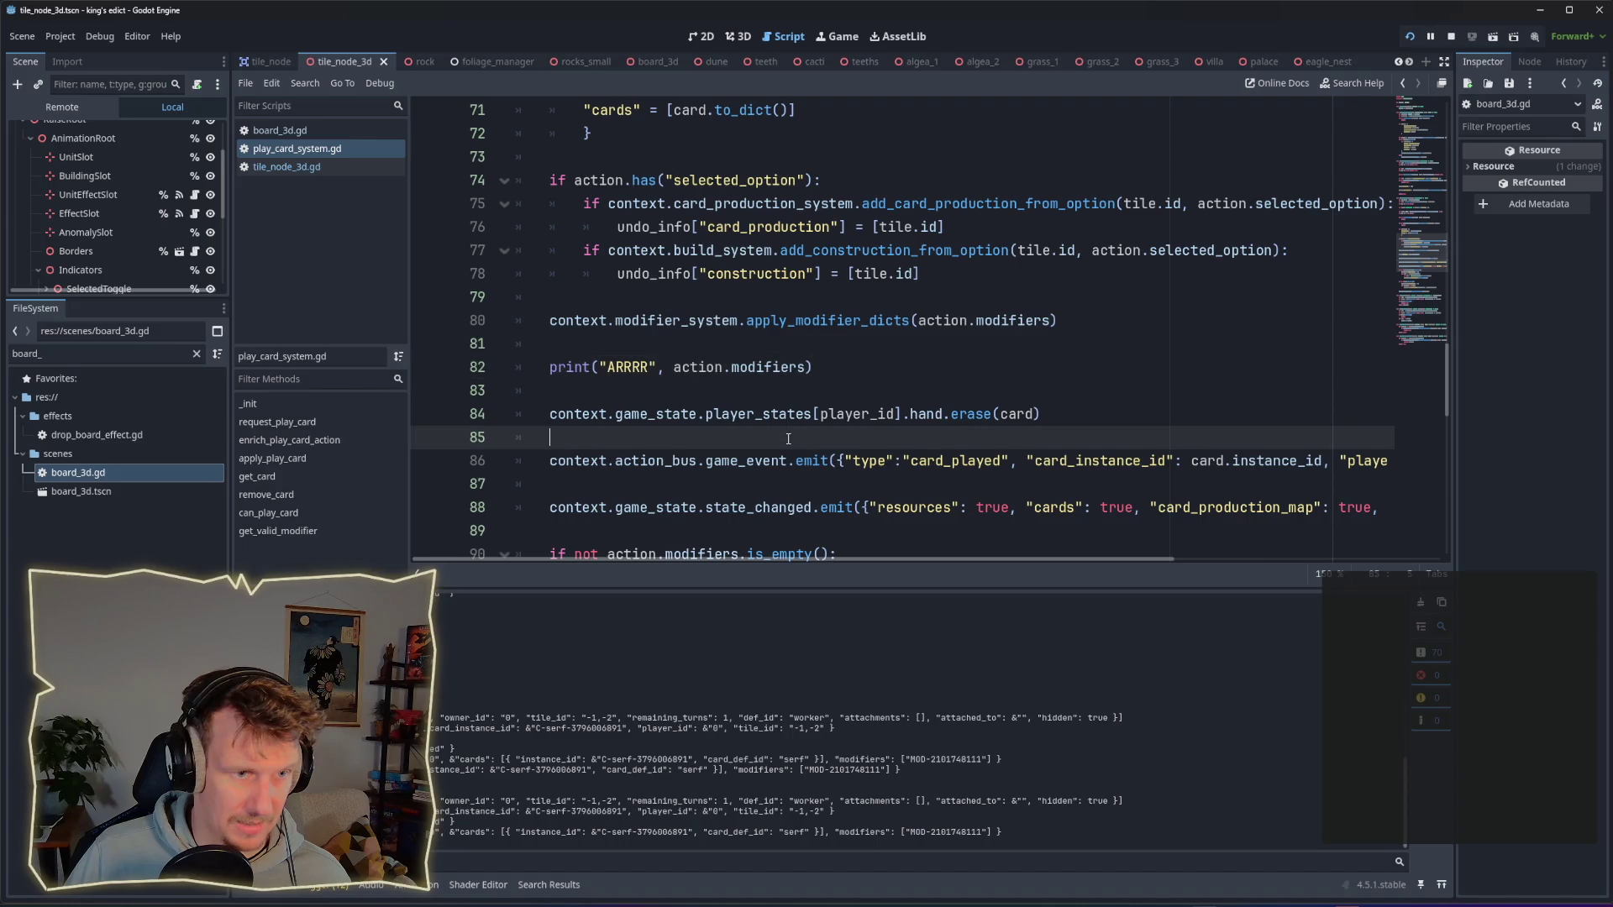
pyautogui.click(812, 396)
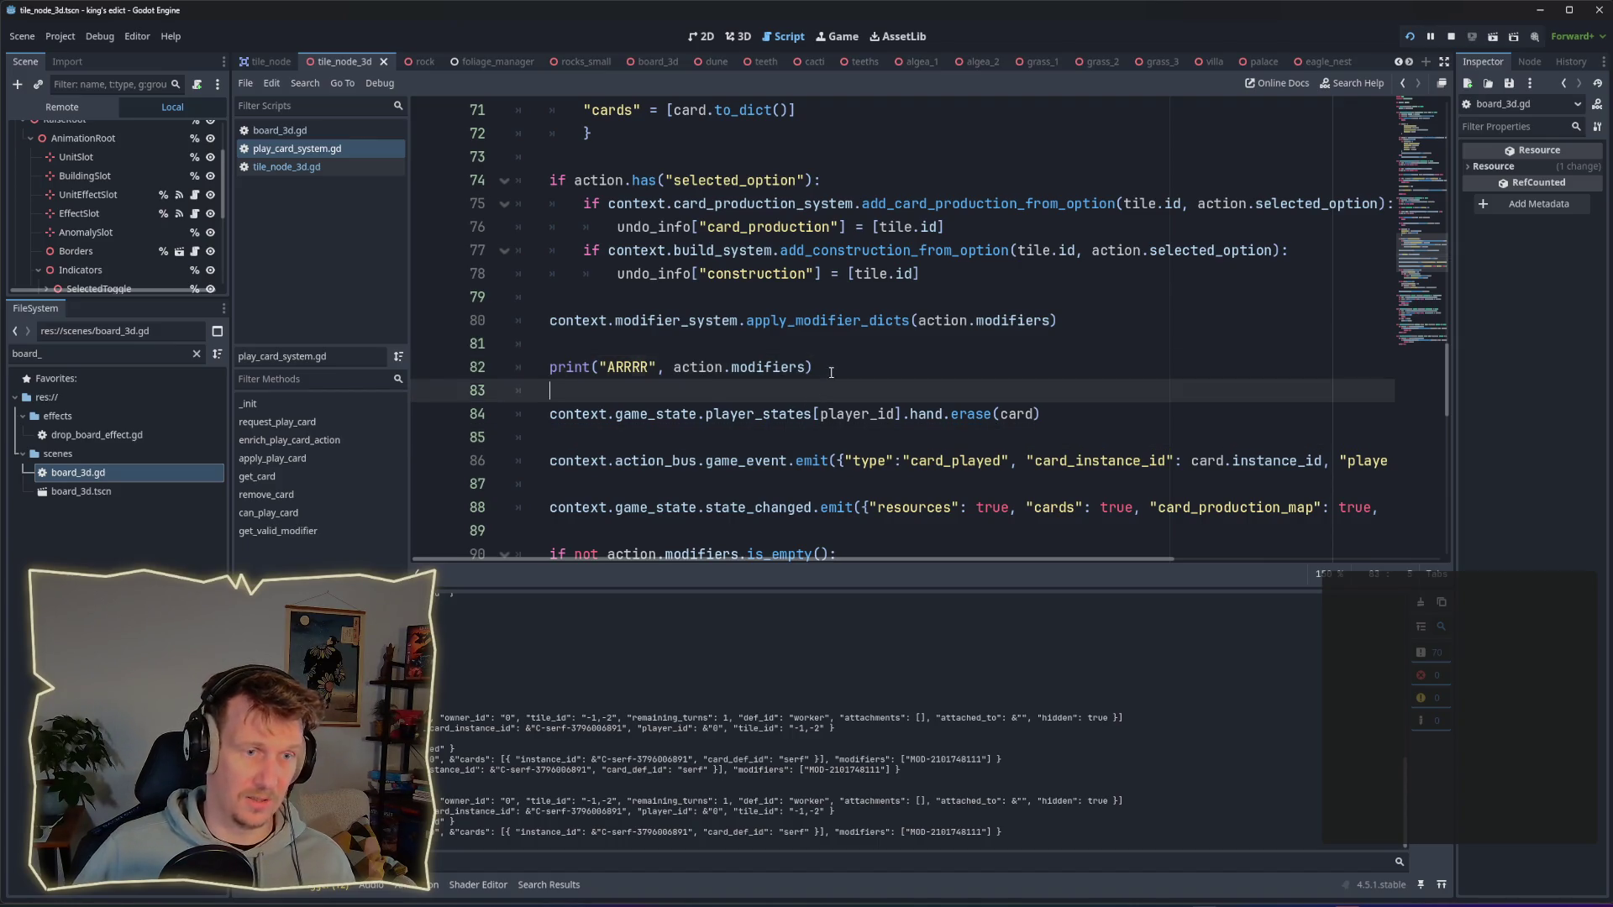
# Step: Replace the debug print with 'for modifier_dict in action.modifiers:' and start its body
pyautogui.press('Up')
pyautogui.hotkey('shift', 'Home')
pyautogui.write('for ')
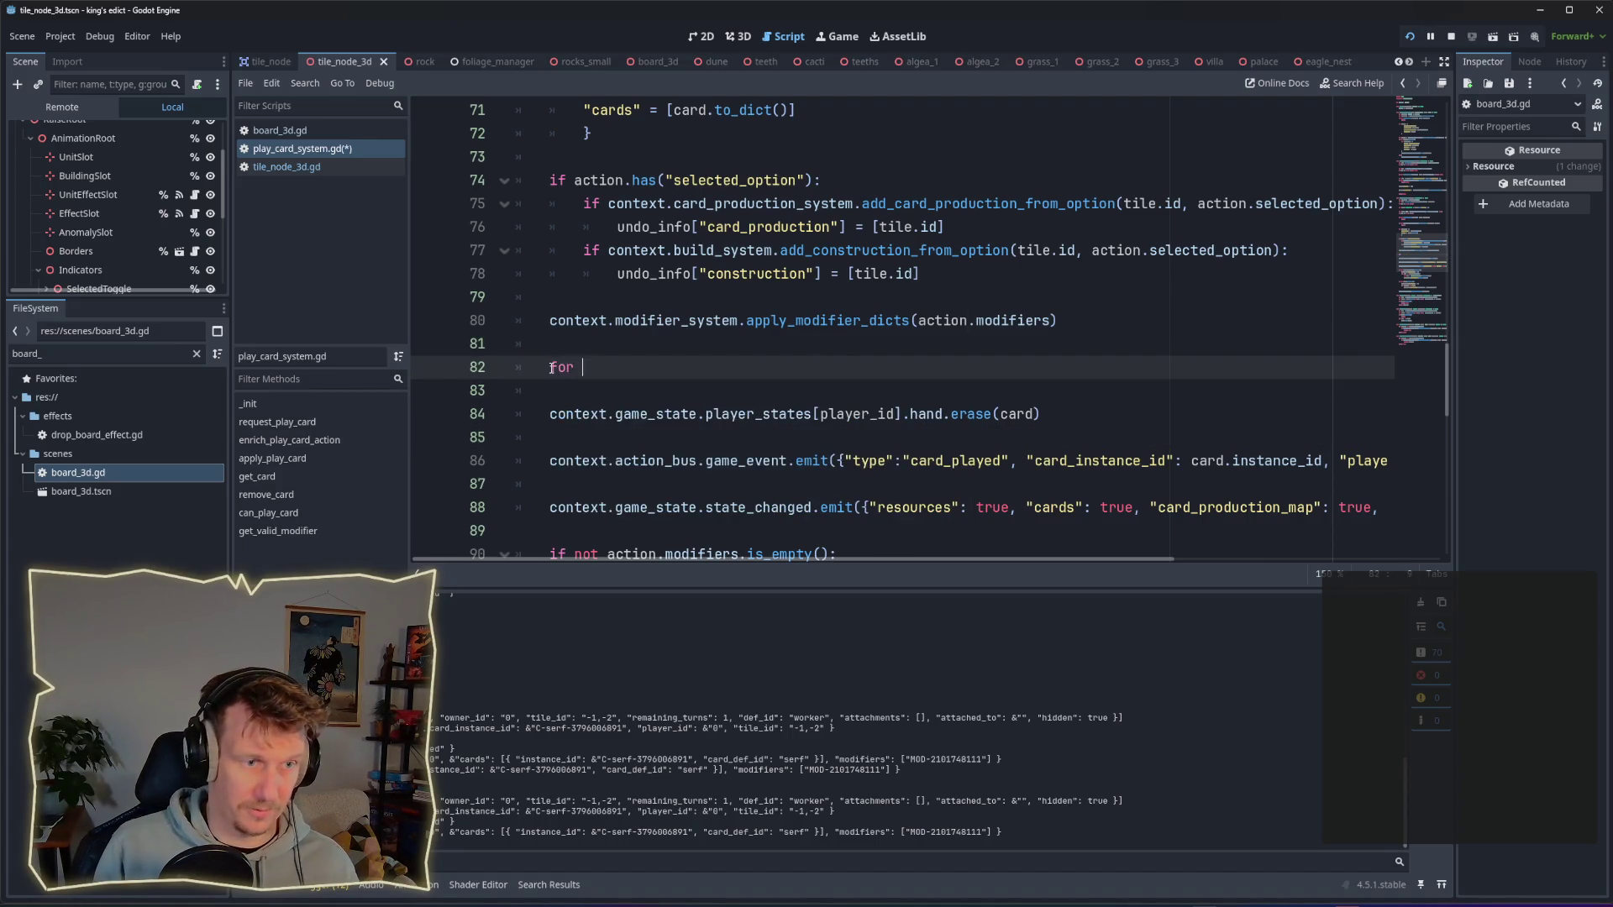
pyautogui.write('modife')
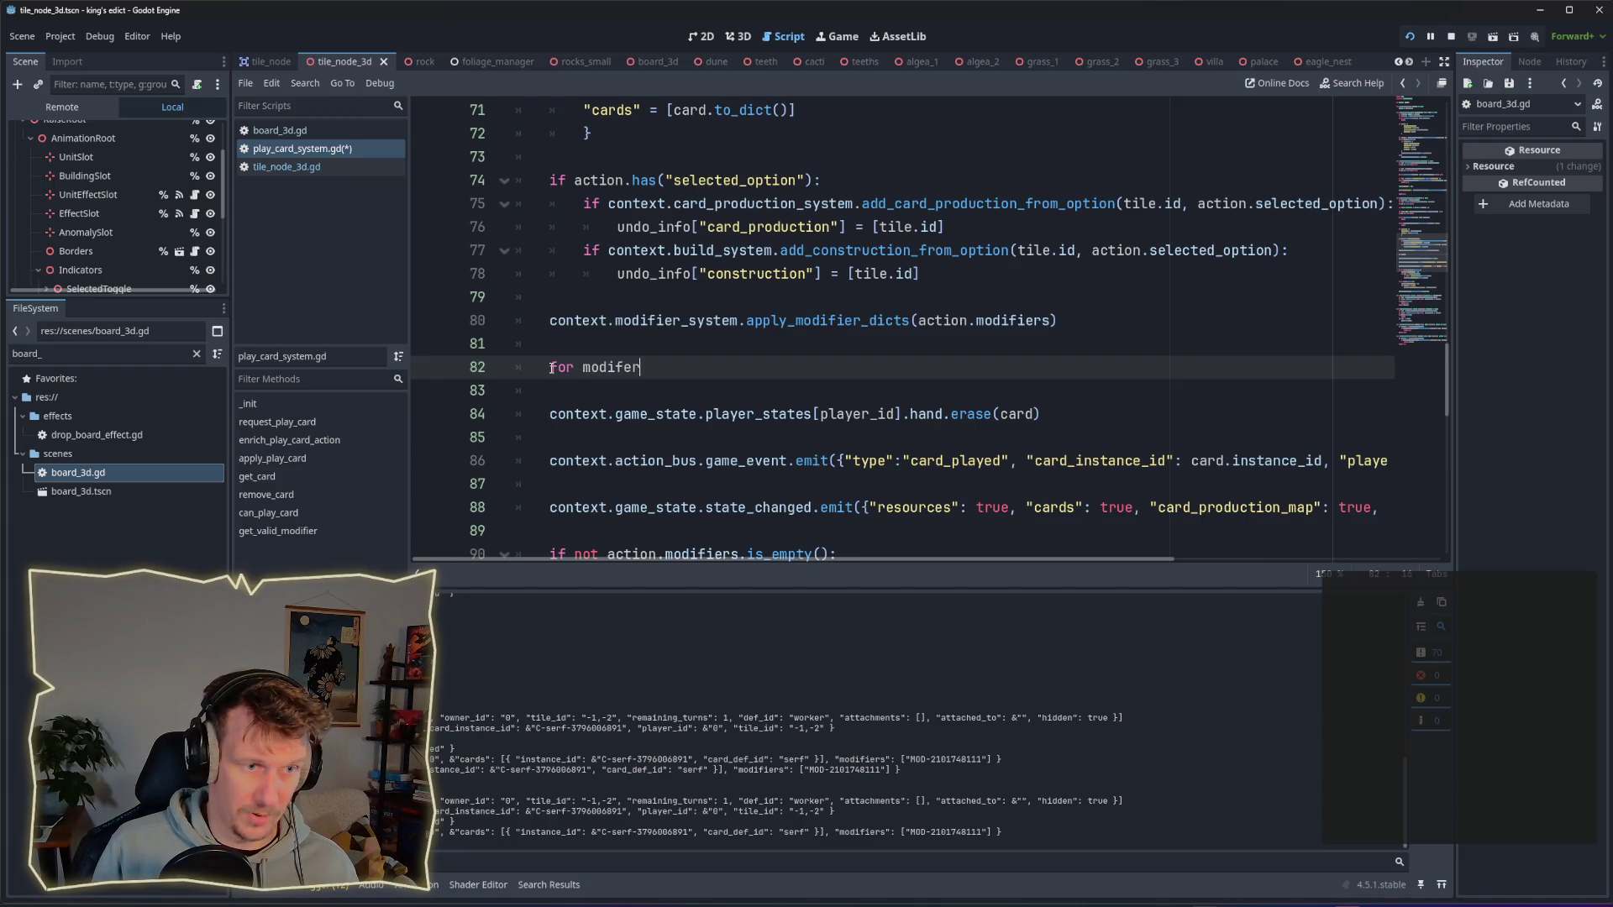
pyautogui.press('BackSpace')
pyautogui.write('ier_')
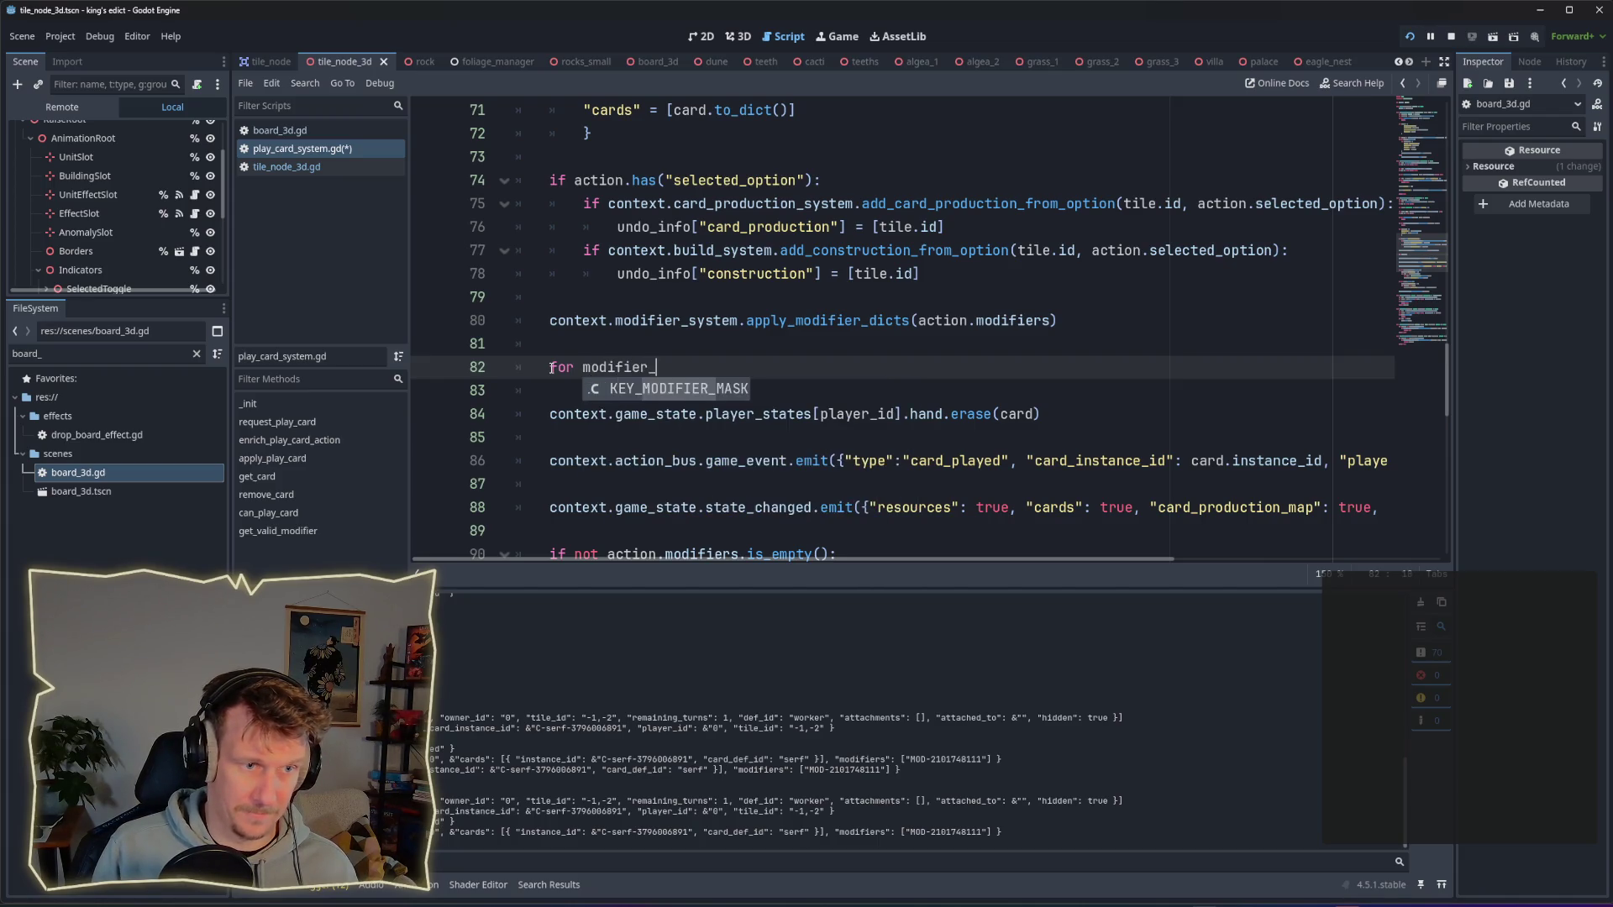
pyautogui.write('dict in action.modifiers')
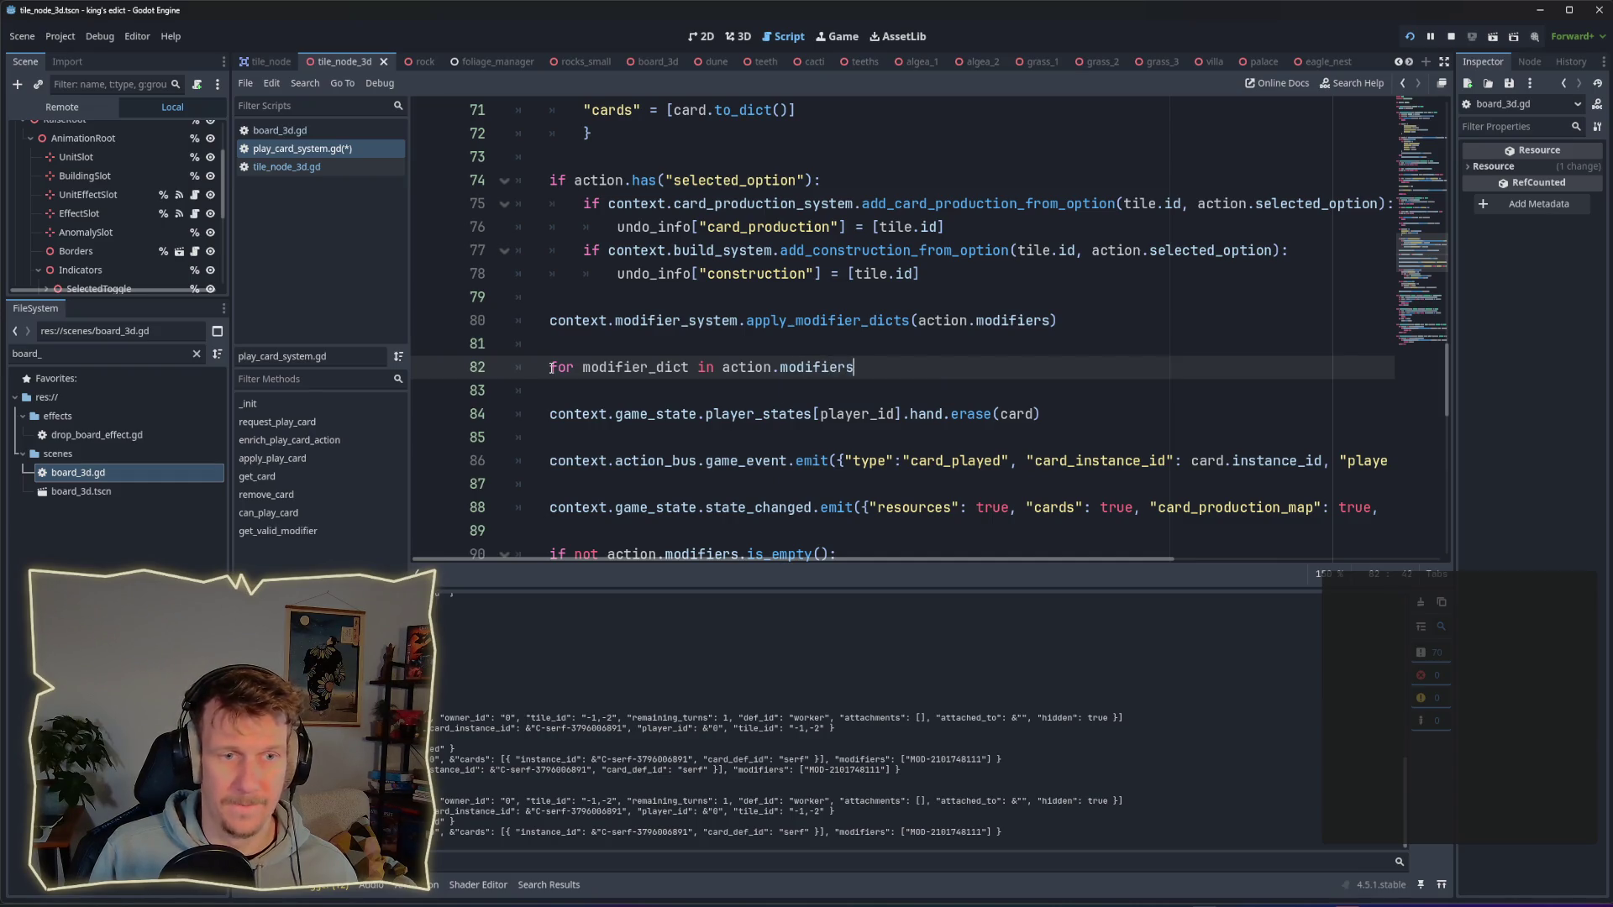
pyautogui.write(':')
pyautogui.press('Return')
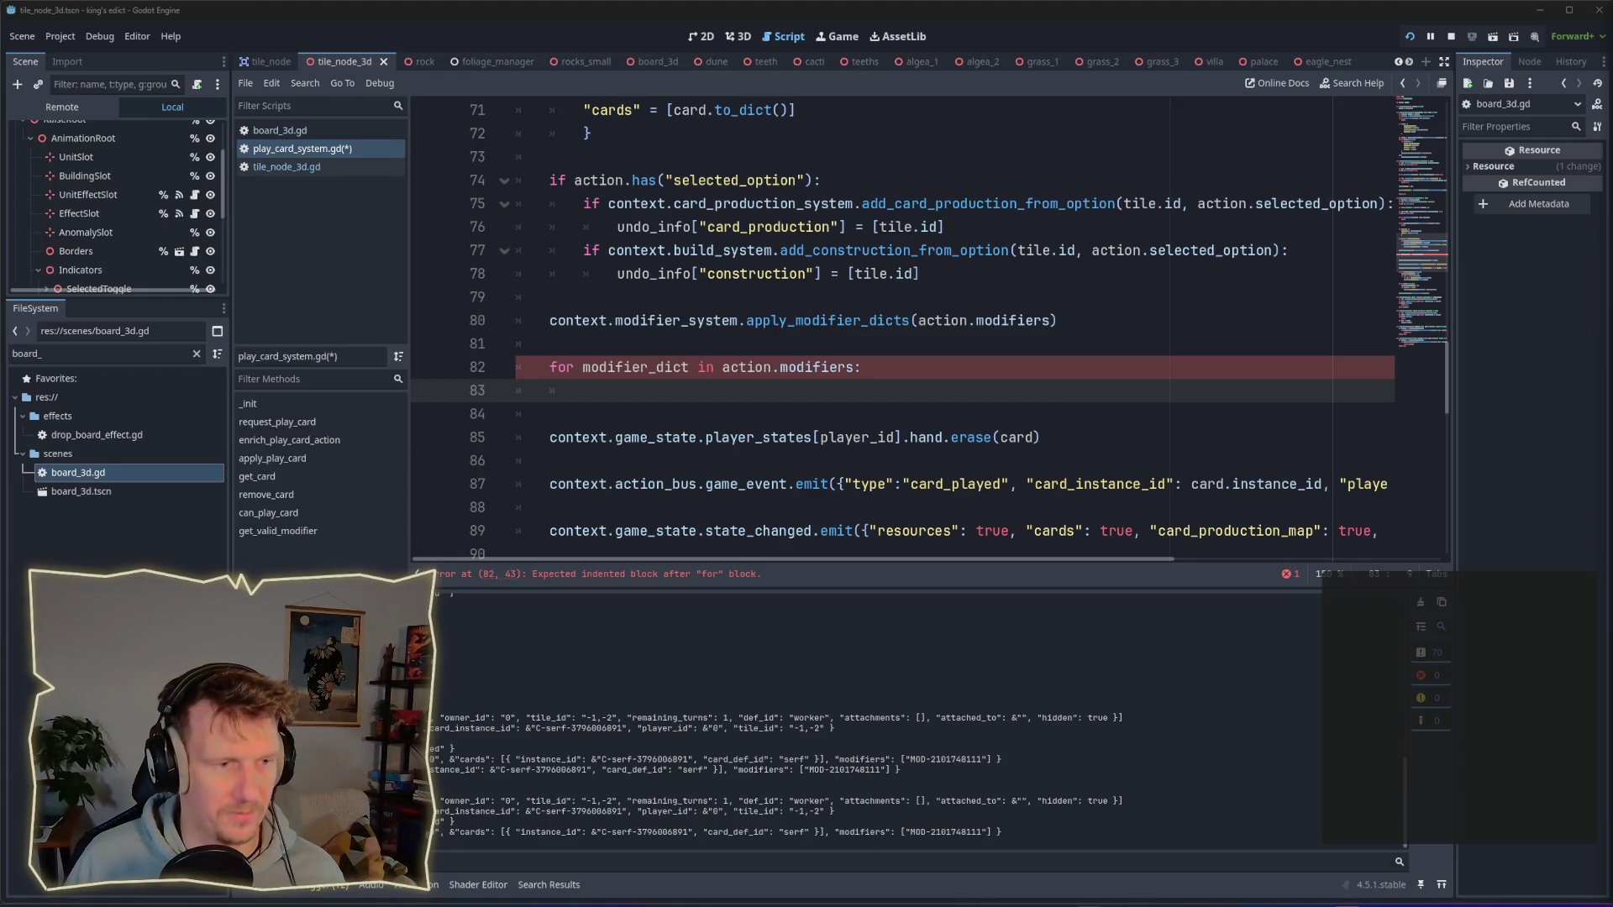
# Step: Insert blank lines just above the new loop
pyautogui.click(637, 394)
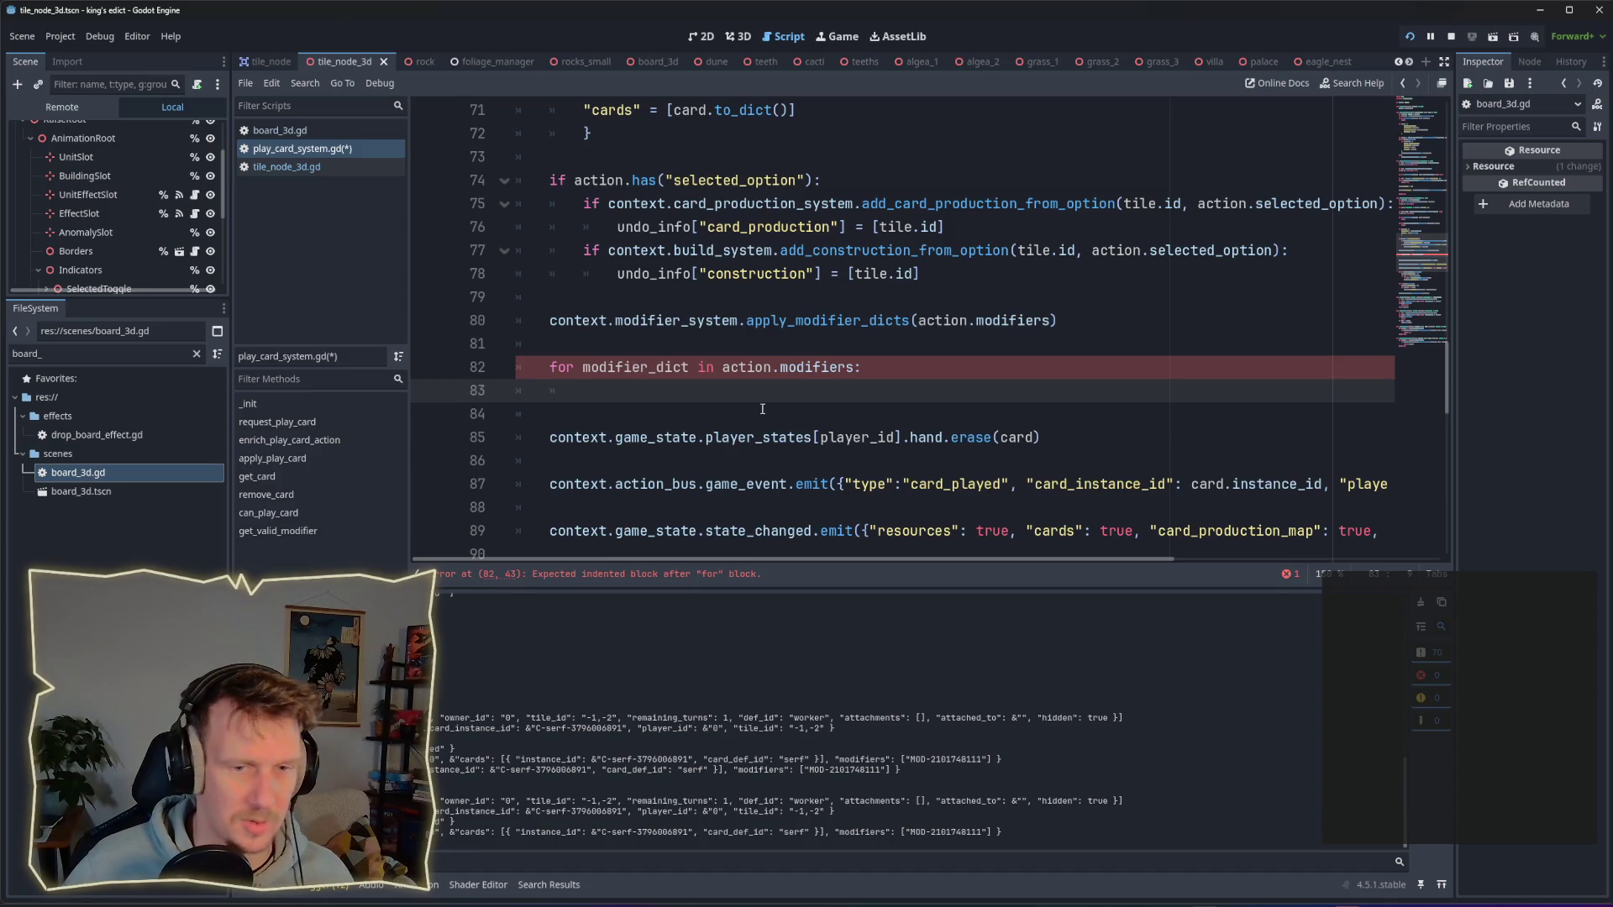
pyautogui.moveTo(929, 558)
pyautogui.mouseDown()
pyautogui.moveTo(1197, 559)
pyautogui.moveTo(790, 536)
pyautogui.mouseUp()
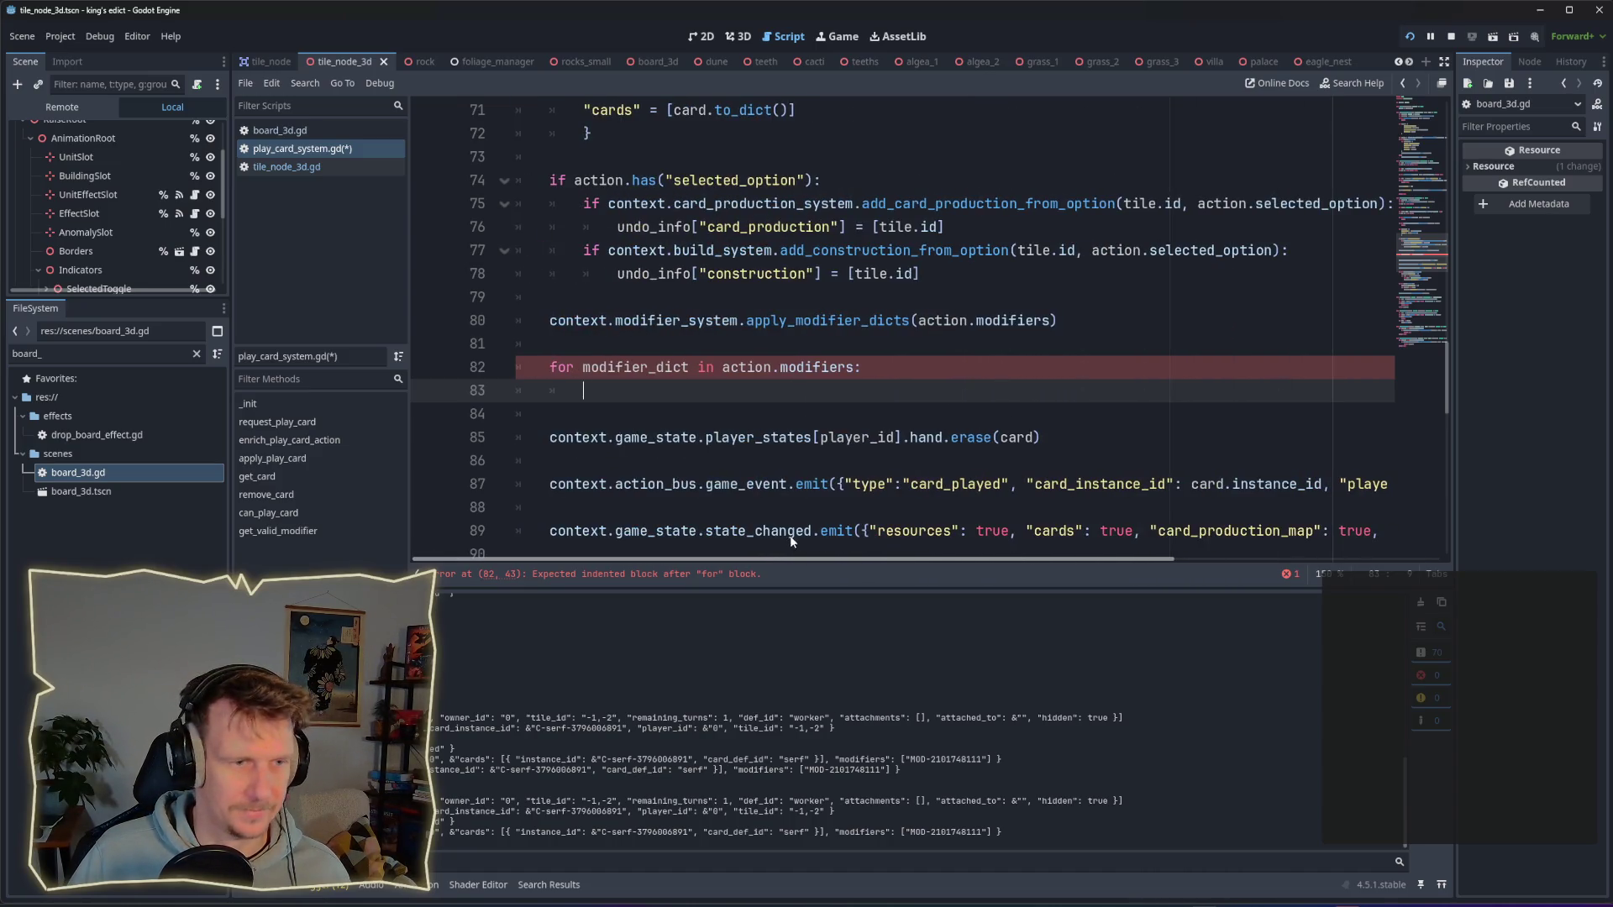
pyautogui.click(608, 346)
pyautogui.press('Return')
pyautogui.press('Return')
pyautogui.press('Up')
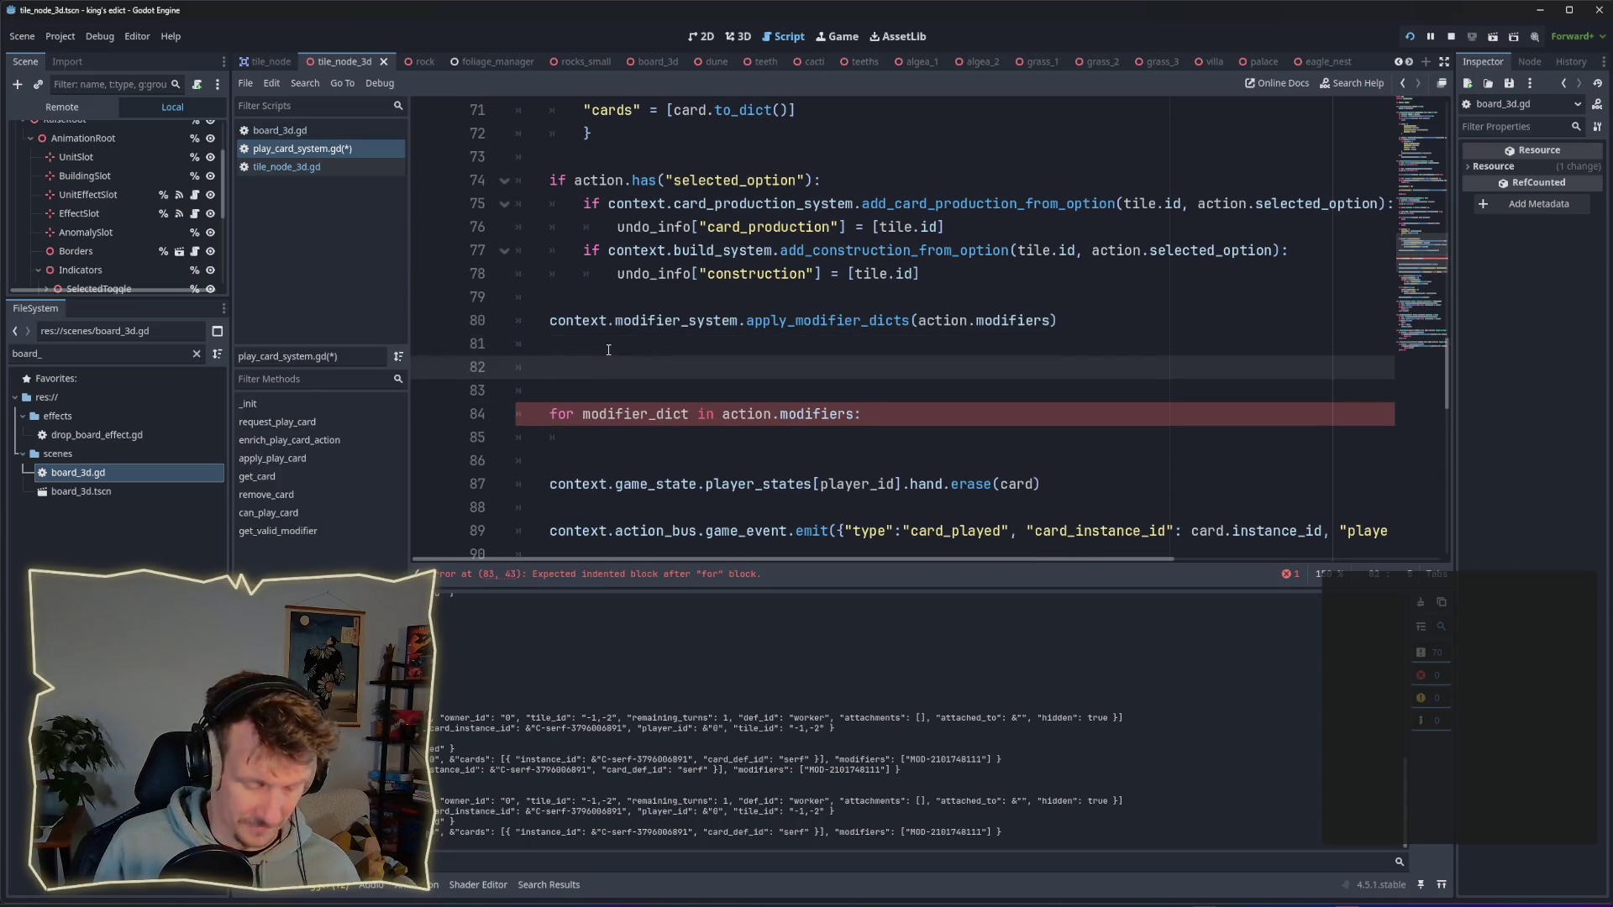
# Step: Declare 'var changed_modifier_tile_ids = []' above the loop and save the script
pyautogui.write('var ')
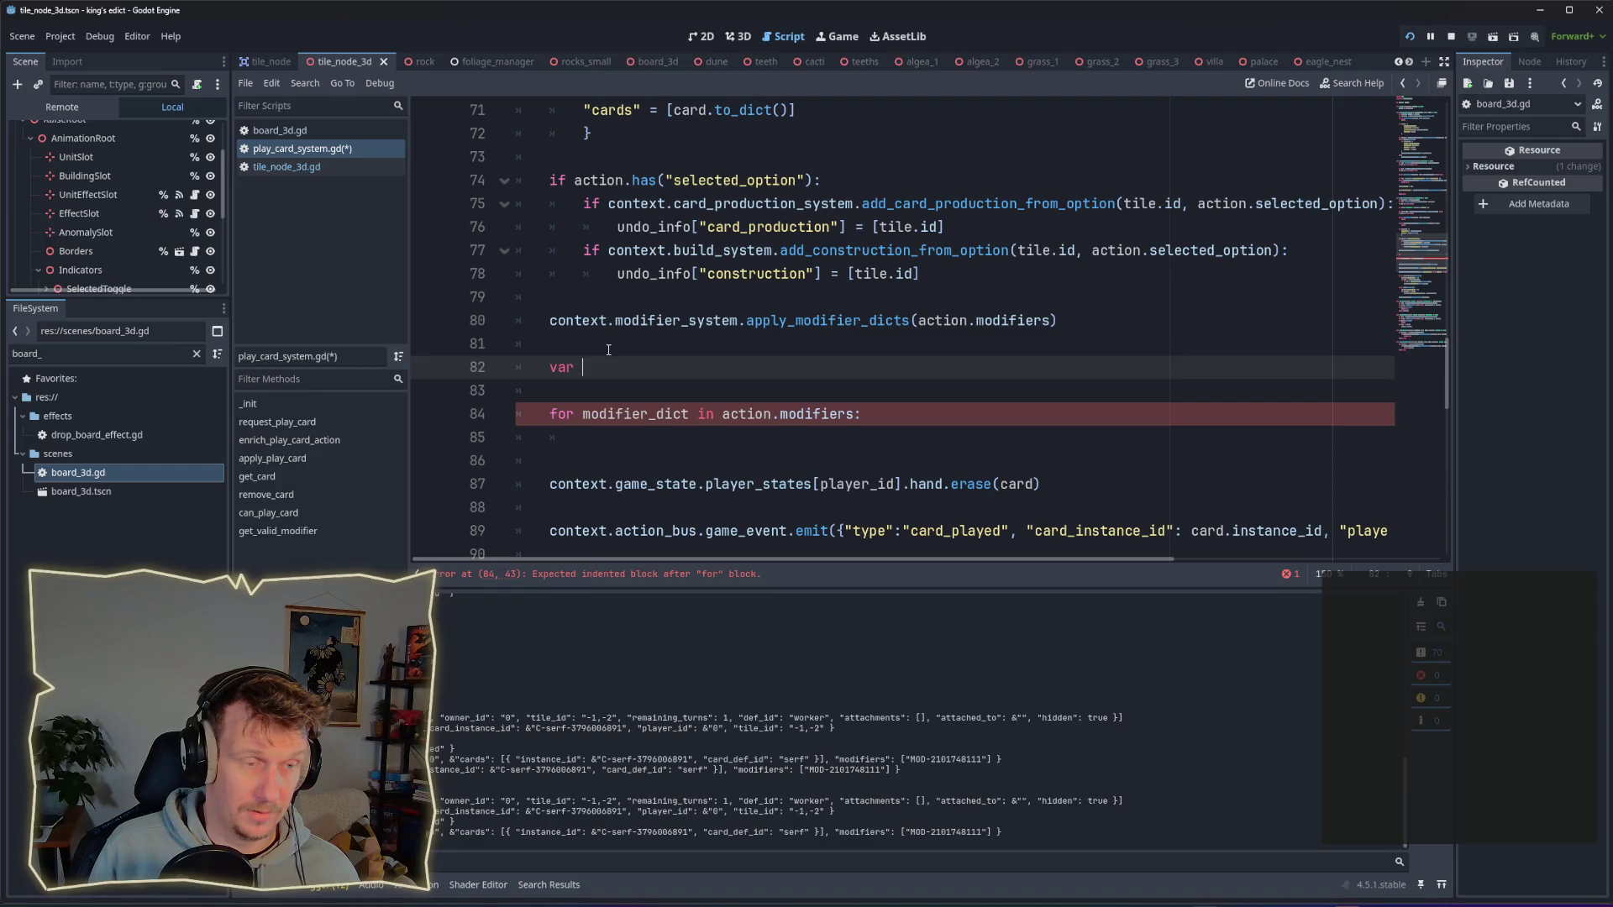
pyautogui.write('mod')
pyautogui.press('BackSpace')
pyautogui.press('BackSpace')
pyautogui.press('BackSpace')
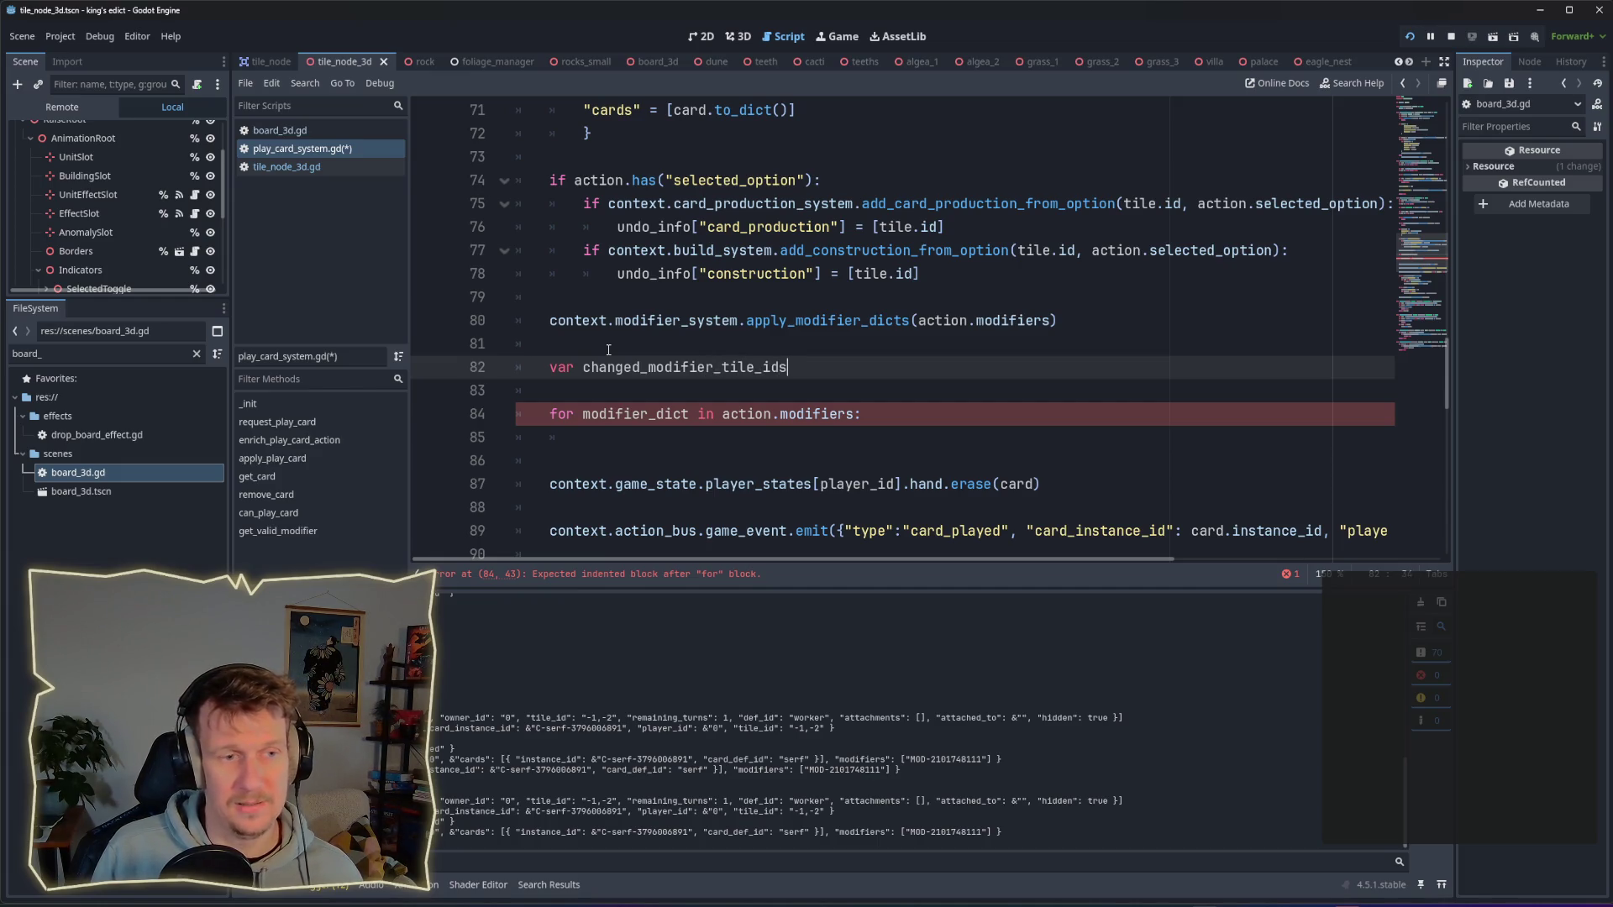
pyautogui.write('[]')
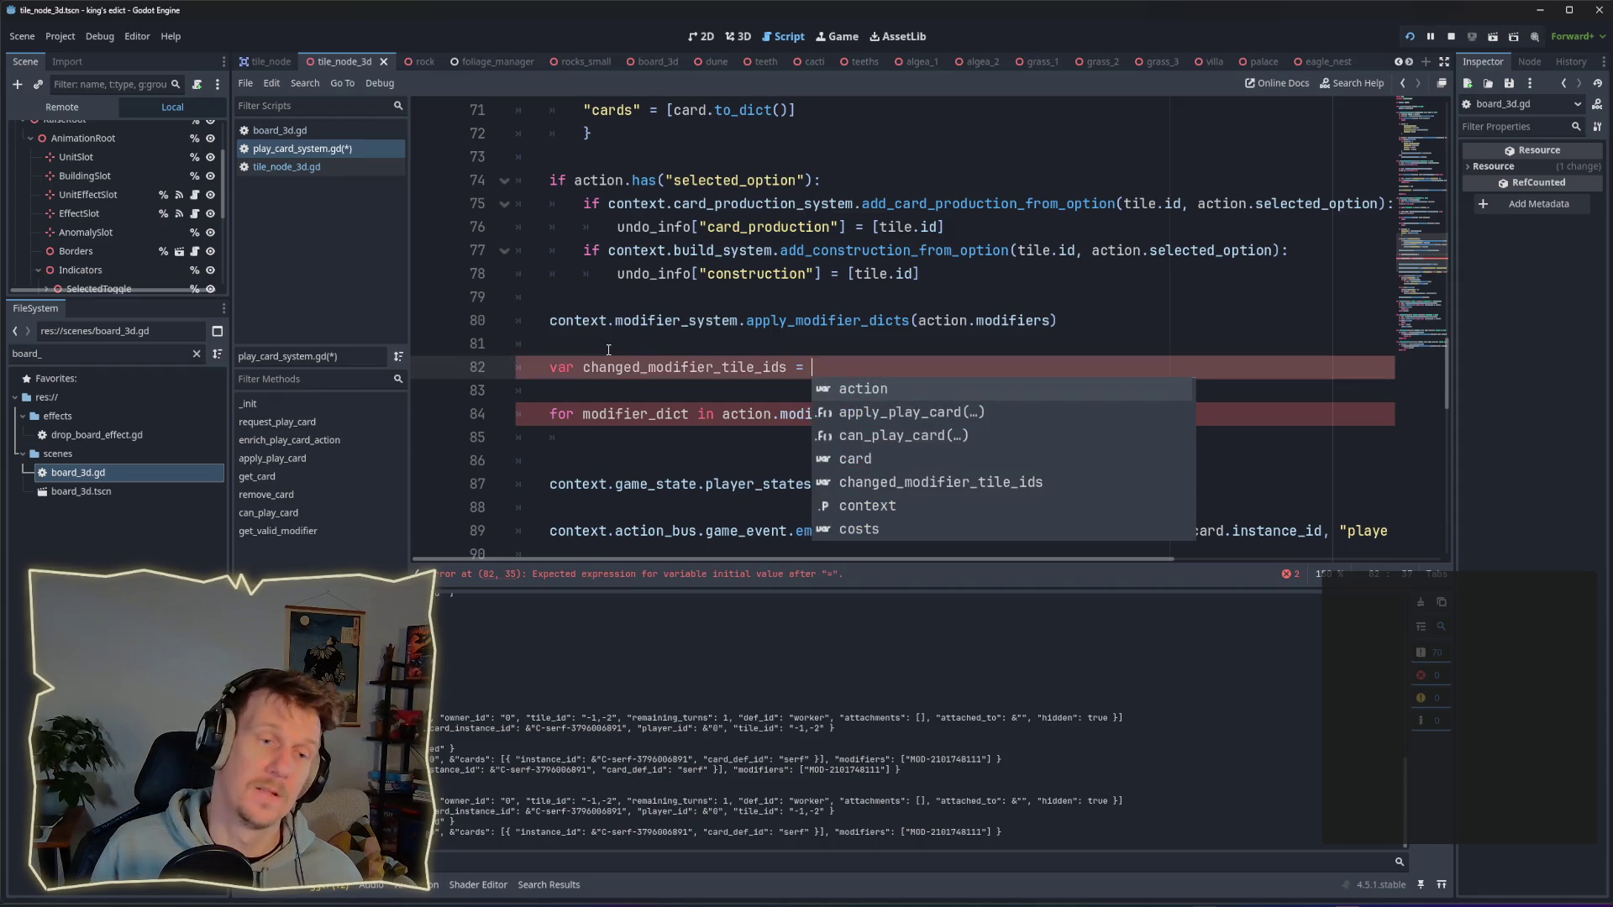
pyautogui.press('Down')
pyautogui.press('Down')
pyautogui.hotkey('ctrl', 's')
# Step: Write 'changed_modifier_tile_ids.append(modifier_dict.tile_id)' as the loop body
pyautogui.press('Down')
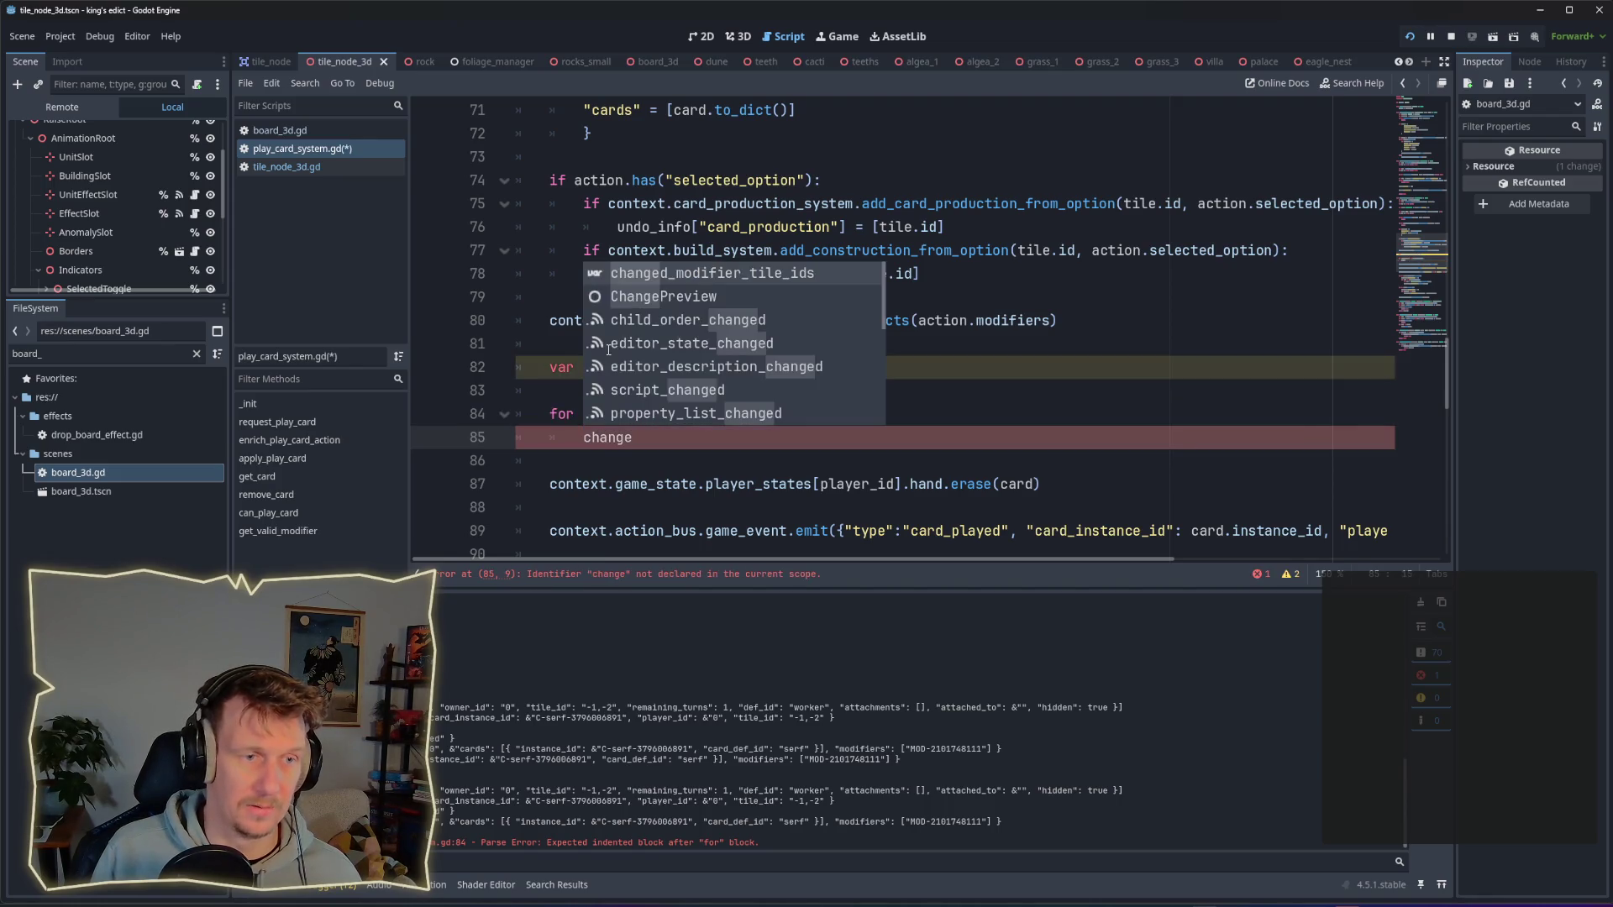
pyautogui.press('Return')
pyautogui.write('.appe')
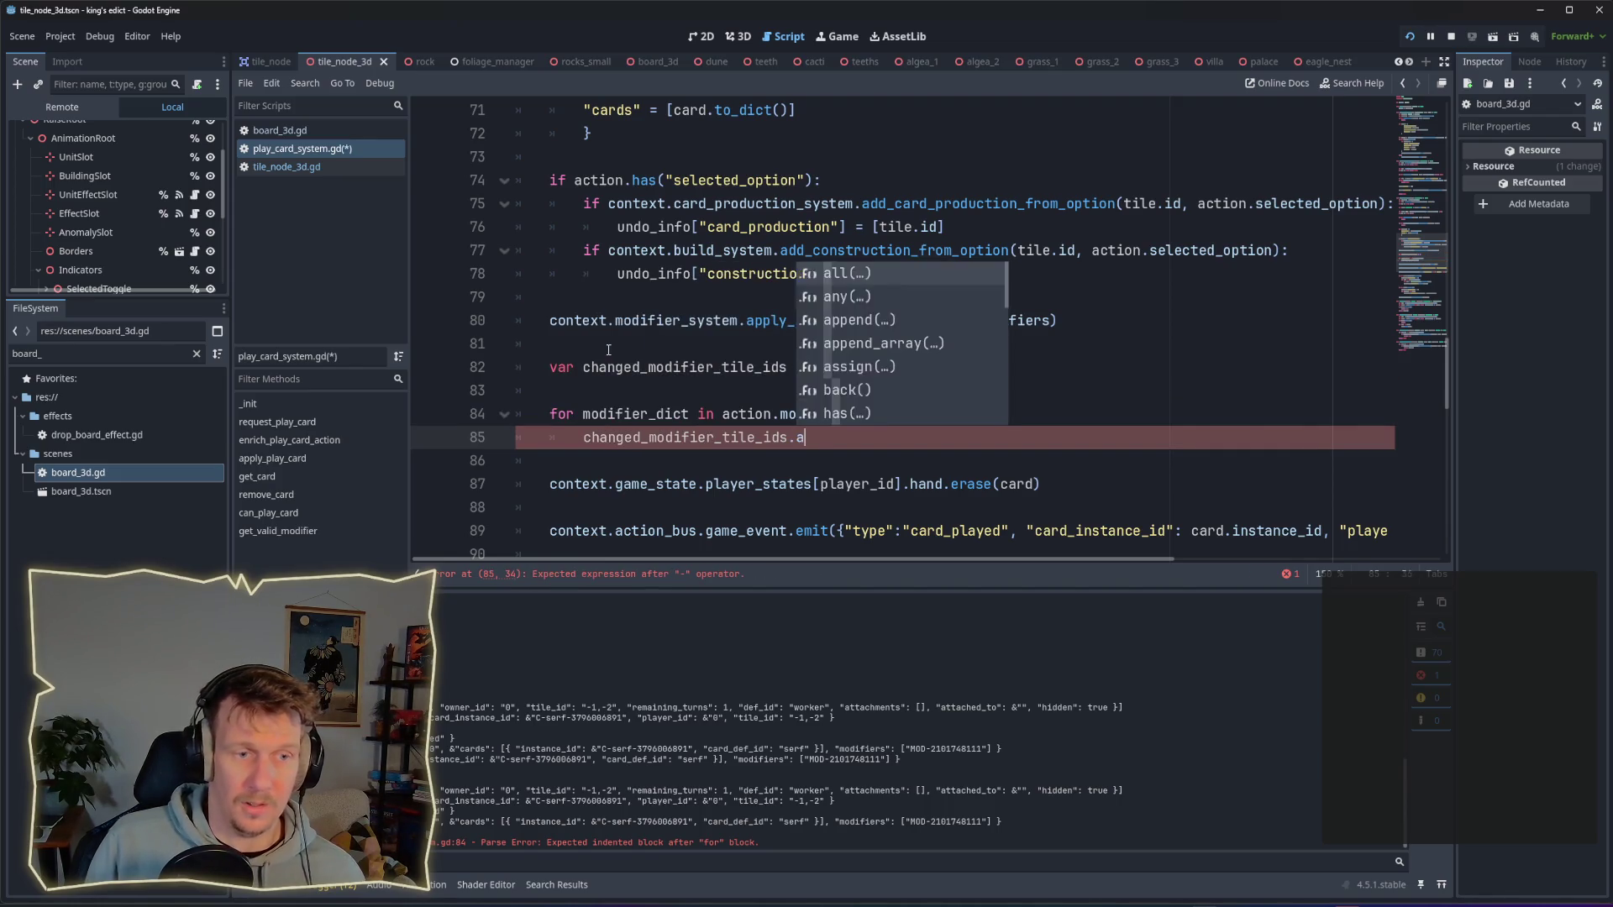
pyautogui.press('Return')
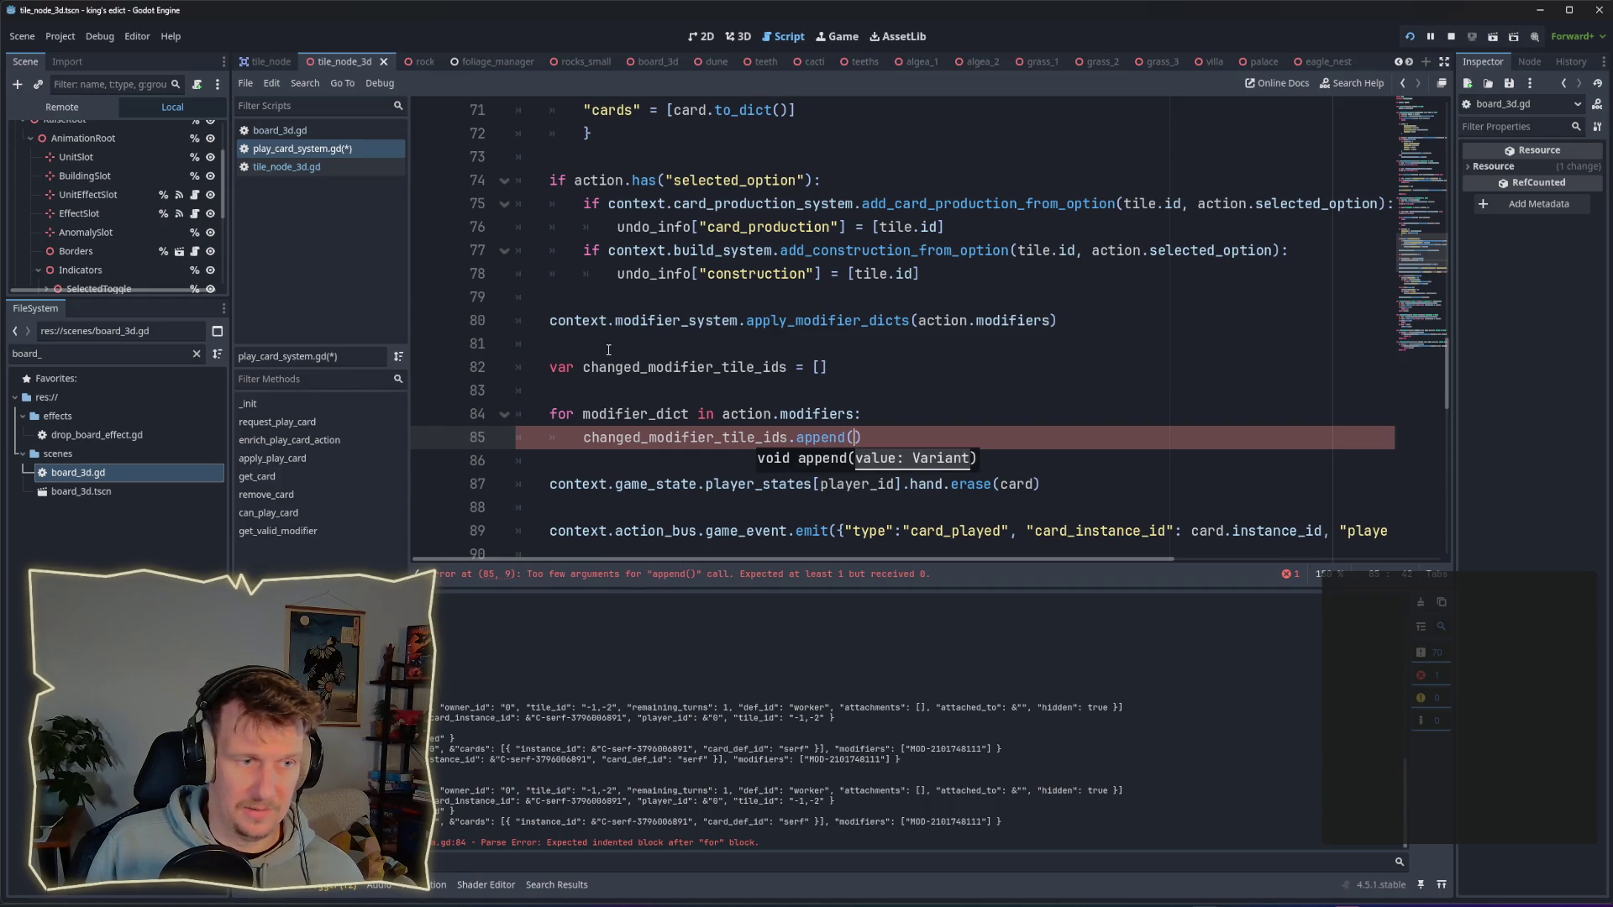
pyautogui.write('modifier_')
pyautogui.press('Return')
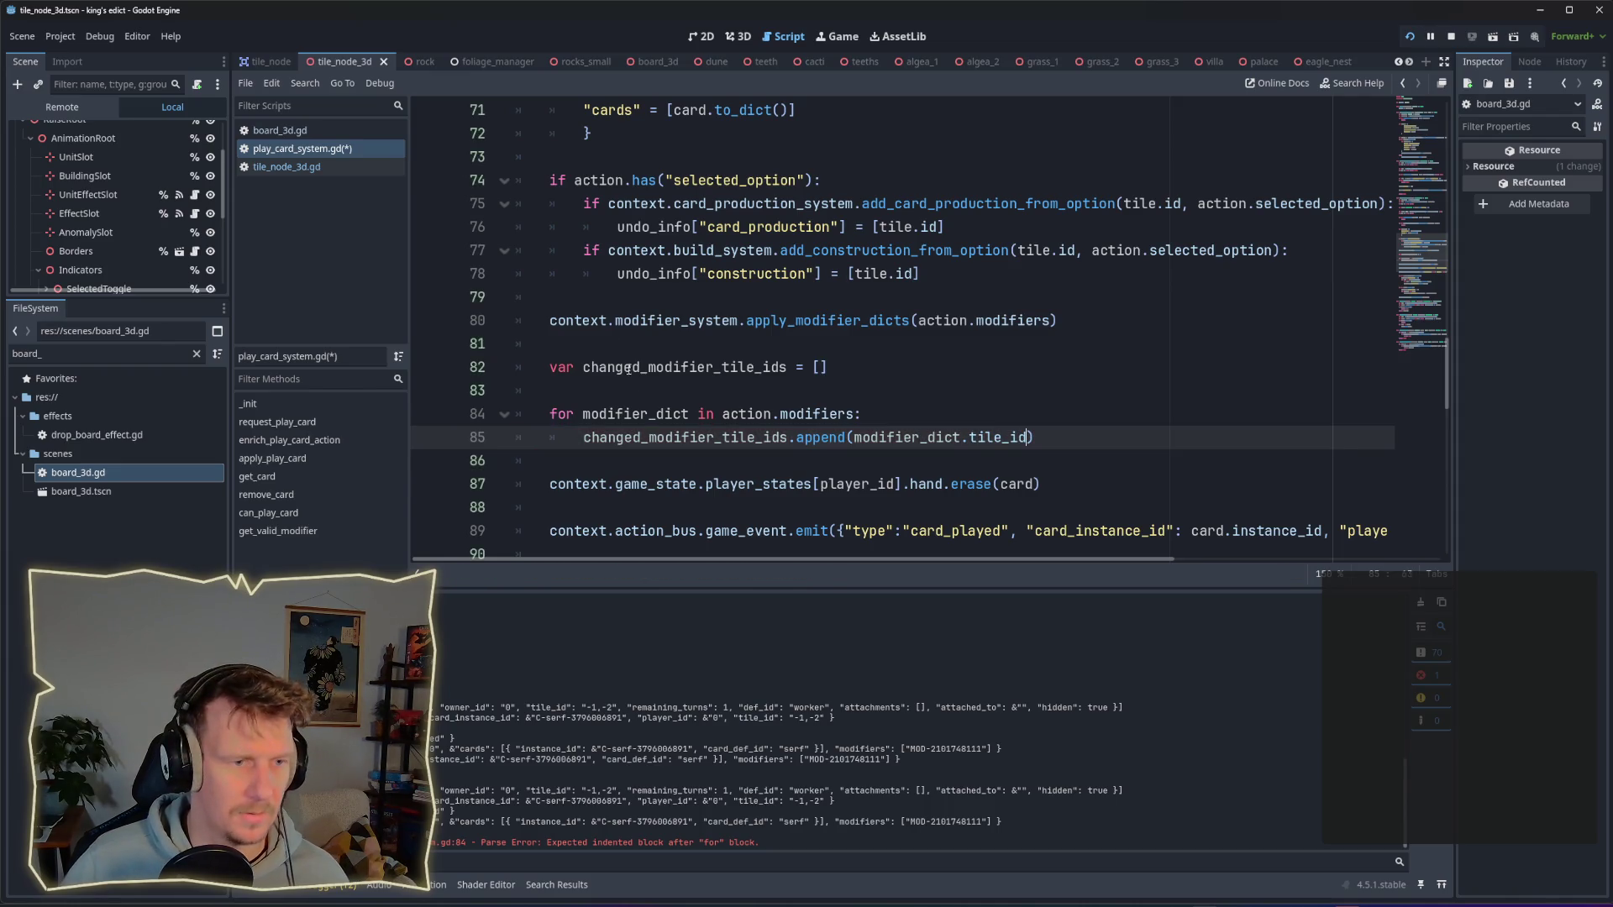
pyautogui.doubleClick(622, 366)
pyautogui.hotkey('ctrl', 'c')
# Step: Replace the [] after "modifiers": on line 91 with changed_modifier_tile_ids and rerun the game
pyautogui.moveTo(966, 561)
pyautogui.mouseDown()
pyautogui.moveTo(1117, 571)
pyautogui.moveTo(1298, 538)
pyautogui.mouseUp()
pyautogui.scroll(-2, 1329, 499)
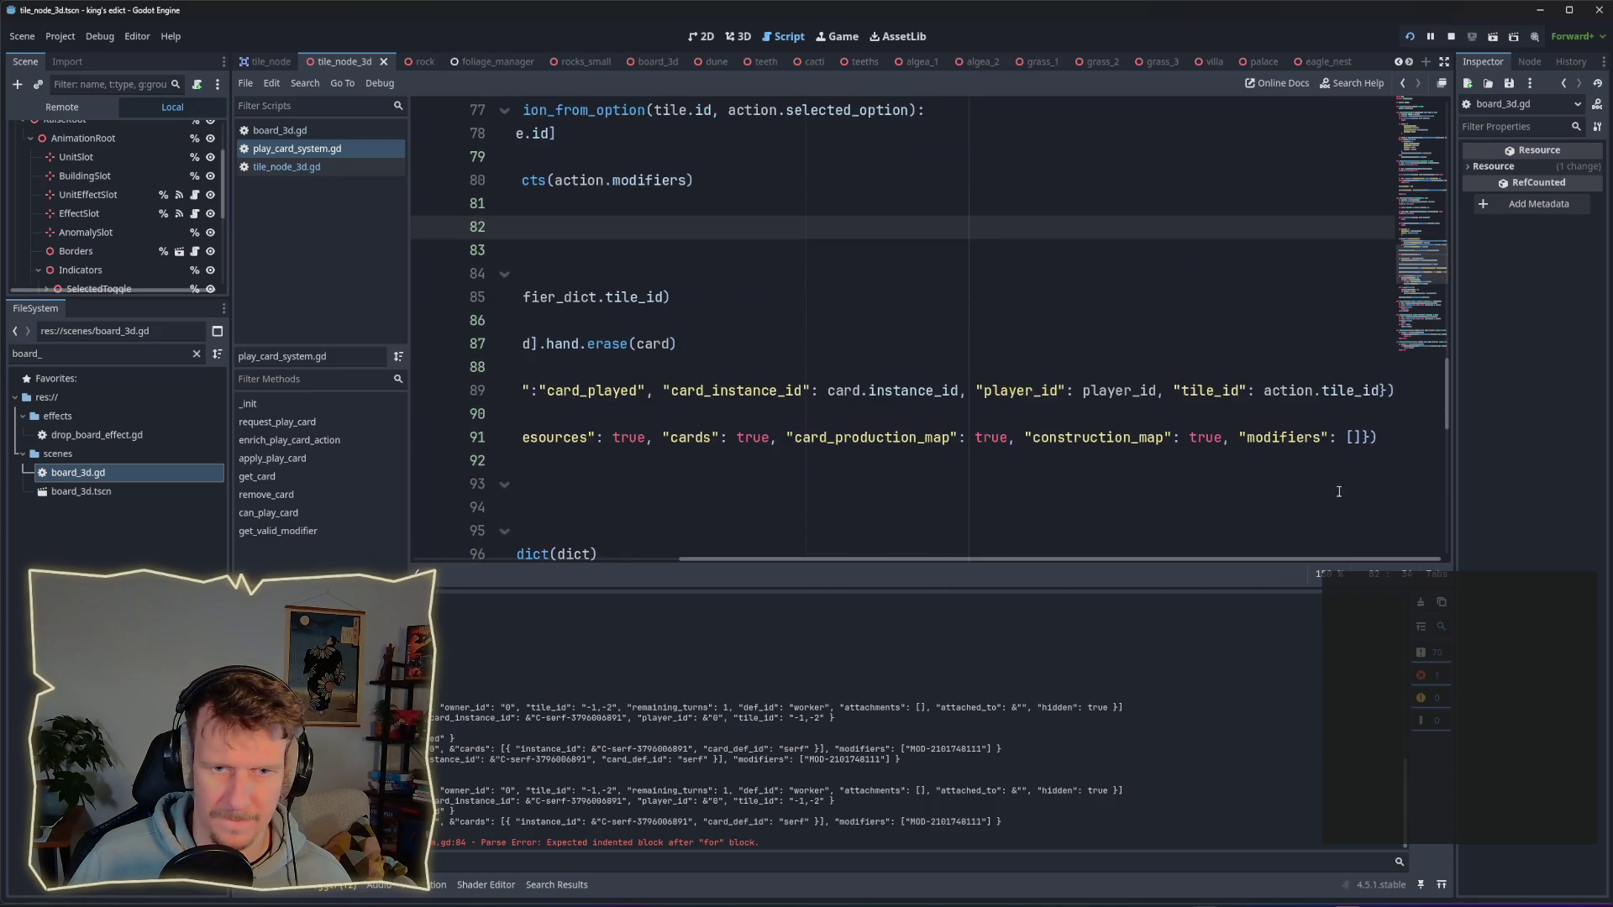
pyautogui.doubleClick(1347, 436)
pyautogui.hotkey('ctrl', 'v')
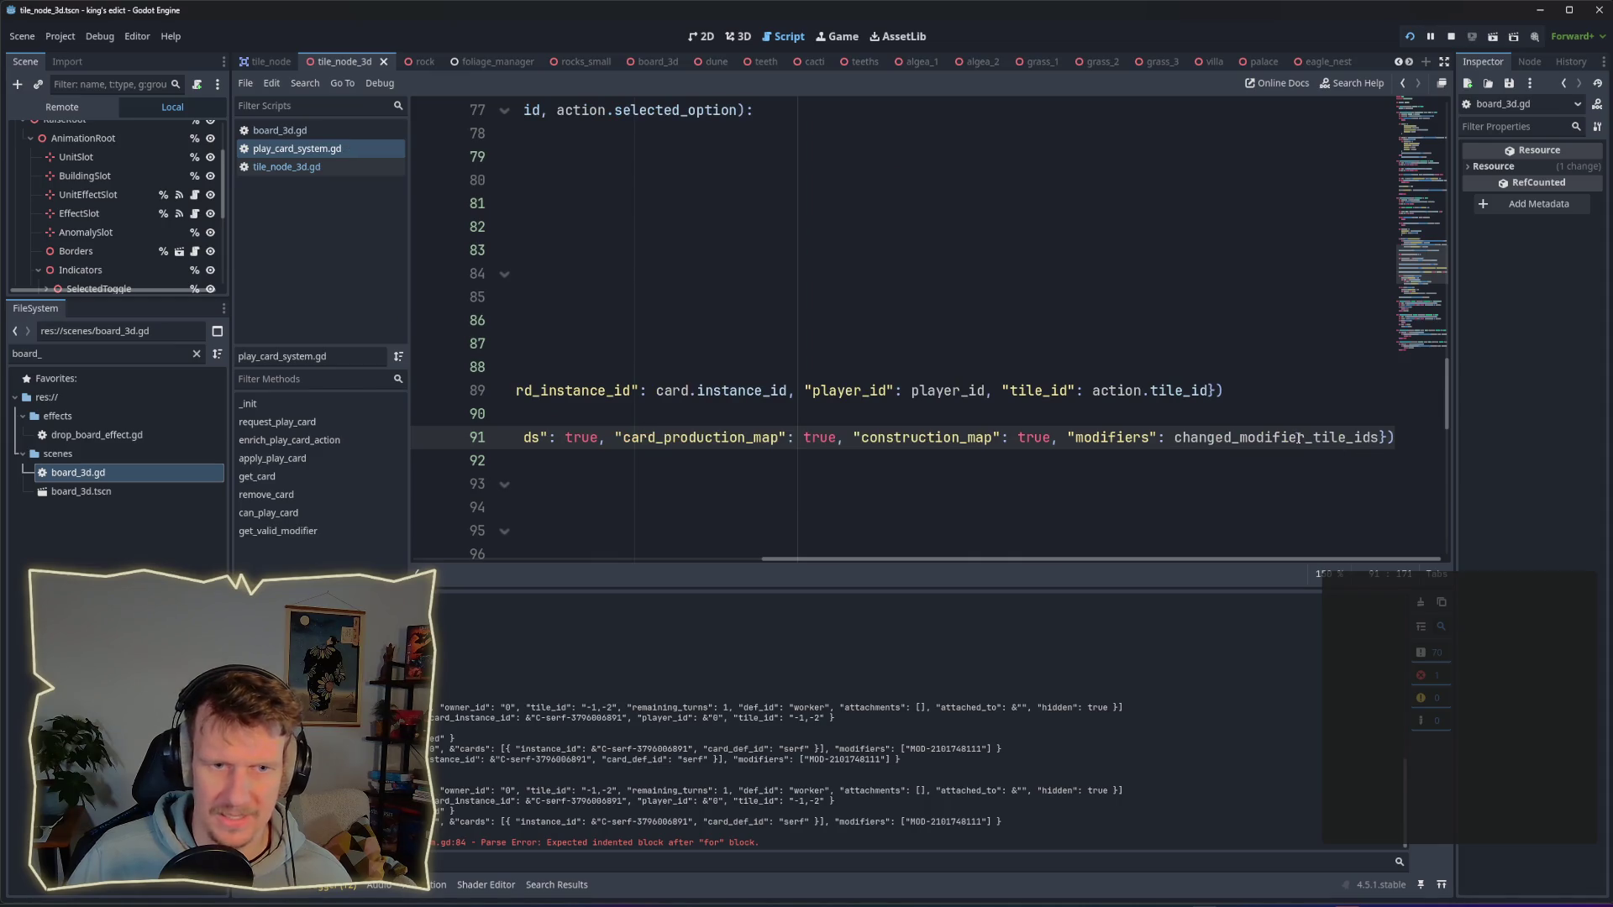
pyautogui.moveTo(1033, 559); pyautogui.dragTo(682, 559)
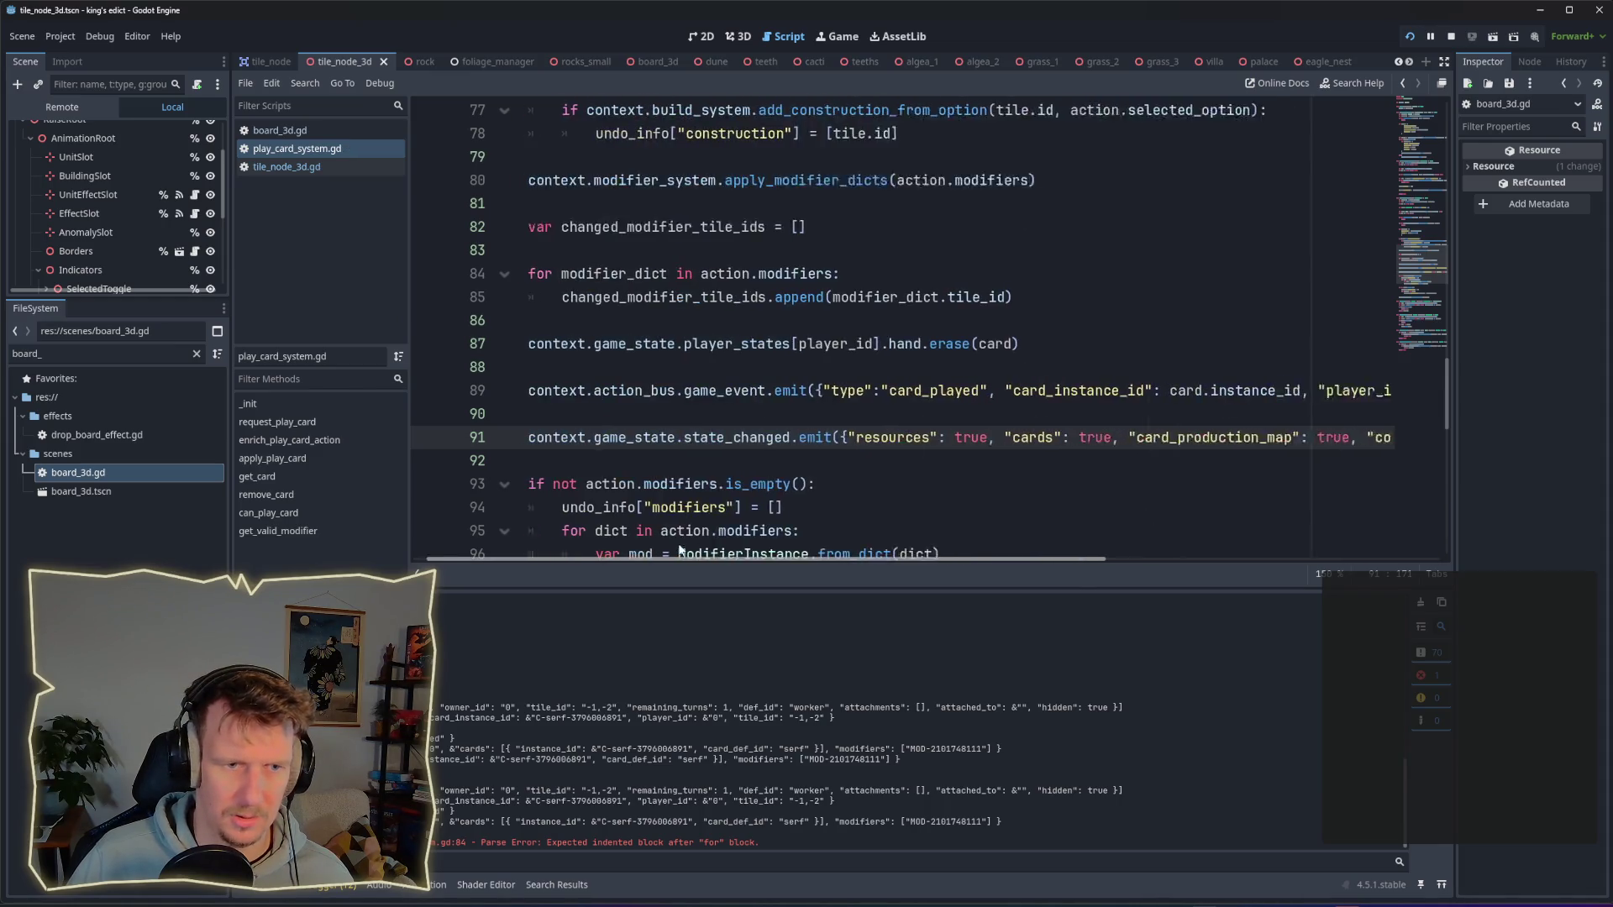
pyautogui.click(1451, 42)
pyautogui.press('F5')
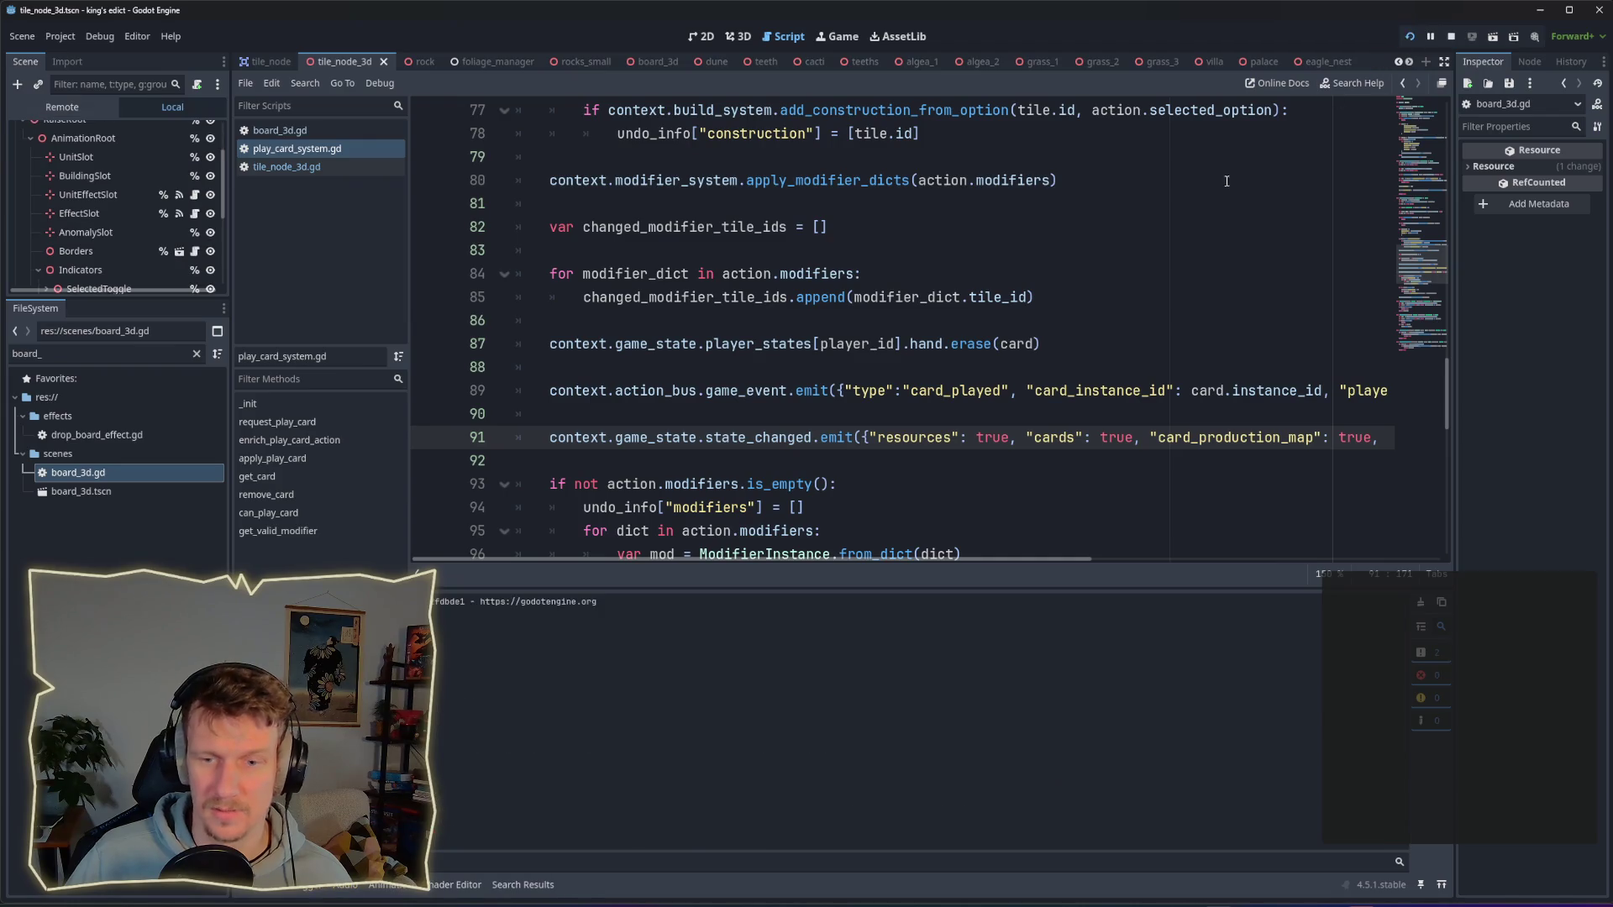
# Step: Start a multiplayer match on i_know_this_place.map from a chosen start position
pyautogui.moveTo(971, 94); pyautogui.dragTo(724, 91)
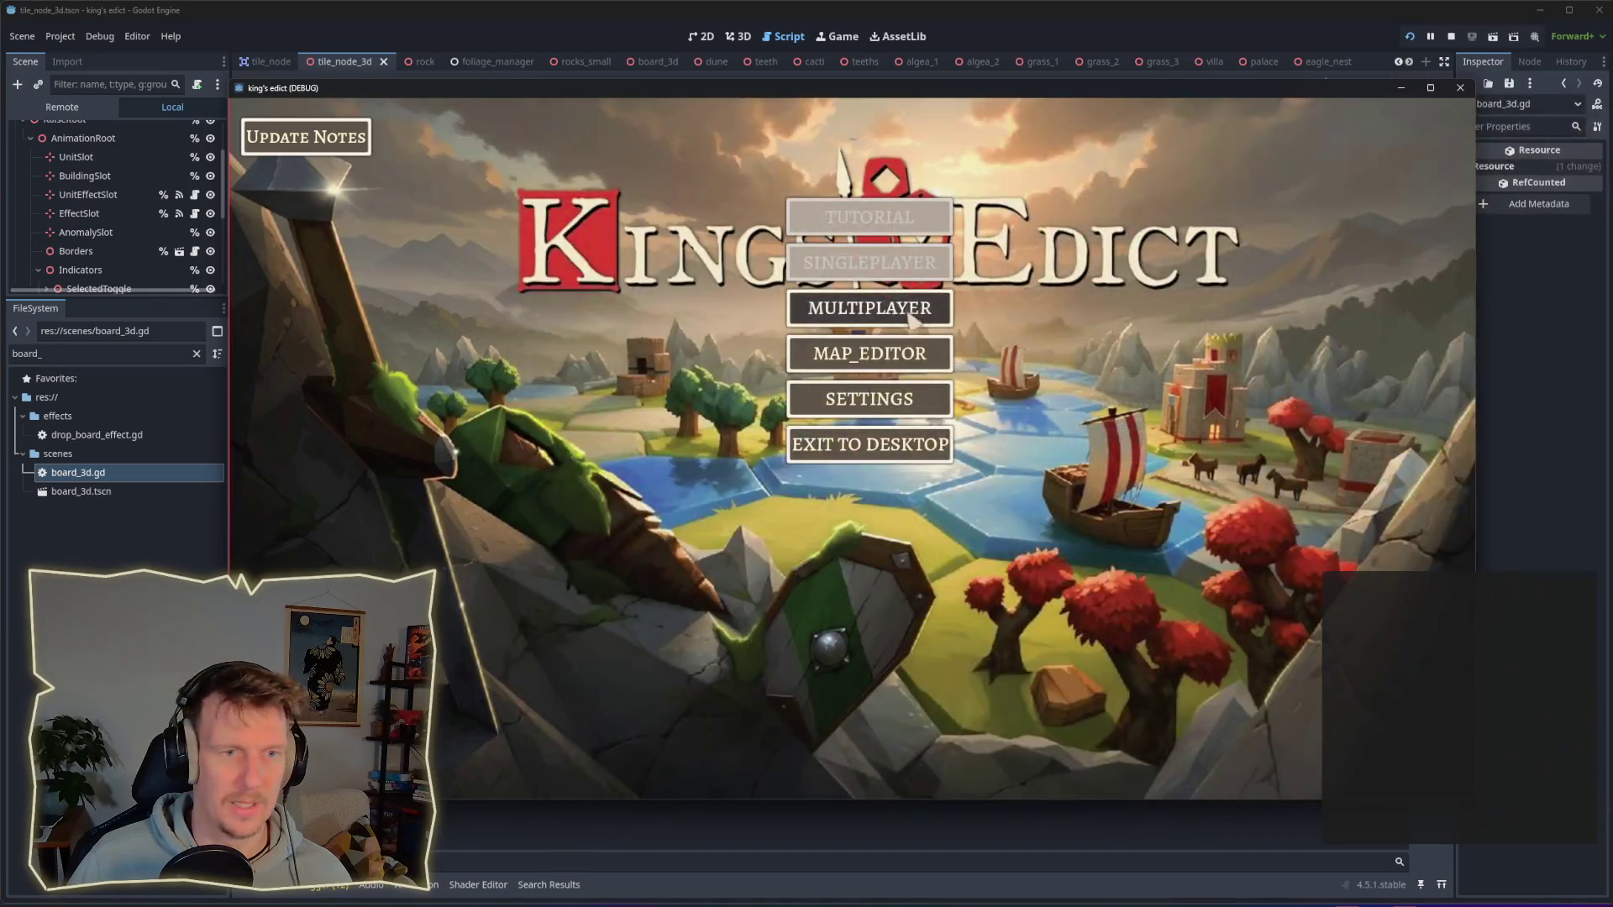
pyautogui.click(932, 309)
pyautogui.click(966, 304)
pyautogui.click(996, 192)
pyautogui.click(997, 277)
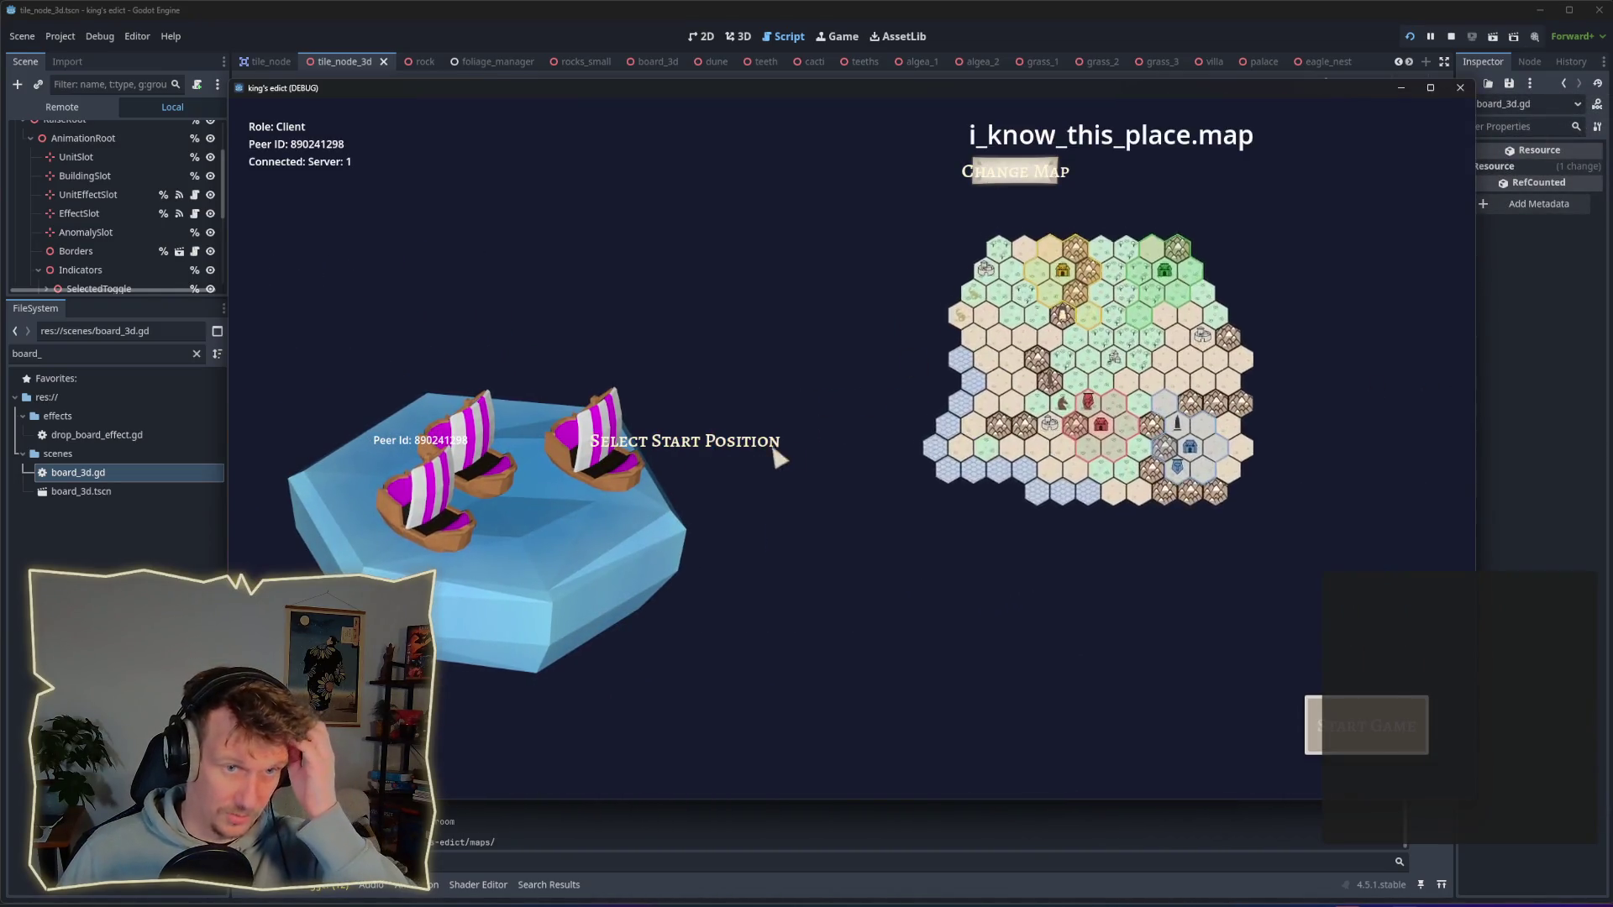
pyautogui.click(591, 501)
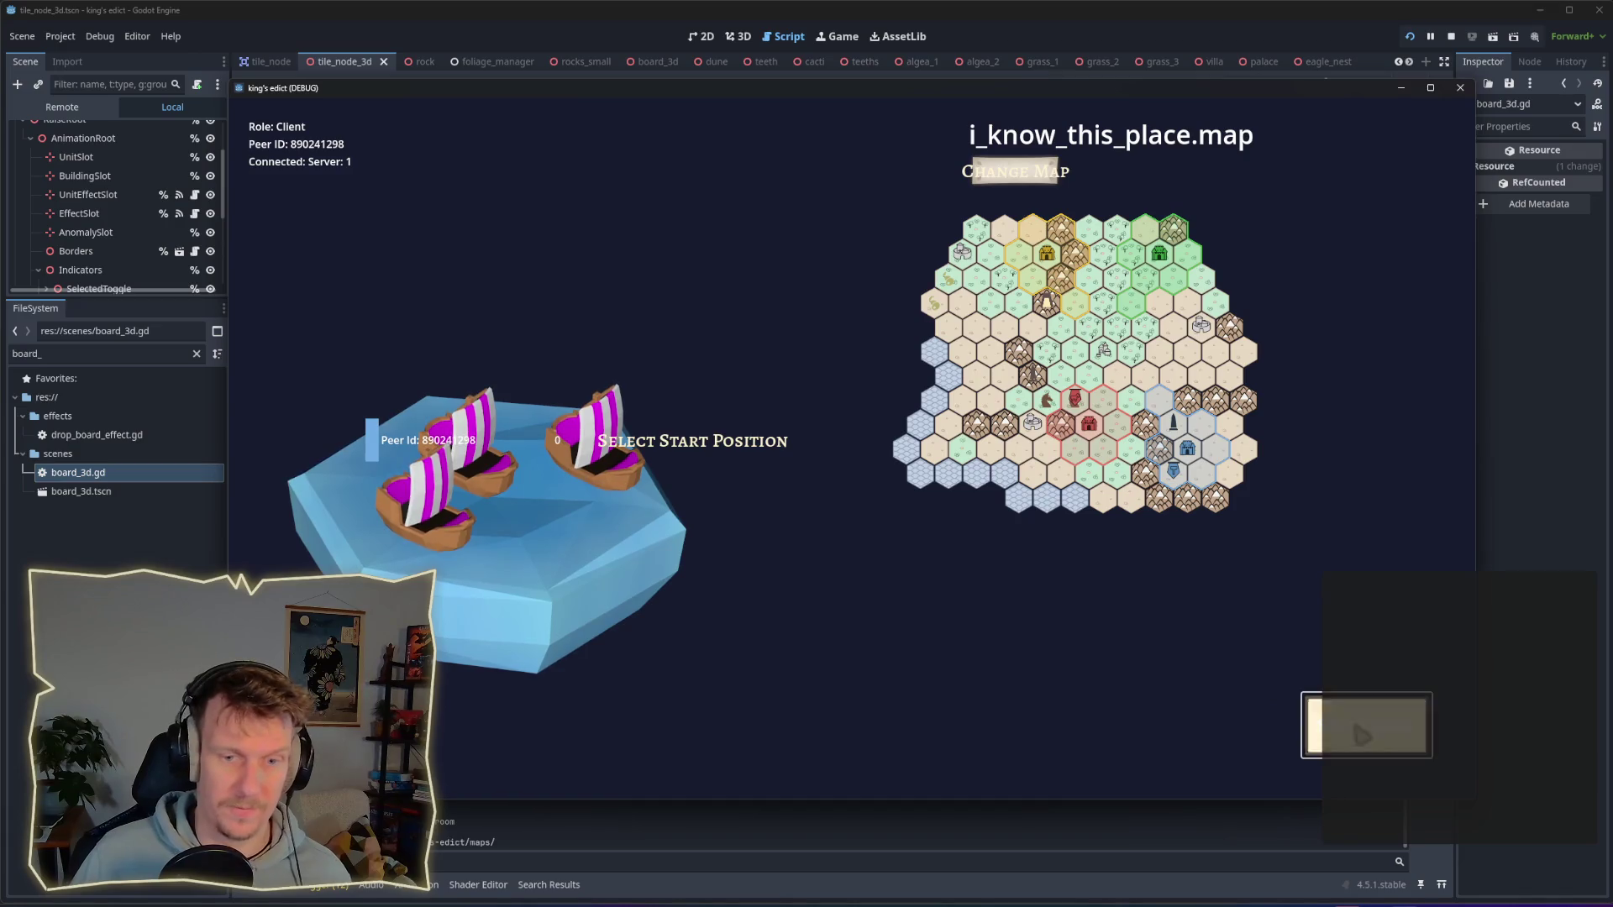
pyautogui.click(1353, 724)
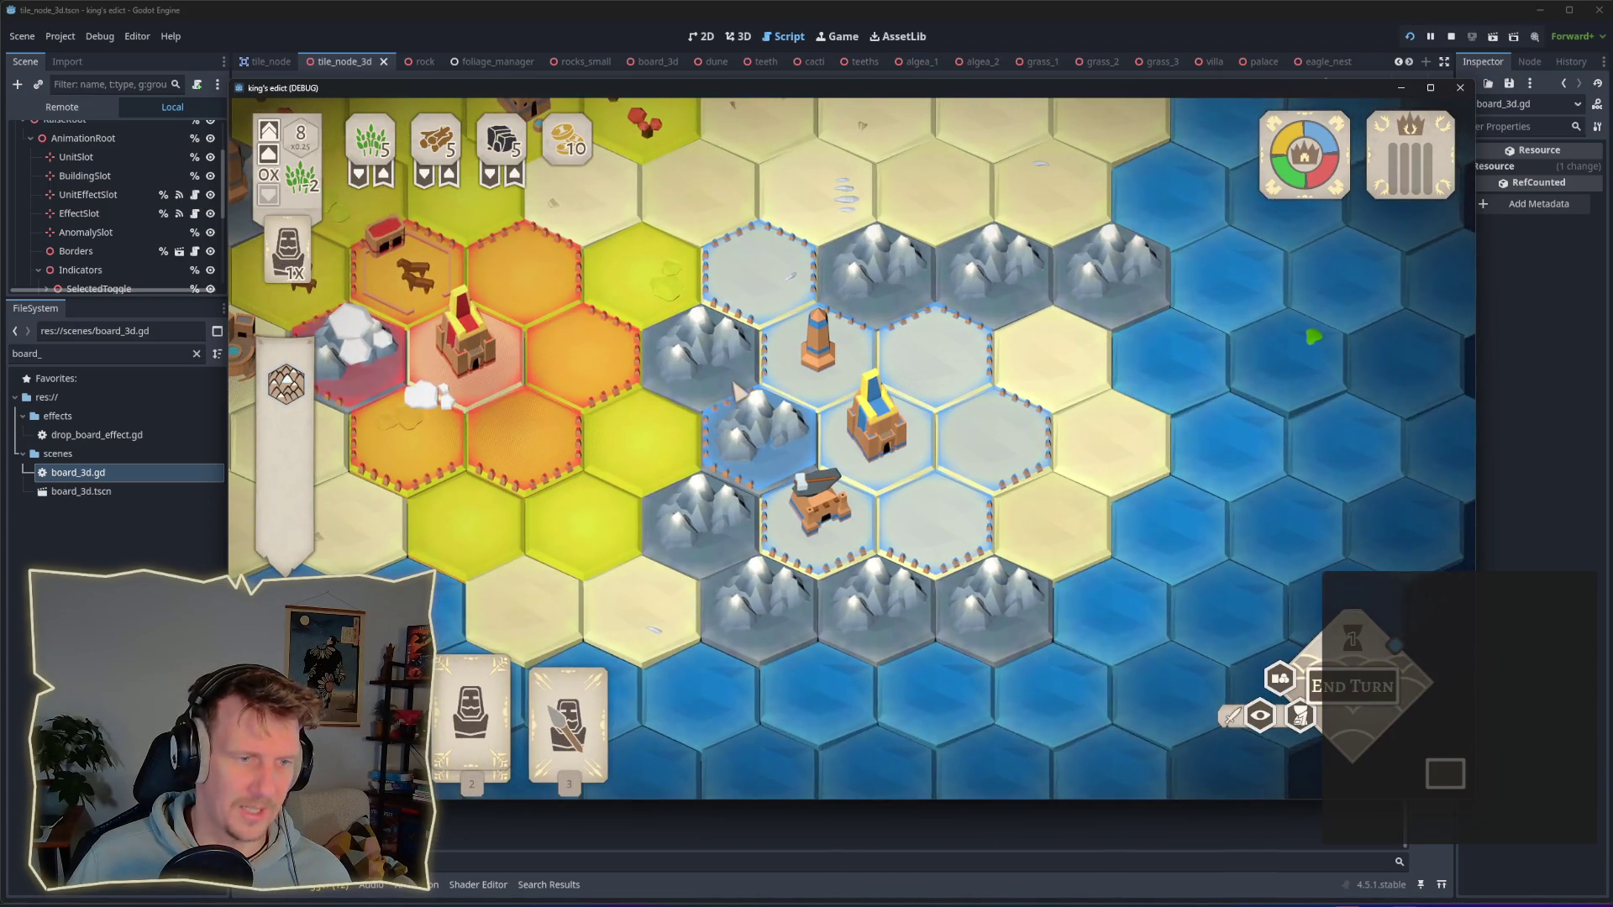
# Step: Play the first unit card onto a grey hex, then serf cards onto mountain hexes
pyautogui.press('1')
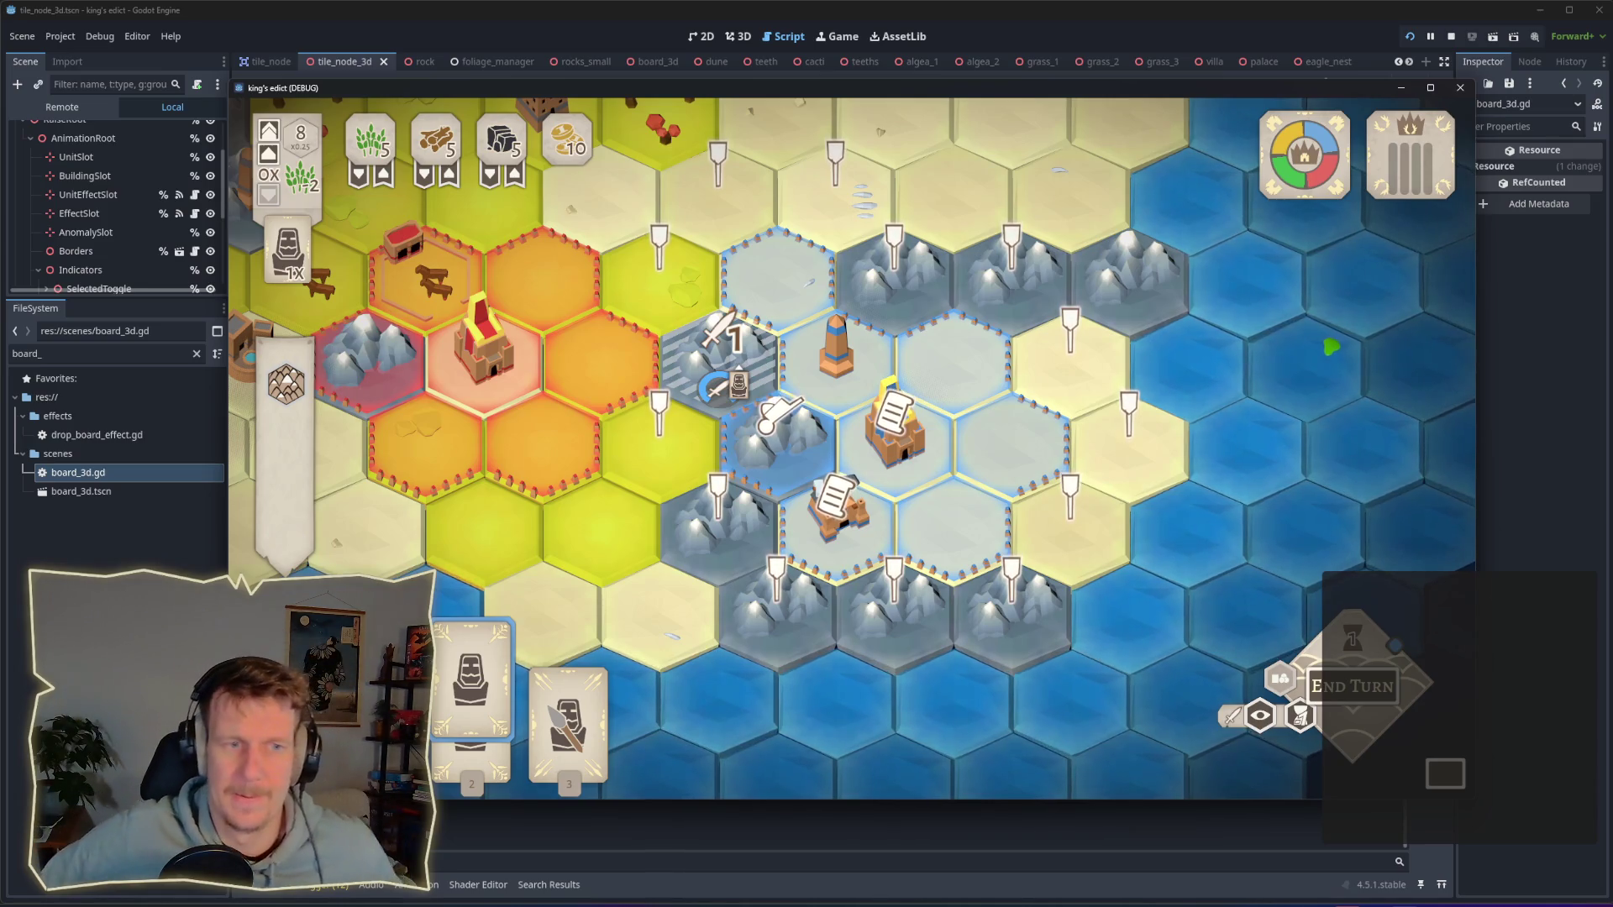
pyautogui.click(774, 424)
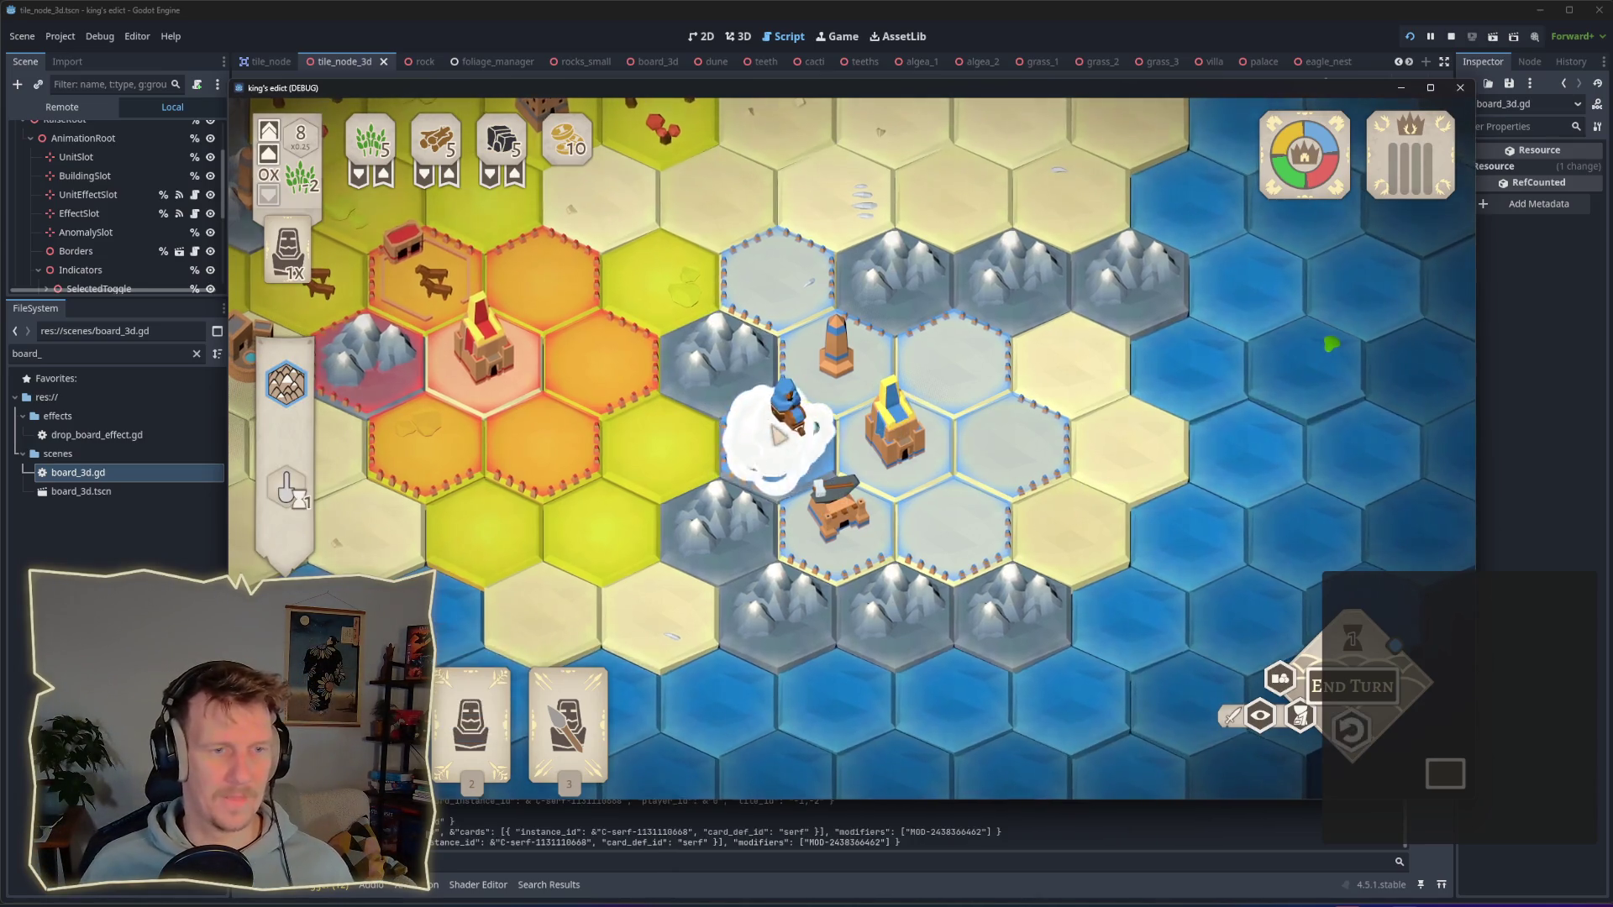
pyautogui.press('2')
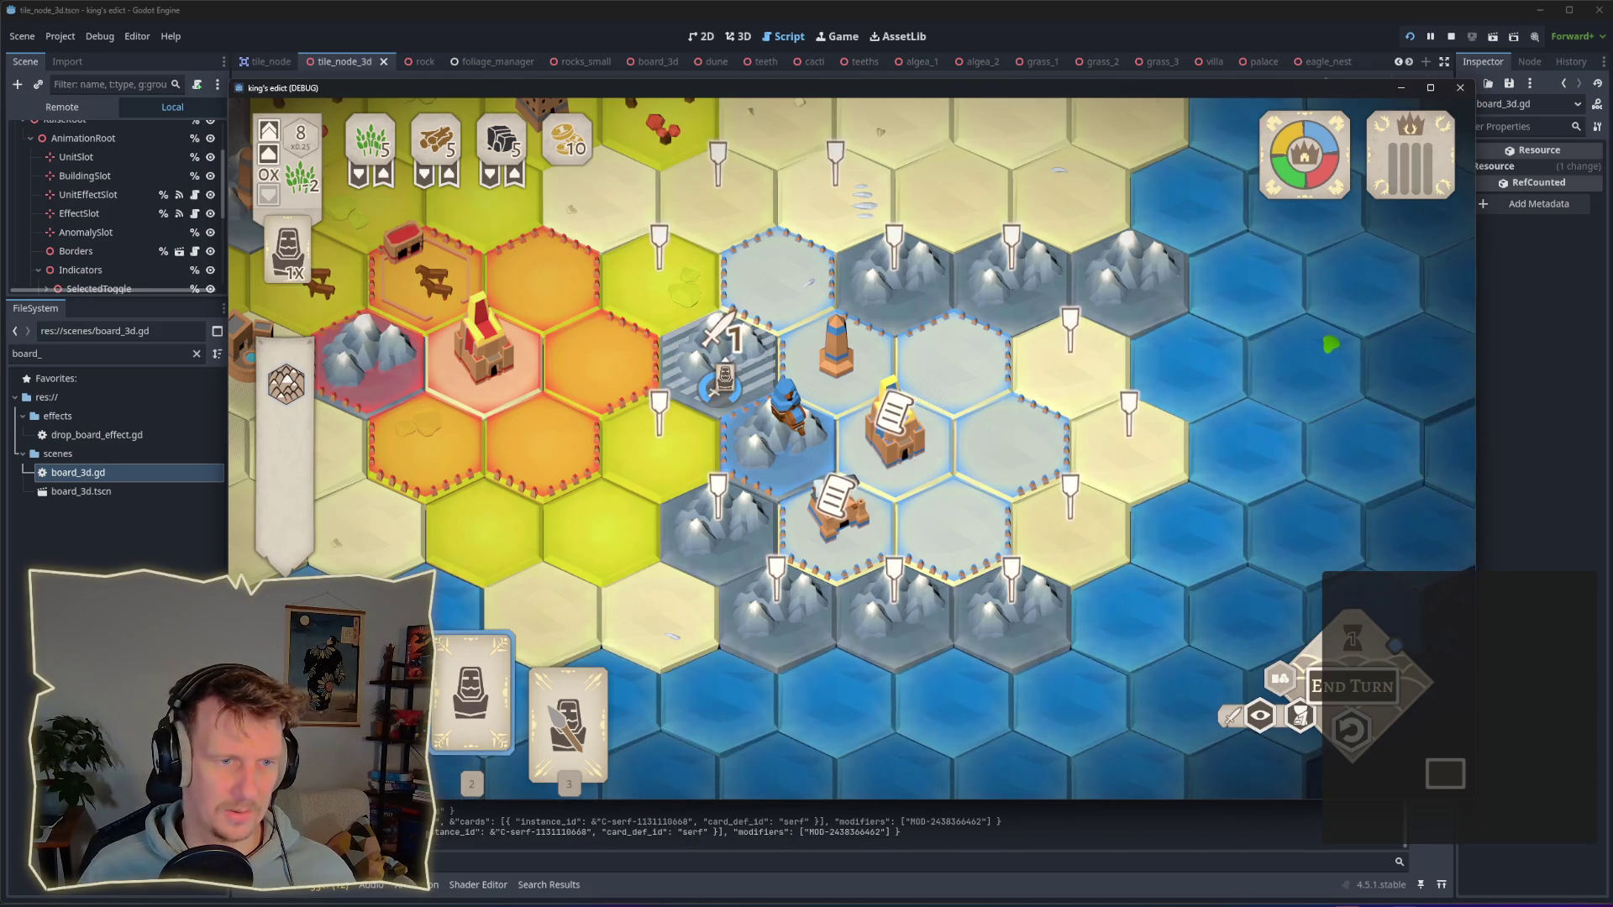
pyautogui.click(721, 361)
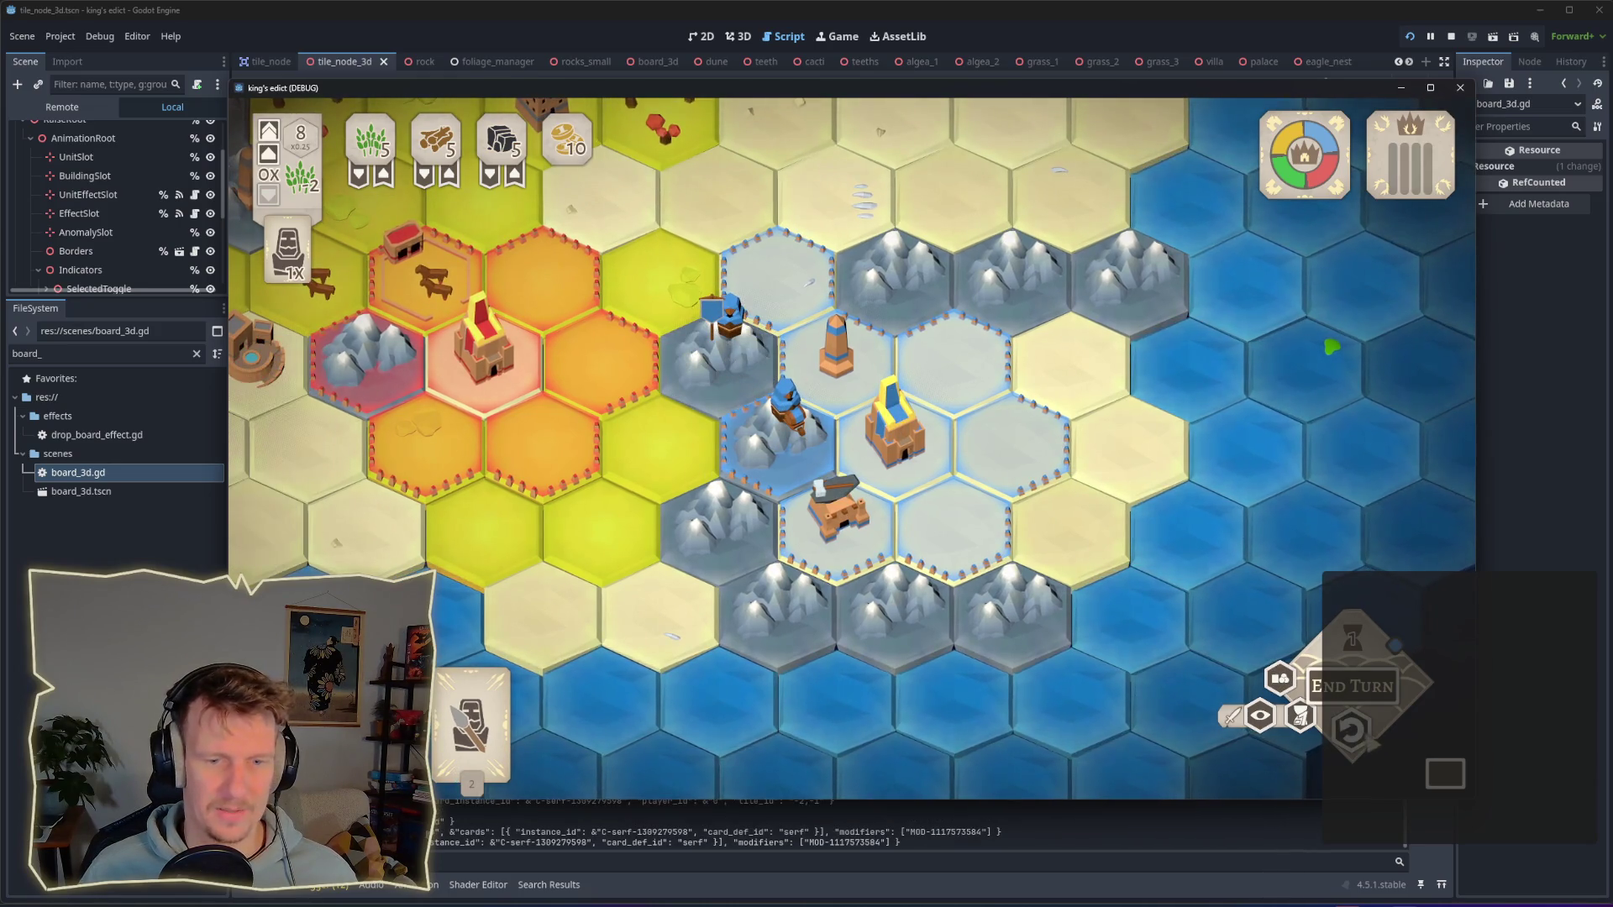
pyautogui.press('2')
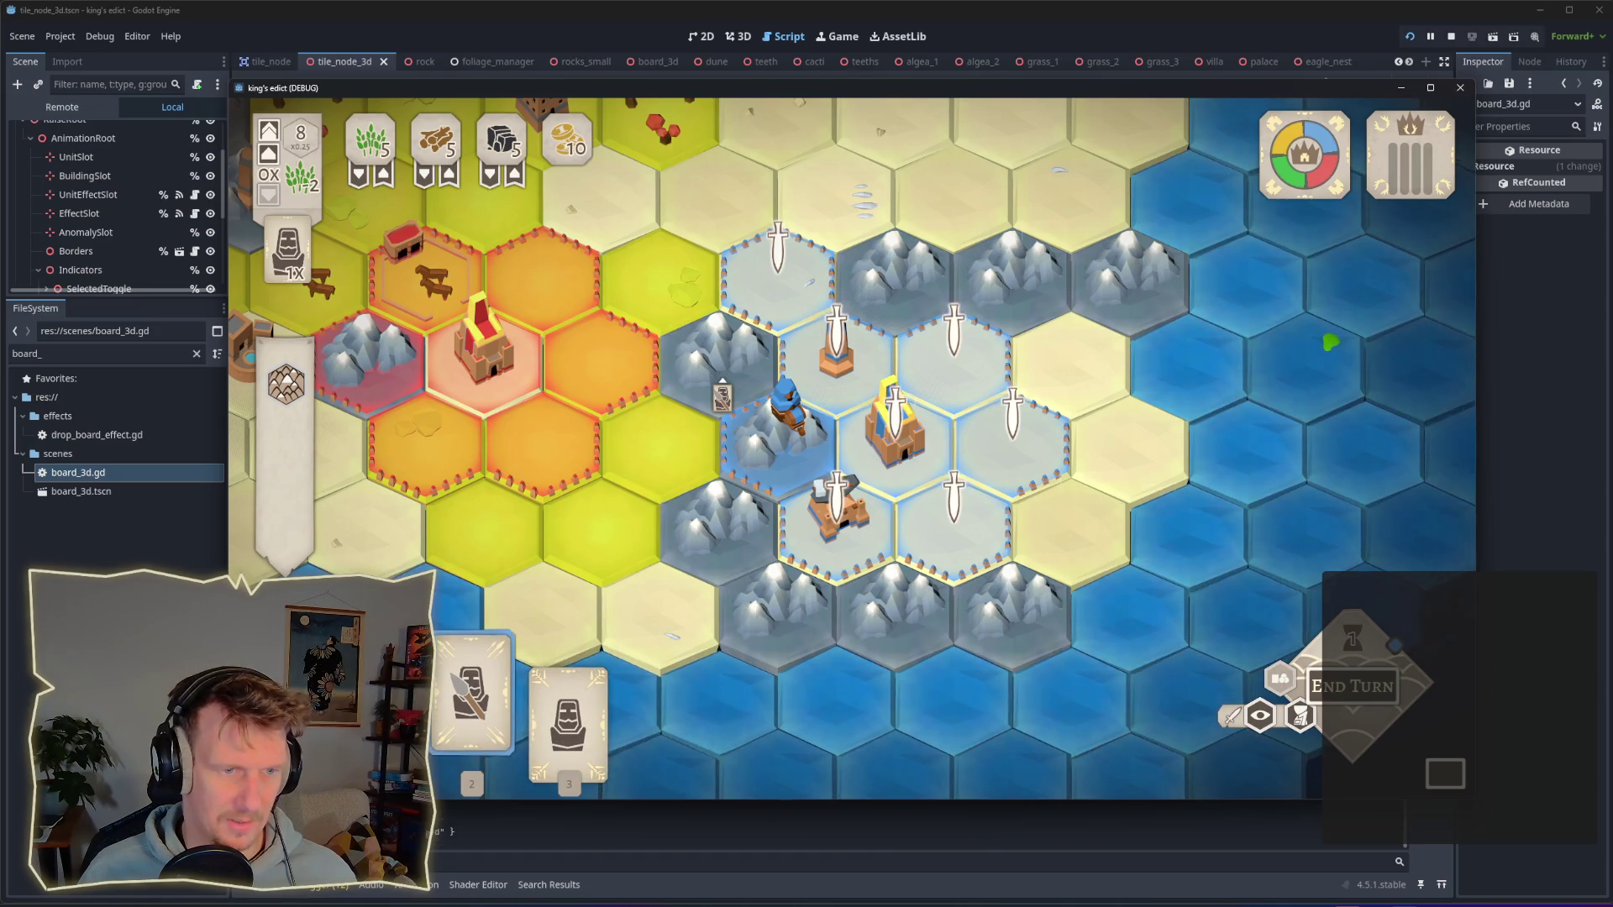
pyautogui.click(721, 394)
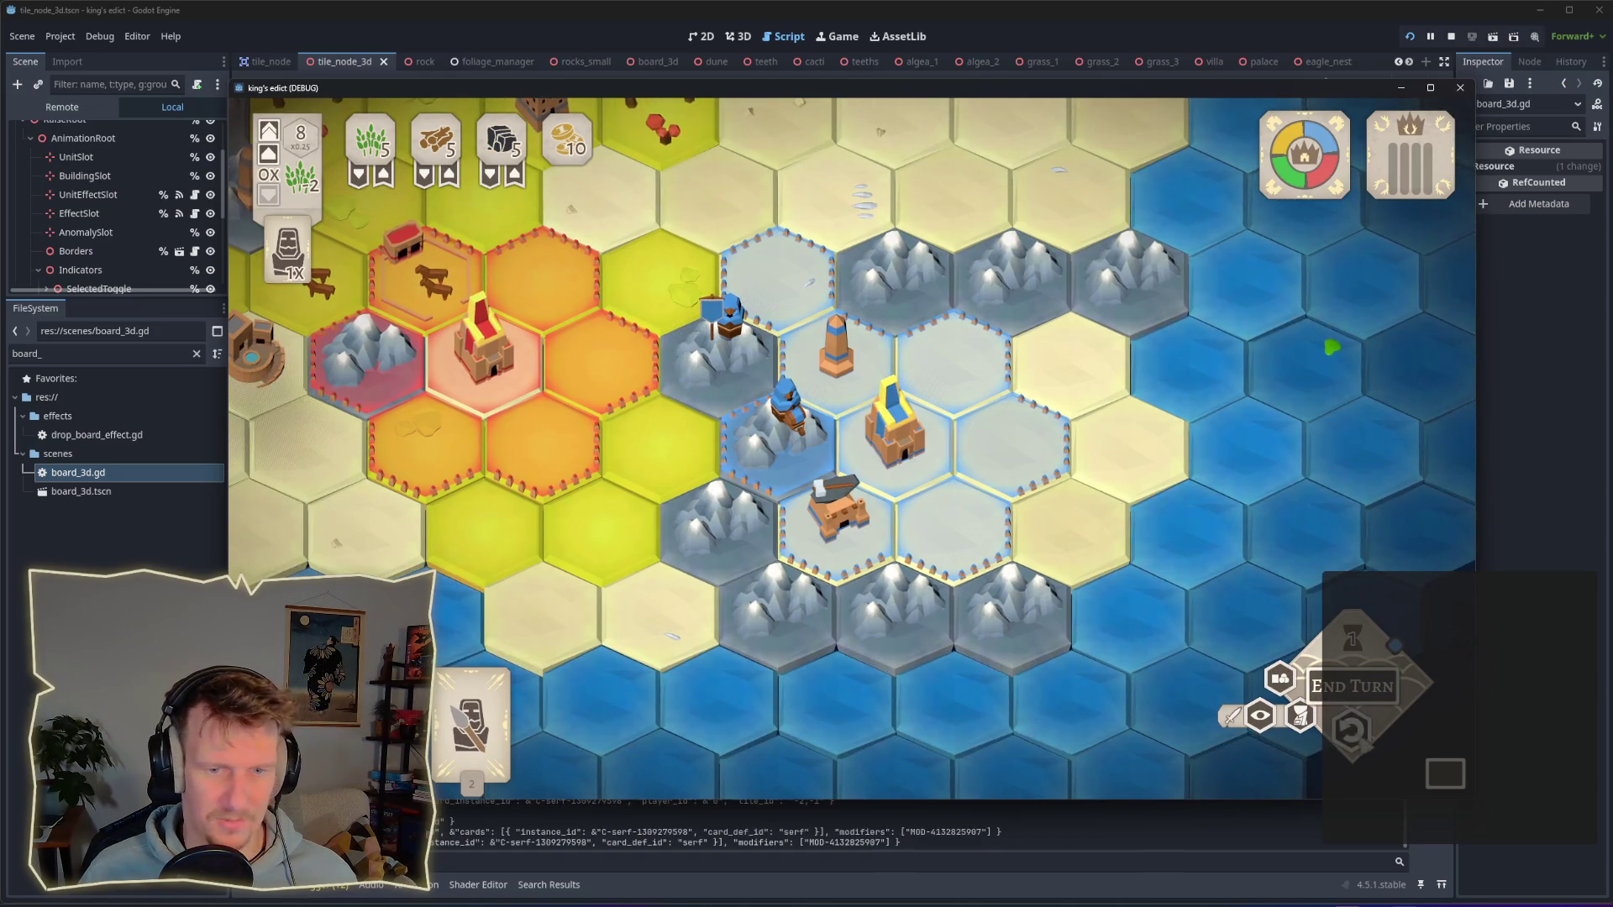
pyautogui.press('2')
pyautogui.click(721, 363)
# Step: Undo the last serf placement and pick up the spearman card to show its targets
pyautogui.scroll(-2, 796, 377)
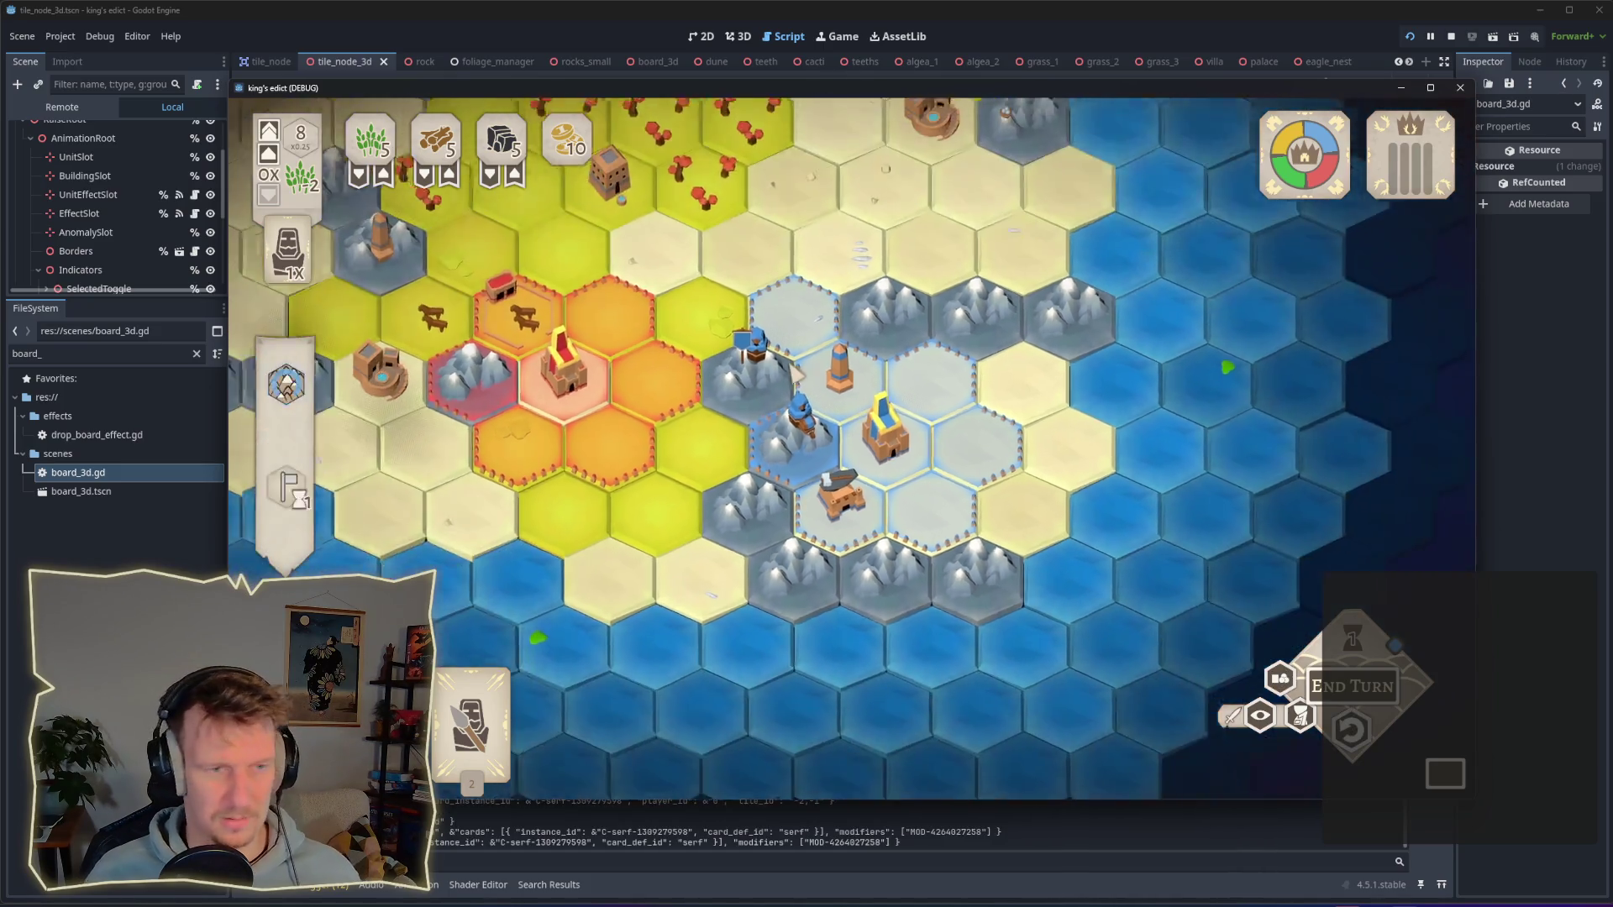
pyautogui.scroll(3, 874, 415)
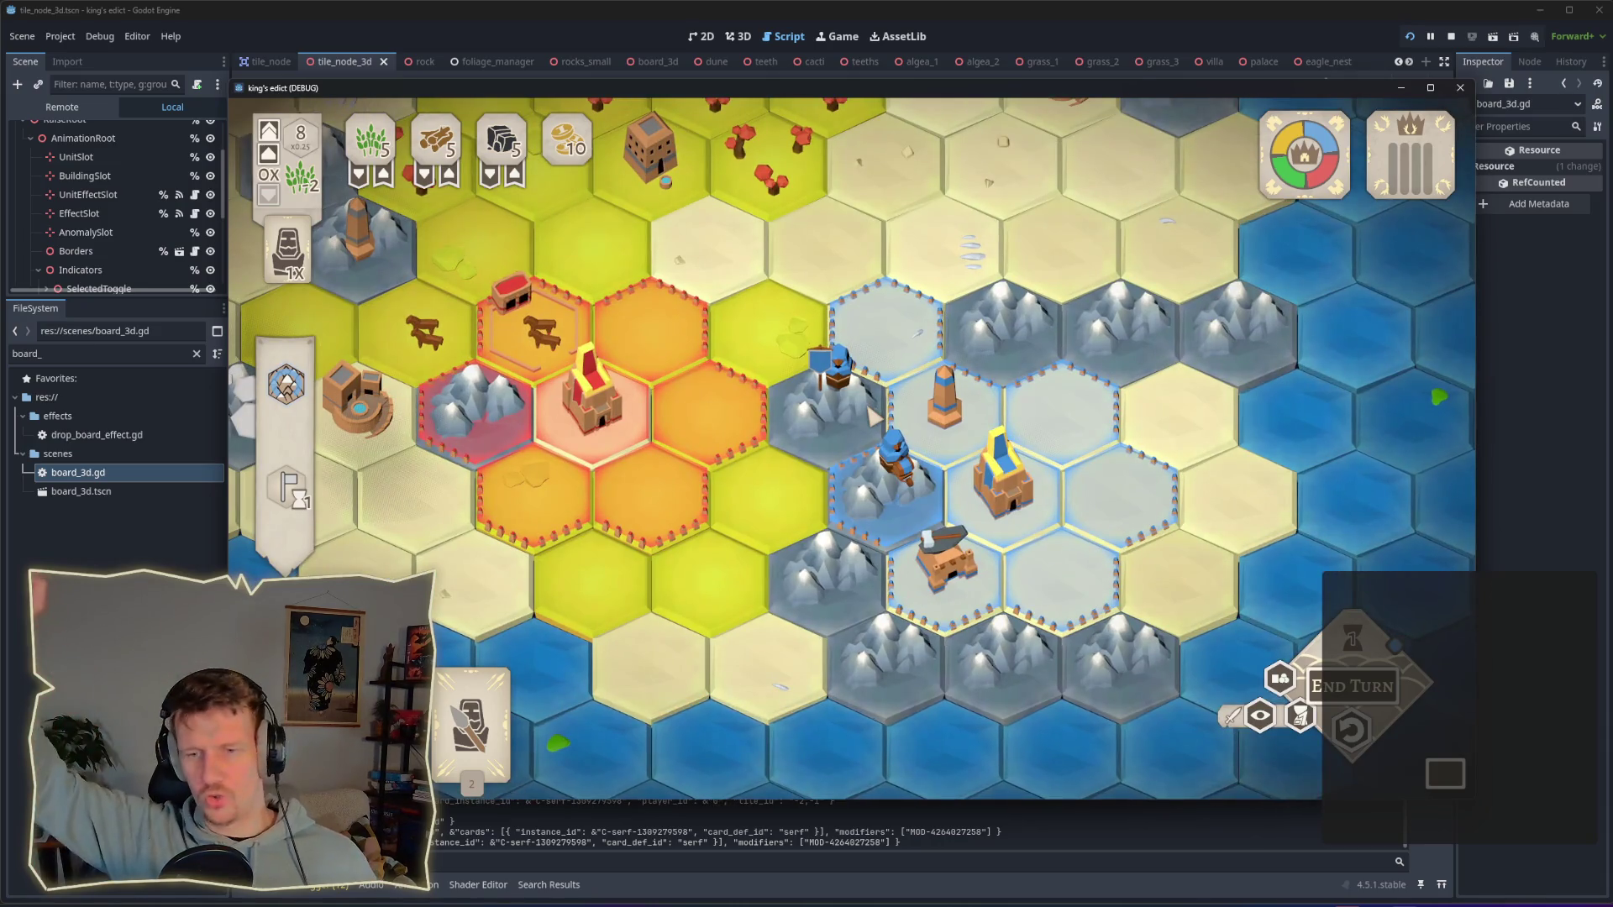
pyautogui.hotkey('ctrl', 'z')
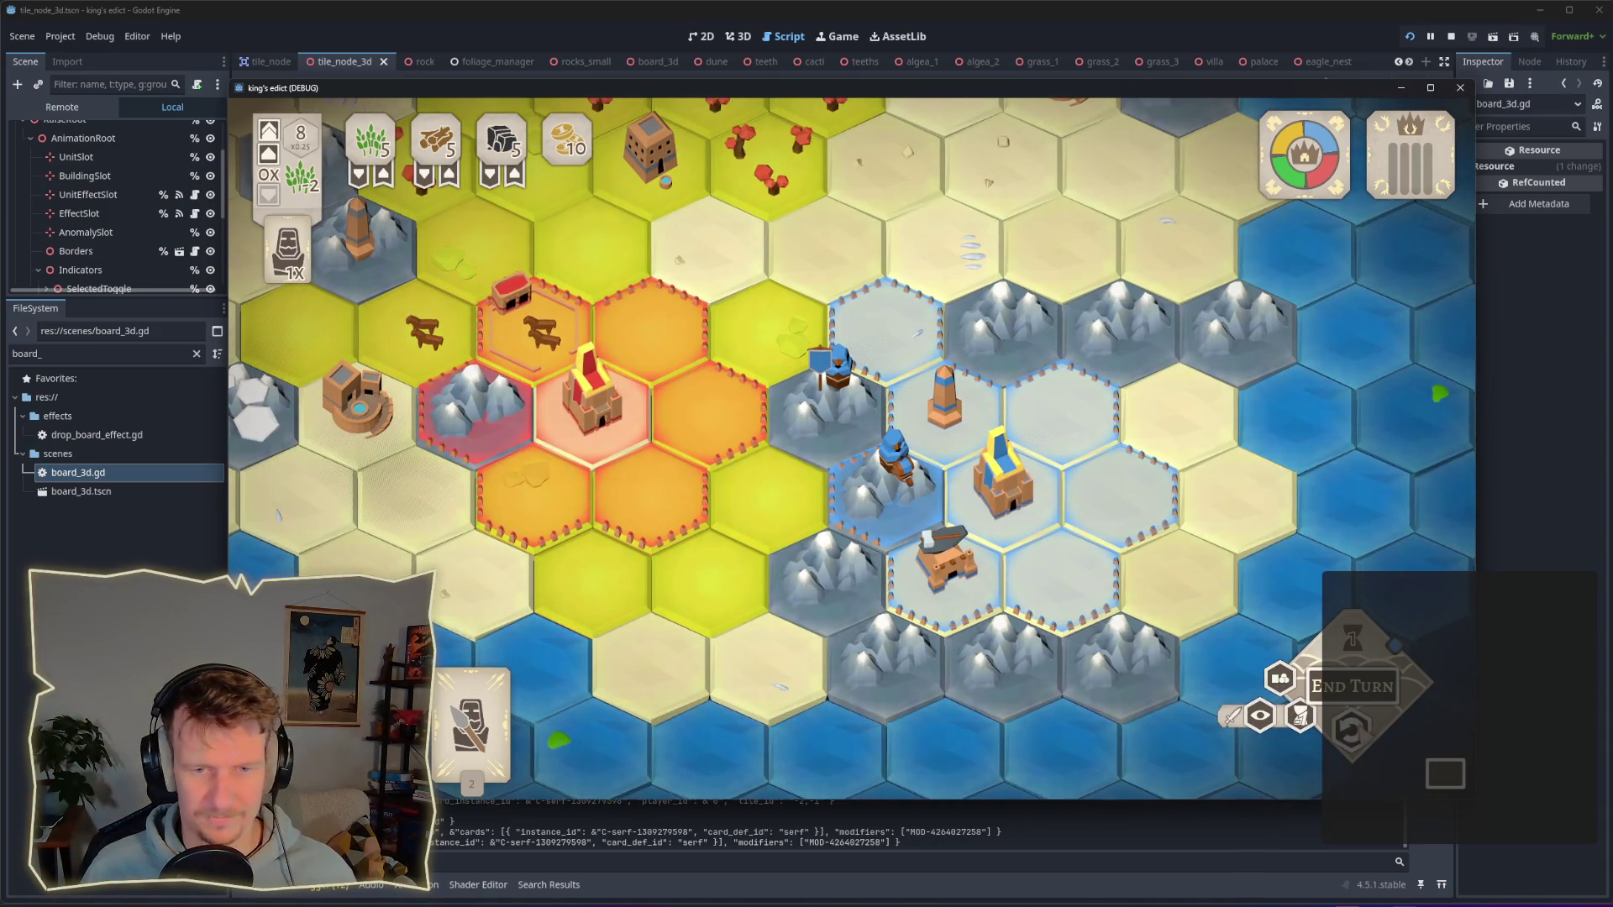
pyautogui.press('1')
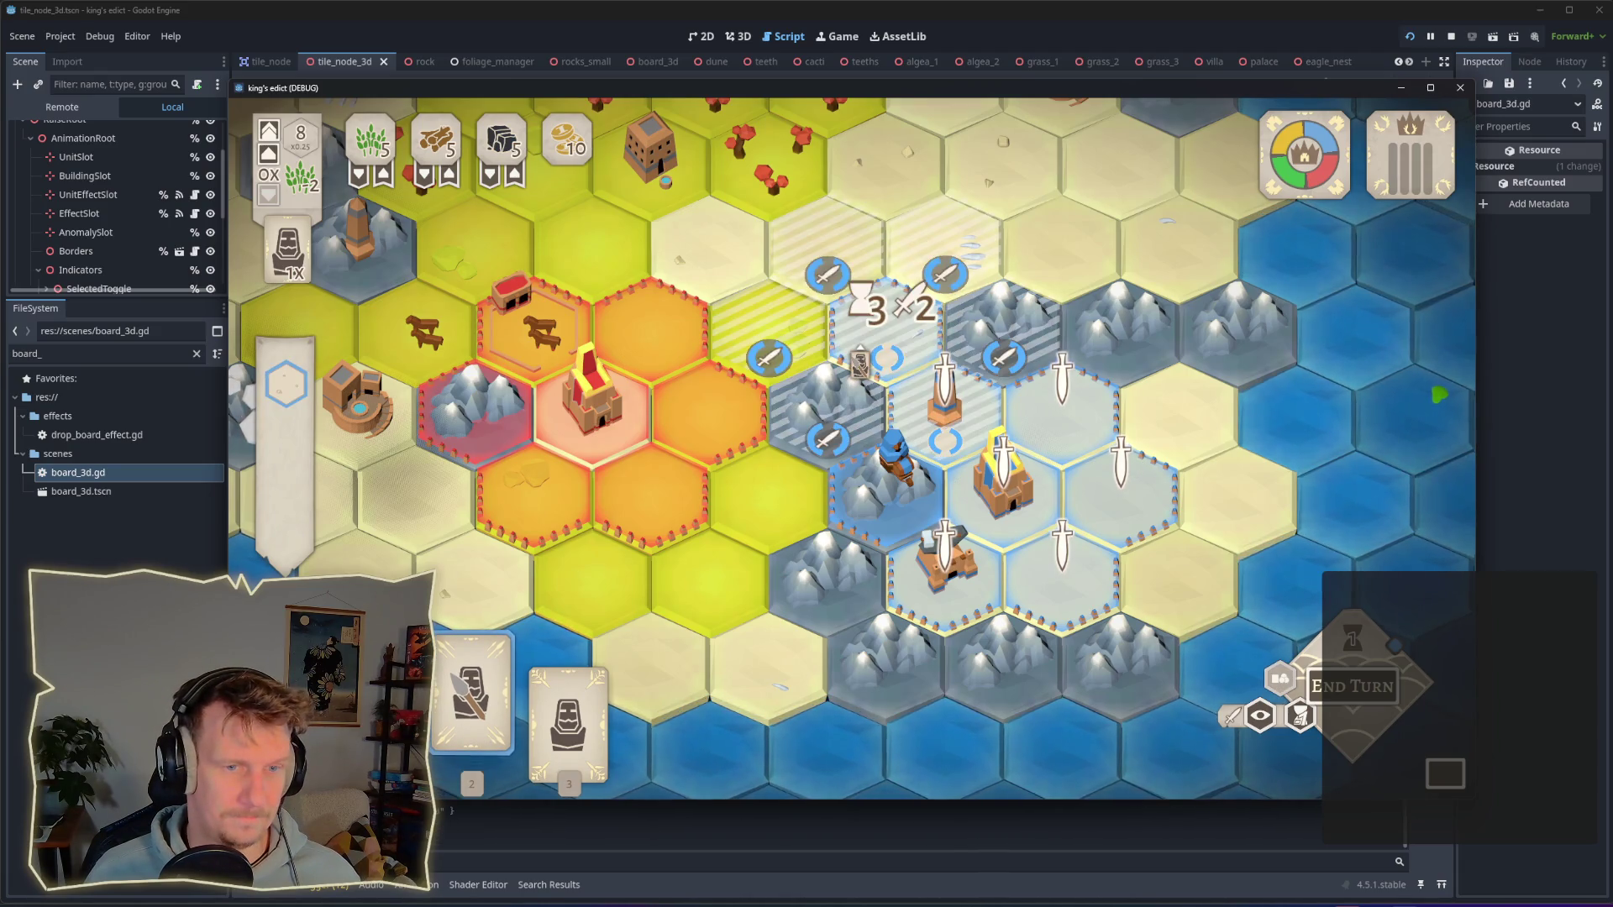
pyautogui.press('XF86AudioLowerVolume')
pyautogui.press('XF86AudioLowerVolume')
pyautogui.press('XF86AudioLowerVolume')
pyautogui.press('XF86AudioLowerVolume')
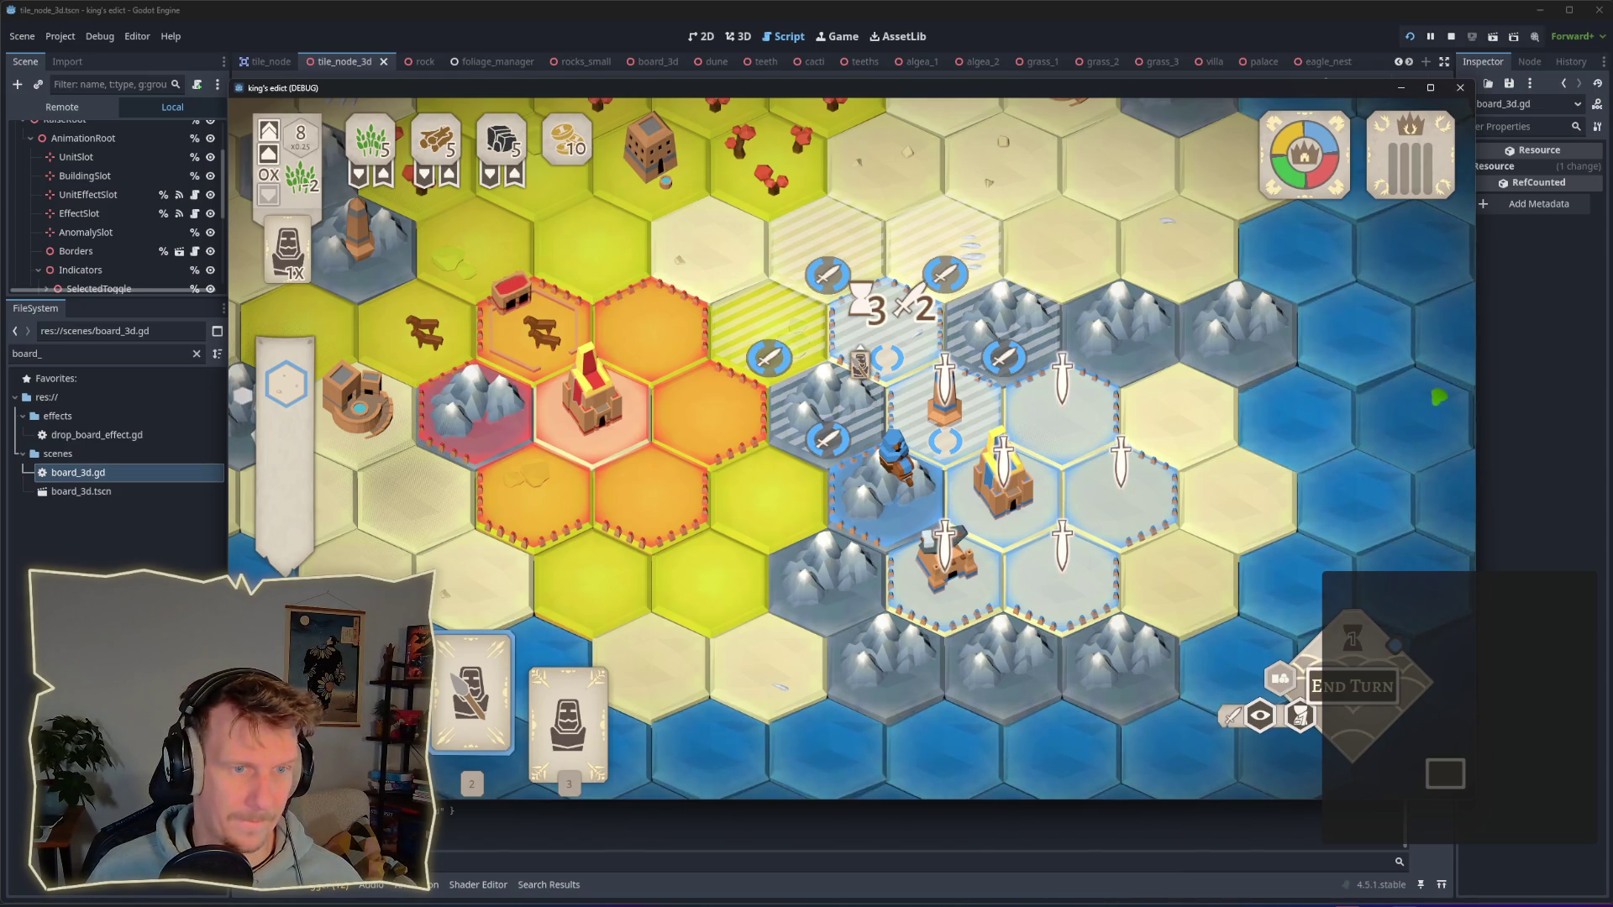
# Step: Place the spearman at the top of the blue territory and play serf cards onto hexes
pyautogui.click(865, 354)
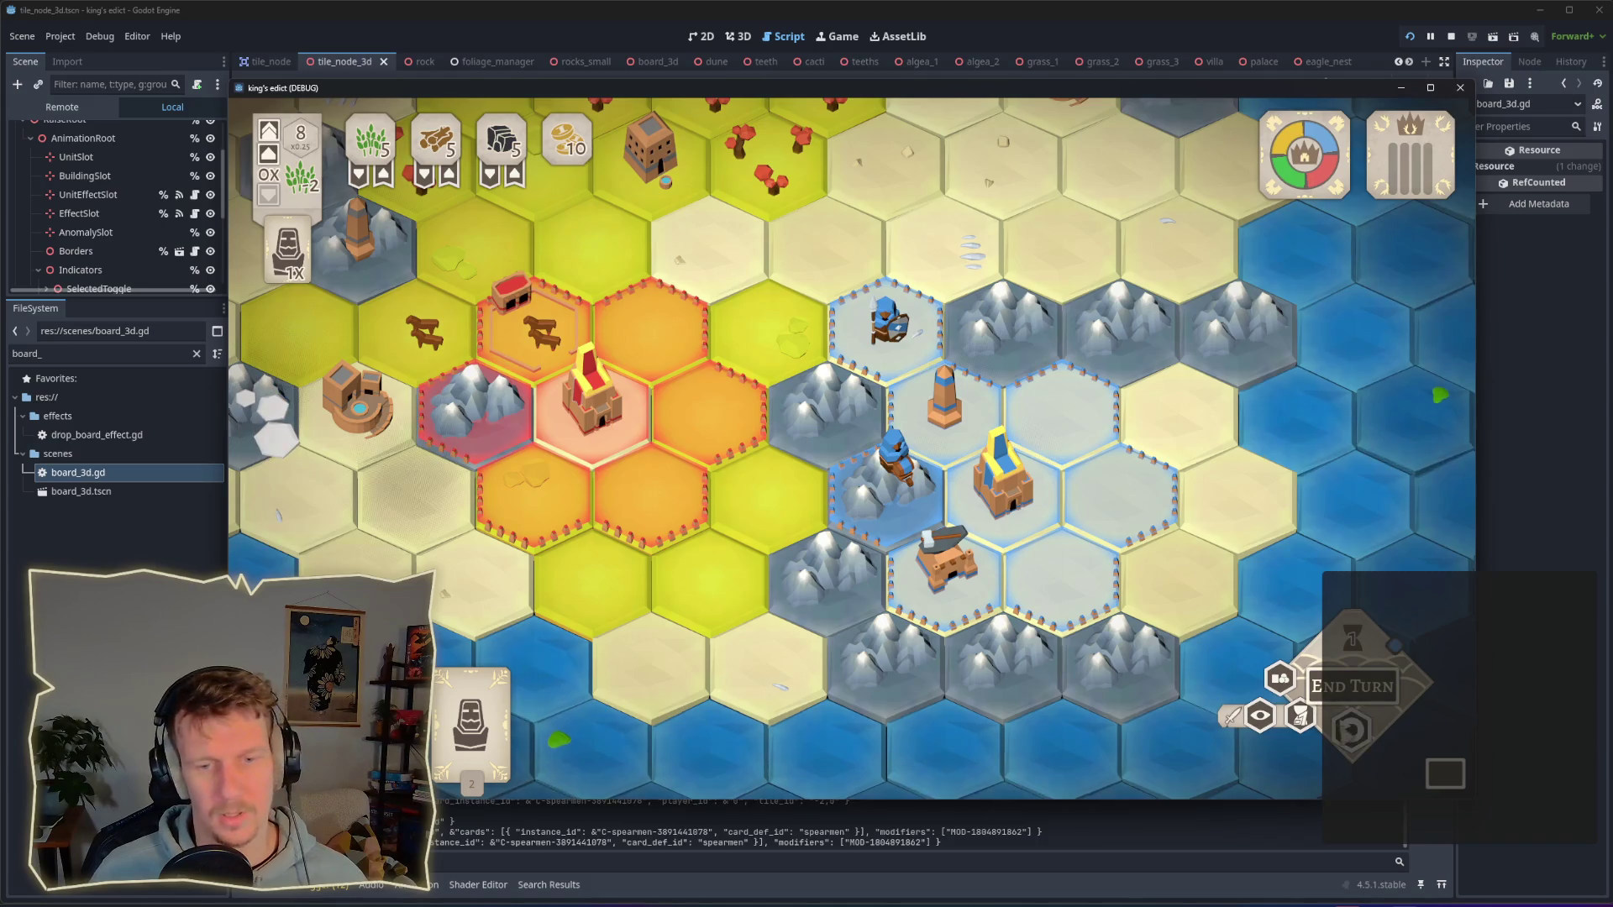
pyautogui.click(845, 406)
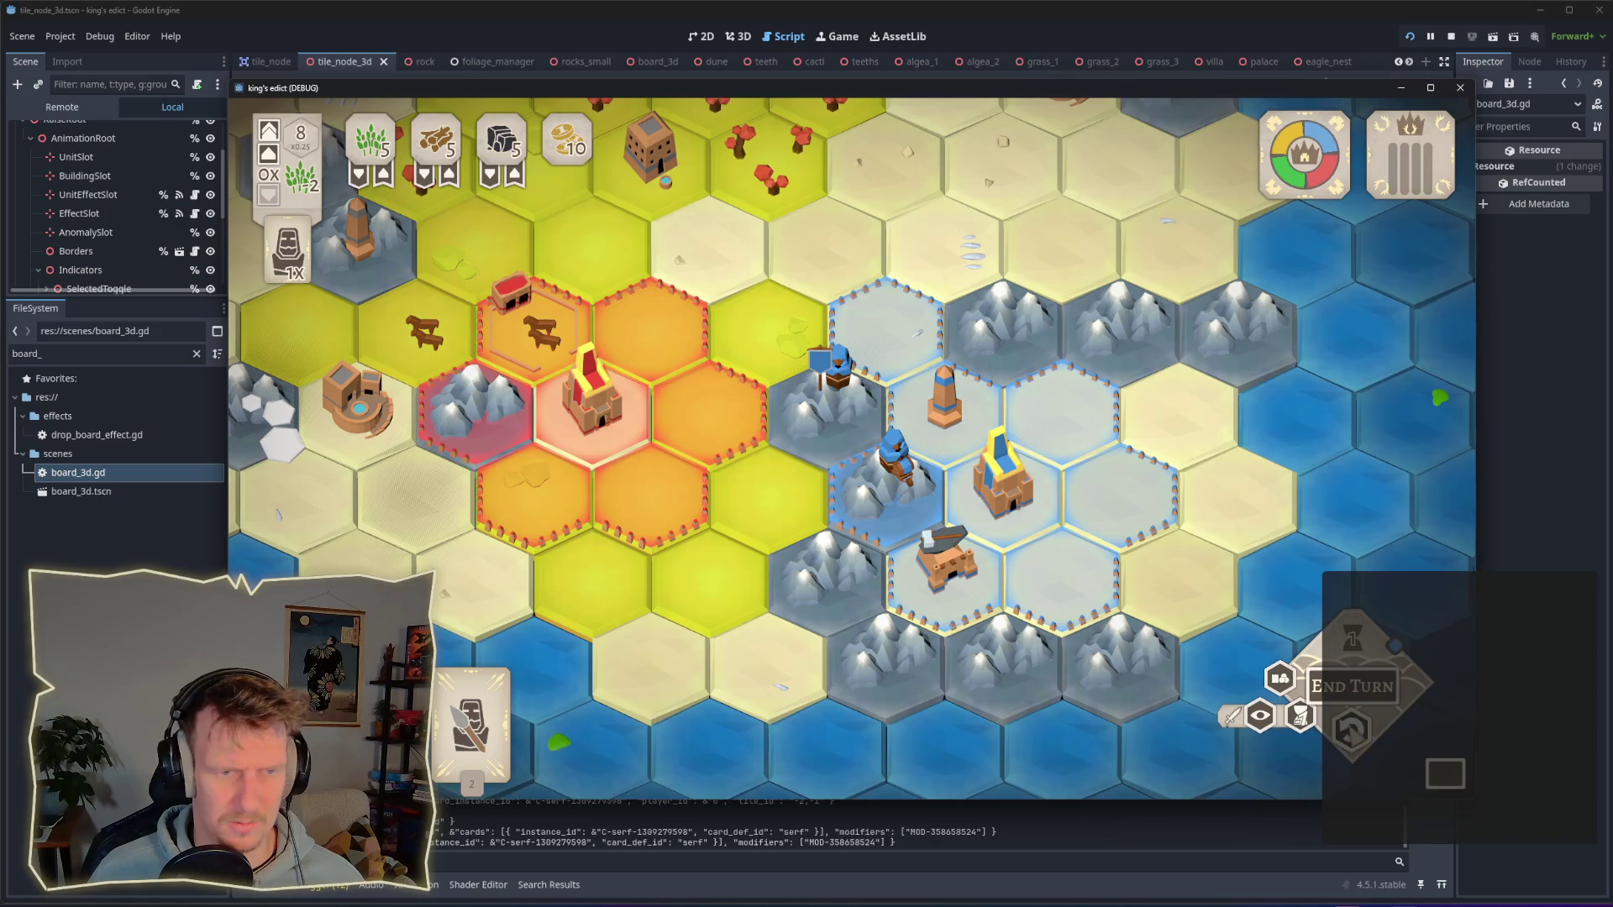
pyautogui.scroll(-3, 935, 547)
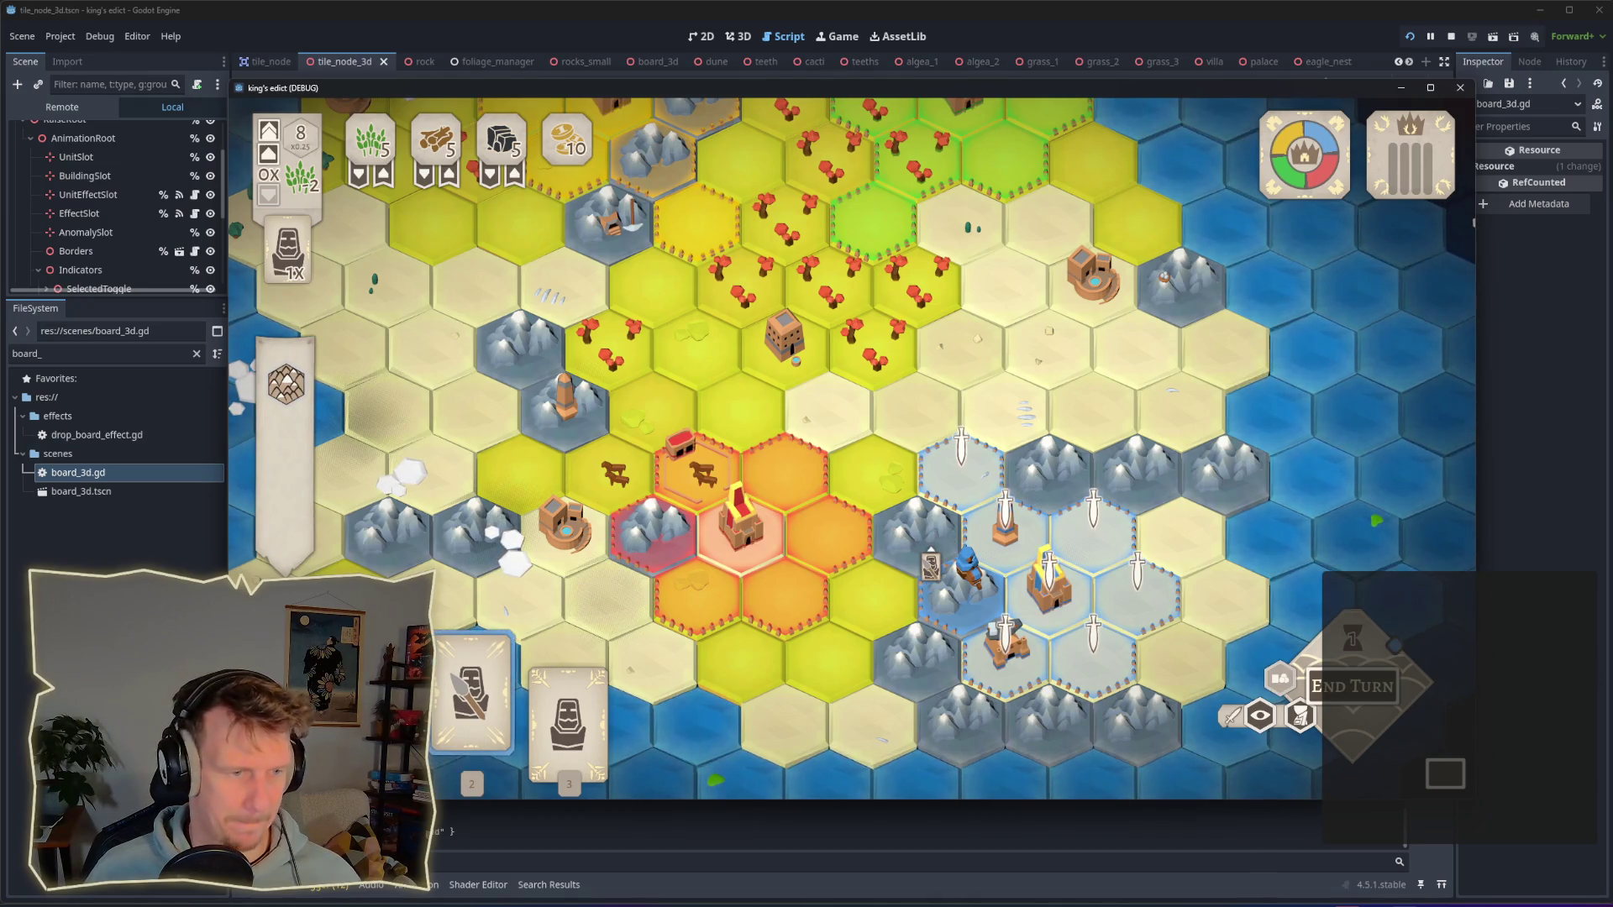
pyautogui.click(928, 538)
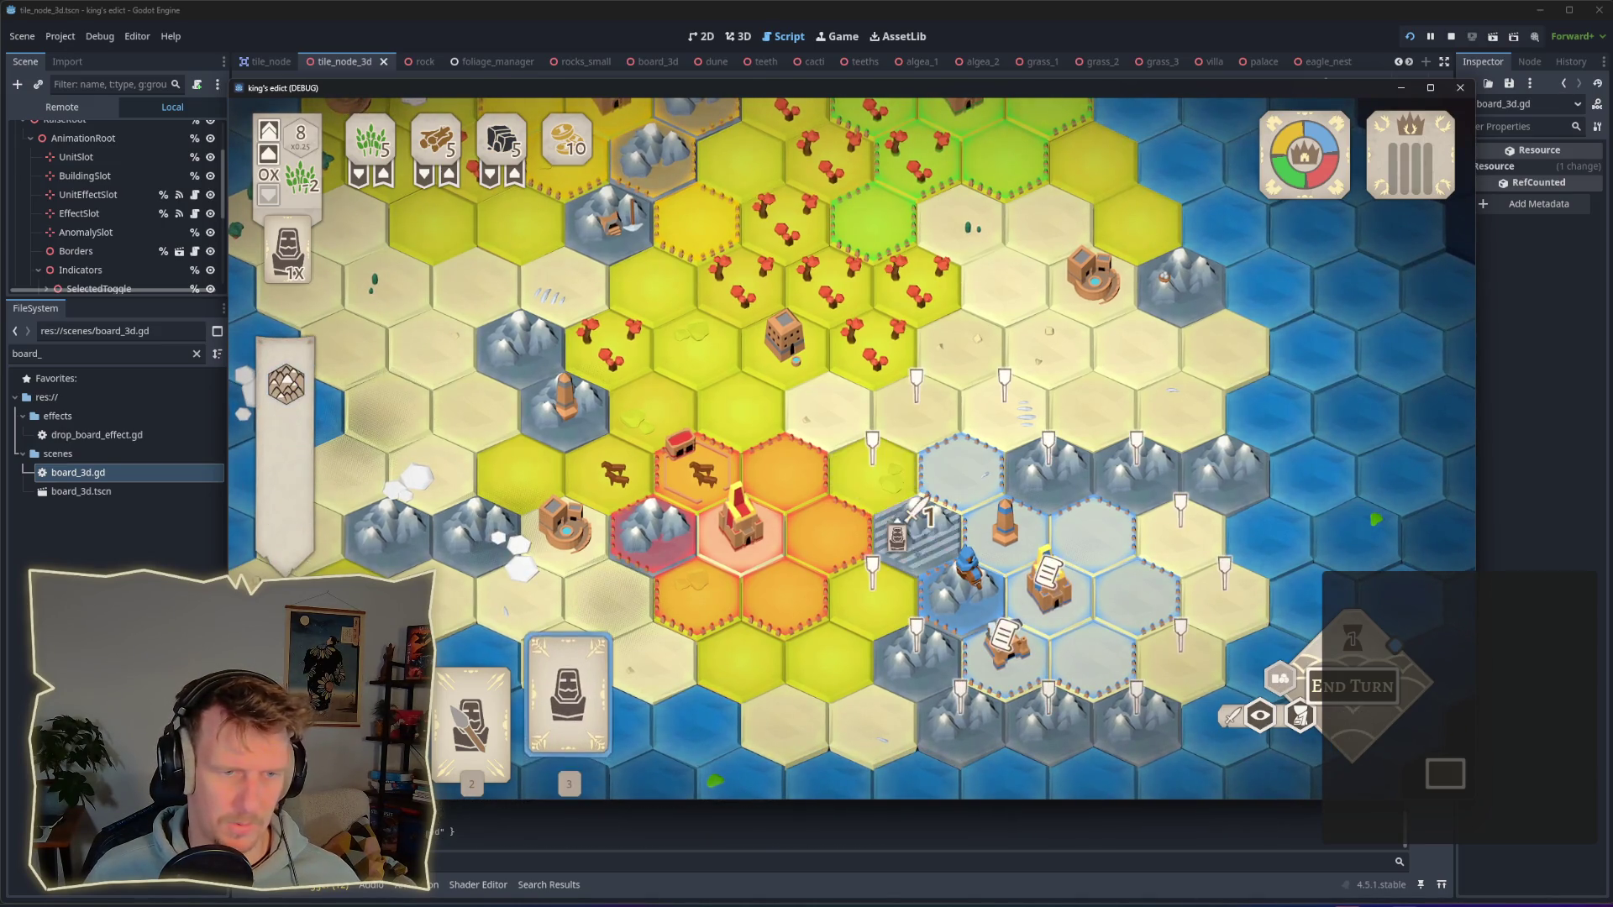
# Step: Take back the placed serf and place it again beside the blue territory
pyautogui.rightClick(927, 545)
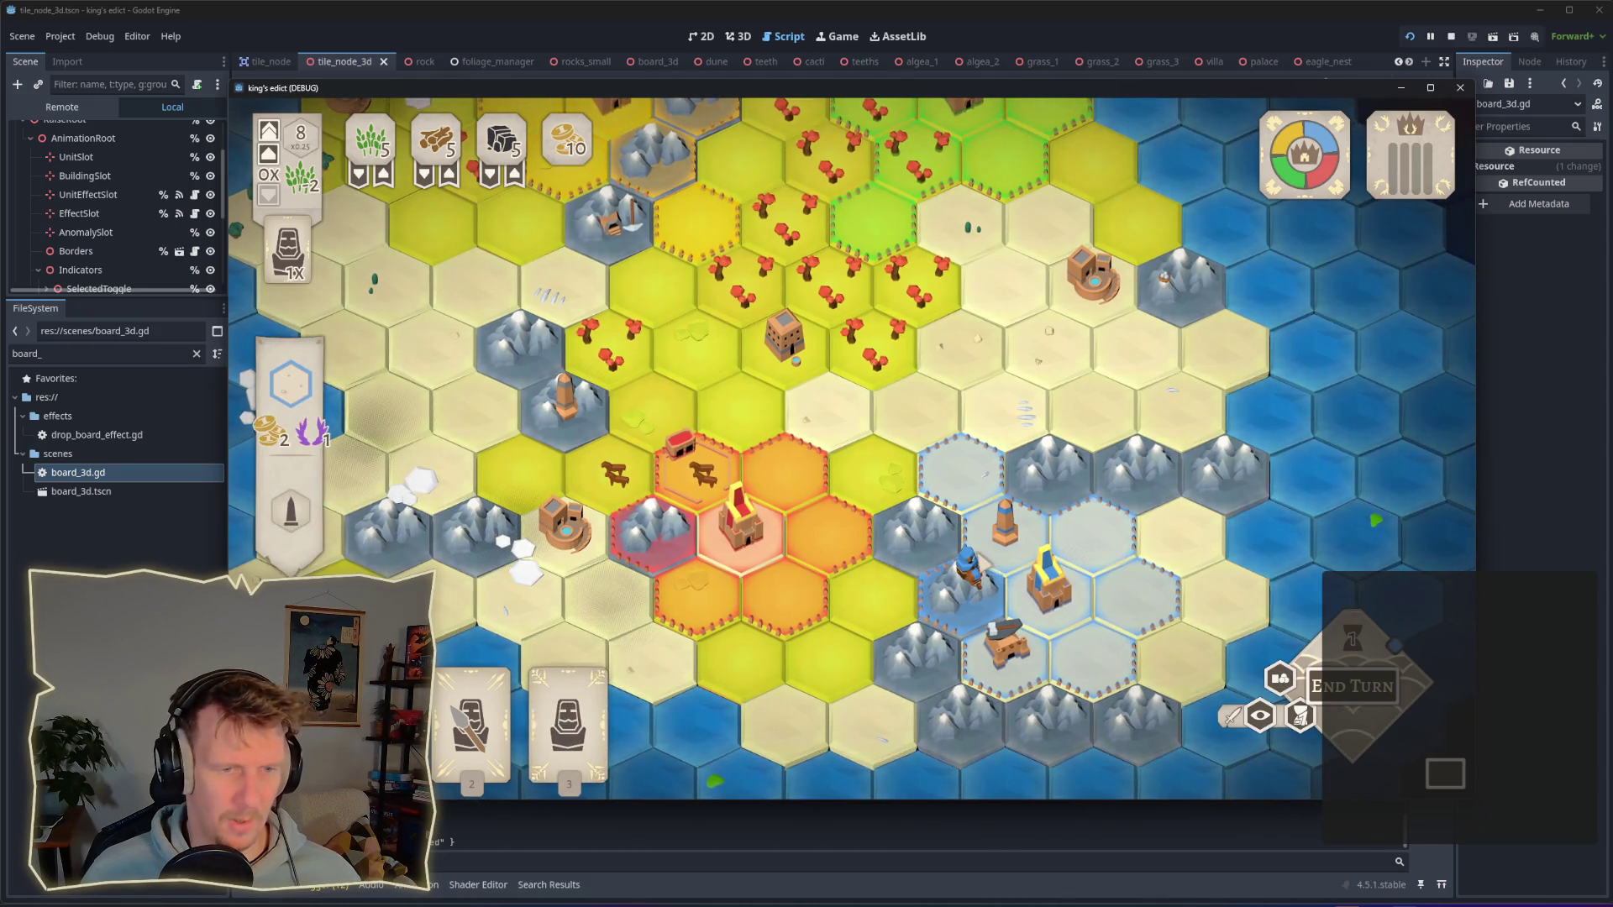
pyautogui.click(917, 546)
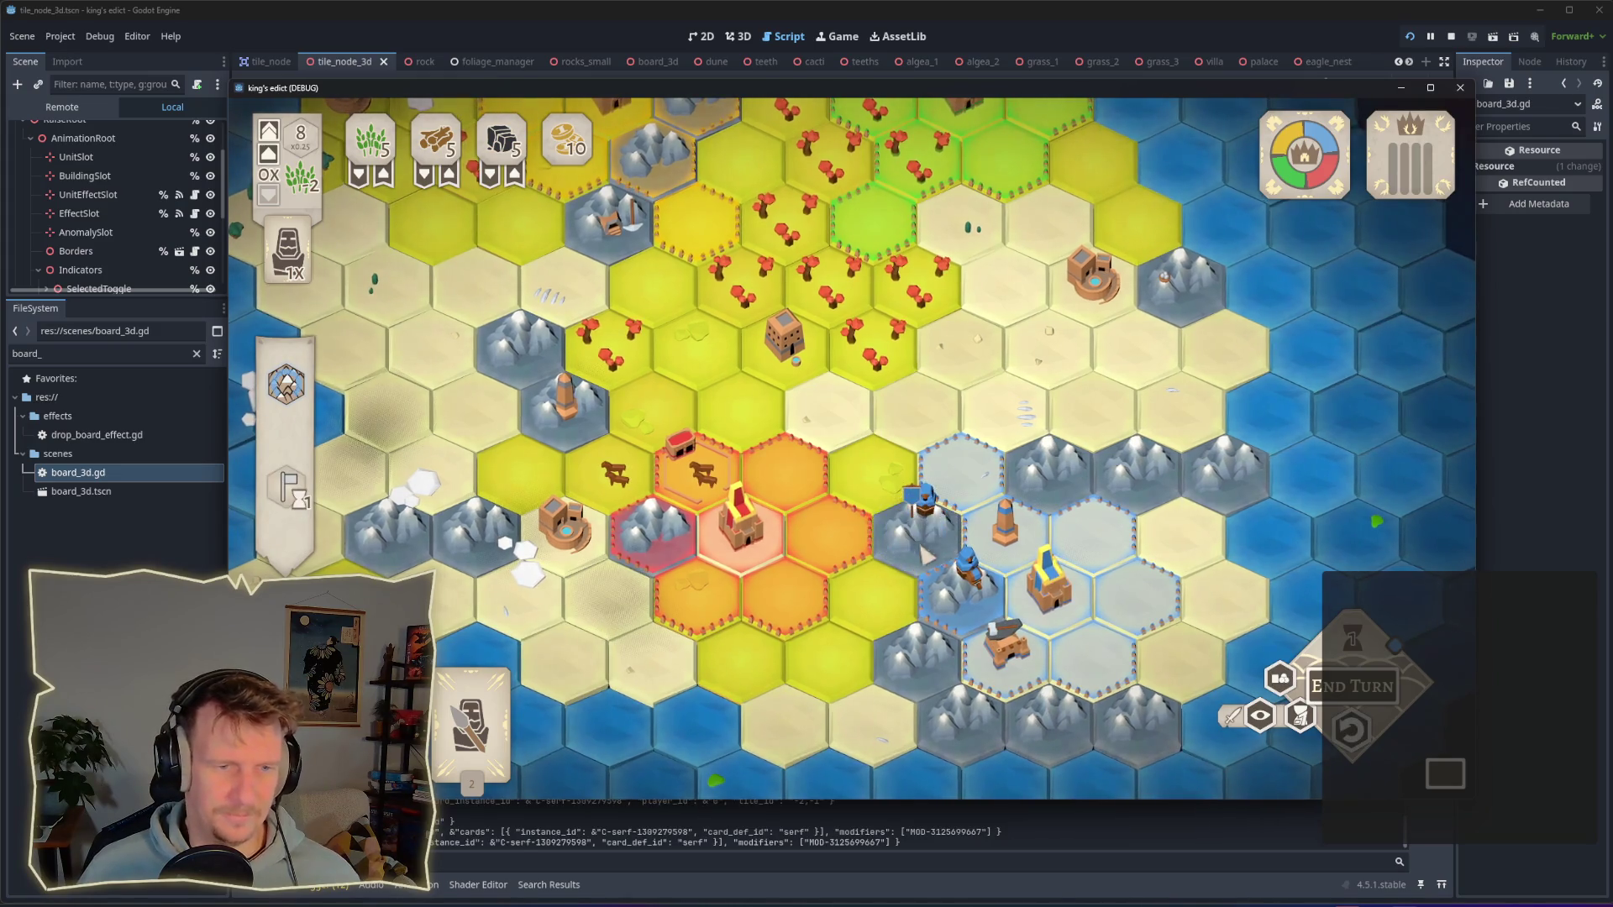
pyautogui.scroll(-3, 851, 418)
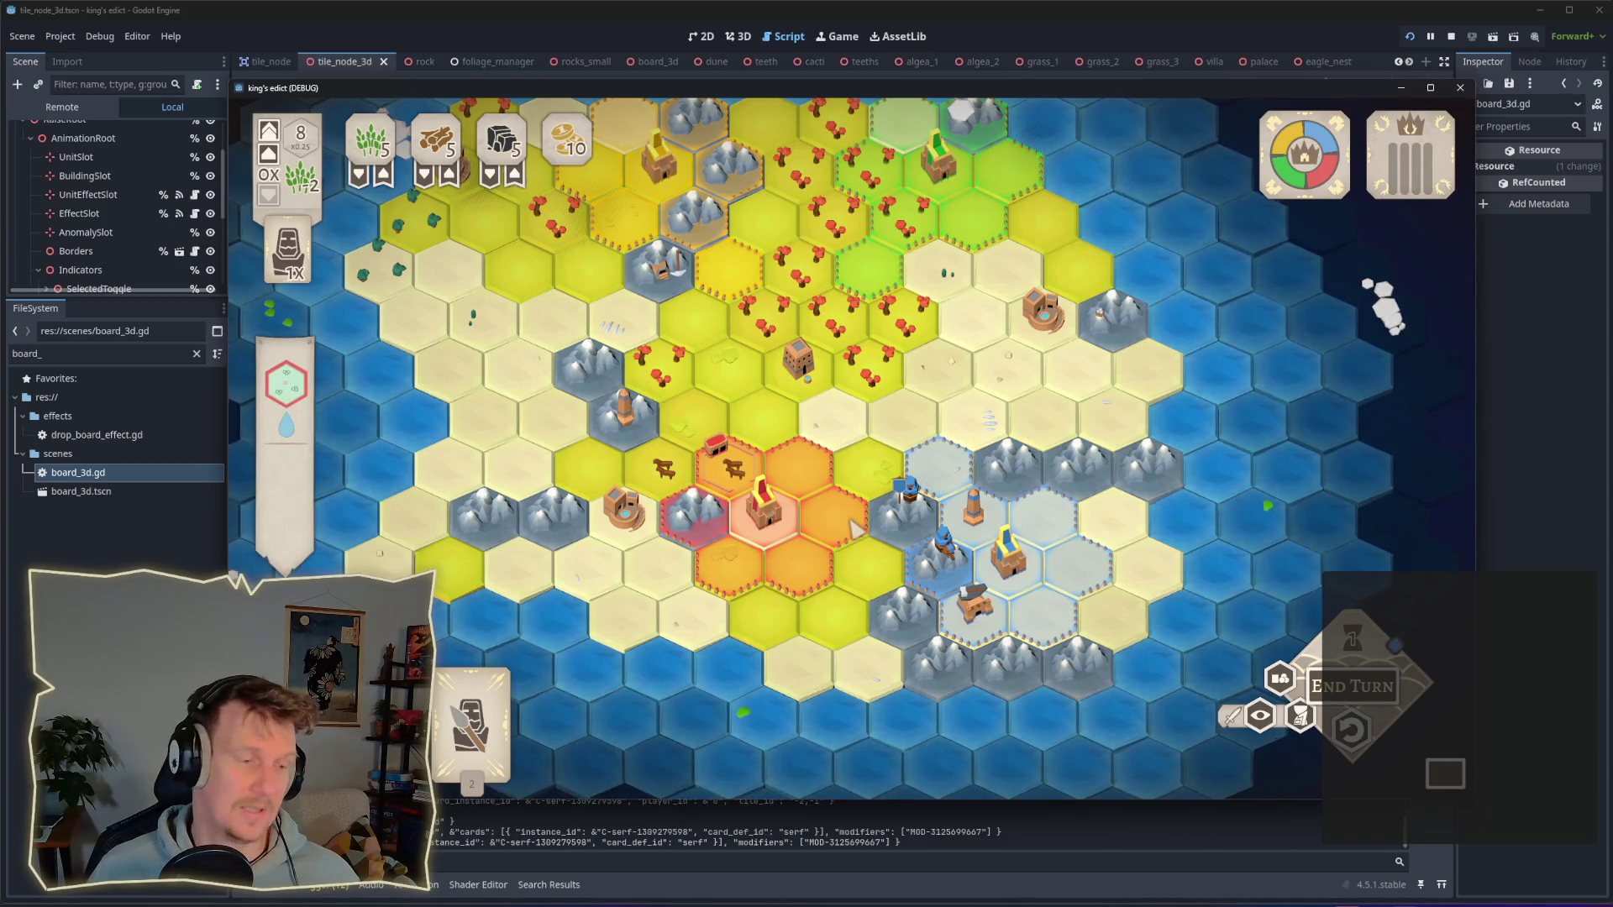
pyautogui.scroll(1, 856, 529)
pyautogui.scroll(1, 857, 530)
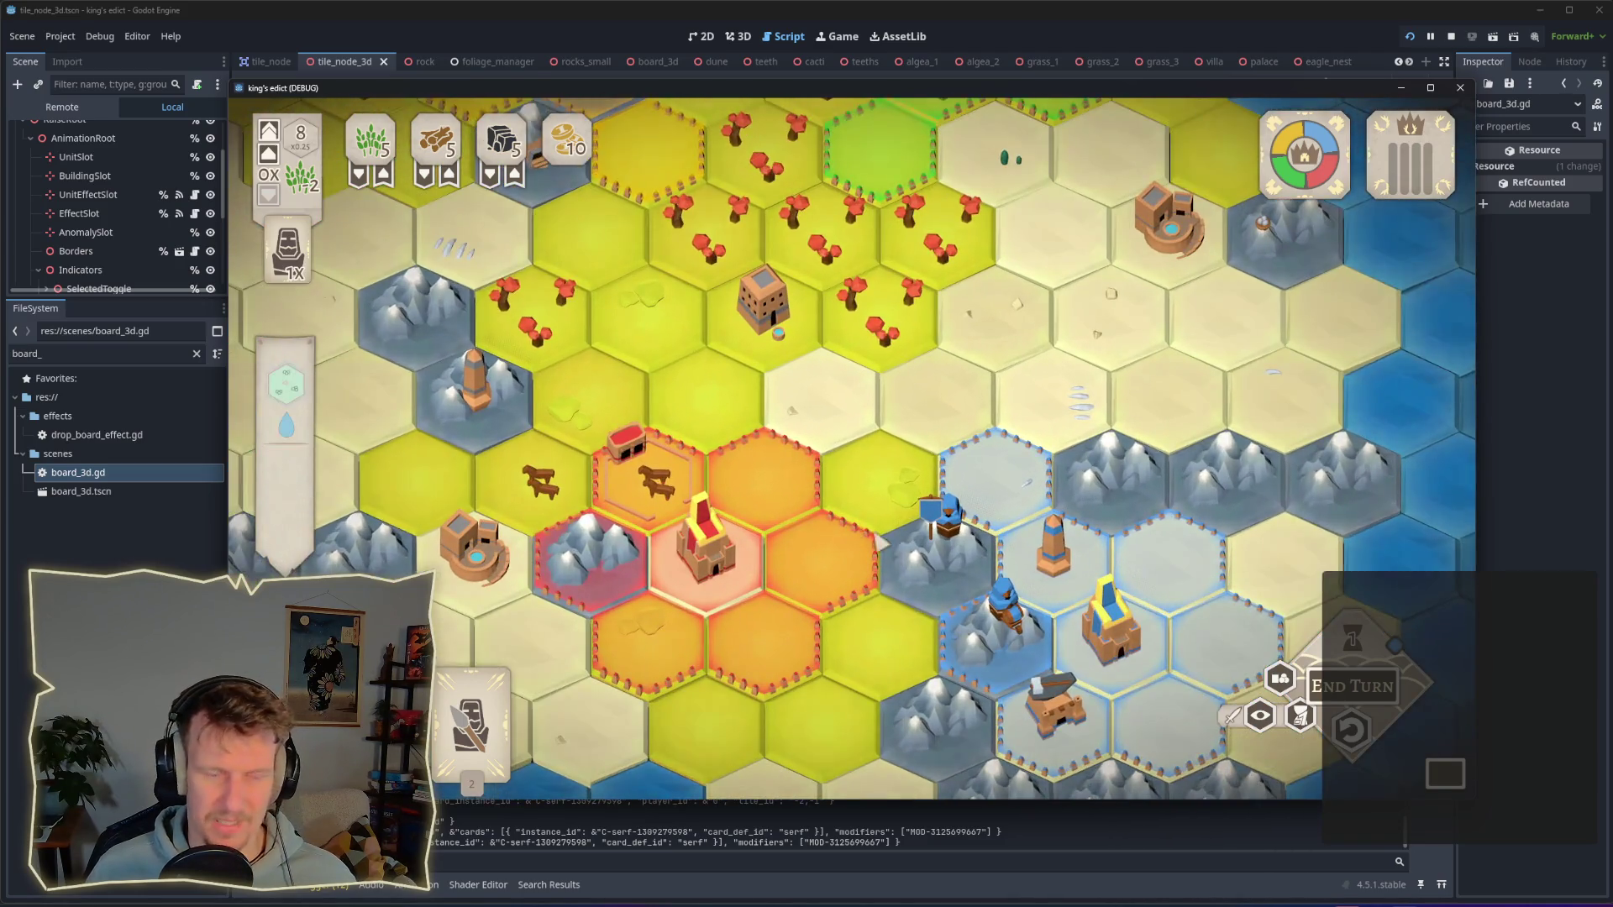
pyautogui.scroll(-3, 880, 542)
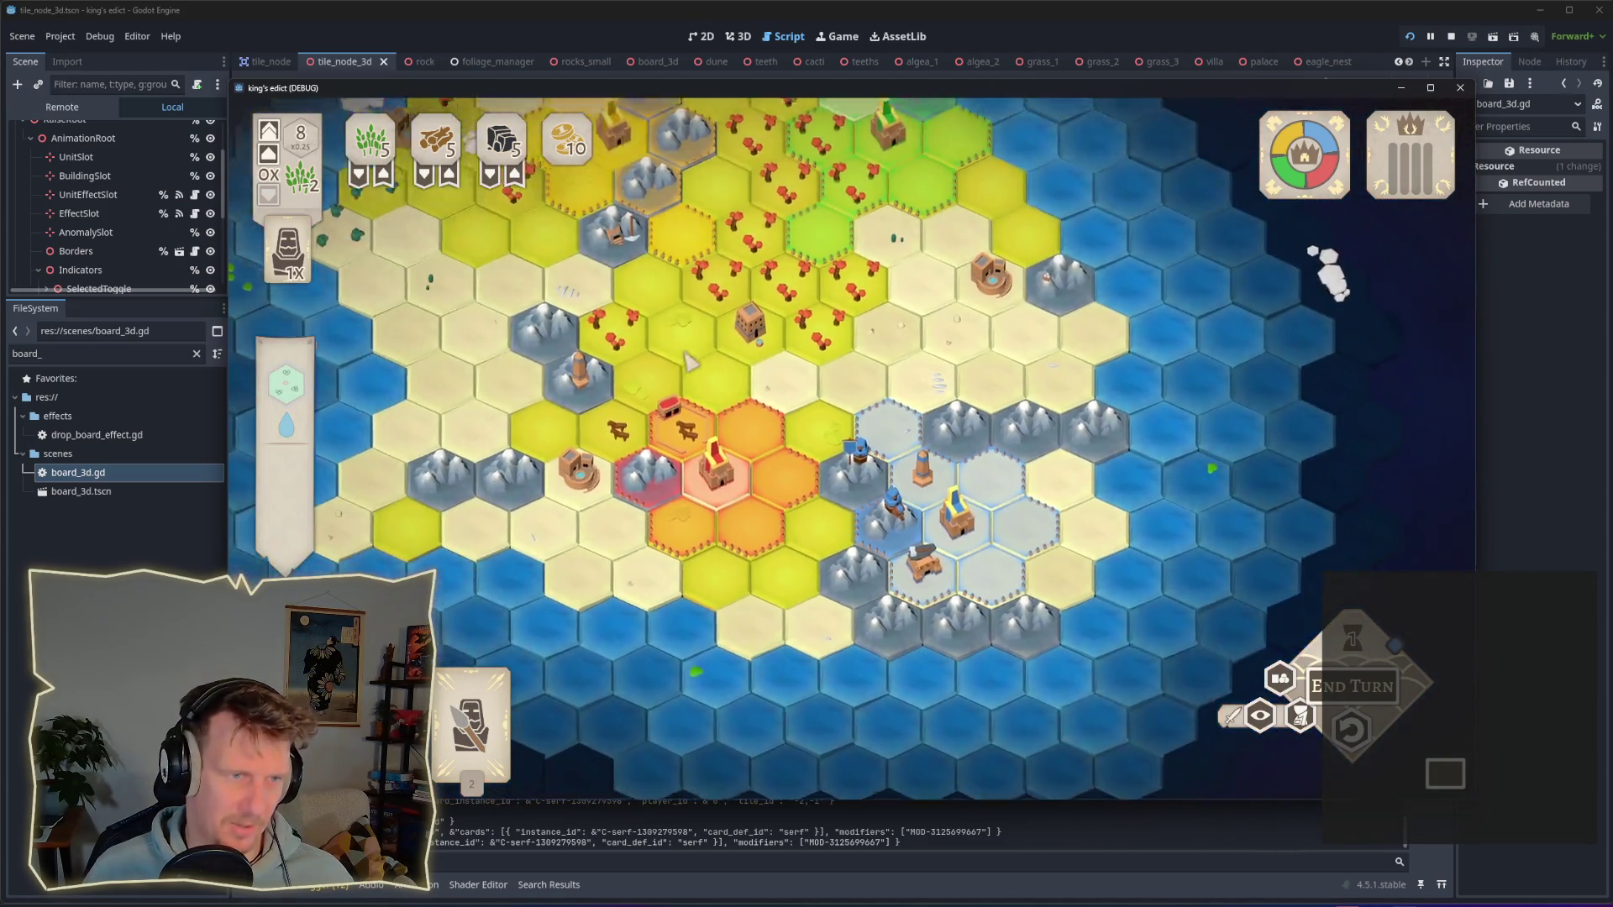
pyautogui.scroll(1, 739, 514)
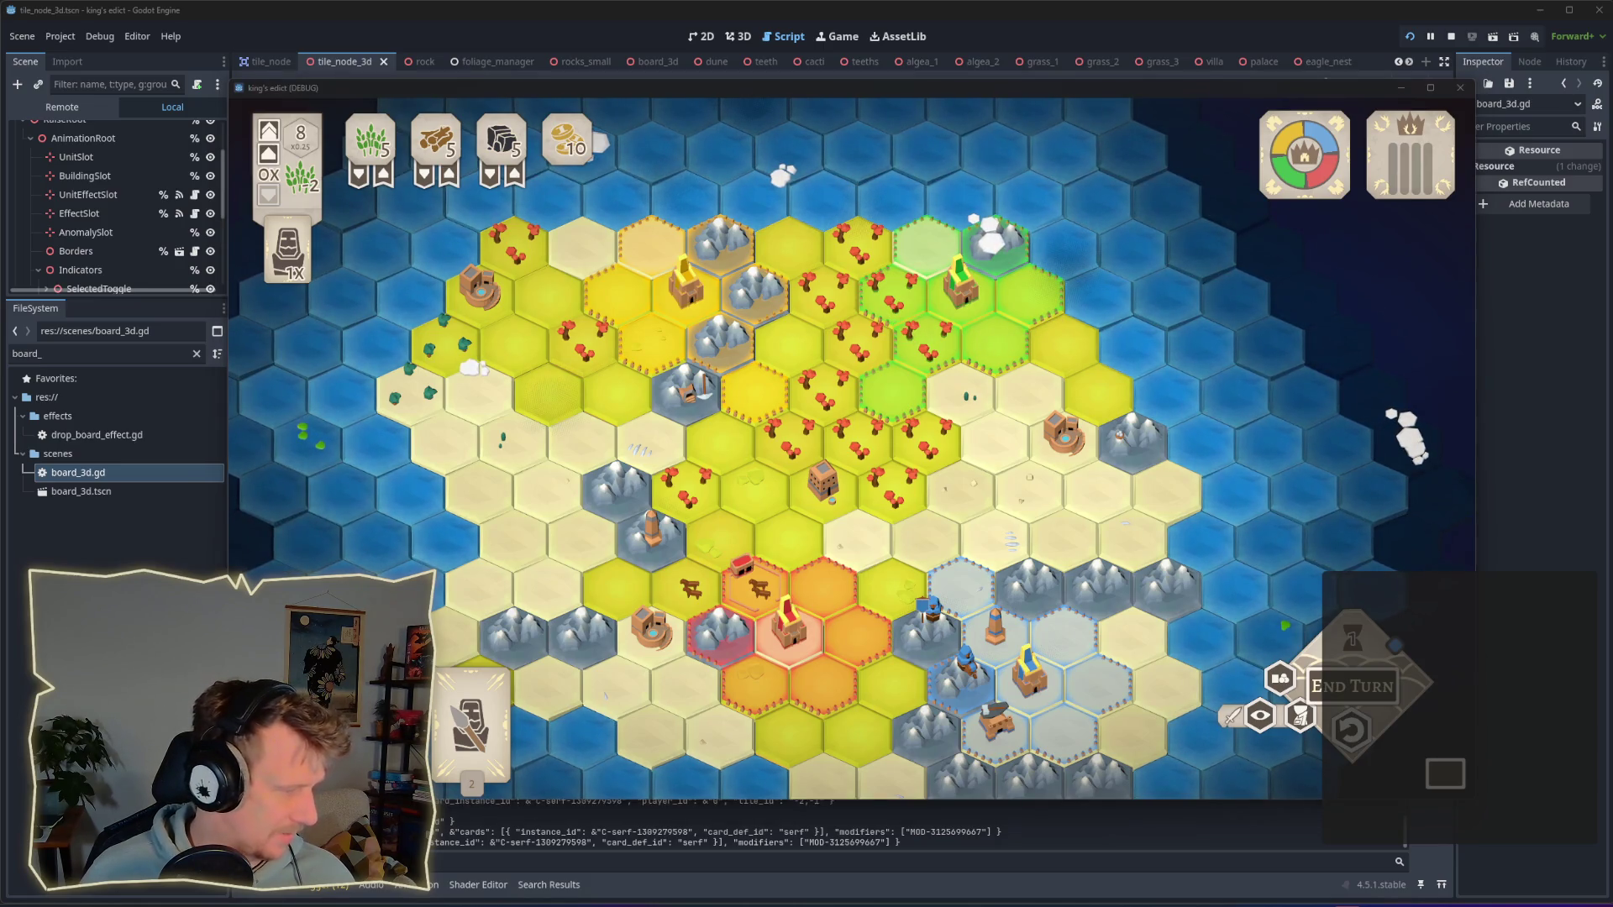
pyautogui.press('super+e')
pyautogui.hotkey('alt', 'F4')
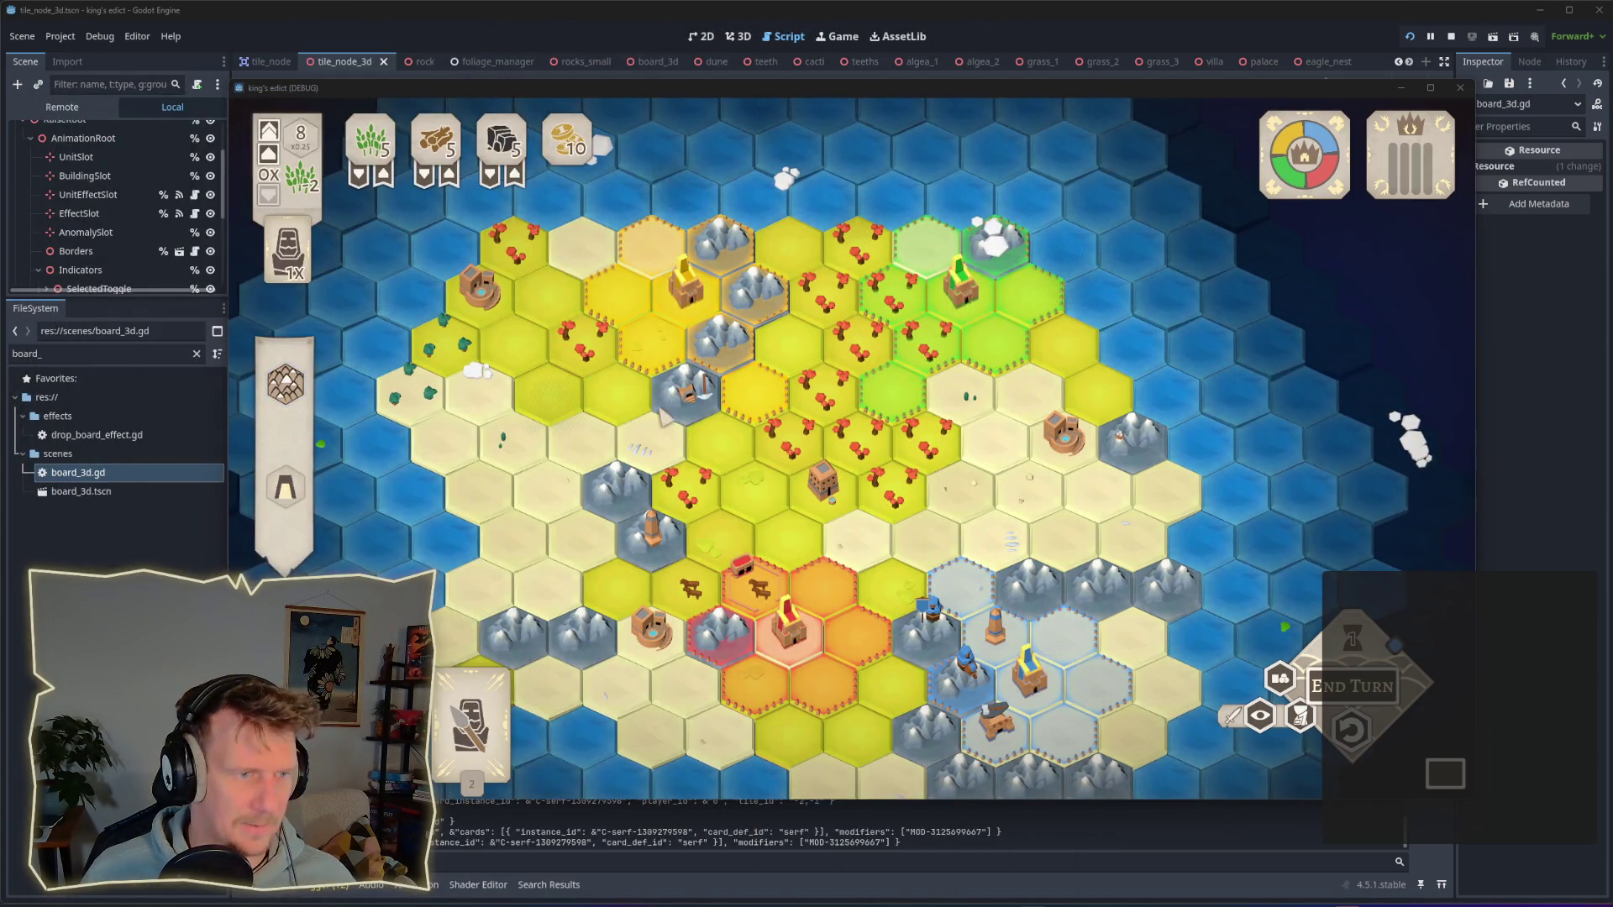
pyautogui.scroll(5, 721, 591)
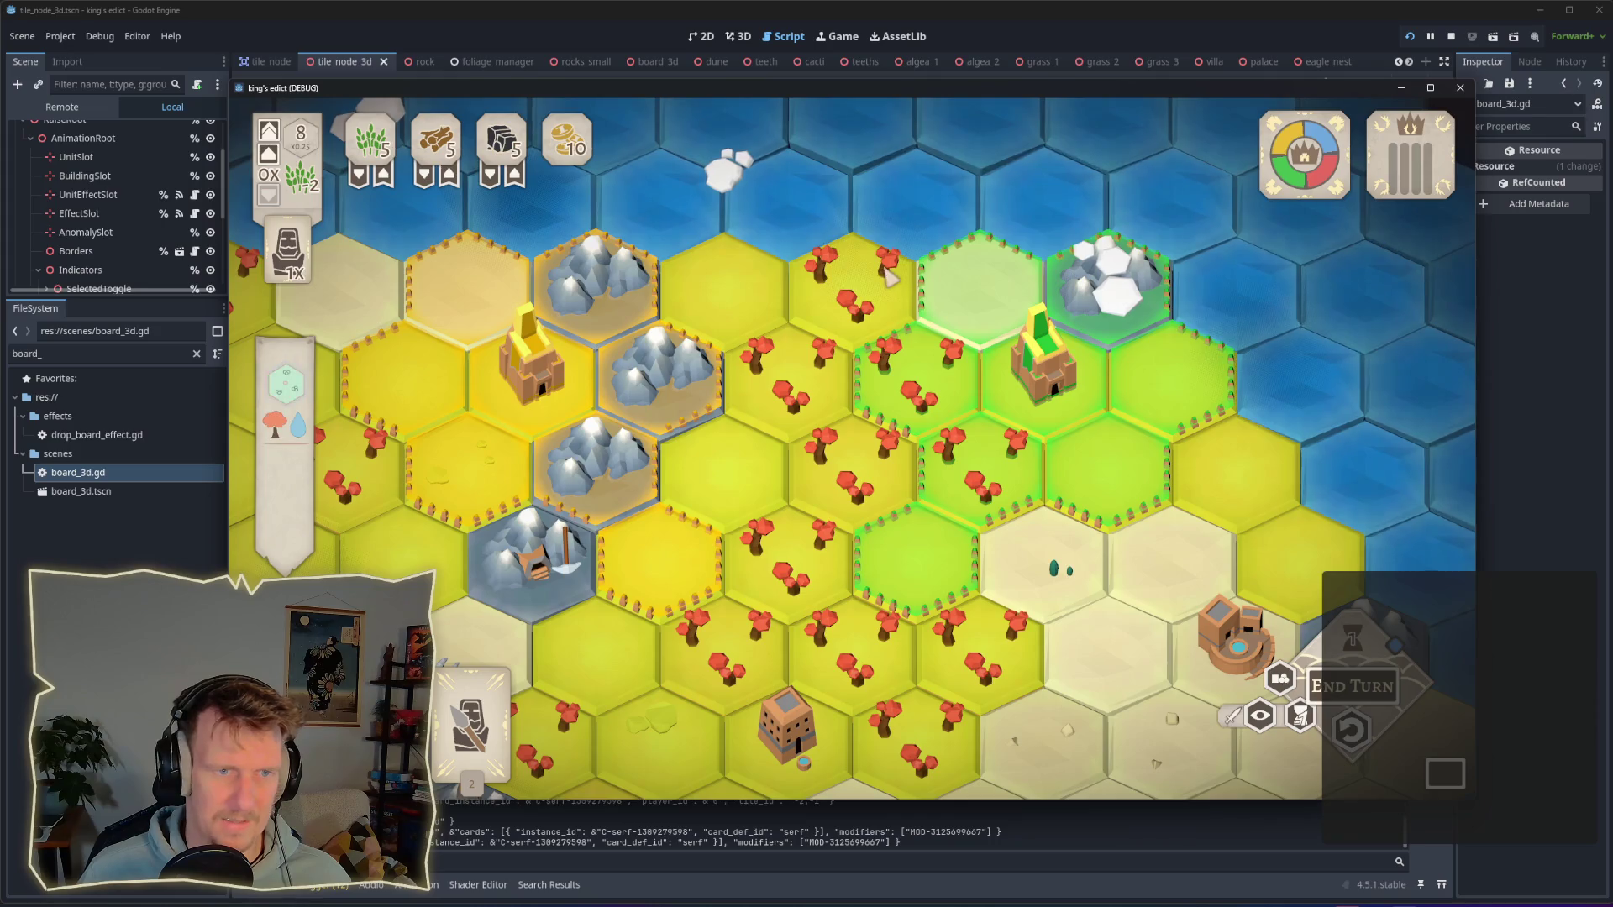
pyautogui.scroll(-6, 1007, 403)
pyautogui.scroll(2, 814, 425)
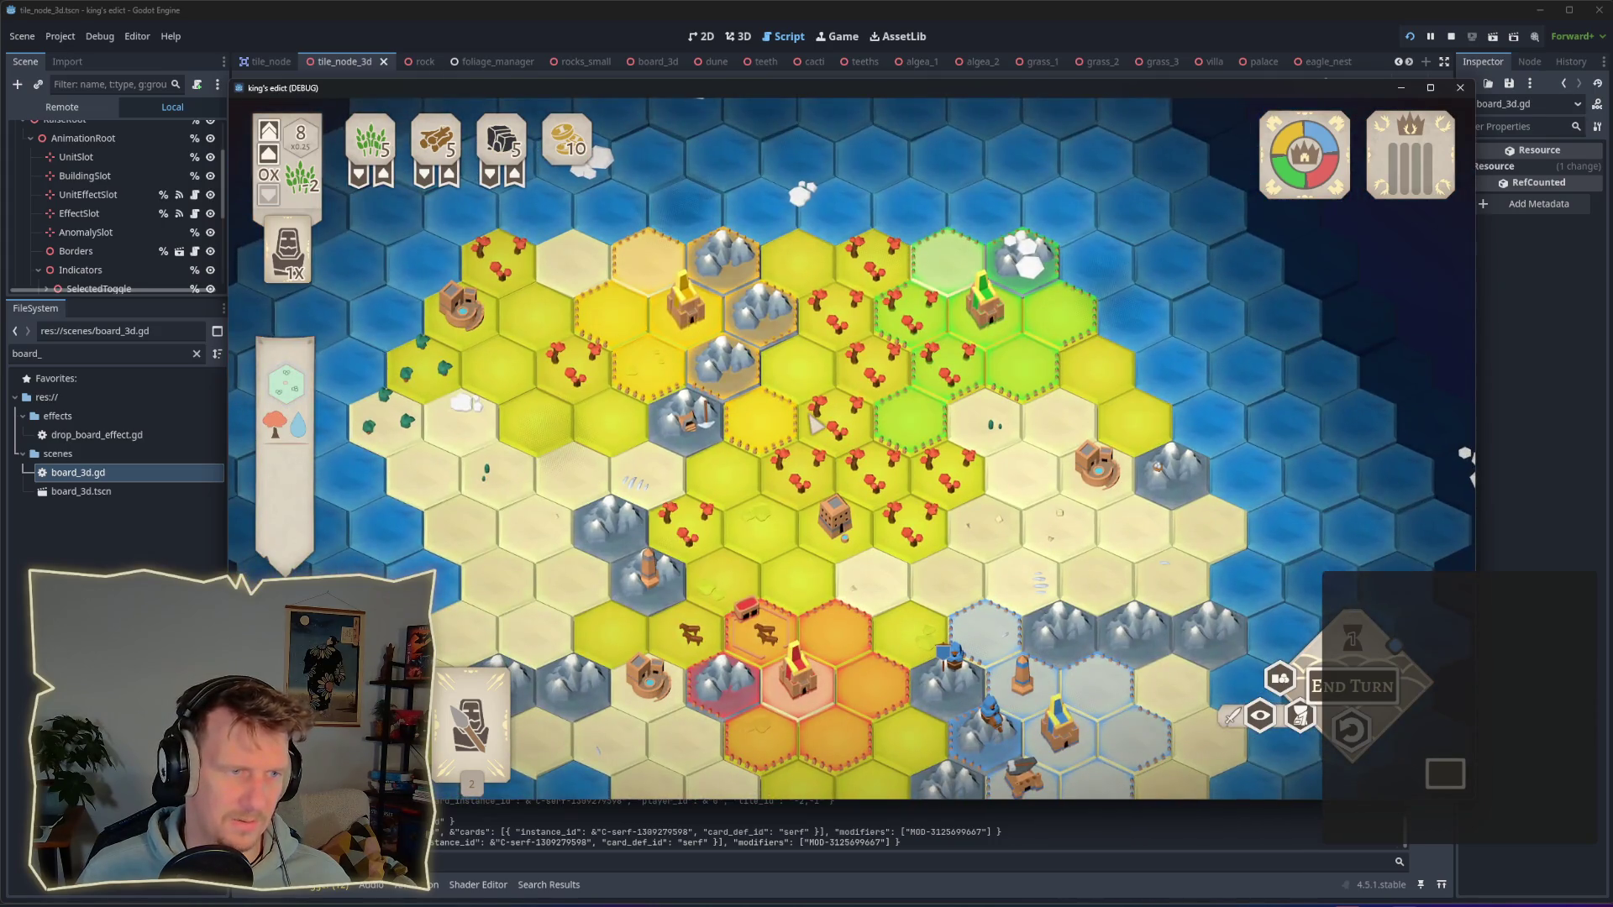
pyautogui.scroll(1, 756, 420)
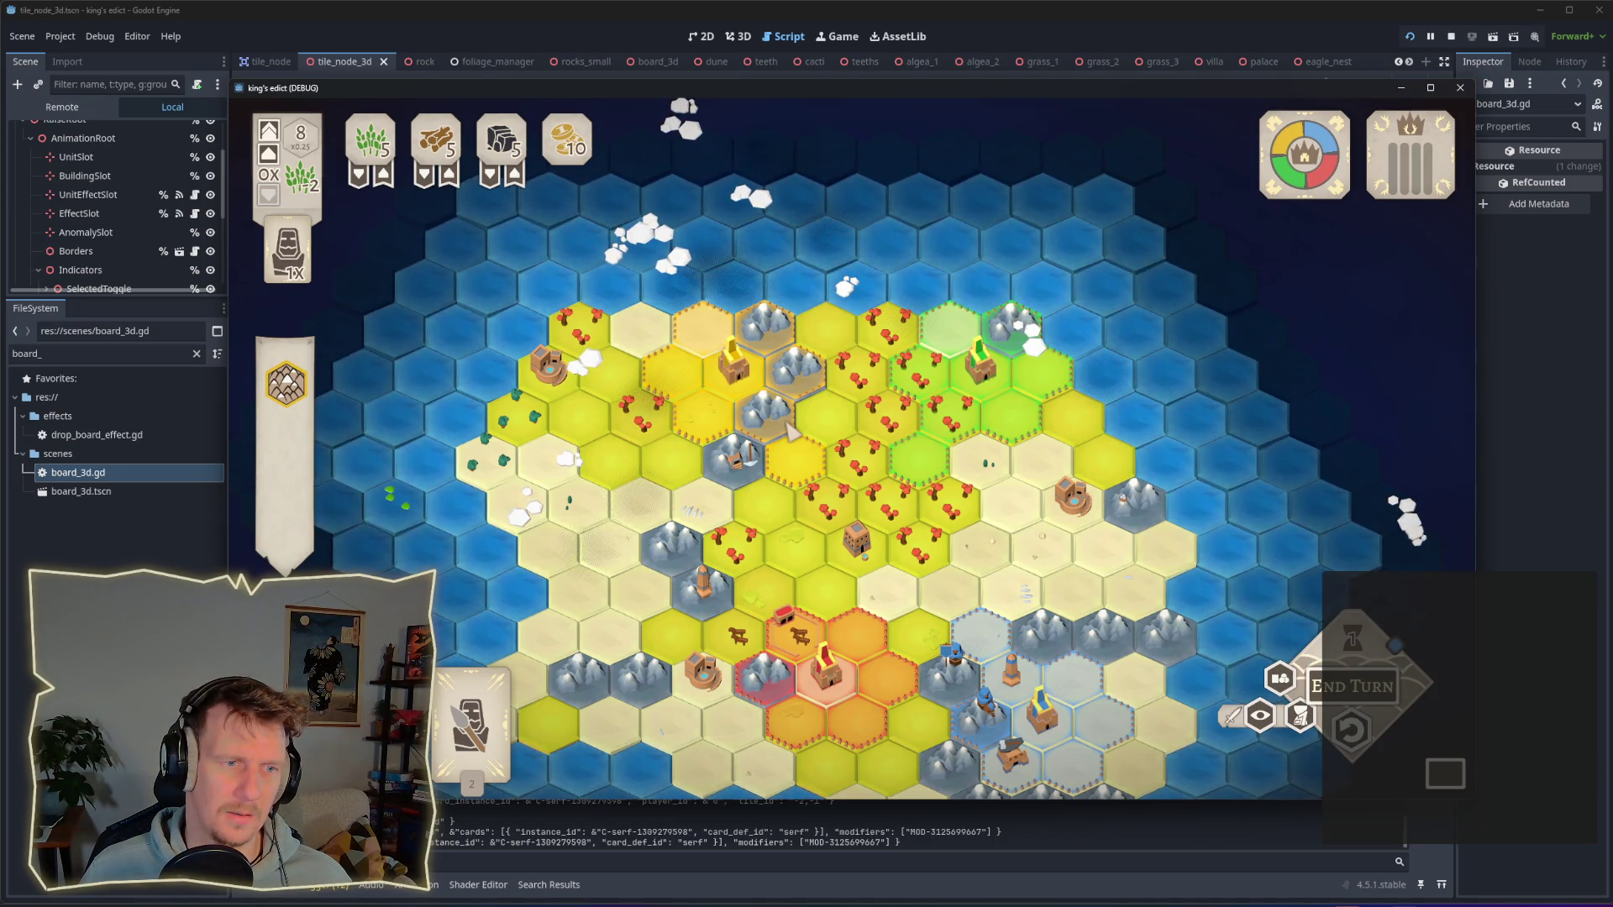
pyautogui.press('d')
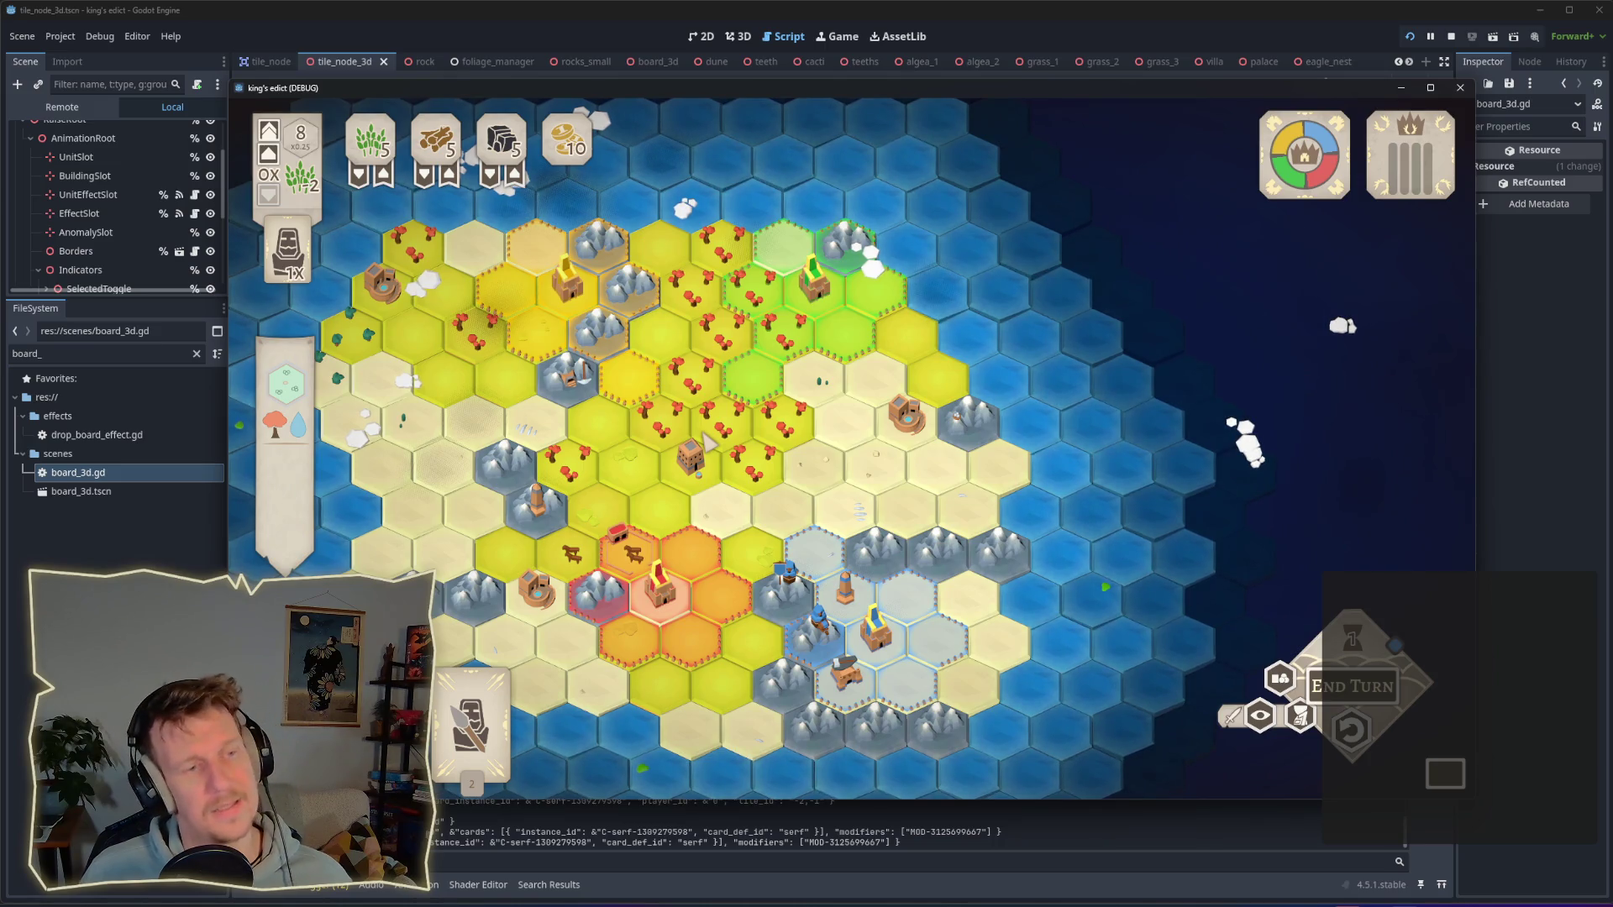
pyautogui.press('a')
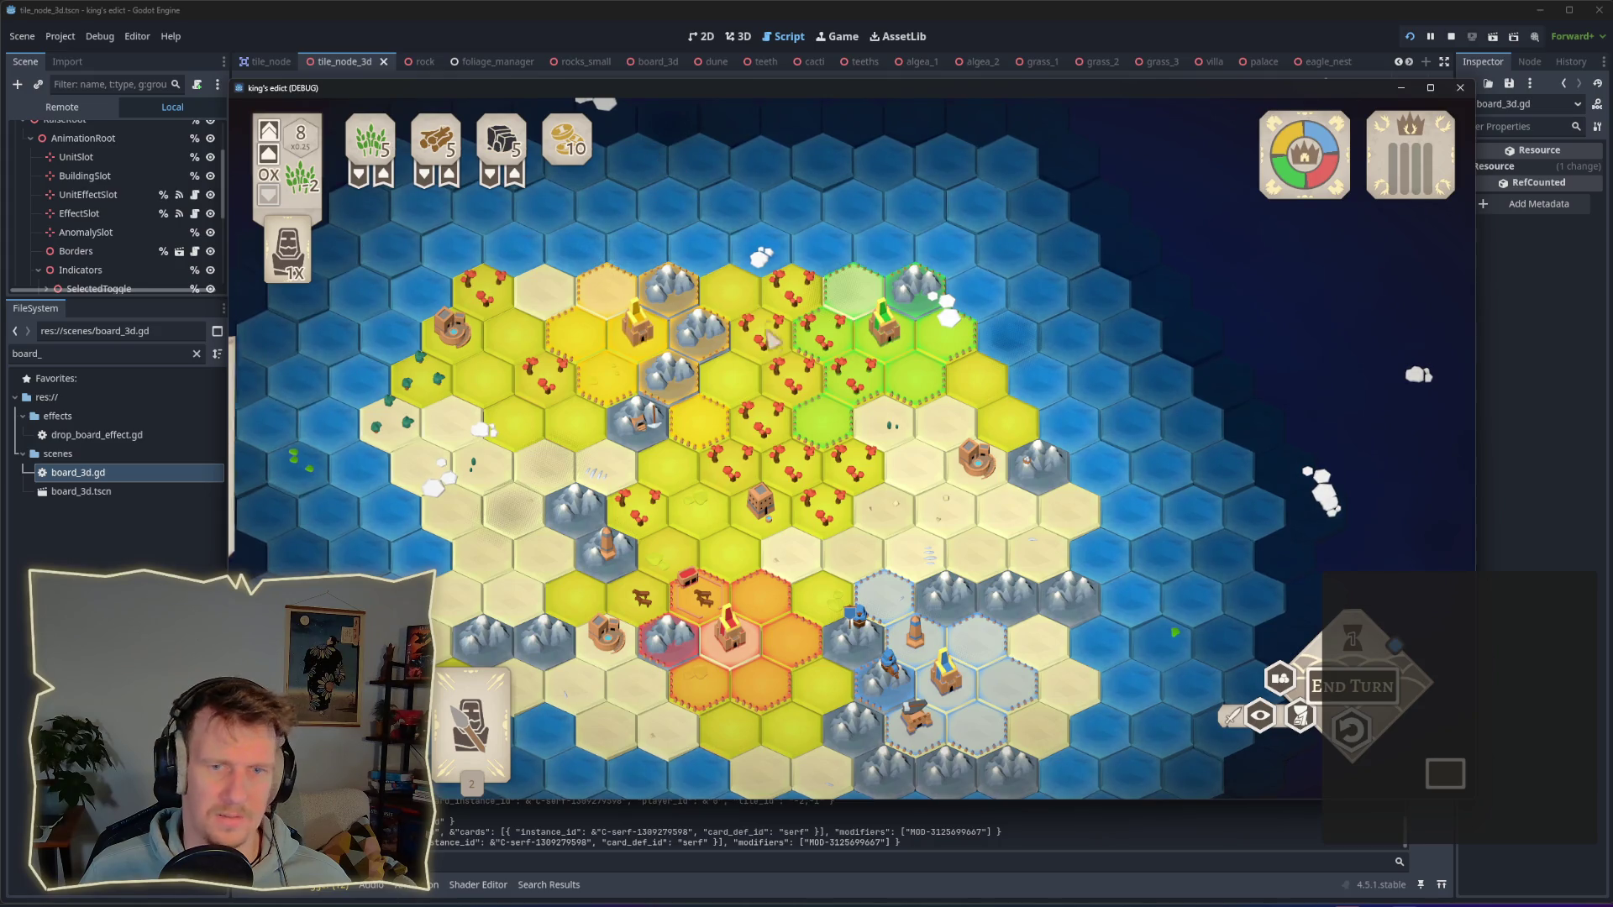
pyautogui.scroll(3, 810, 441)
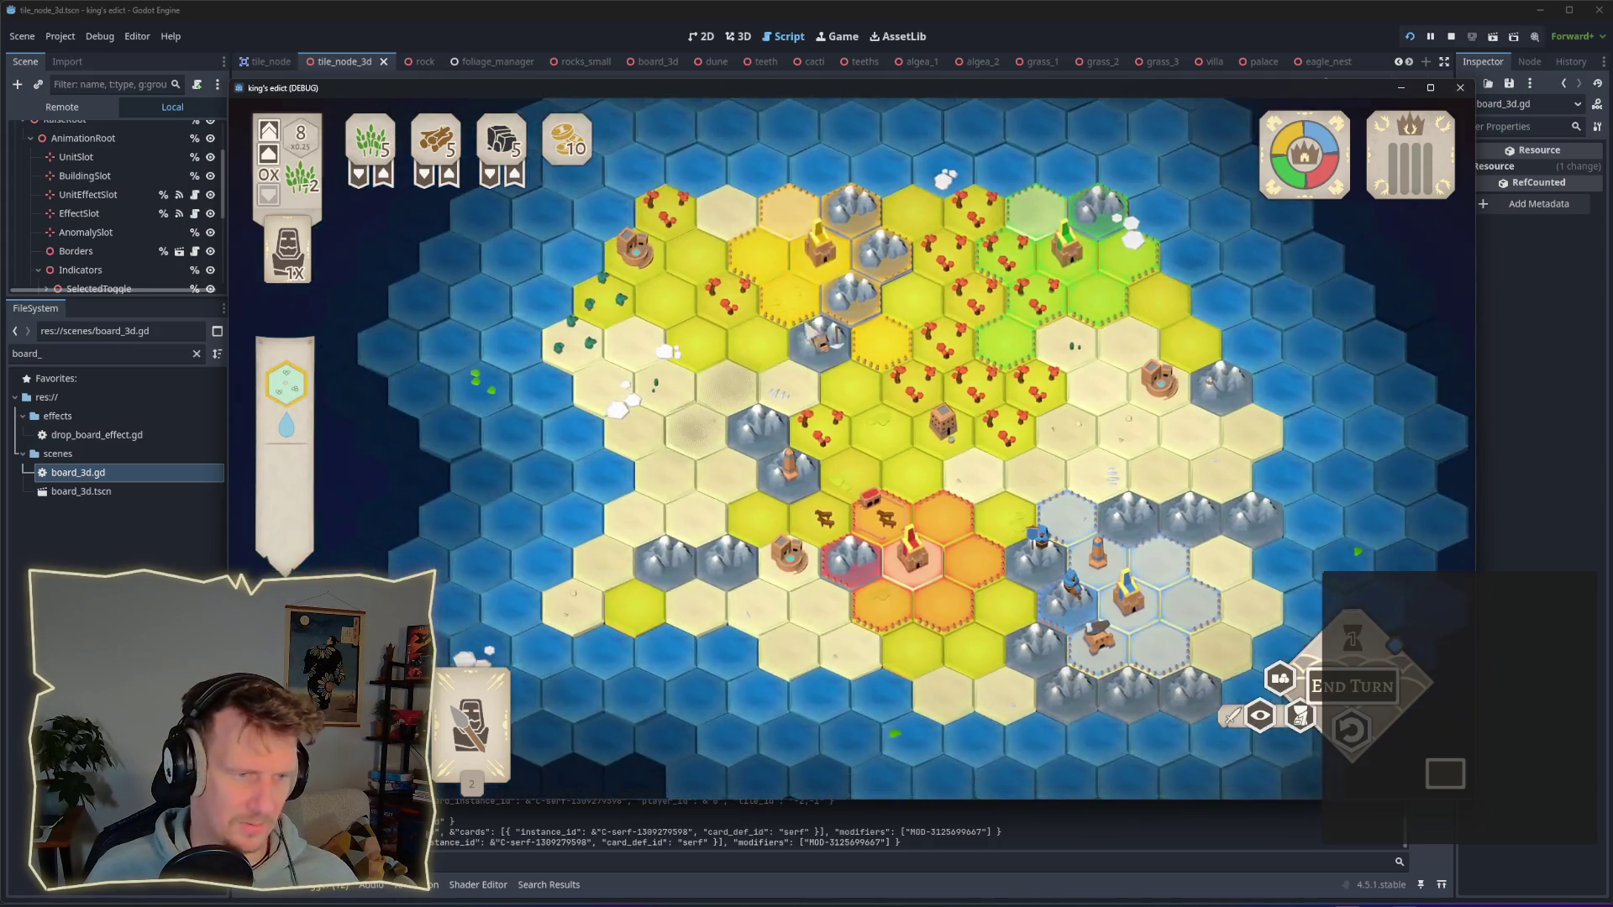
pyautogui.scroll(2, 809, 435)
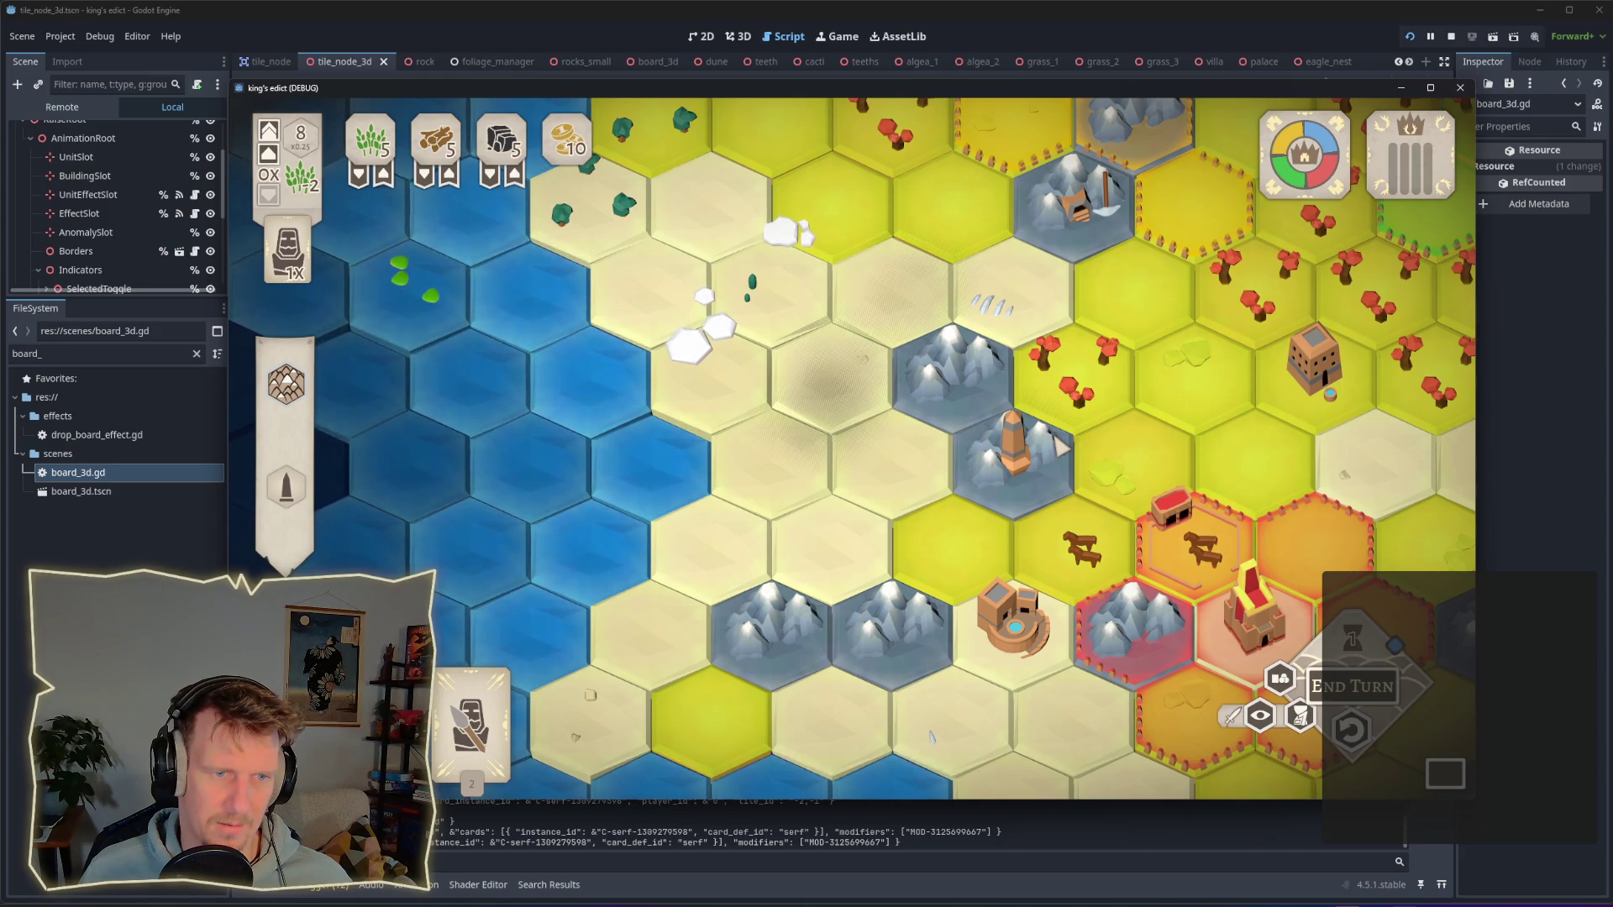
pyautogui.scroll(-3, 1069, 422)
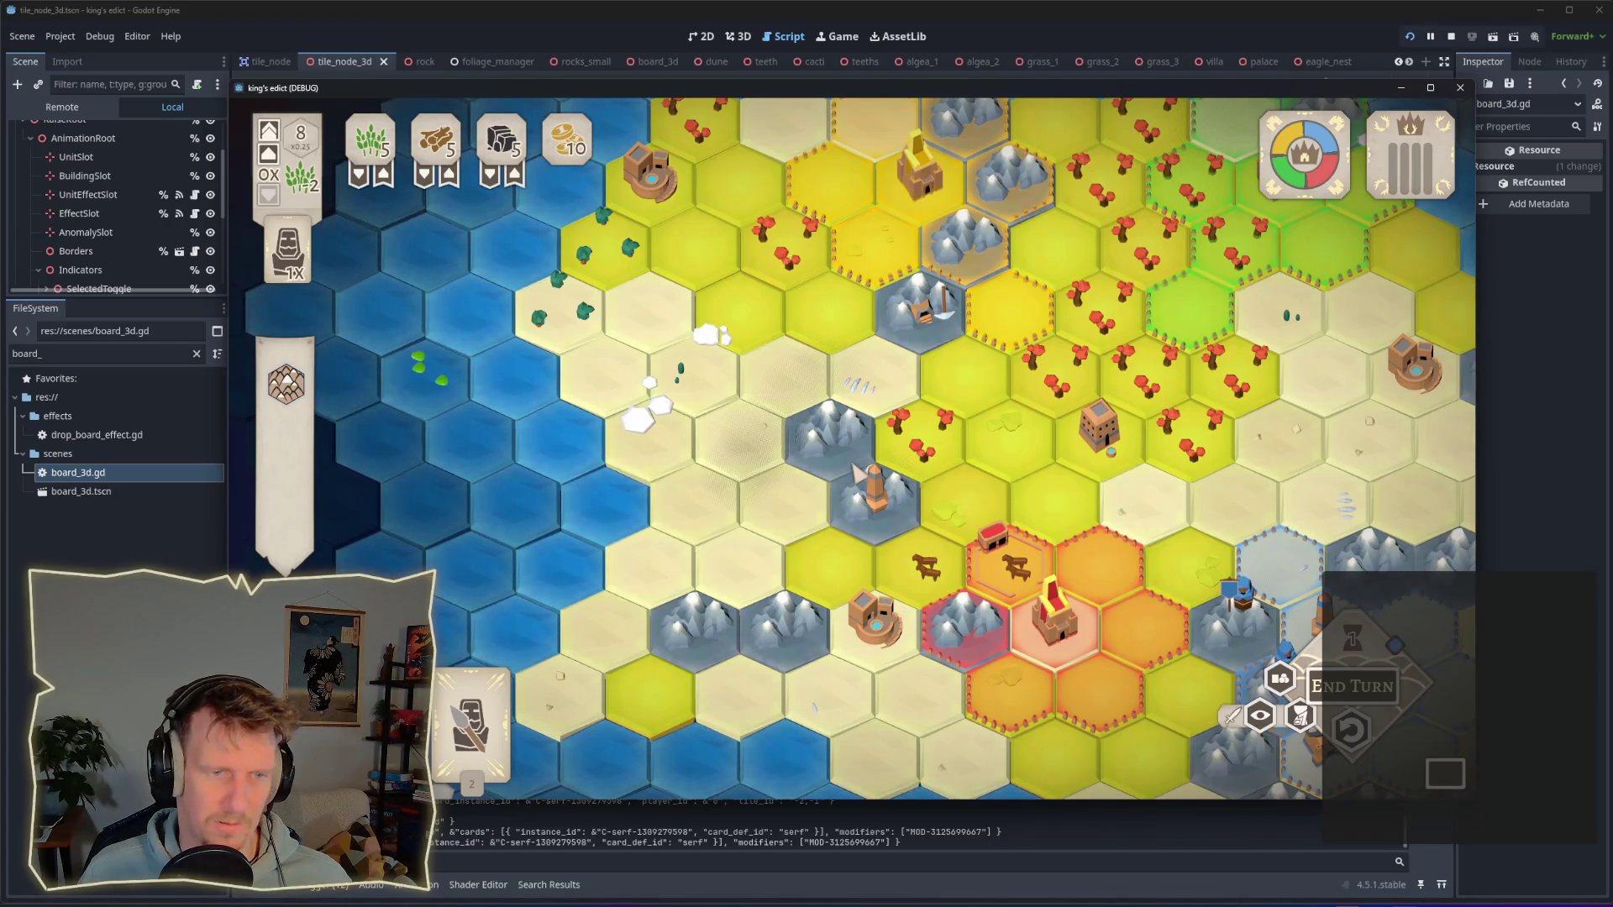
pyautogui.moveTo(1061, 363)
pyautogui.mouseDown()
pyautogui.moveTo(785, 539)
pyautogui.moveTo(916, 432)
pyautogui.mouseUp()
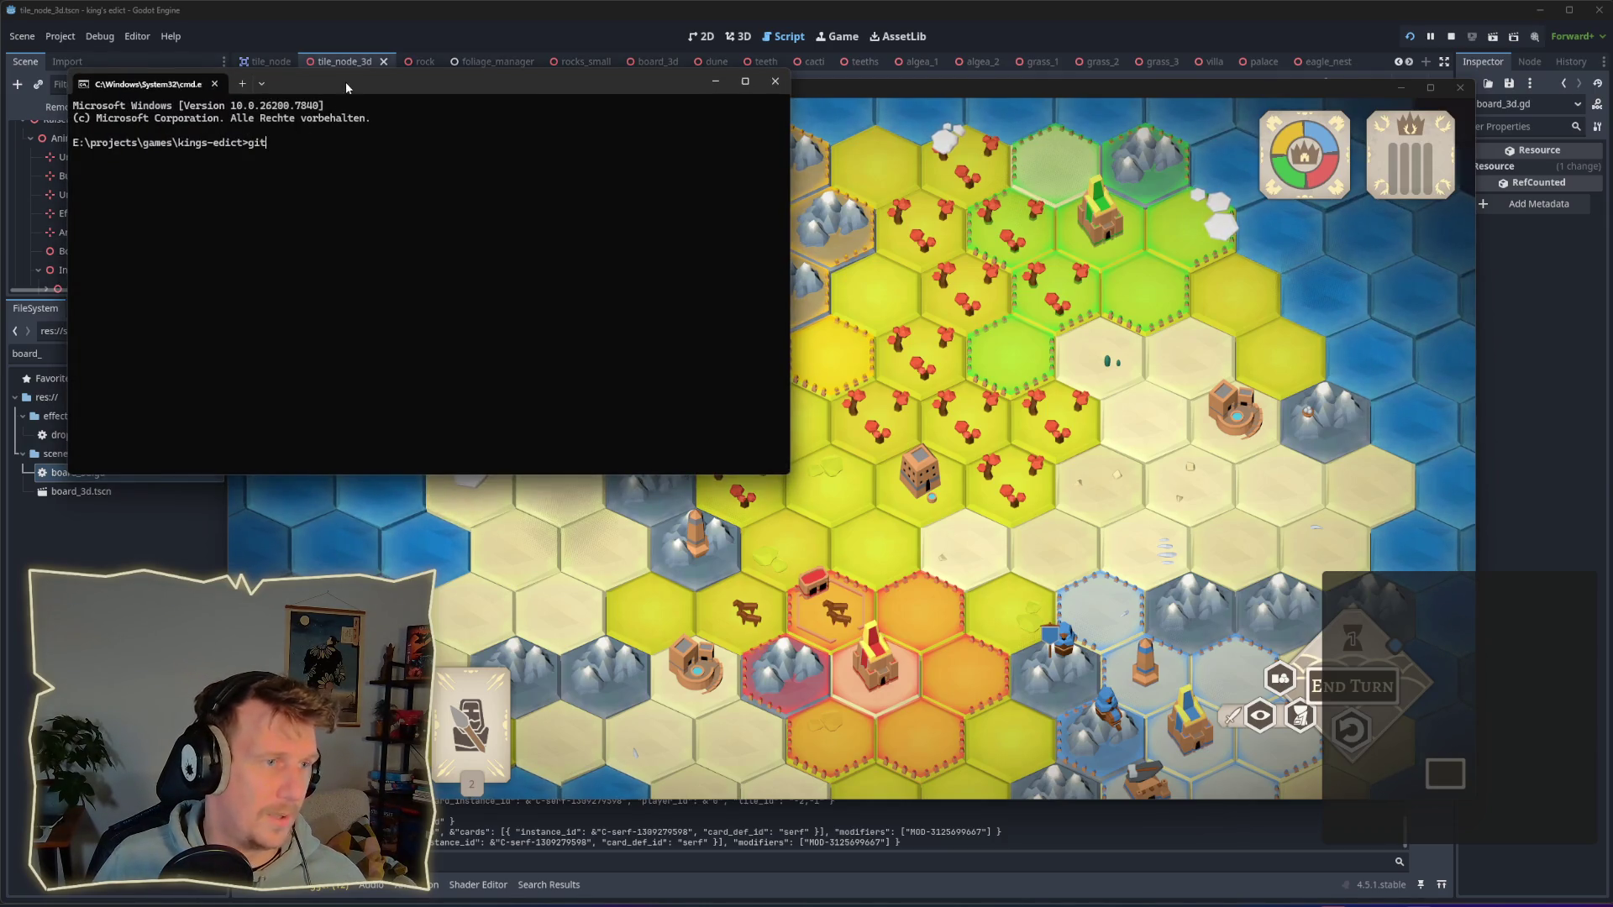
# Step: Switch back to the game, pan the blue territory into view, and open then dismiss a hex's action ring
pyautogui.hotkey('alt', 'Tab')
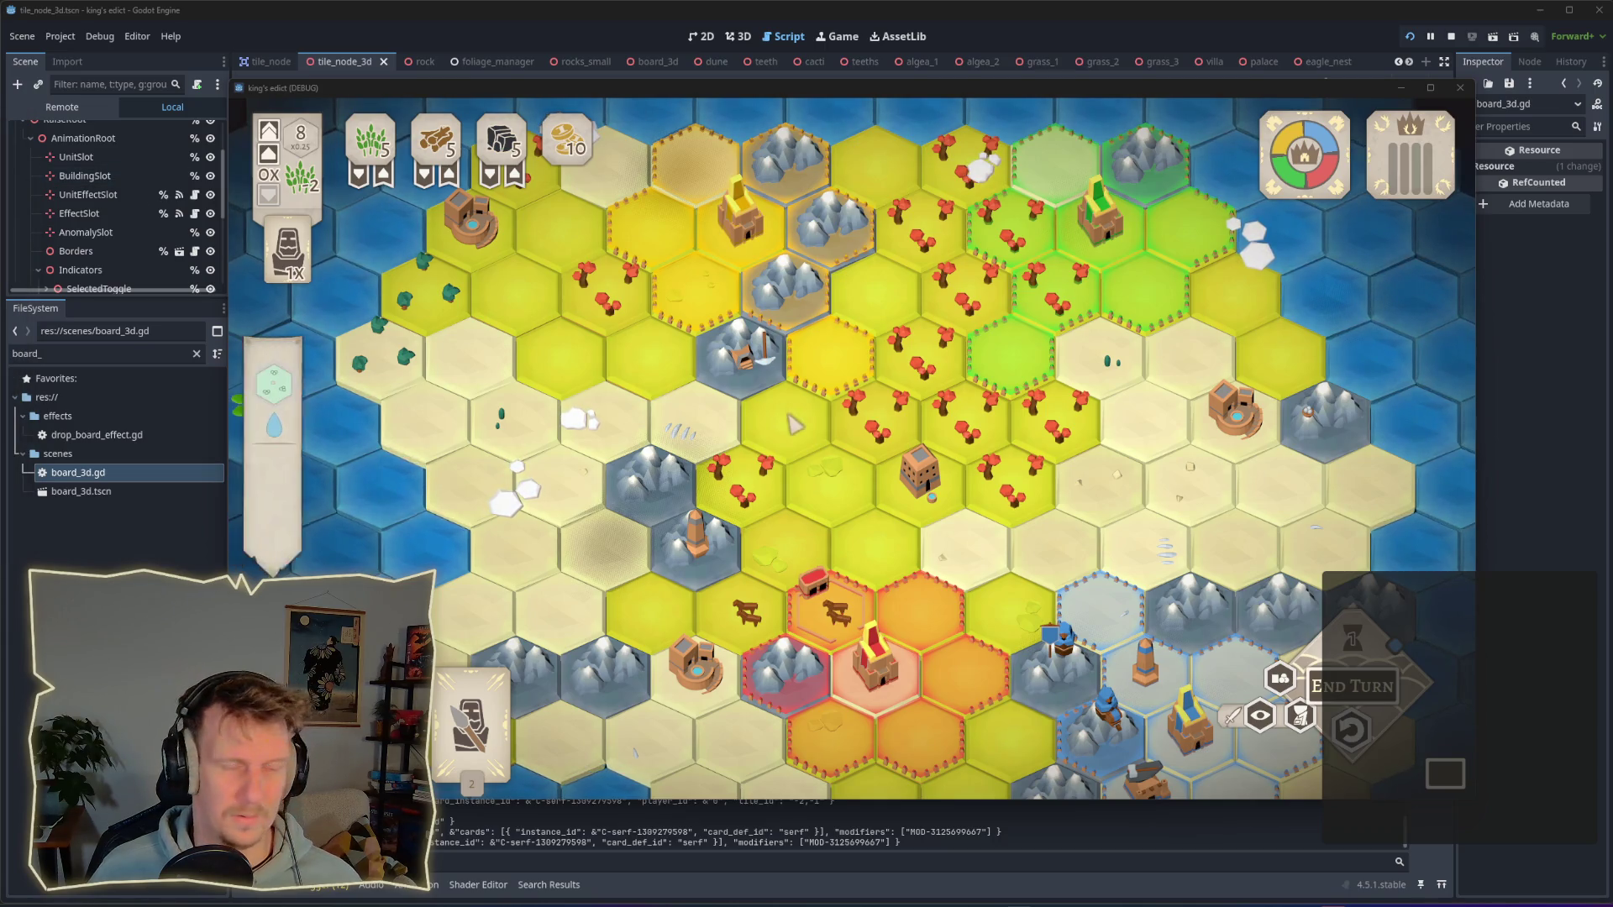
pyautogui.moveTo(873, 483); pyautogui.dragTo(713, 382)
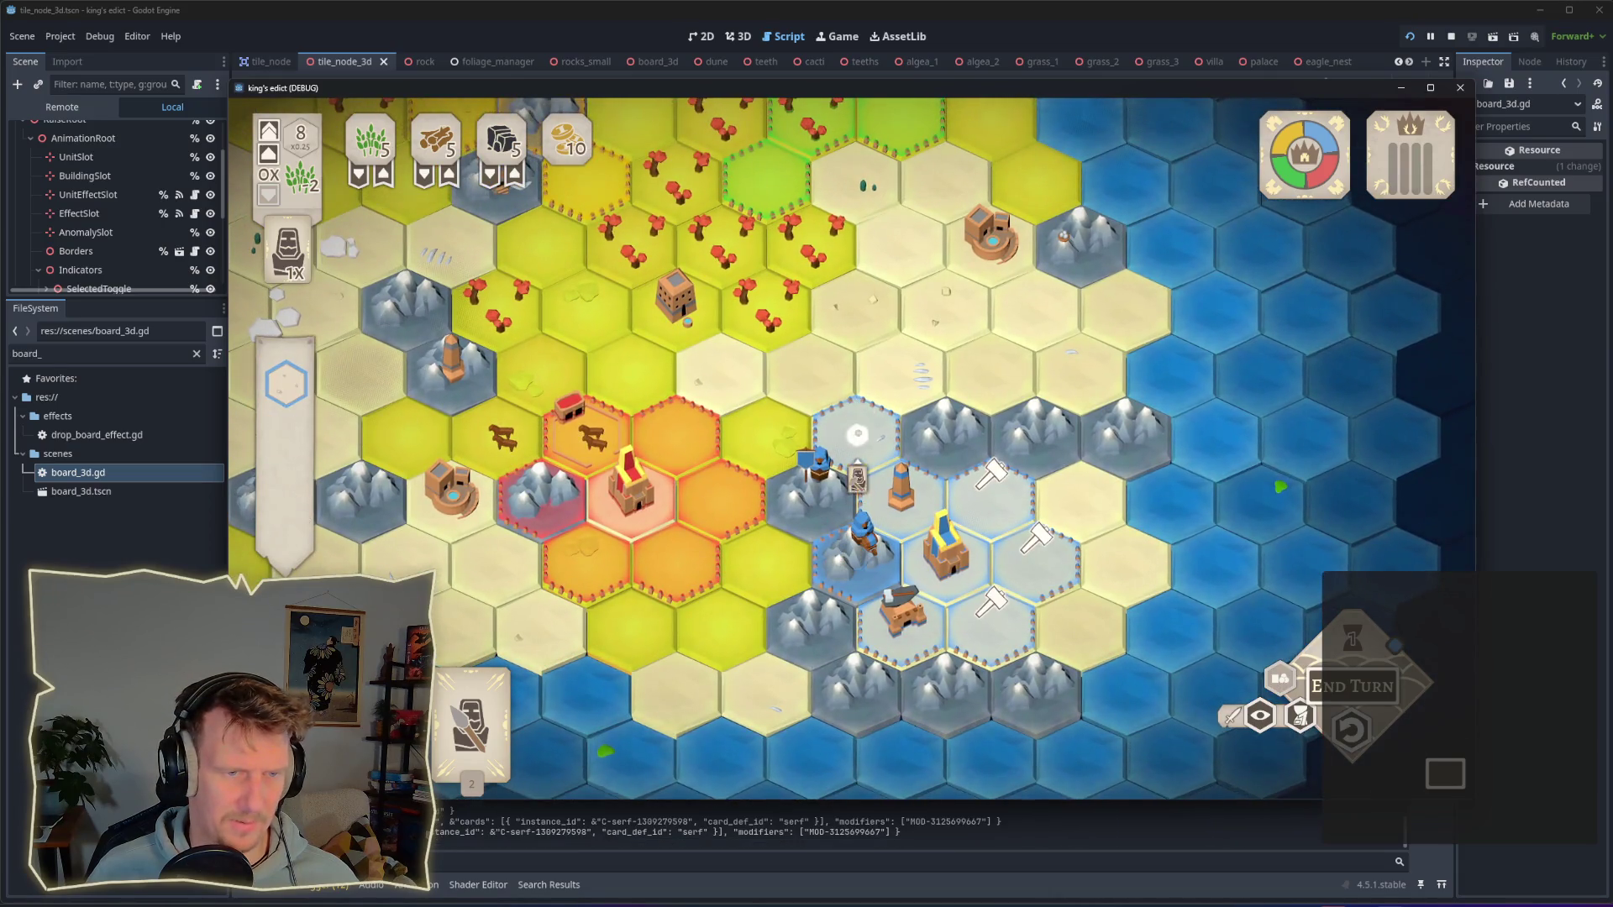
pyautogui.click(856, 462)
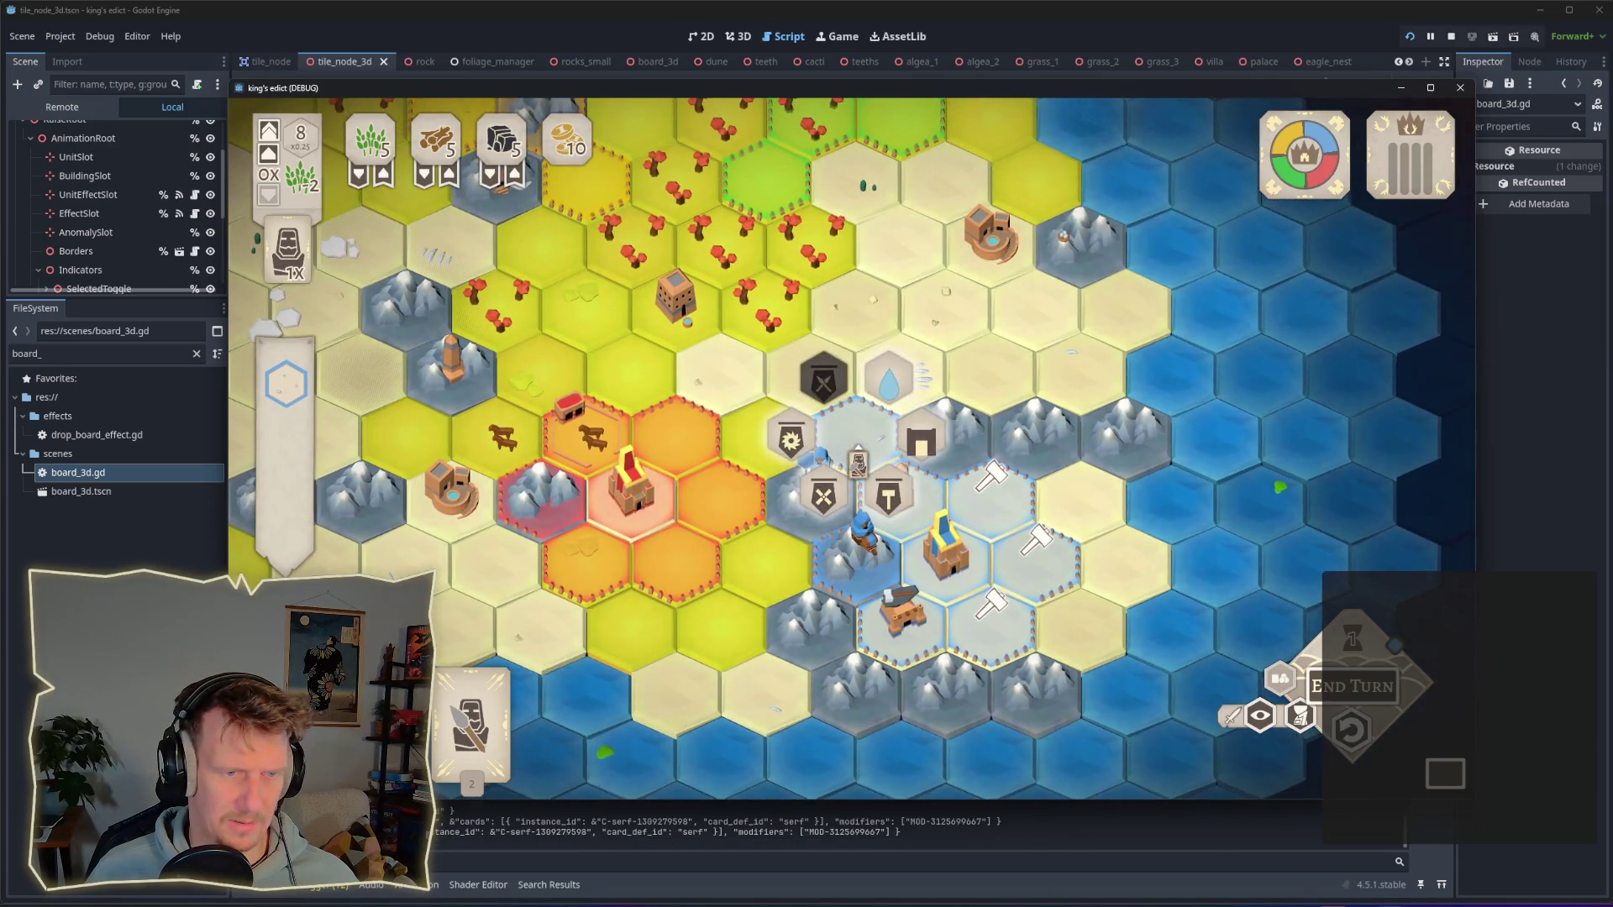
pyautogui.click(861, 454)
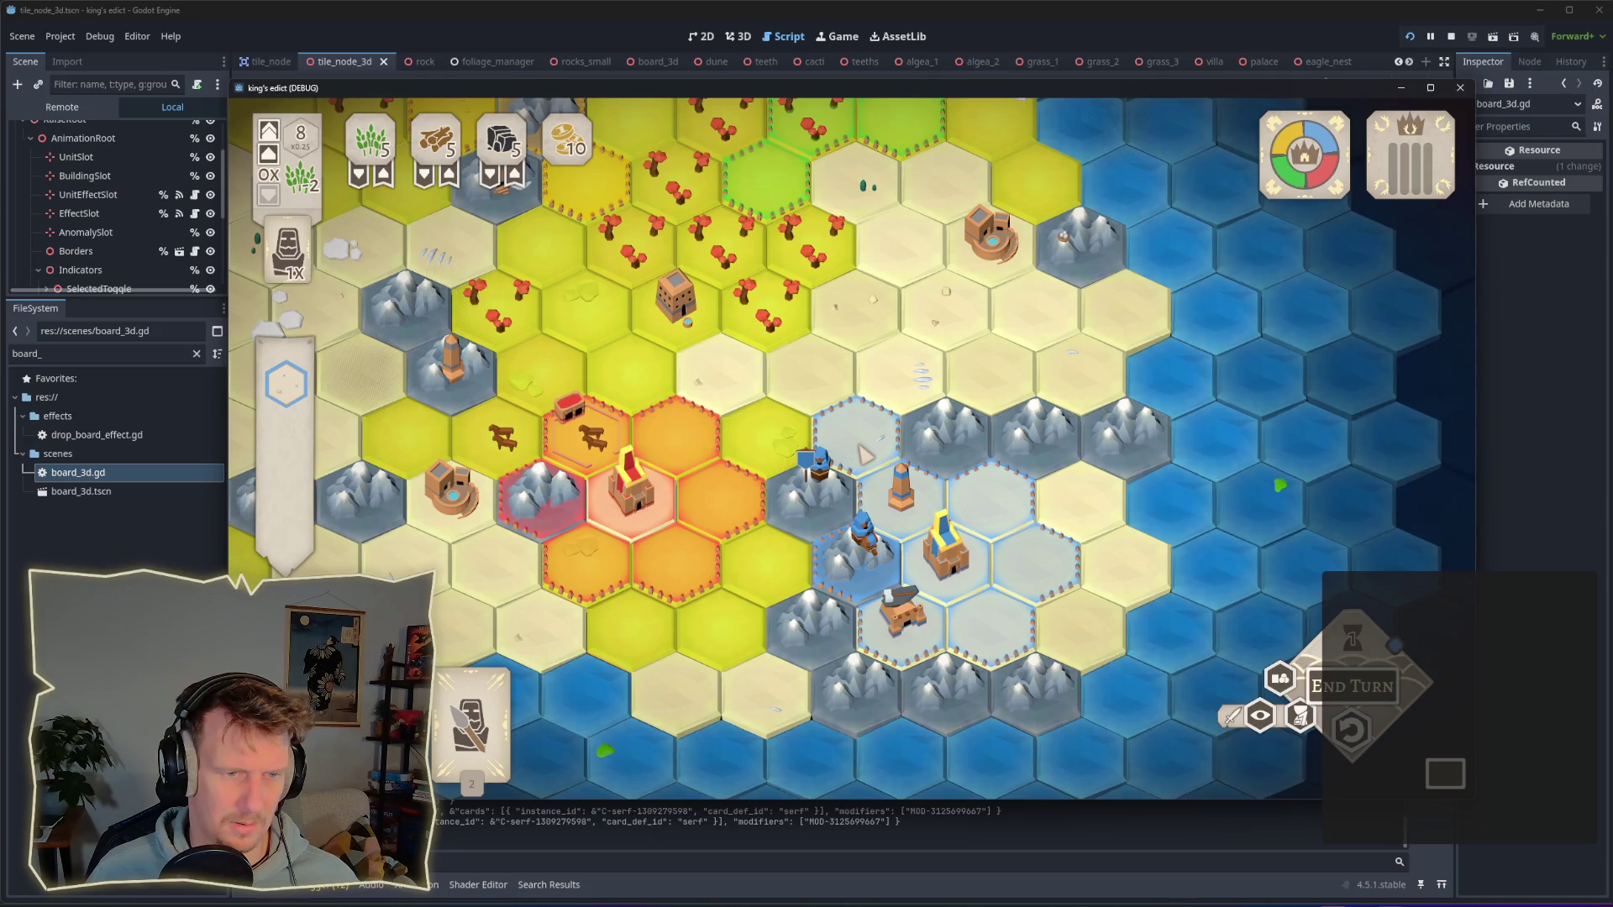